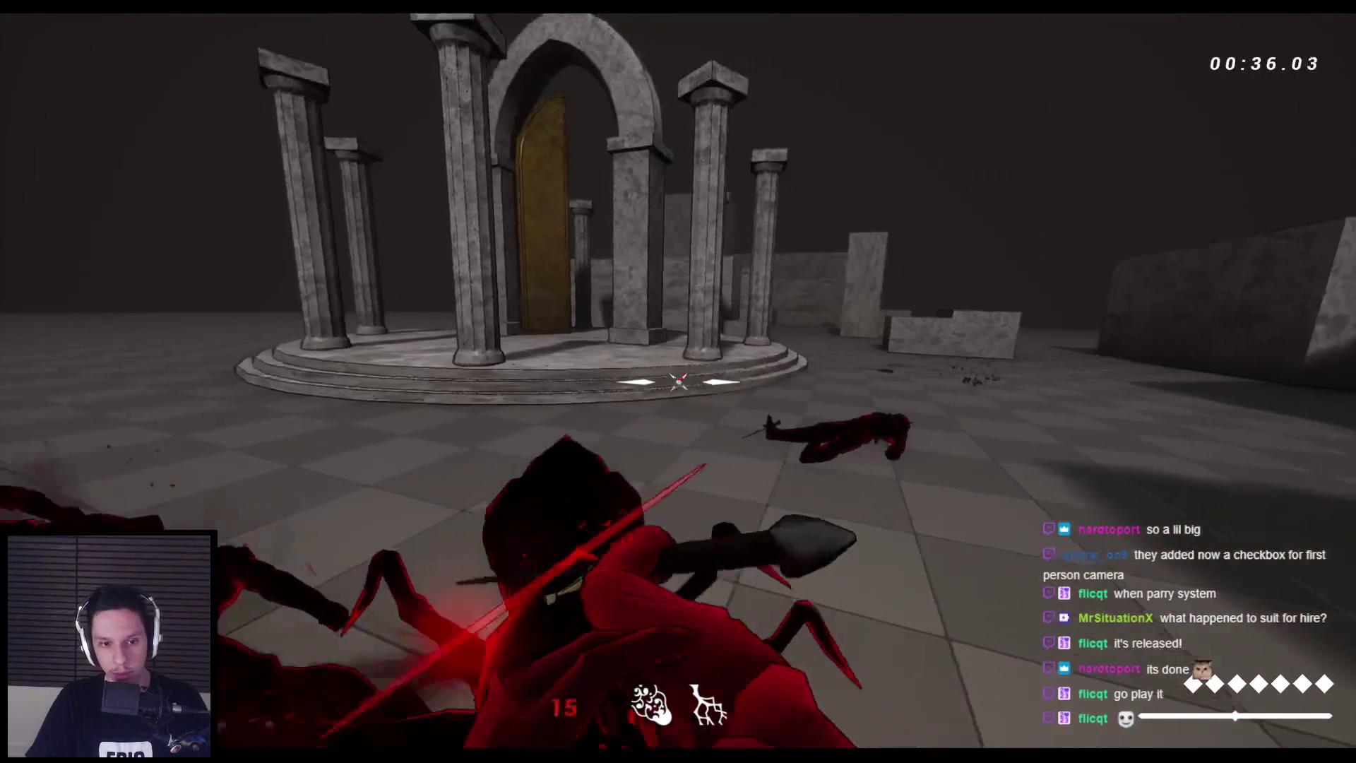
# Restart the level after dying, move forward briefly, then stop the Play In Editor session
pyautogui.press('r')
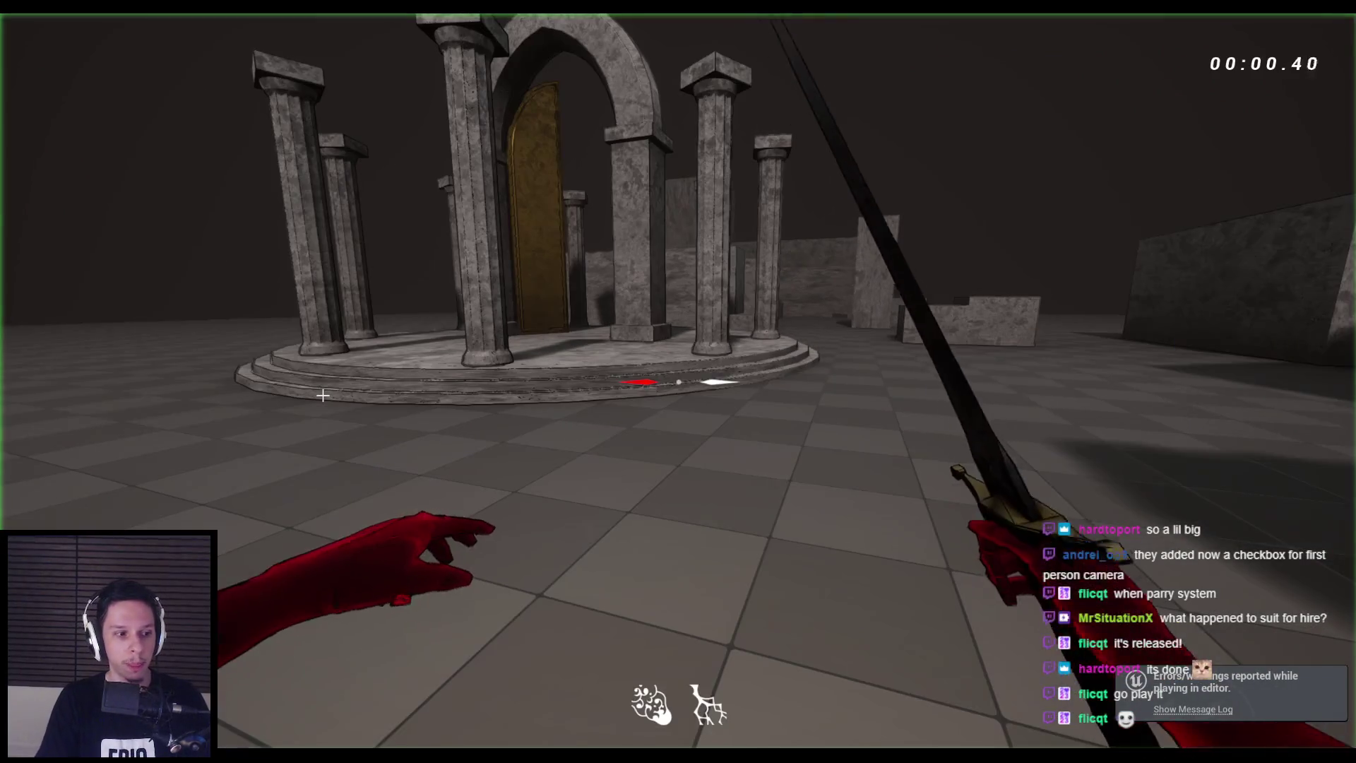
pyautogui.press('w')
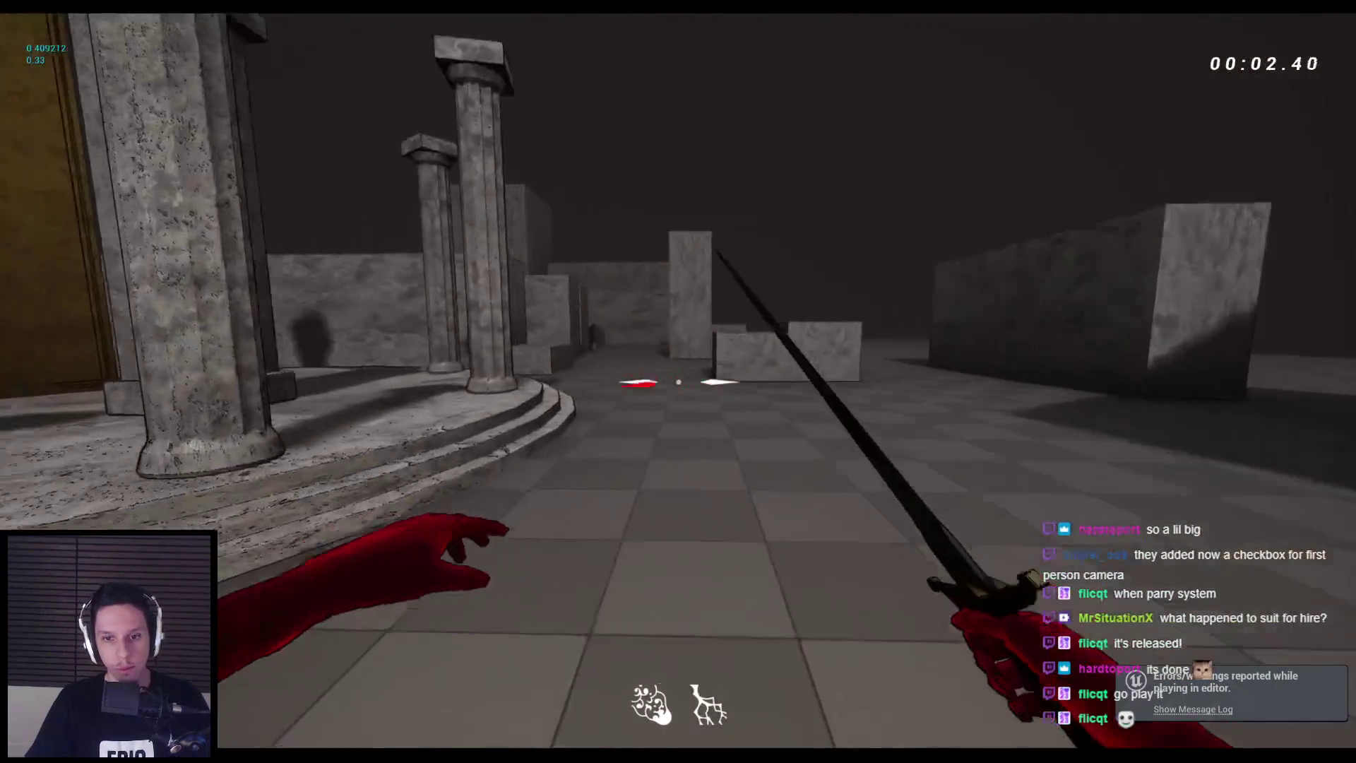
pyautogui.press('Escape')
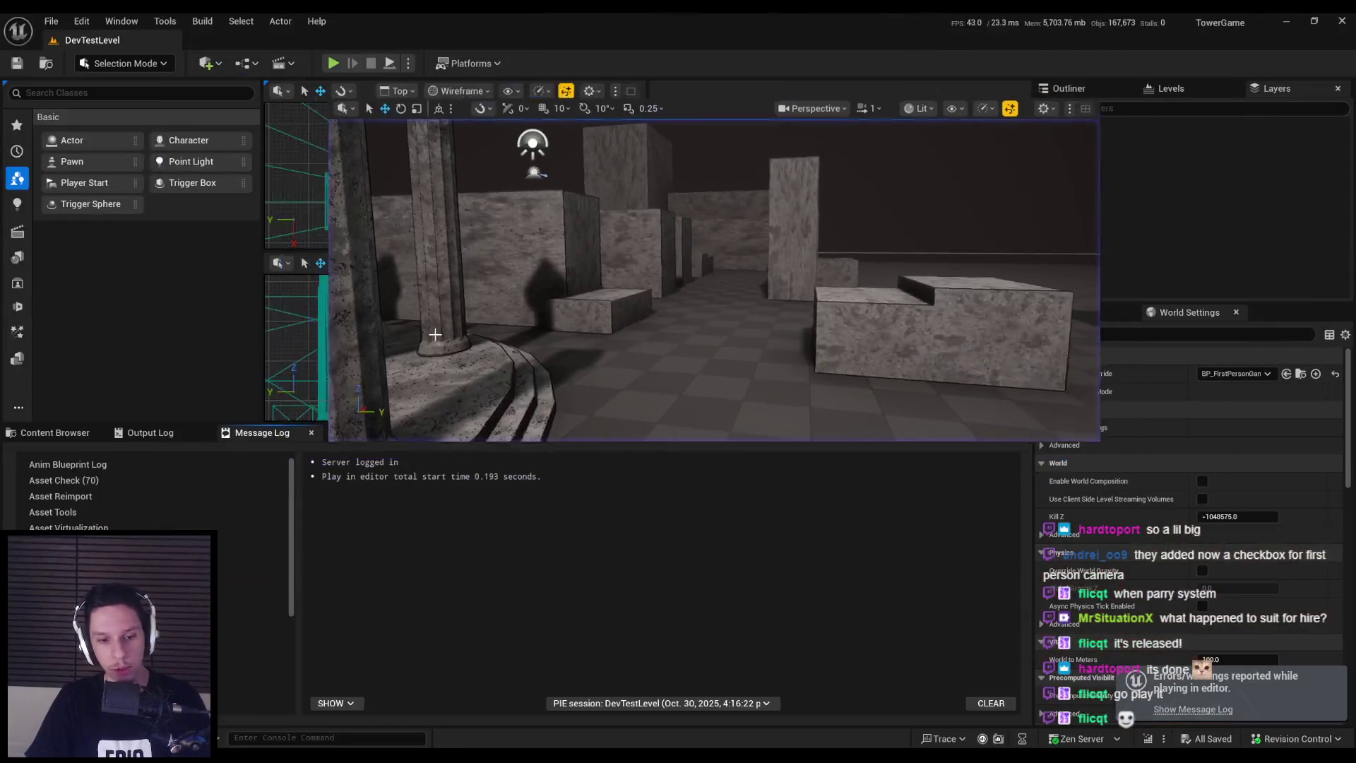
# Bring up the Blueprint editor and switch to the WBP_Crosshair widget's designer tab
pyautogui.click(39, 434)
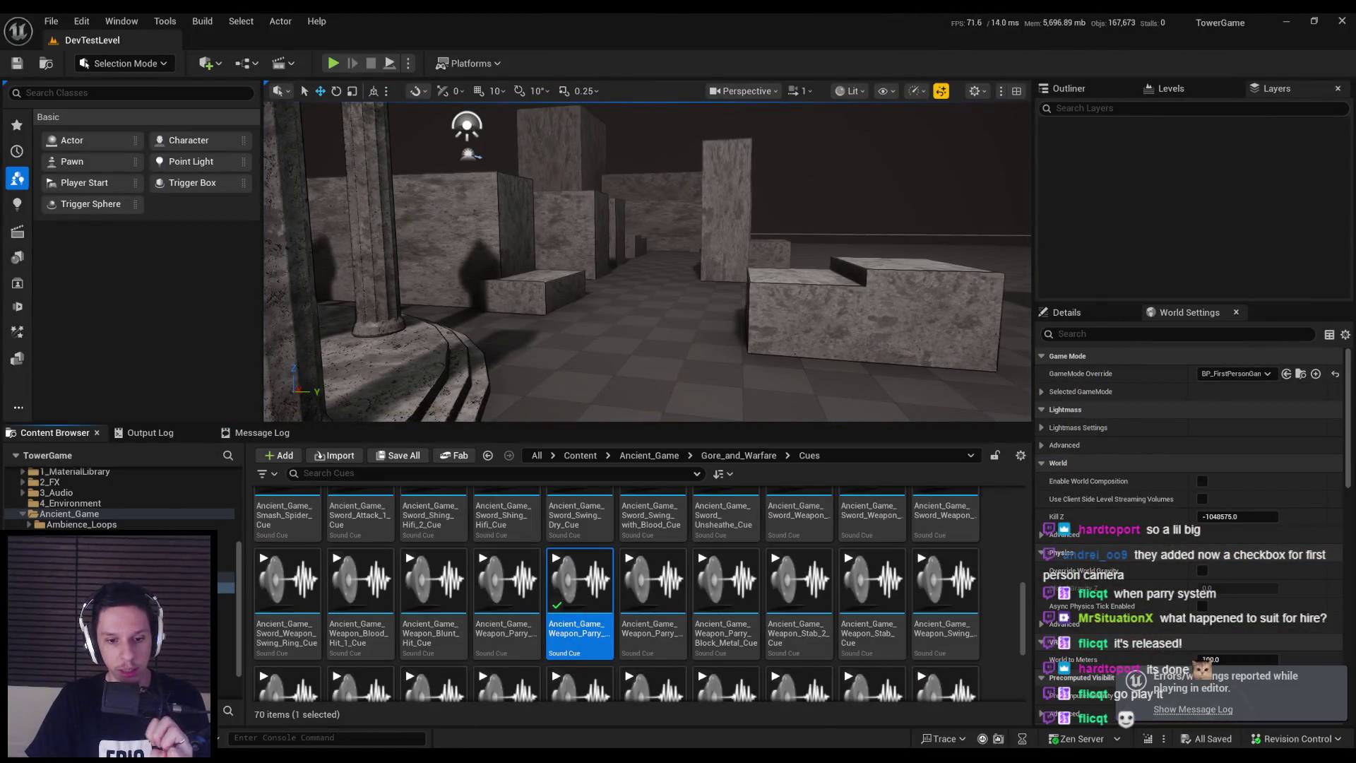
pyautogui.click(496, 707)
pyautogui.click(239, 40)
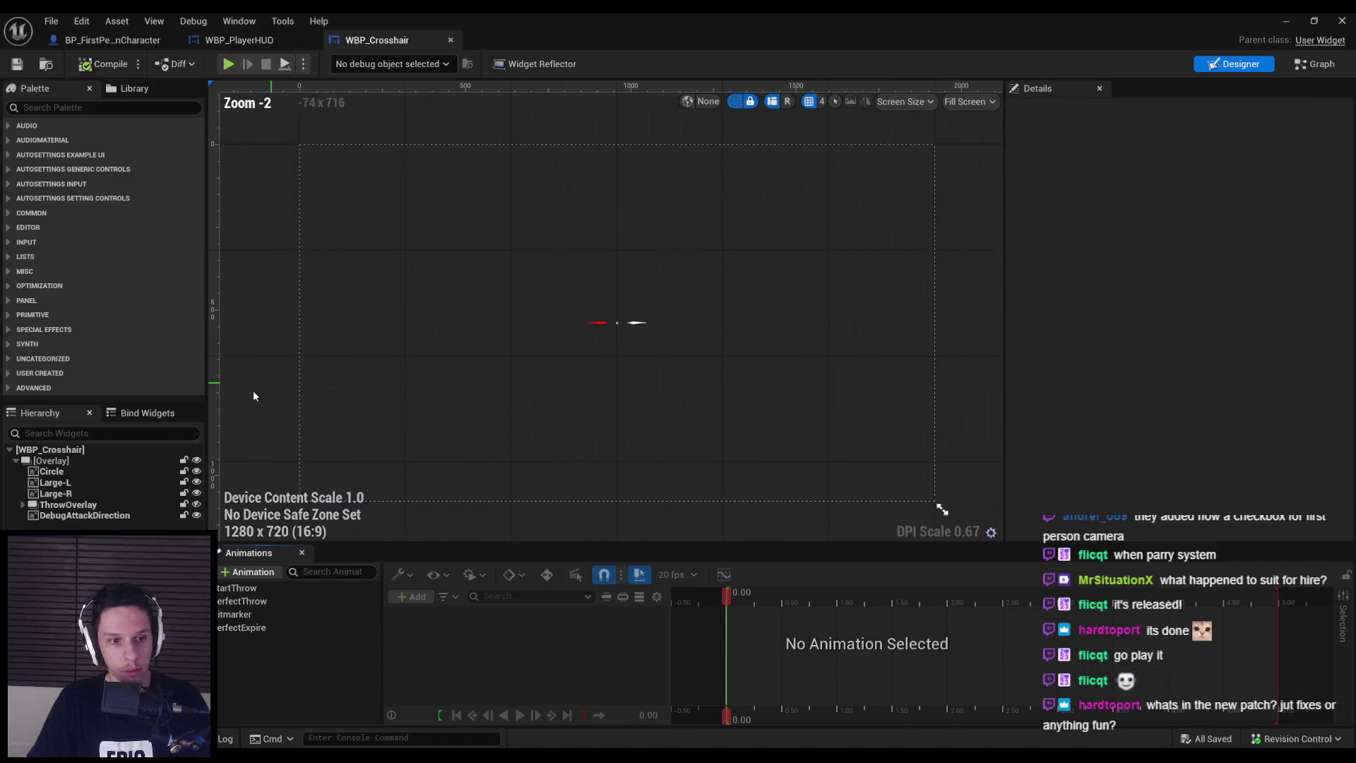
# Set DebugAttackDirection's Visibility to Collapsed, then minimize the widget editor
pyautogui.scroll(-5, 1205, 320)
pyautogui.click(1189, 251)
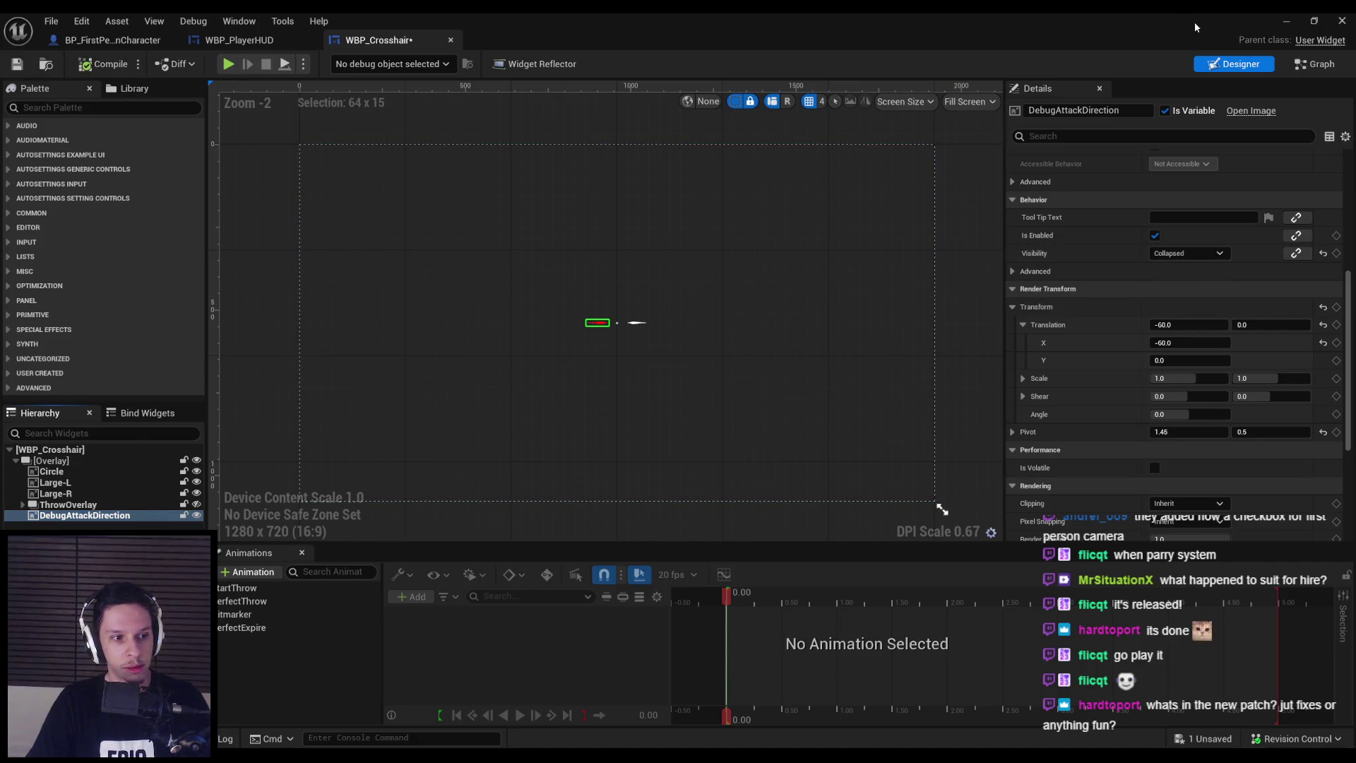
pyautogui.click(1283, 26)
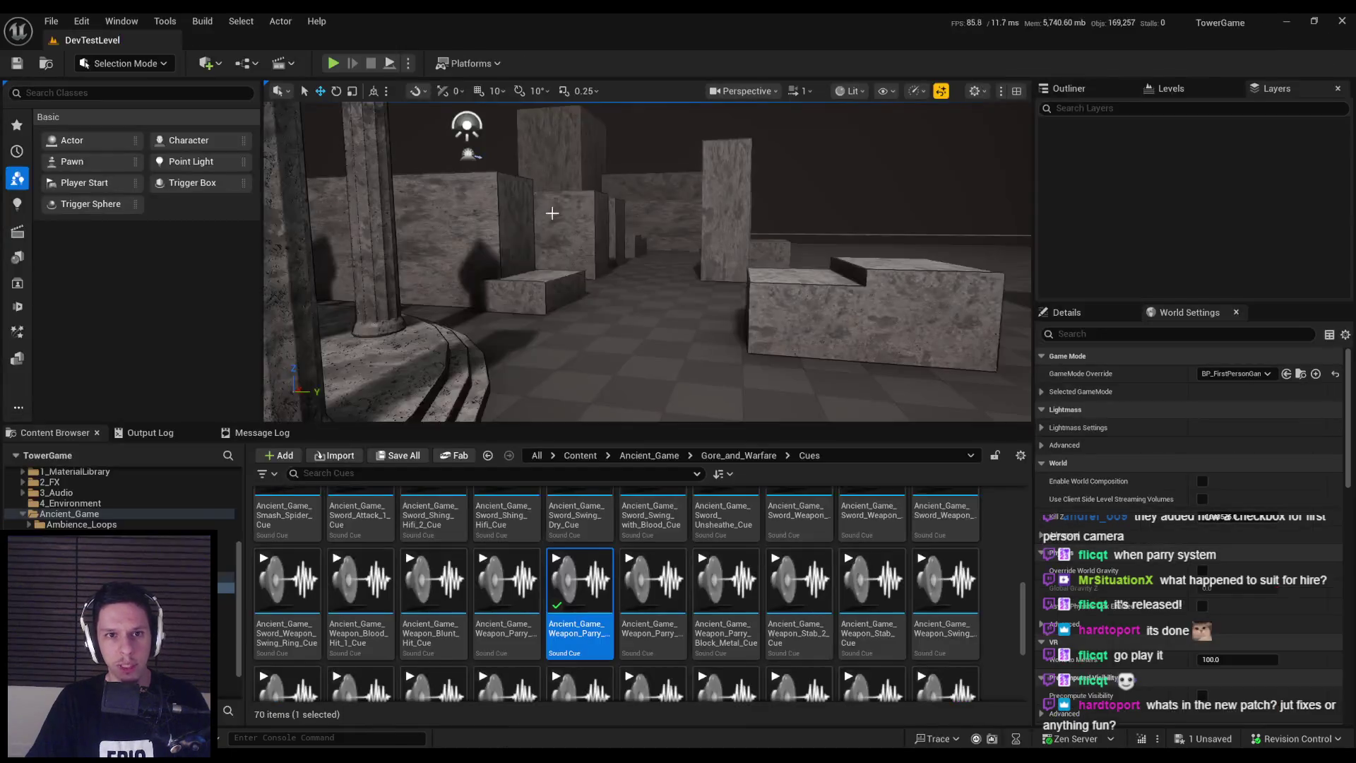
# Check out the changed assets and start a full-screen play test of the level
pyautogui.click(682, 537)
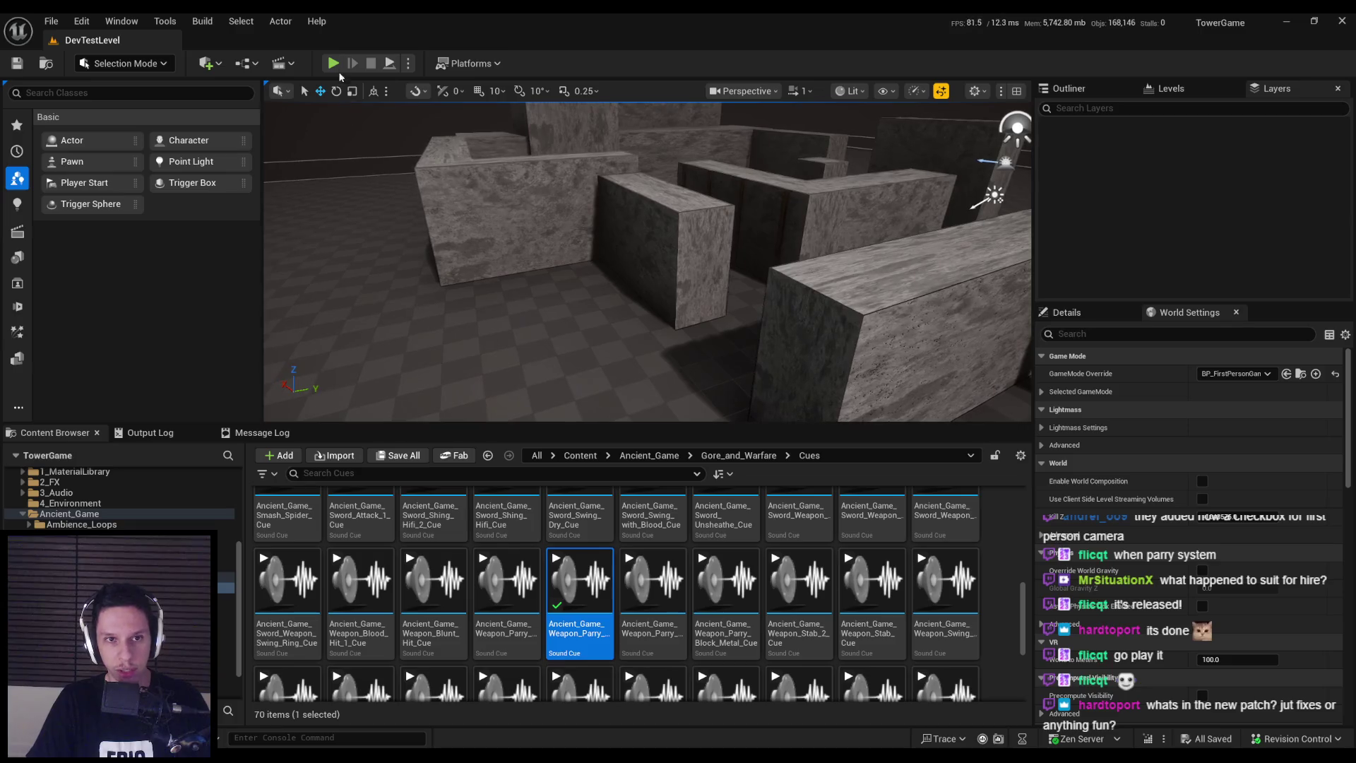
pyautogui.press('F11')
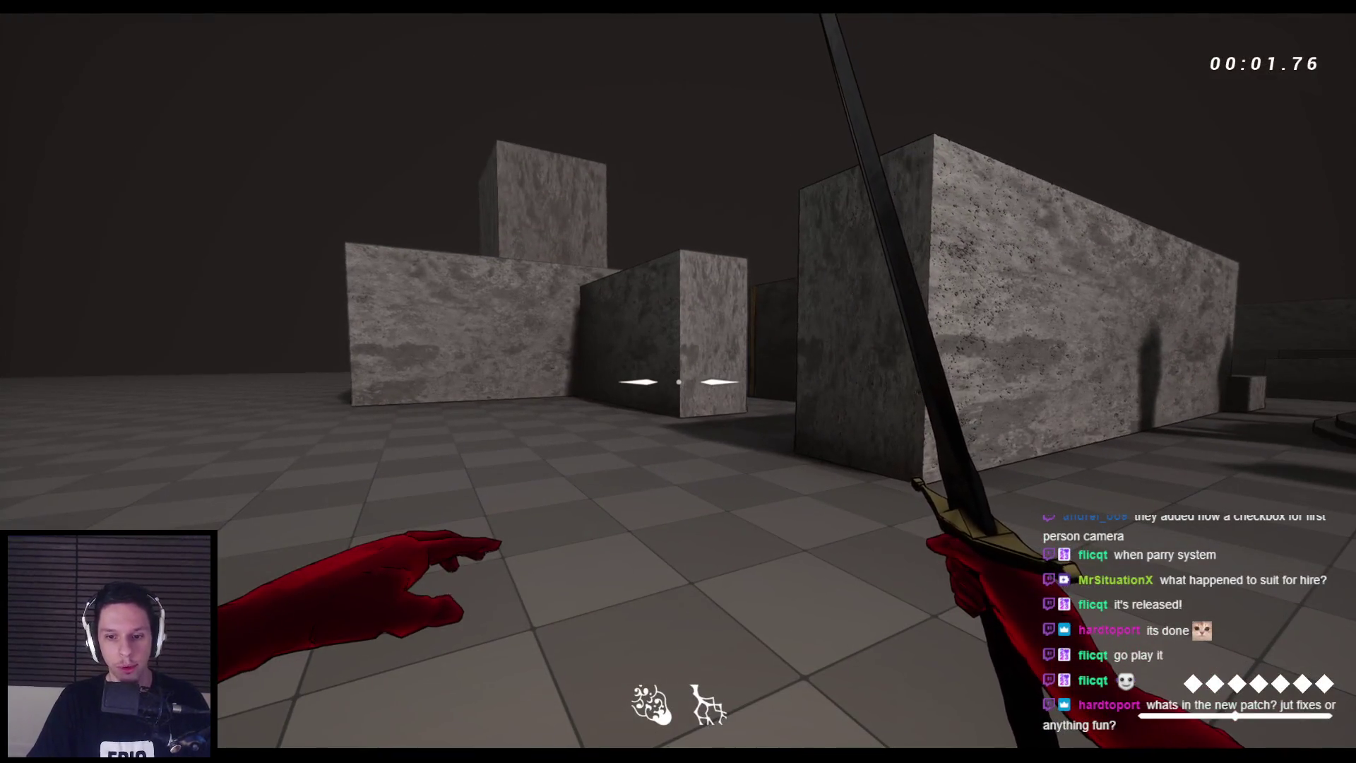
# Advance into the arena and slash the demons closing in near the pillars
pyautogui.press('w')
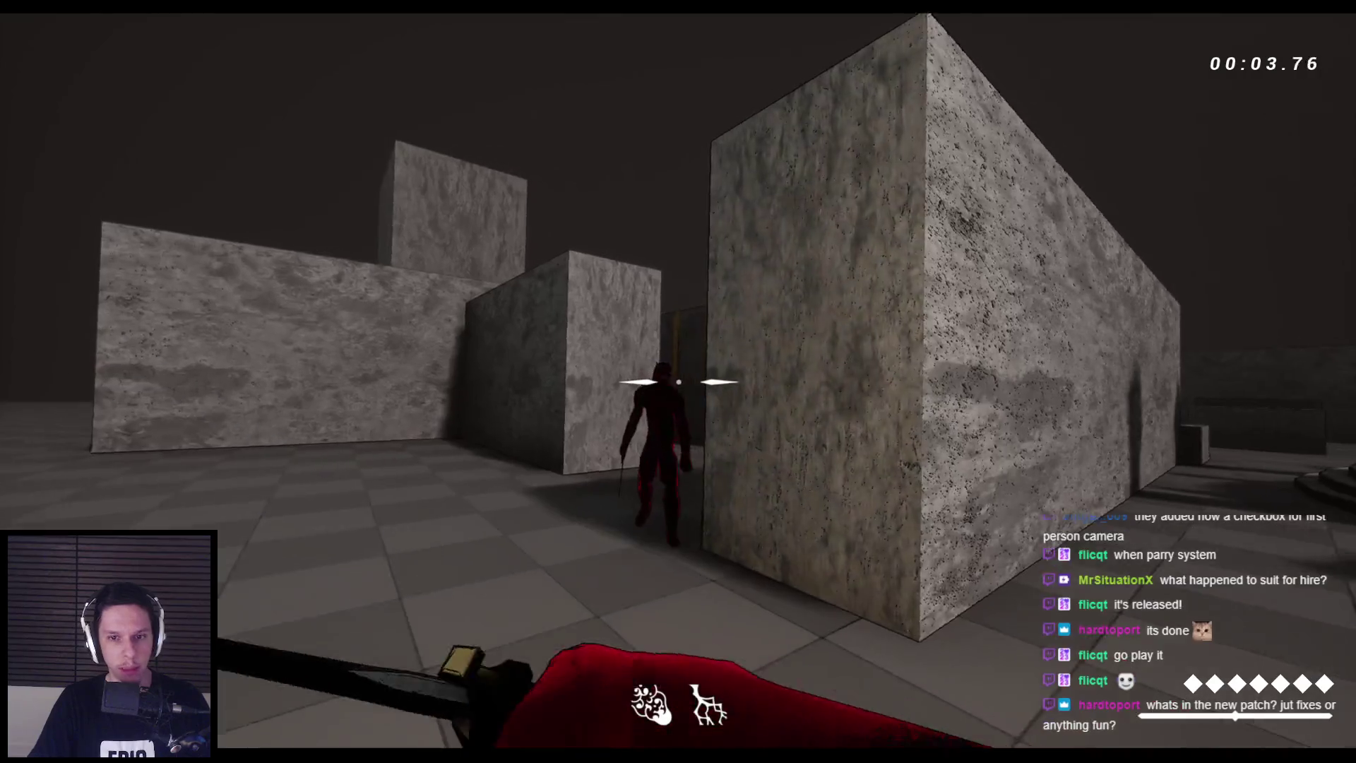
pyautogui.click(678, 382)
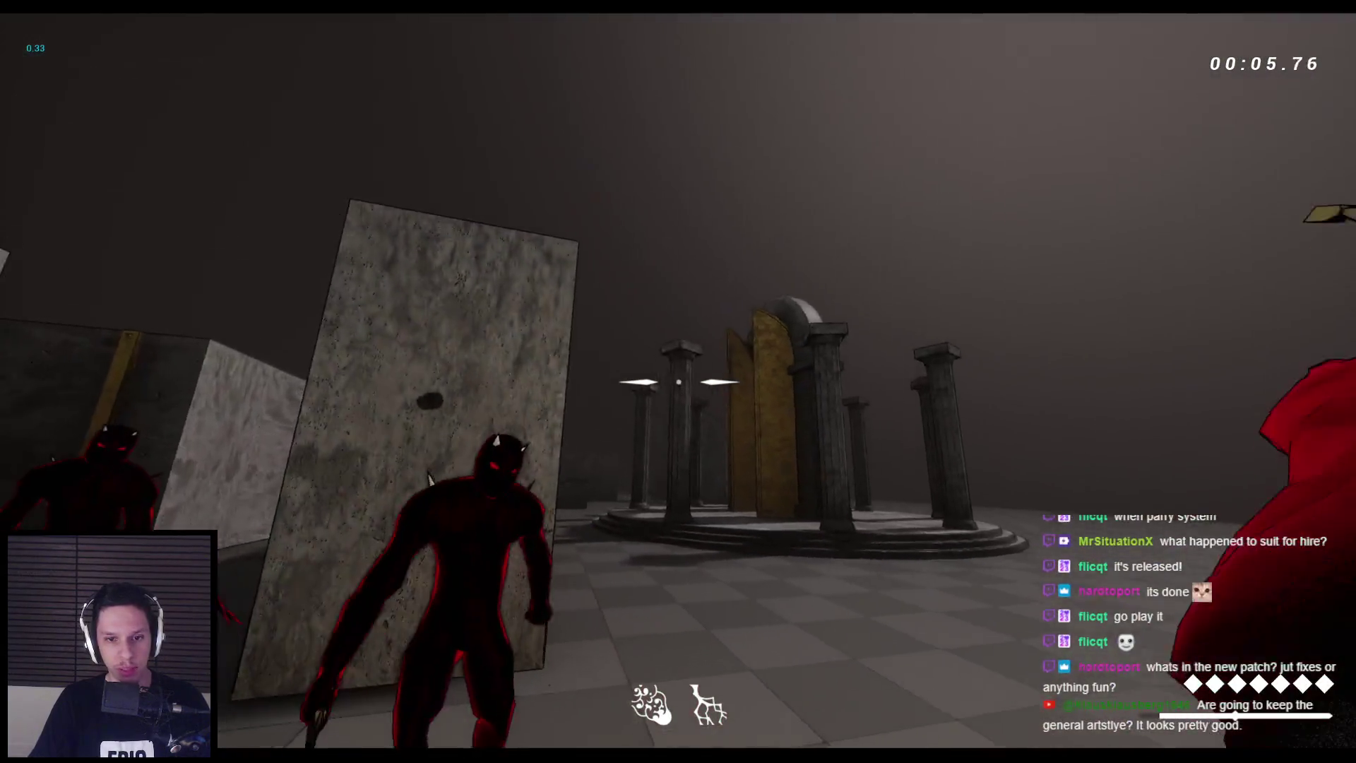
pyautogui.click(679, 382)
pyautogui.click(678, 382)
pyautogui.click(678, 381)
pyautogui.click(678, 382)
pyautogui.click(679, 381)
pyautogui.click(678, 381)
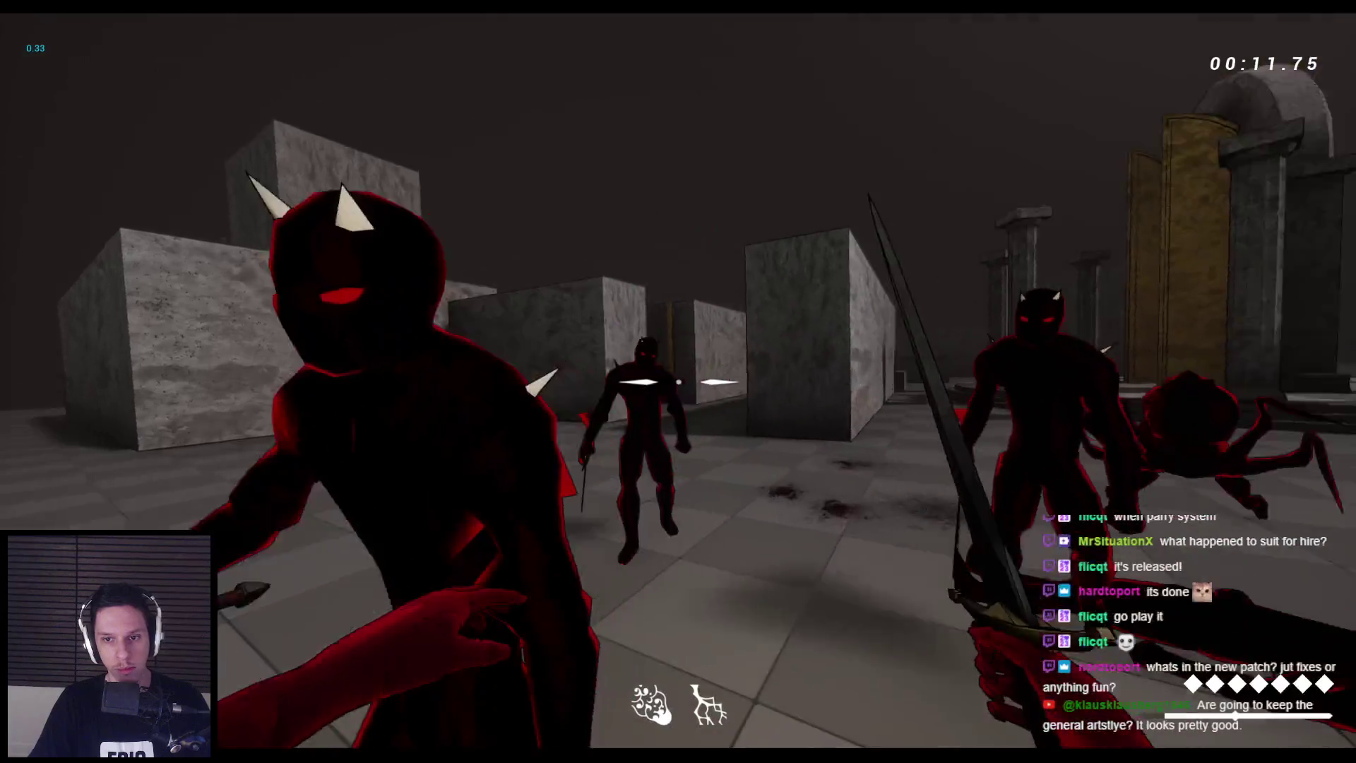
# Keep fighting the demons and spiders until killed, then restart the run
pyautogui.click(678, 382)
pyautogui.click(678, 382)
pyautogui.click(678, 382)
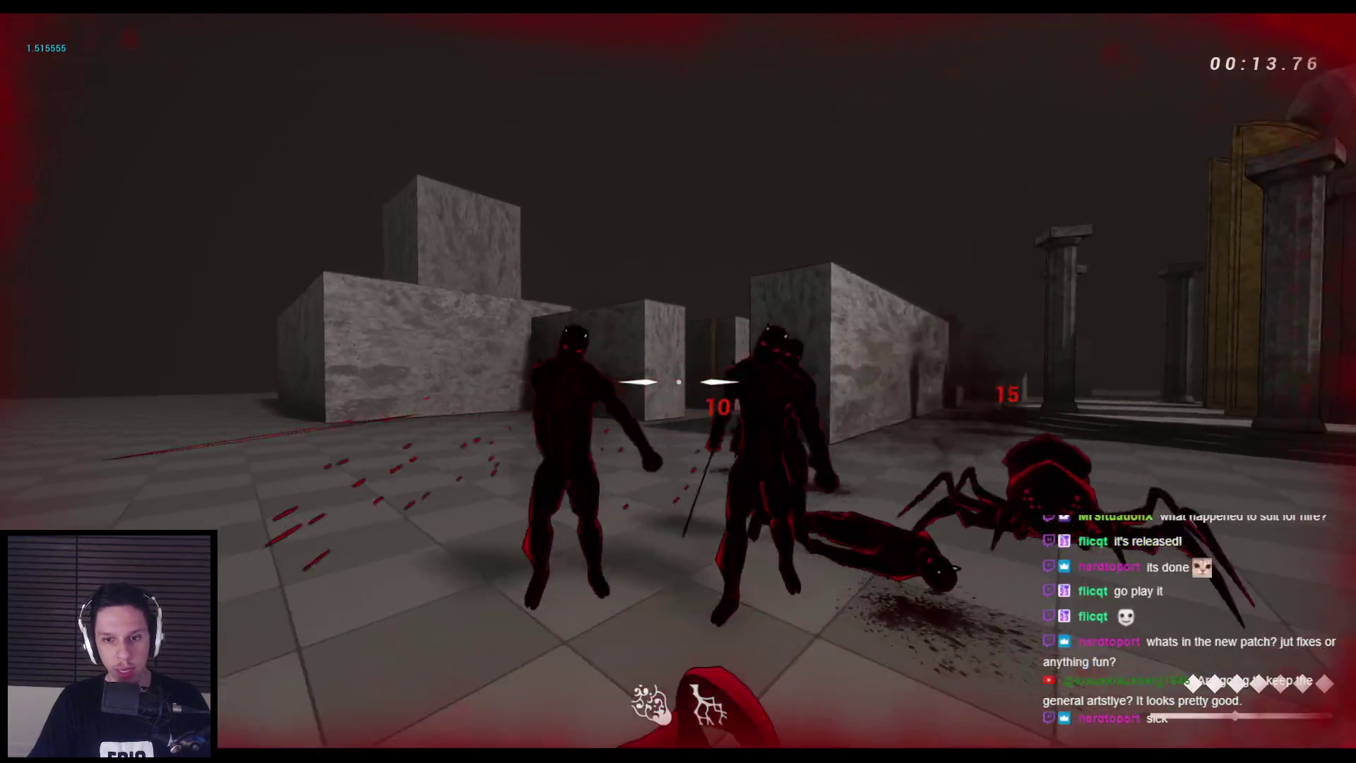
pyautogui.click(678, 382)
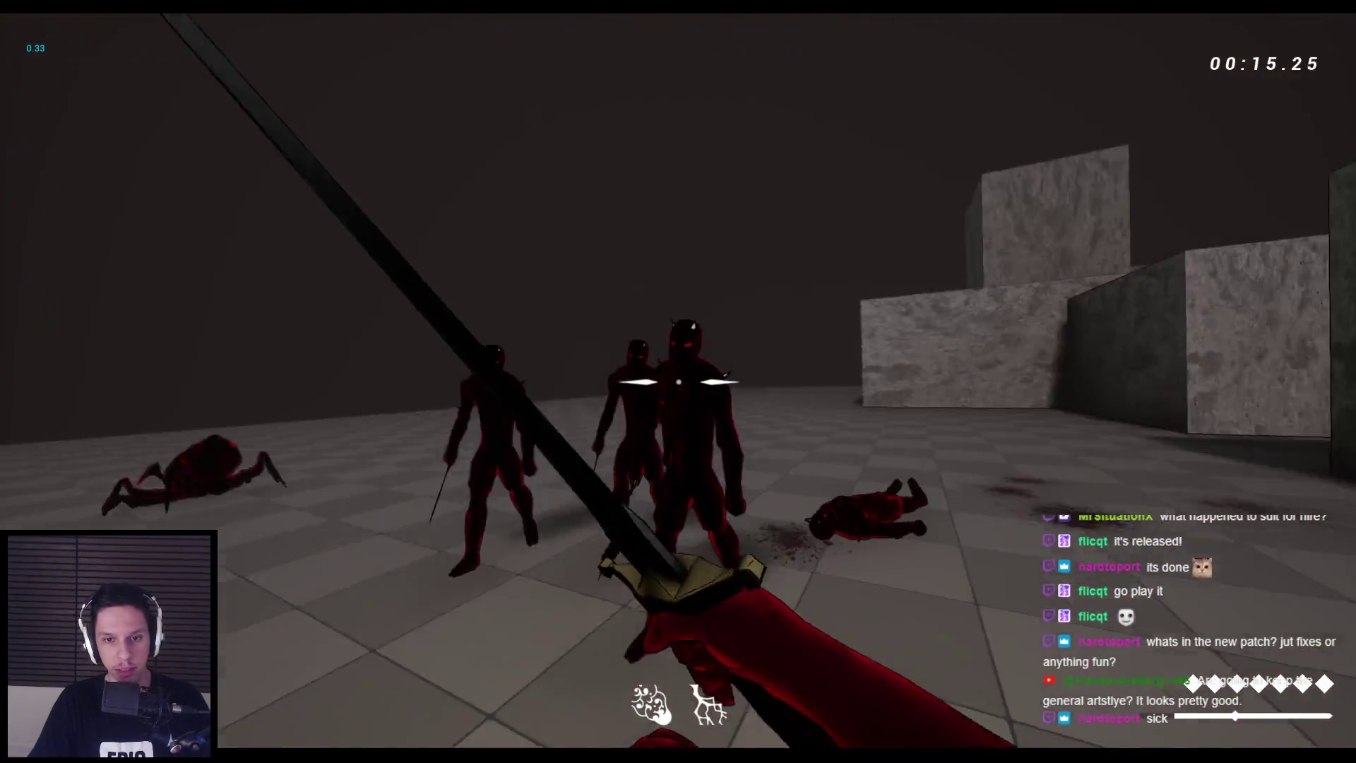
pyautogui.click(678, 381)
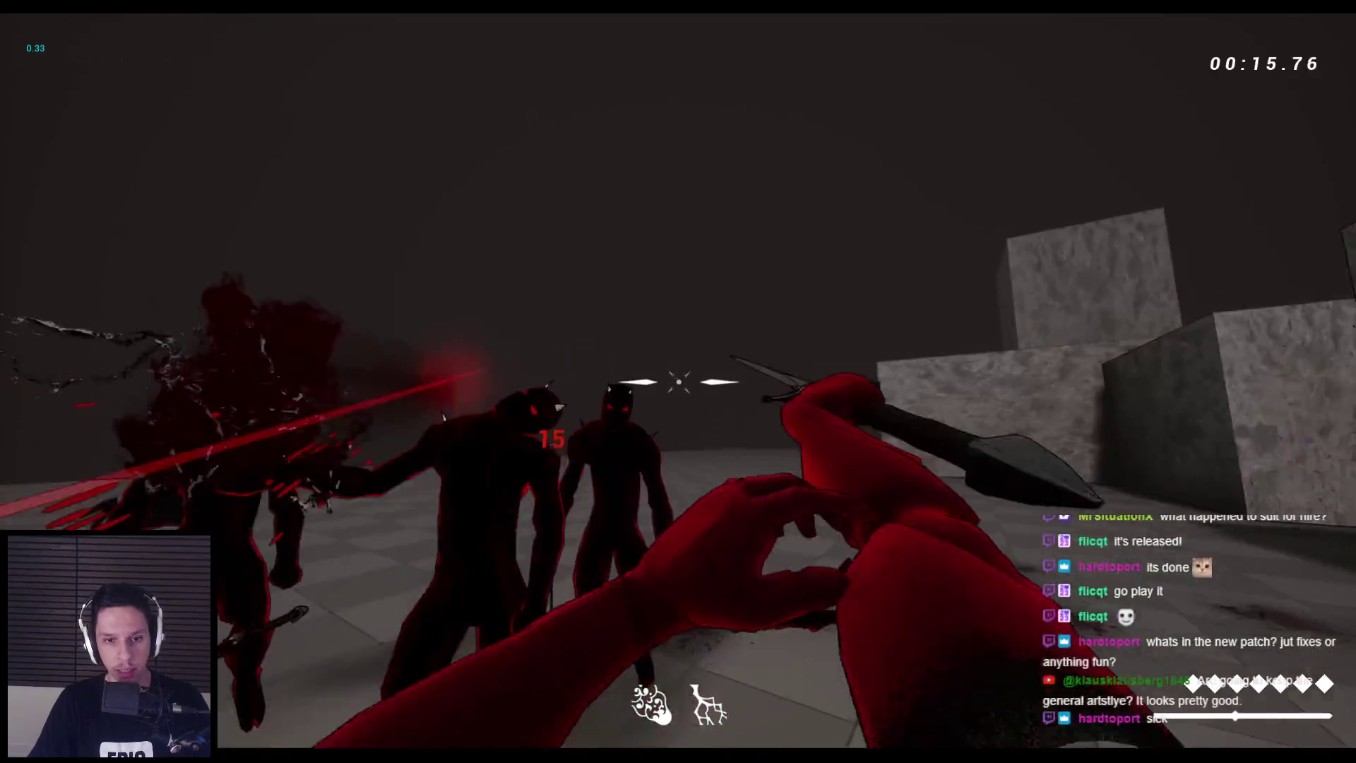
pyautogui.click(678, 381)
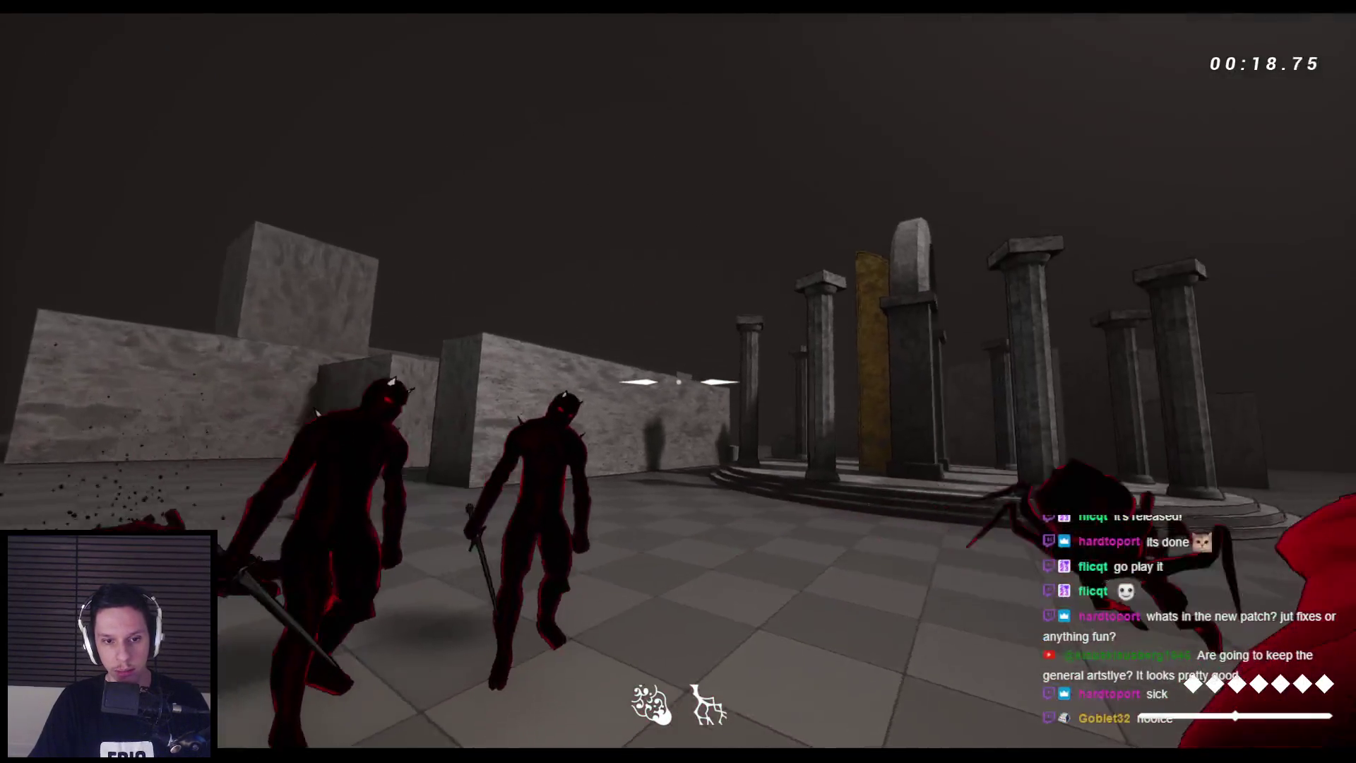
pyautogui.click(678, 381)
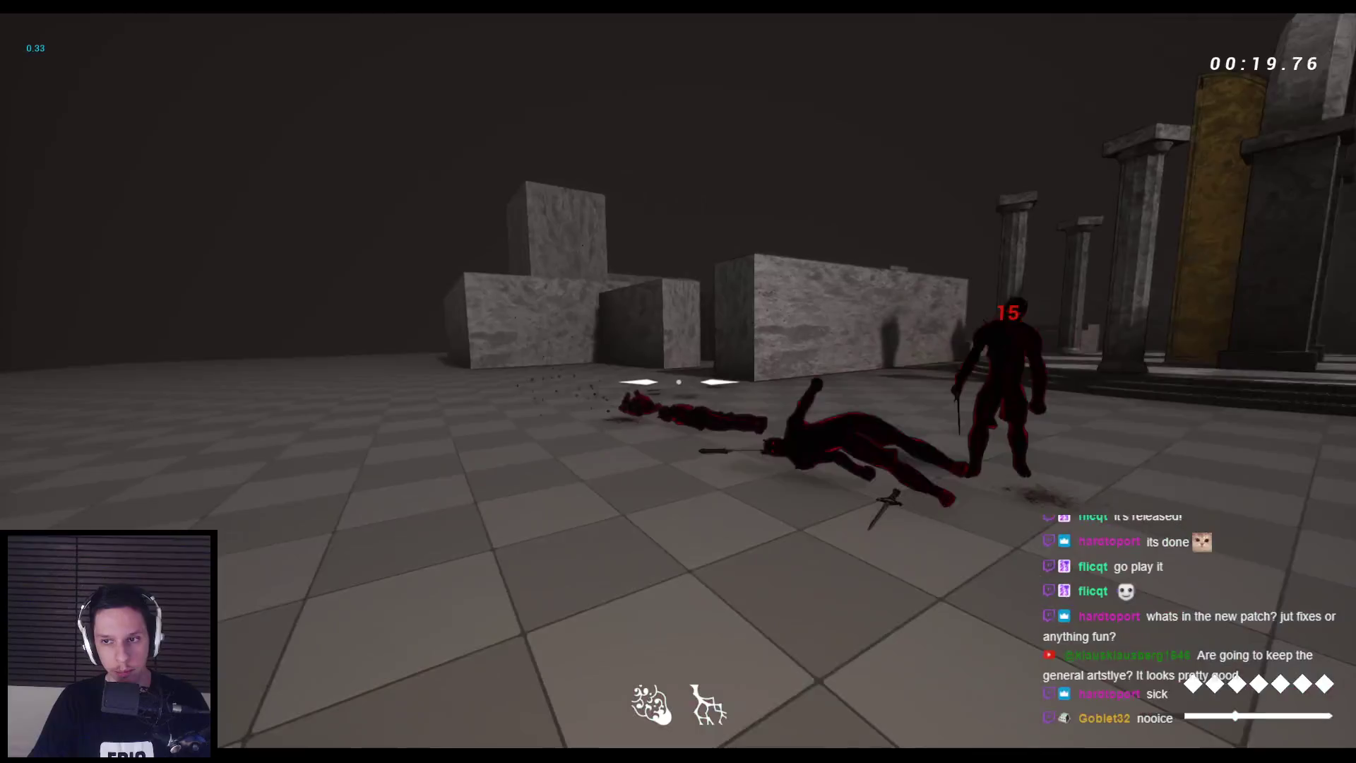
pyautogui.click(678, 381)
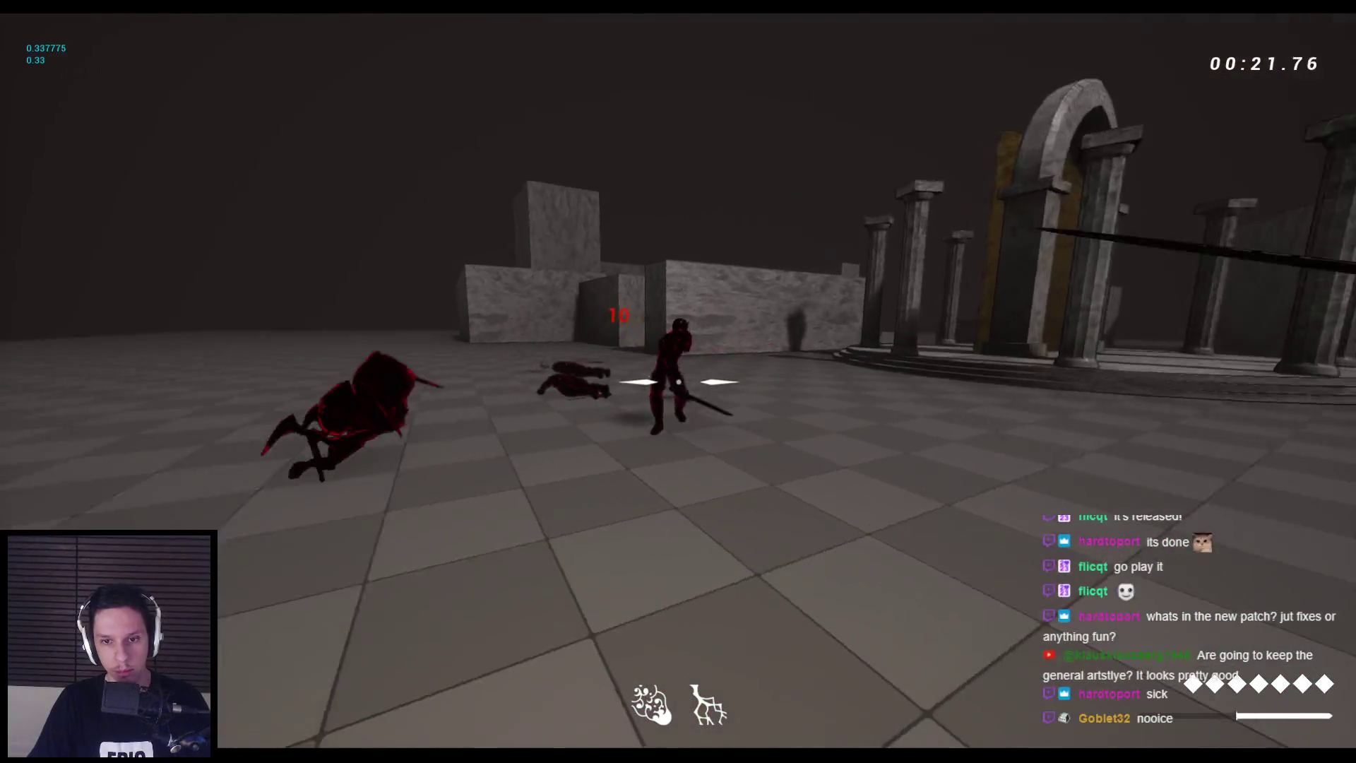
pyautogui.click(679, 381)
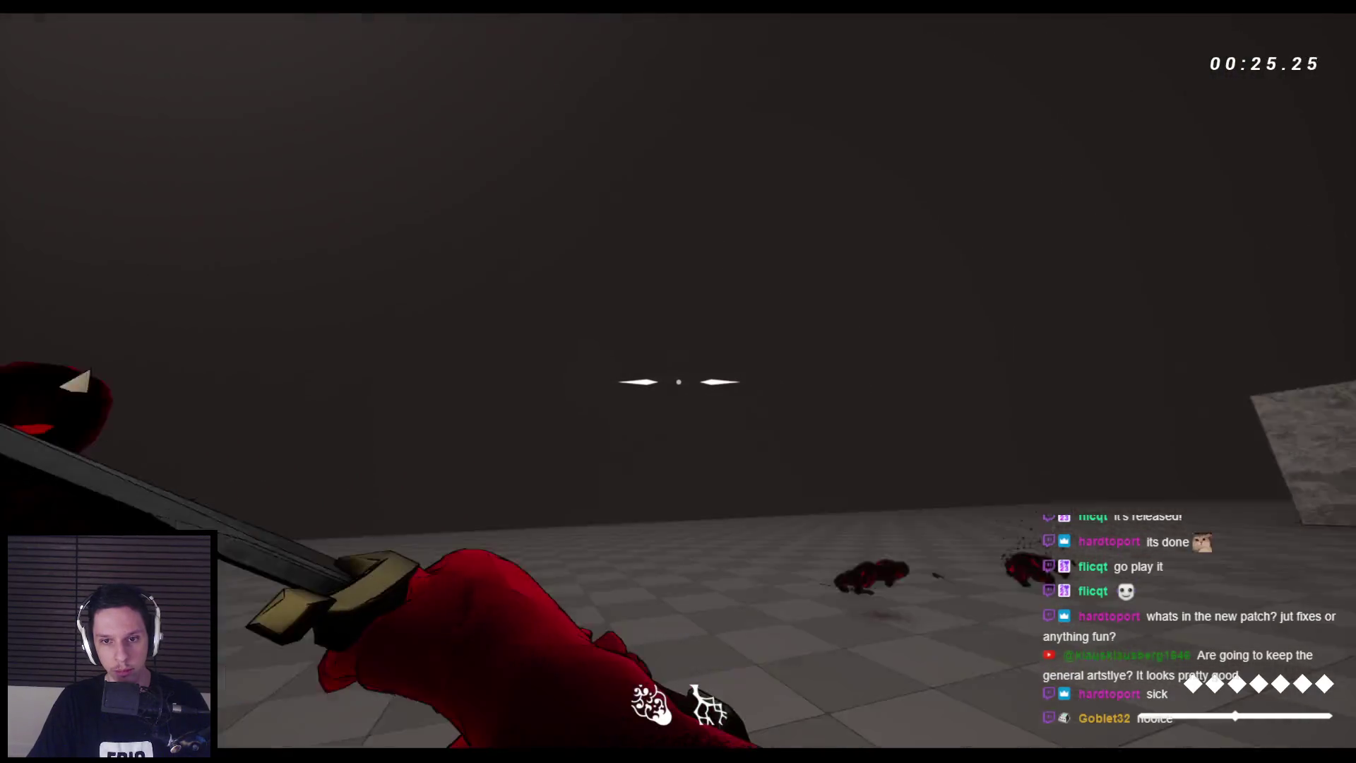
pyautogui.click(678, 381)
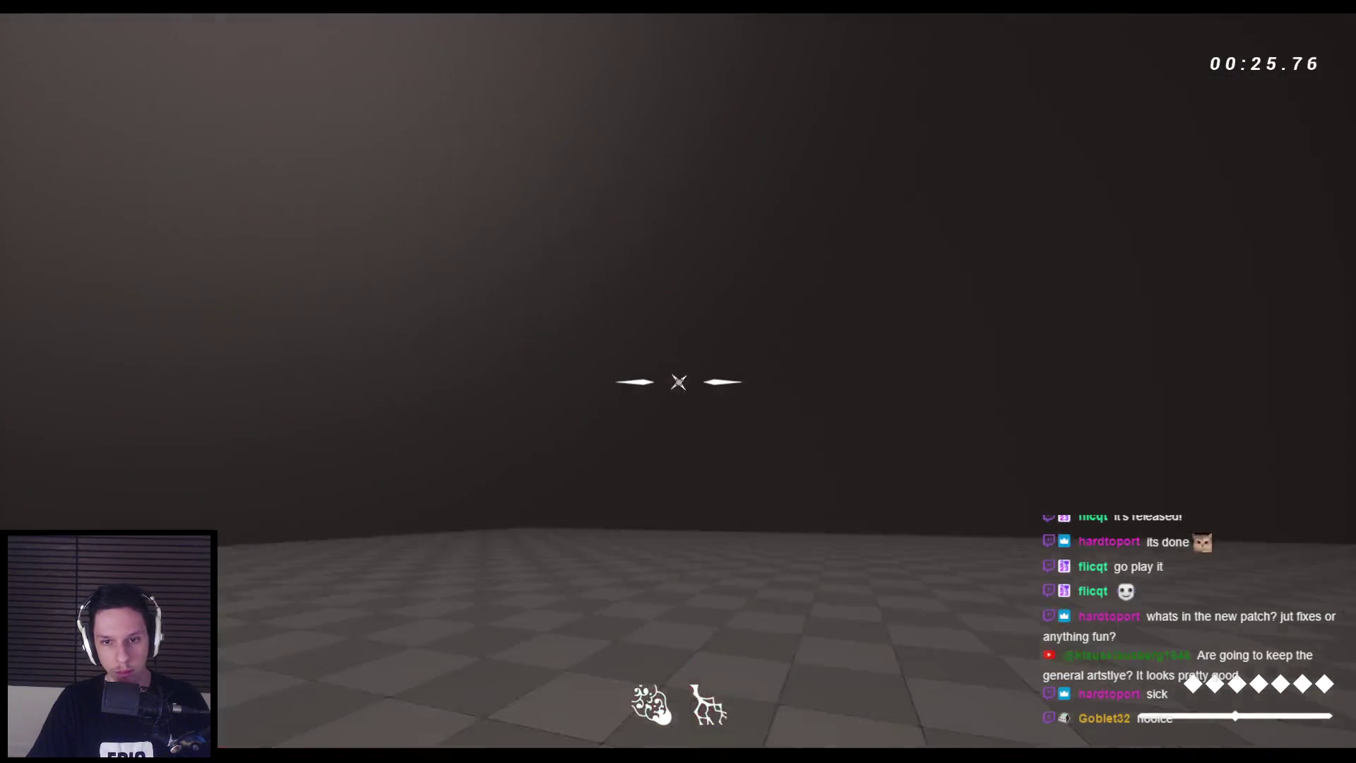
pyautogui.click(678, 381)
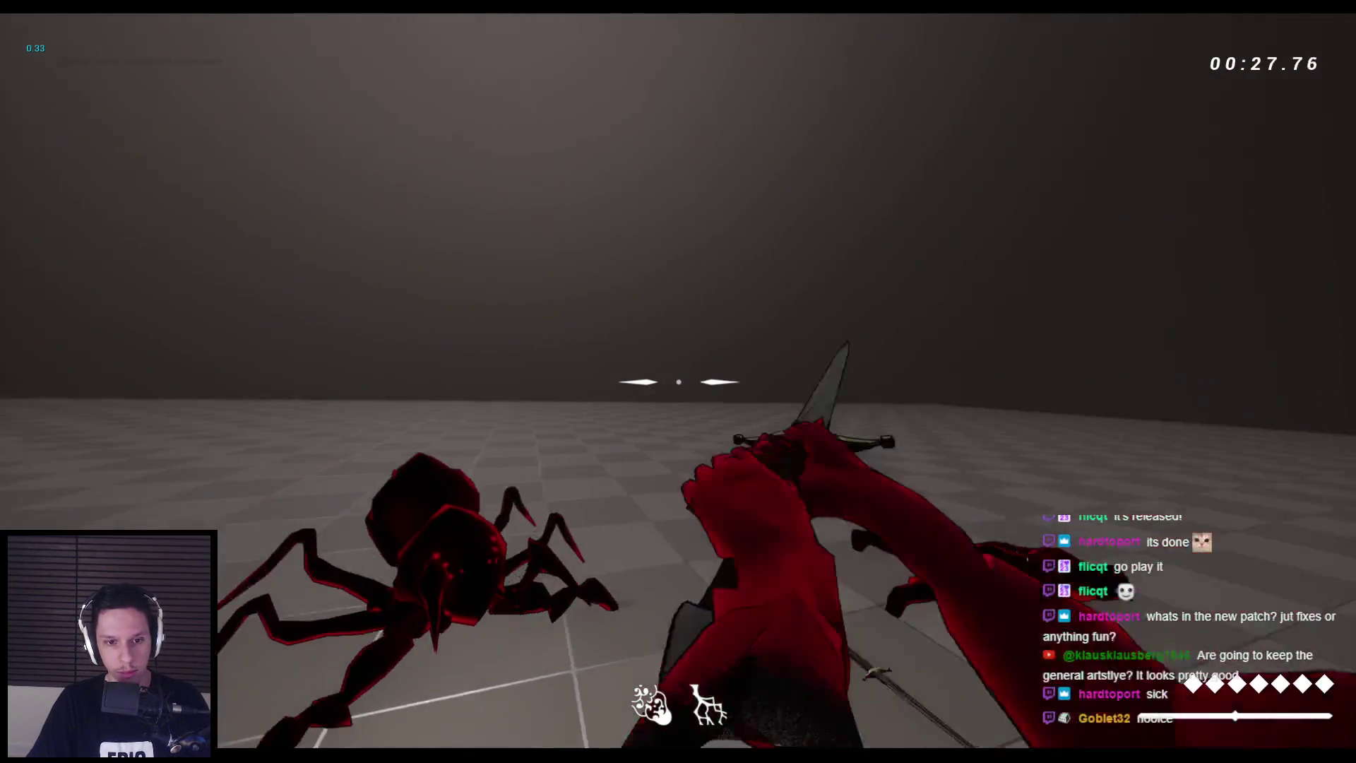
pyautogui.press('r')
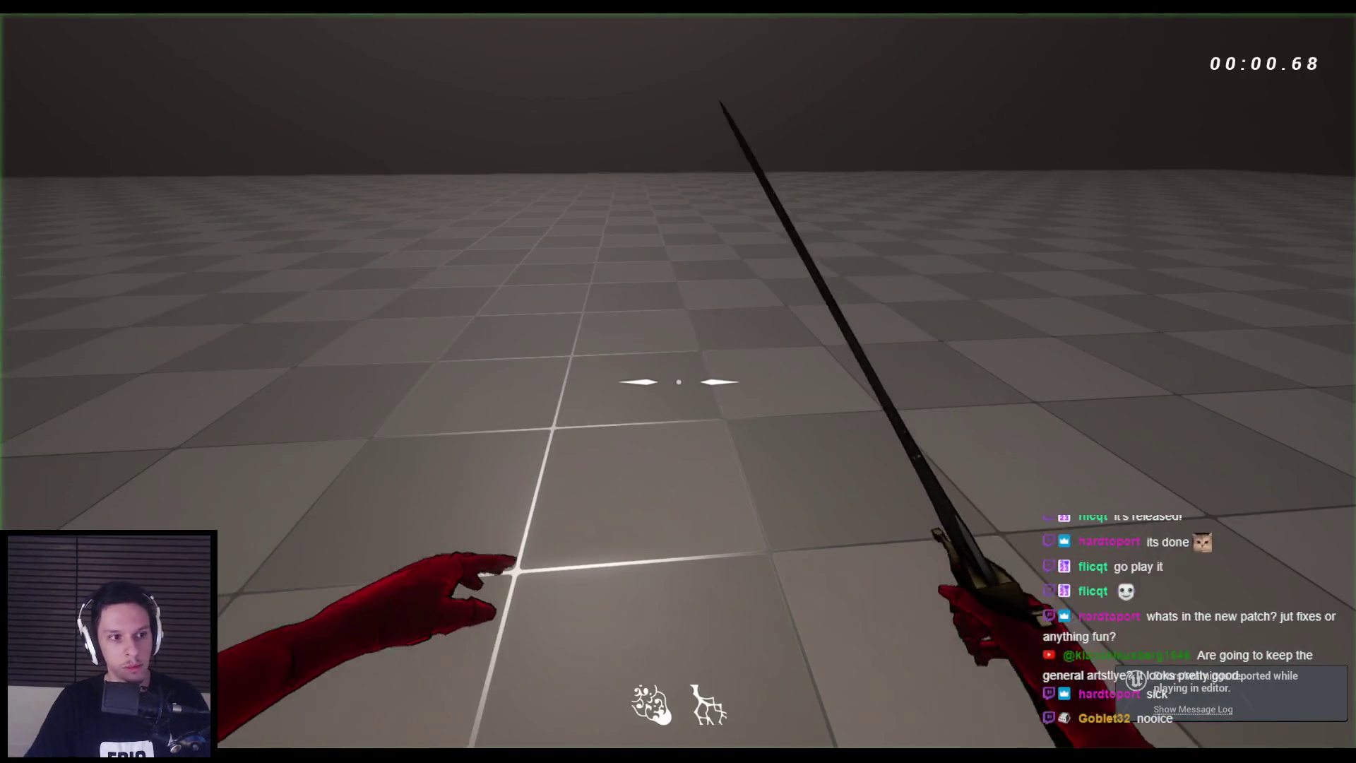
# Push toward the pillars and rotunda, slashing through the lines of demons
pyautogui.click(679, 381)
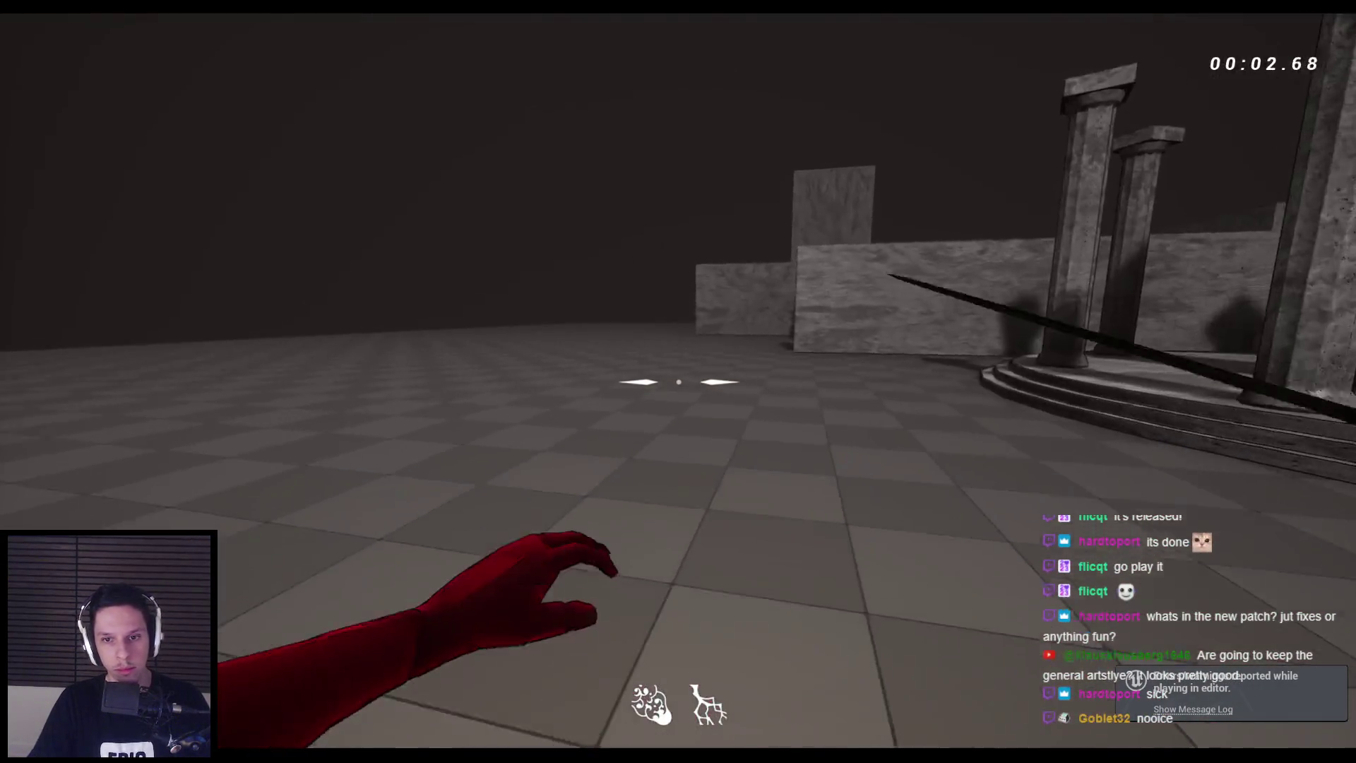
pyautogui.click(678, 382)
pyautogui.press('w')
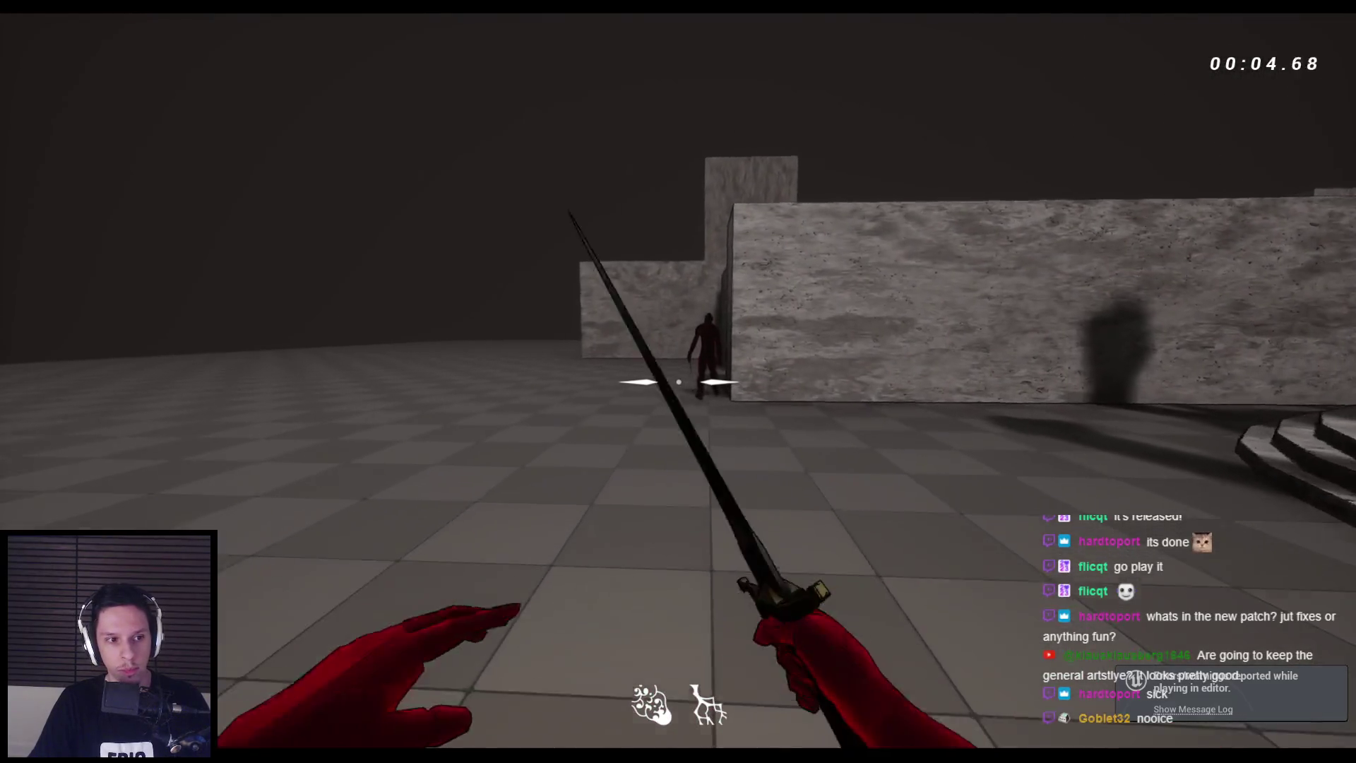
pyautogui.click(678, 382)
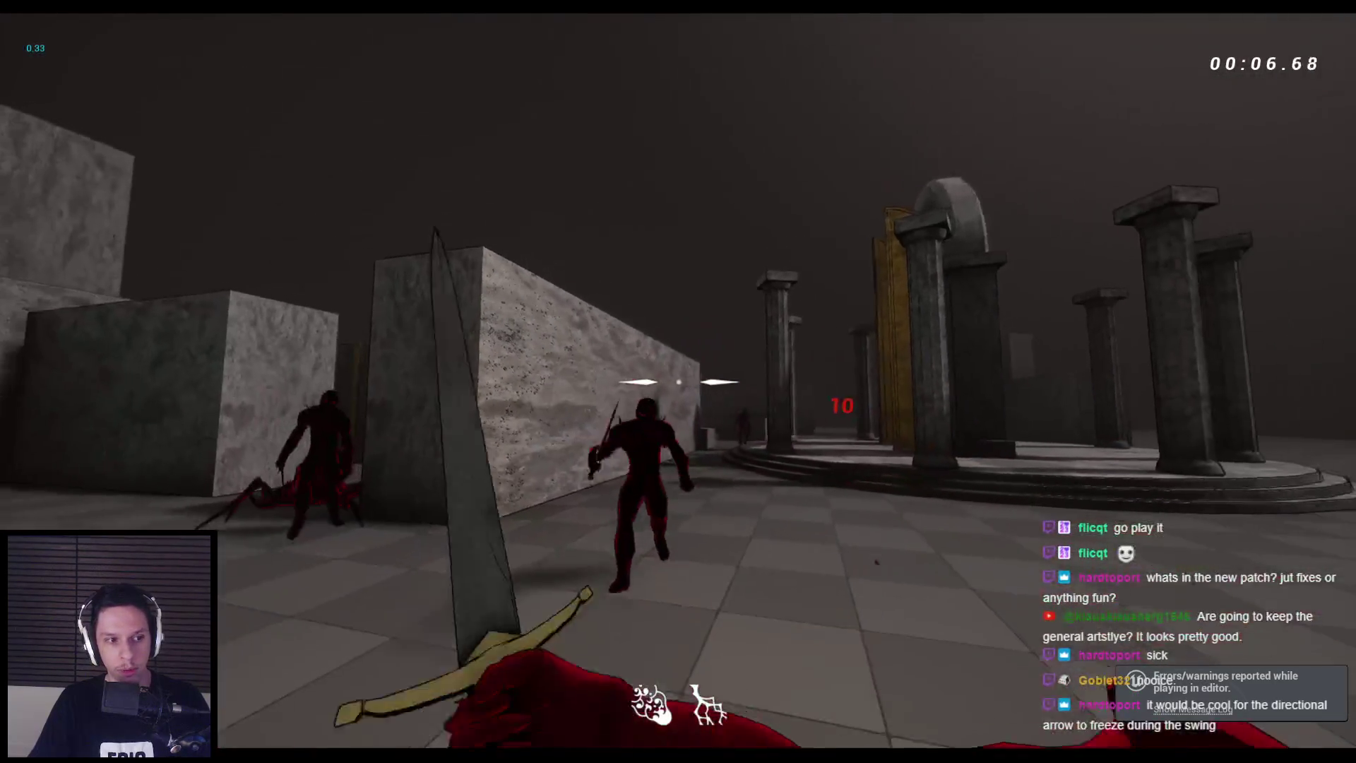
pyautogui.press('w')
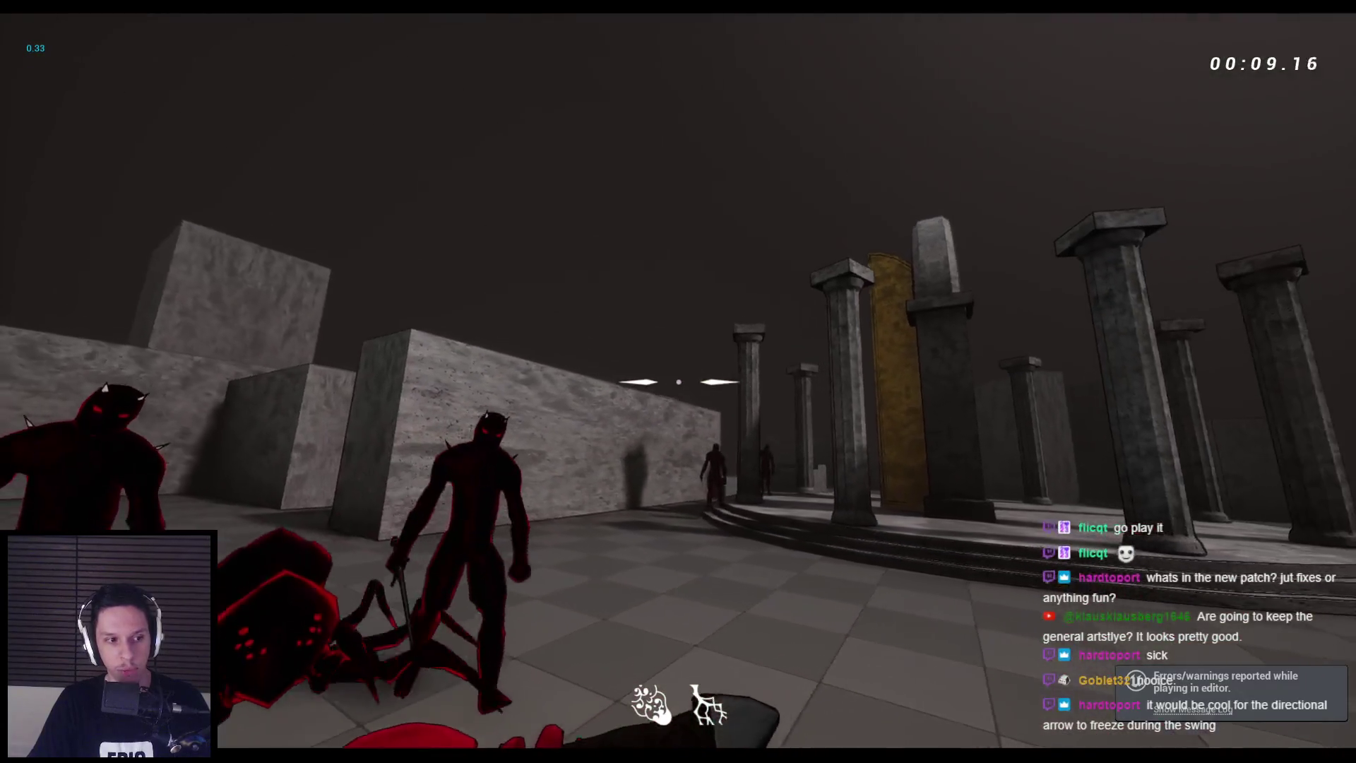
pyautogui.click(678, 381)
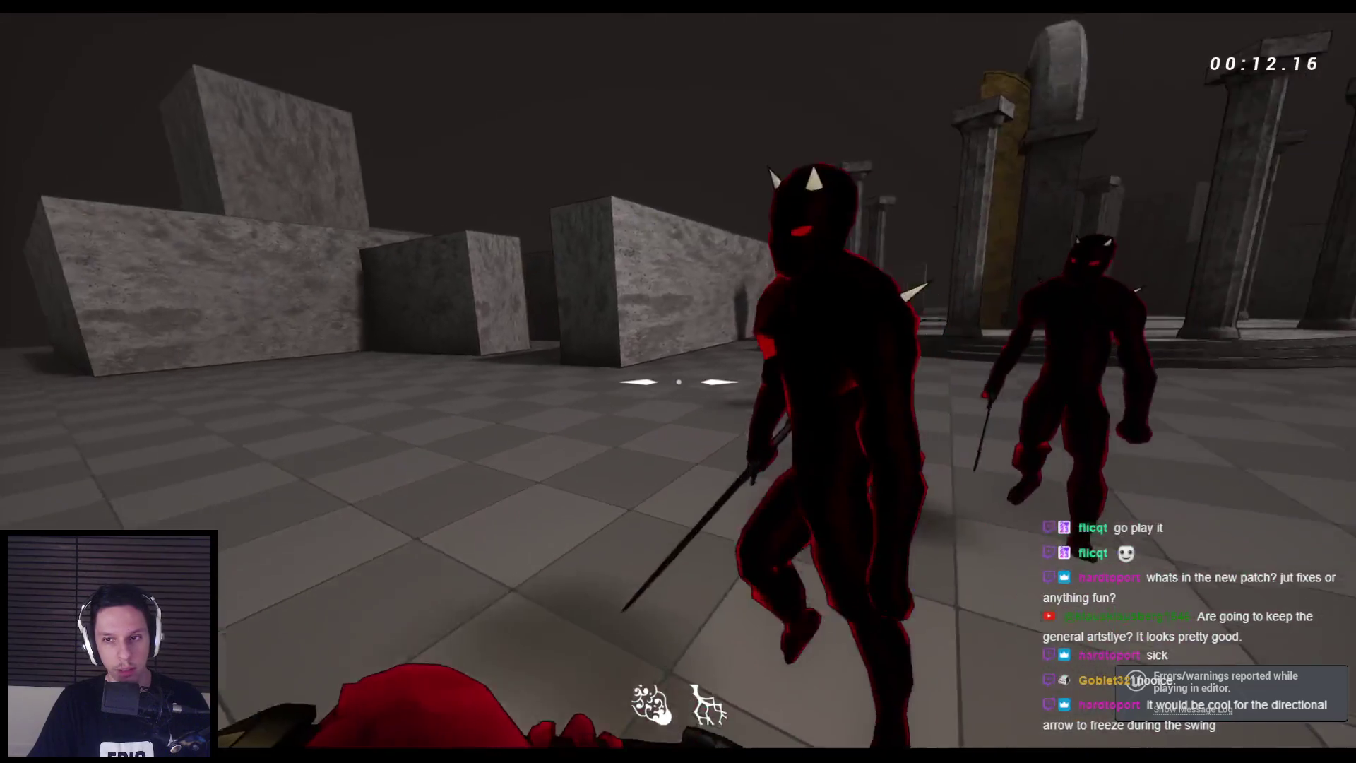
pyautogui.click(678, 382)
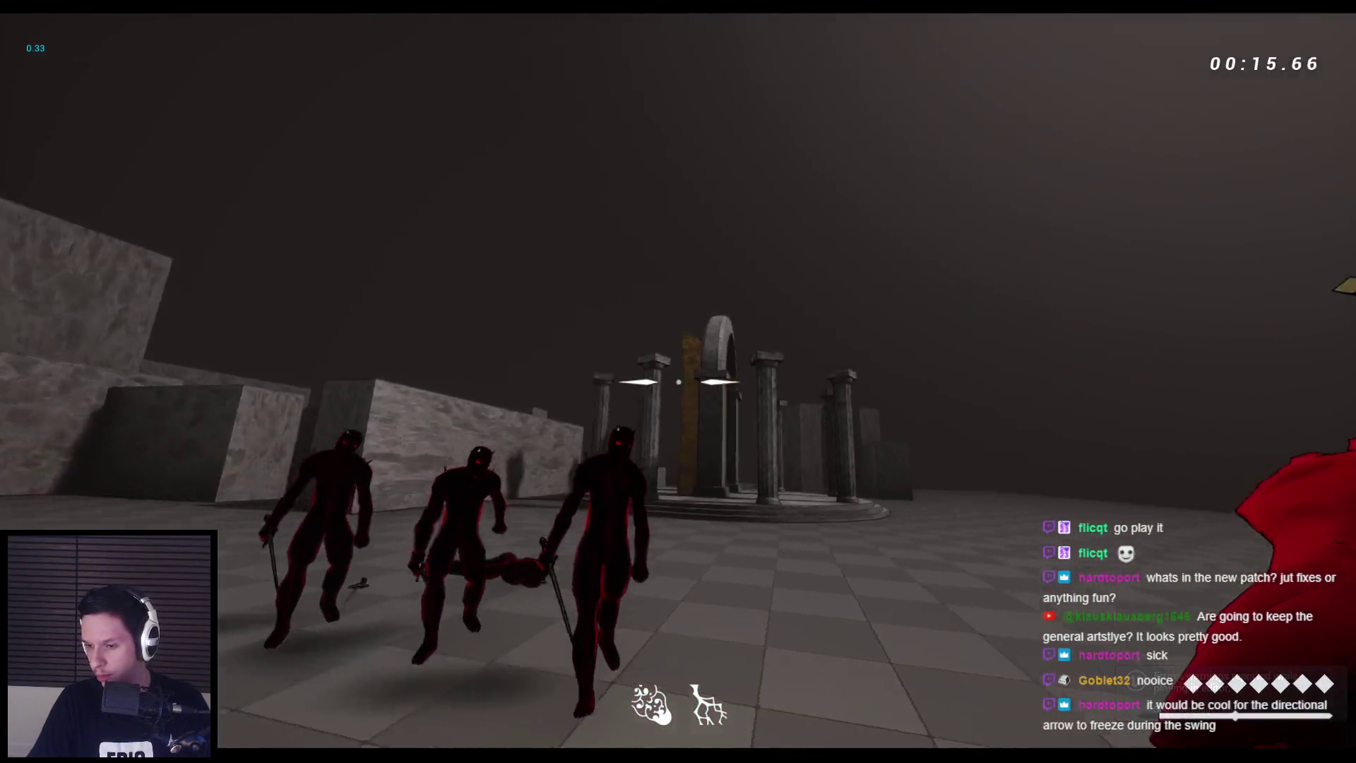
pyautogui.click(678, 382)
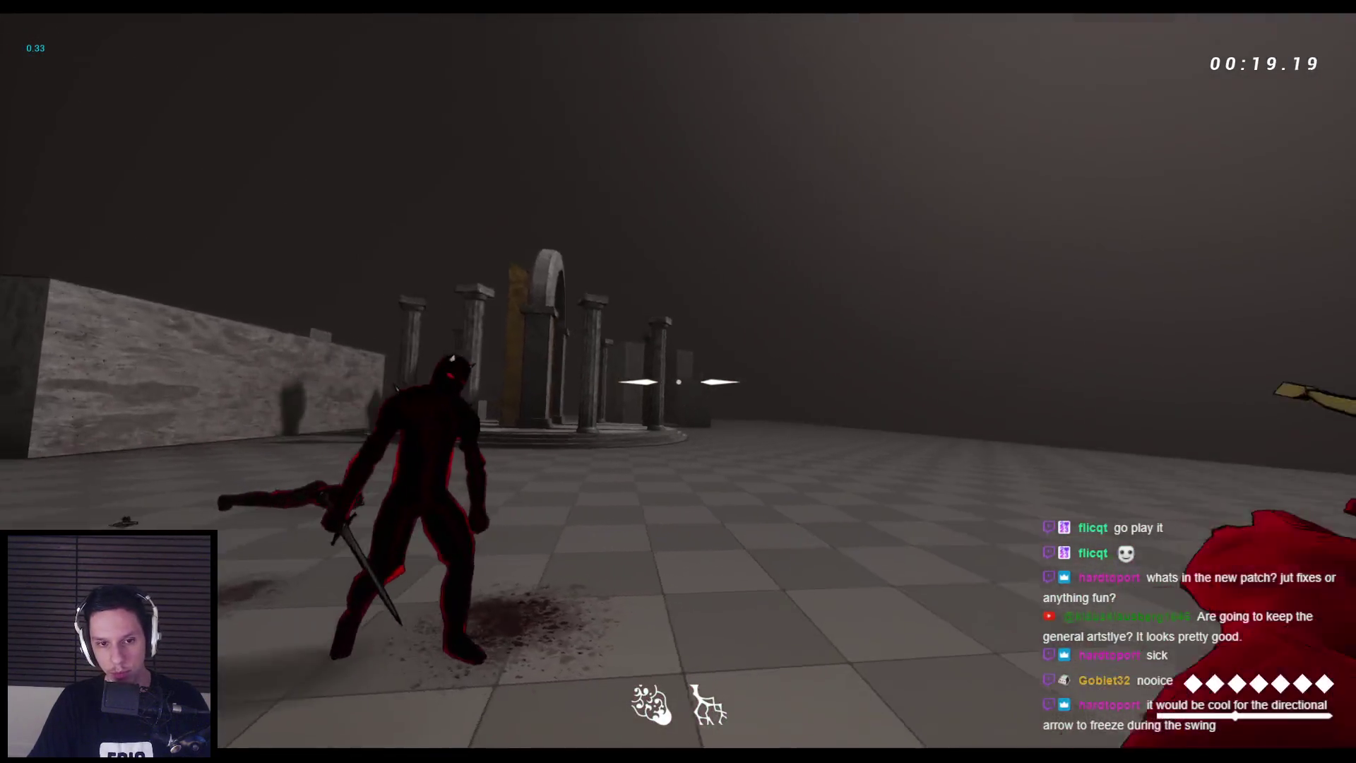
pyautogui.click(678, 381)
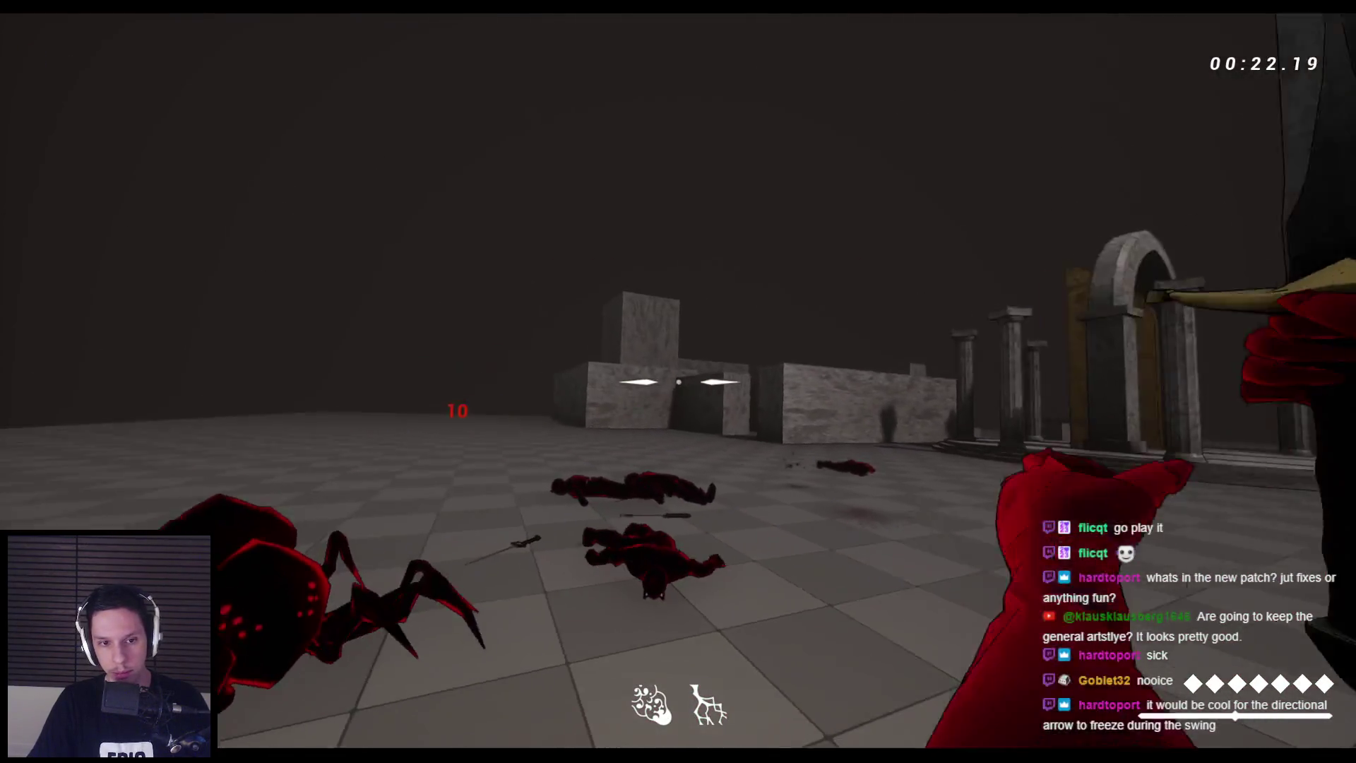
pyautogui.click(678, 382)
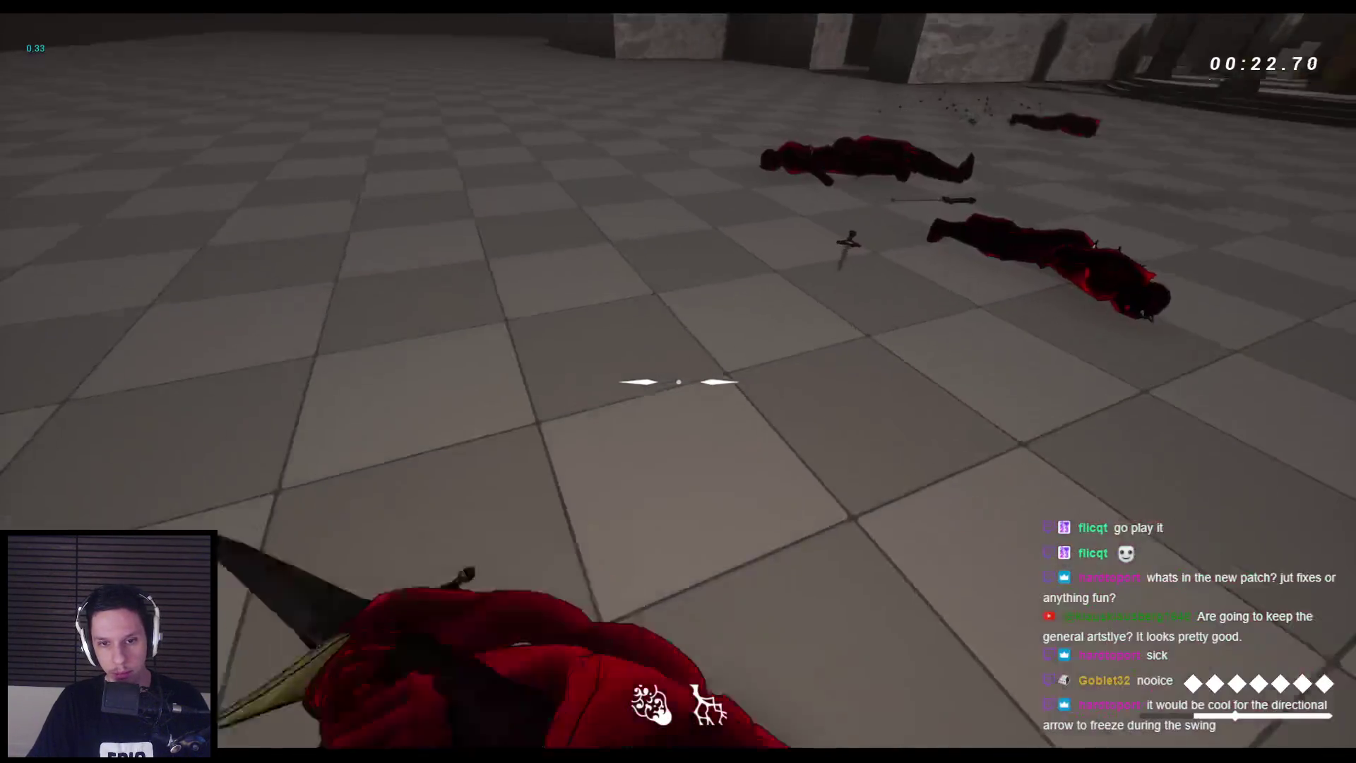
# Attack the red spider repeatedly until it shatters, then throw and ready the sword
pyautogui.click(678, 382)
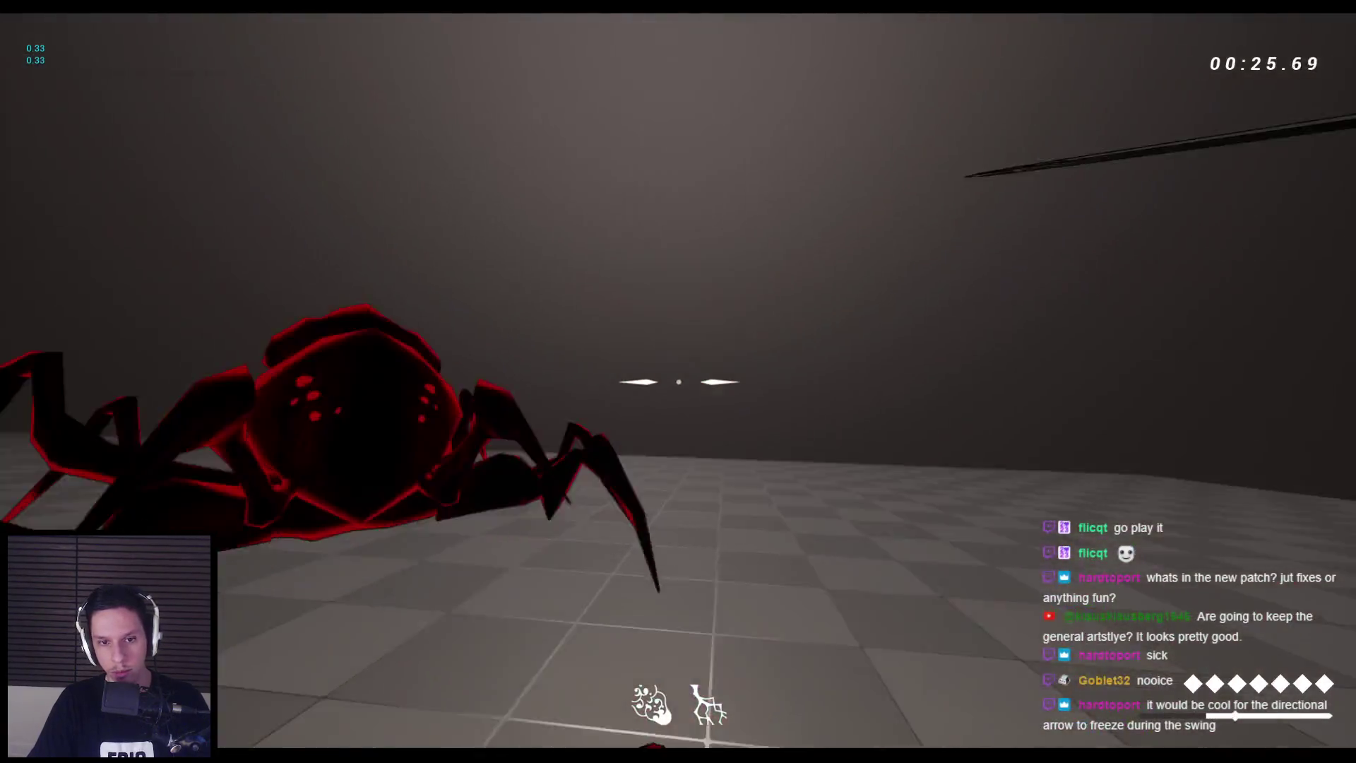
pyautogui.click(678, 381)
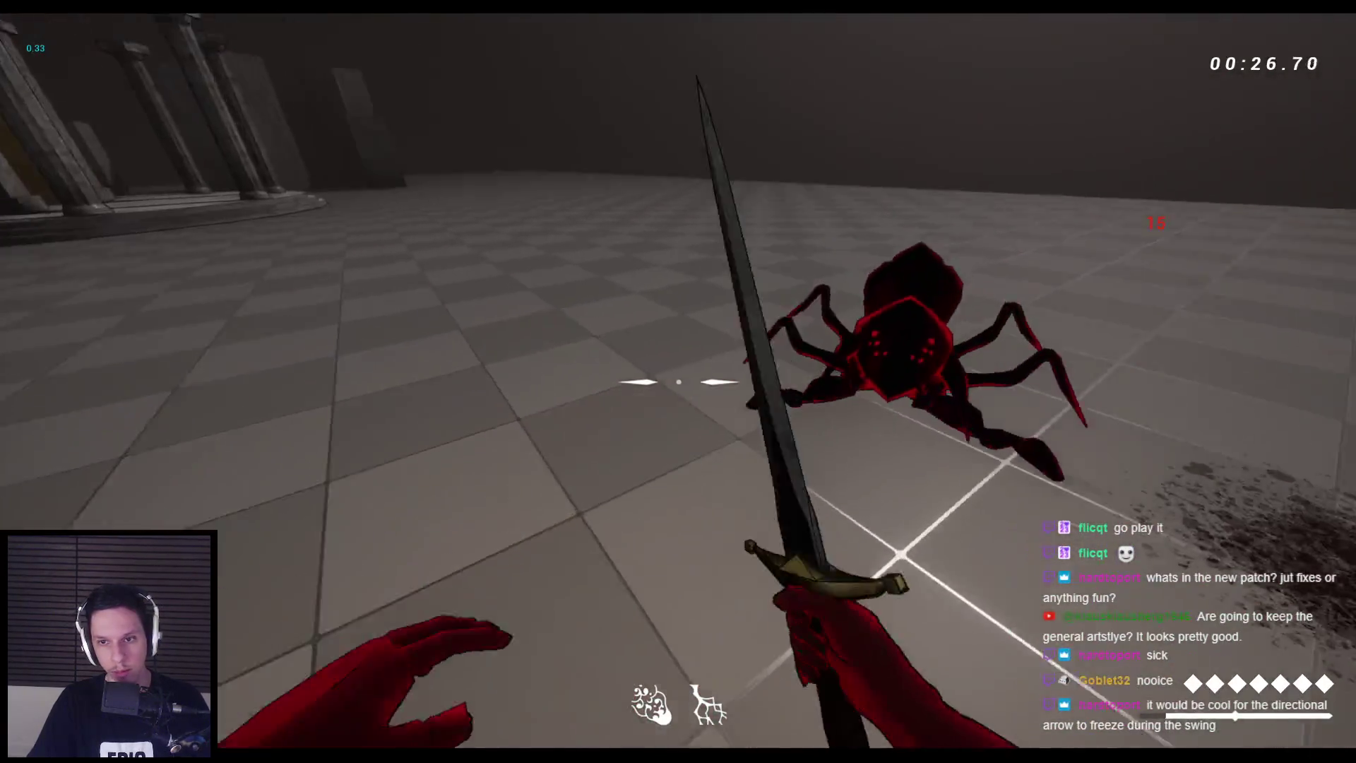
pyautogui.click(679, 381)
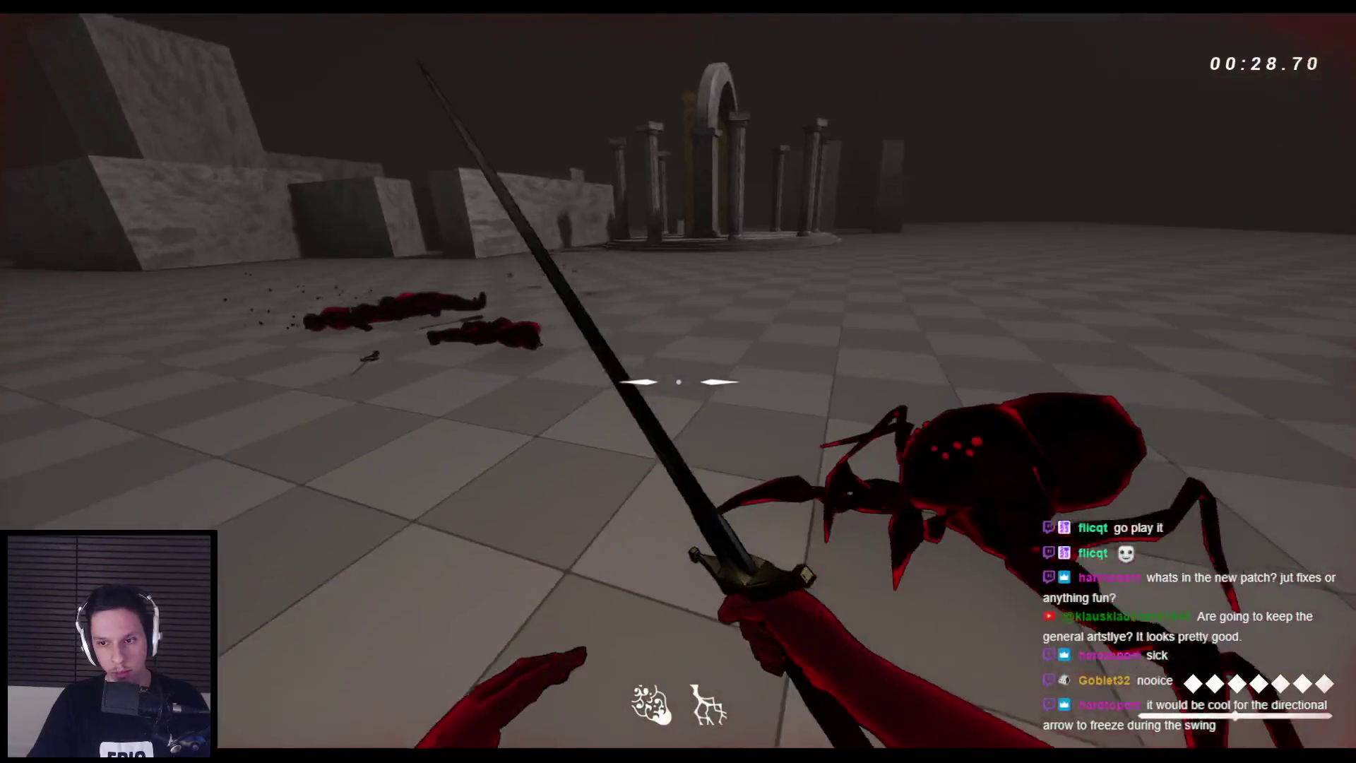
pyautogui.click(678, 382)
pyautogui.click(678, 381)
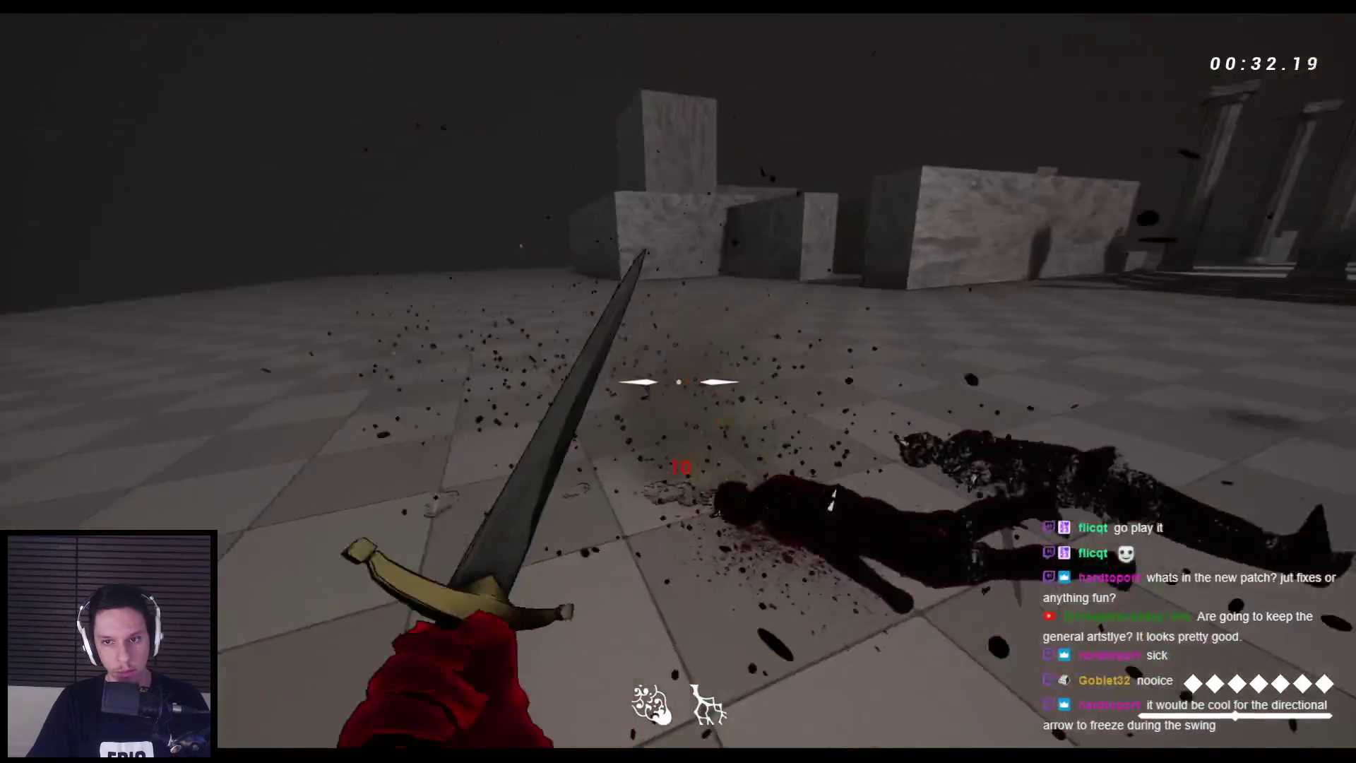
pyautogui.click(678, 382)
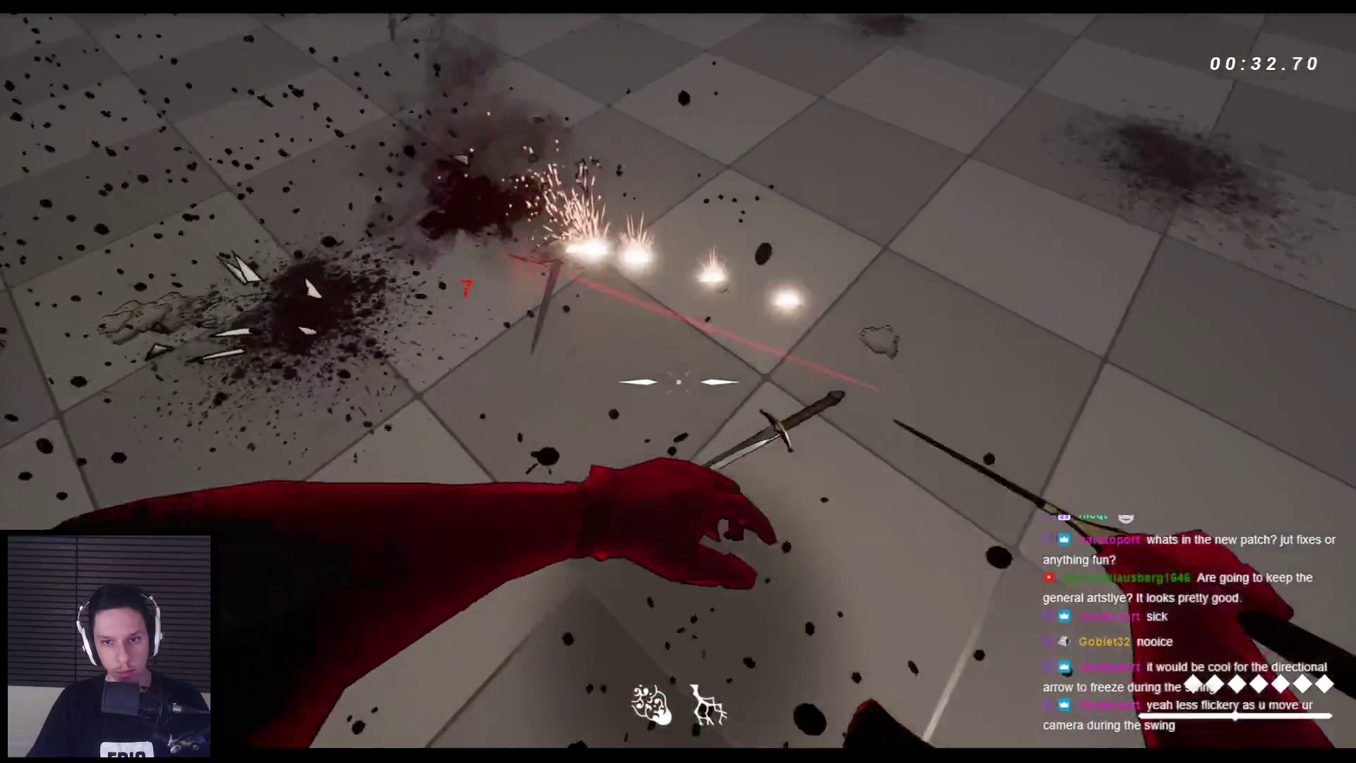
pyautogui.click(678, 382)
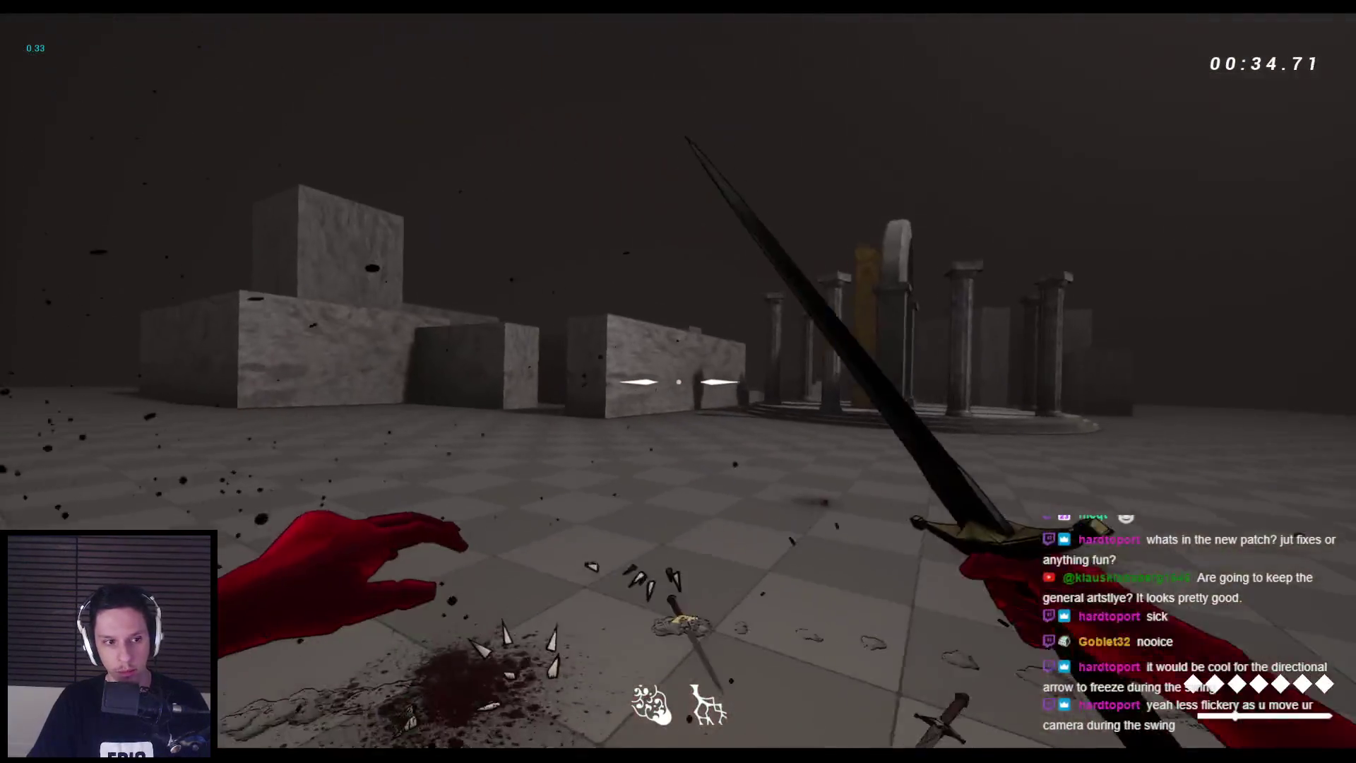
# Wall-run and jump across the stone blocks and along the maze walls toward the arches
pyautogui.press('w')
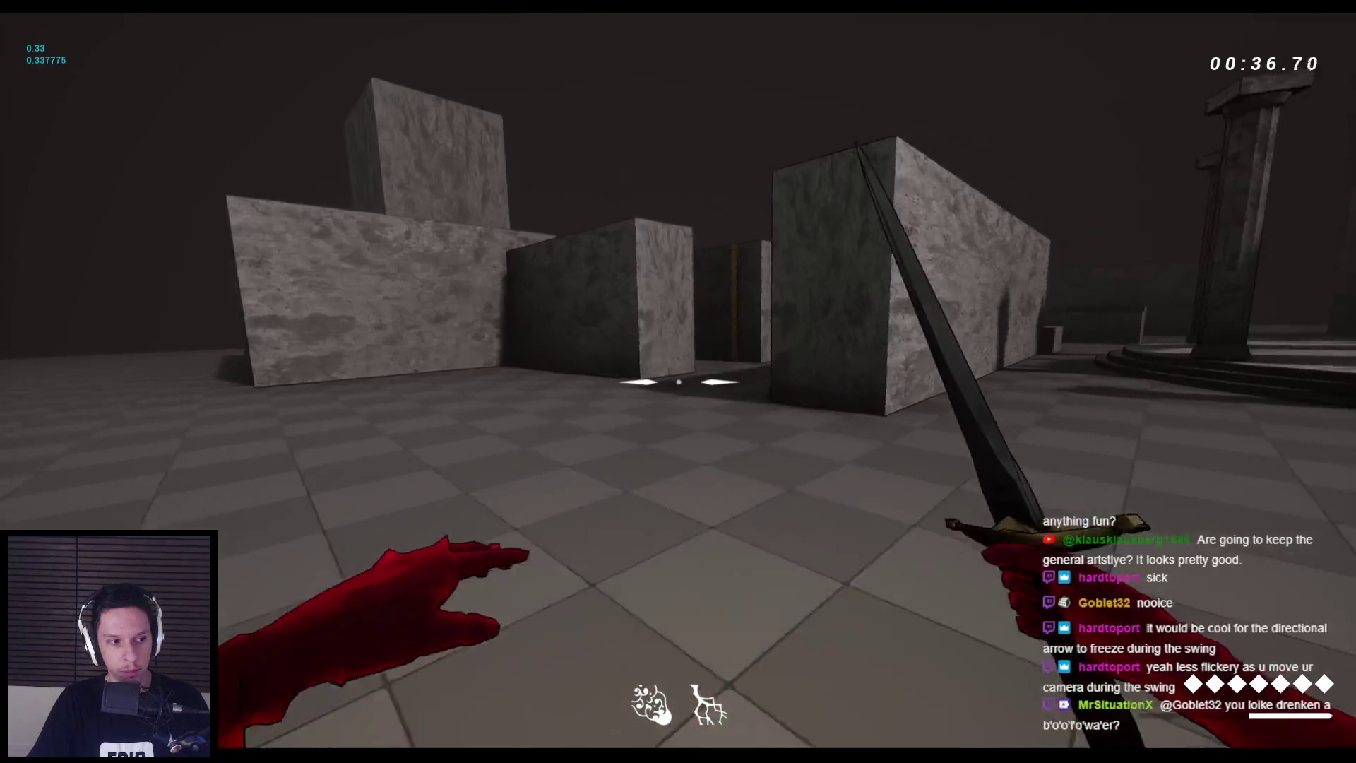
pyautogui.press('space')
pyautogui.press('space')
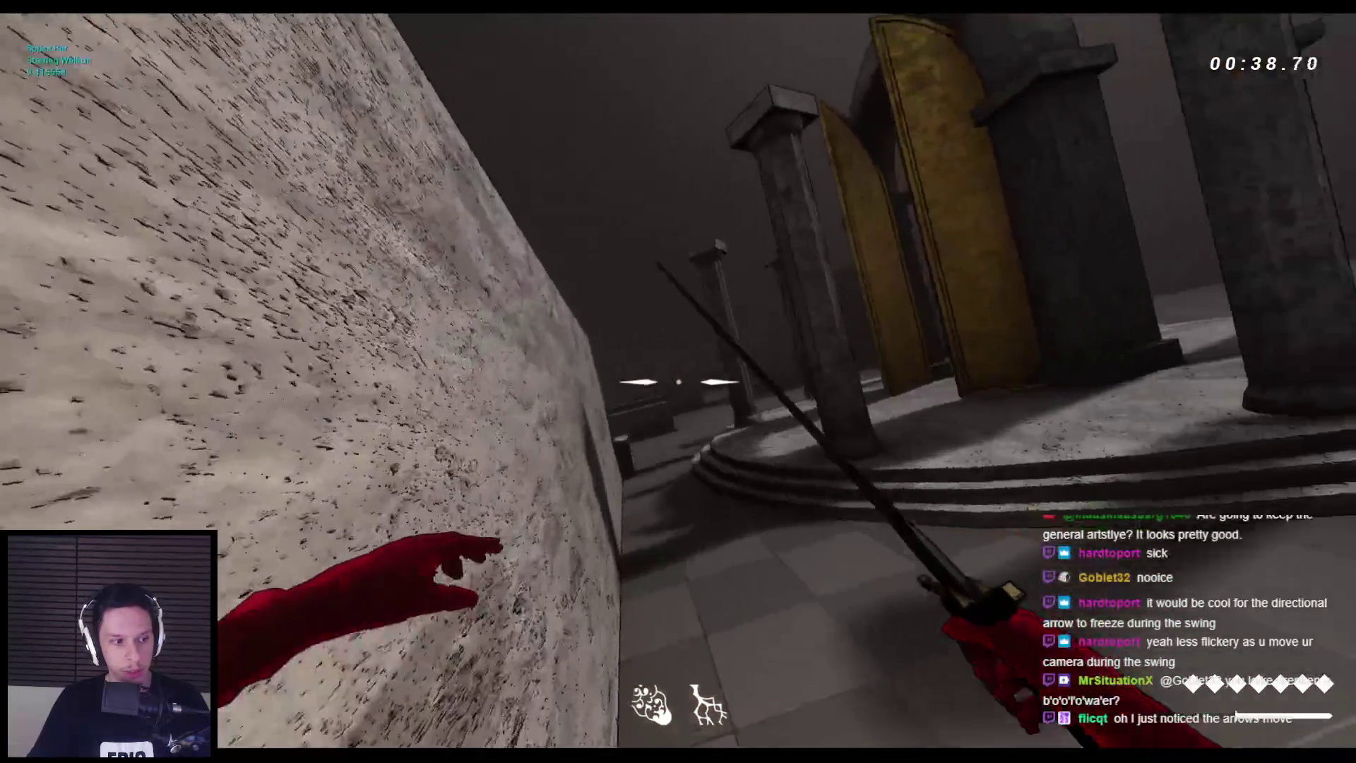
pyautogui.press('space')
pyautogui.press('space')
pyautogui.press('space')
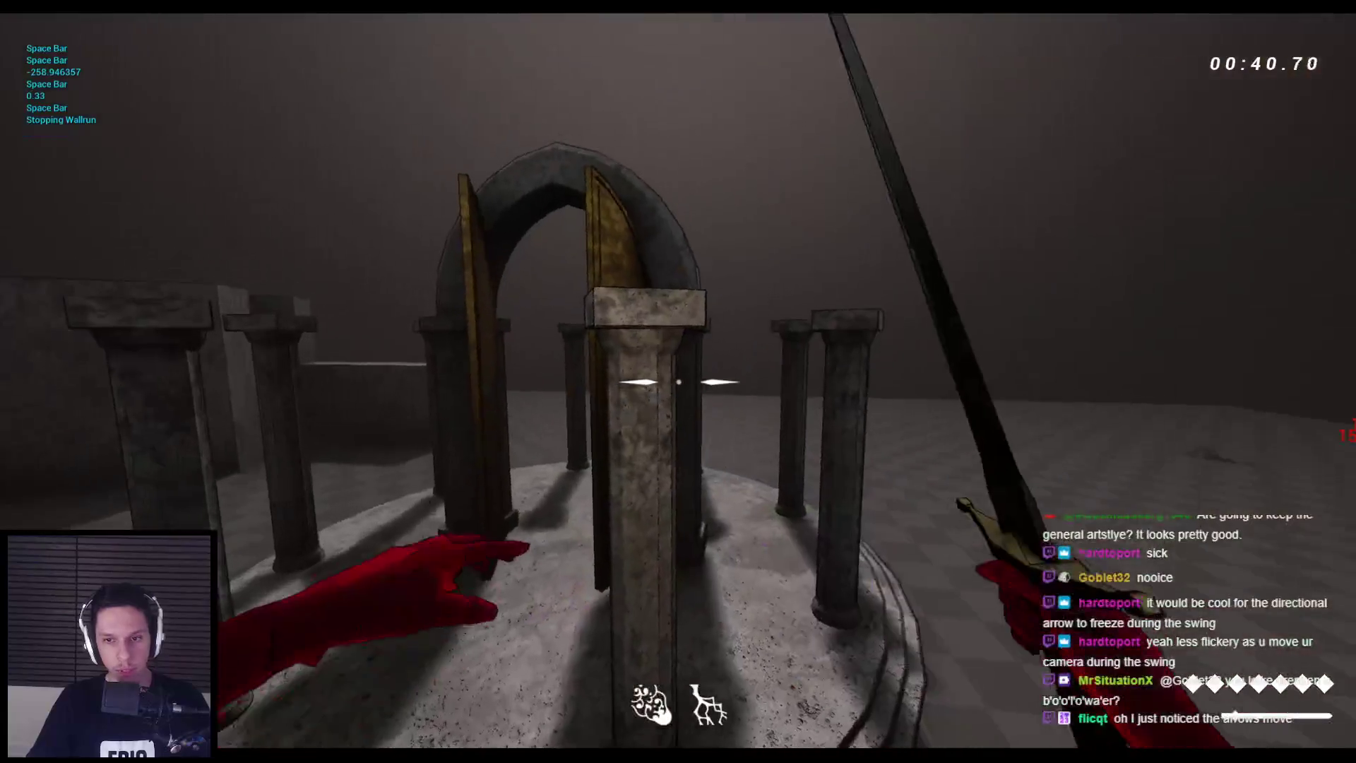
pyautogui.press('w')
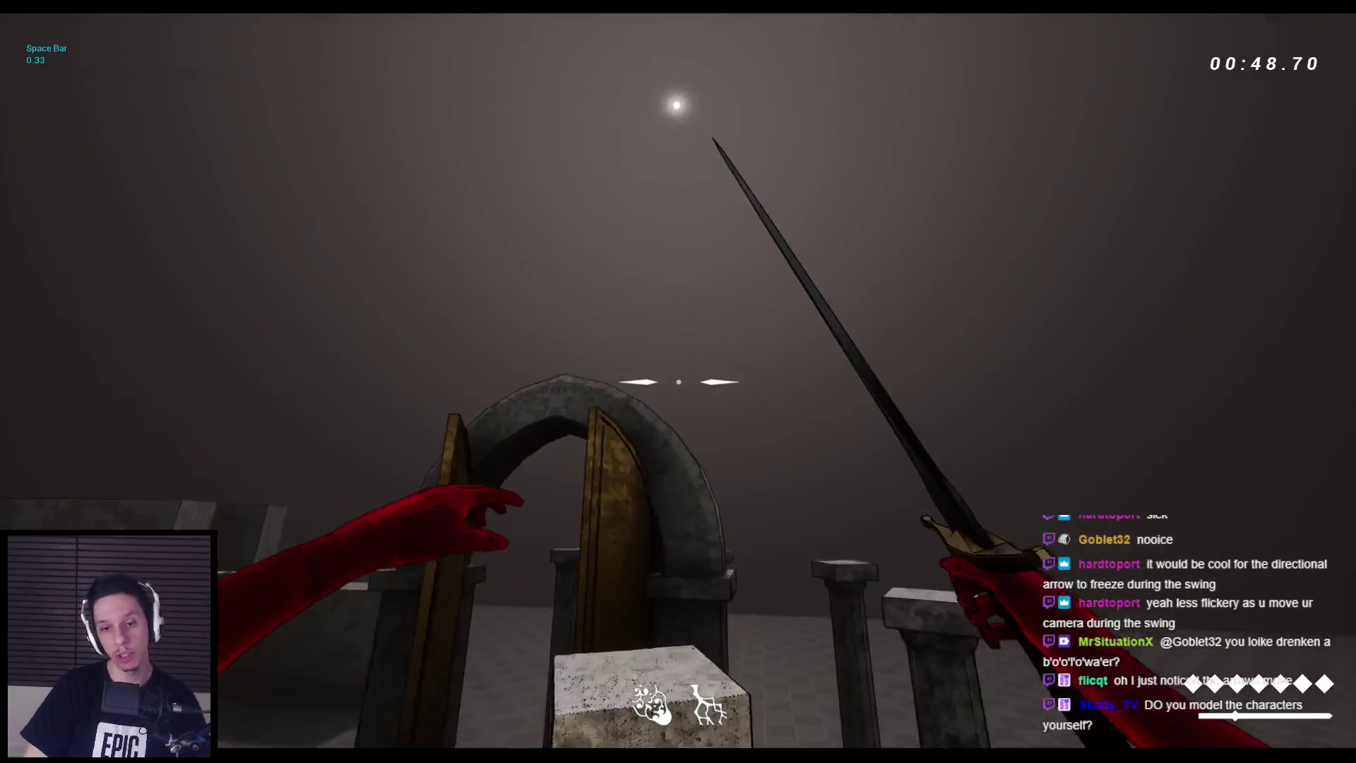
pyautogui.press('space')
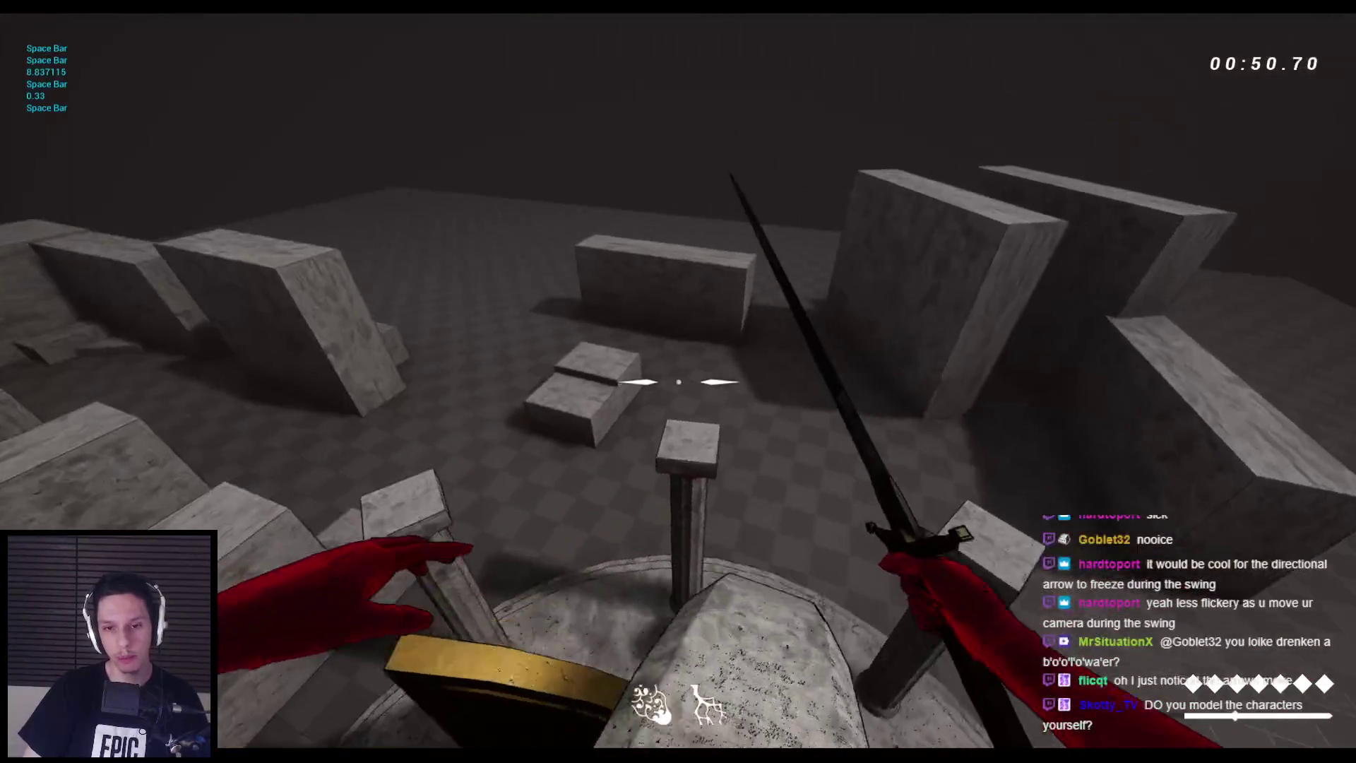
pyautogui.press('space')
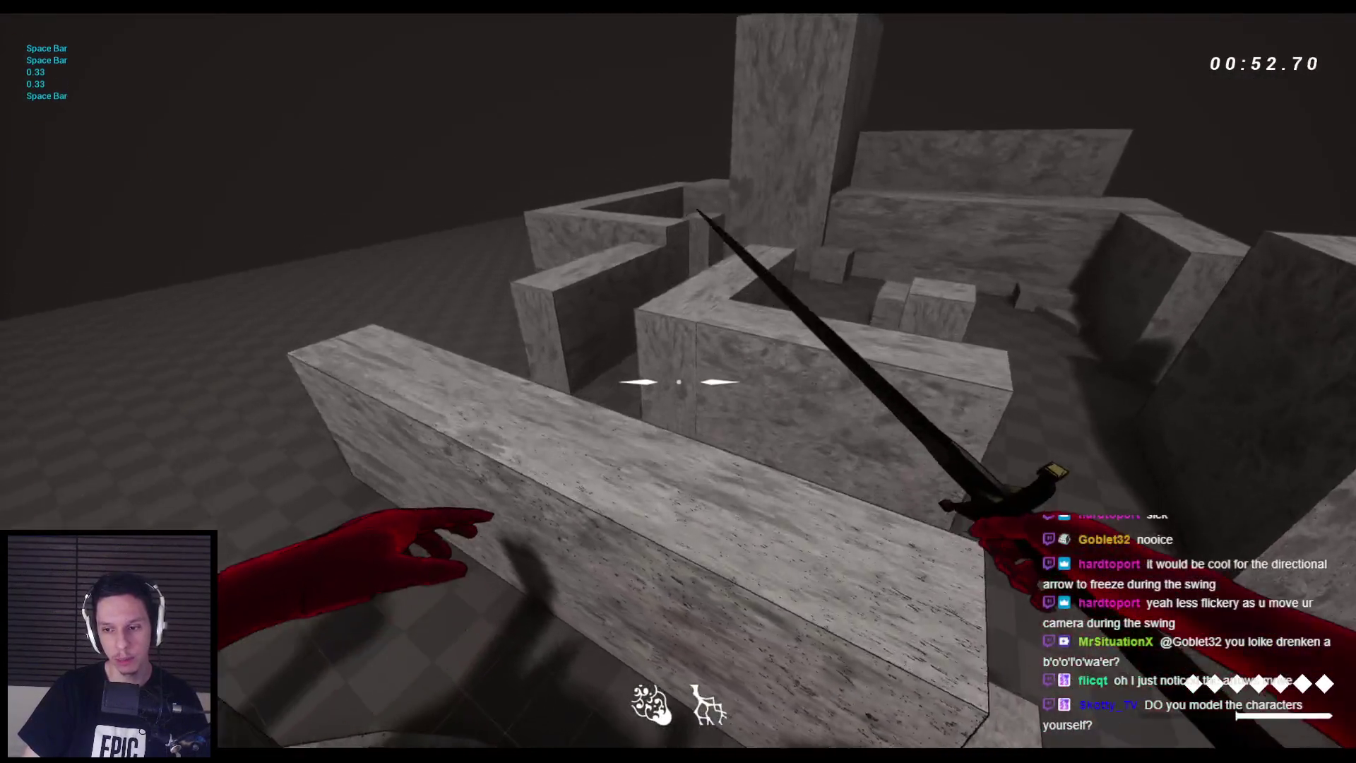
pyautogui.press('space')
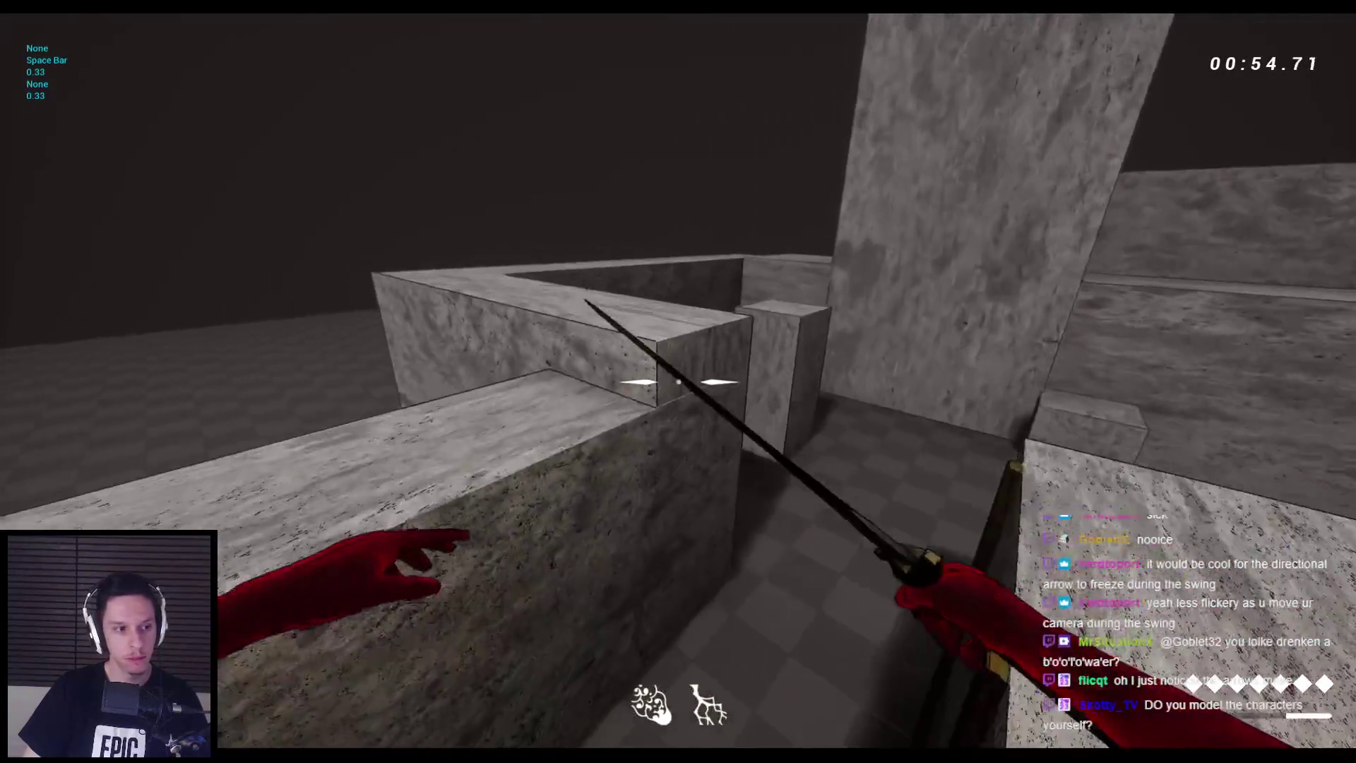
pyautogui.press('space')
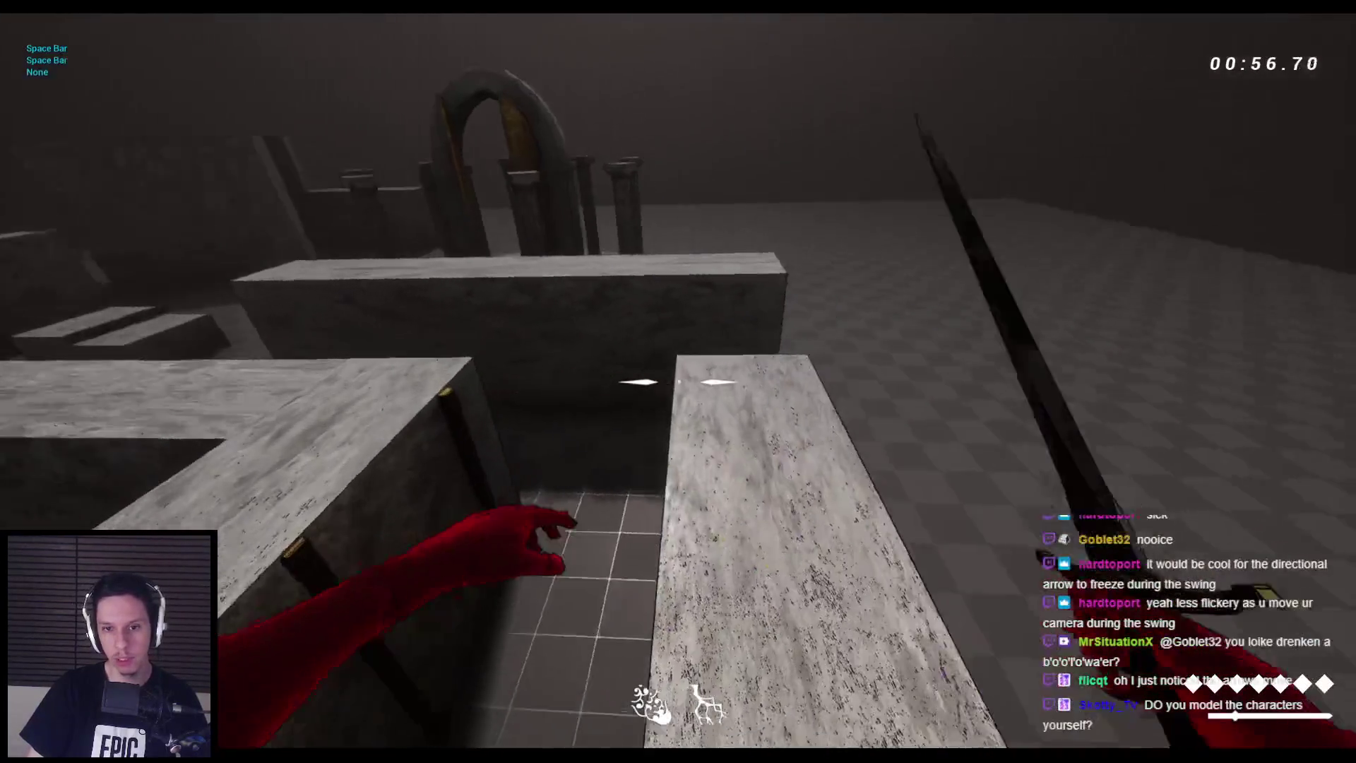
# Restart the session, slash demons until dying at 00:28.44, then stop play
pyautogui.press('Escape')
pyautogui.hotkey('alt', 'p')
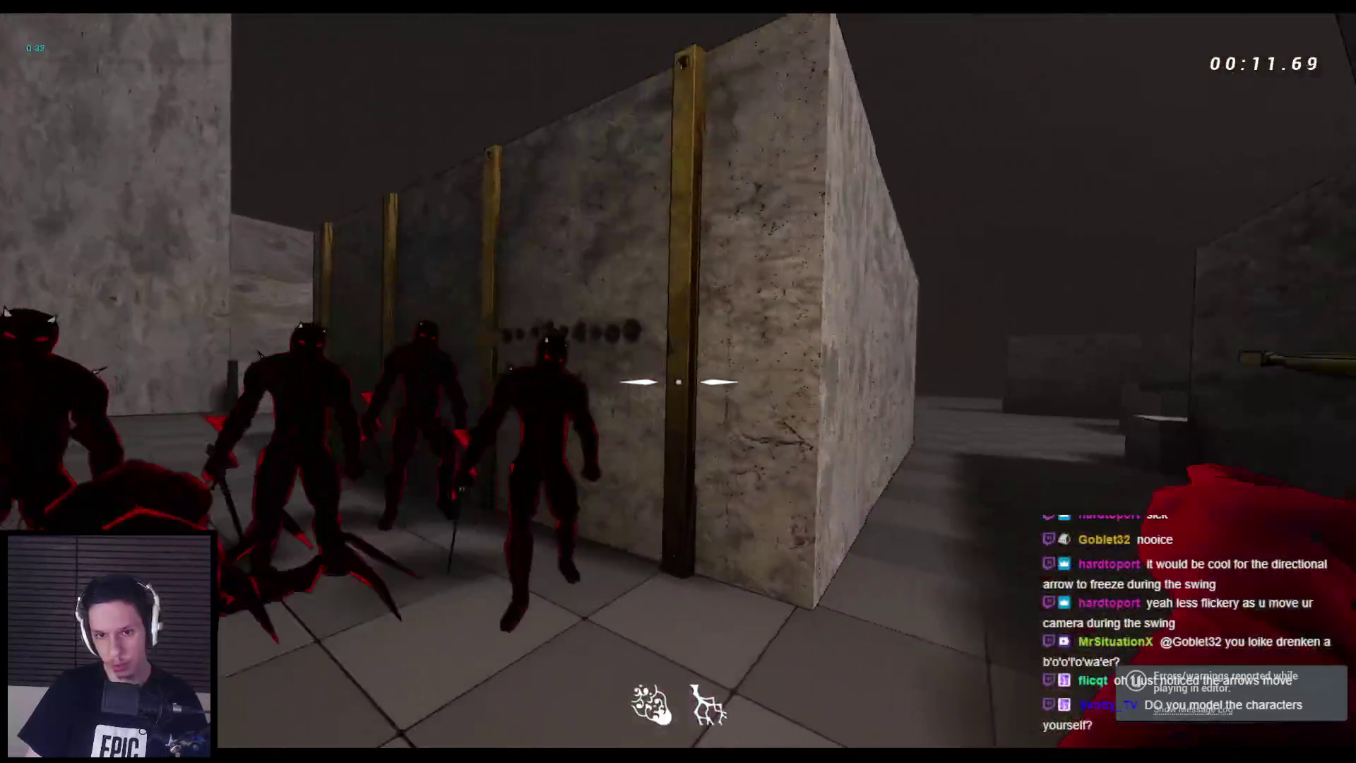
pyautogui.click(678, 381)
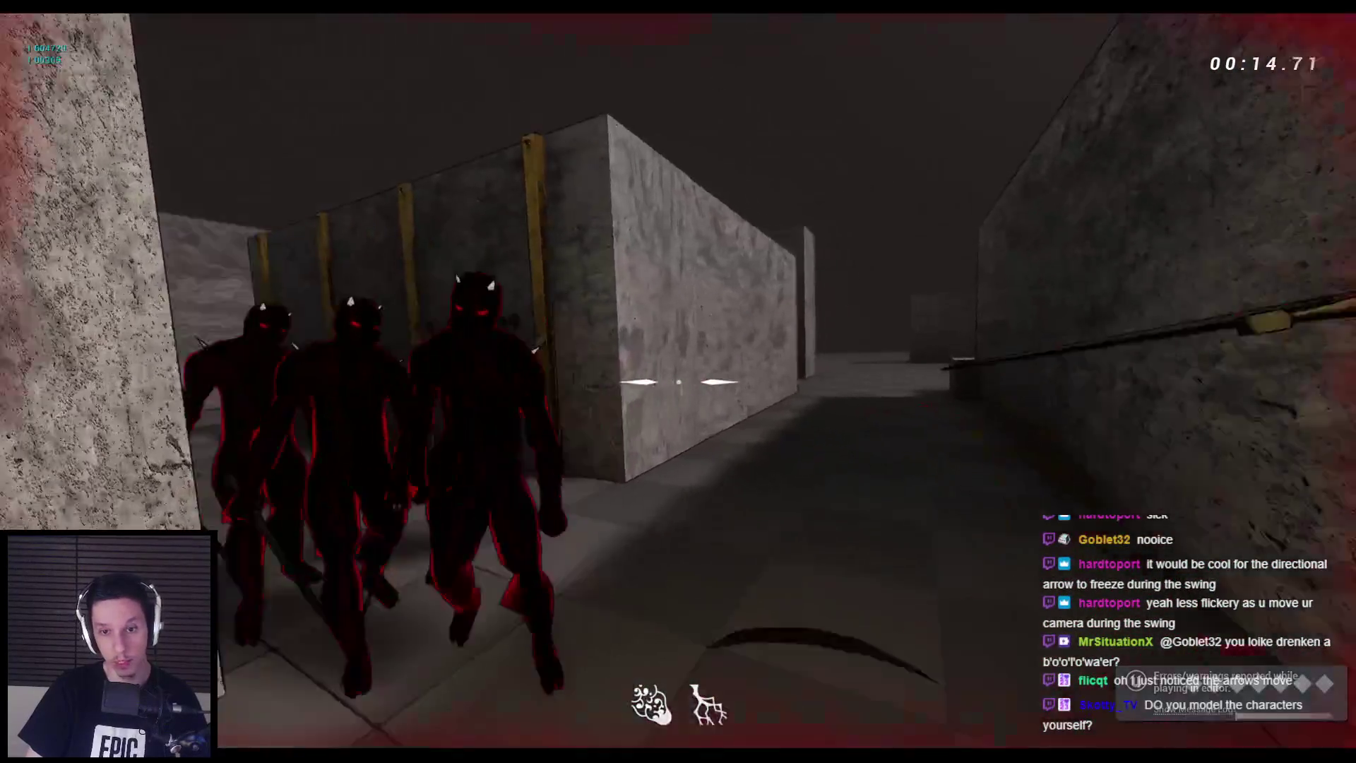
pyautogui.press('space')
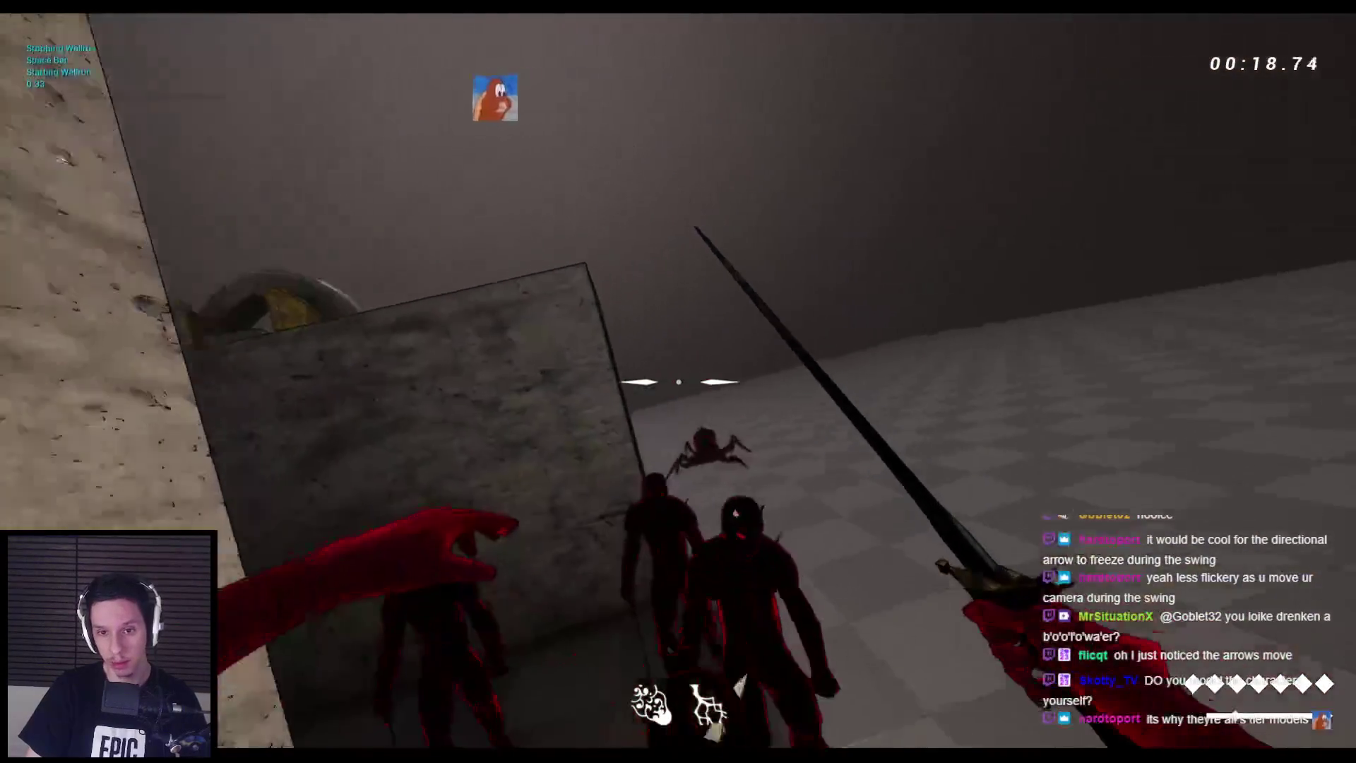
pyautogui.press('space')
pyautogui.press('space')
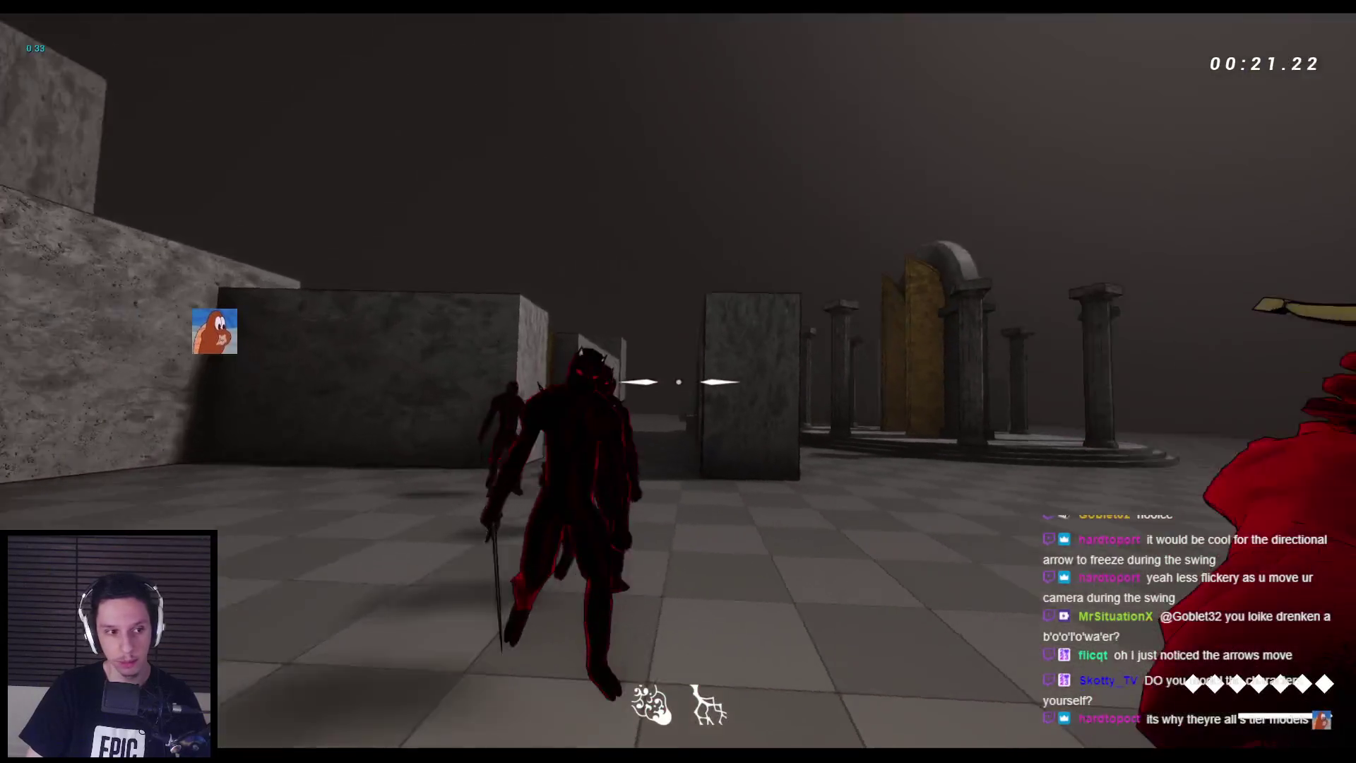
pyautogui.click(679, 382)
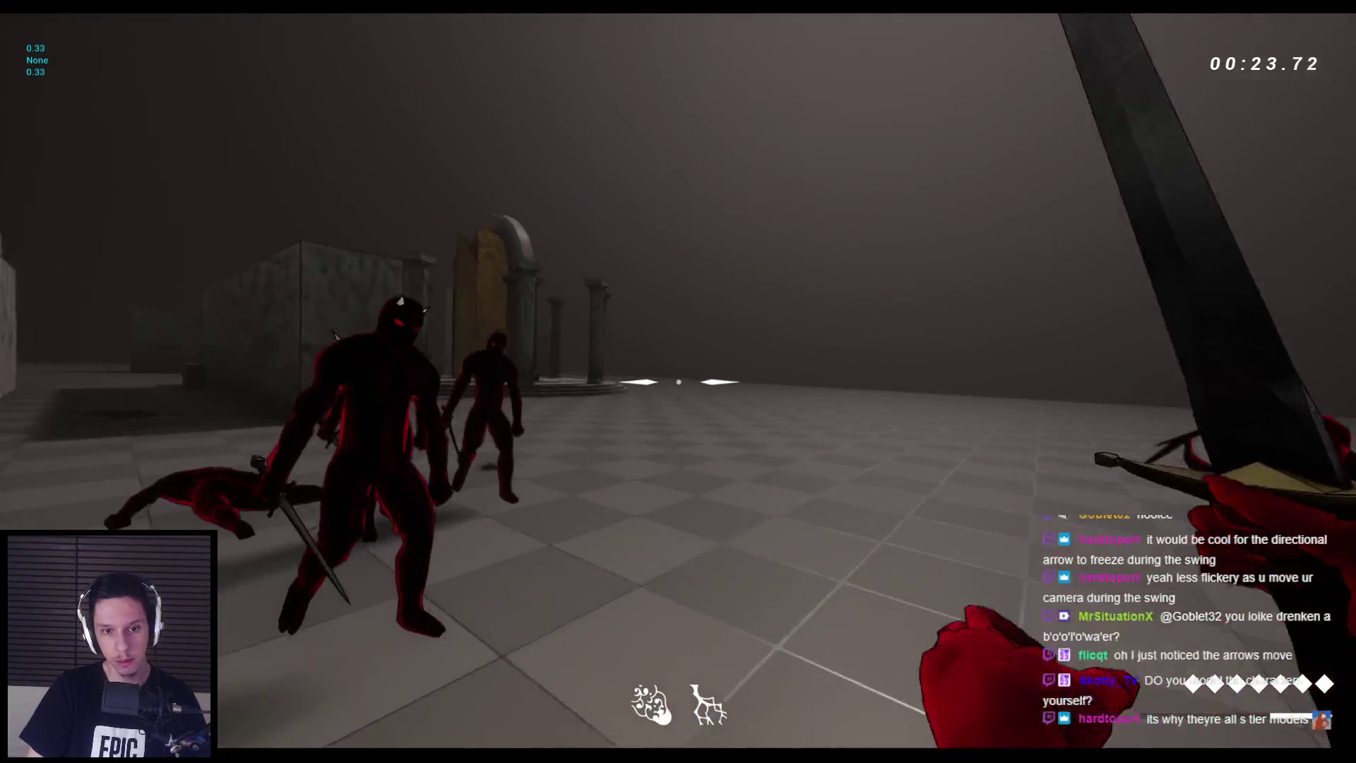
pyautogui.click(679, 382)
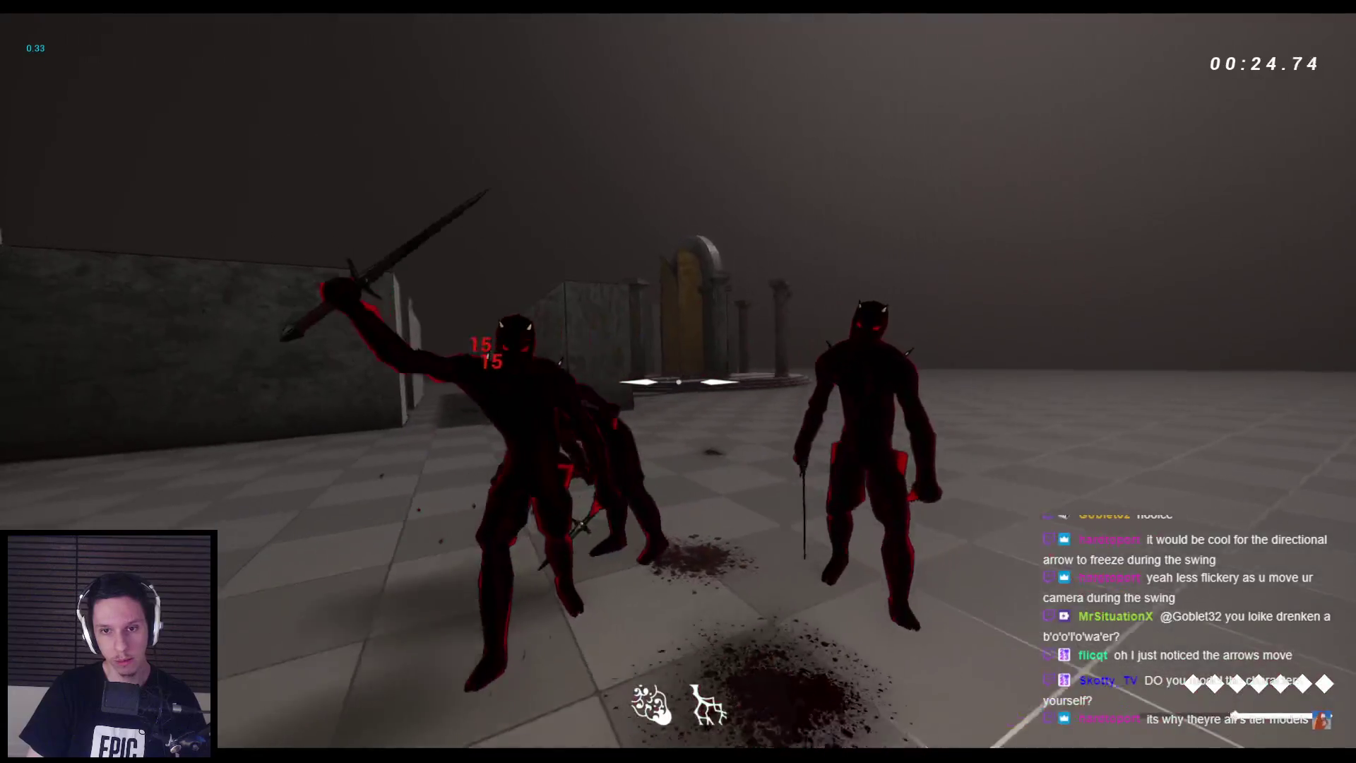
pyautogui.click(678, 381)
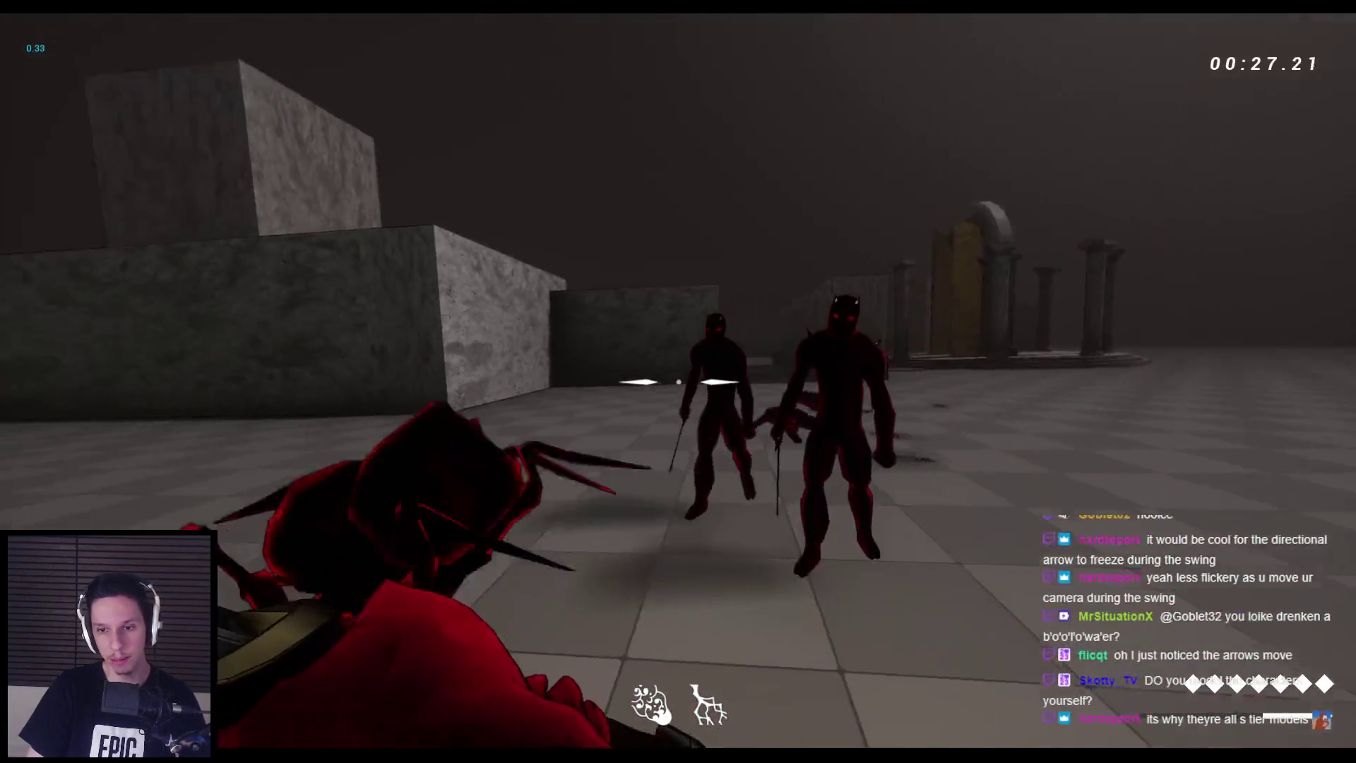
pyautogui.click(678, 381)
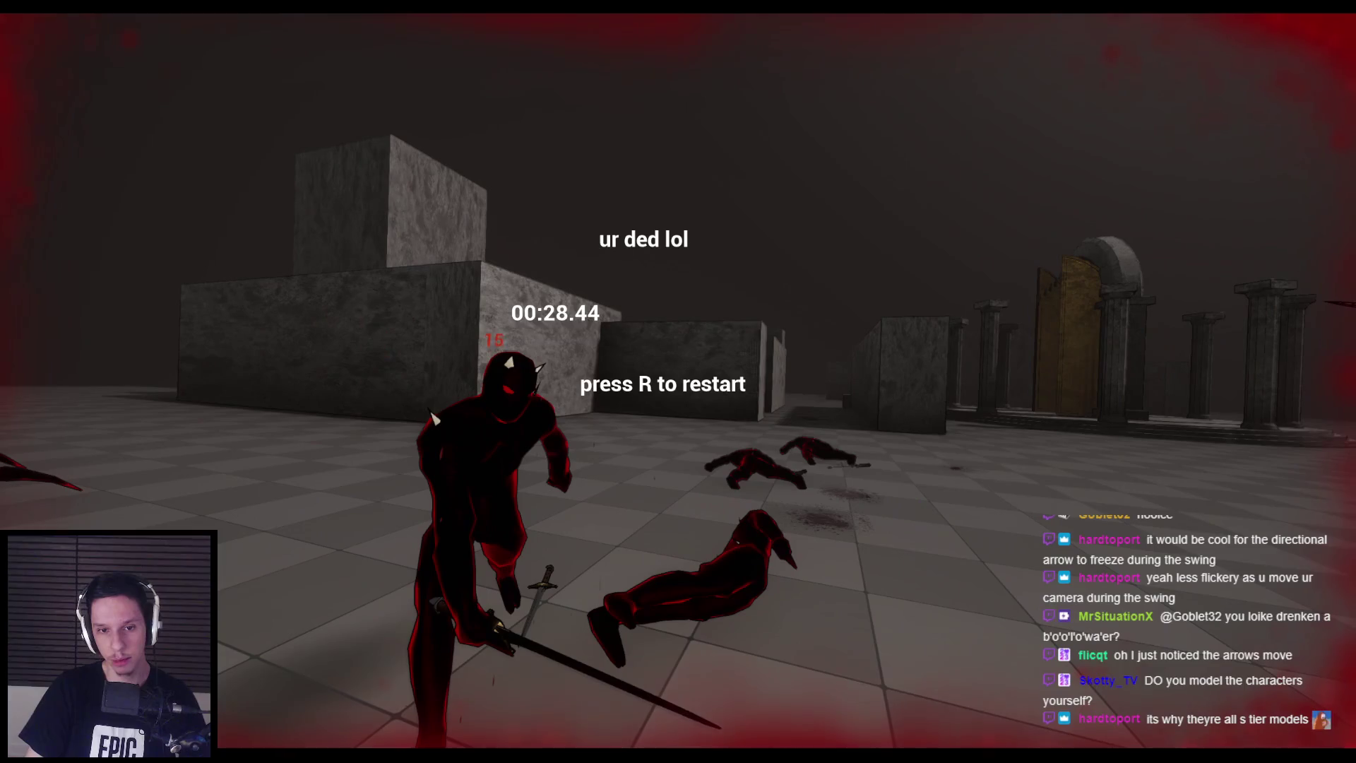
pyautogui.press('Escape')
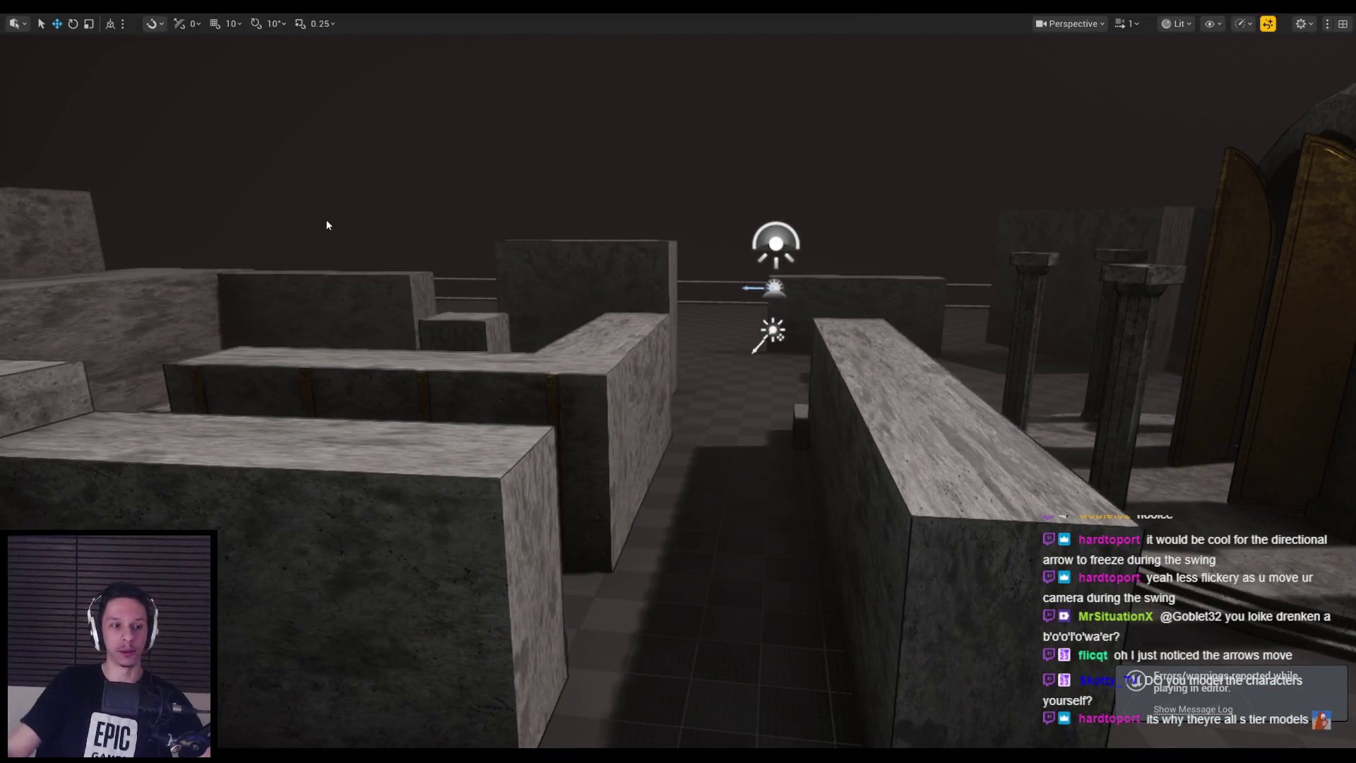
# Fly over the maze, play again, fight enemies until 00:31.14, then return to the editor
pyautogui.moveTo(327, 225)
pyautogui.mouseDown()
pyautogui.moveTo(347, 233)
pyautogui.moveTo(348, 205)
pyautogui.mouseUp()
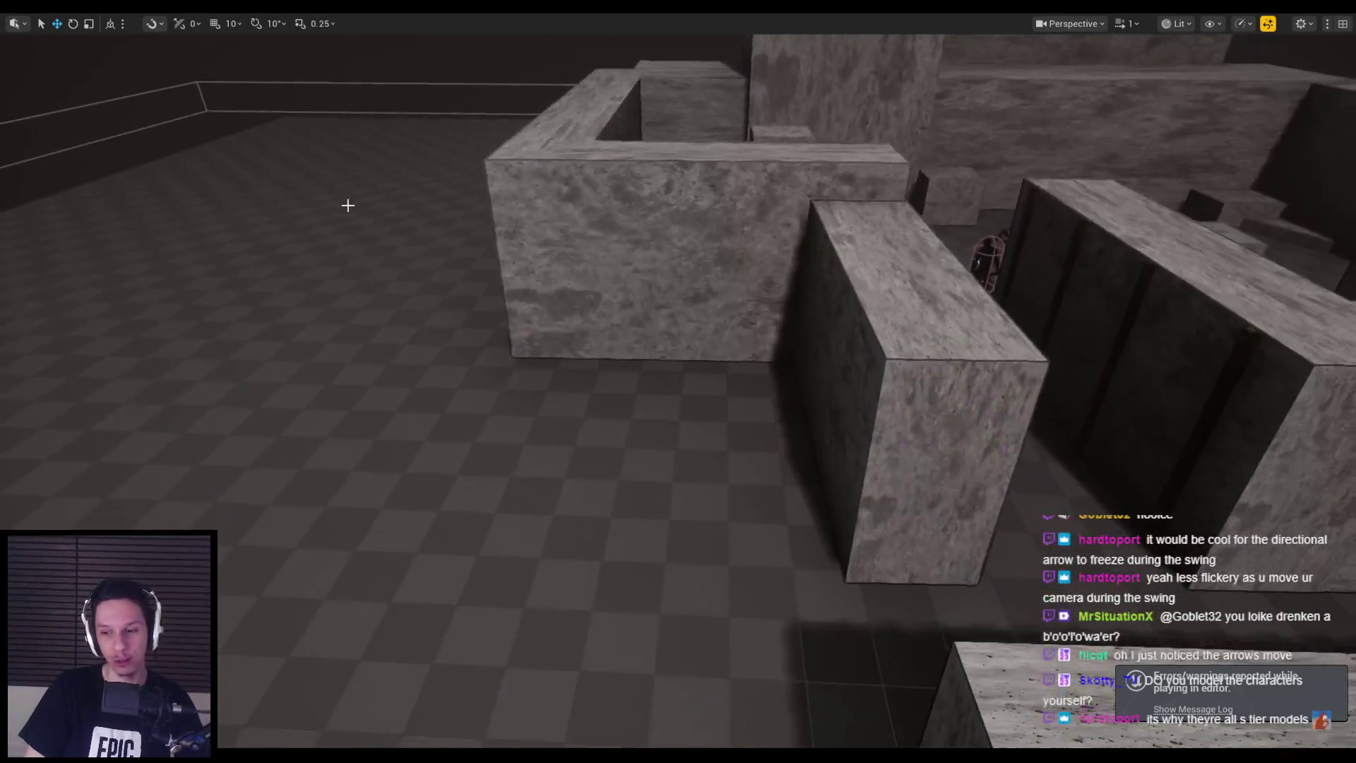
pyautogui.hotkey('alt', 'p')
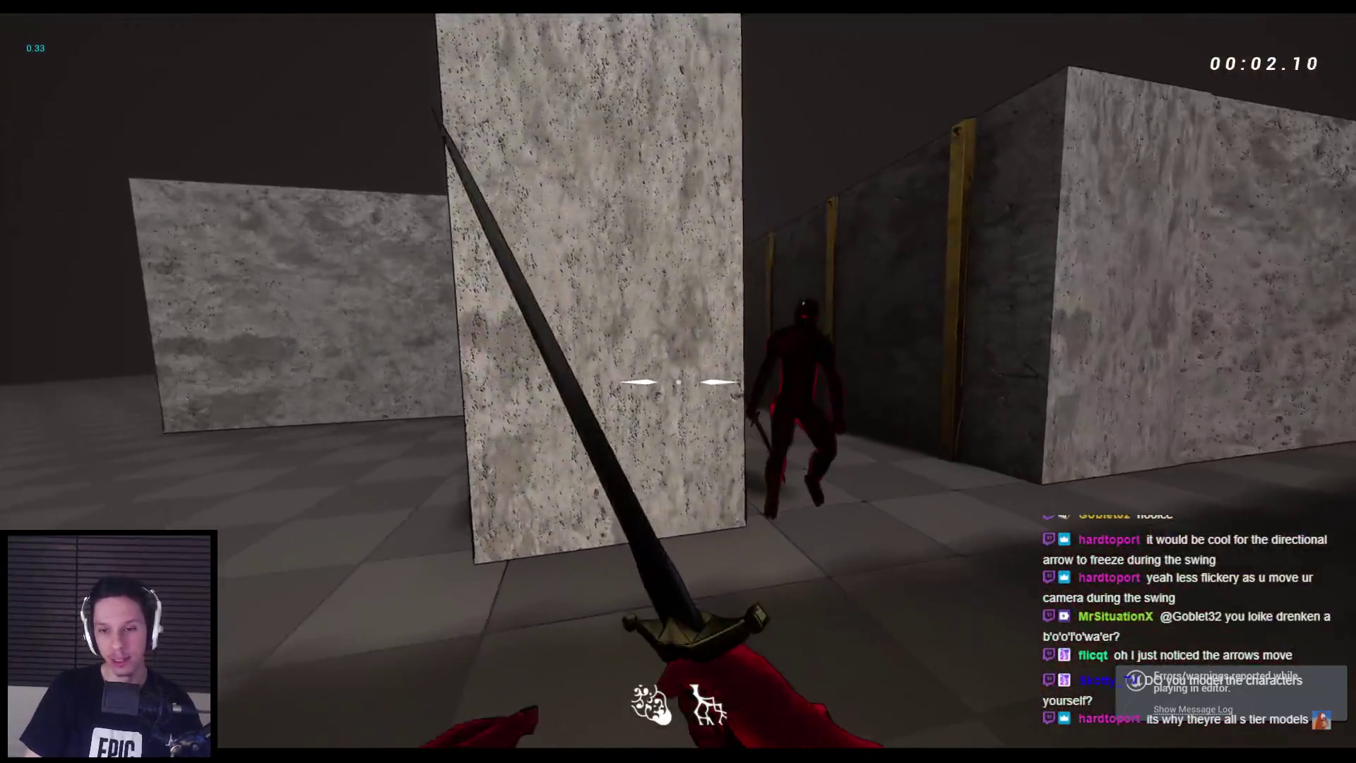
pyautogui.click(678, 382)
pyautogui.press('w')
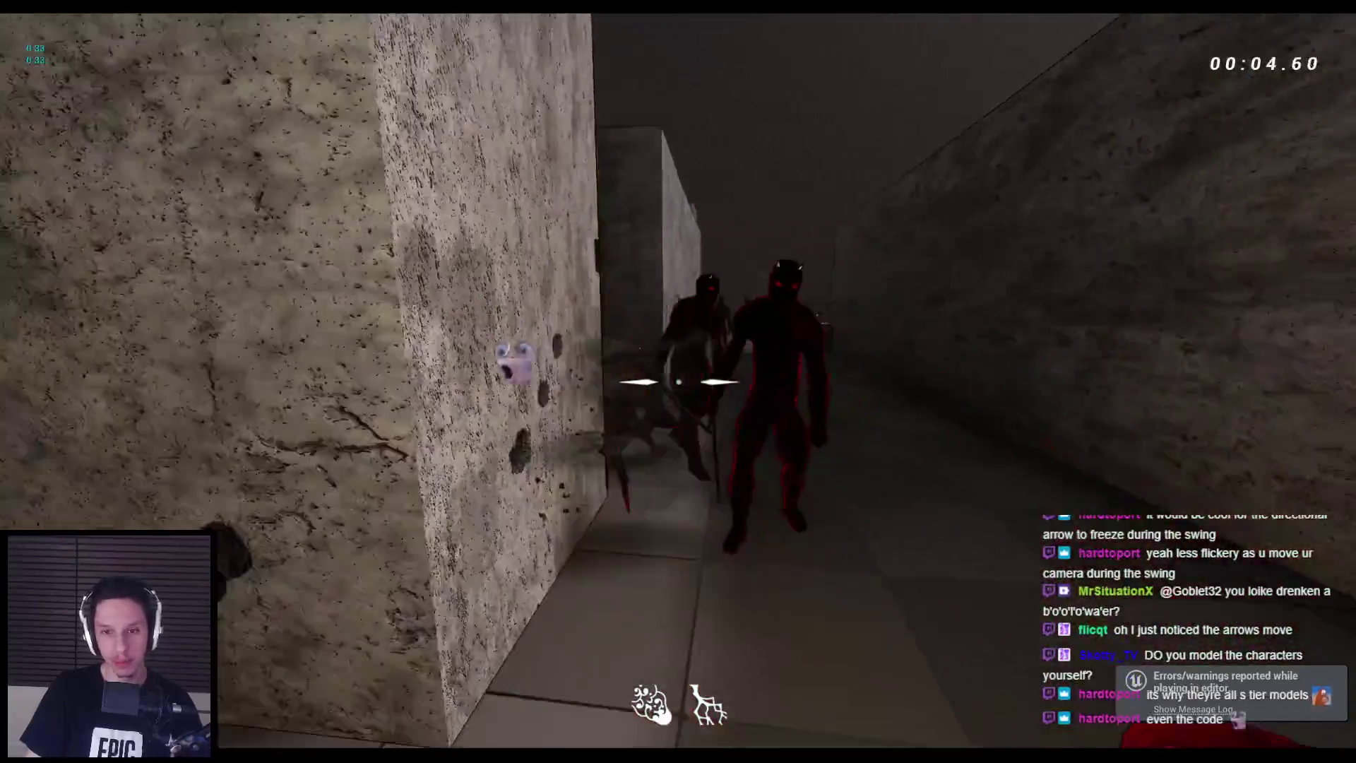
pyautogui.click(679, 381)
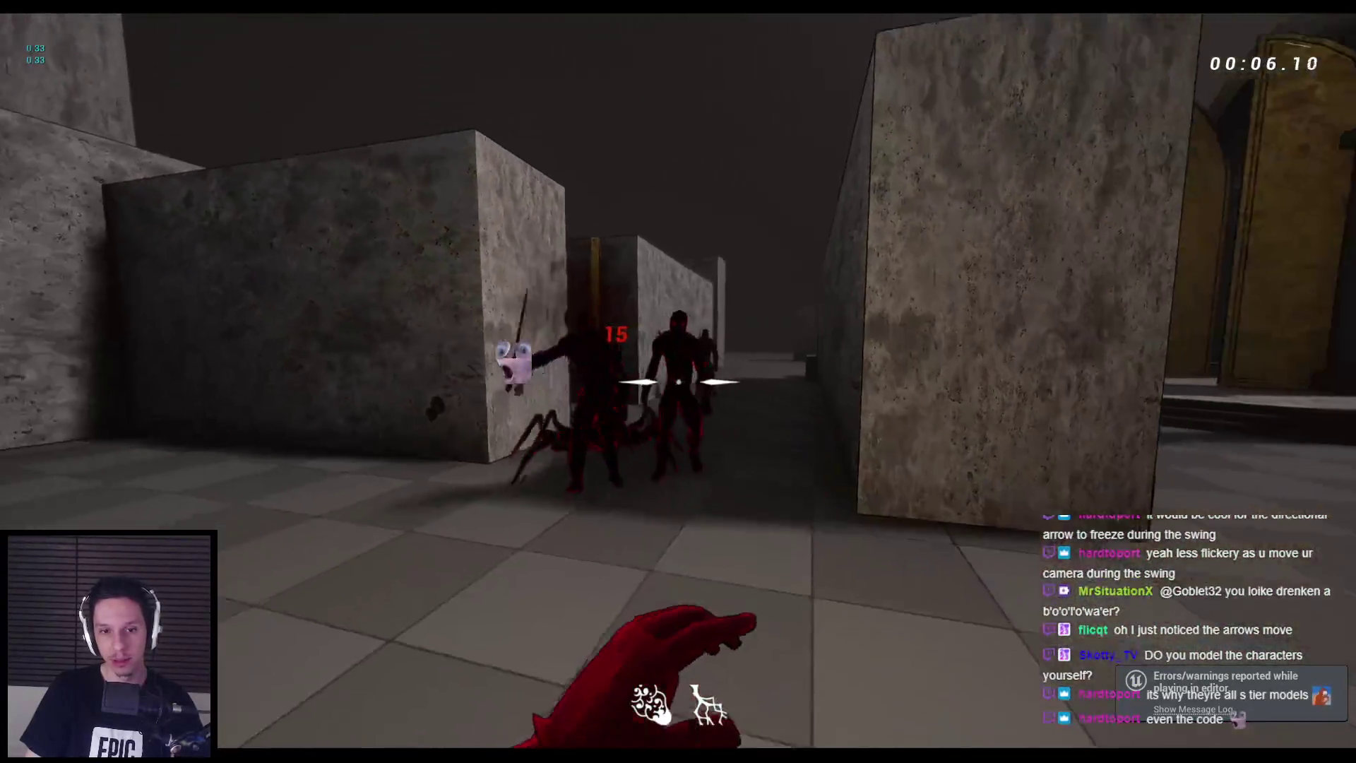
pyautogui.click(679, 382)
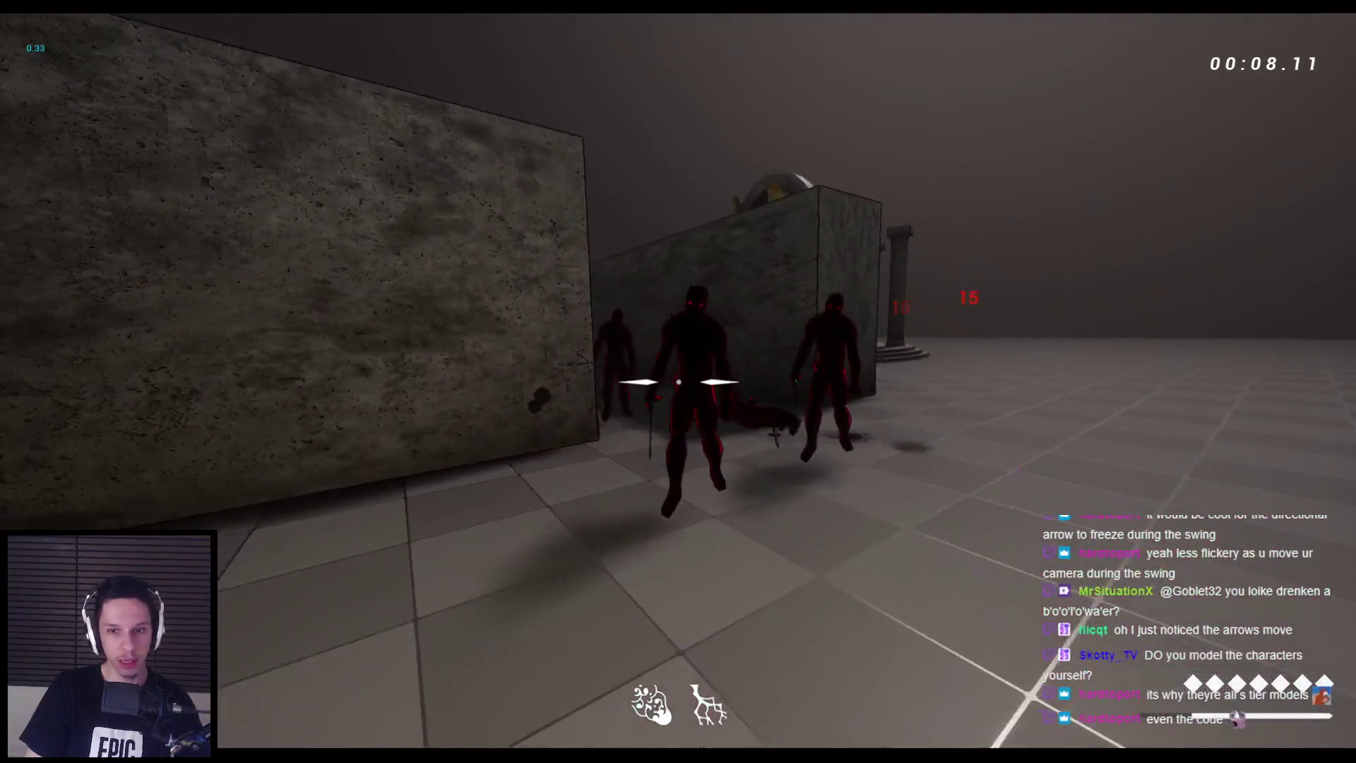
pyautogui.click(678, 381)
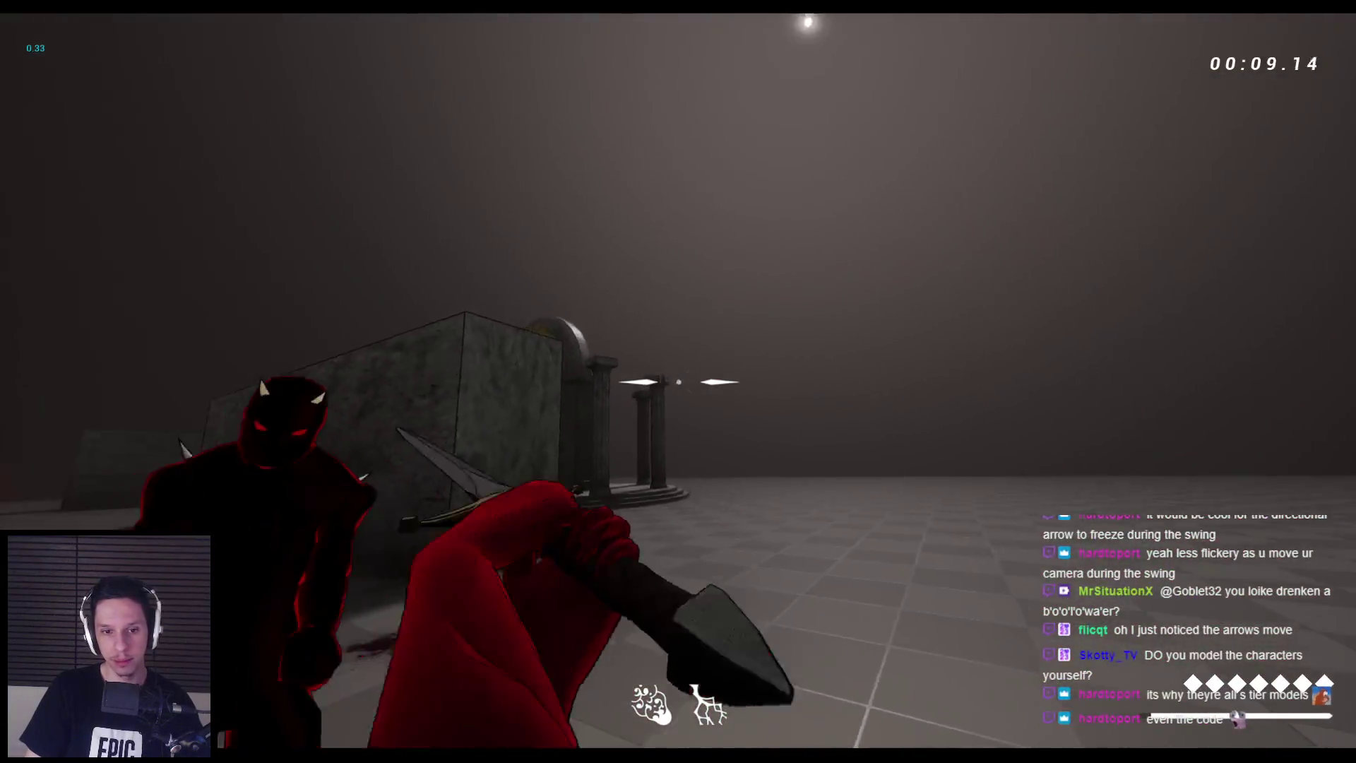
pyautogui.click(678, 381)
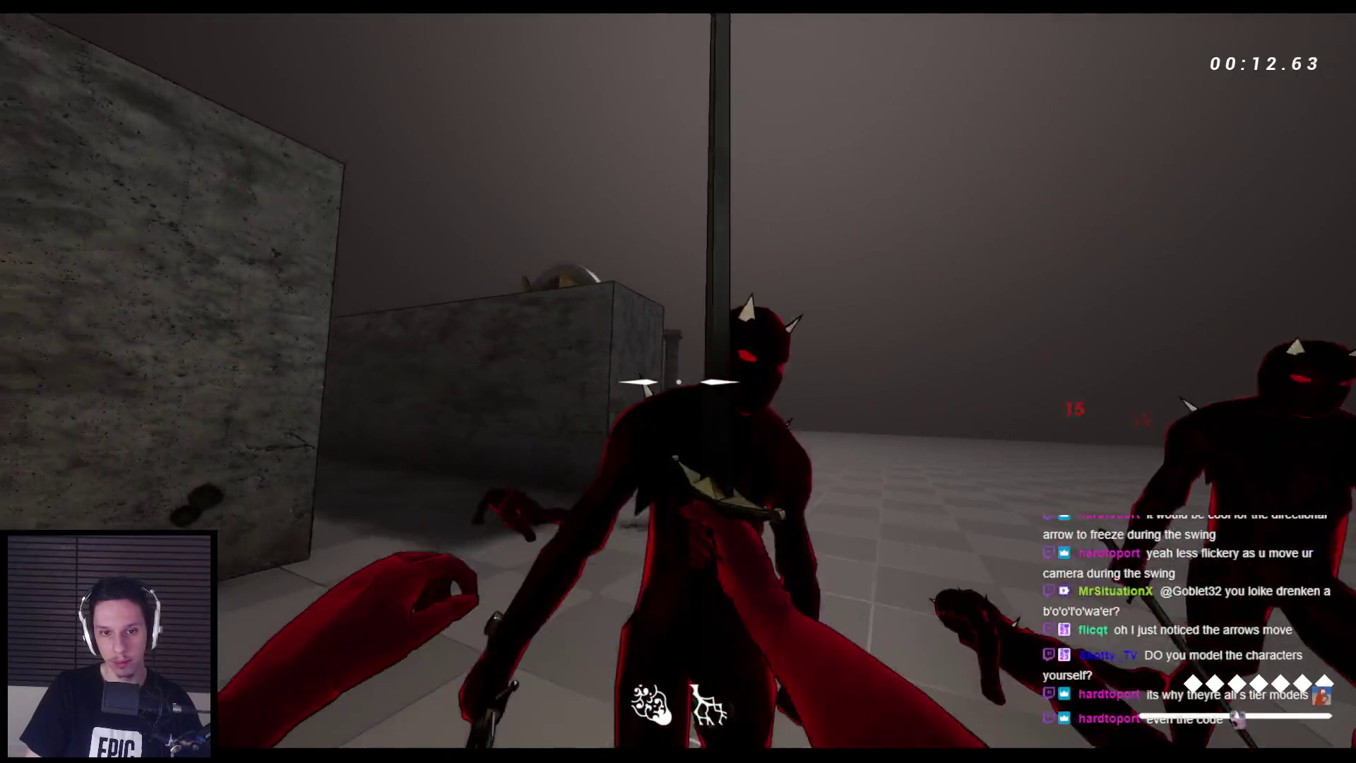
pyautogui.click(678, 381)
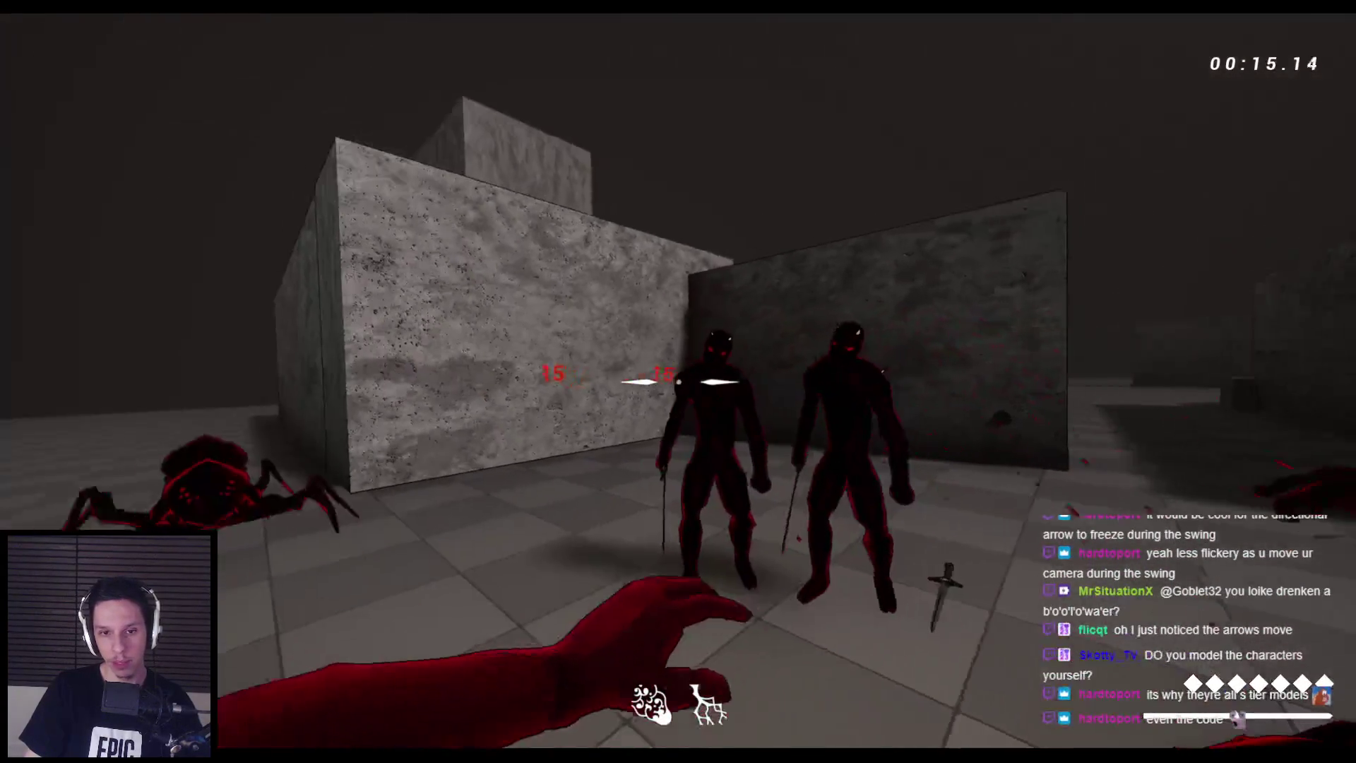
pyautogui.click(679, 381)
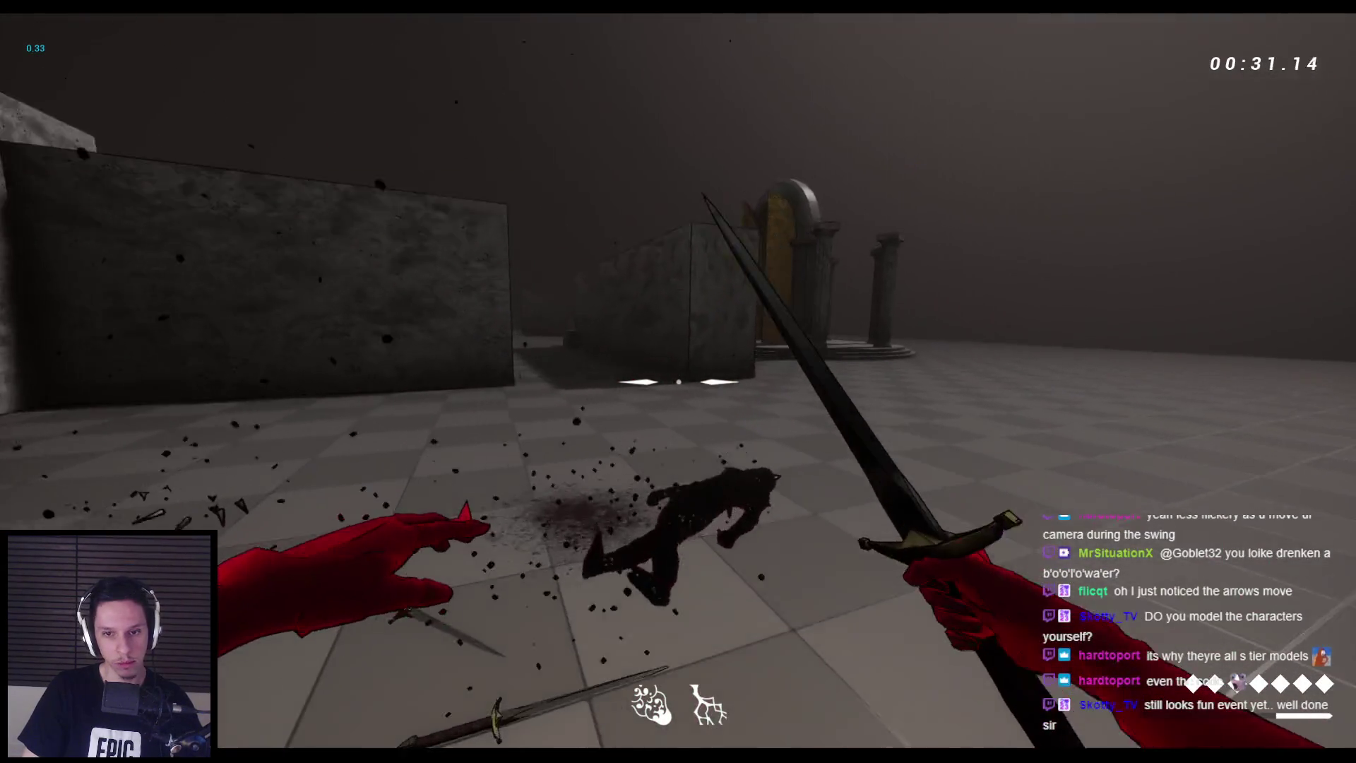
pyautogui.press('Escape')
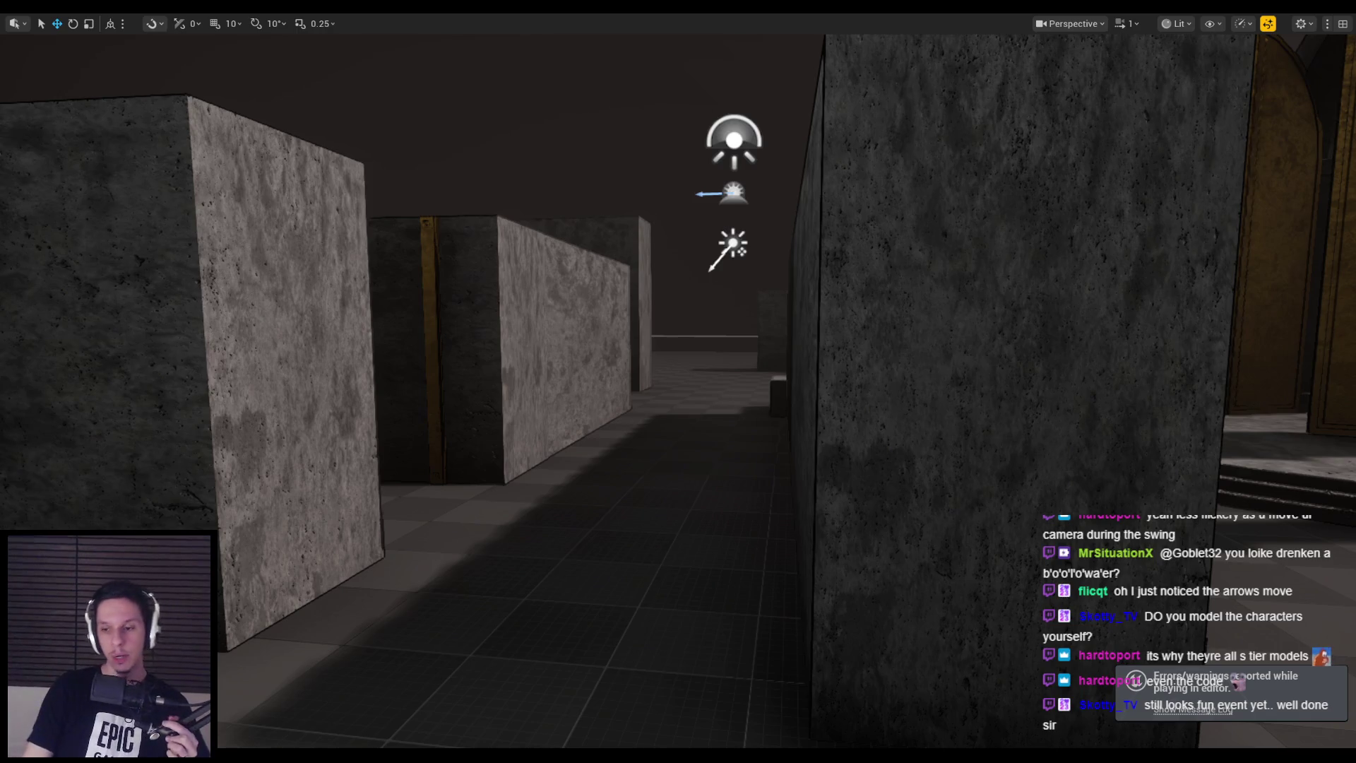
# Bring the WBP_Crosshair editor forward, then switch to the BP_FirstPersonCharacter Blueprint
pyautogui.click(452, 700)
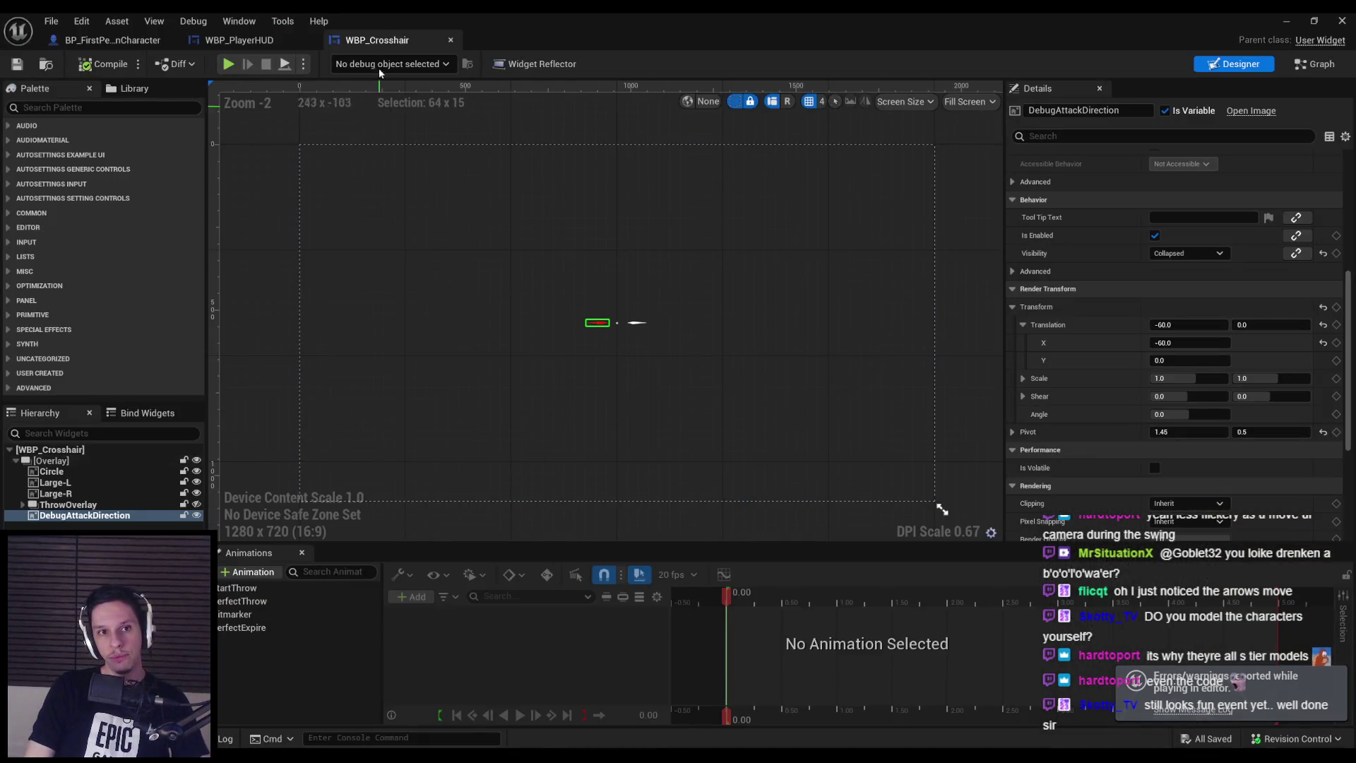
pyautogui.hotkey('alt', 'Tab')
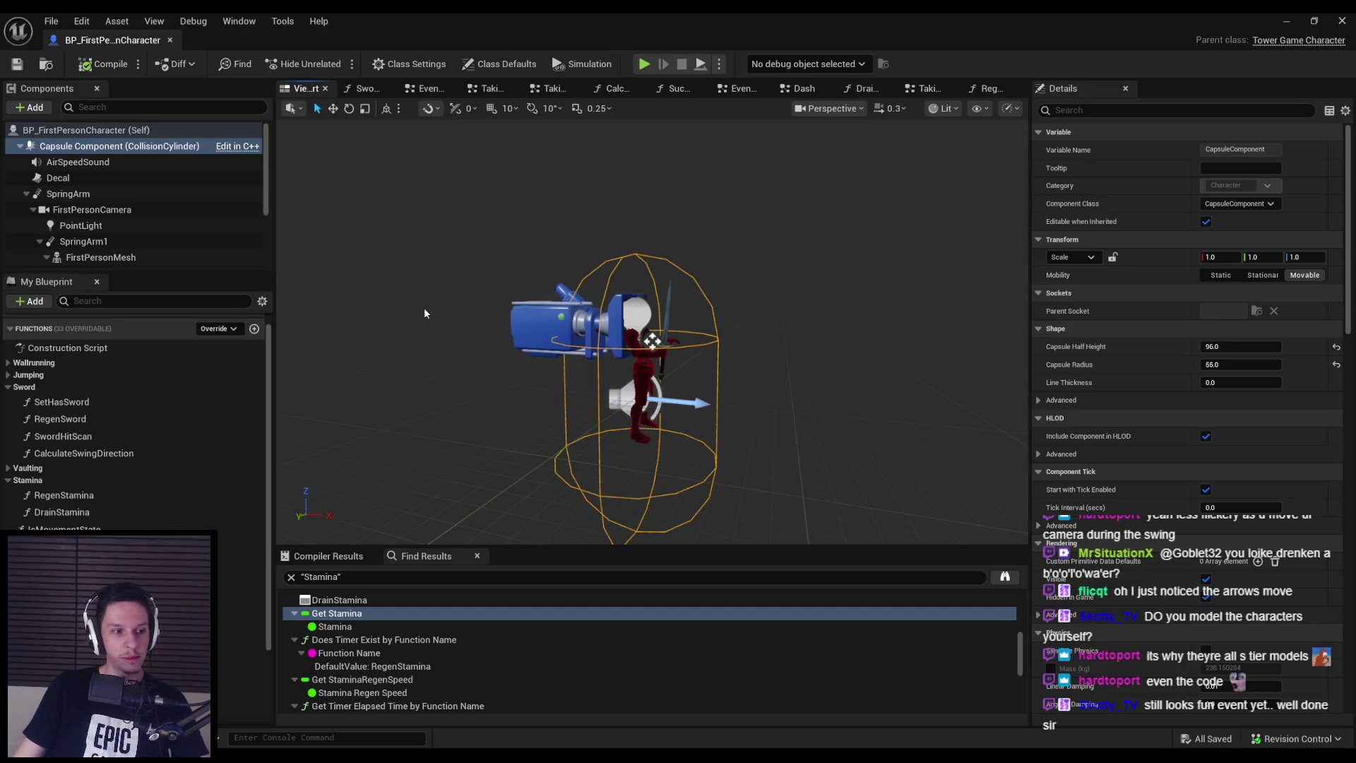
# Orbit and zoom around the character in the Blueprint viewport, then close BP_FirstPersonCharacter
pyautogui.moveTo(424, 311); pyautogui.dragTo(449, 298)
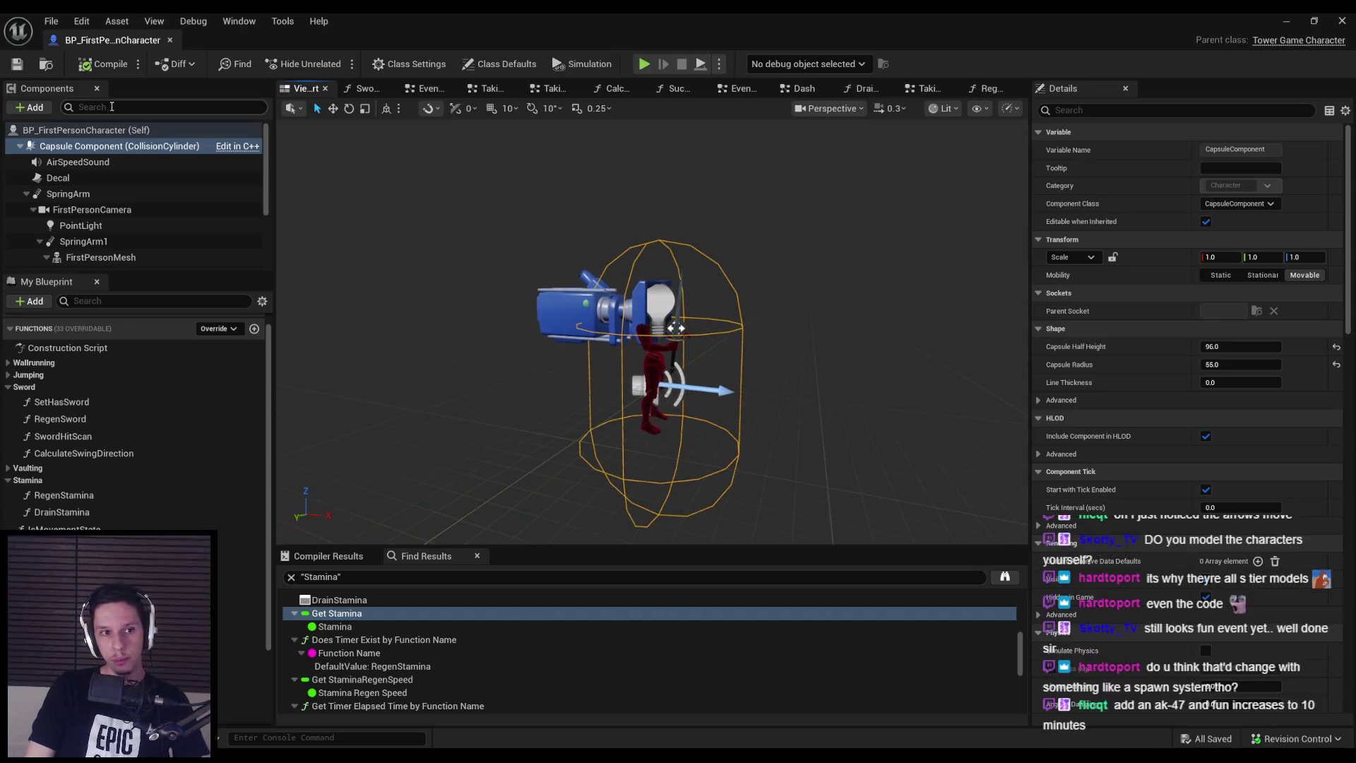
pyautogui.moveTo(479, 230); pyautogui.dragTo(452, 202)
pyautogui.moveTo(718, 292)
pyautogui.mouseDown()
pyautogui.moveTo(655, 290)
pyautogui.moveTo(681, 305)
pyautogui.moveTo(547, 259)
pyautogui.mouseUp()
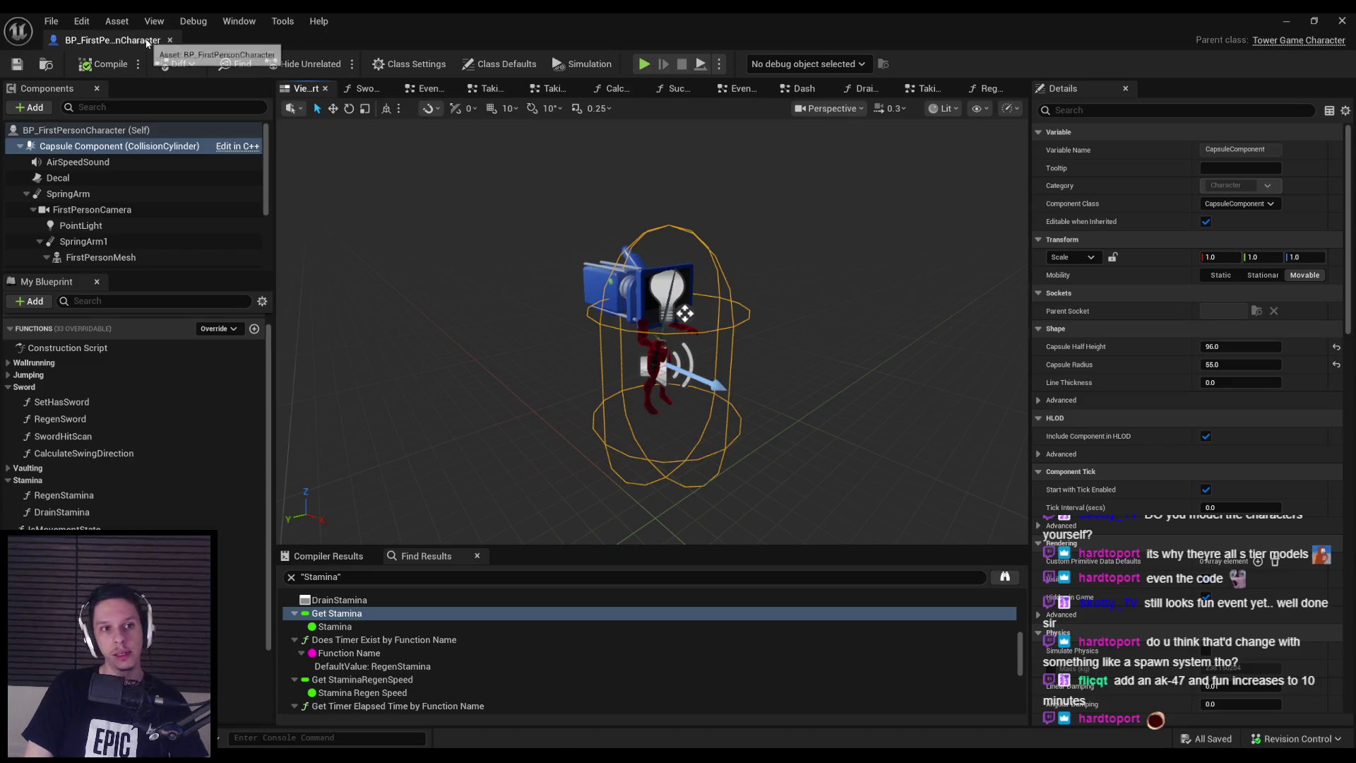
pyautogui.click(169, 40)
# Check the GODTOWER Notion page's goals and Current Pain Points of Gameplay Loop, then return to Unreal
pyautogui.press('e')
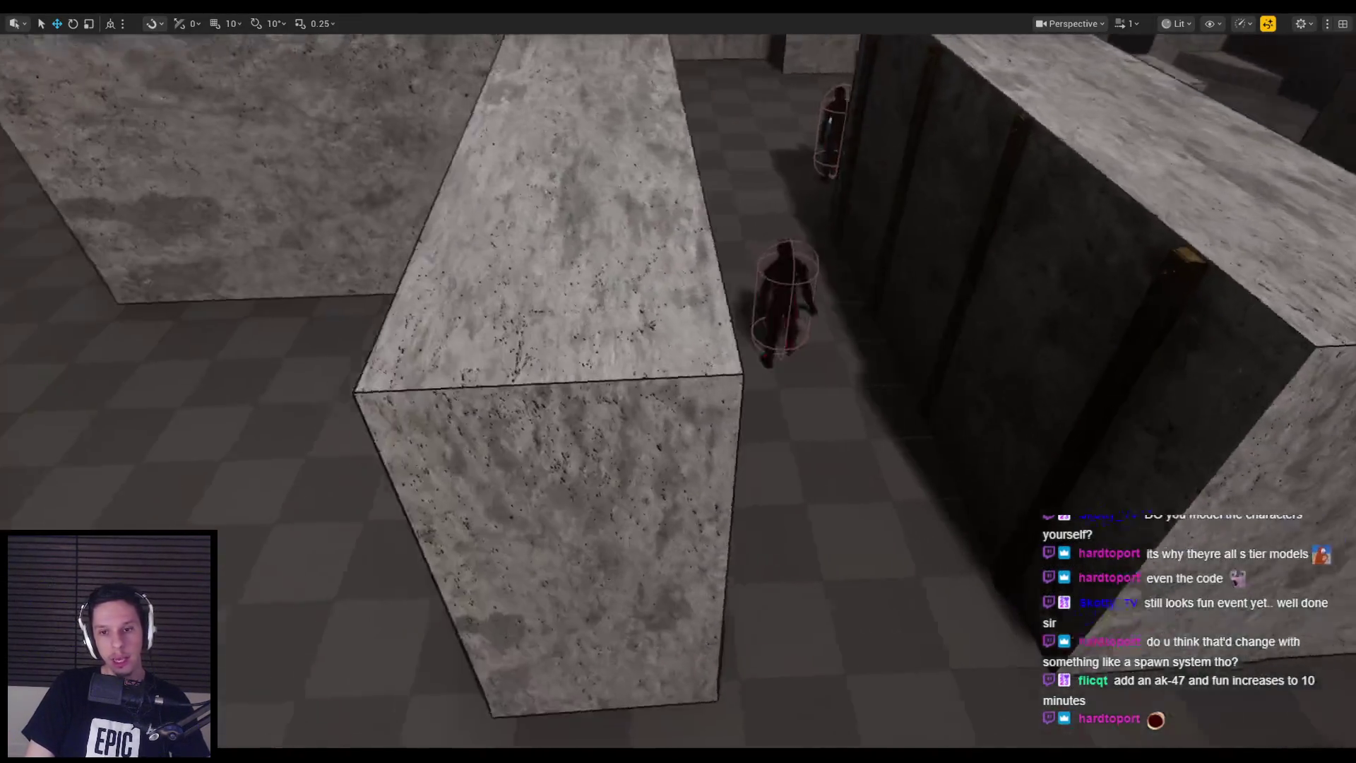
pyautogui.press('w')
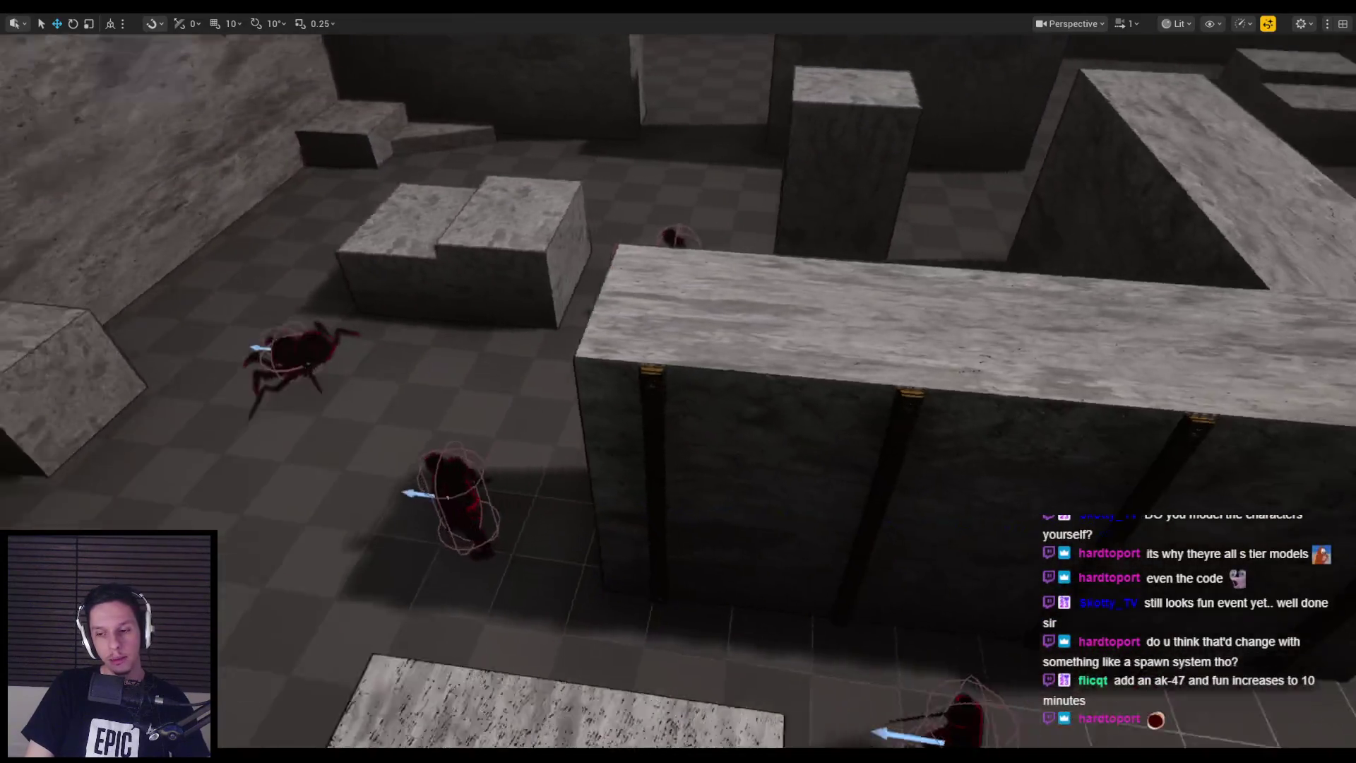
pyautogui.hotkey('alt', 'Tab')
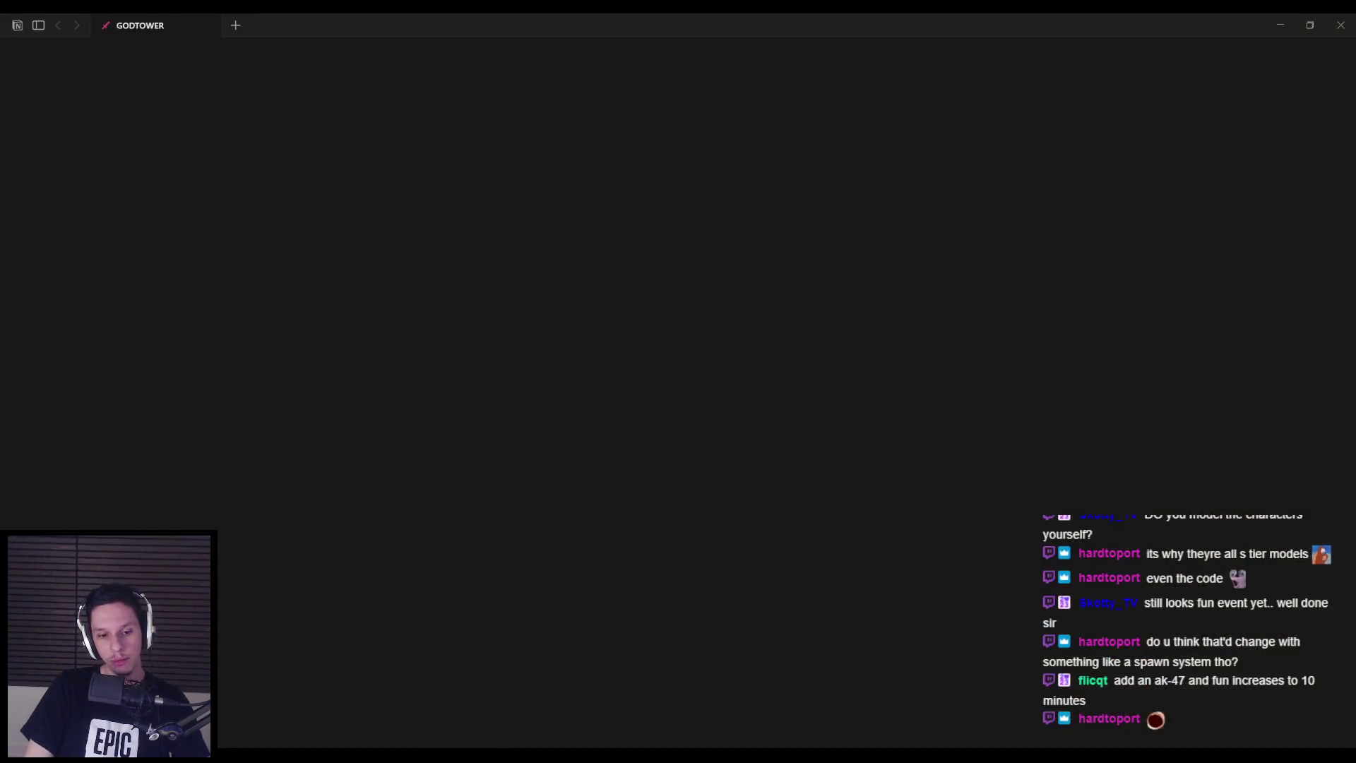
pyautogui.scroll(-20, 562, 558)
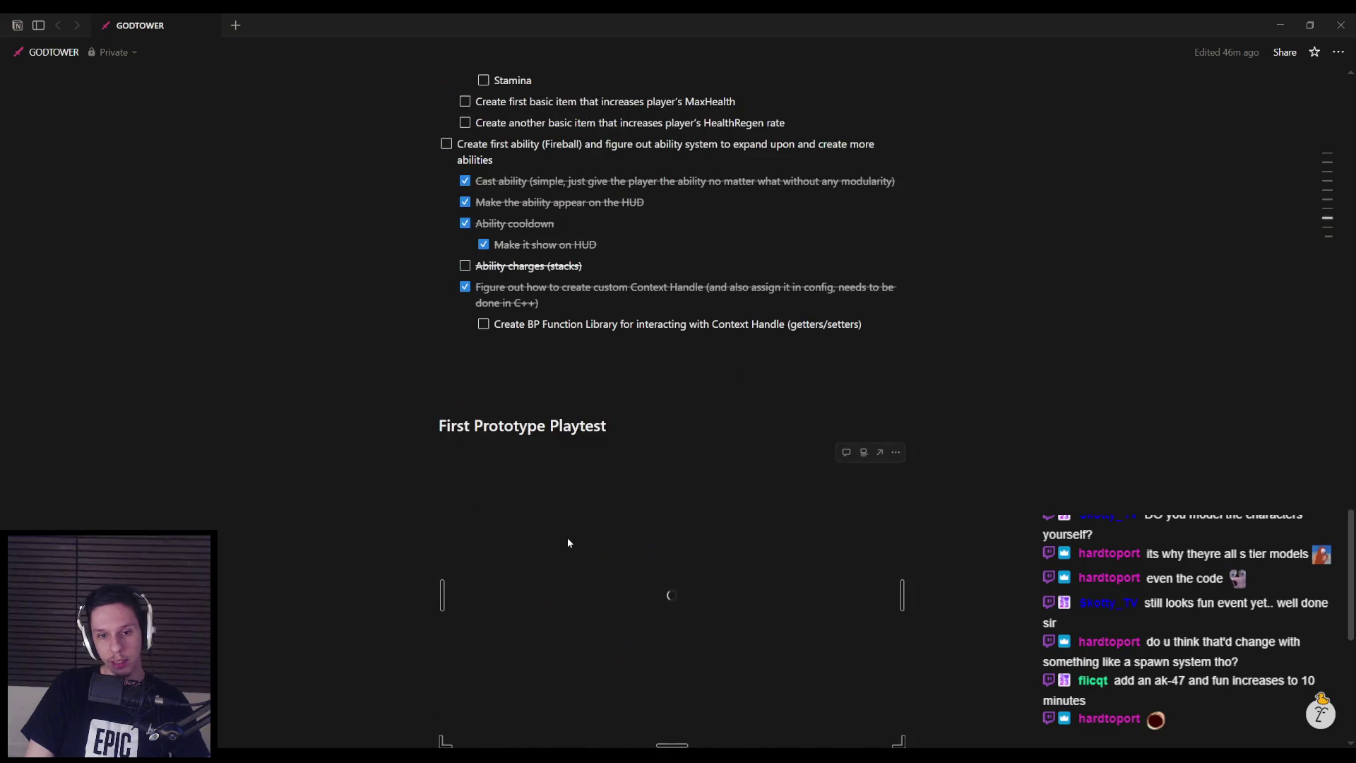
pyautogui.scroll(-2, 568, 541)
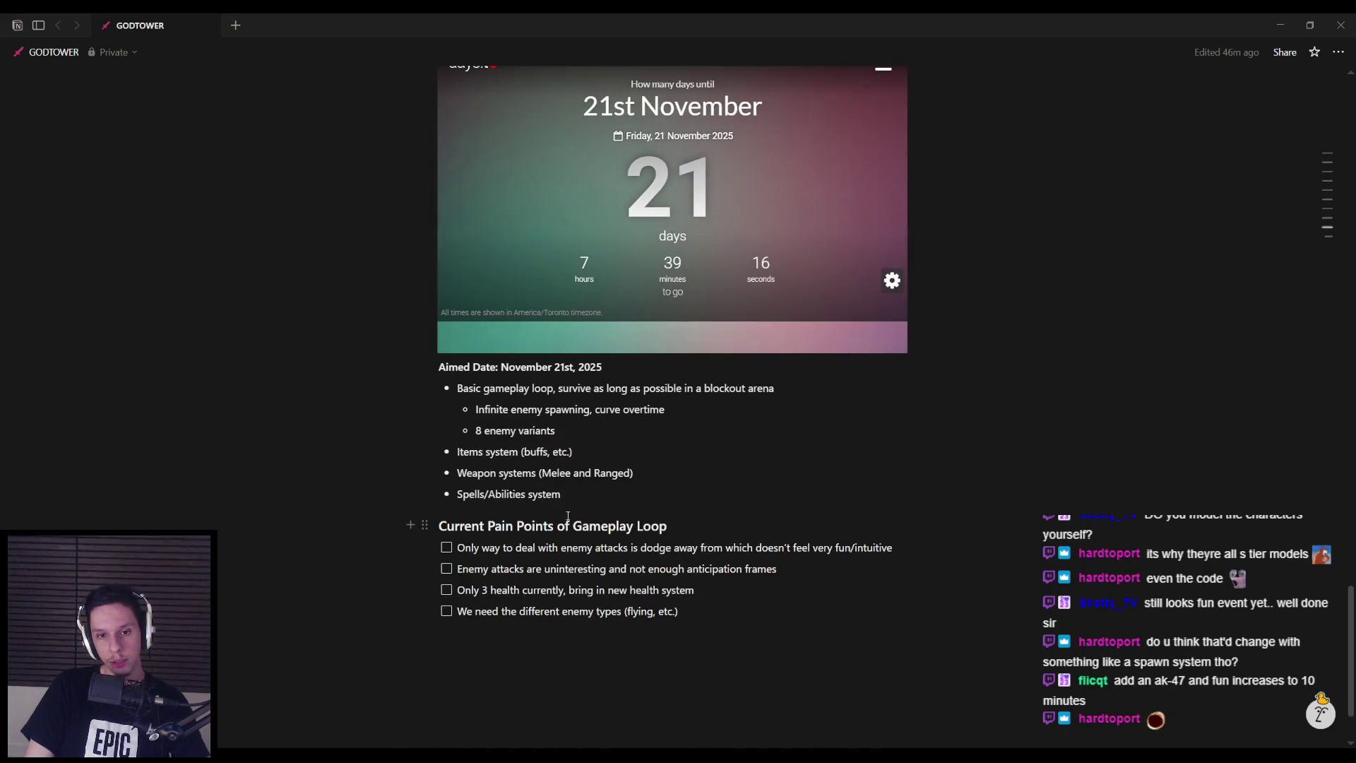
pyautogui.scroll(-1, 567, 503)
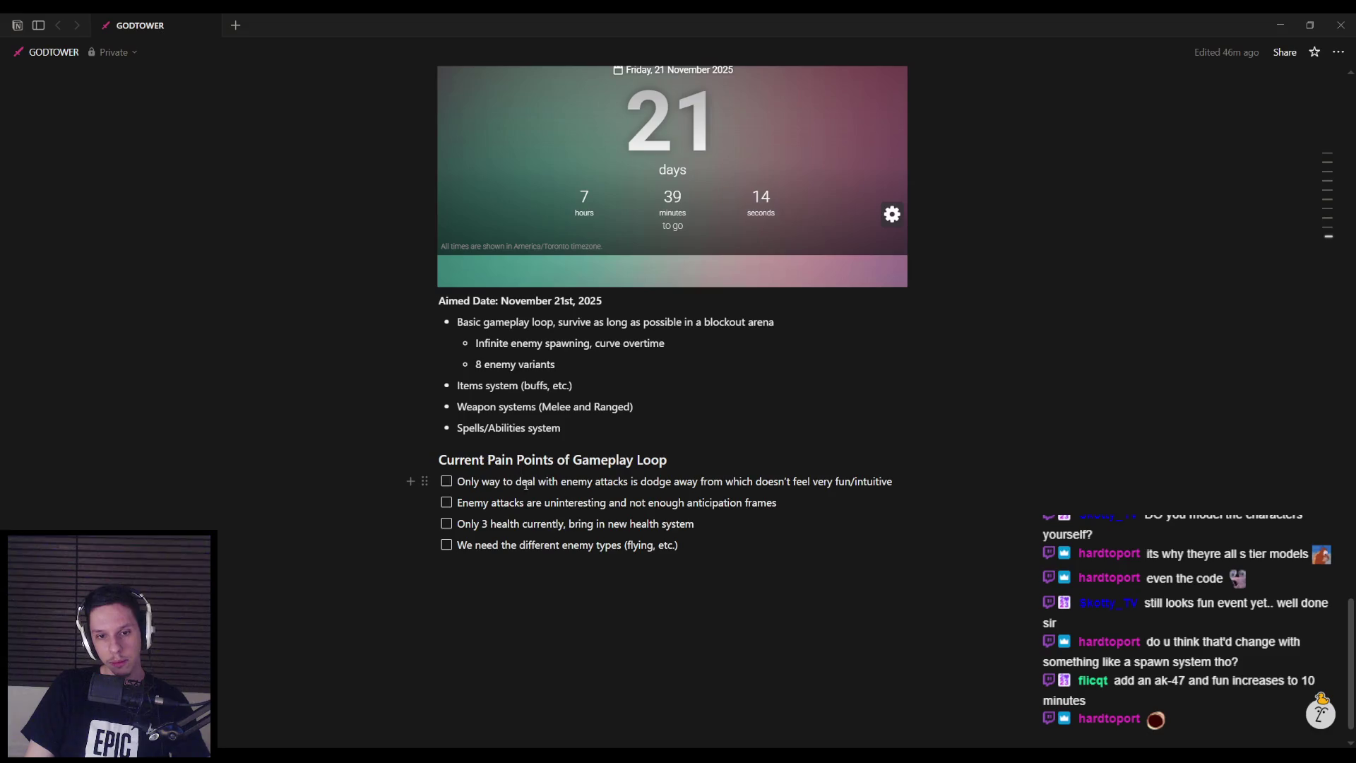
pyautogui.hotkey('alt', 'Tab')
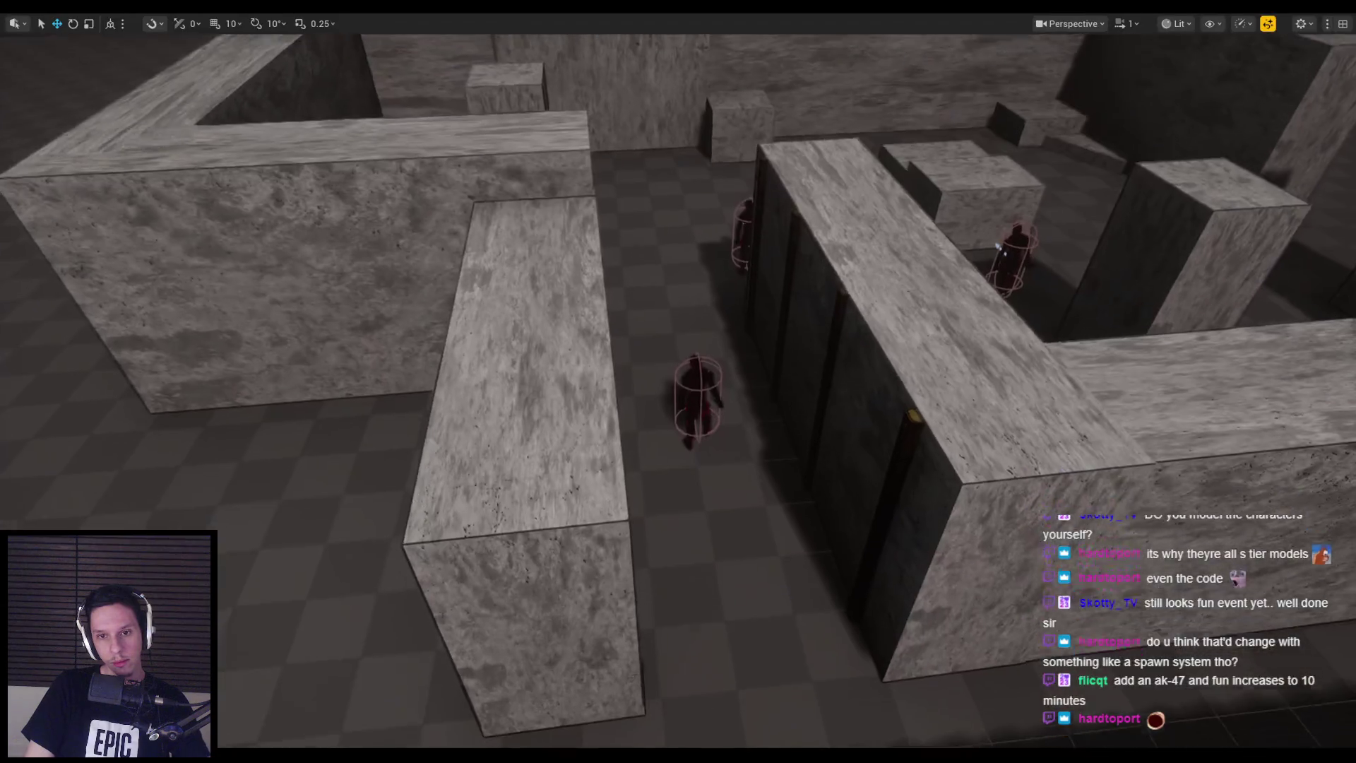
# Exit full-screen with F11 and show the Content Browser at the root Content folder
pyautogui.press('F11')
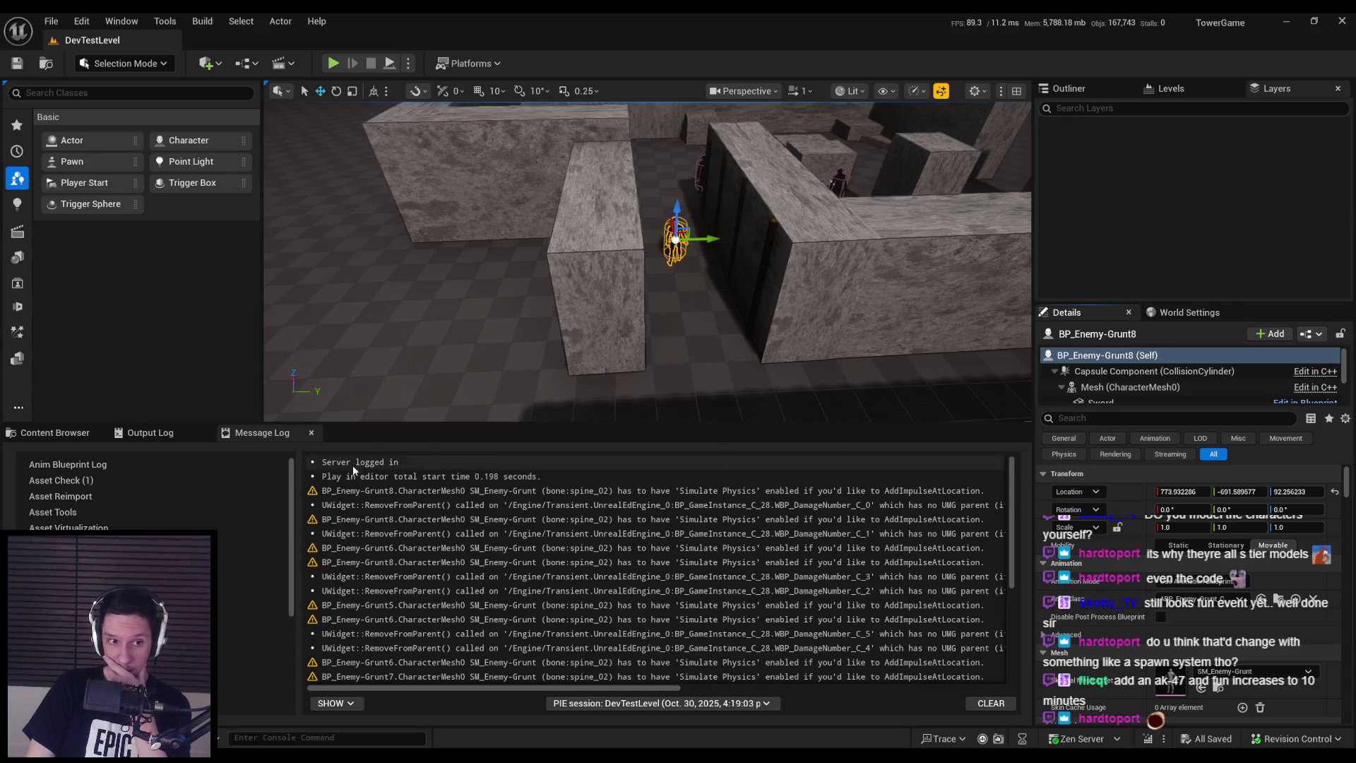
pyautogui.click(55, 432)
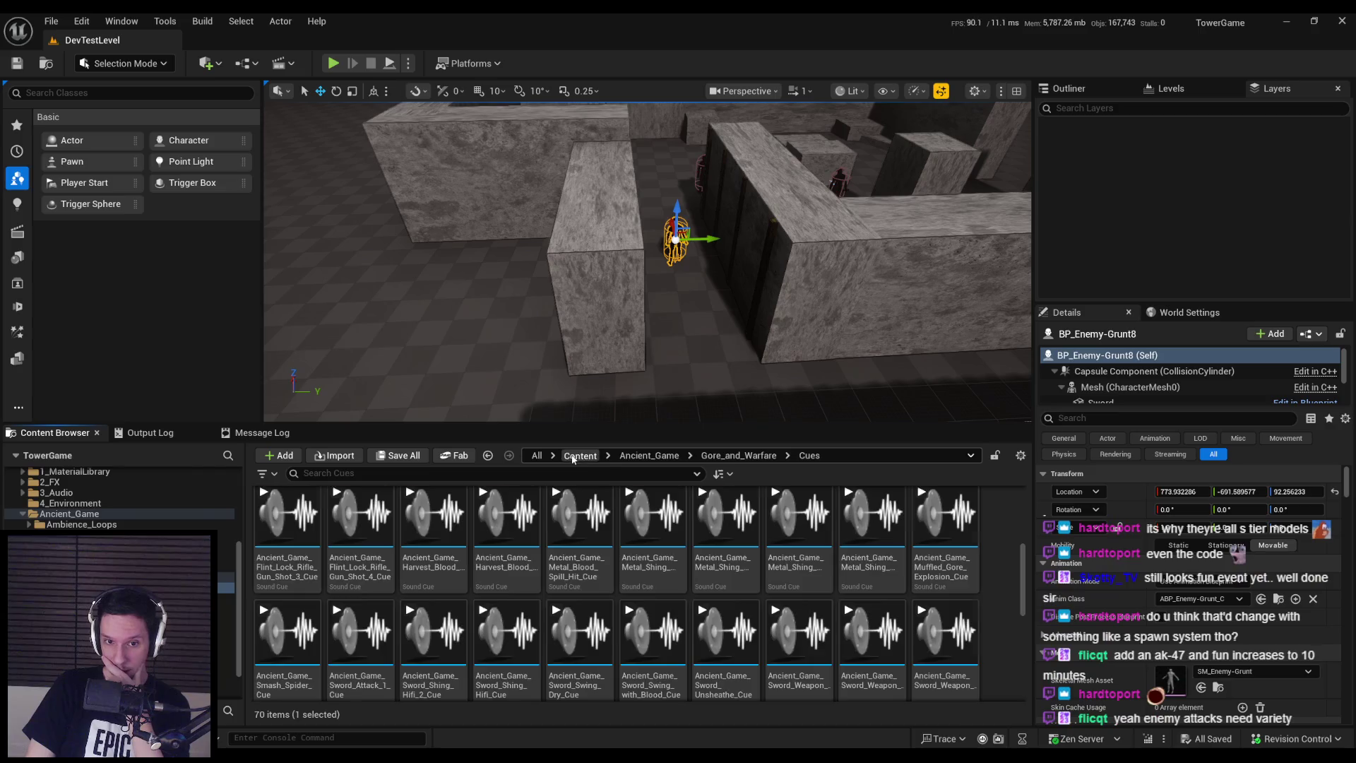
pyautogui.click(580, 455)
pyautogui.scroll(1, 595, 658)
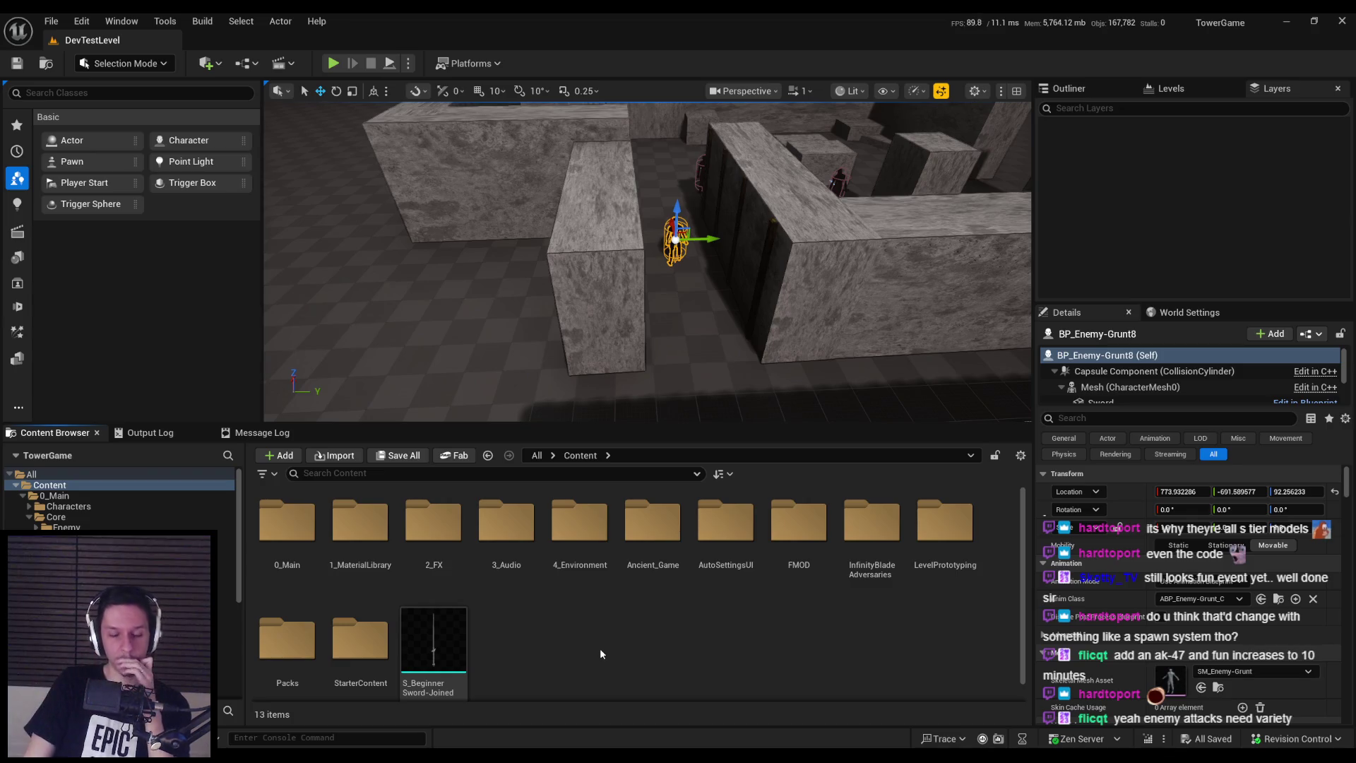
pyautogui.hotkey('alt', 'Tab')
pyautogui.scroll(15, 650, 542)
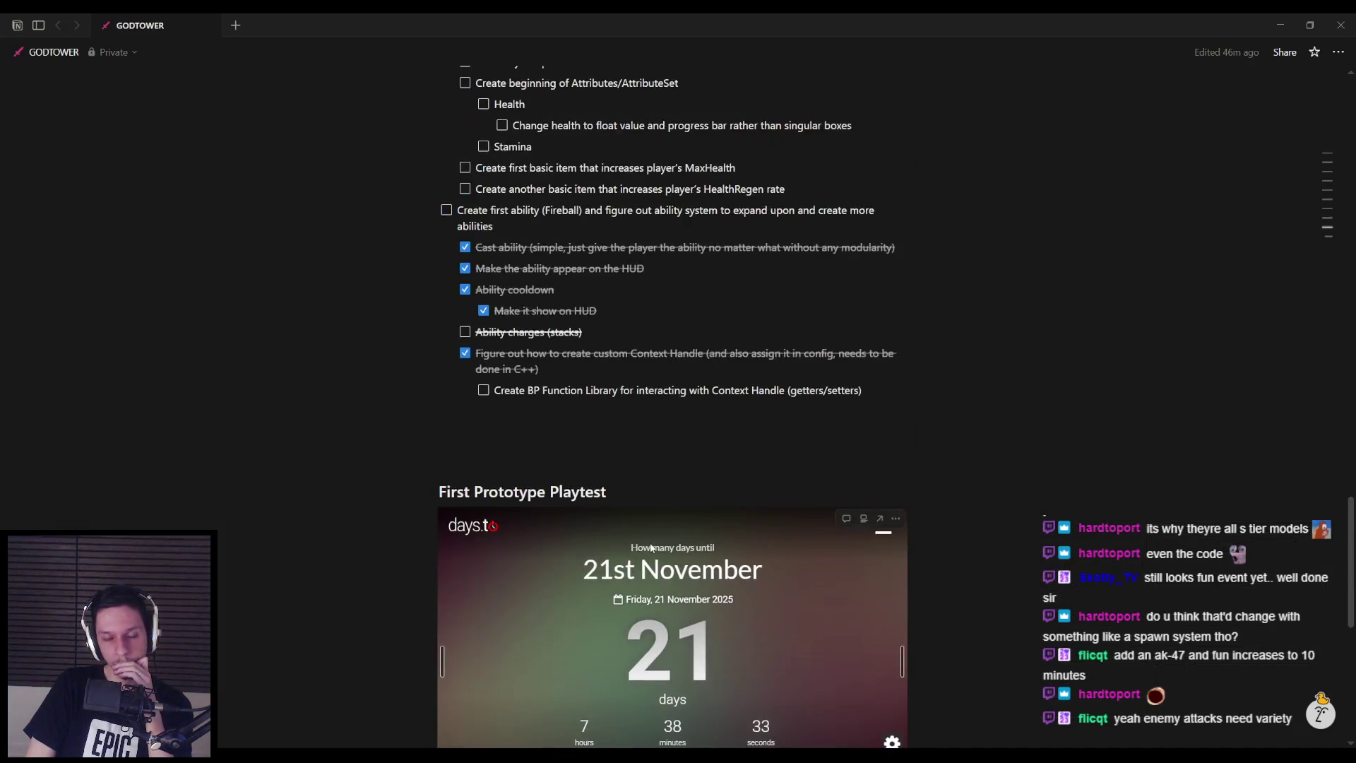
pyautogui.scroll(5, 650, 542)
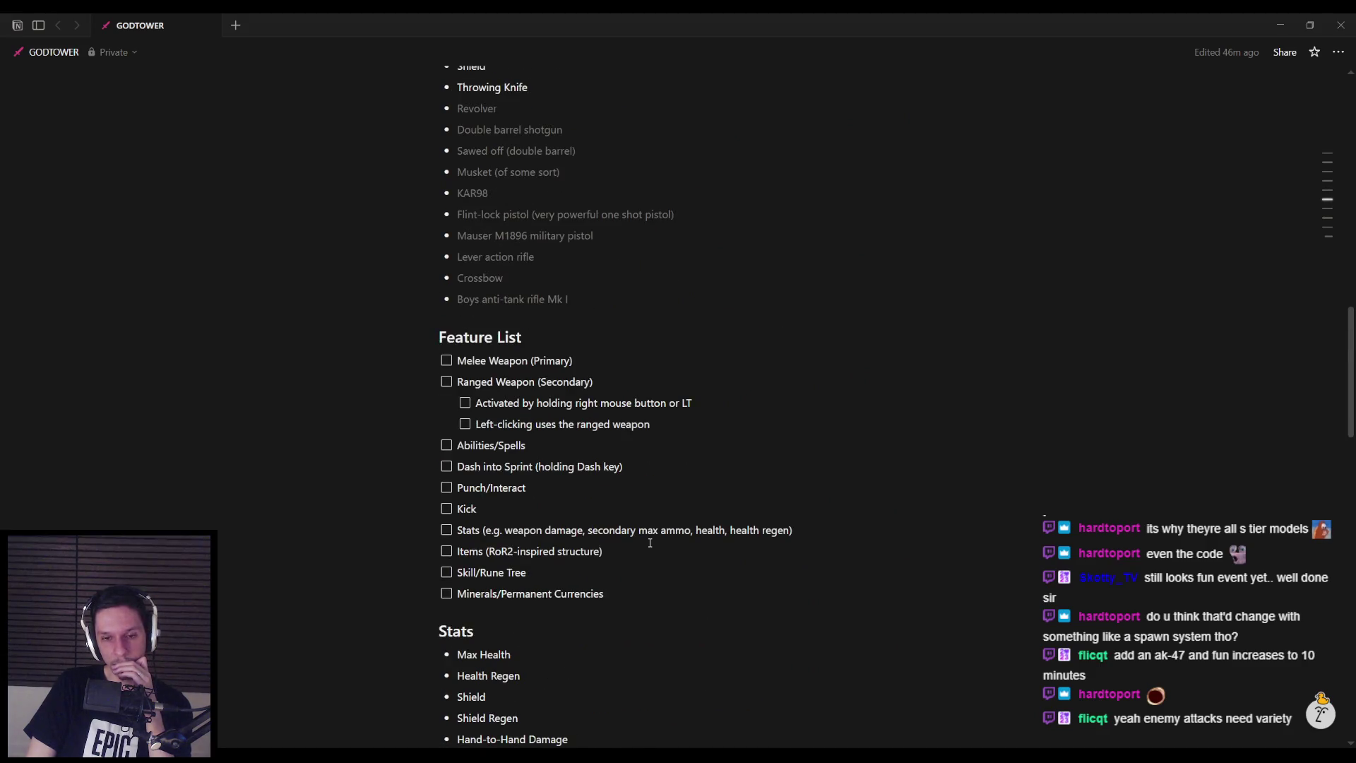
pyautogui.scroll(-3, 647, 560)
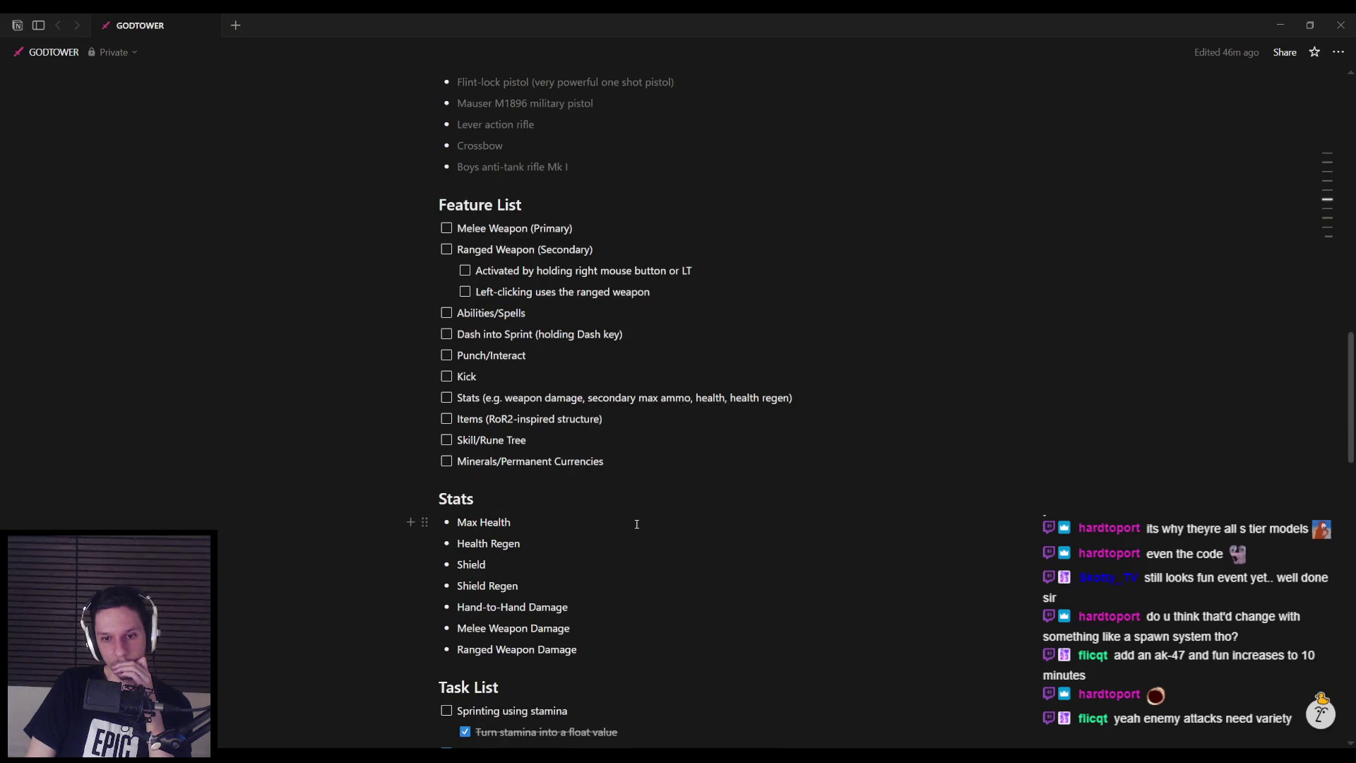
pyautogui.scroll(3, 633, 423)
pyautogui.scroll(20, 625, 497)
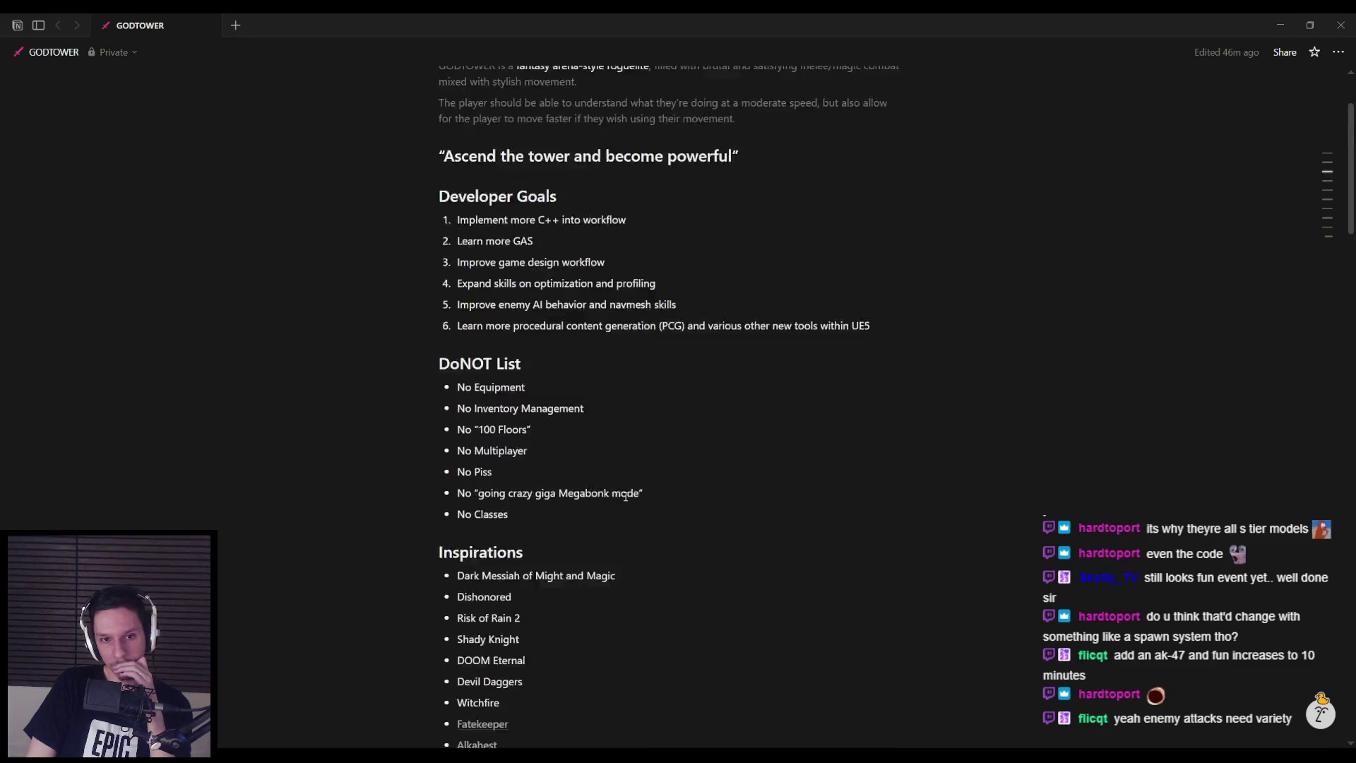
pyautogui.scroll(5, 625, 497)
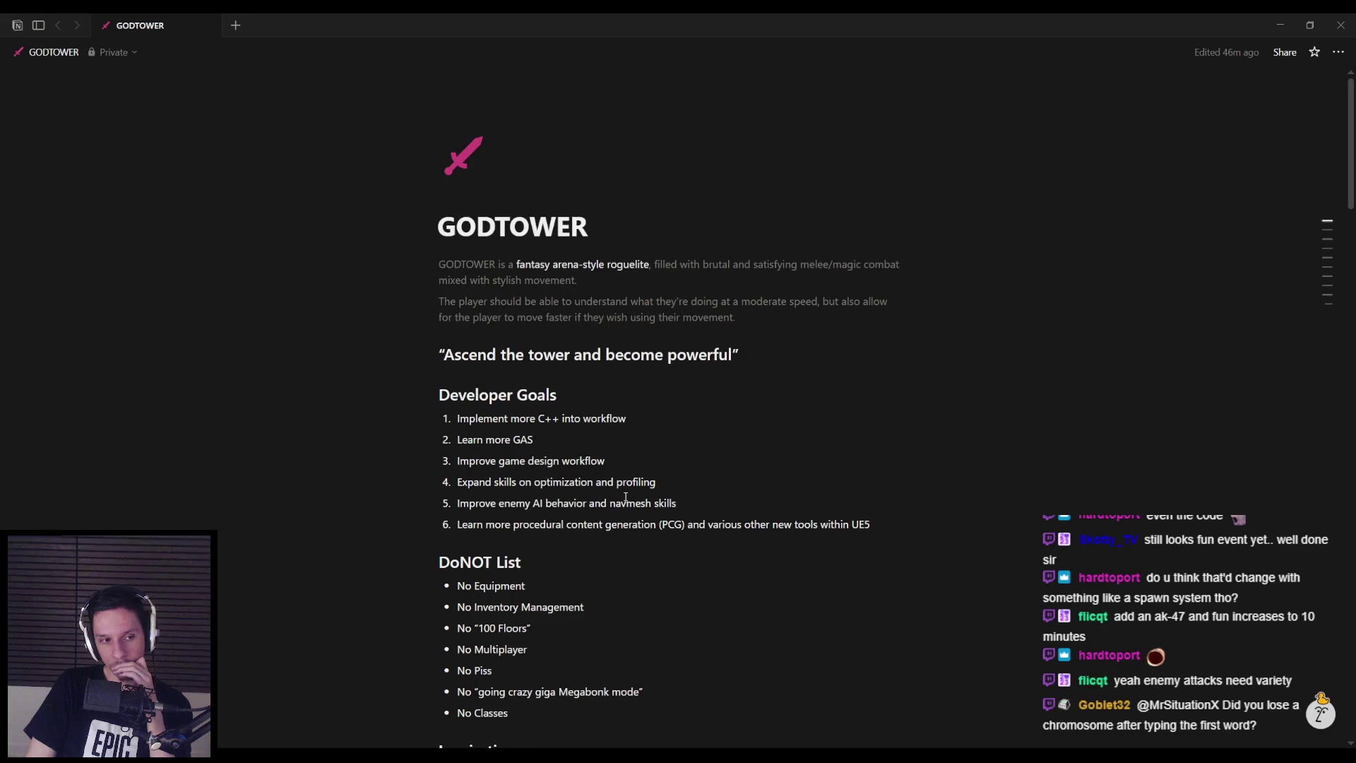
pyautogui.scroll(-2, 625, 497)
pyautogui.scroll(1, 625, 497)
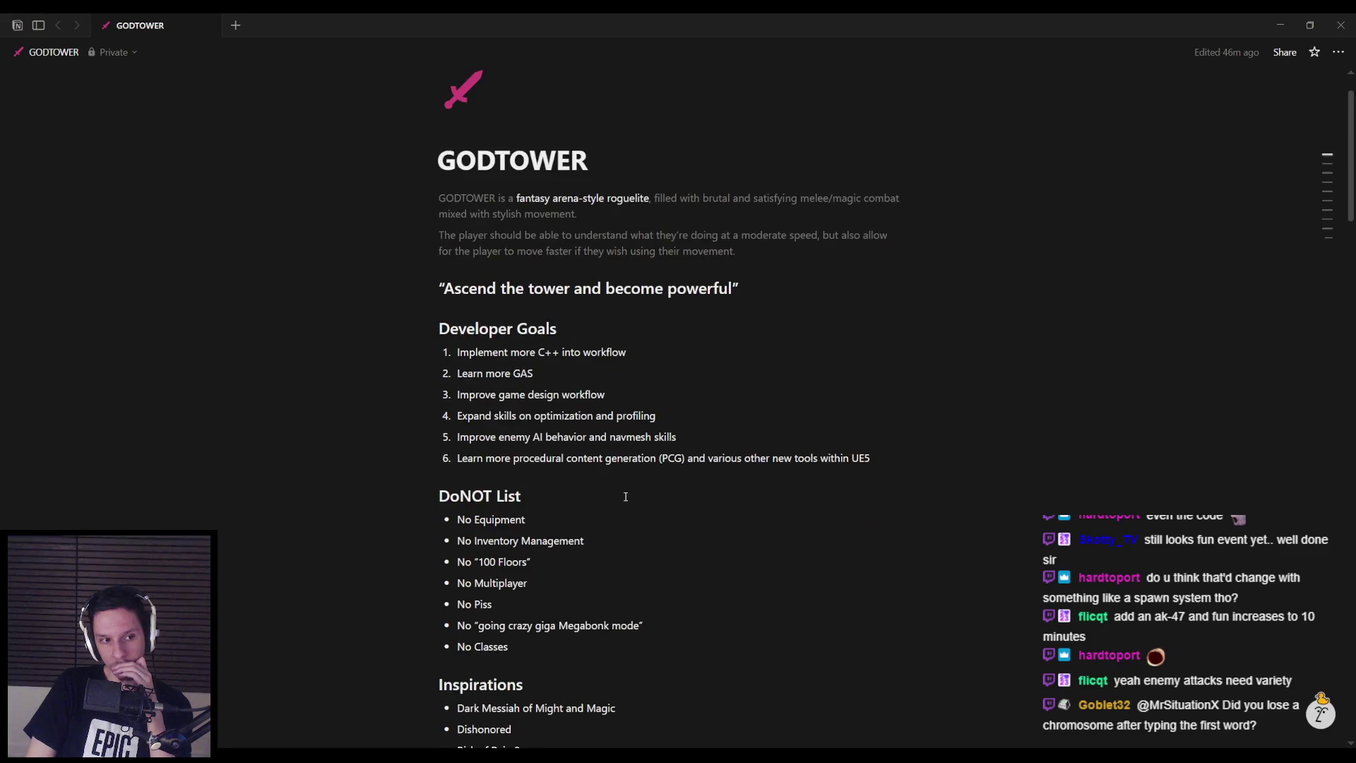
pyautogui.scroll(1, 625, 496)
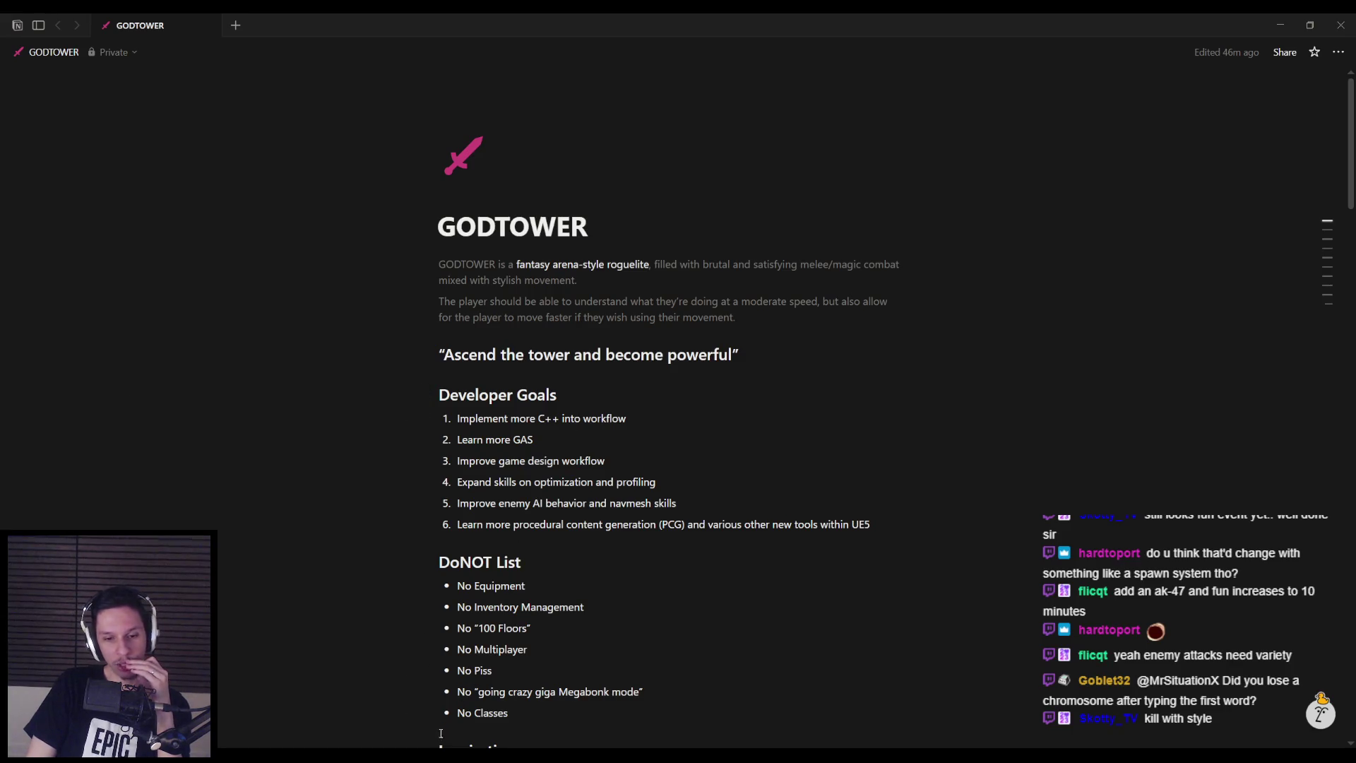
pyautogui.hotkey('alt', 'Tab')
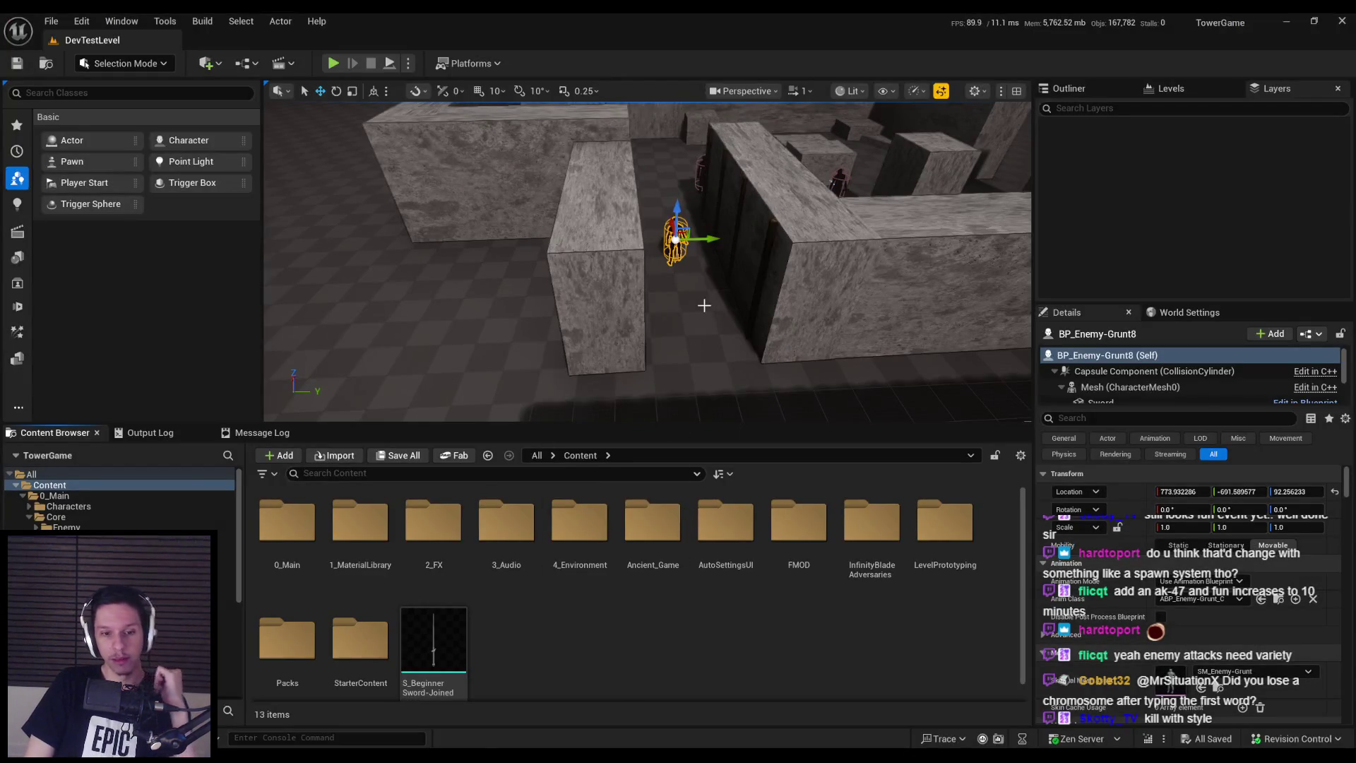
# Start a full-screen Play in Editor session and advance into the corridor
pyautogui.click(332, 63)
pyautogui.press('F11')
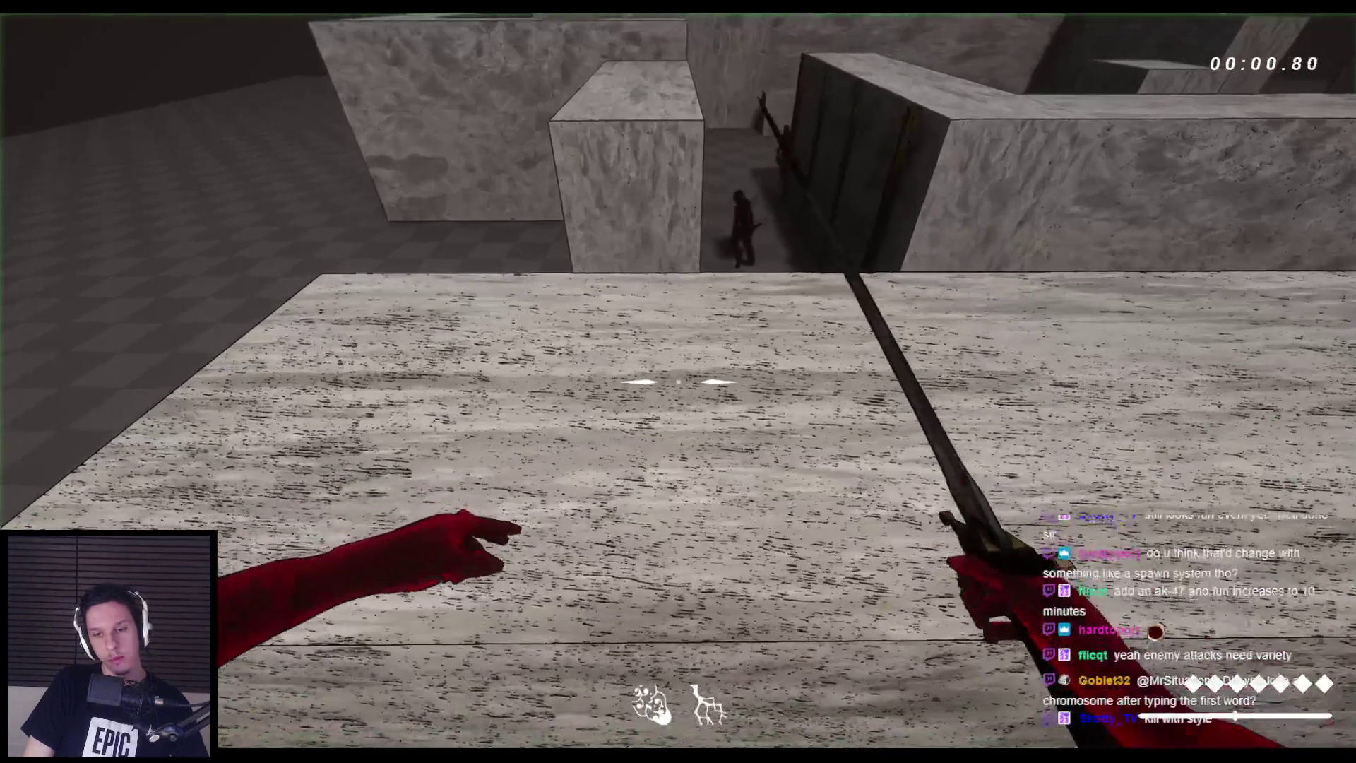
pyautogui.press('w')
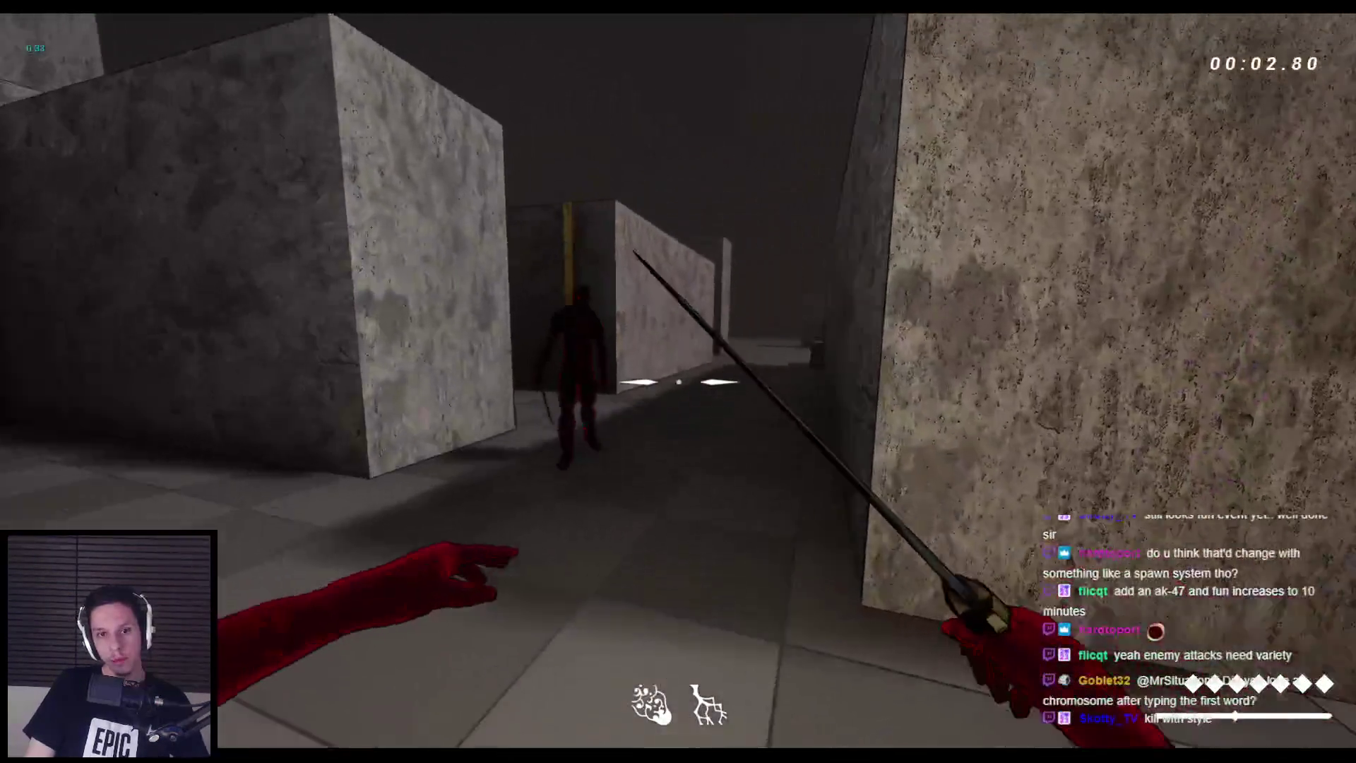
# Slash at the approaching demon and spider groups until the player is killed
pyautogui.click(679, 381)
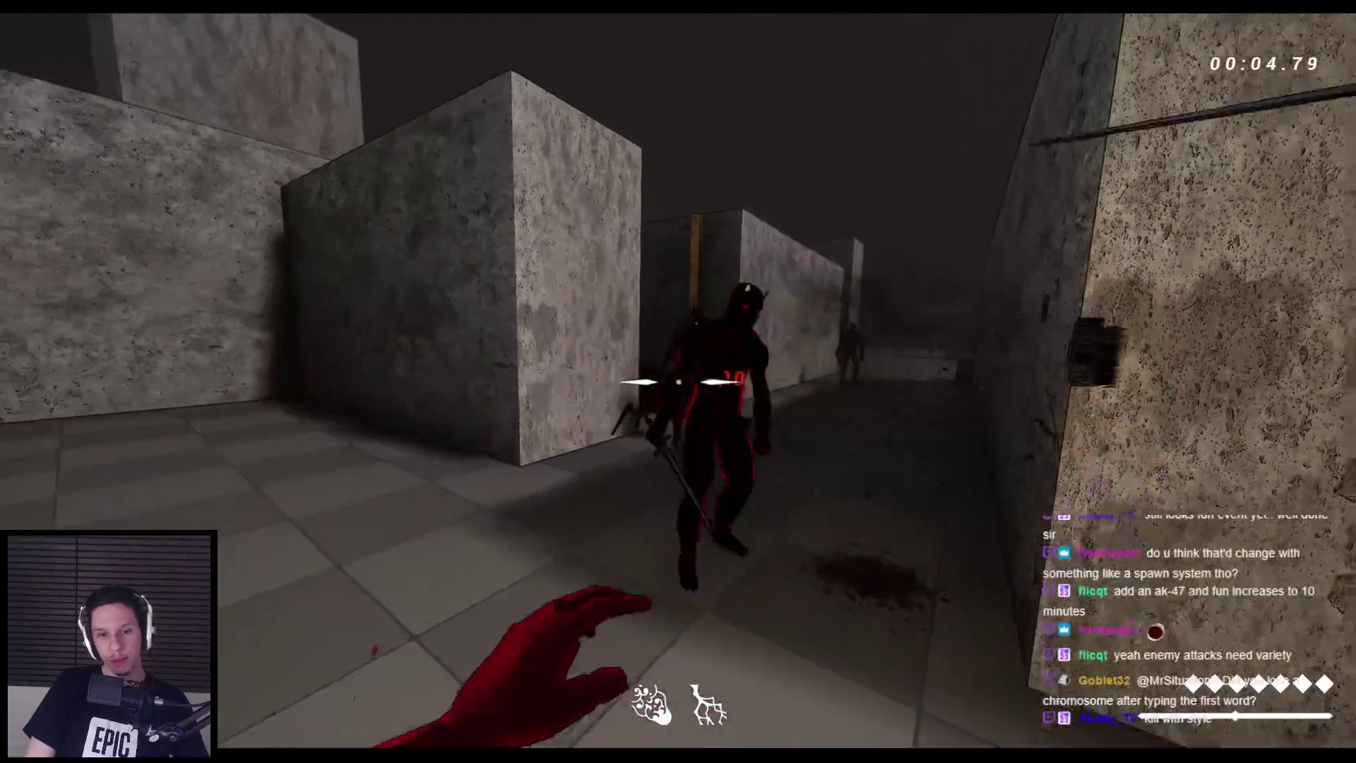
pyautogui.click(679, 381)
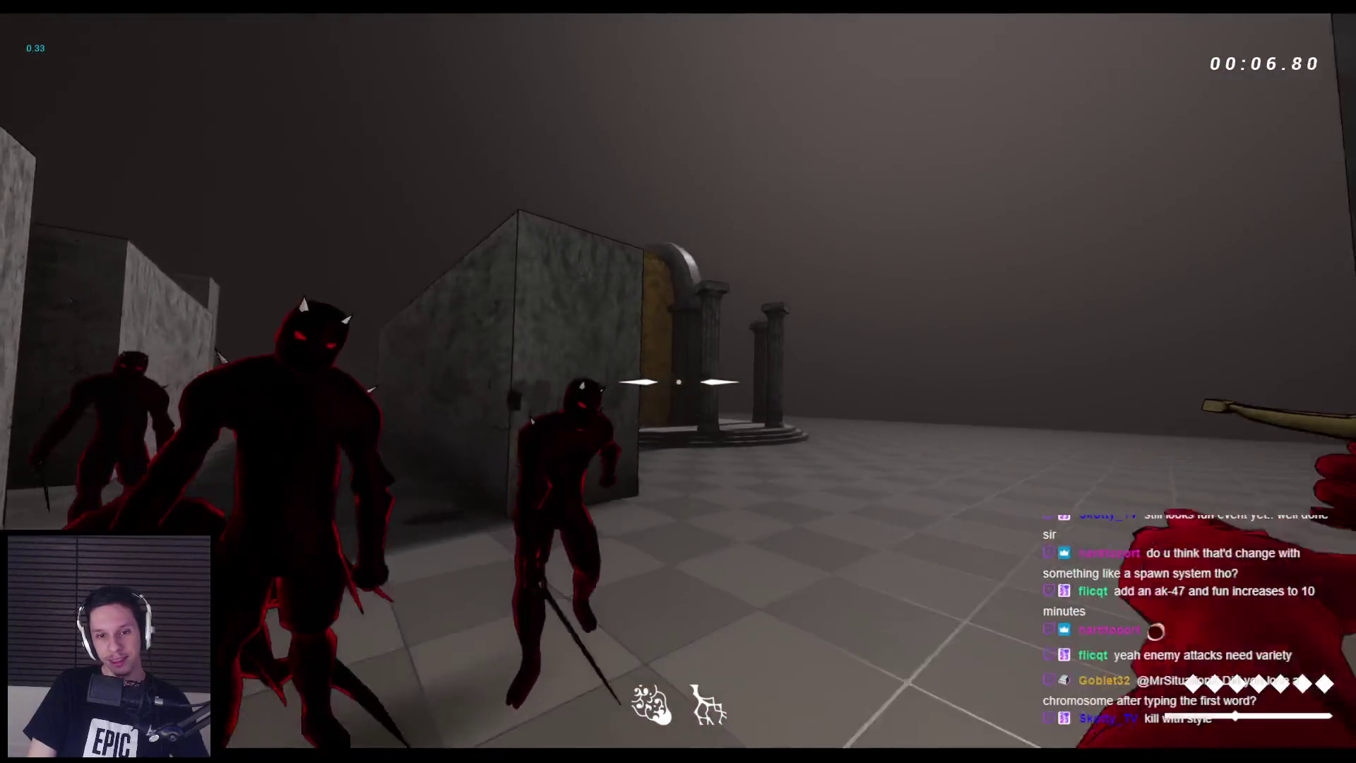
pyautogui.click(678, 382)
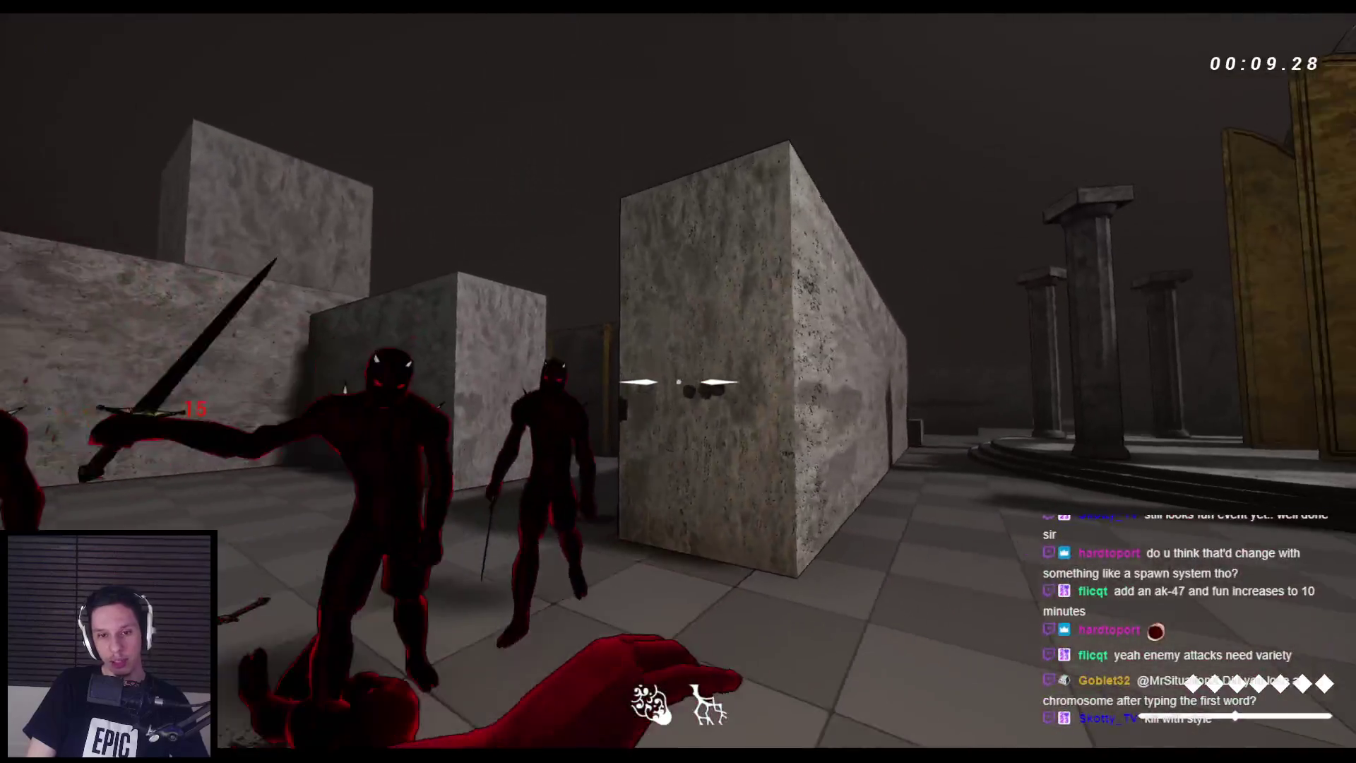
pyautogui.click(678, 382)
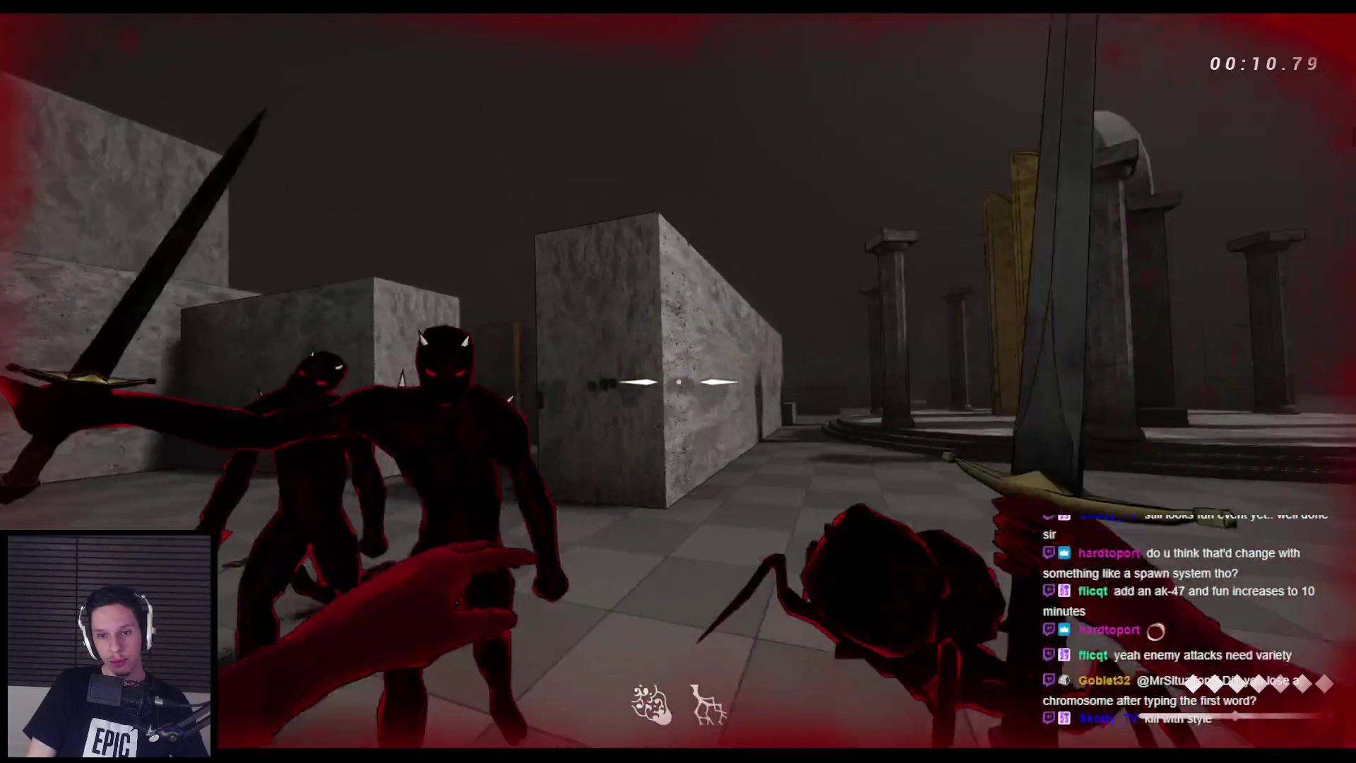
pyautogui.click(678, 381)
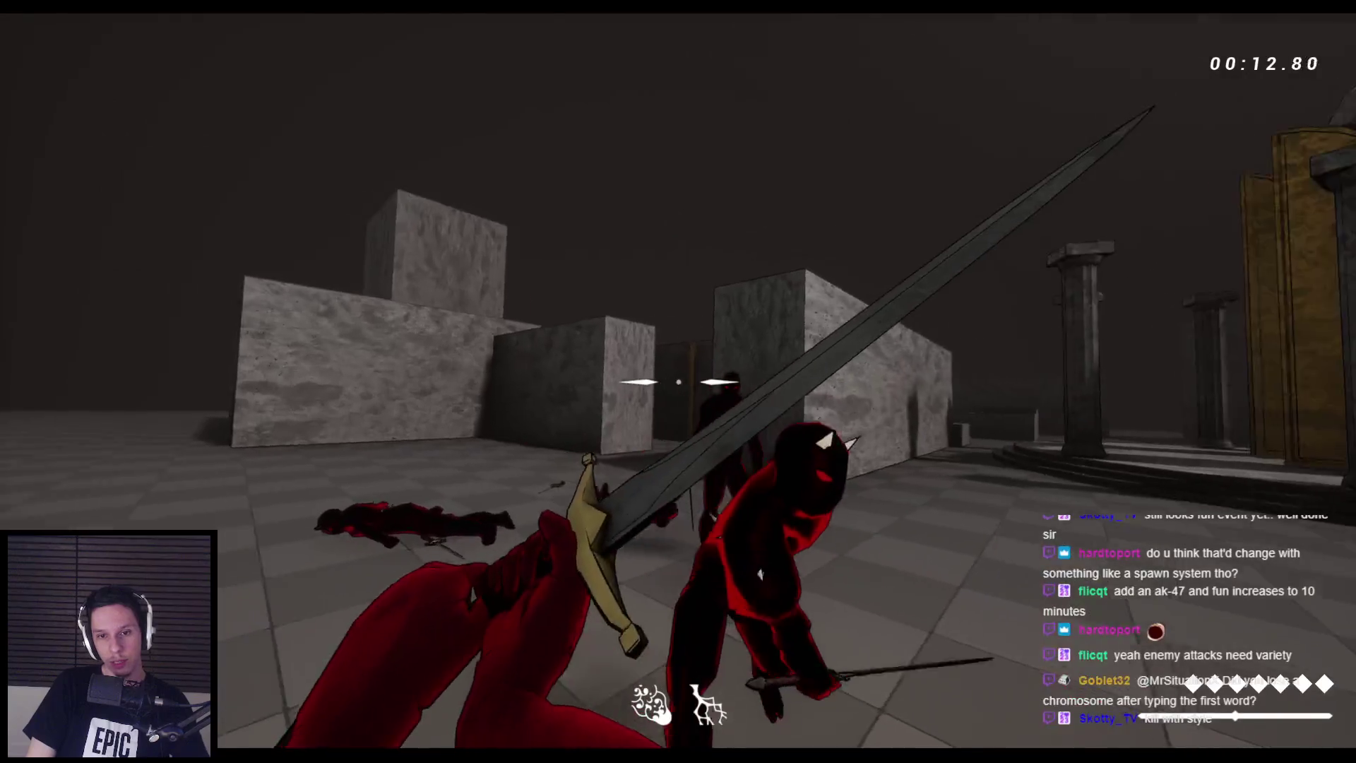
pyautogui.click(679, 382)
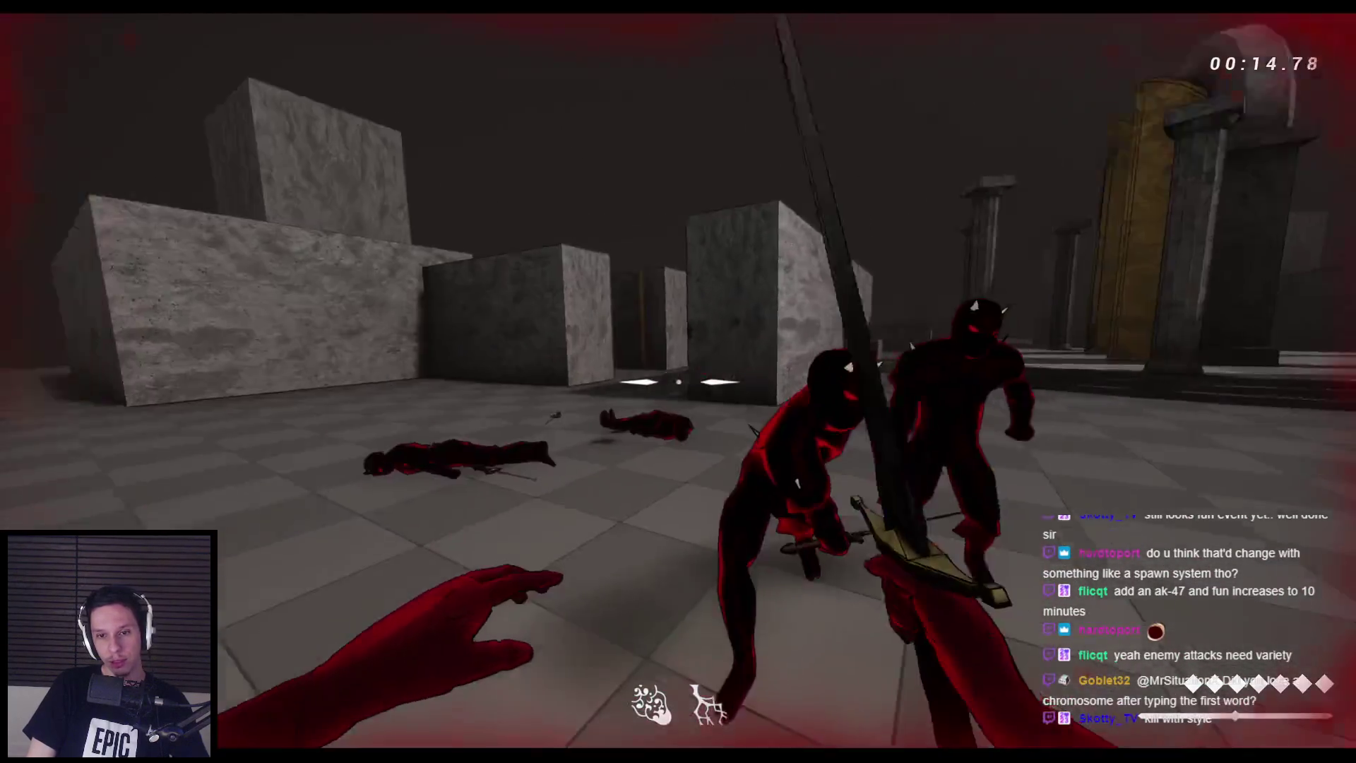
pyautogui.click(679, 381)
pyautogui.click(678, 382)
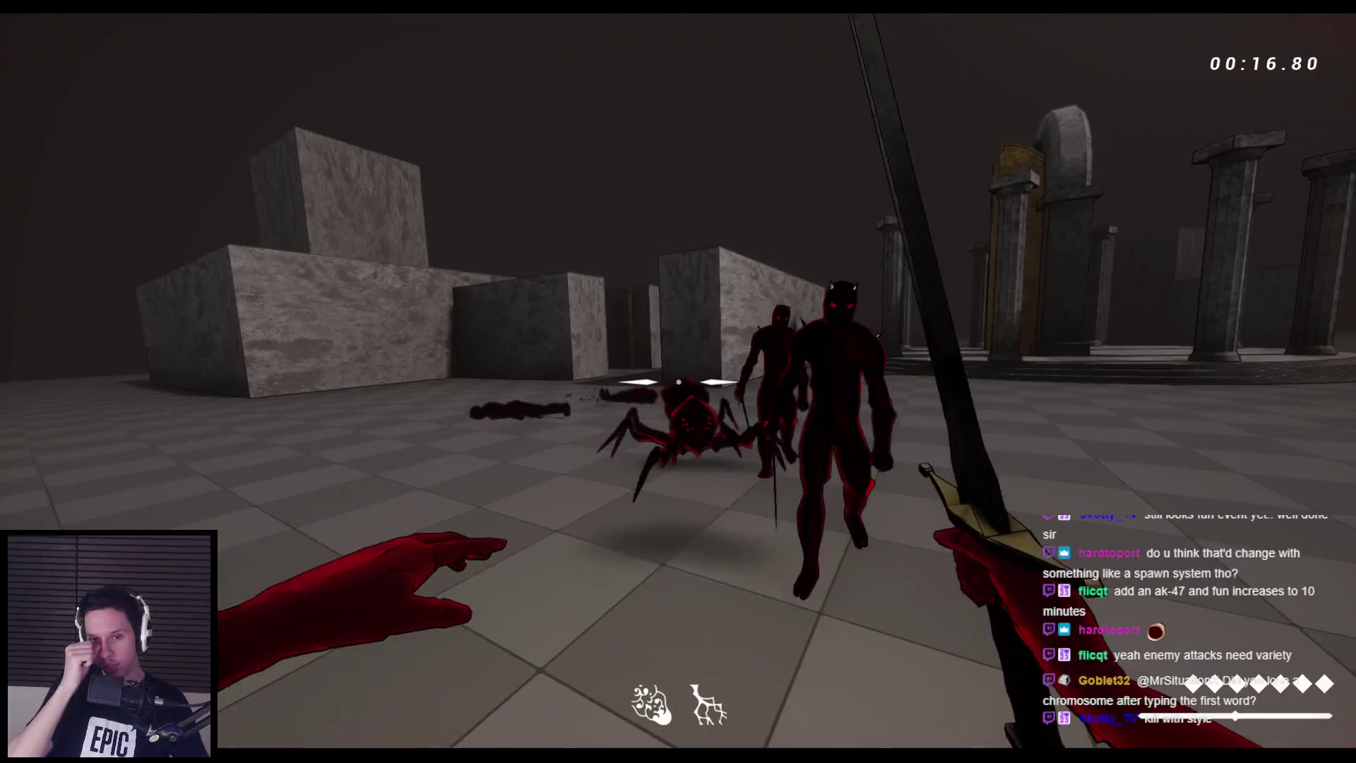
pyautogui.click(679, 382)
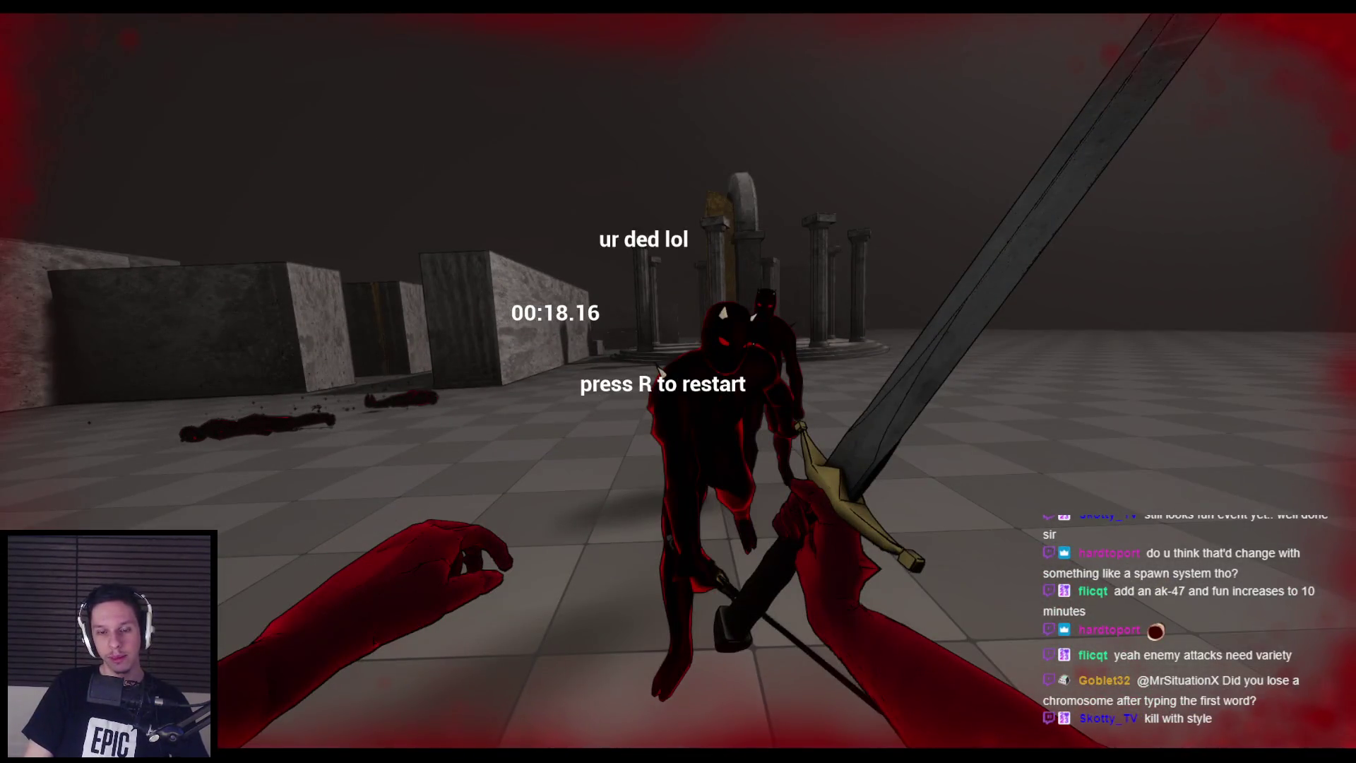
# Restart the level with R and slash into the group of red enemies
pyautogui.press('r')
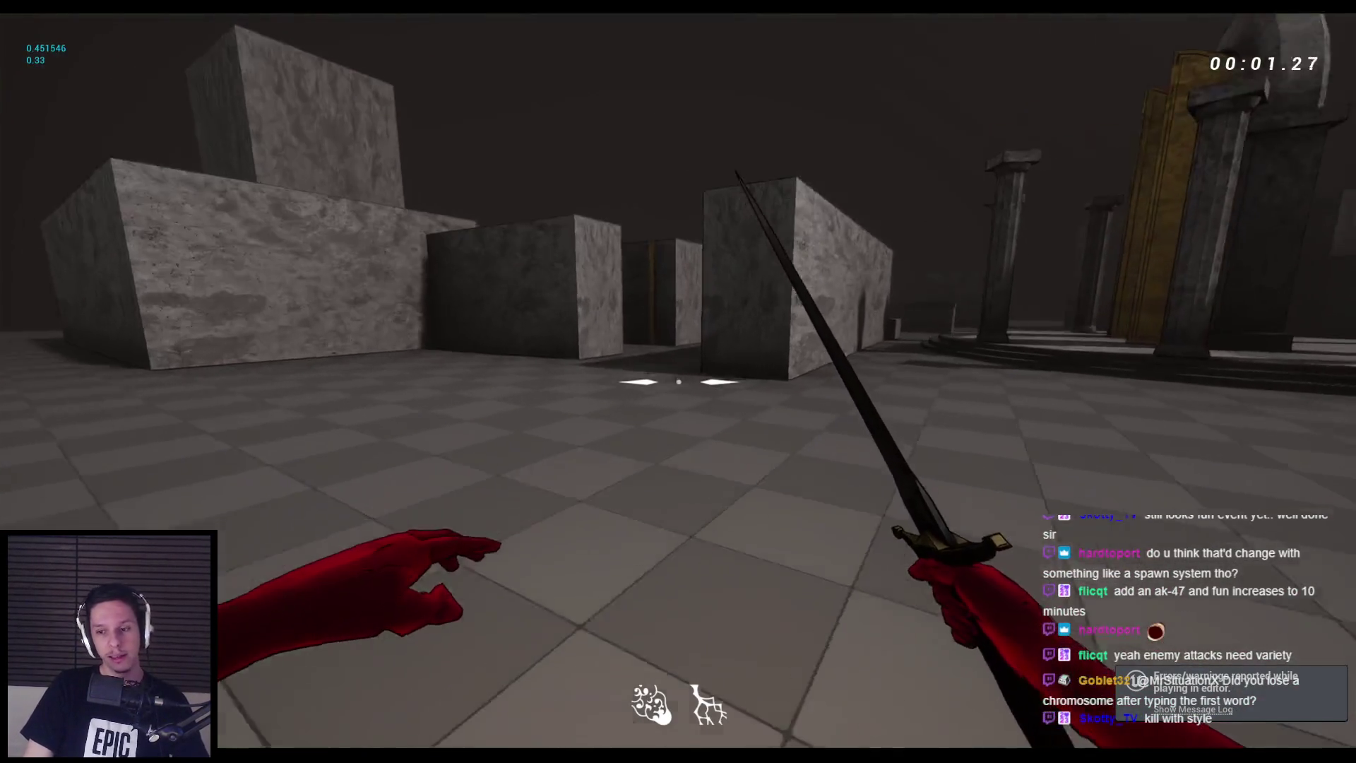
pyautogui.press('w')
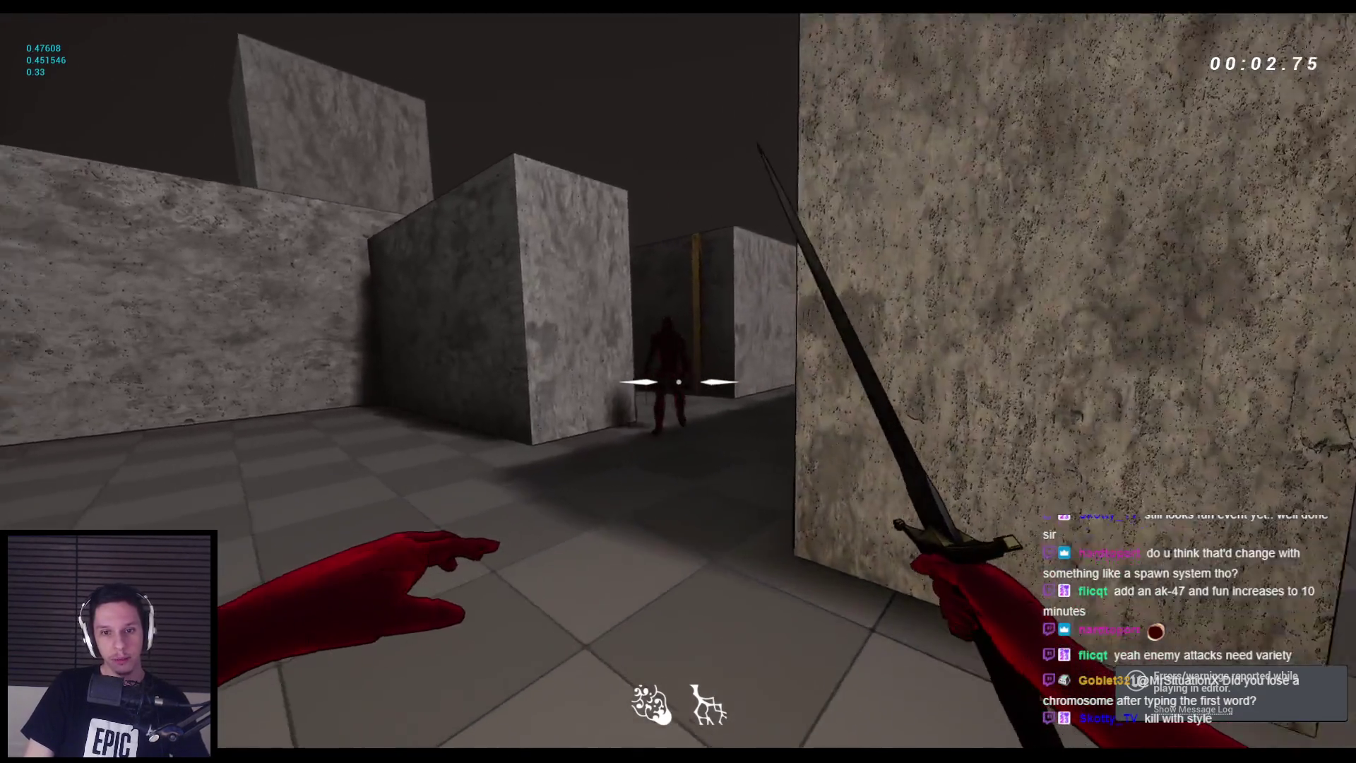
pyautogui.click(678, 381)
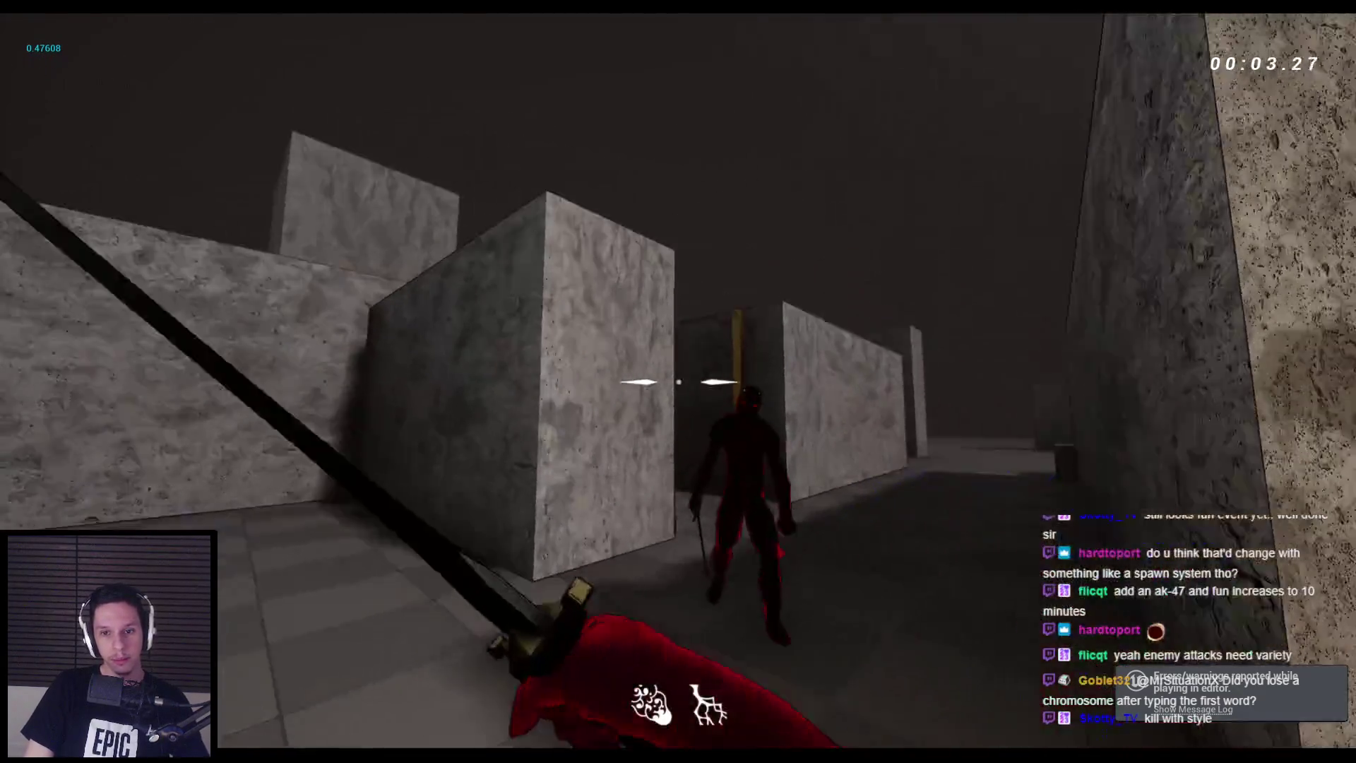
pyautogui.click(678, 381)
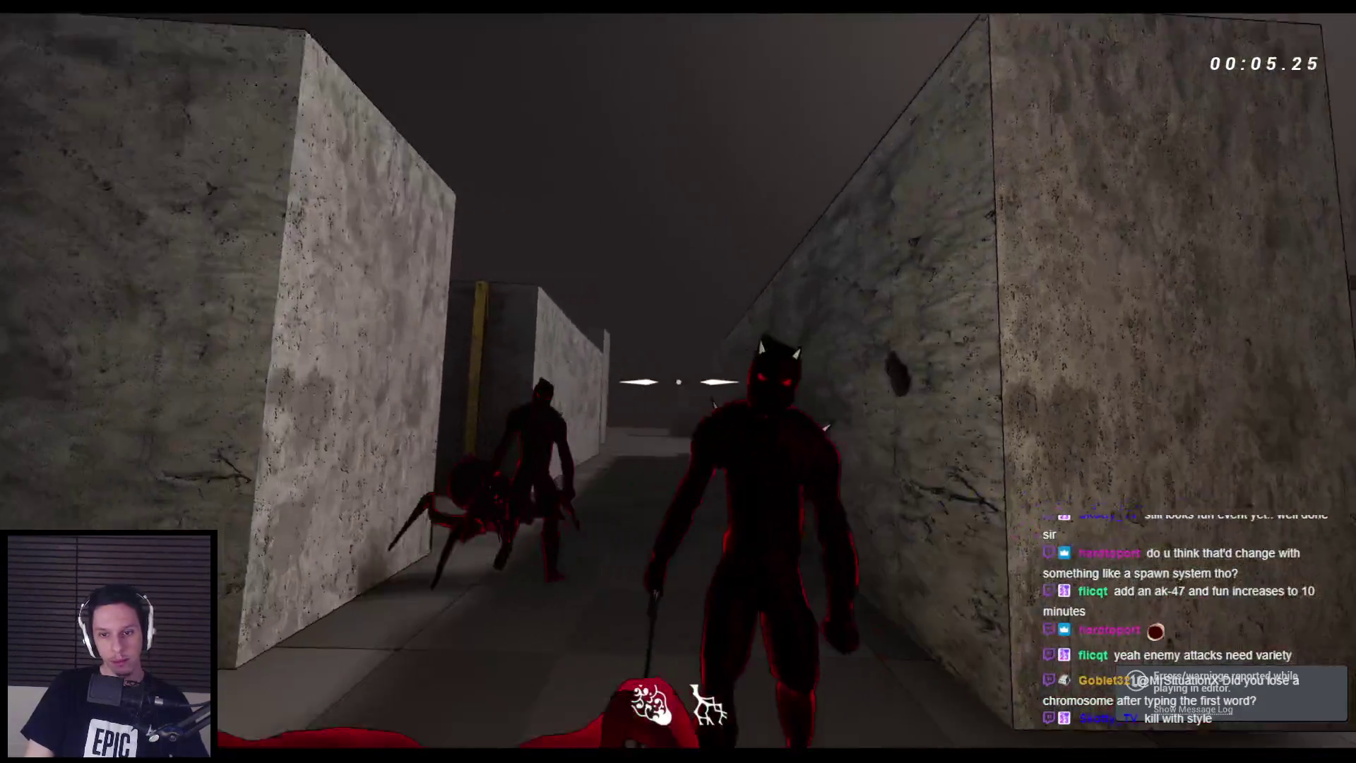
pyautogui.click(678, 382)
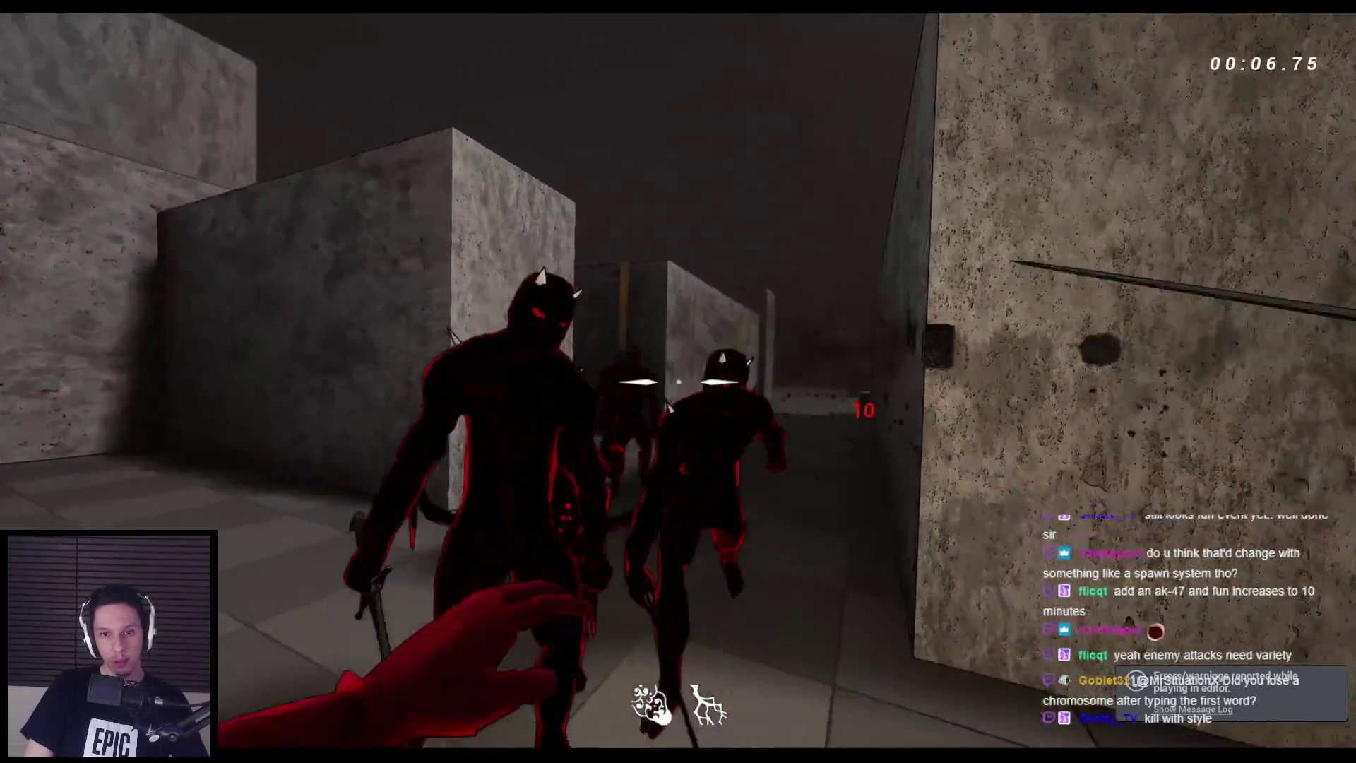
pyautogui.click(678, 381)
pyautogui.click(678, 381)
pyautogui.click(678, 381)
pyautogui.click(678, 381)
pyautogui.click(678, 381)
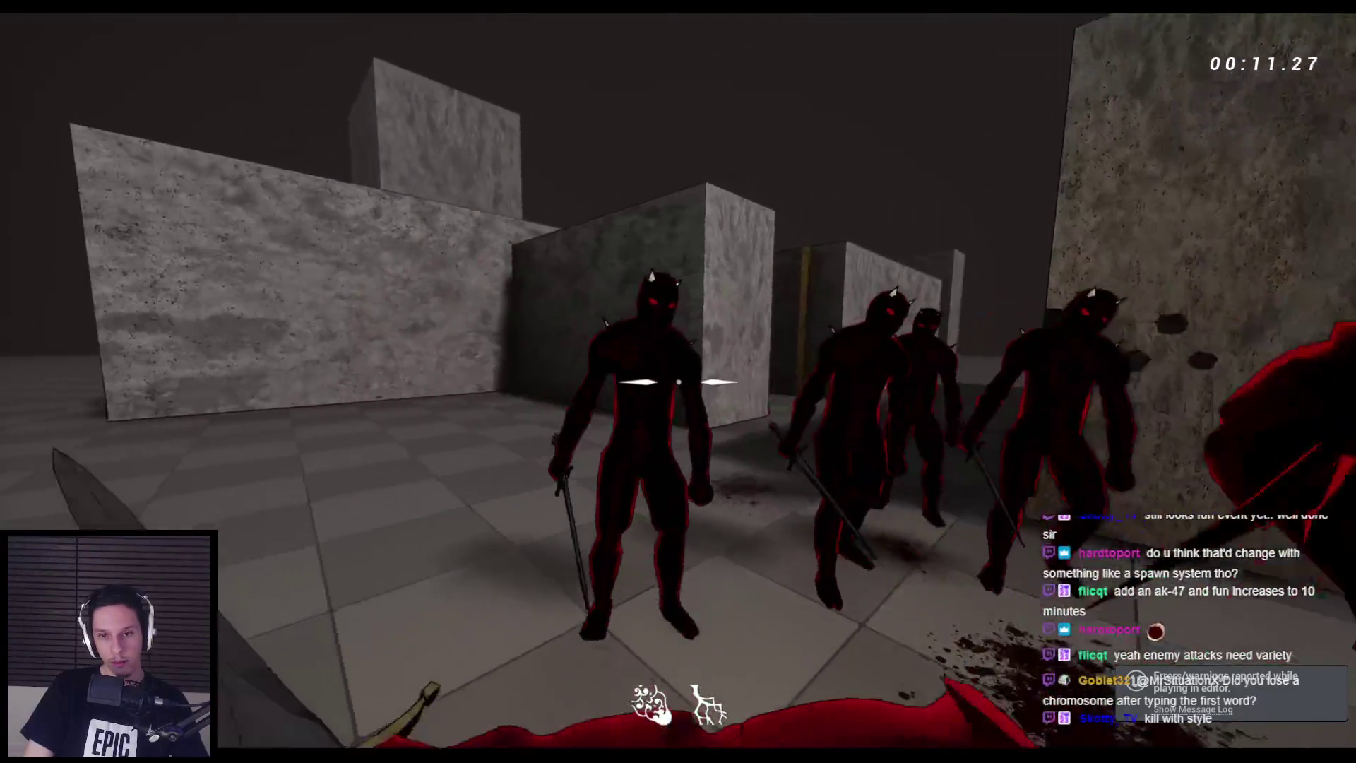
pyautogui.click(678, 381)
pyautogui.click(678, 381)
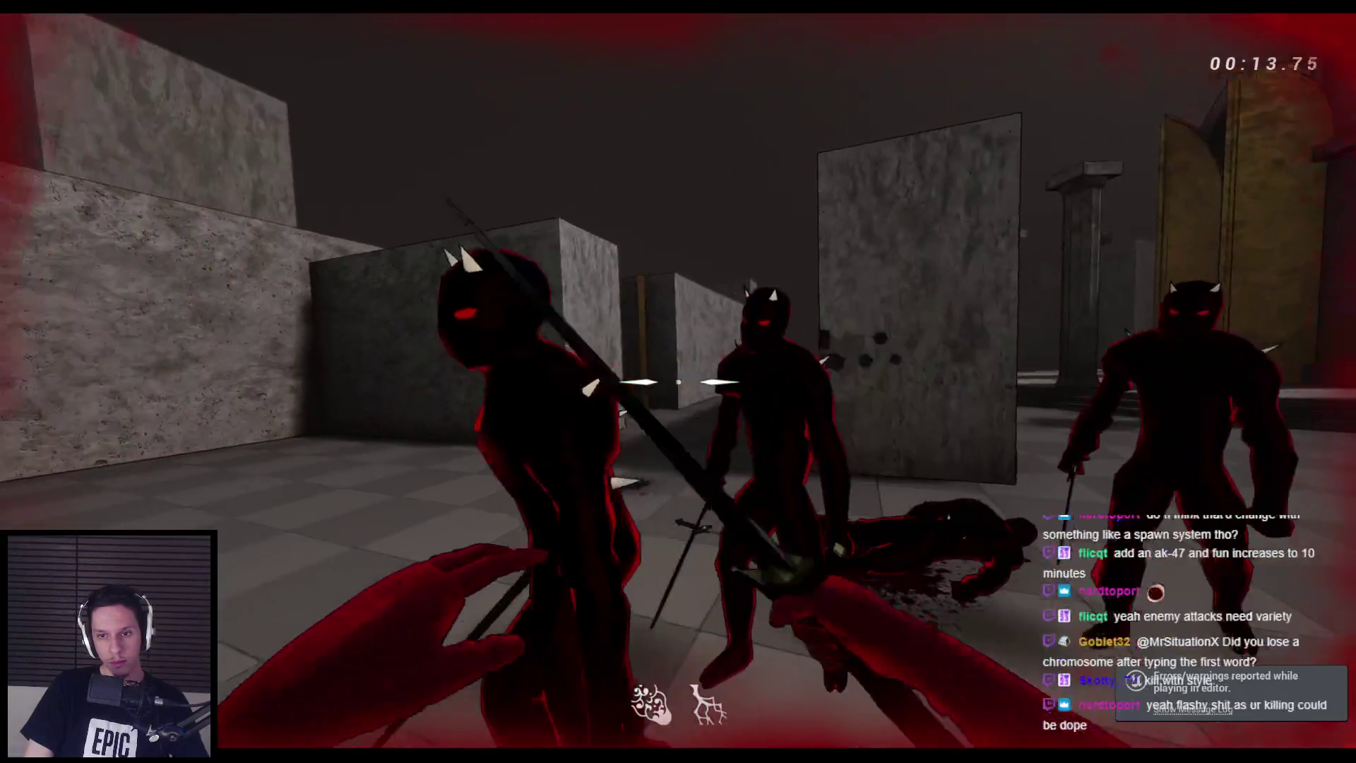
# Keep cutting down the red enemies, finishing off the red spider and humanoid
pyautogui.click(678, 381)
pyautogui.click(679, 381)
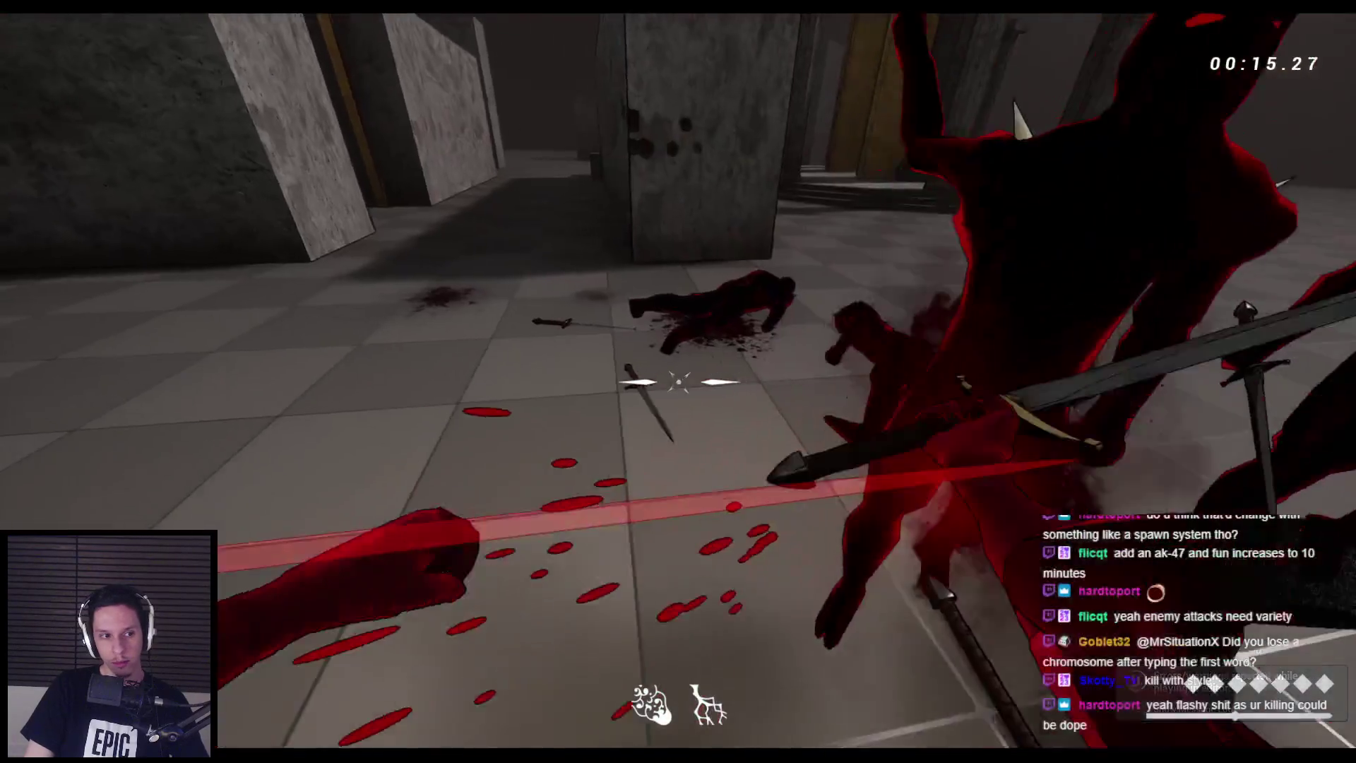
pyautogui.click(678, 382)
pyautogui.click(678, 381)
pyautogui.click(678, 382)
pyautogui.click(678, 382)
pyautogui.click(678, 382)
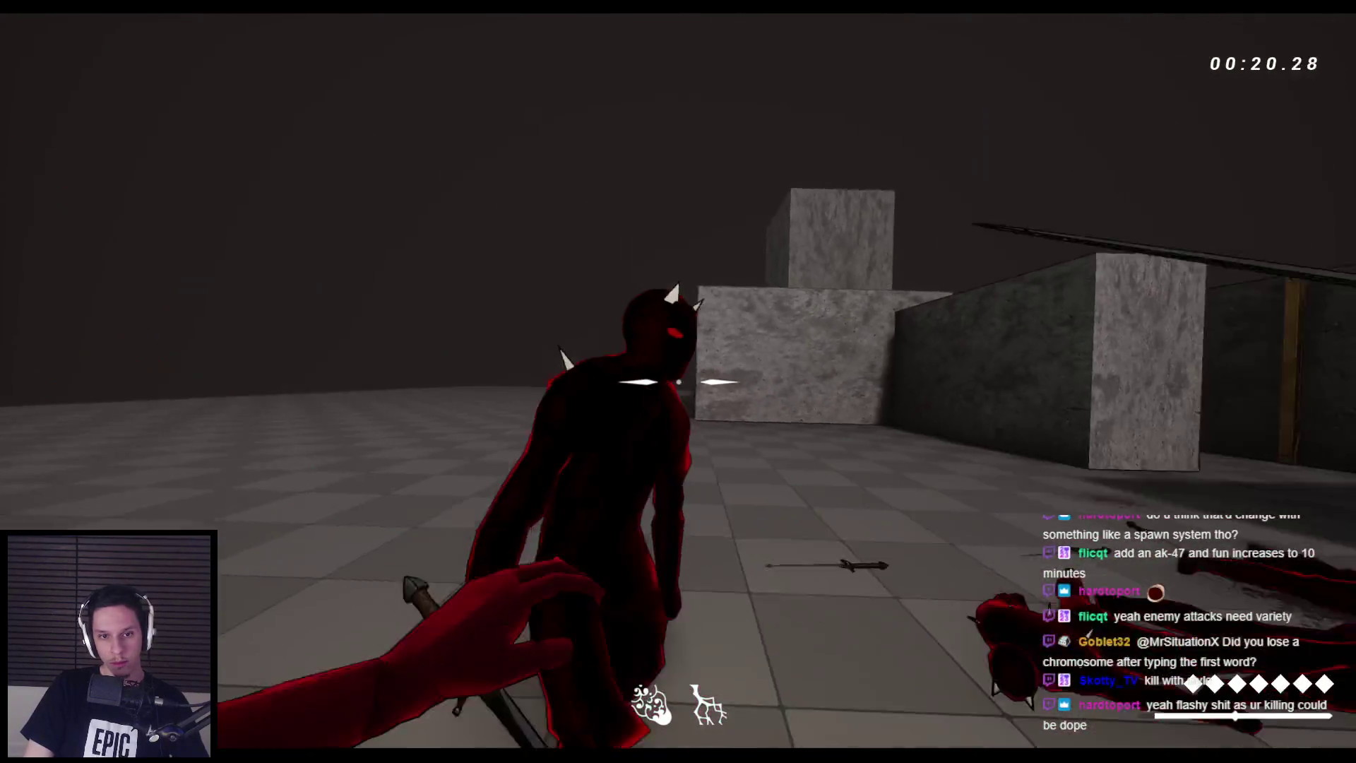
pyautogui.click(679, 382)
pyautogui.click(678, 381)
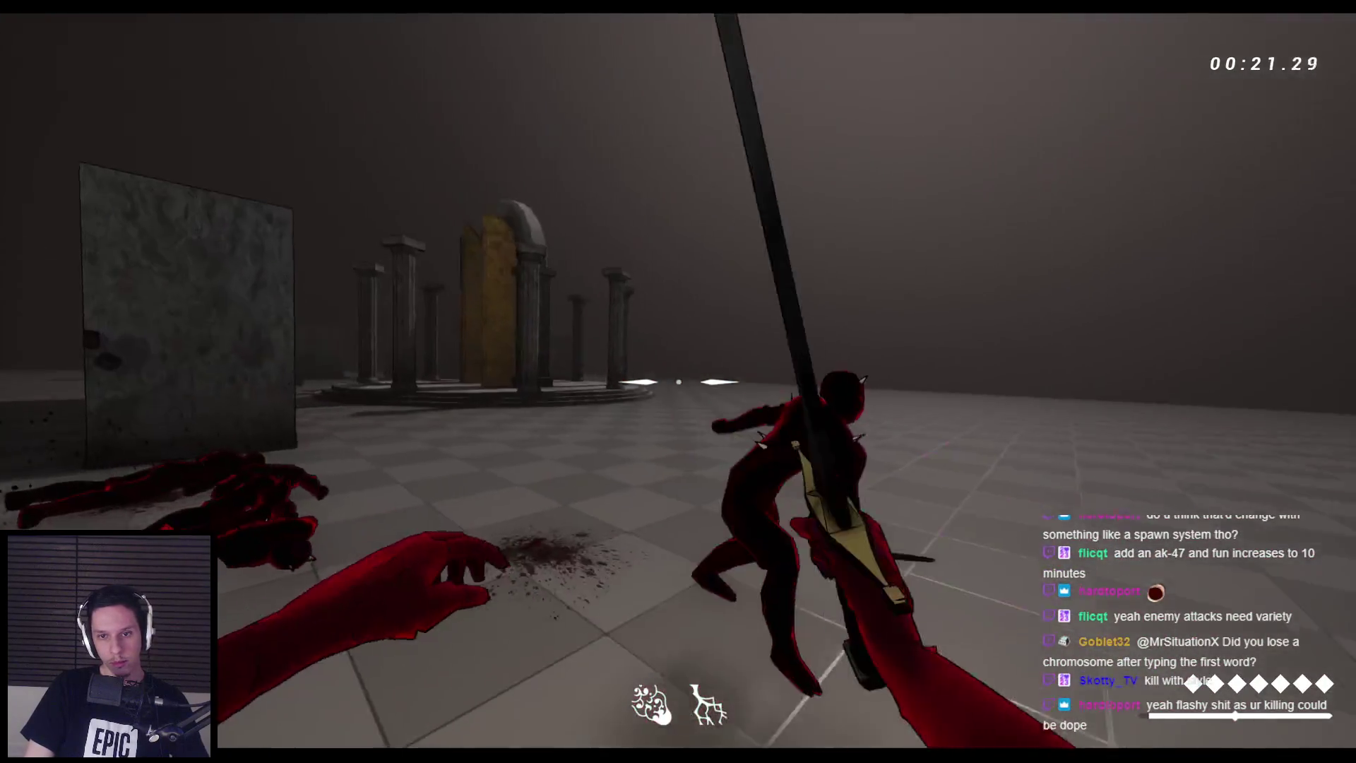
pyautogui.click(679, 382)
pyautogui.click(678, 382)
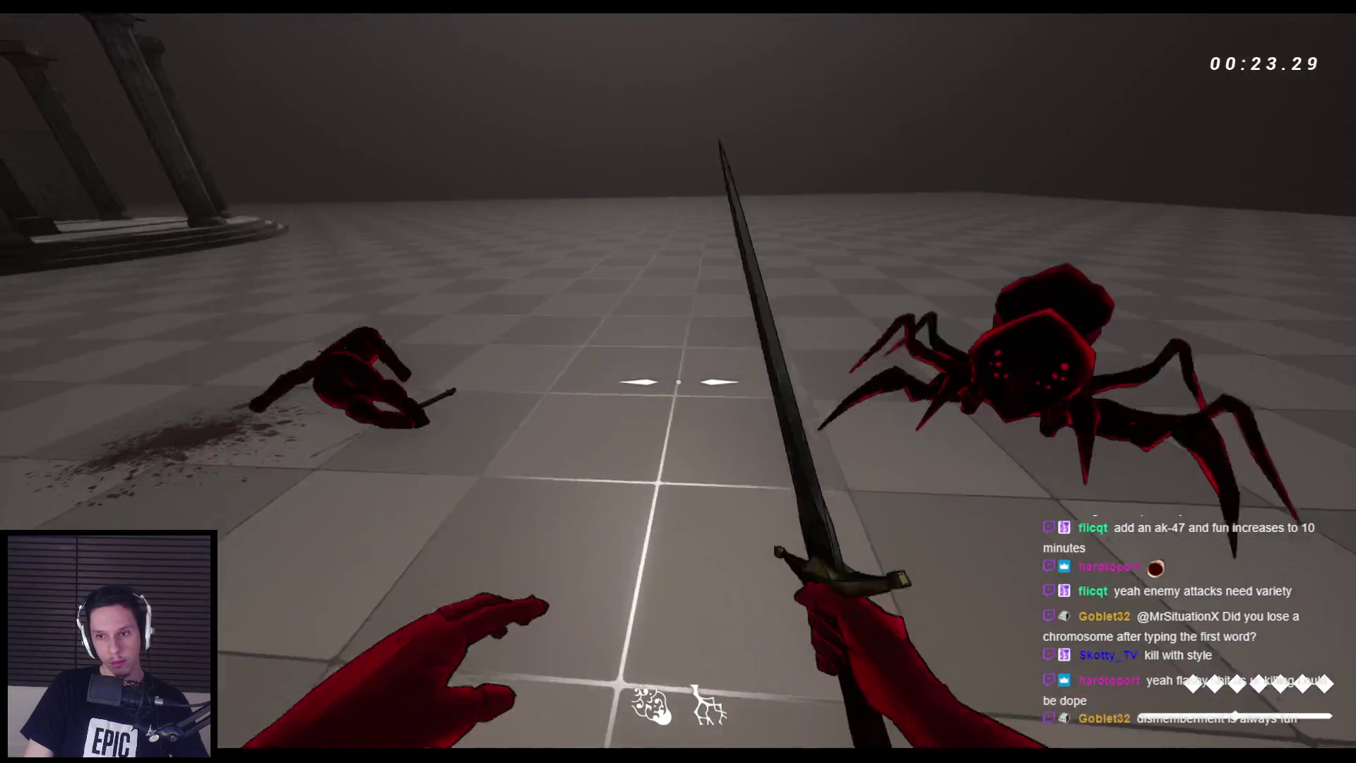
pyautogui.click(679, 381)
pyautogui.click(679, 381)
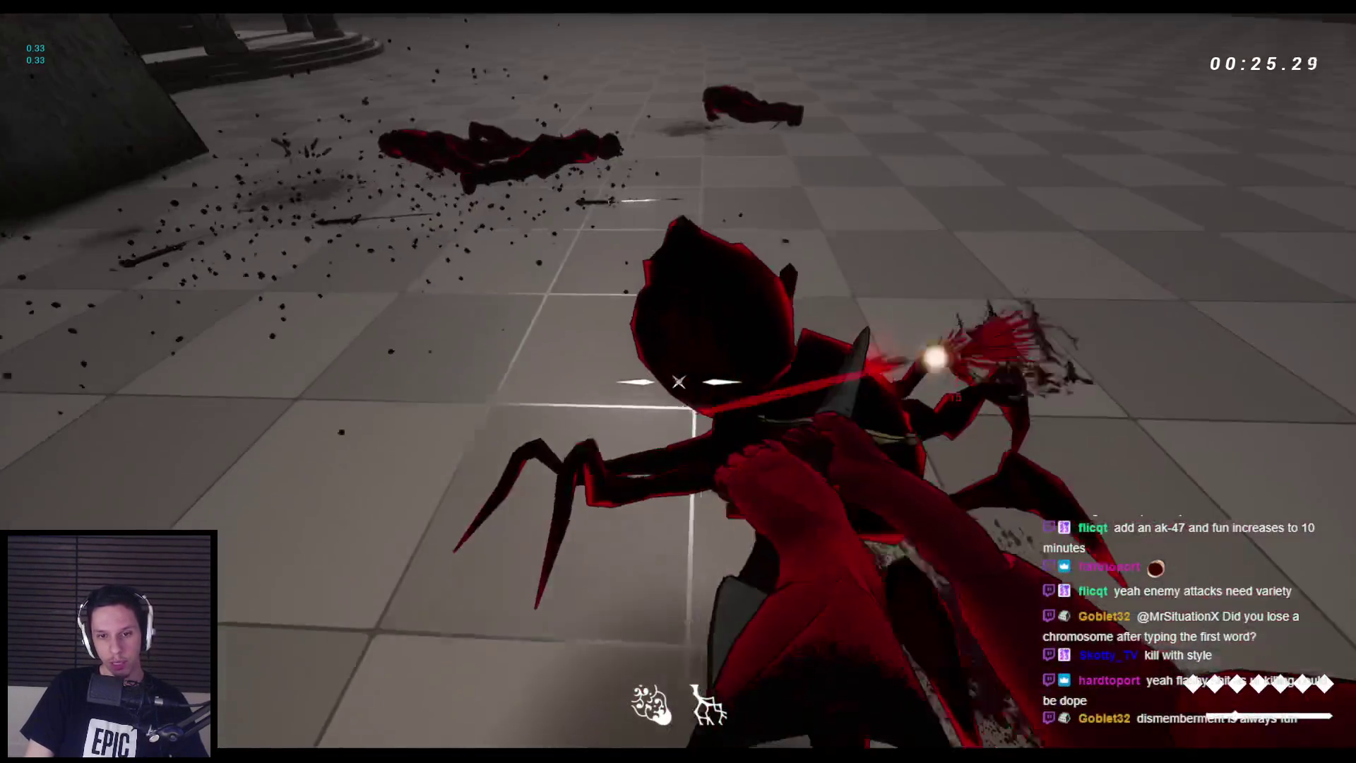
pyautogui.click(678, 382)
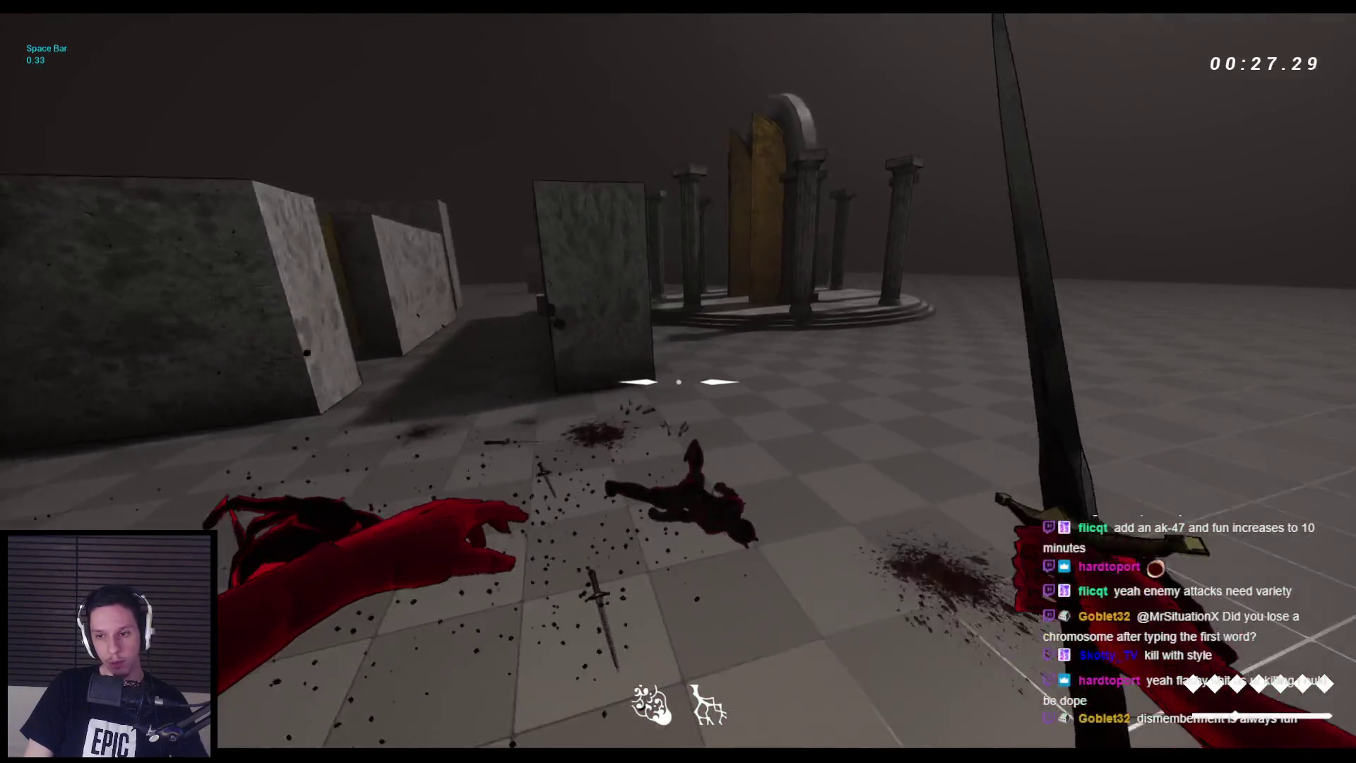
pyautogui.click(678, 382)
pyautogui.click(678, 381)
# Jump and move around the wall block, then relaunch the play session with Esc and Alt+P
pyautogui.press('space')
pyautogui.press('w')
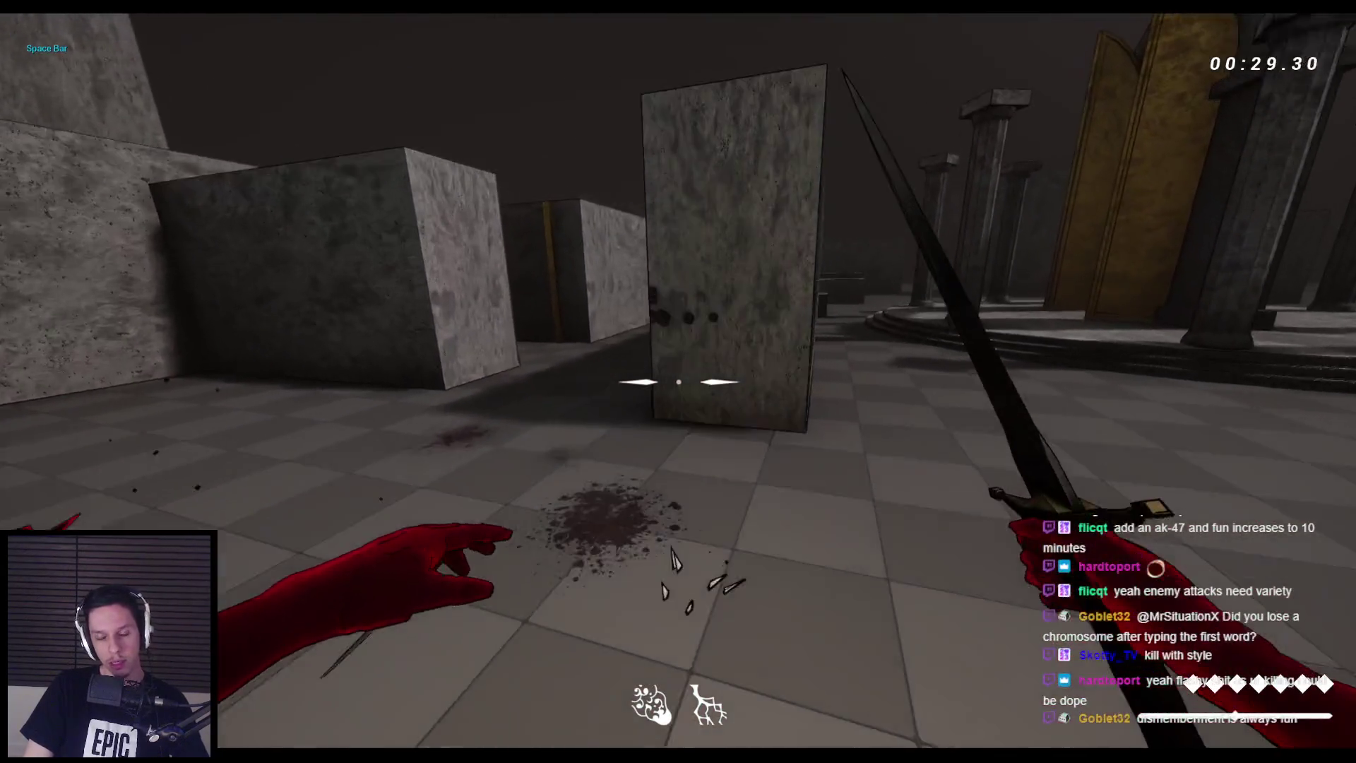
pyautogui.press('d')
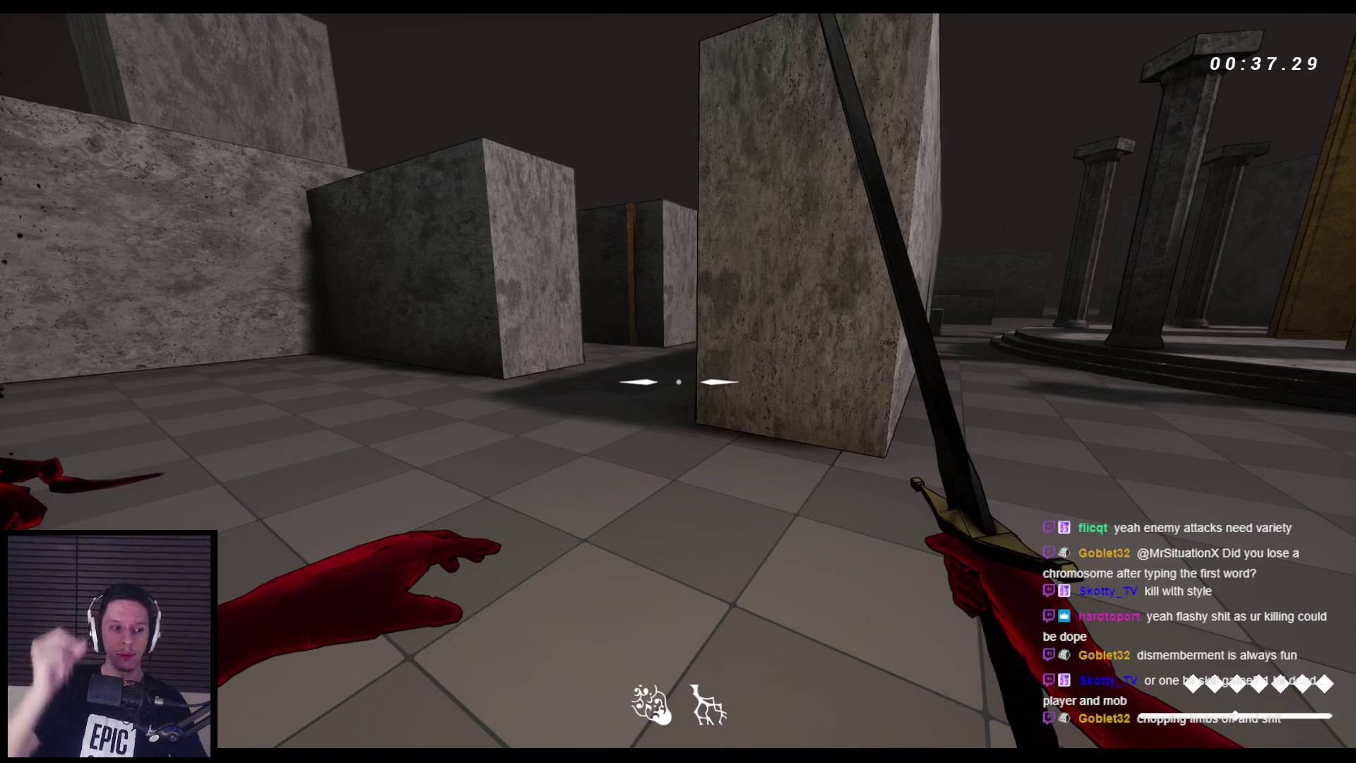
pyautogui.press('Escape')
pyautogui.hotkey('alt', 'p')
pyautogui.press('w')
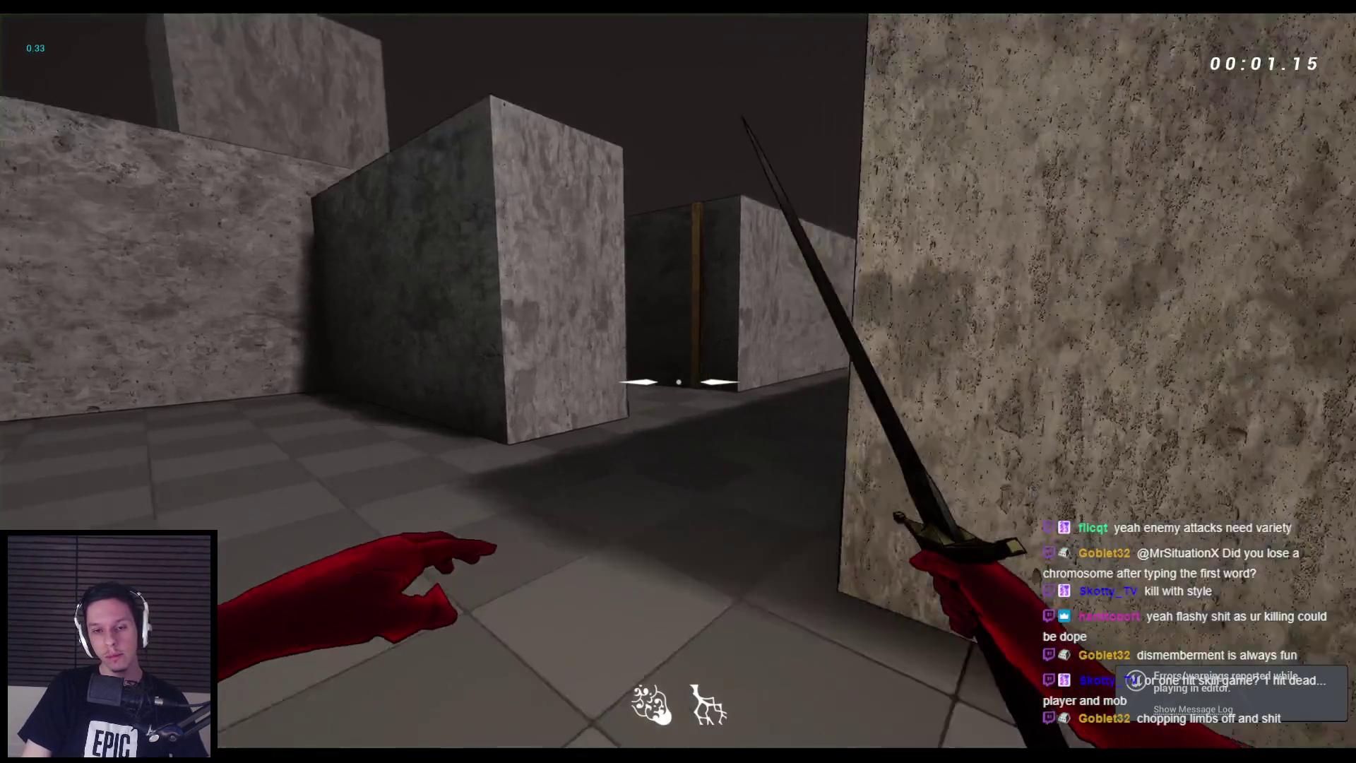
pyautogui.press('w')
pyautogui.click(678, 382)
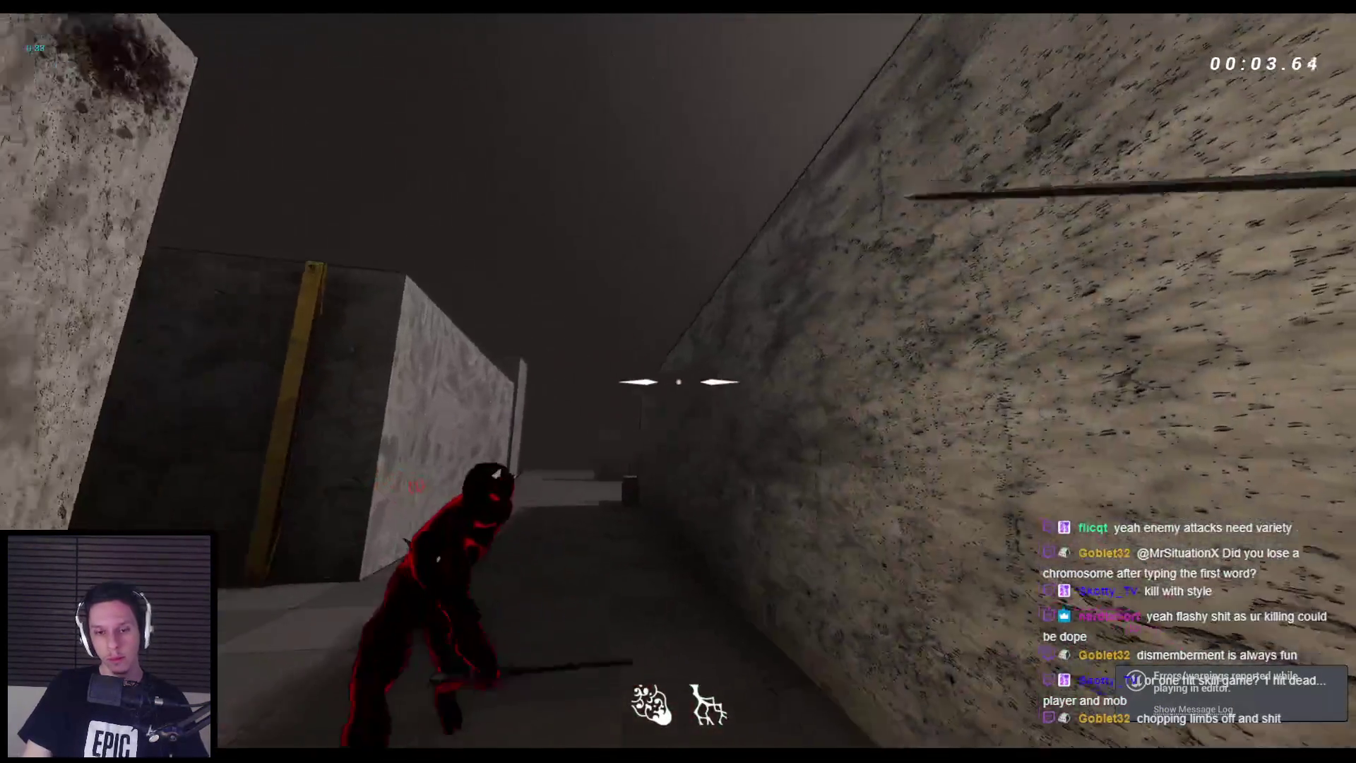
pyautogui.click(679, 381)
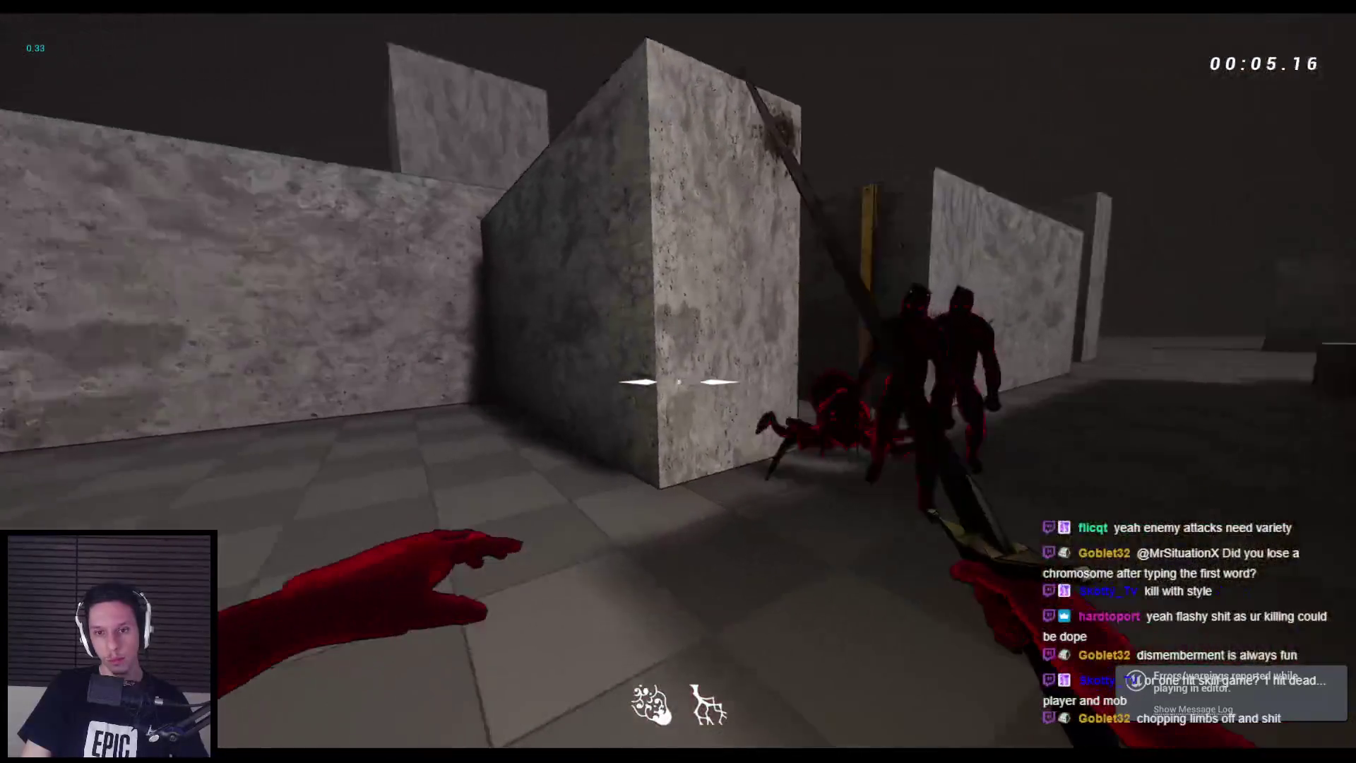
pyautogui.click(679, 381)
pyautogui.click(679, 381)
pyautogui.click(678, 381)
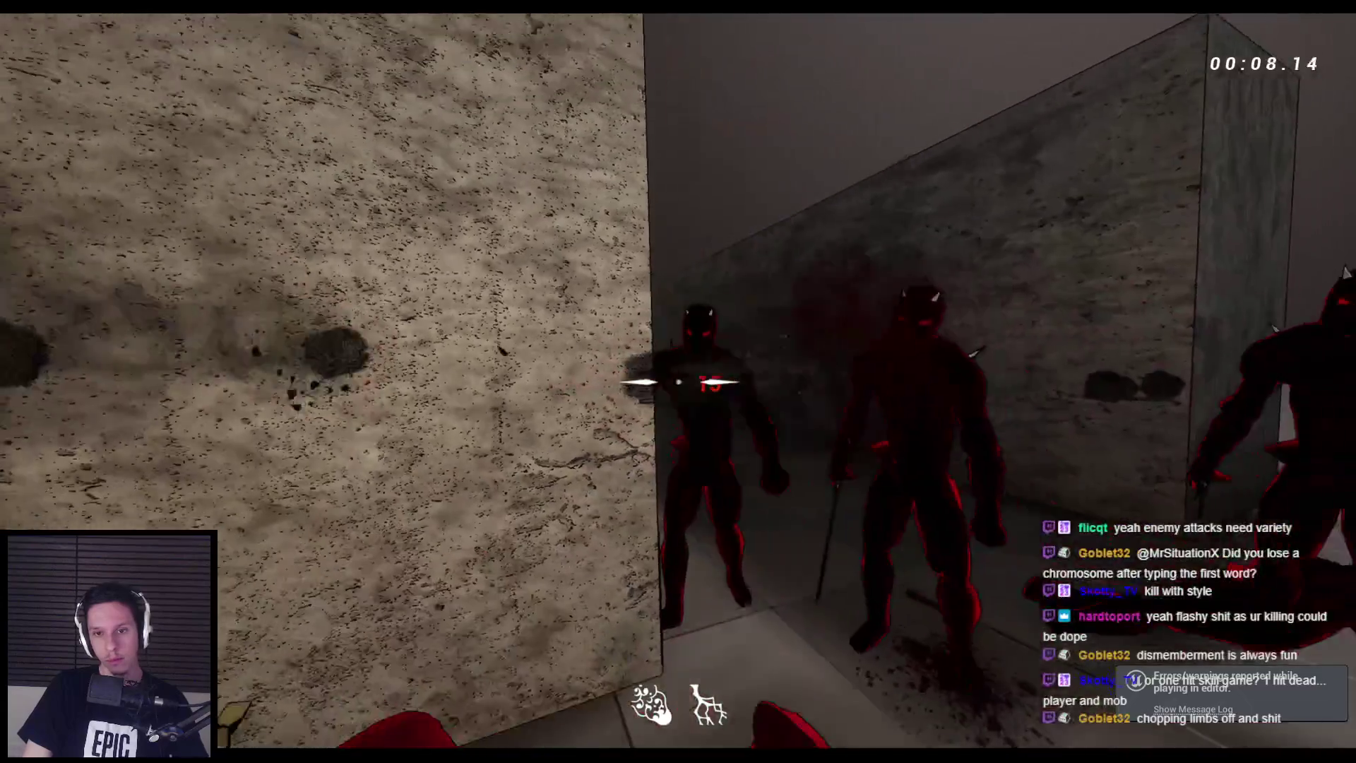
pyautogui.click(678, 382)
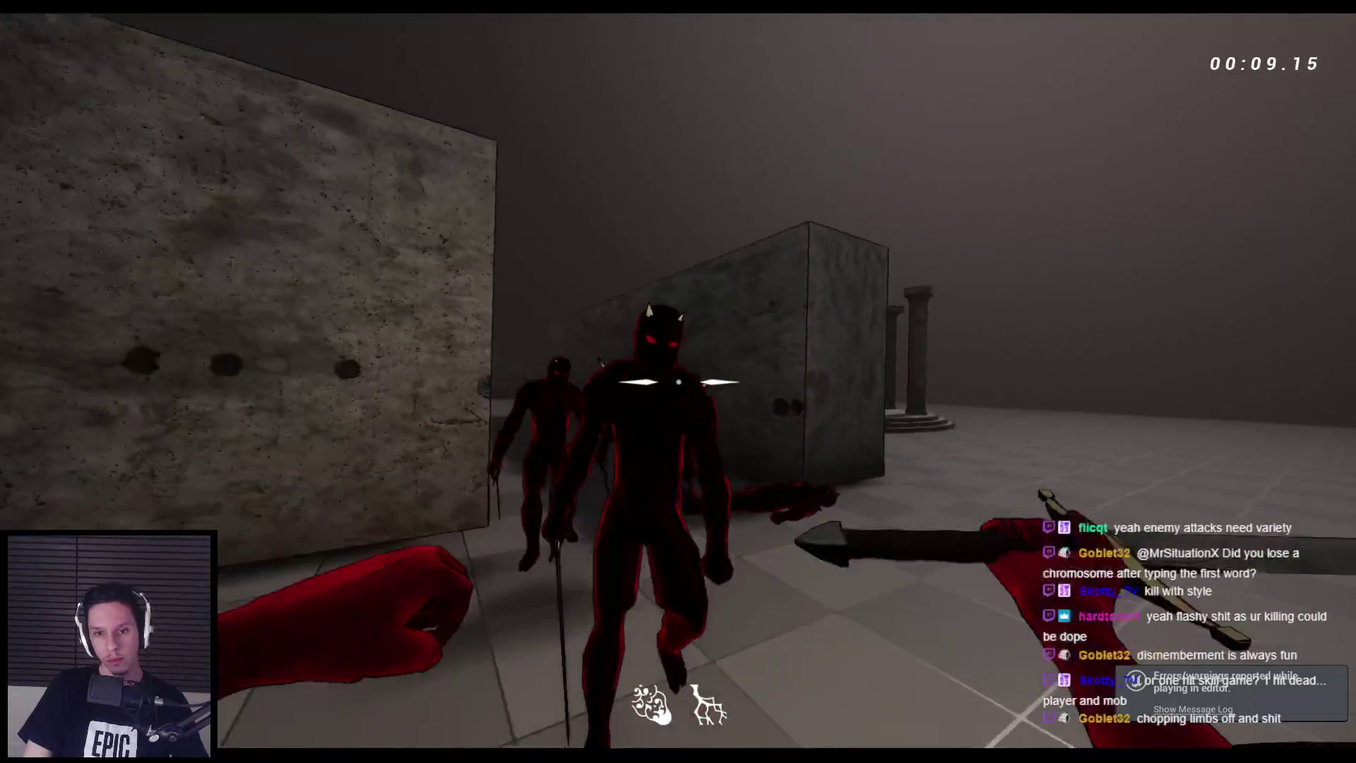
pyautogui.click(679, 382)
pyautogui.click(678, 382)
pyautogui.click(678, 381)
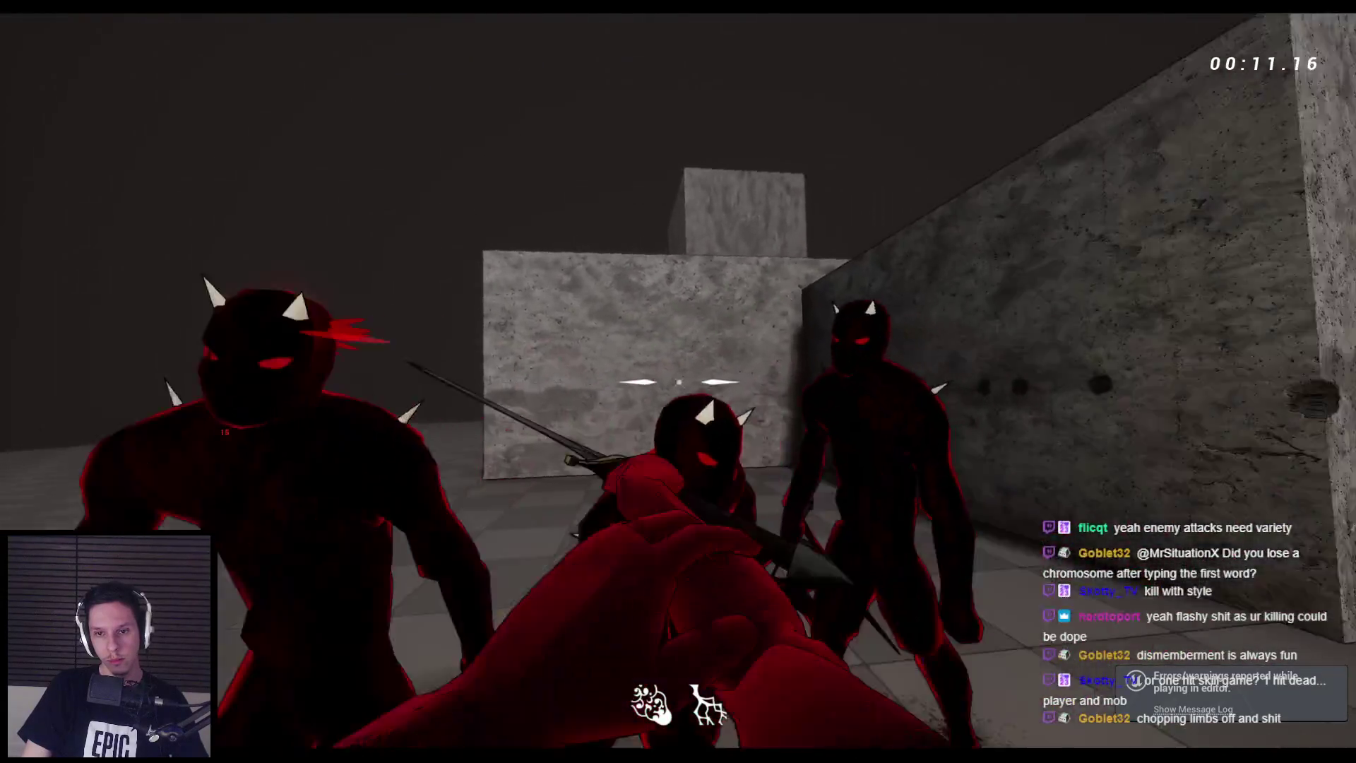
pyautogui.click(678, 382)
pyautogui.click(678, 382)
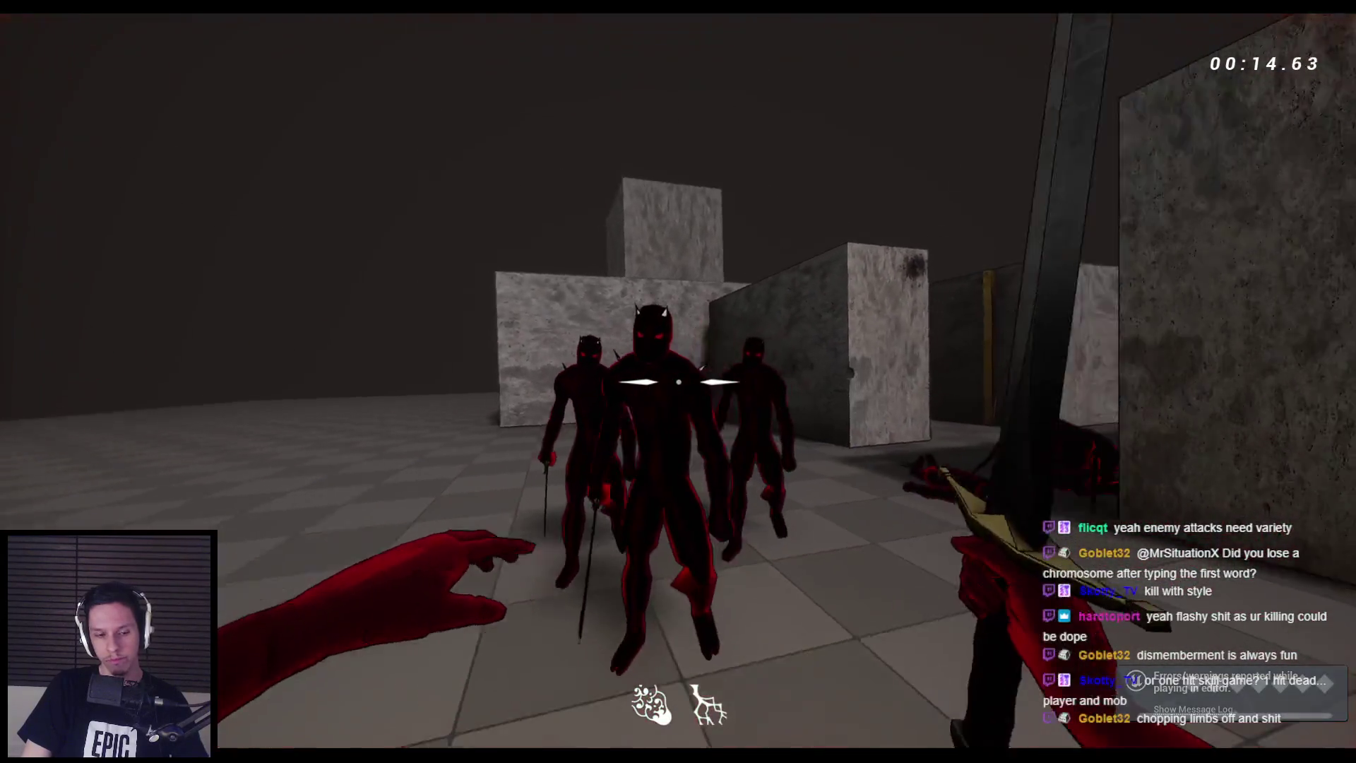
pyautogui.click(678, 381)
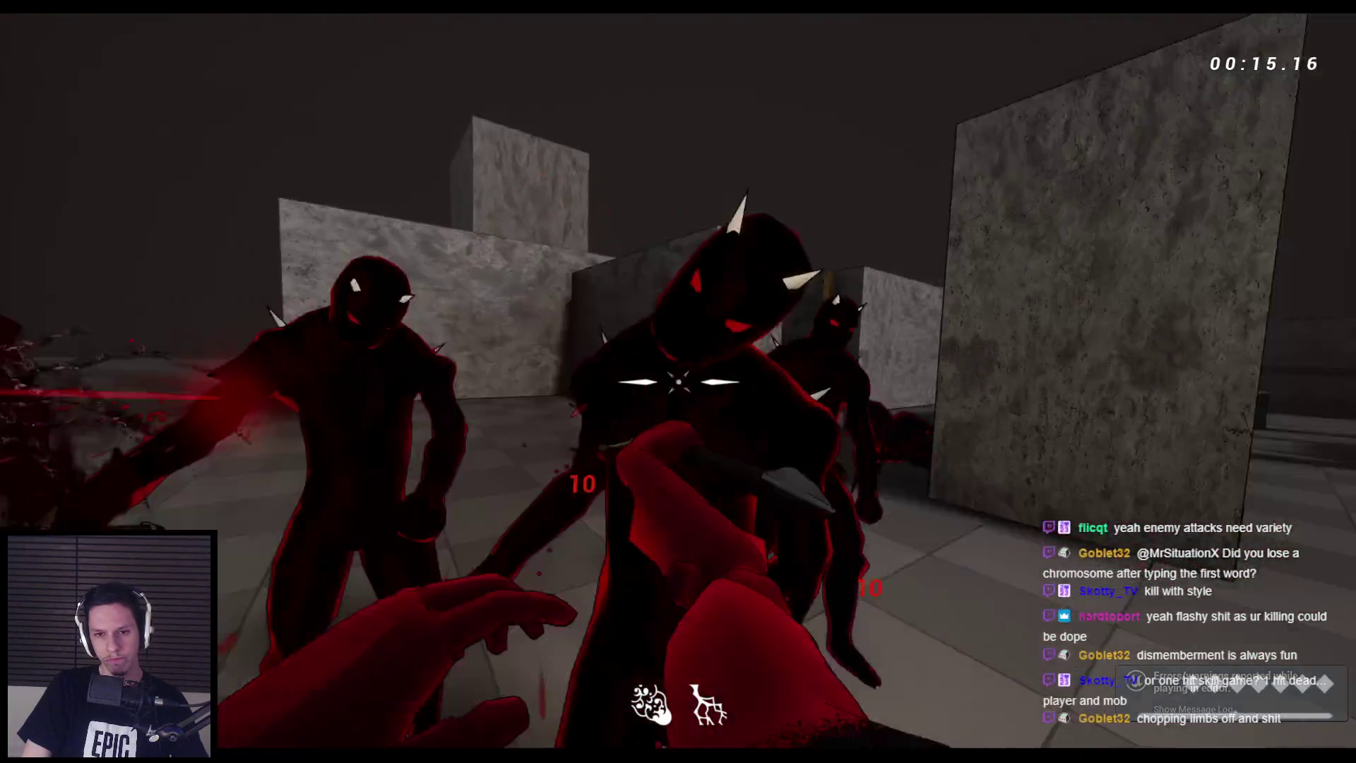
pyautogui.click(678, 381)
pyautogui.click(679, 381)
pyautogui.click(679, 382)
pyautogui.click(678, 382)
pyautogui.click(678, 381)
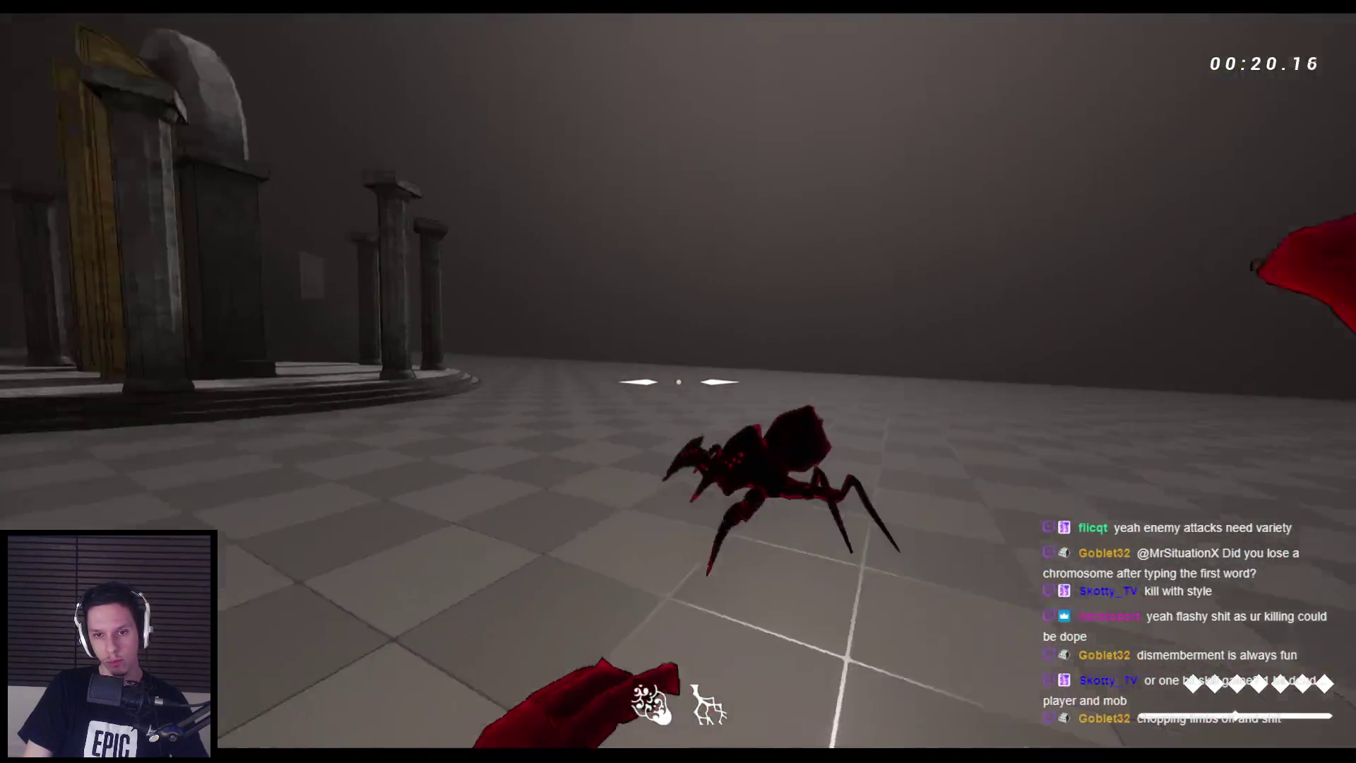
pyautogui.click(678, 381)
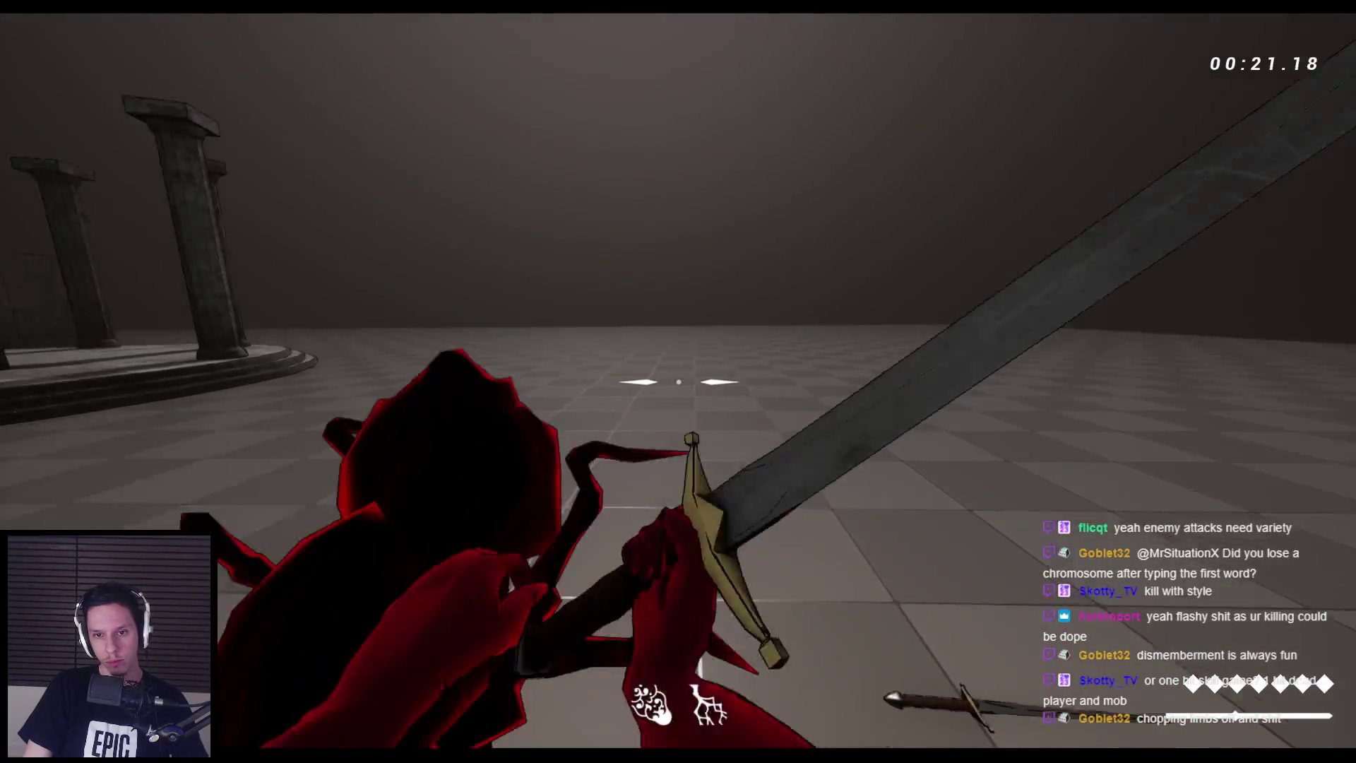
pyautogui.click(679, 382)
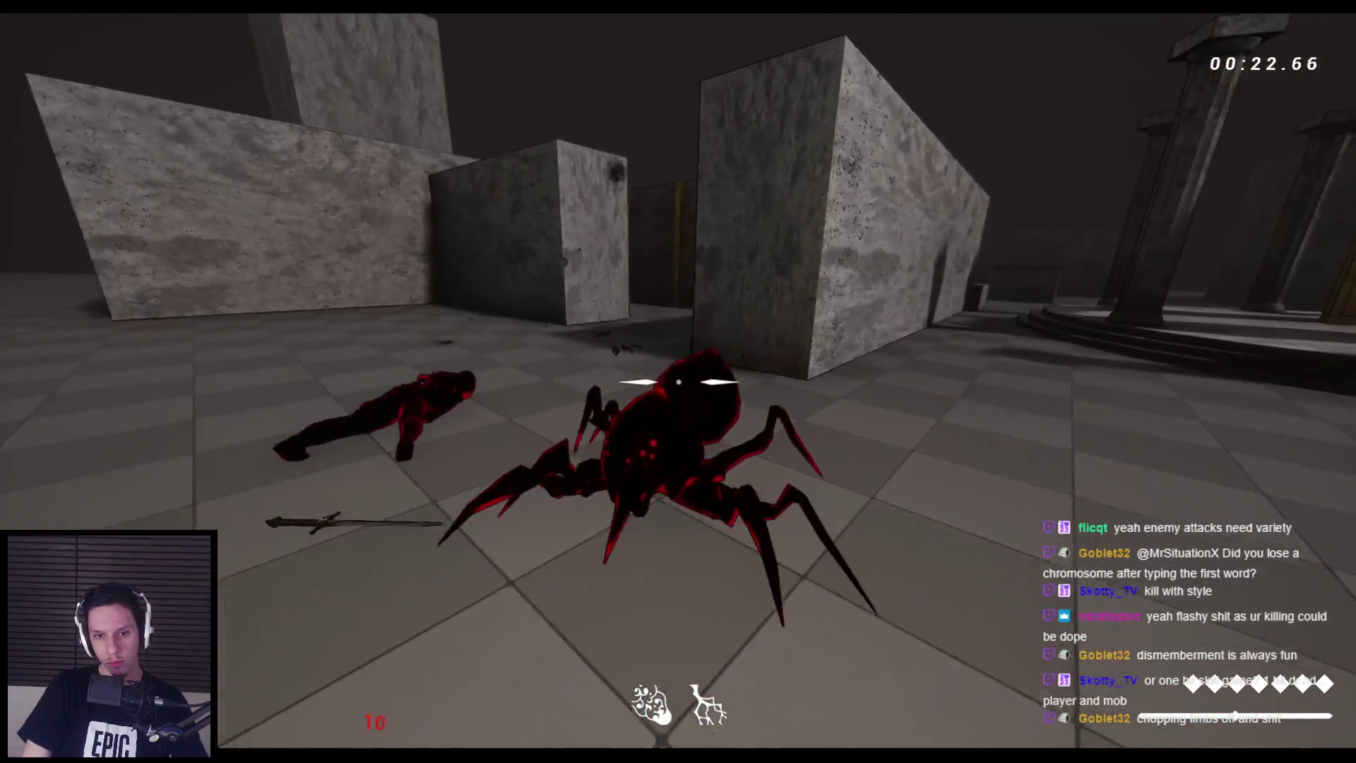
pyautogui.click(678, 382)
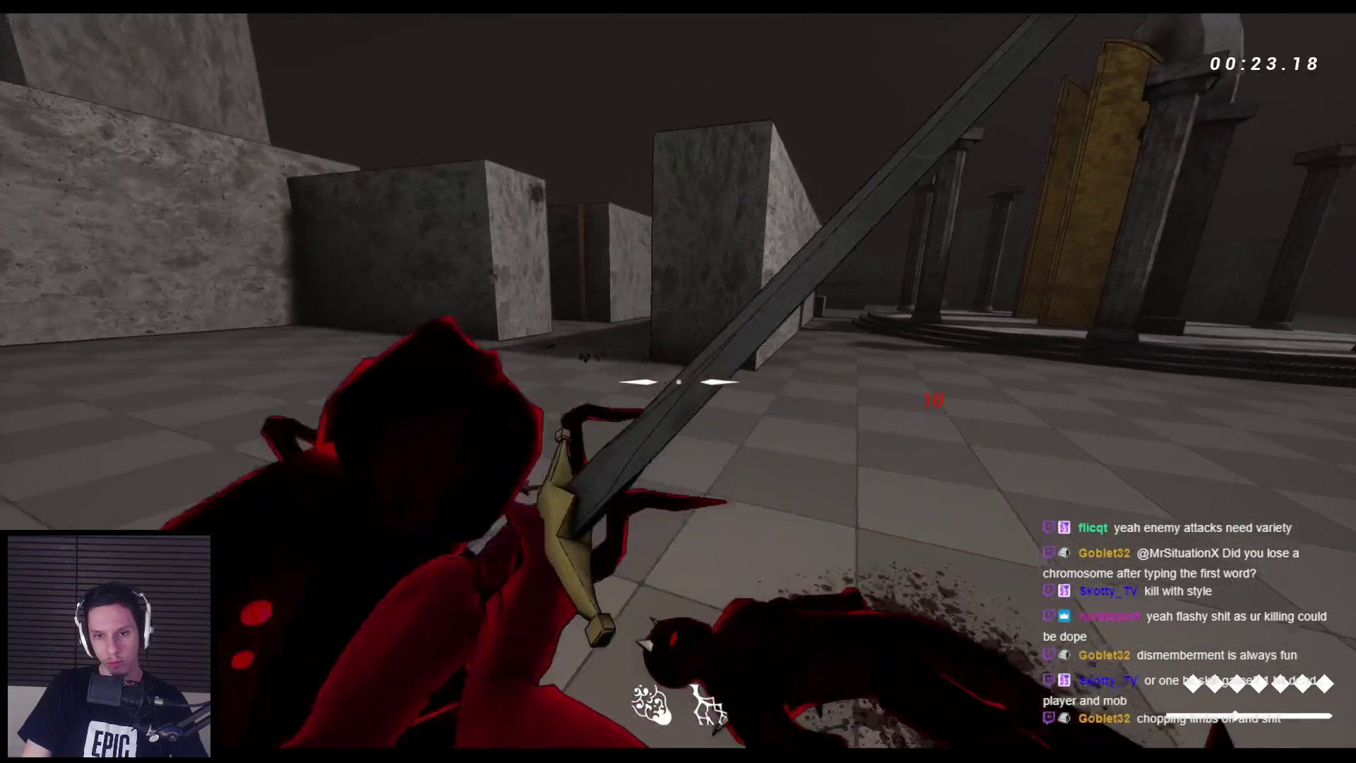
pyautogui.click(679, 382)
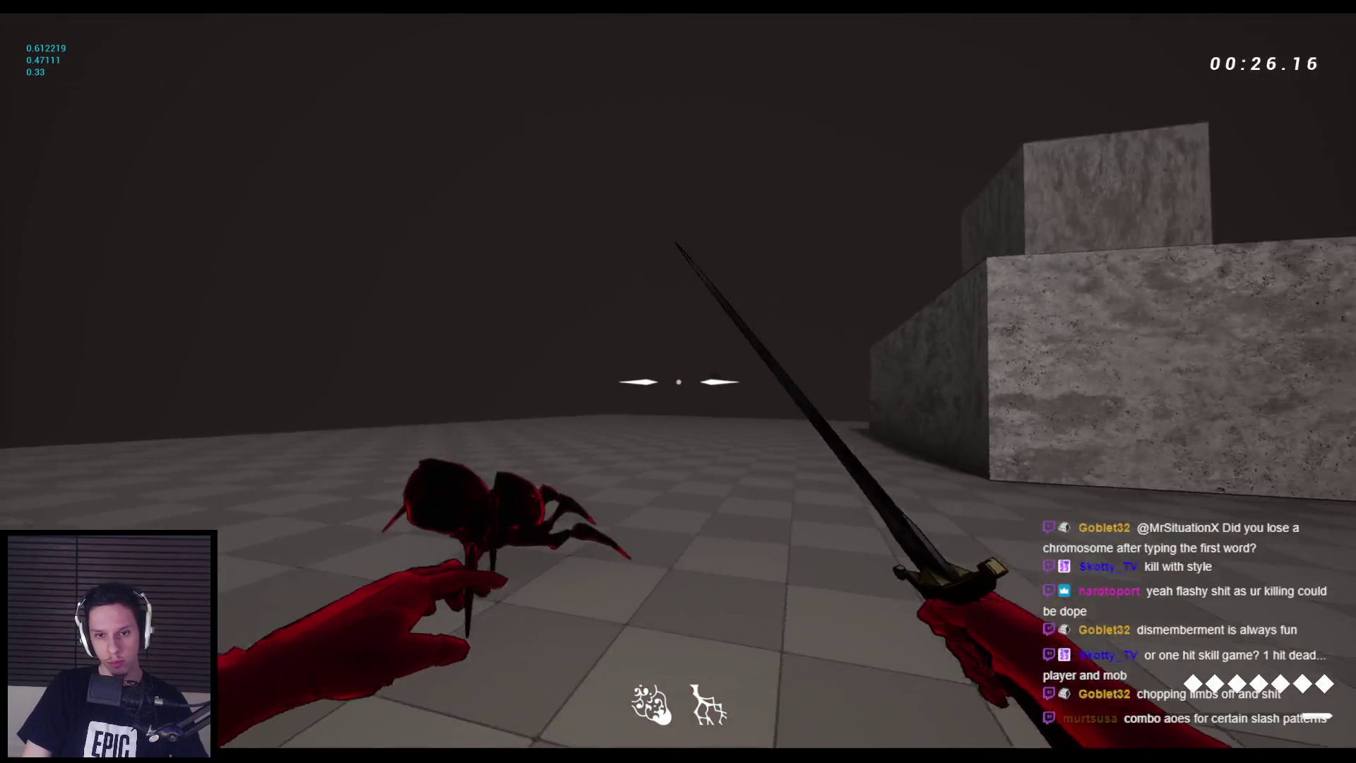
pyautogui.click(678, 382)
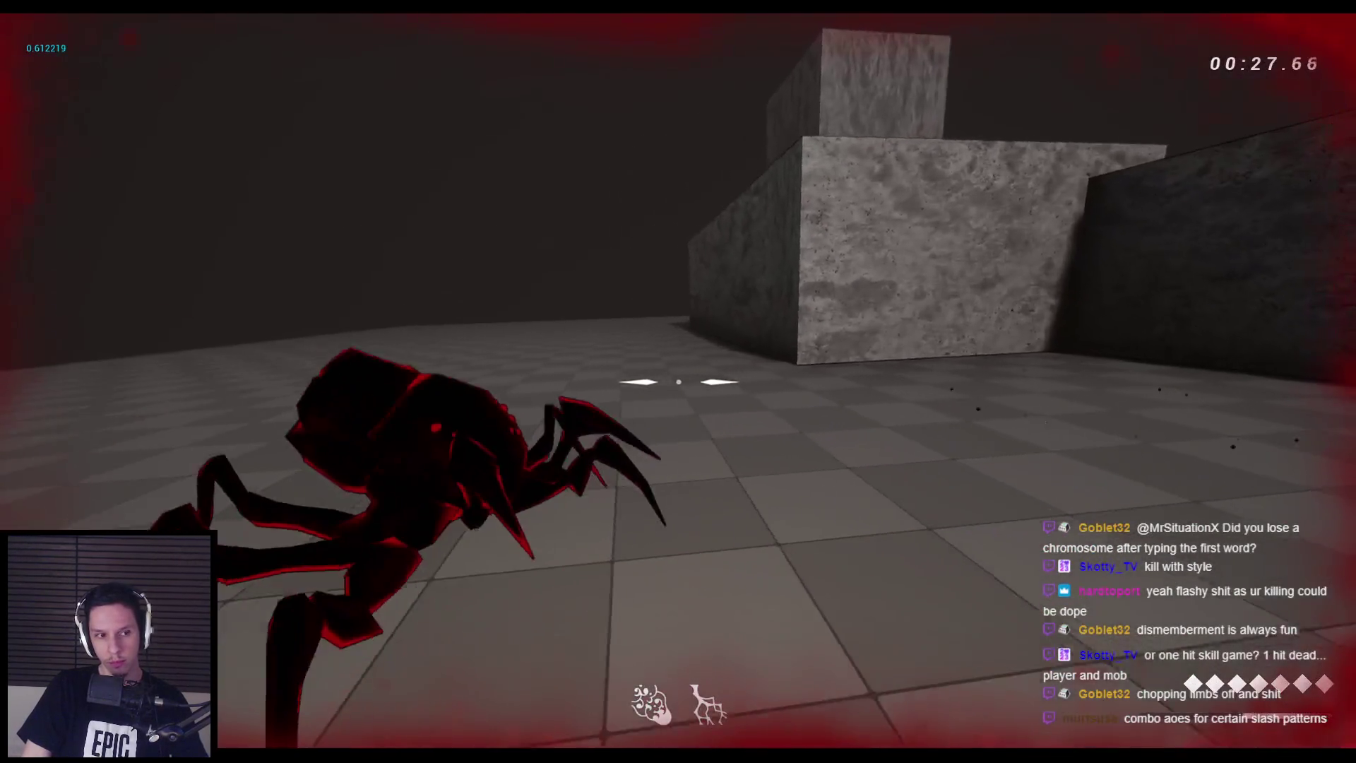
pyautogui.click(678, 381)
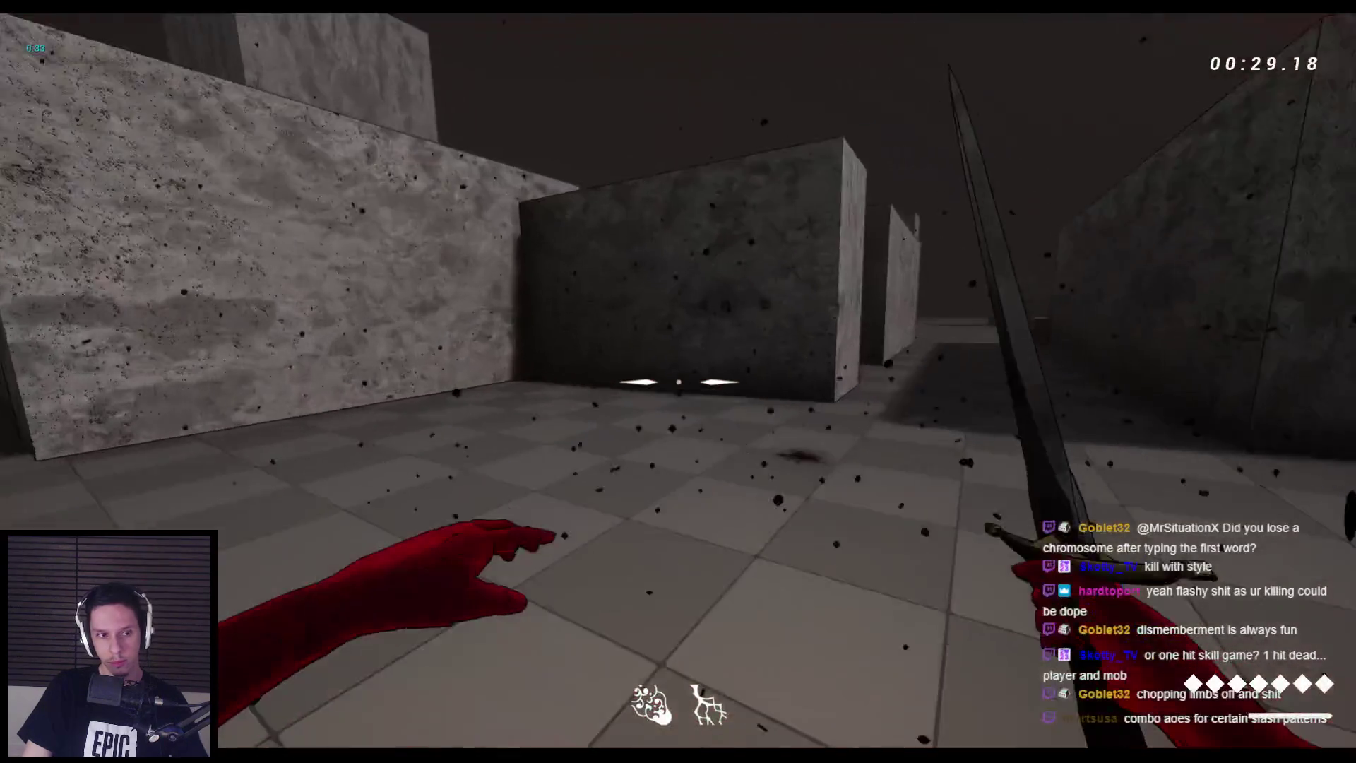
pyautogui.press('space')
pyautogui.press('space')
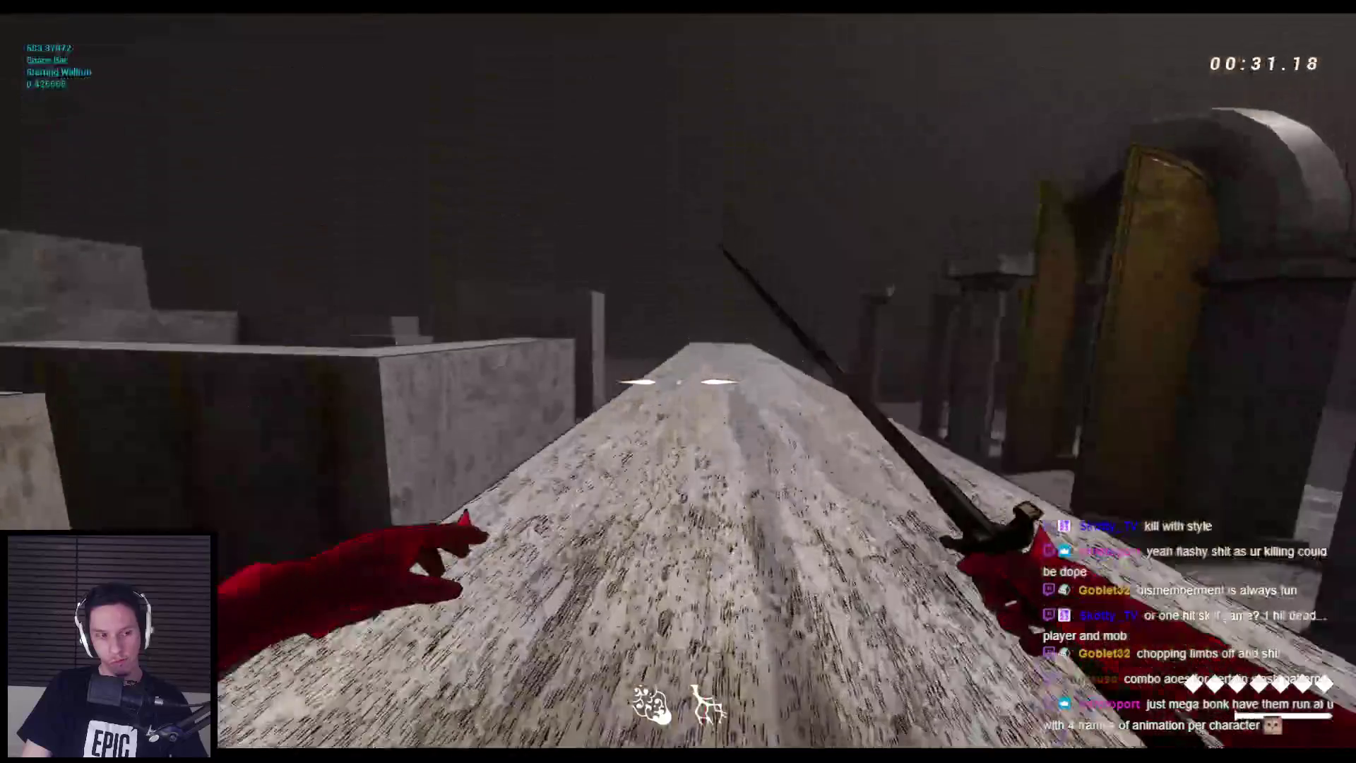
pyautogui.press('space')
pyautogui.press('space')
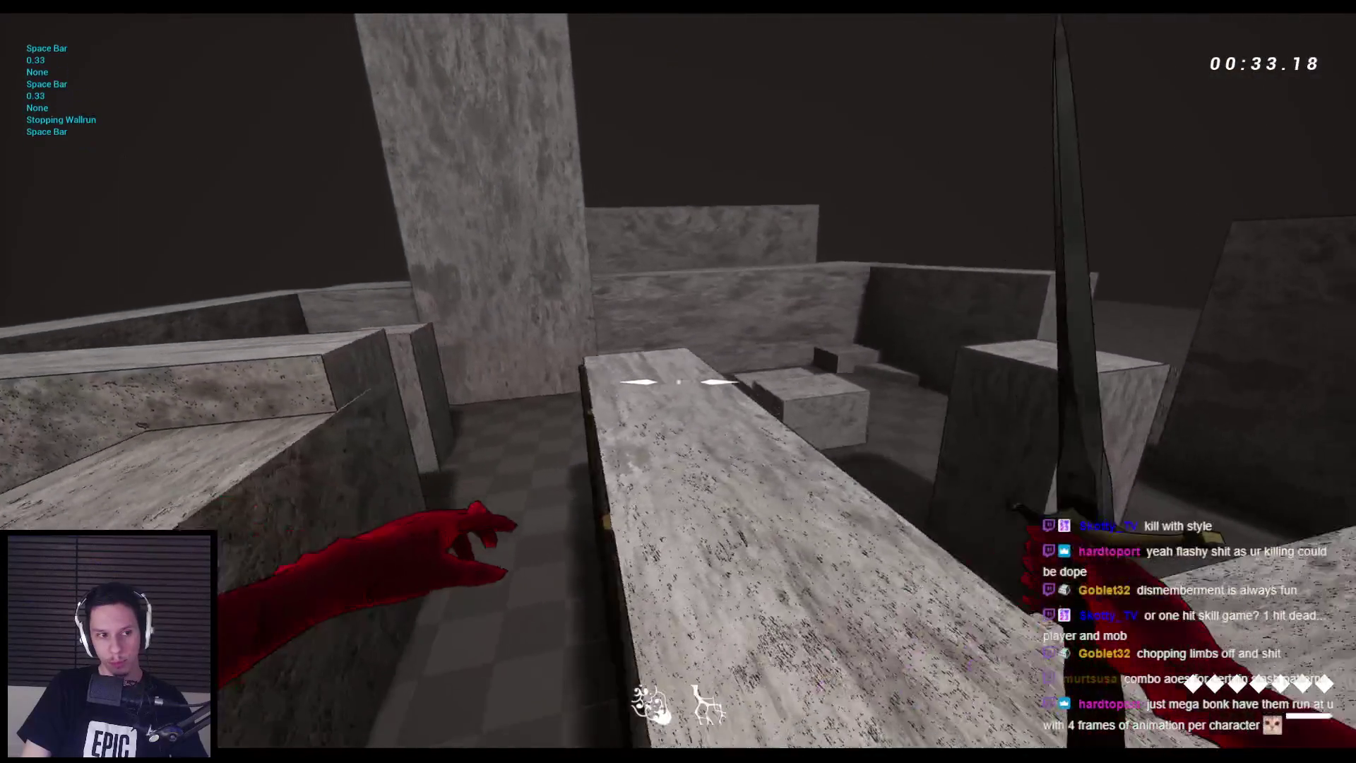
pyautogui.press('space')
pyautogui.press('space')
pyautogui.press('space')
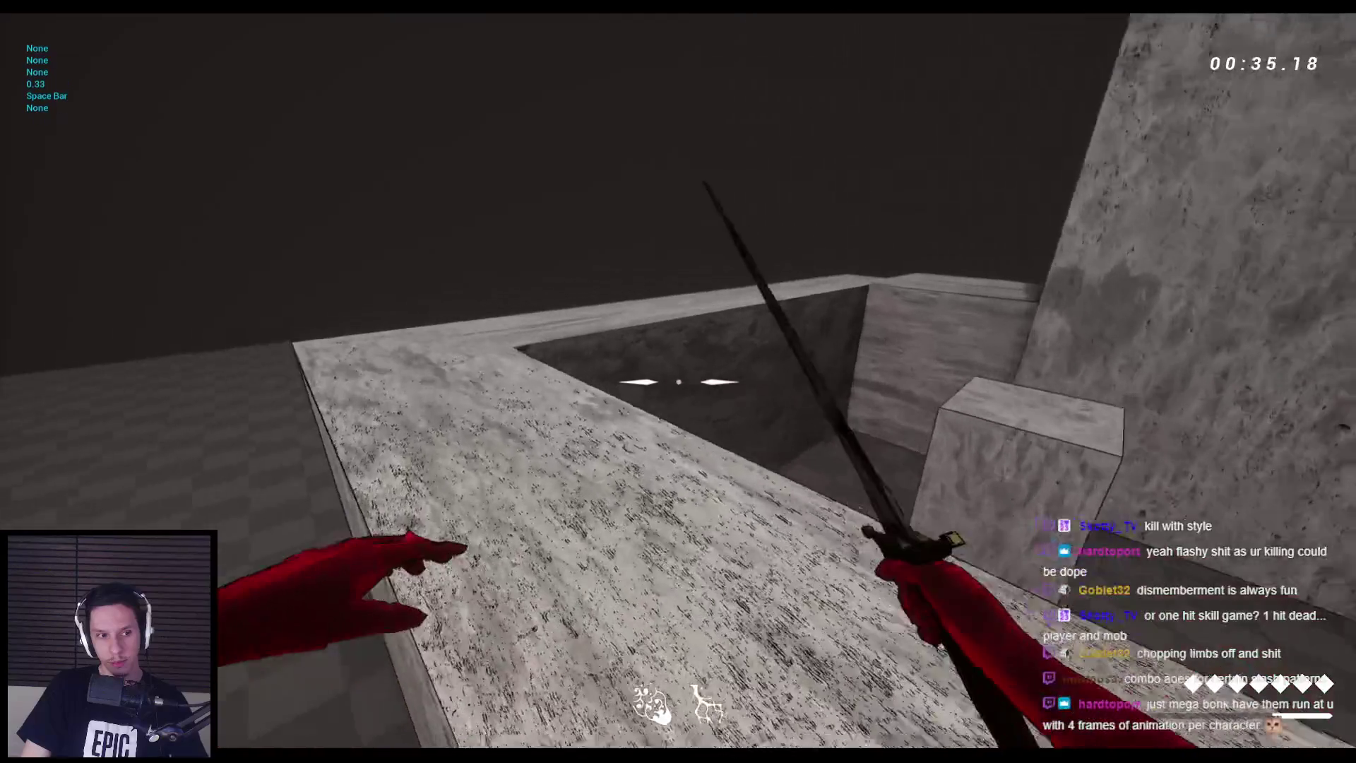
pyautogui.press('w')
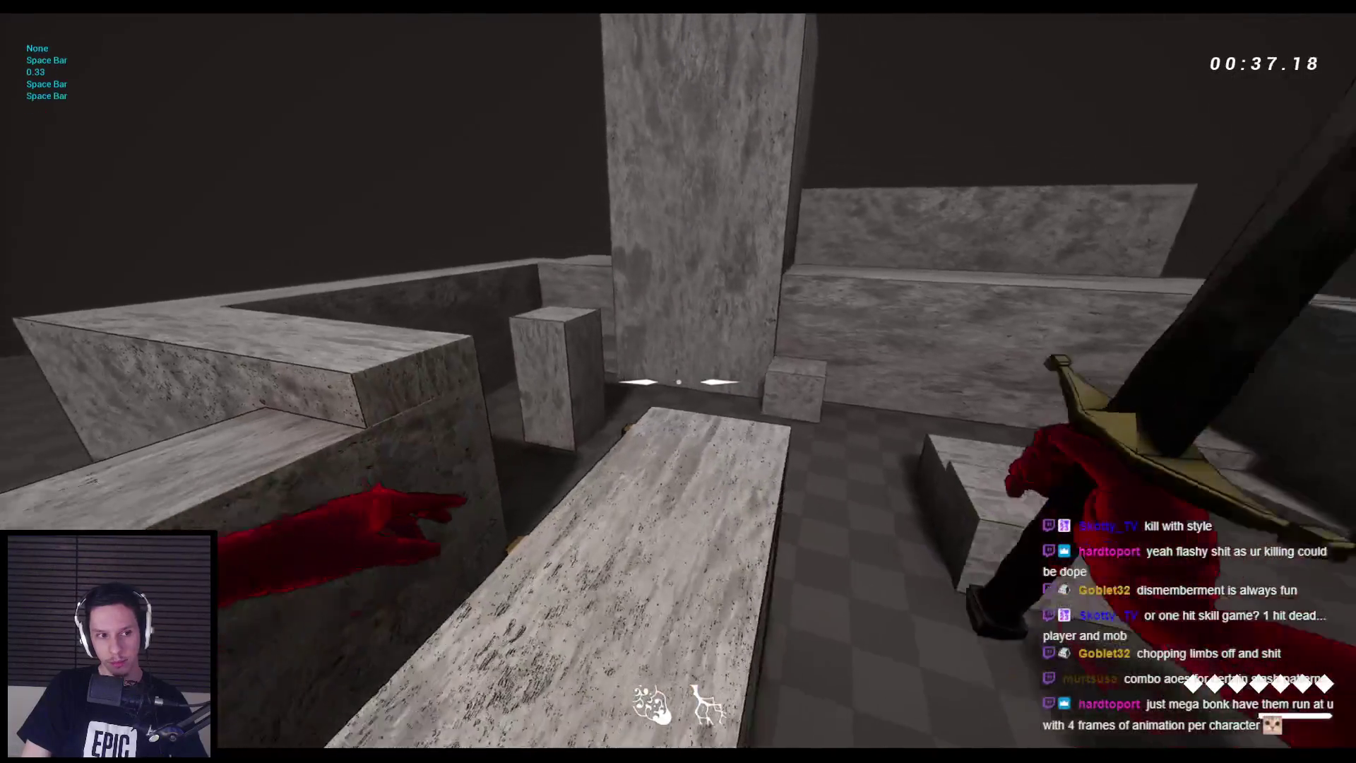
pyautogui.press('w')
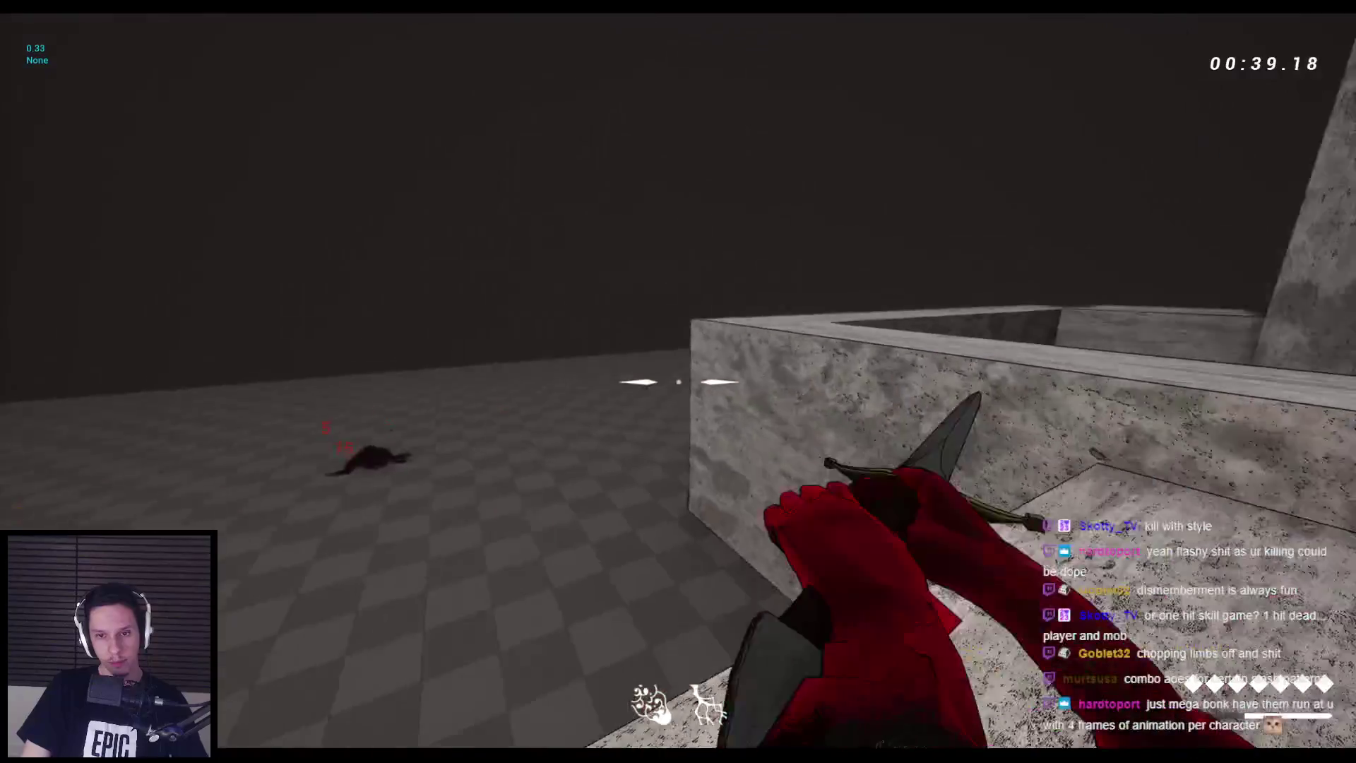
pyautogui.press('w')
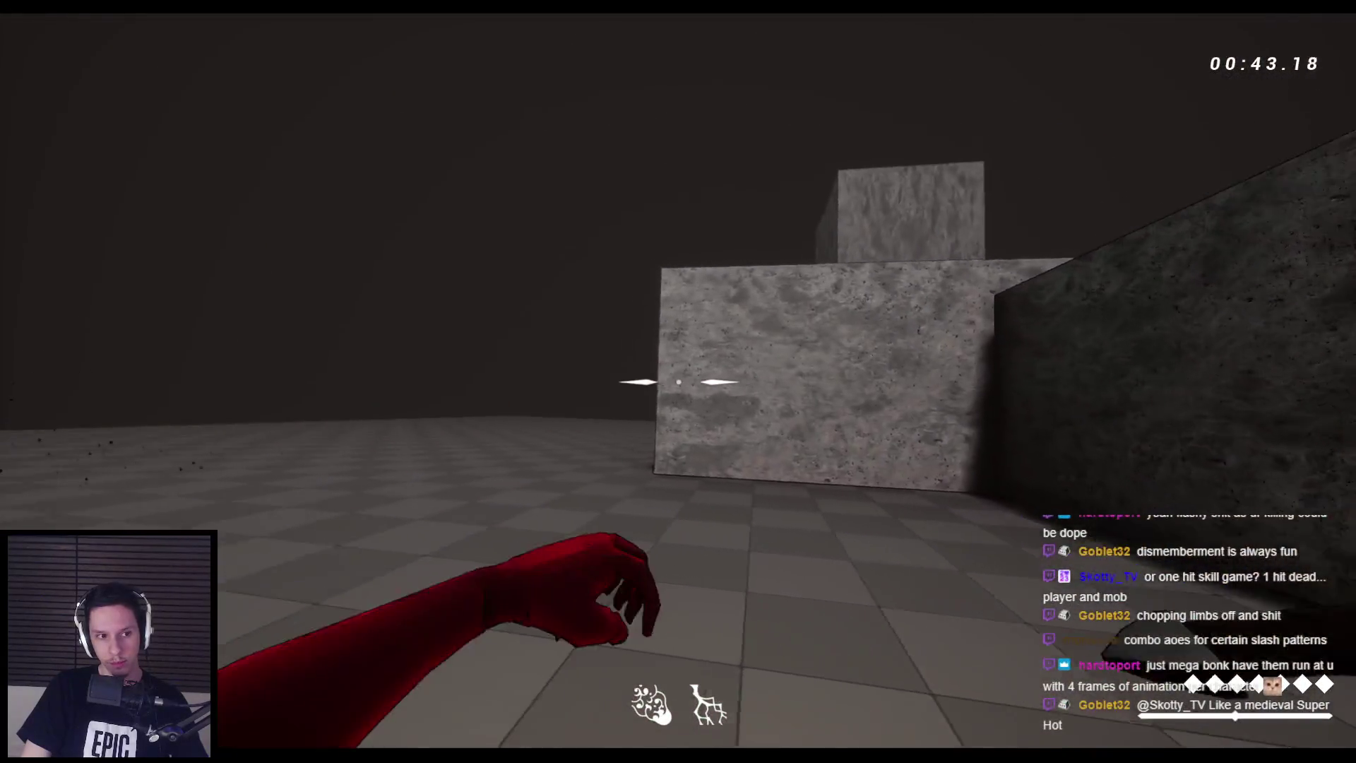
pyautogui.press('w')
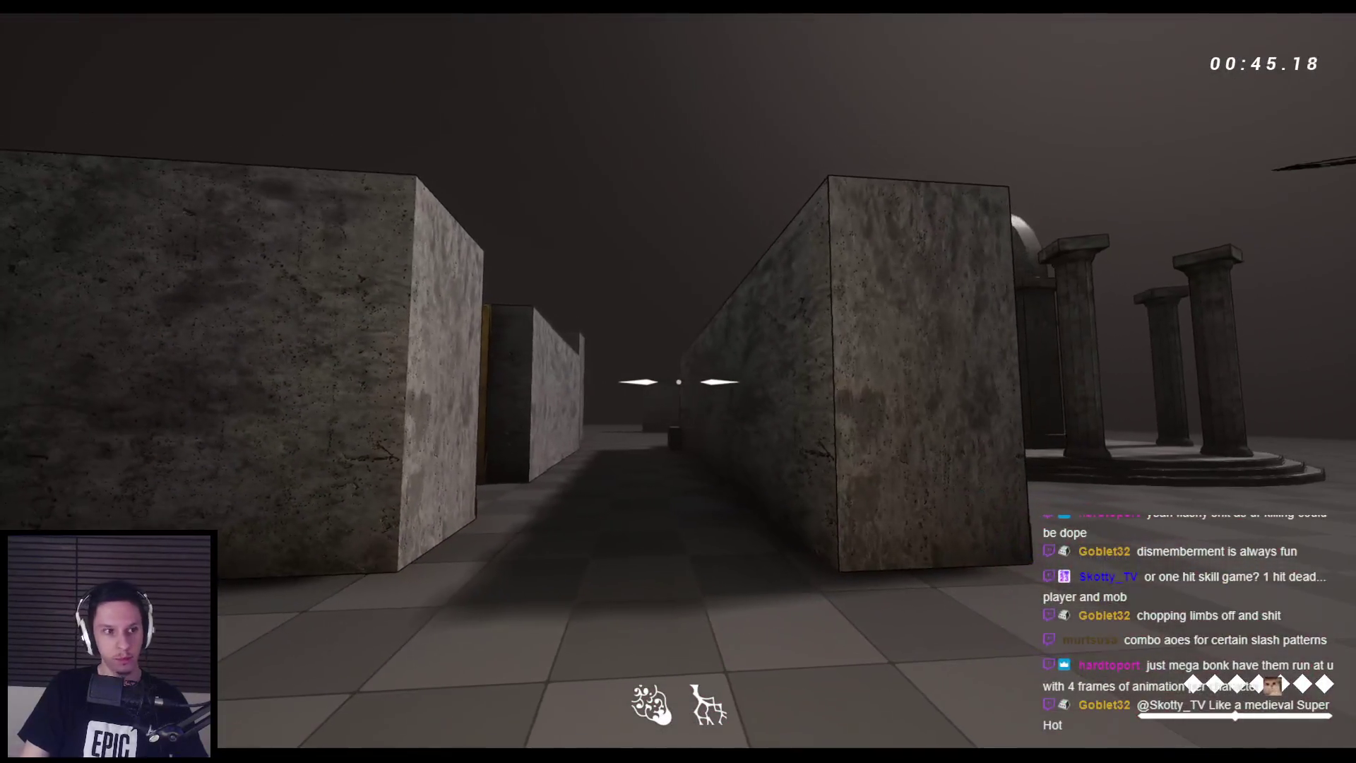
pyautogui.click(678, 382)
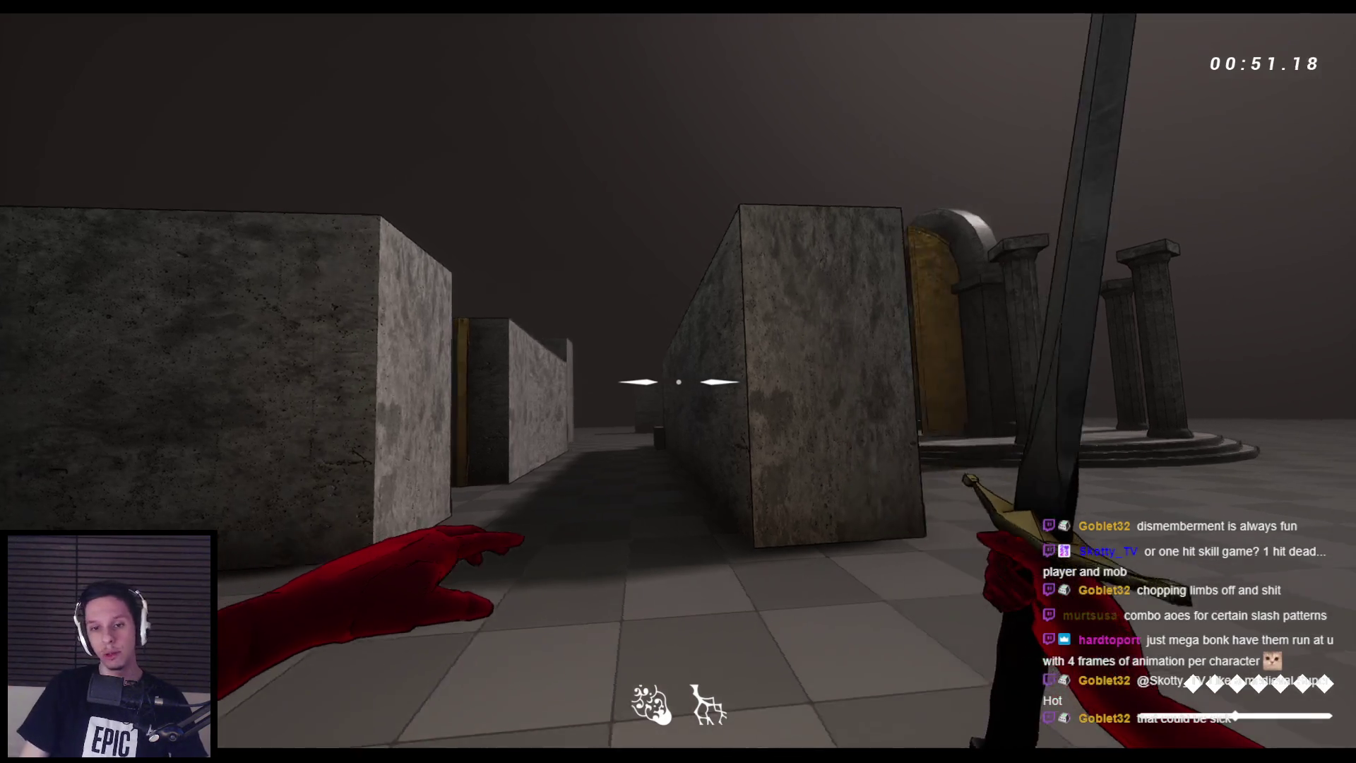
pyautogui.press('space')
pyautogui.press('space')
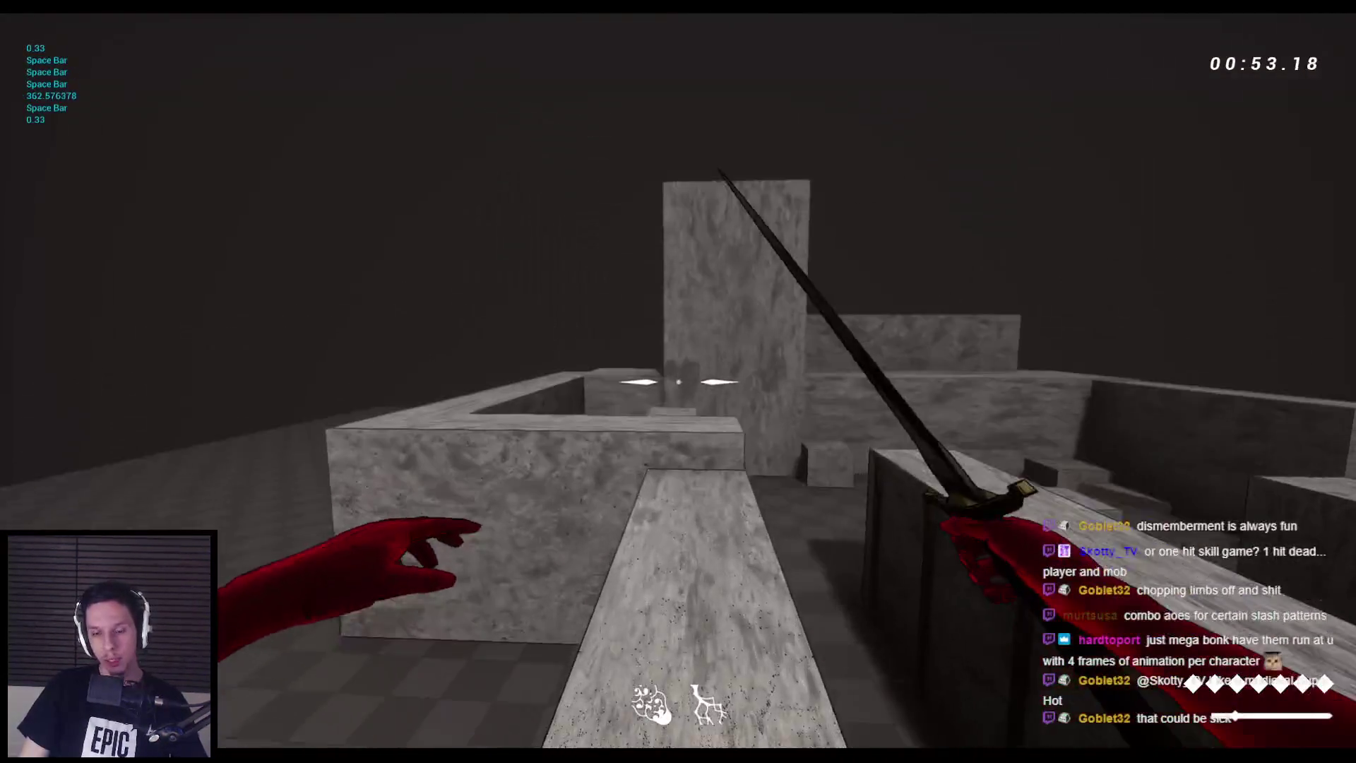
pyautogui.press('space')
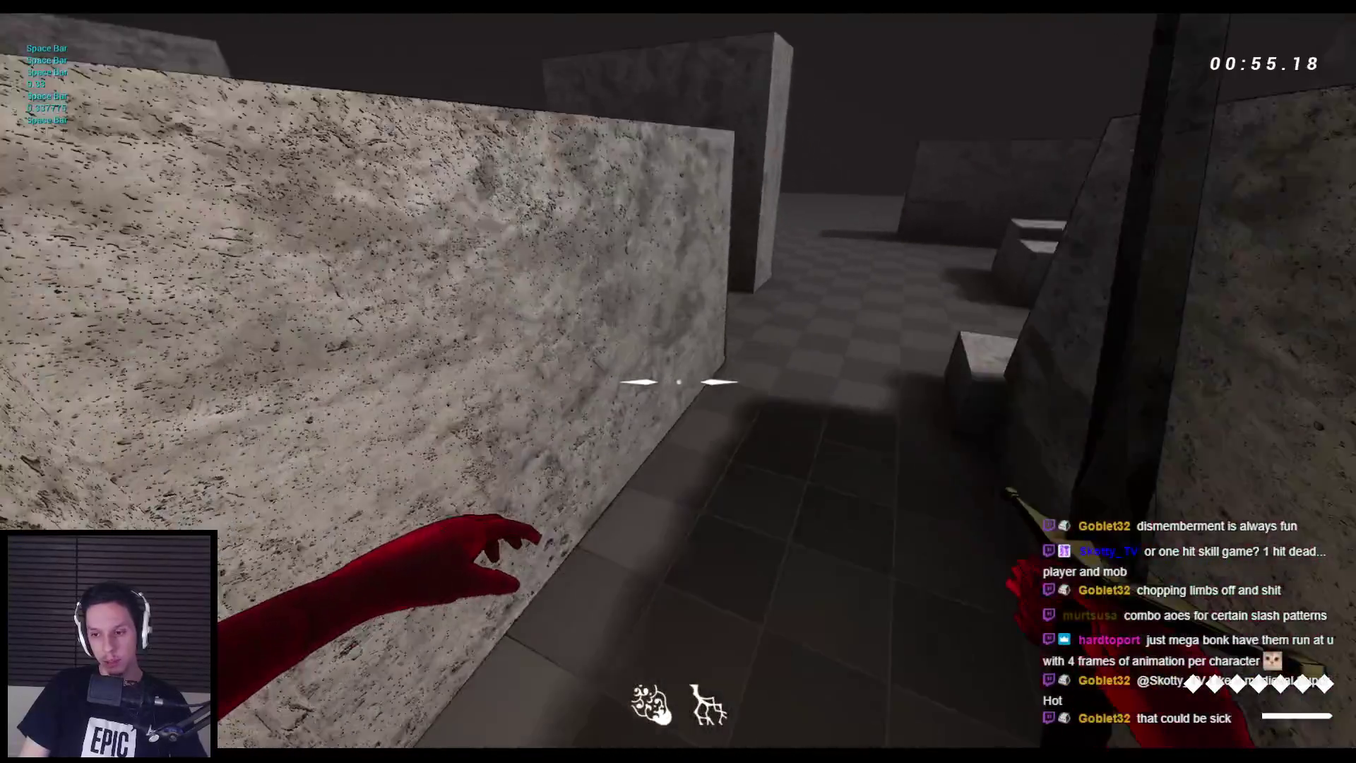
pyautogui.press('space')
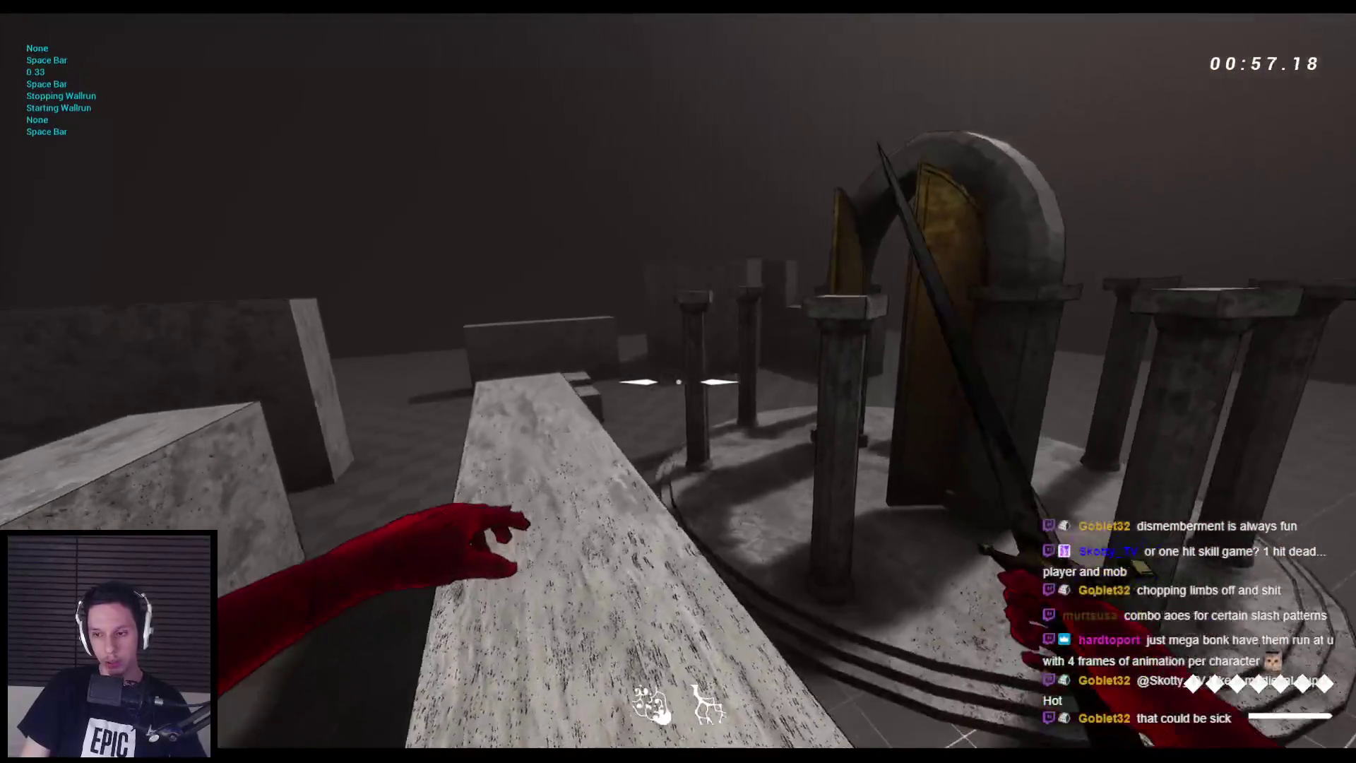
pyautogui.press('w')
pyautogui.press('space')
pyautogui.press('space')
pyautogui.press('space')
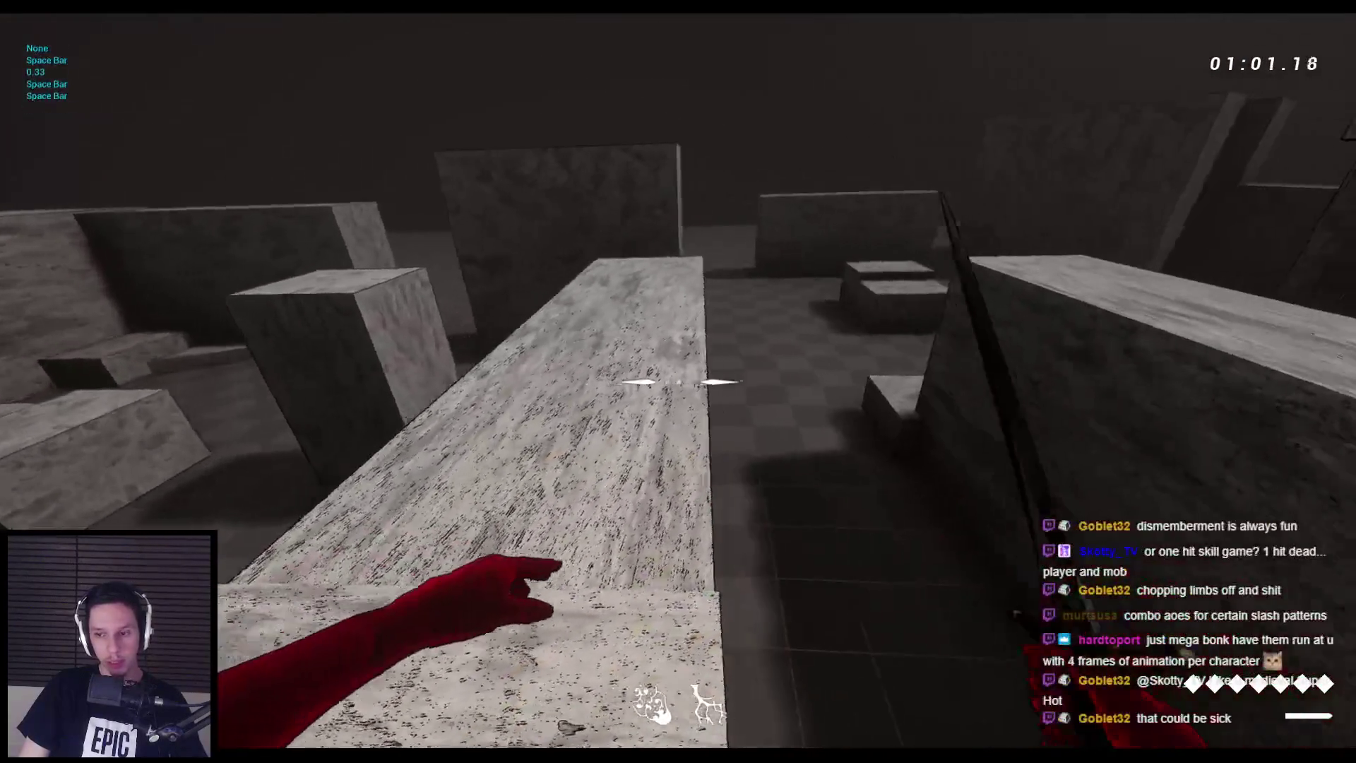
pyautogui.press('space')
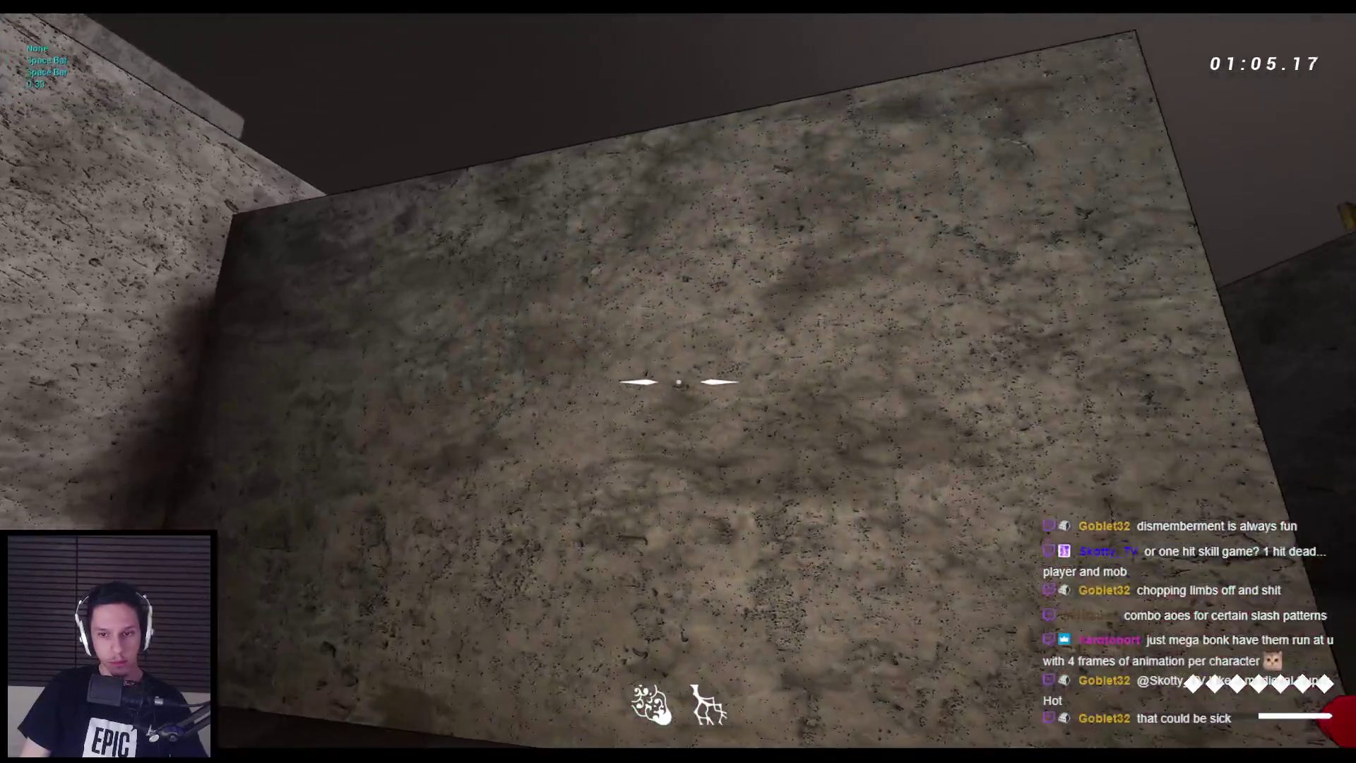
pyautogui.press('space')
pyautogui.press('w')
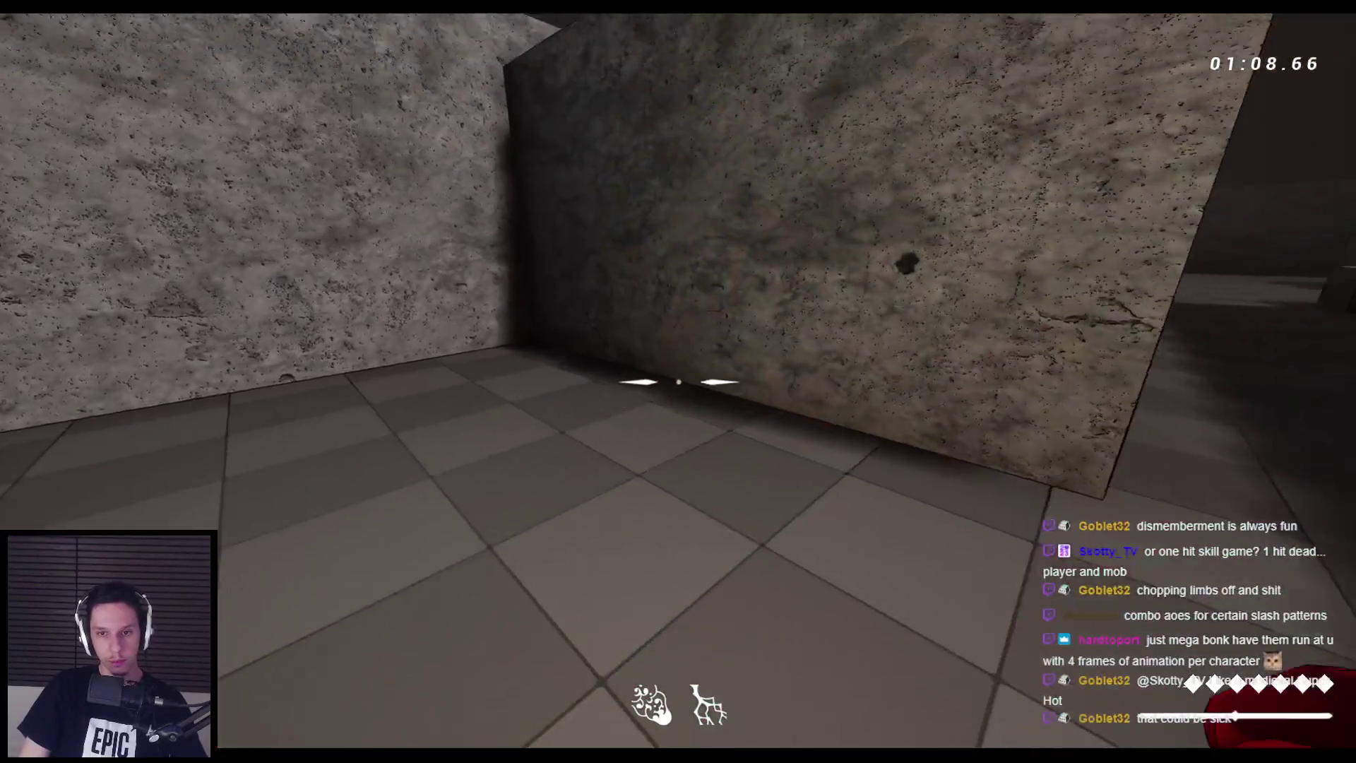
pyautogui.click(678, 381)
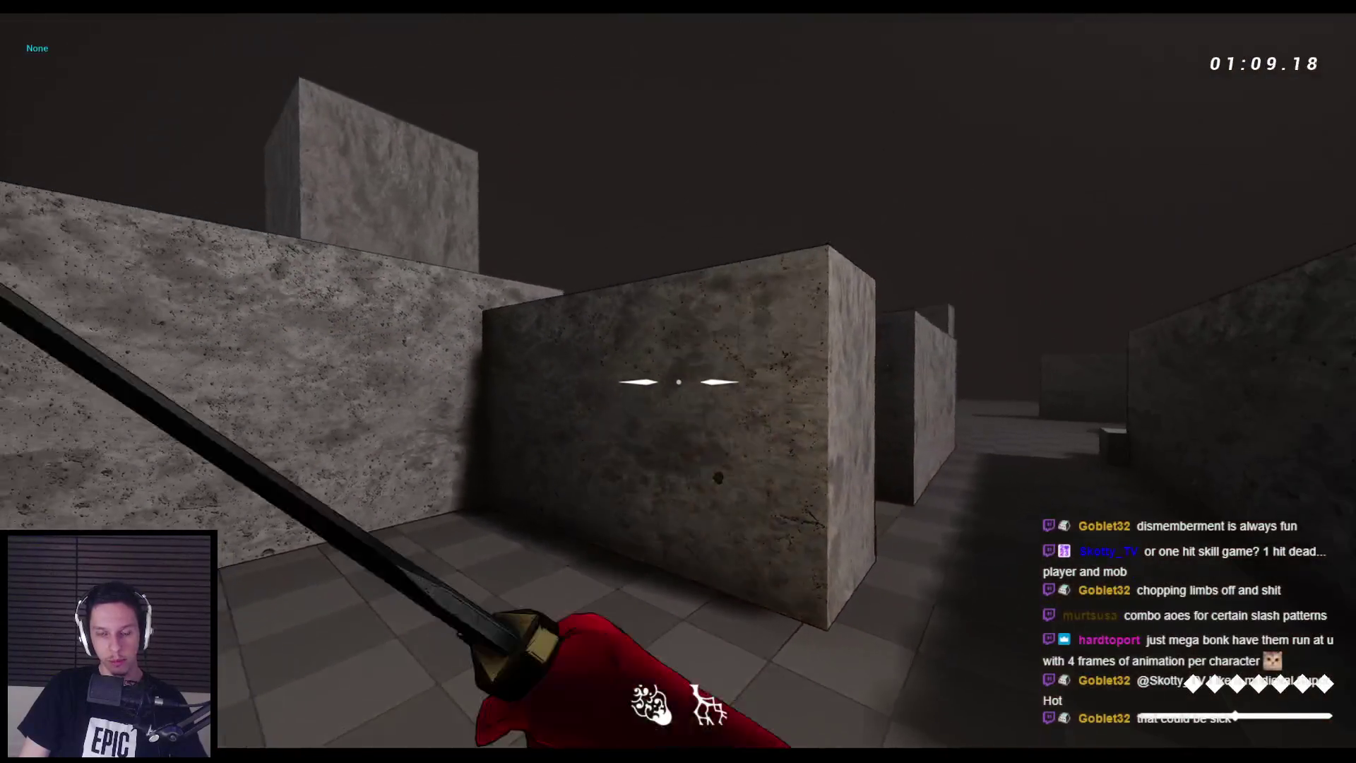
pyautogui.press('w')
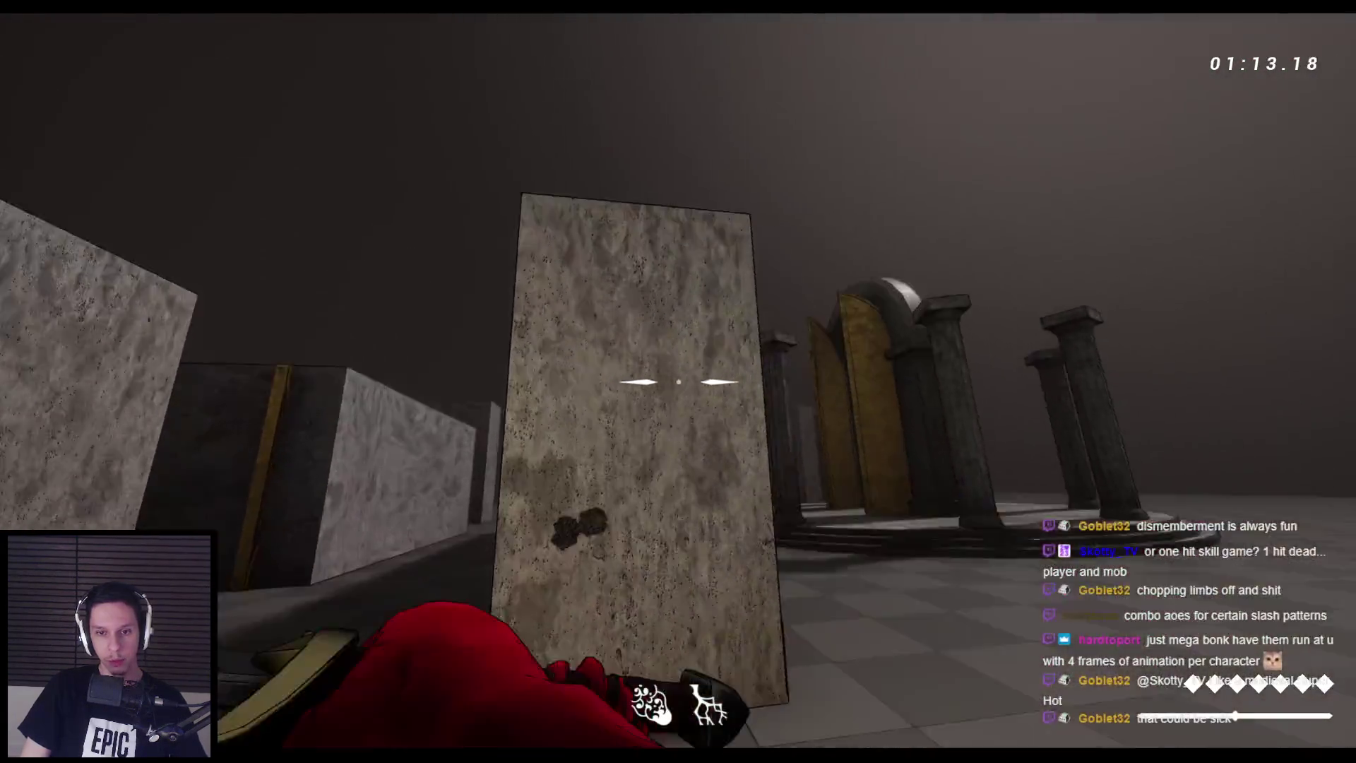
pyautogui.press('w')
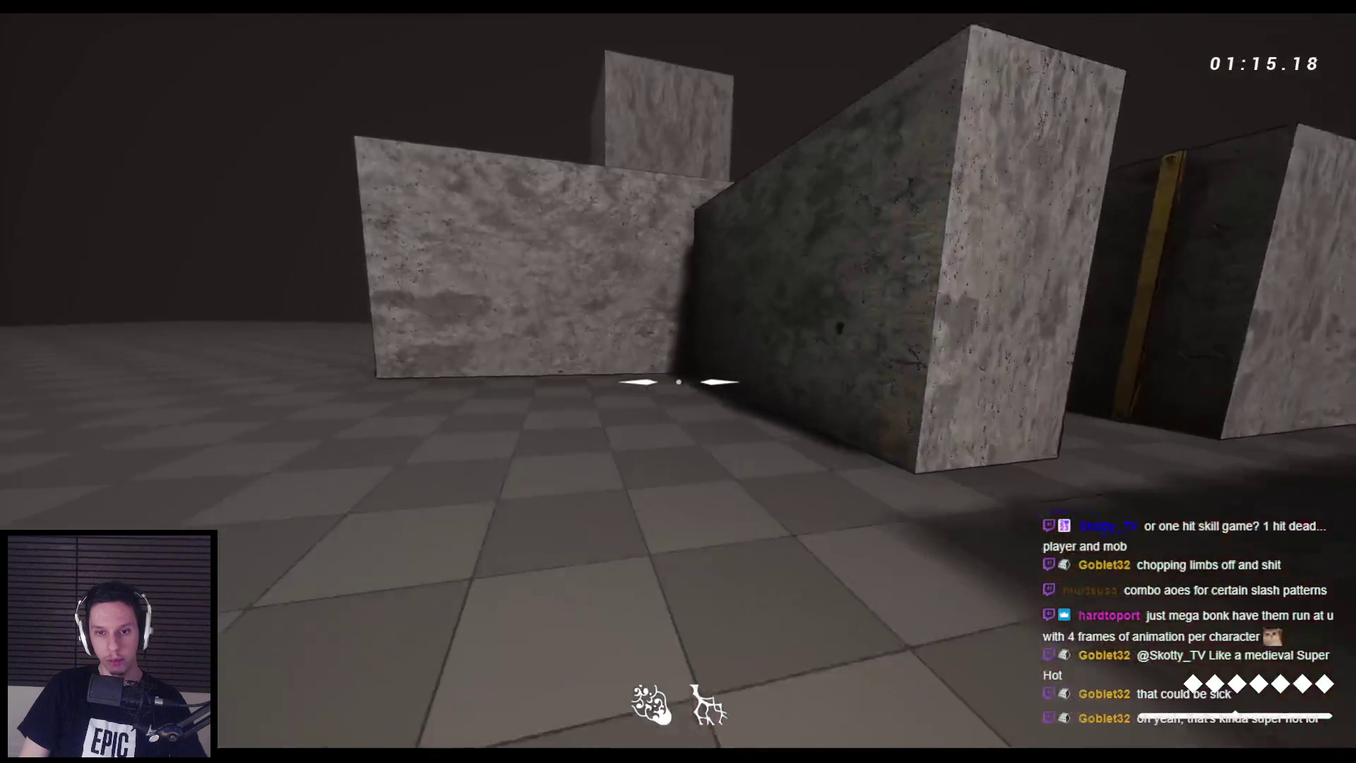
# Swing the sword at stone blocks and walls while moving toward the pillars and corridor
pyautogui.click(678, 381)
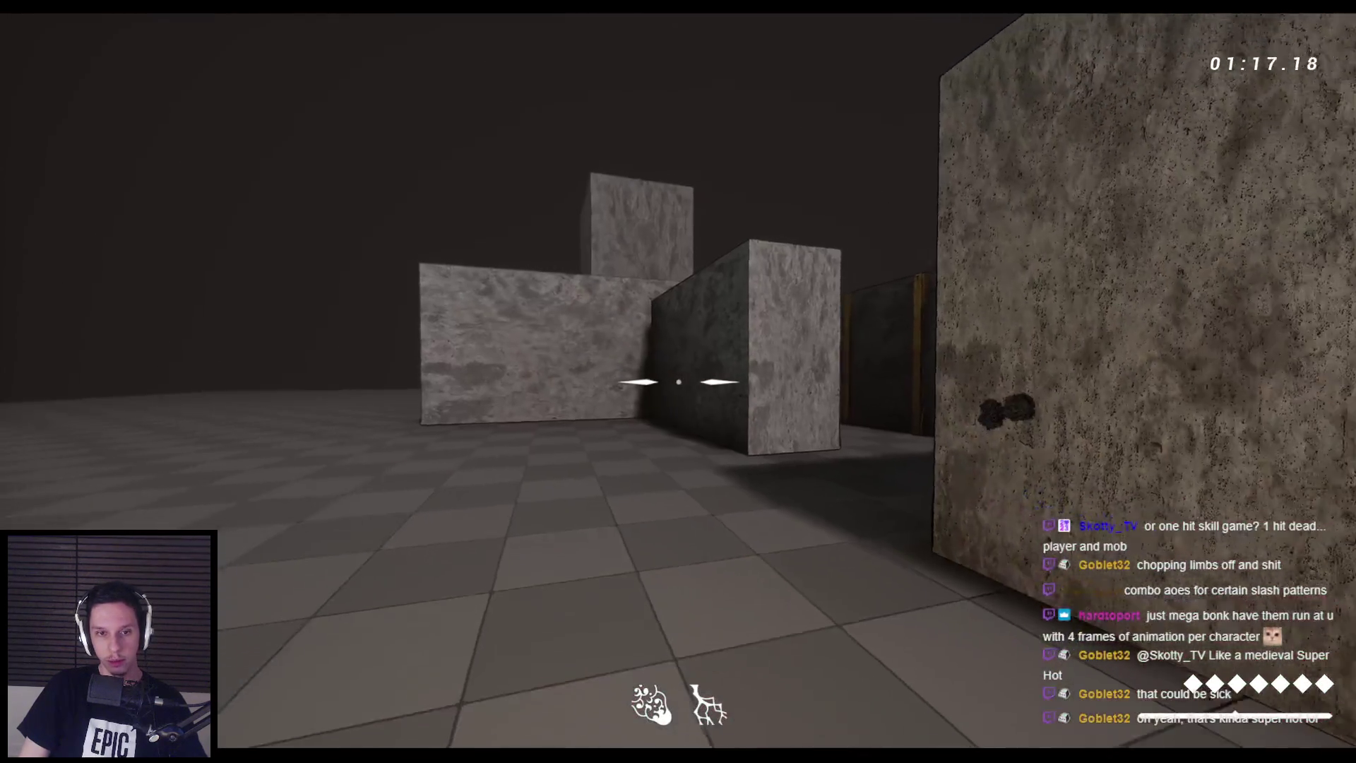
pyautogui.press('w')
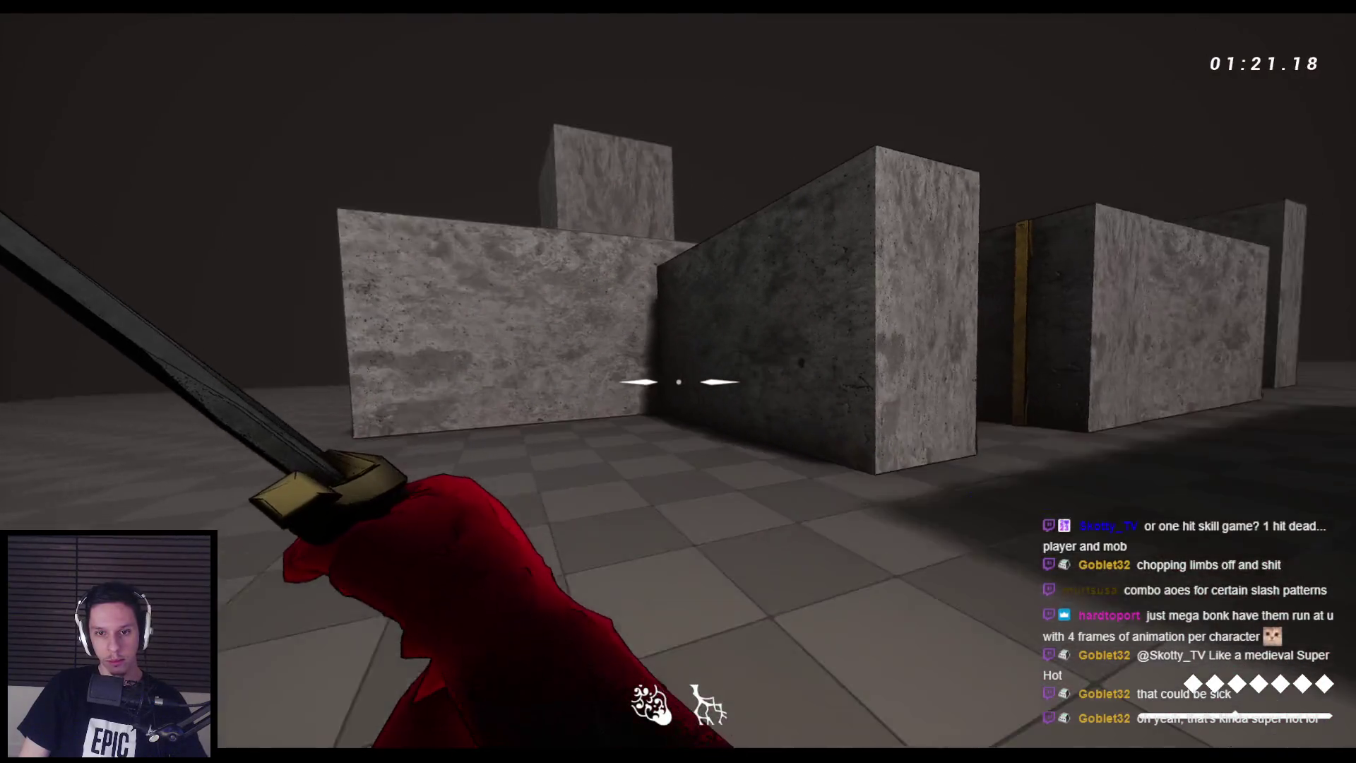
pyautogui.click(678, 382)
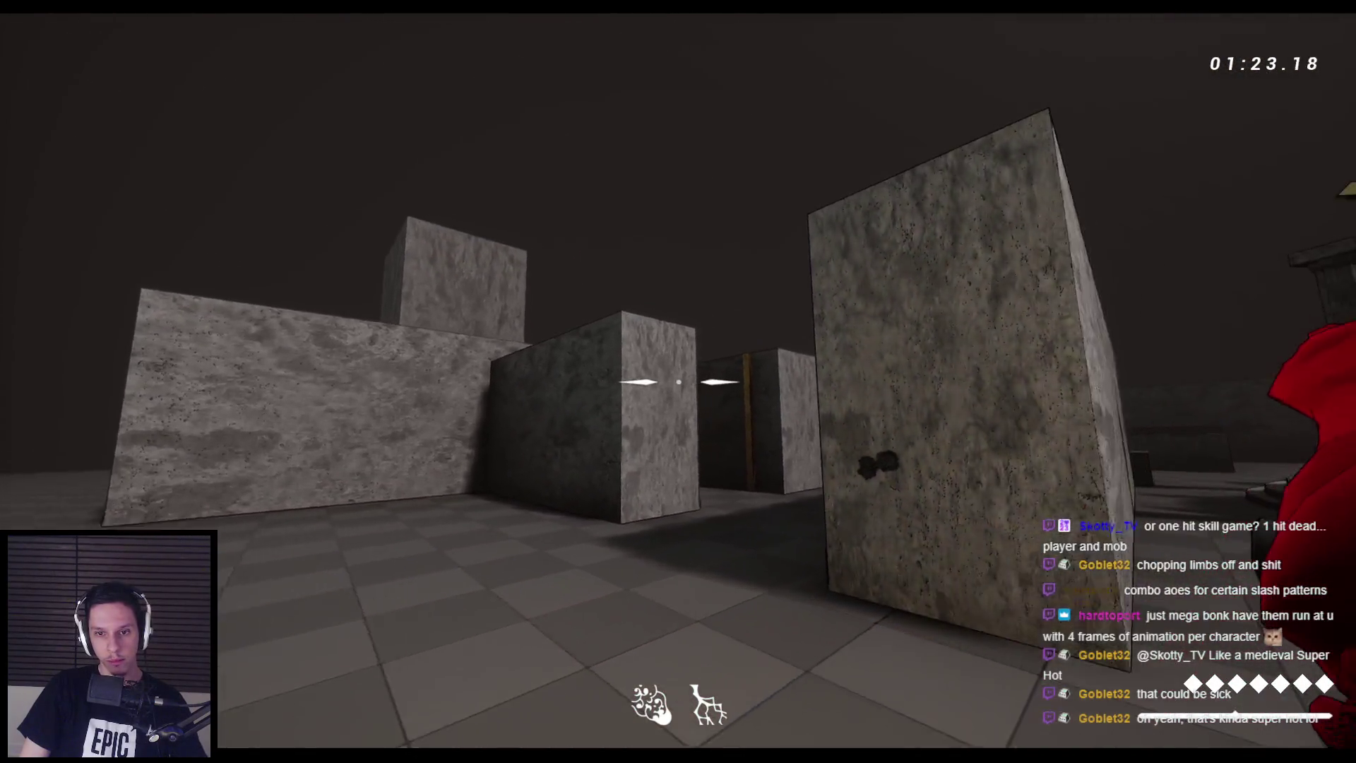
pyautogui.press('w')
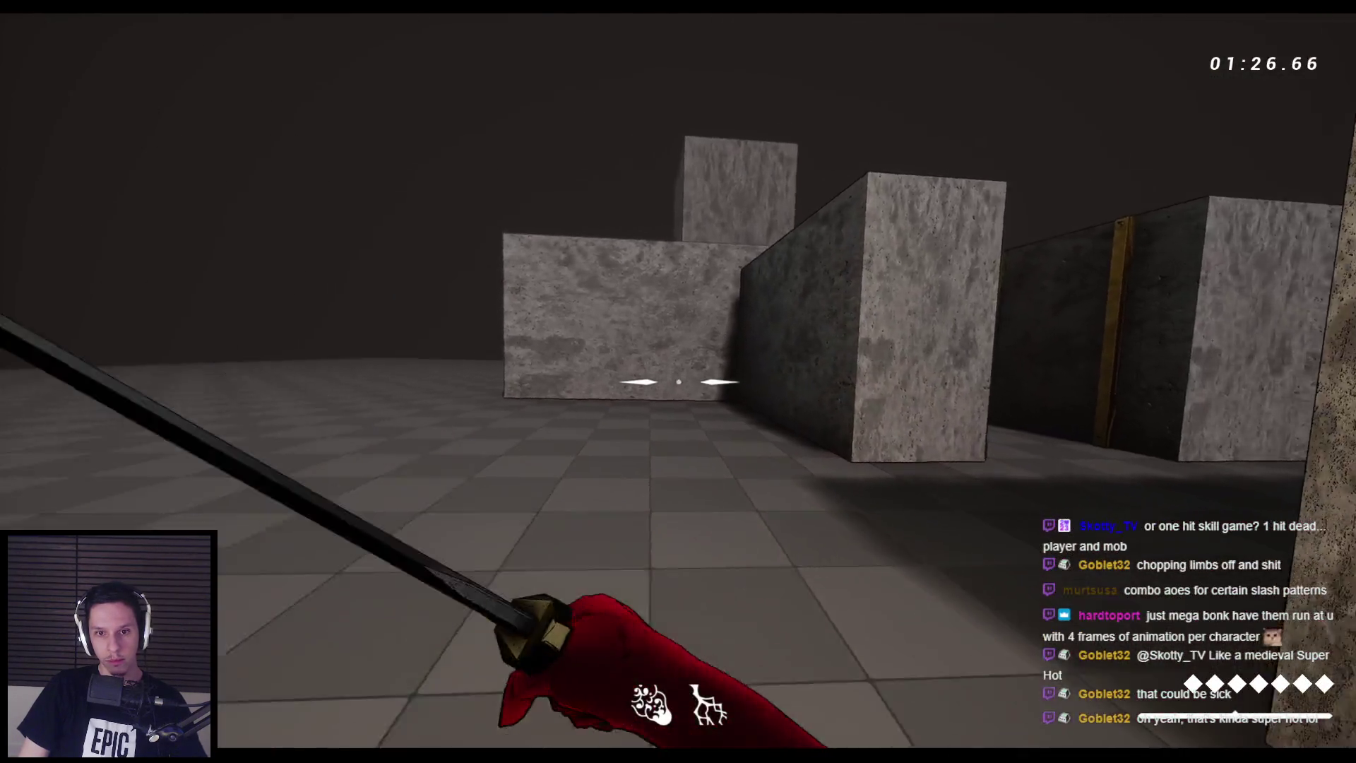
pyautogui.click(679, 381)
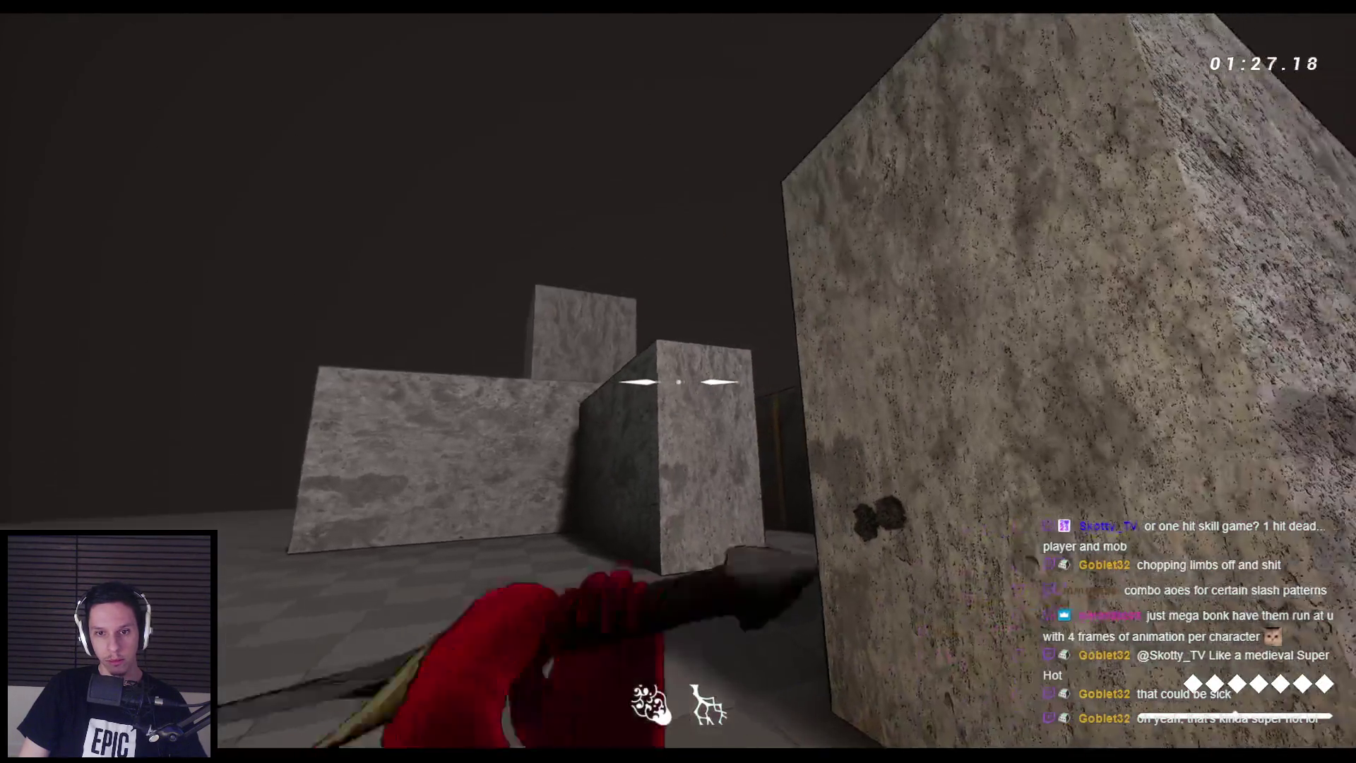
pyautogui.press('w')
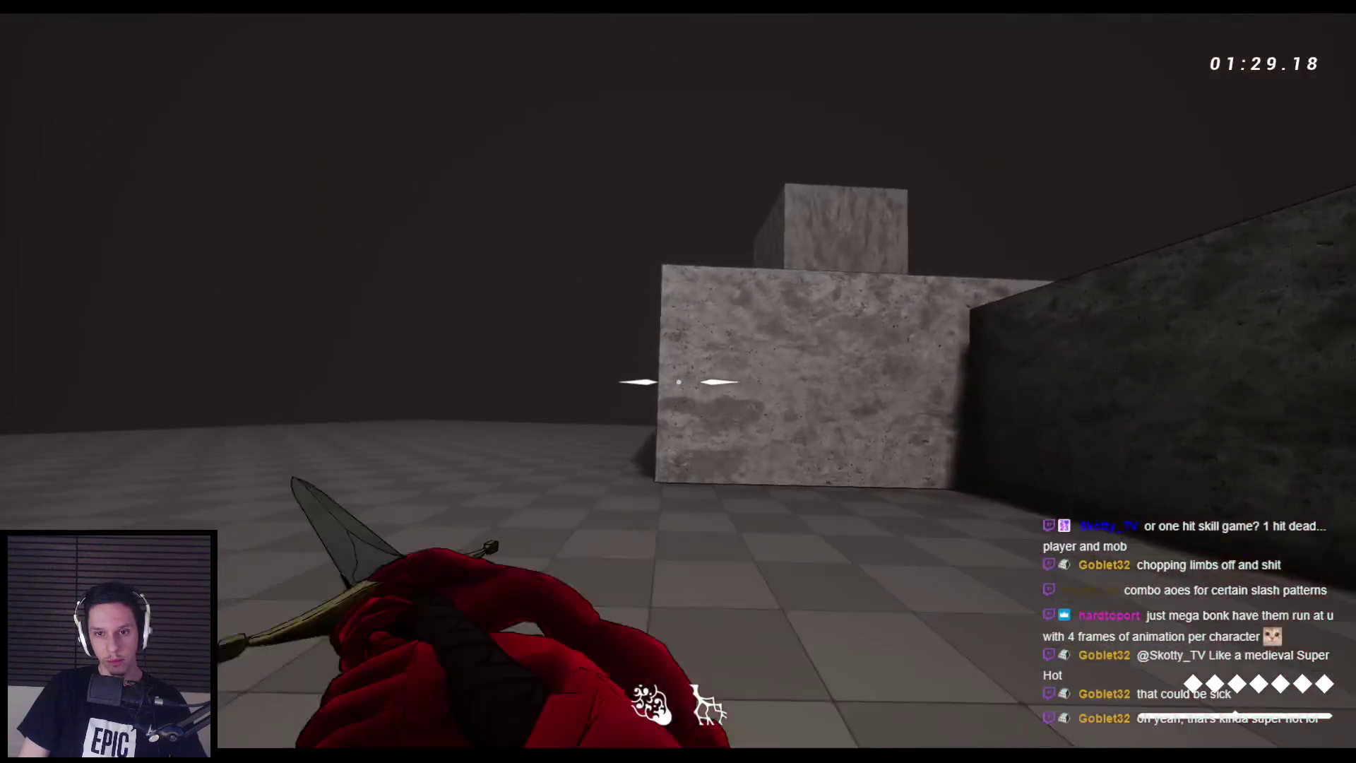
pyautogui.click(678, 381)
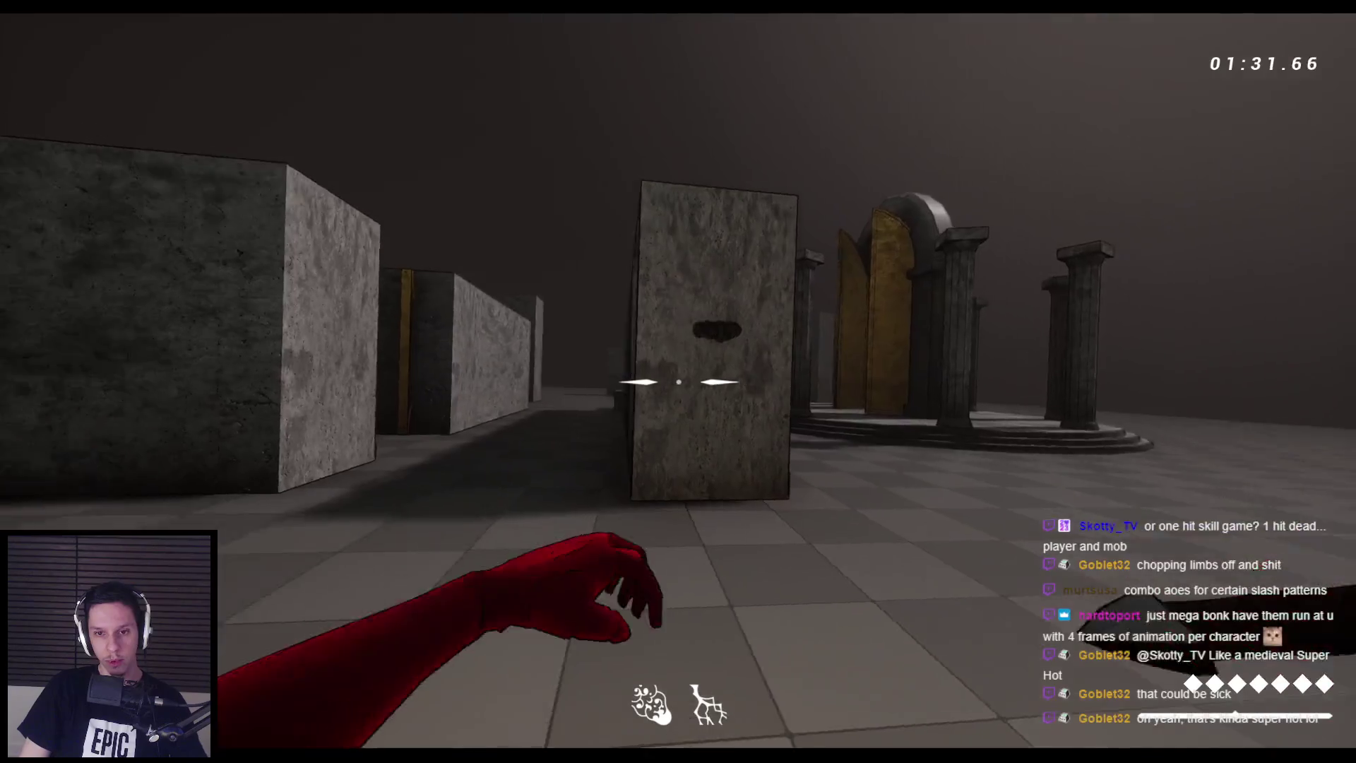
pyautogui.click(678, 382)
pyautogui.click(678, 381)
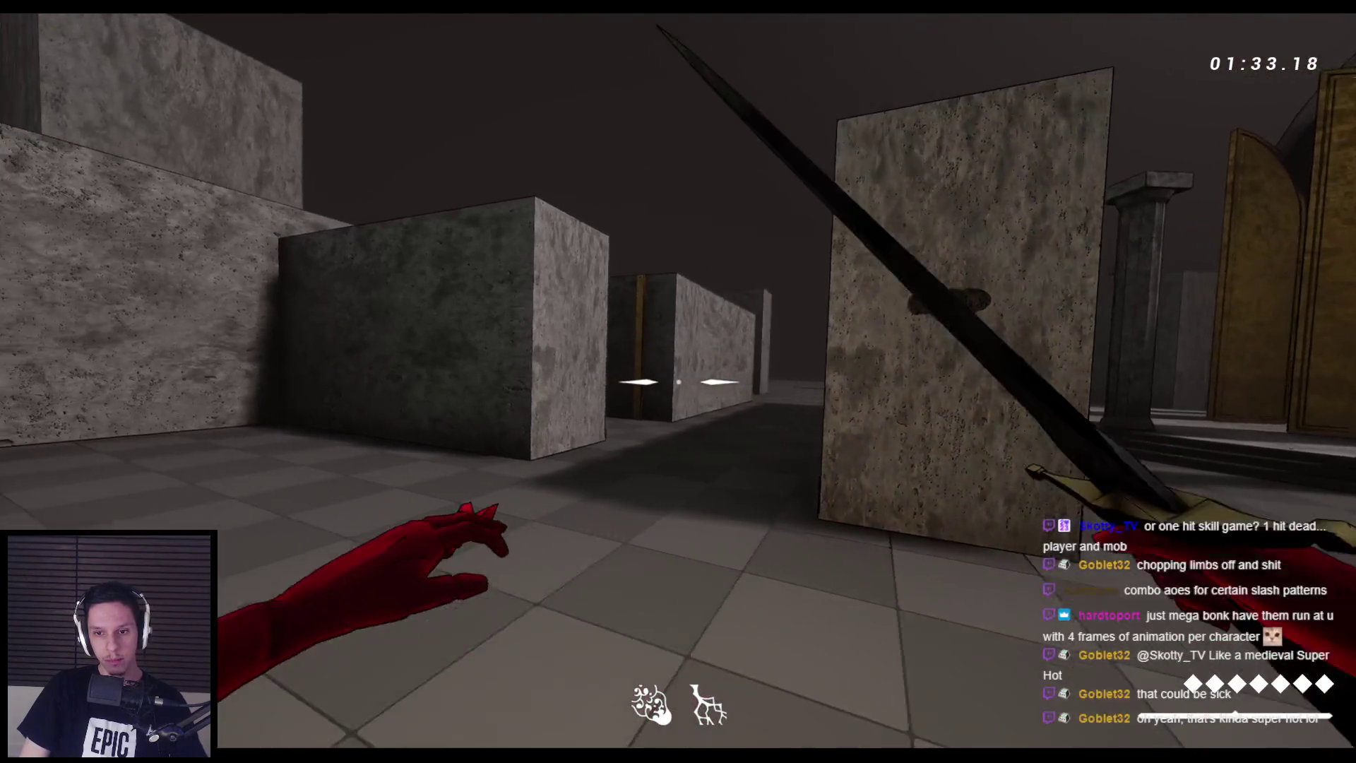
pyautogui.click(678, 382)
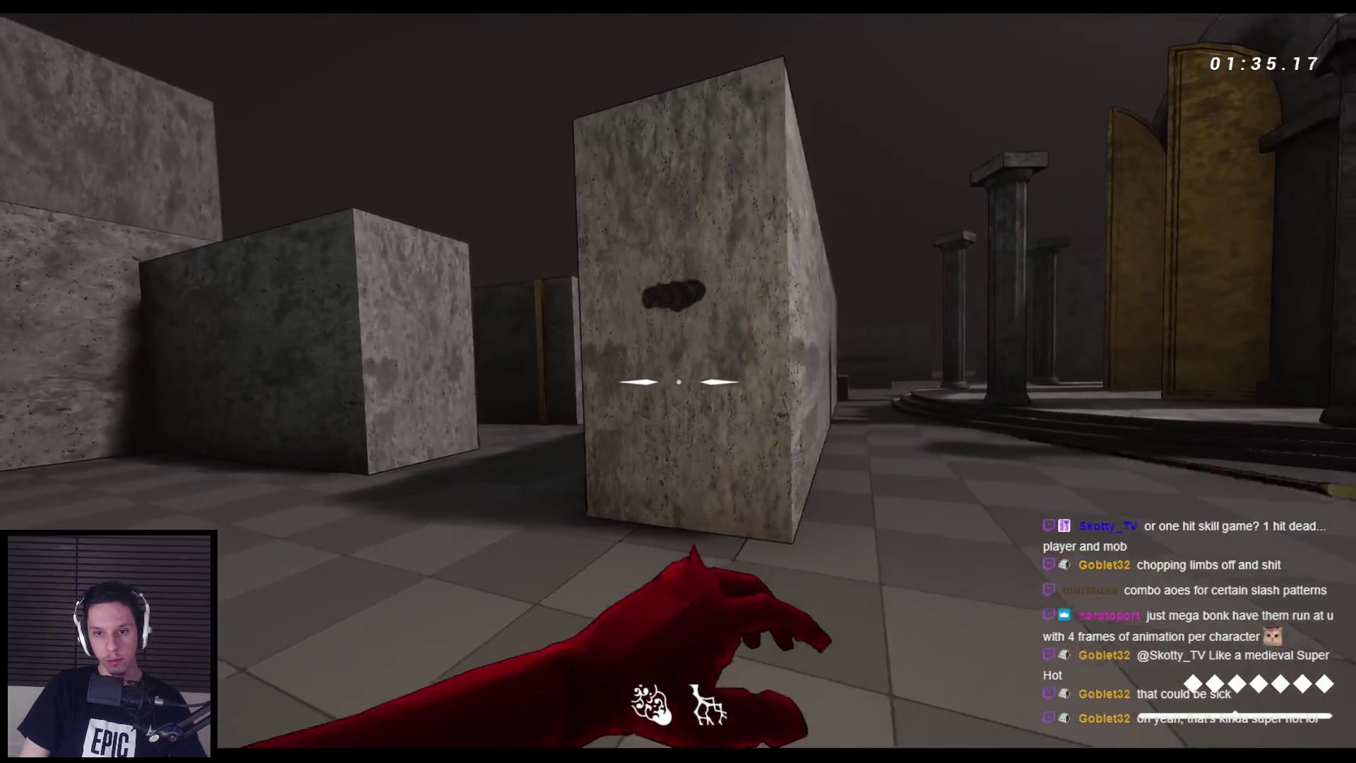
pyautogui.click(678, 381)
pyautogui.click(679, 382)
pyautogui.click(678, 382)
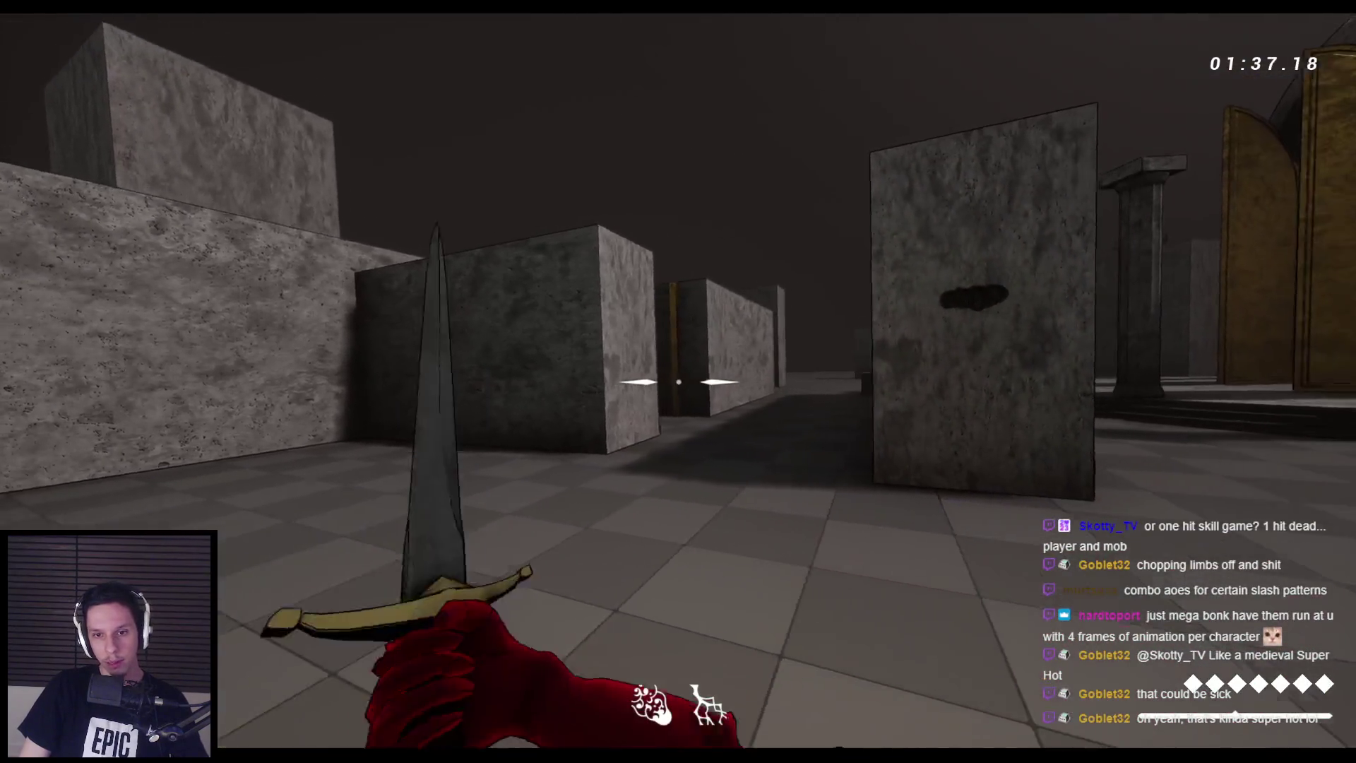
pyautogui.click(678, 381)
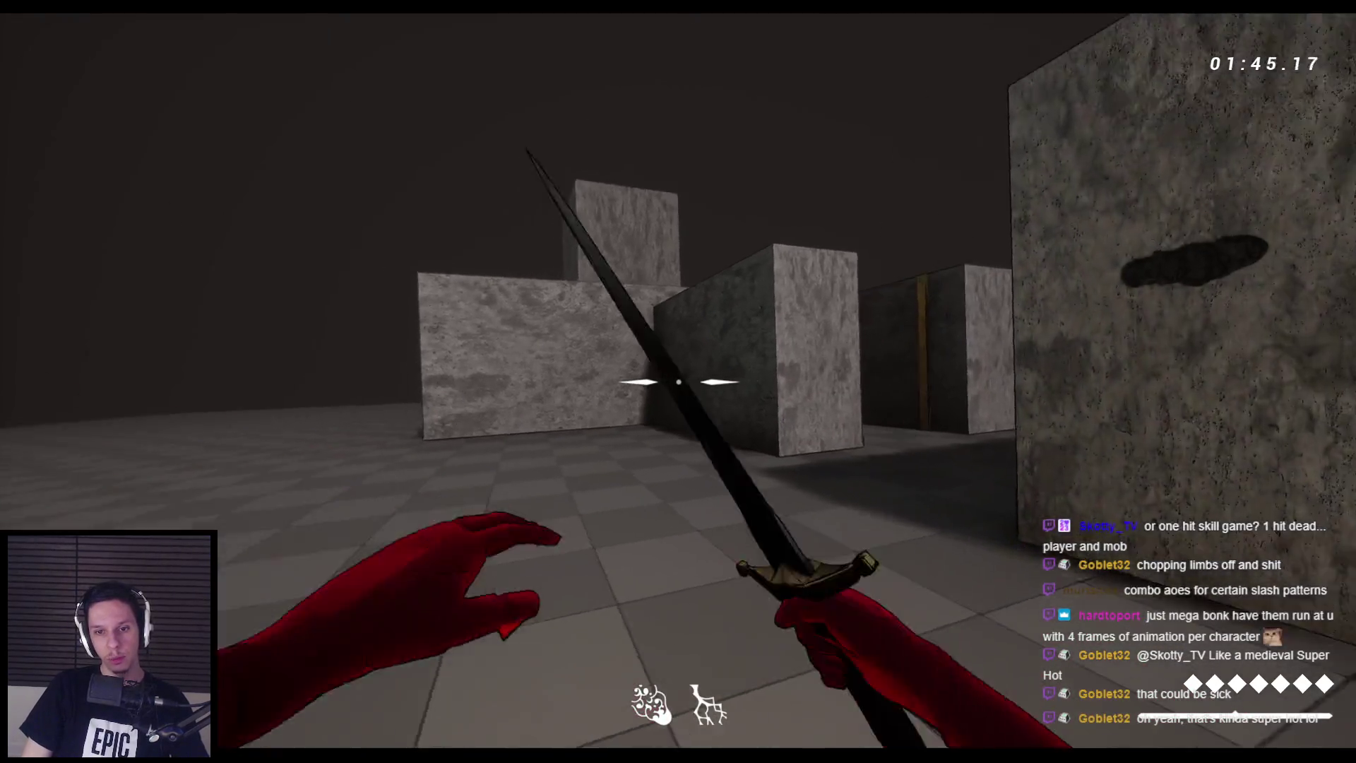
# Keep slashing across the room toward the corridor, then stop Play in Editor with Esc
pyautogui.click(678, 381)
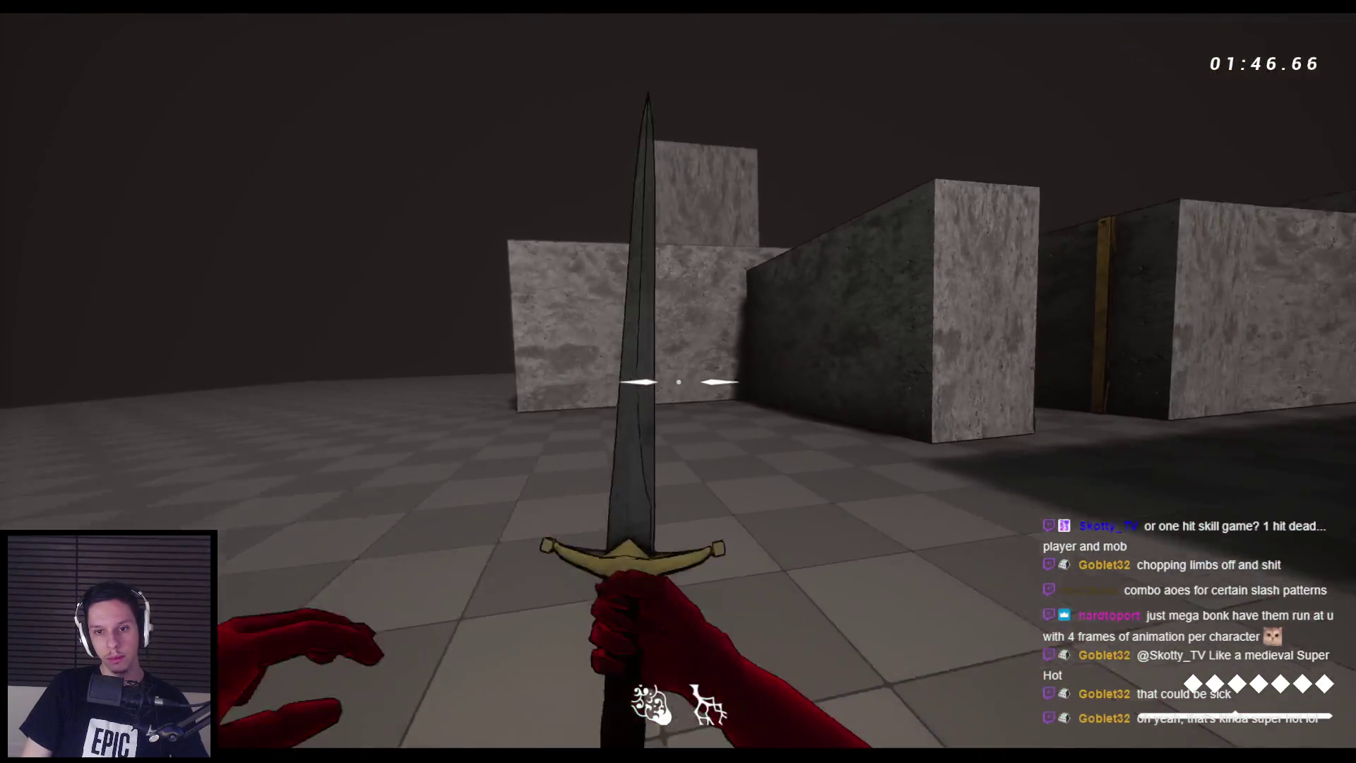
pyautogui.click(678, 382)
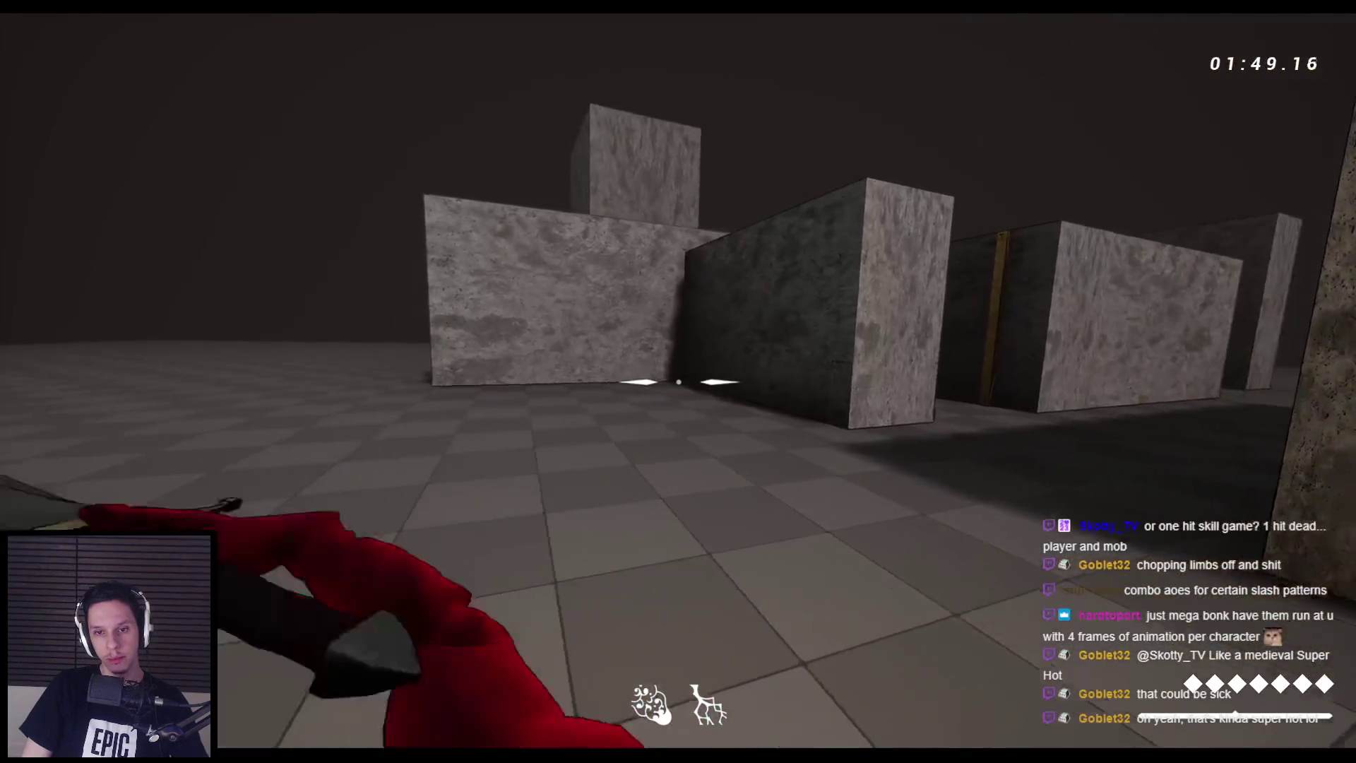
pyautogui.click(679, 381)
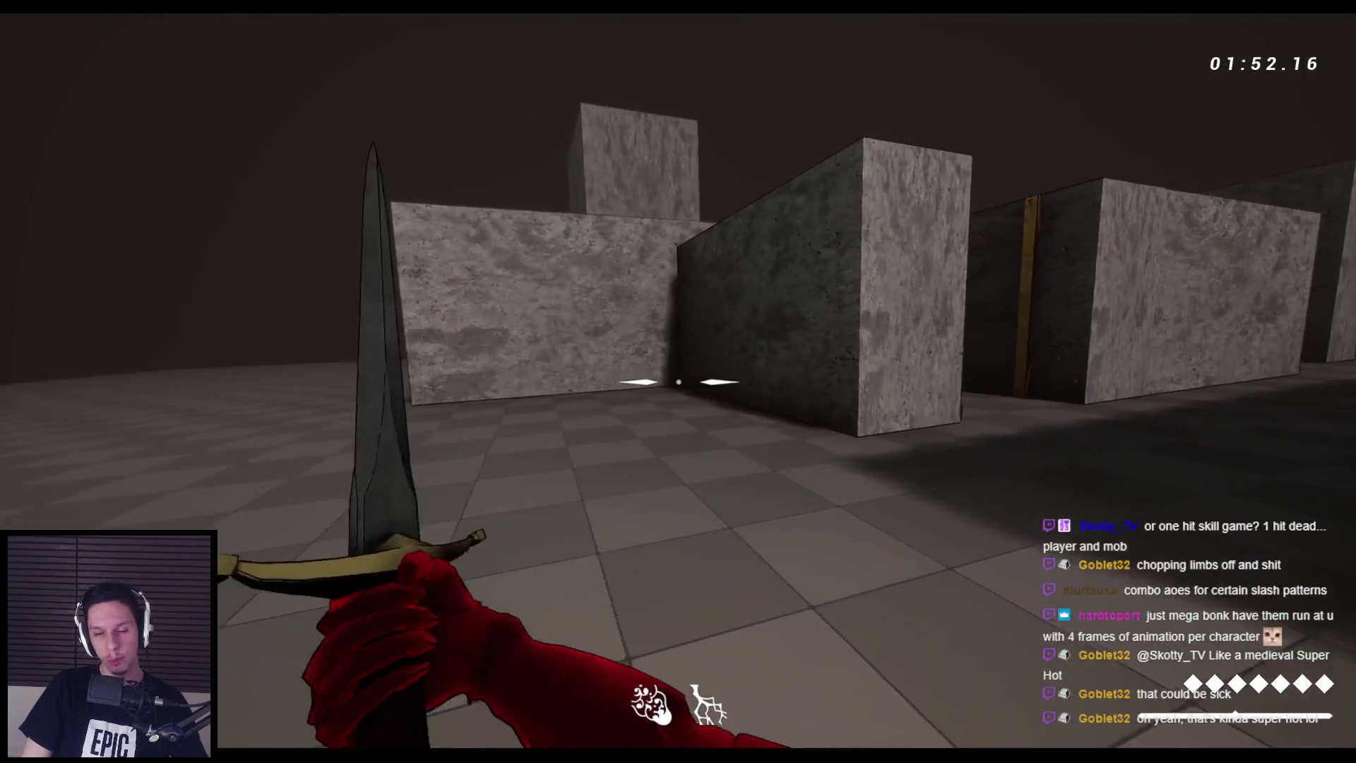
pyautogui.click(678, 382)
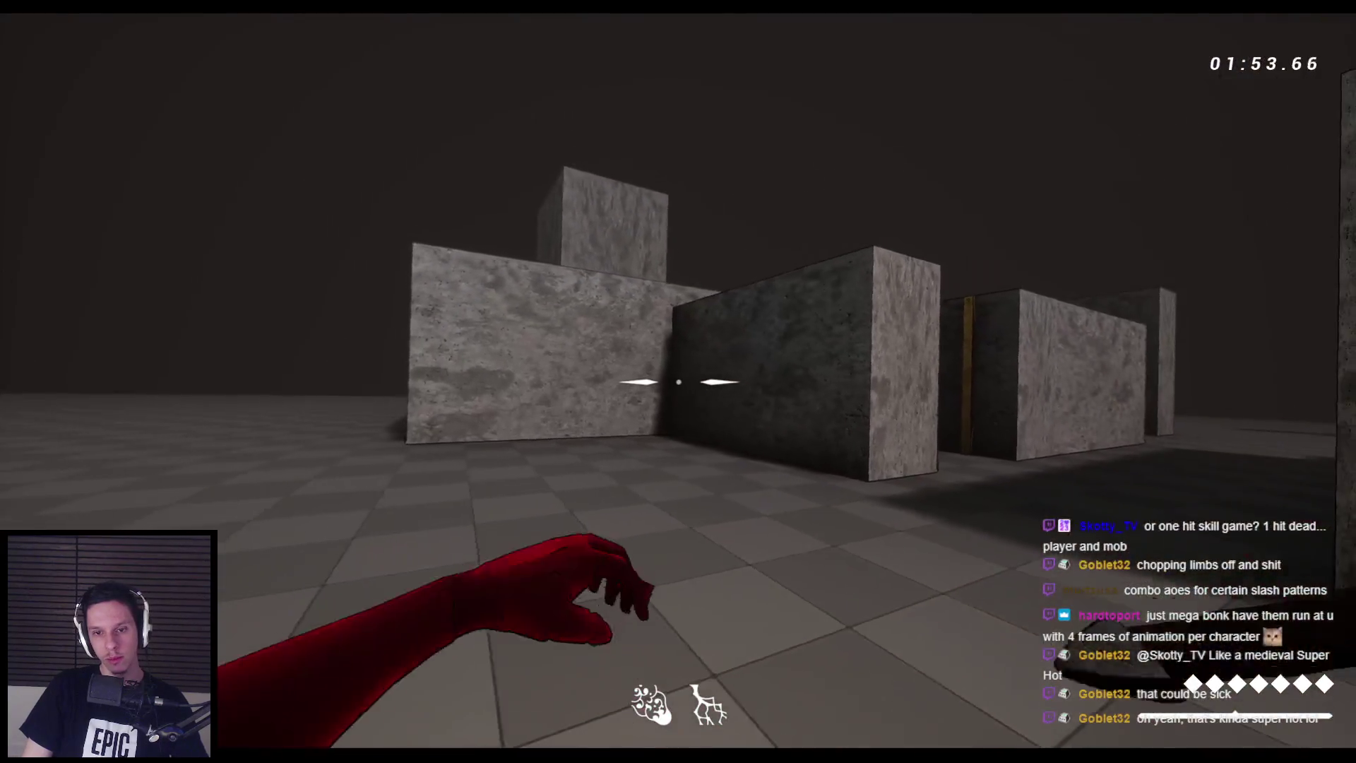
pyautogui.click(679, 381)
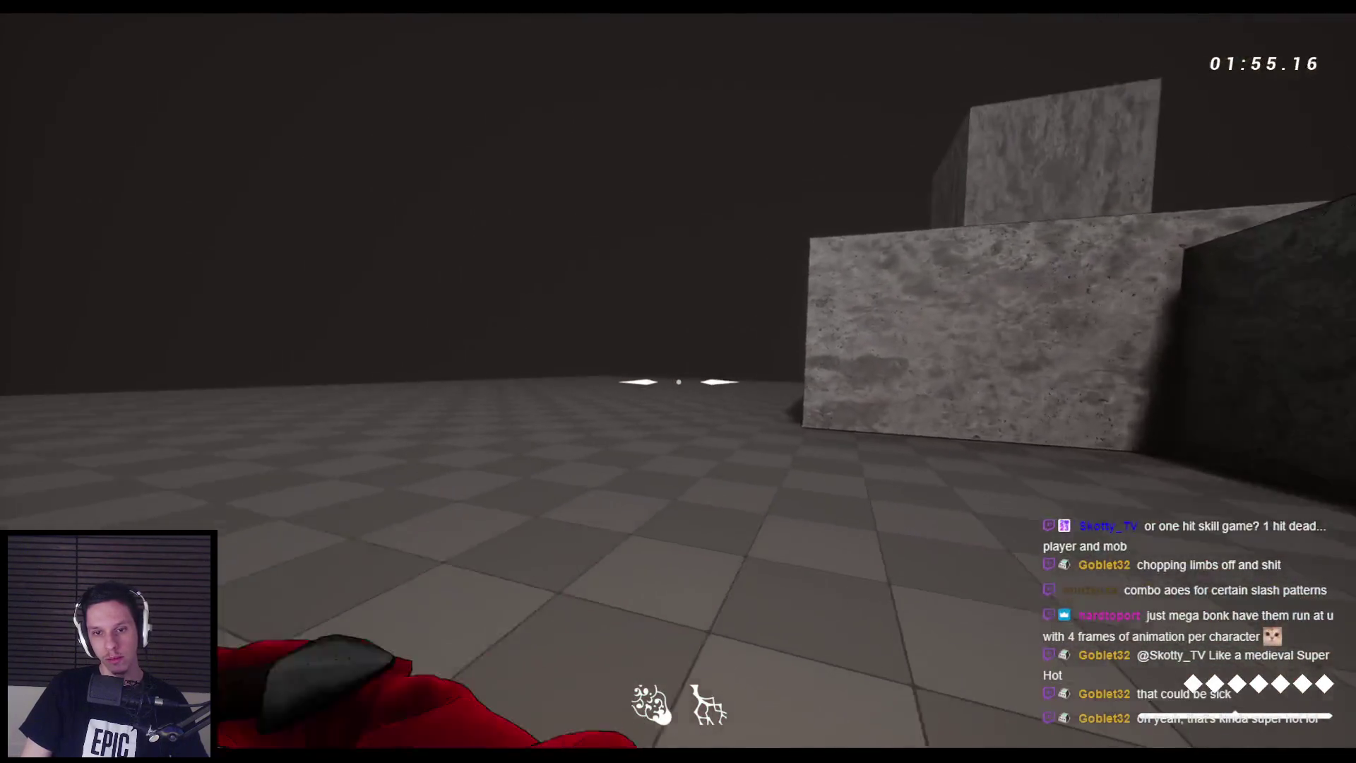
pyautogui.click(679, 381)
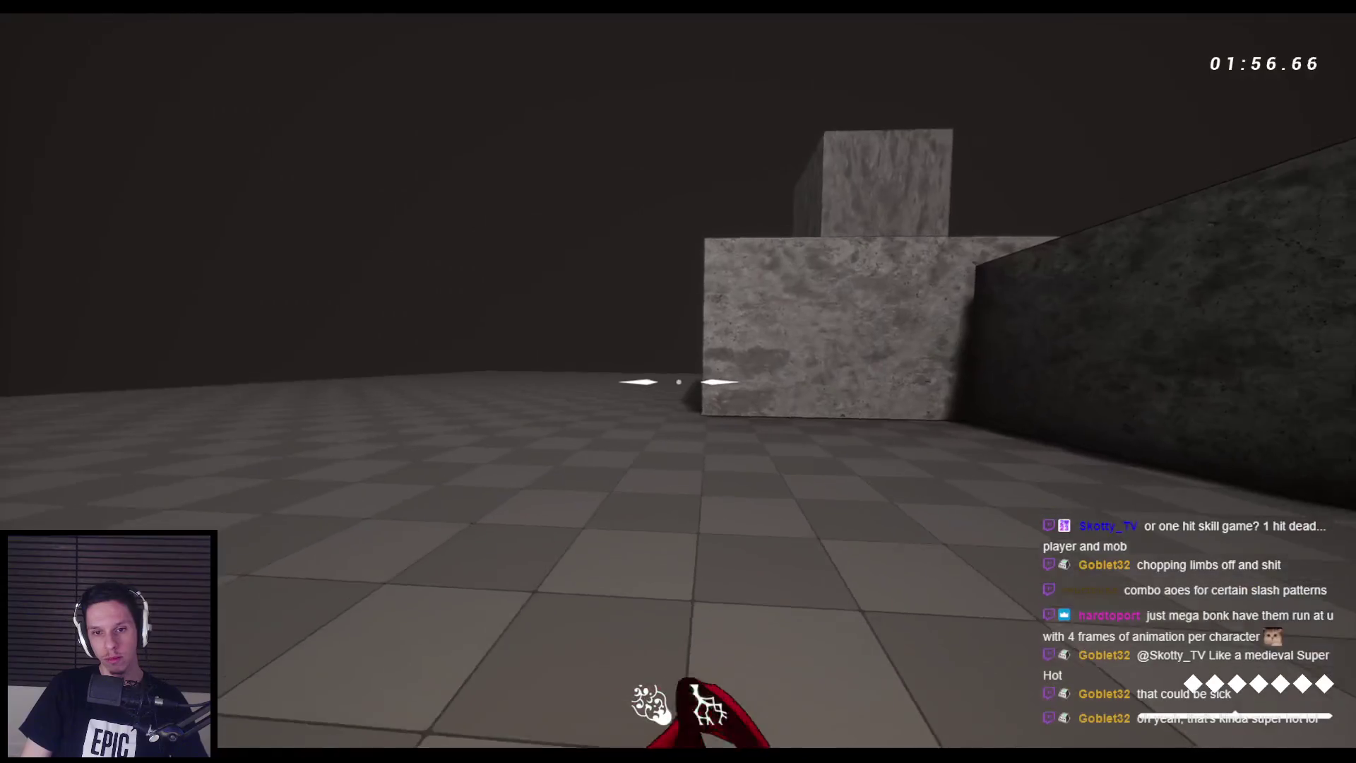
pyautogui.click(678, 382)
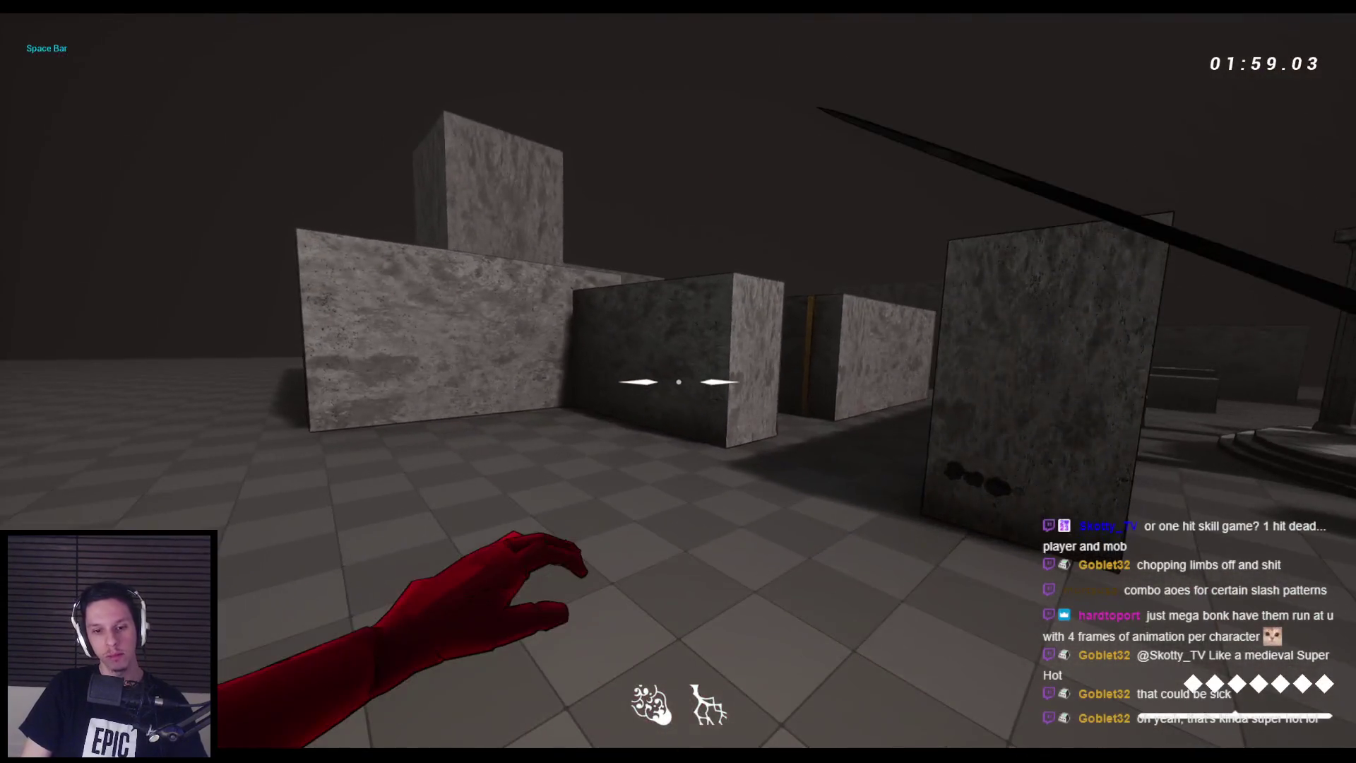
pyautogui.press('Escape')
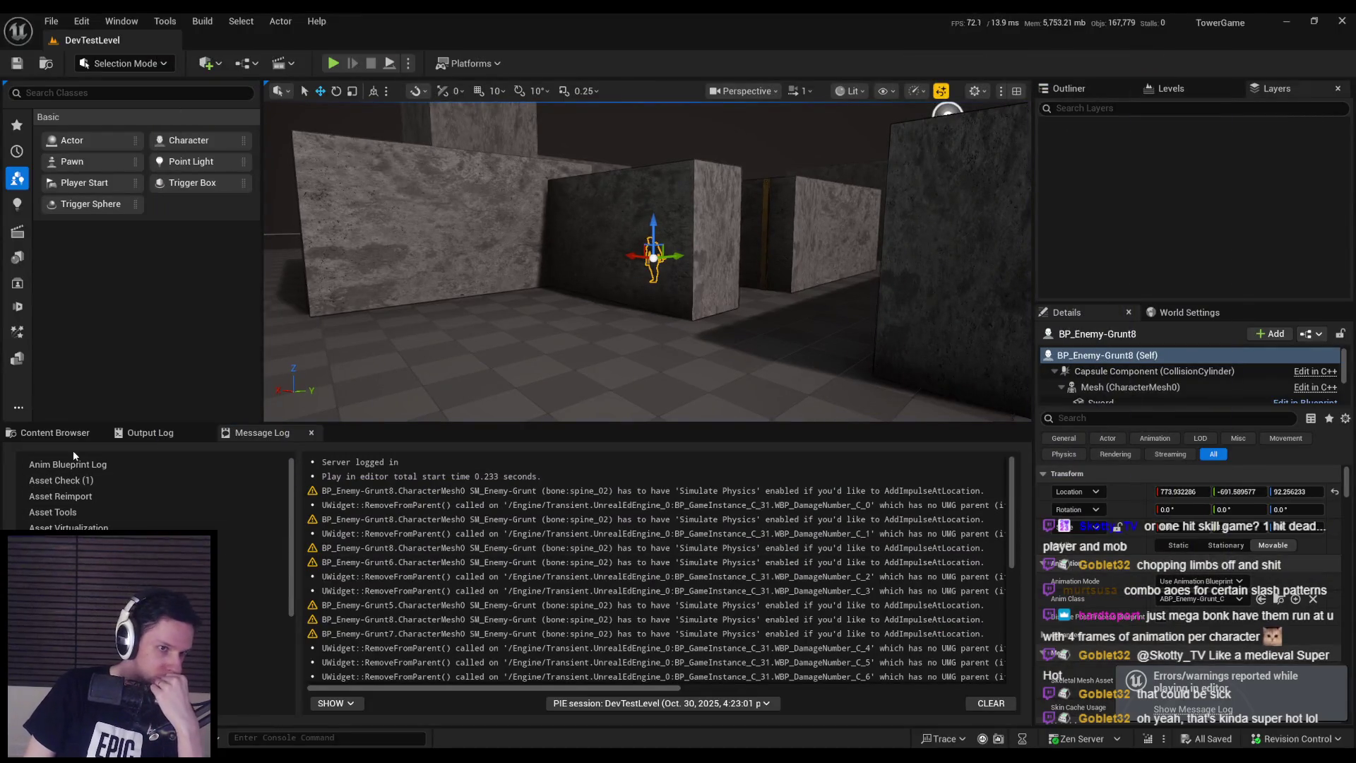
# Open BP_FirstPersonCharacter from 0_Main > Core and zoom its EventGraph to 1:1
pyautogui.click(70, 434)
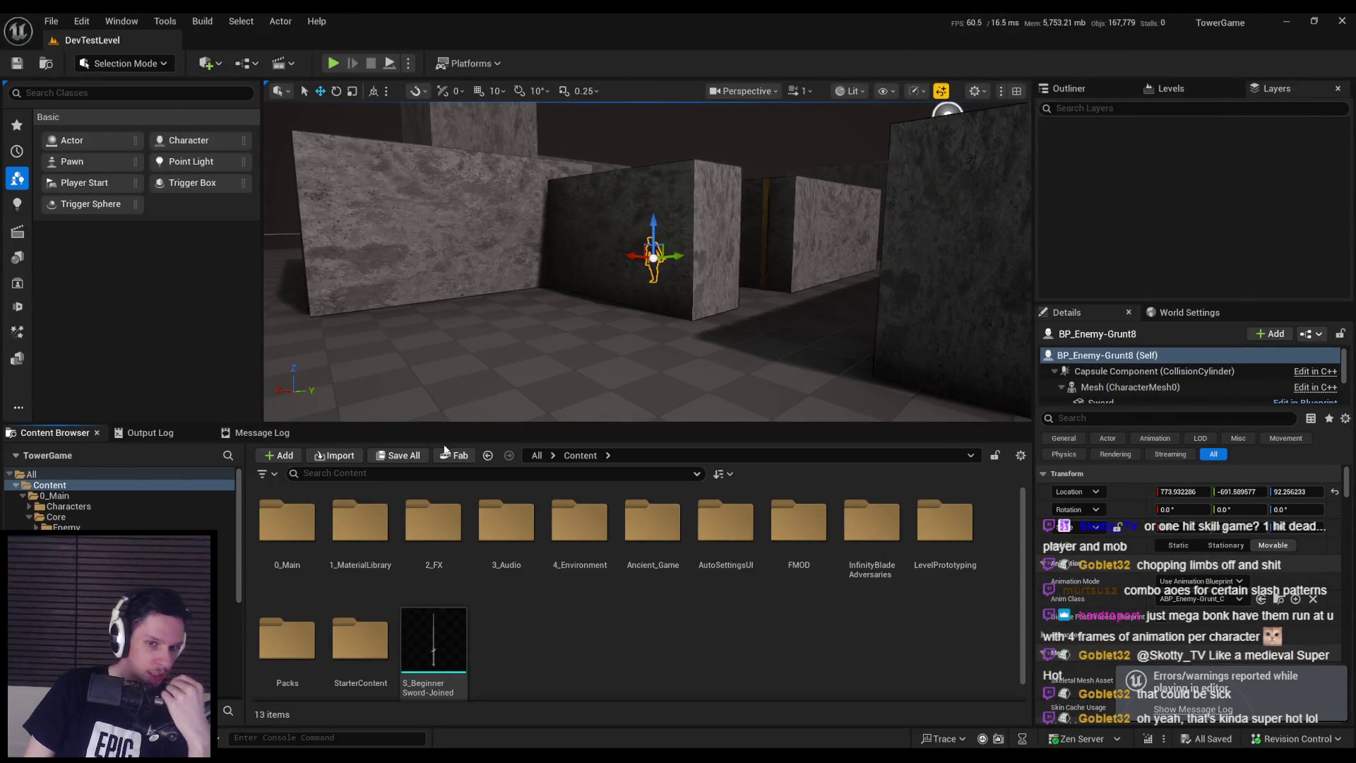
pyautogui.doubleClick(291, 558)
pyautogui.doubleClick(358, 568)
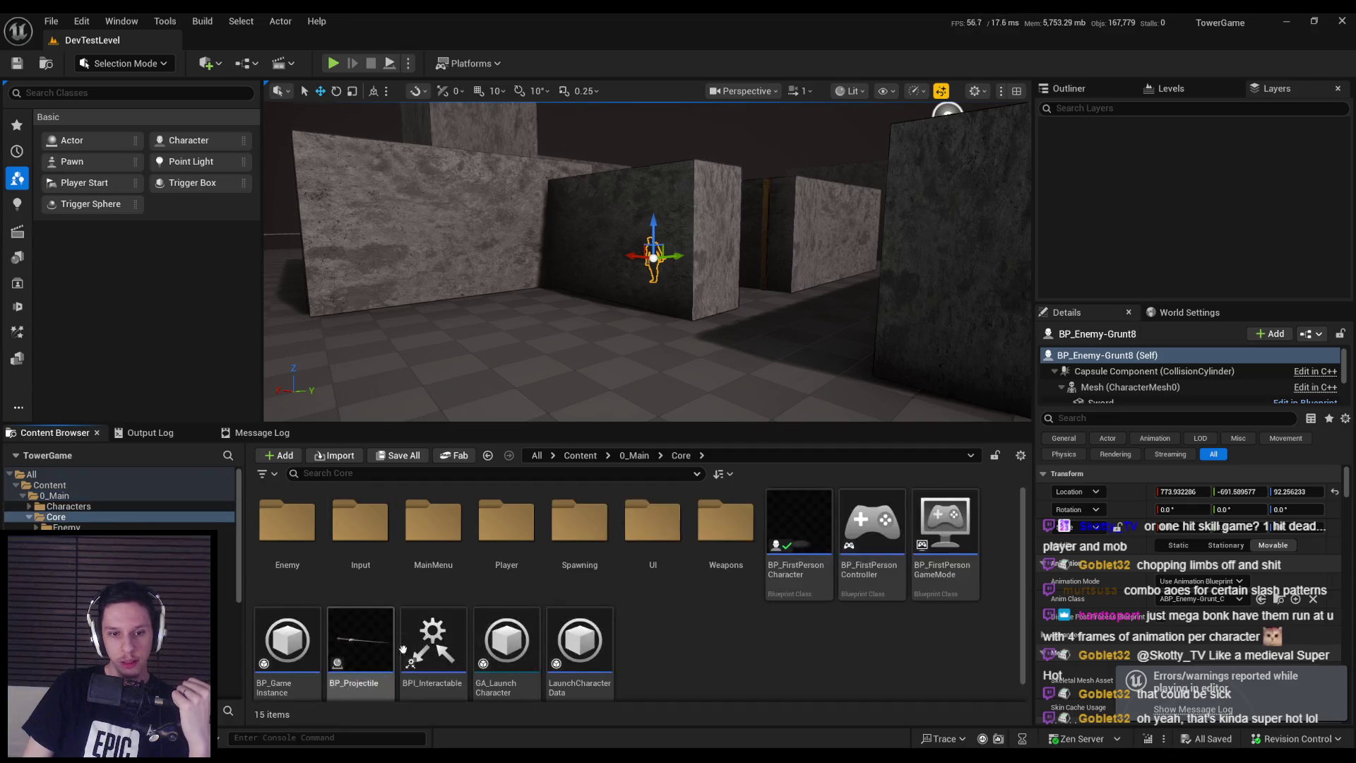
pyautogui.doubleClick(800, 565)
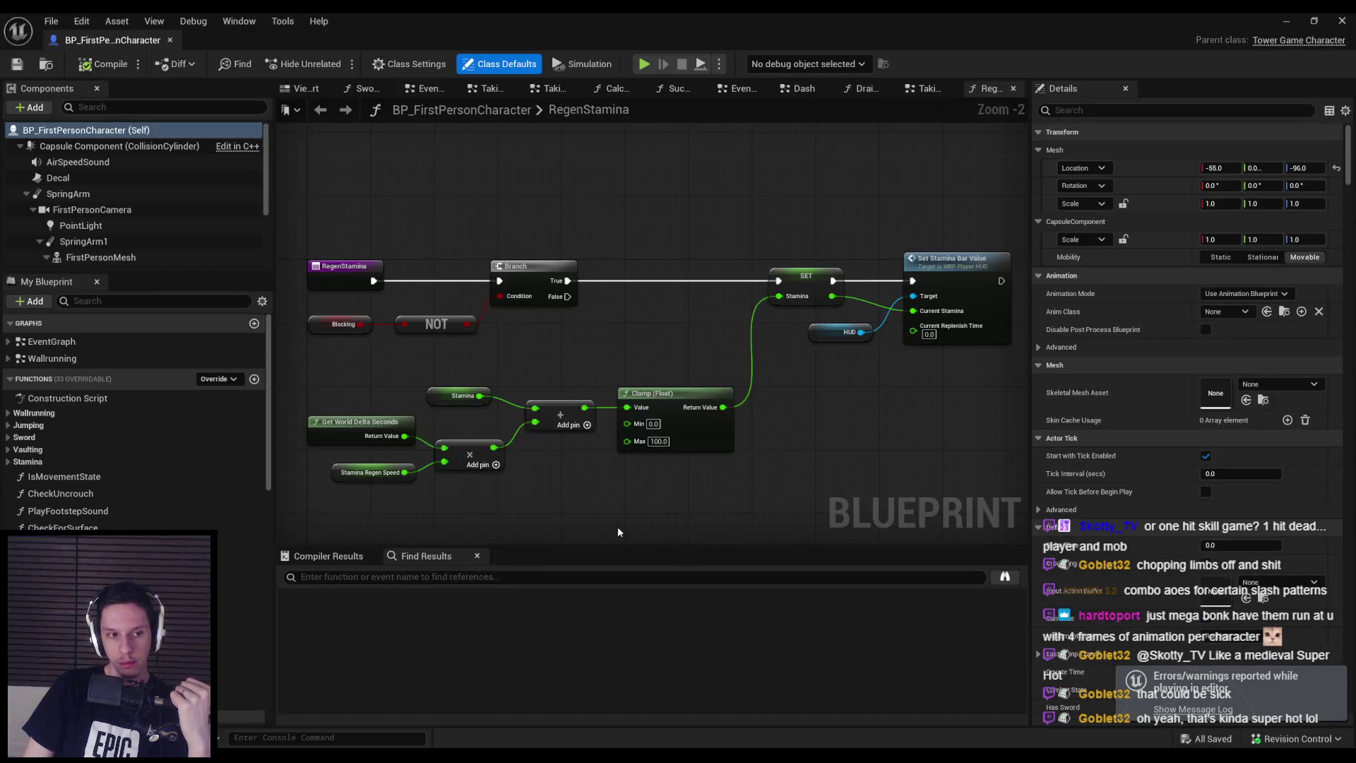
pyautogui.scroll(-2, 670, 384)
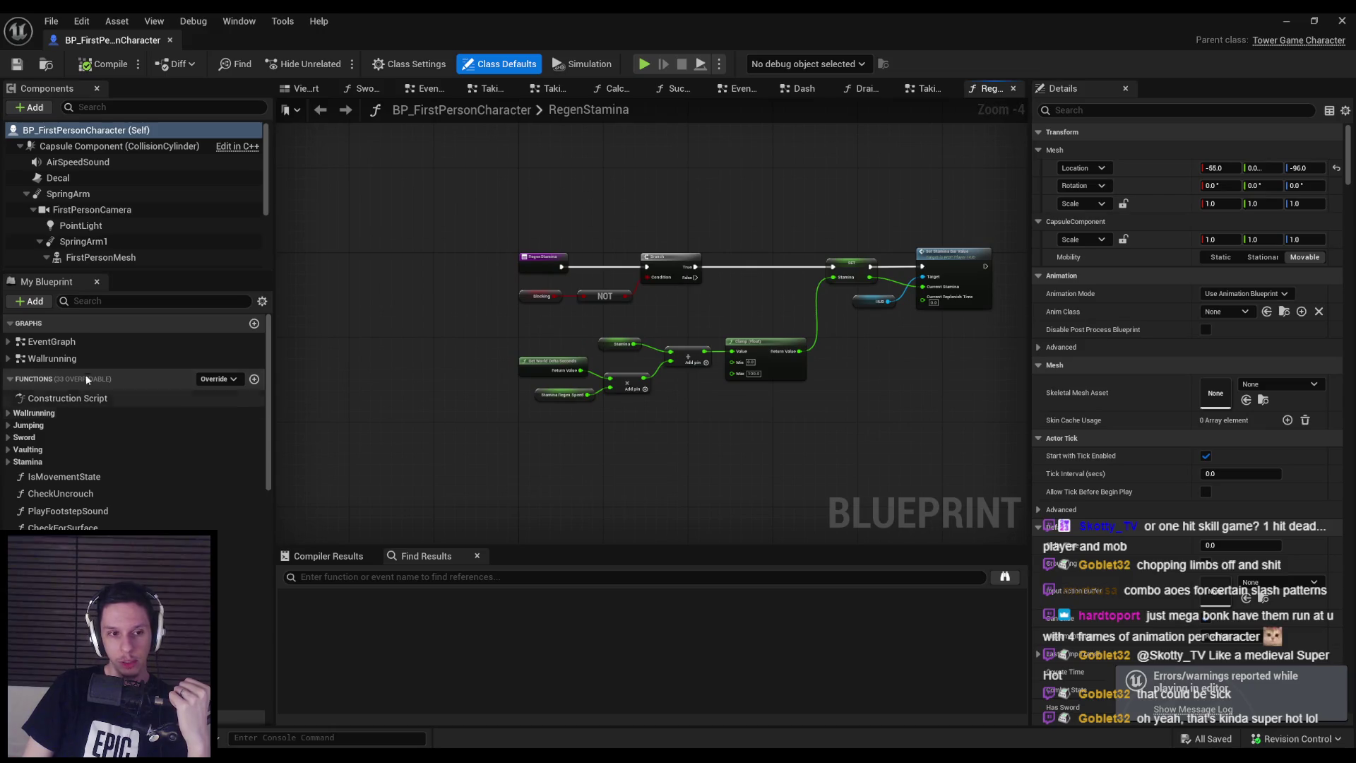
pyautogui.doubleClick(52, 341)
pyautogui.scroll(1, 629, 358)
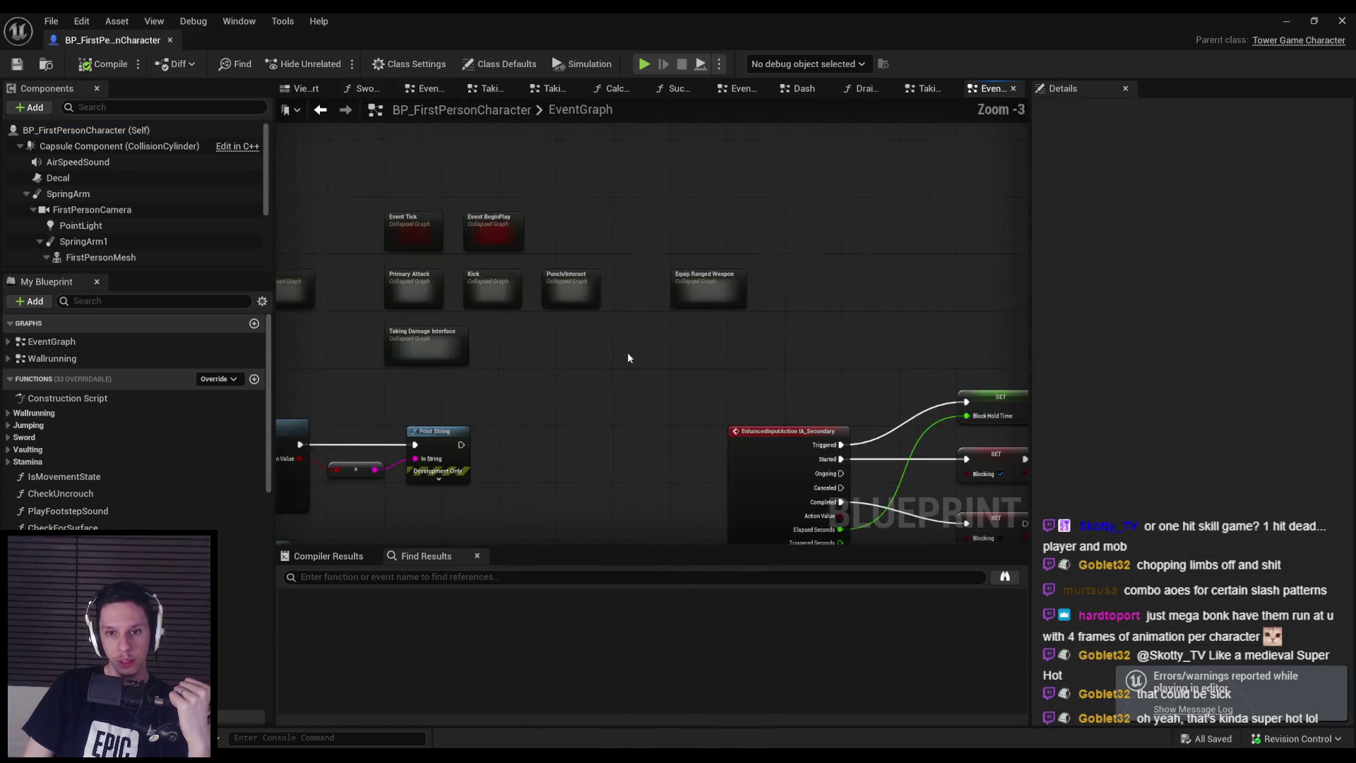
pyautogui.scroll(1, 628, 358)
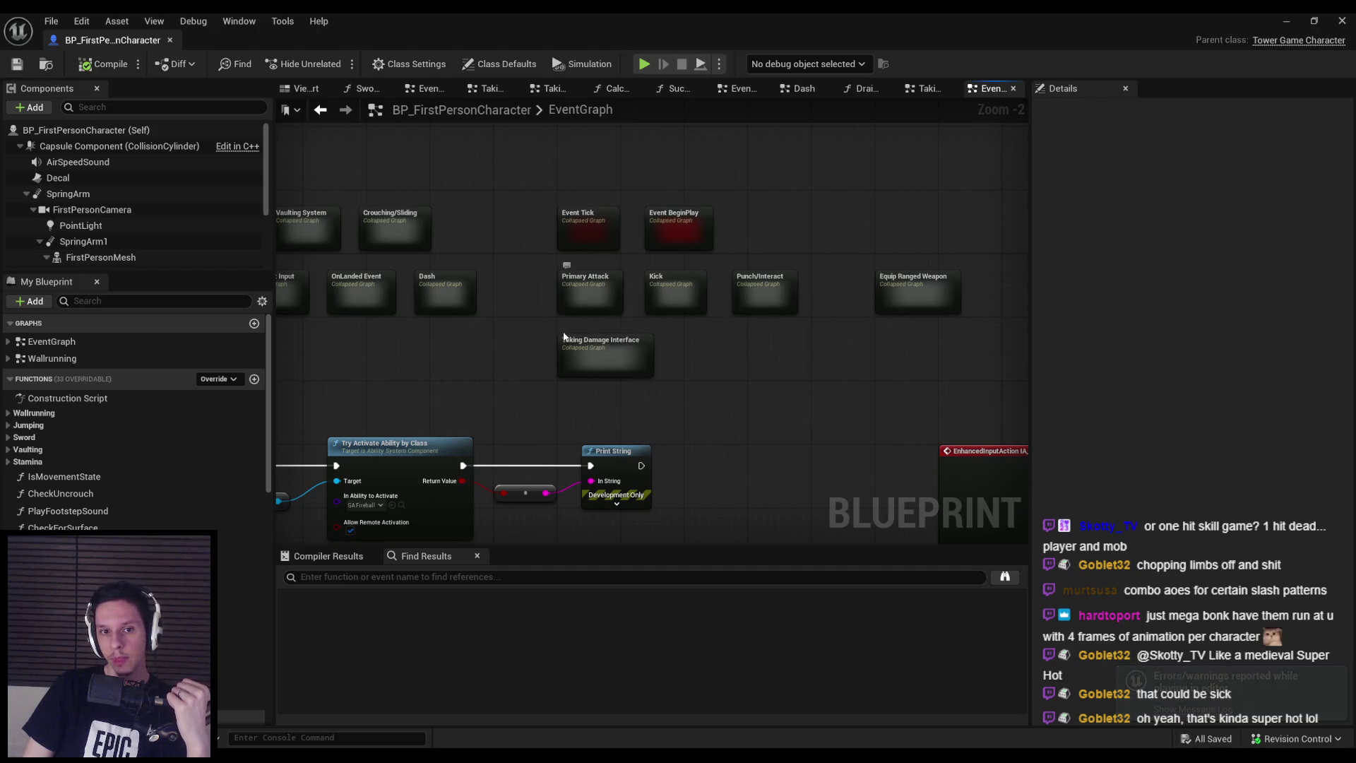
pyautogui.scroll(2, 583, 339)
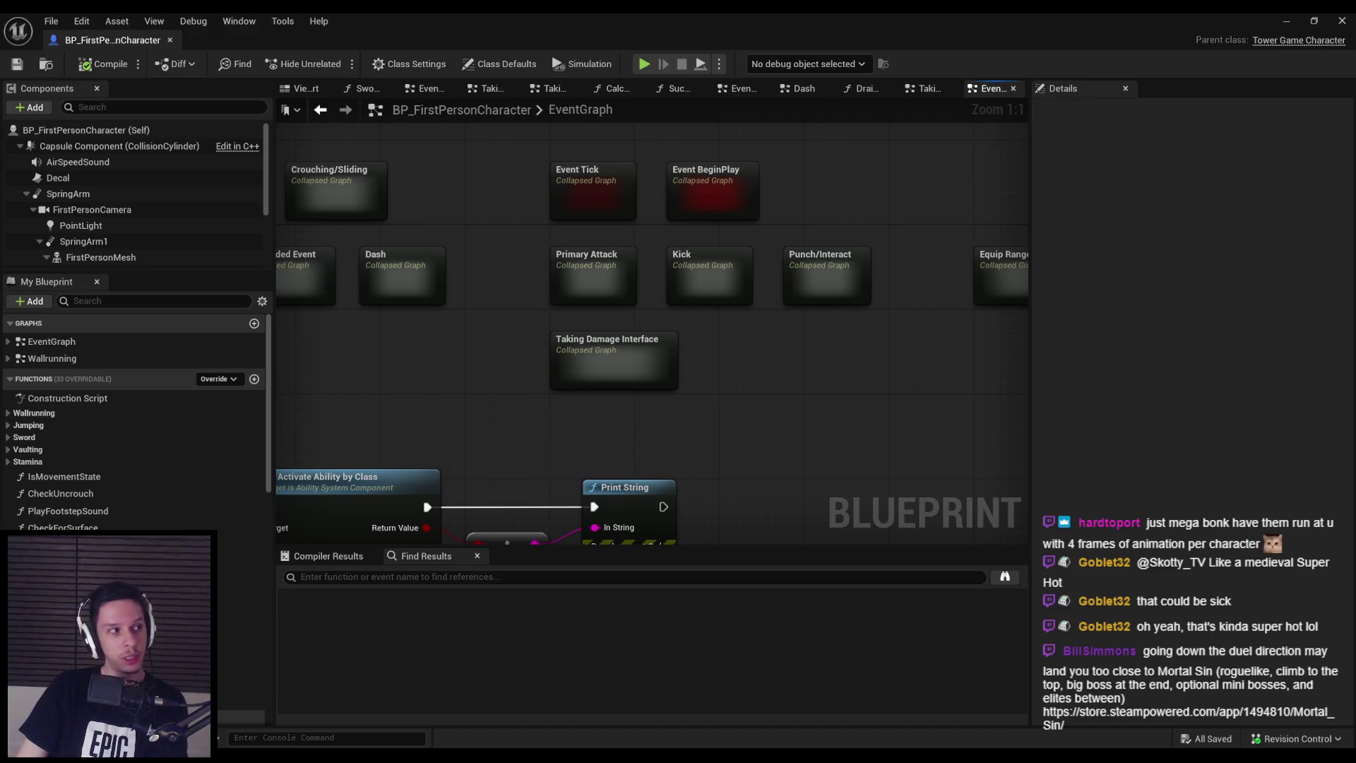
# Maximize the Mortal Sin Steam page, play its first trailer, jump back to 0:30 and pause
pyautogui.doubleClick(602, 277)
pyautogui.scroll(-1, 565, 510)
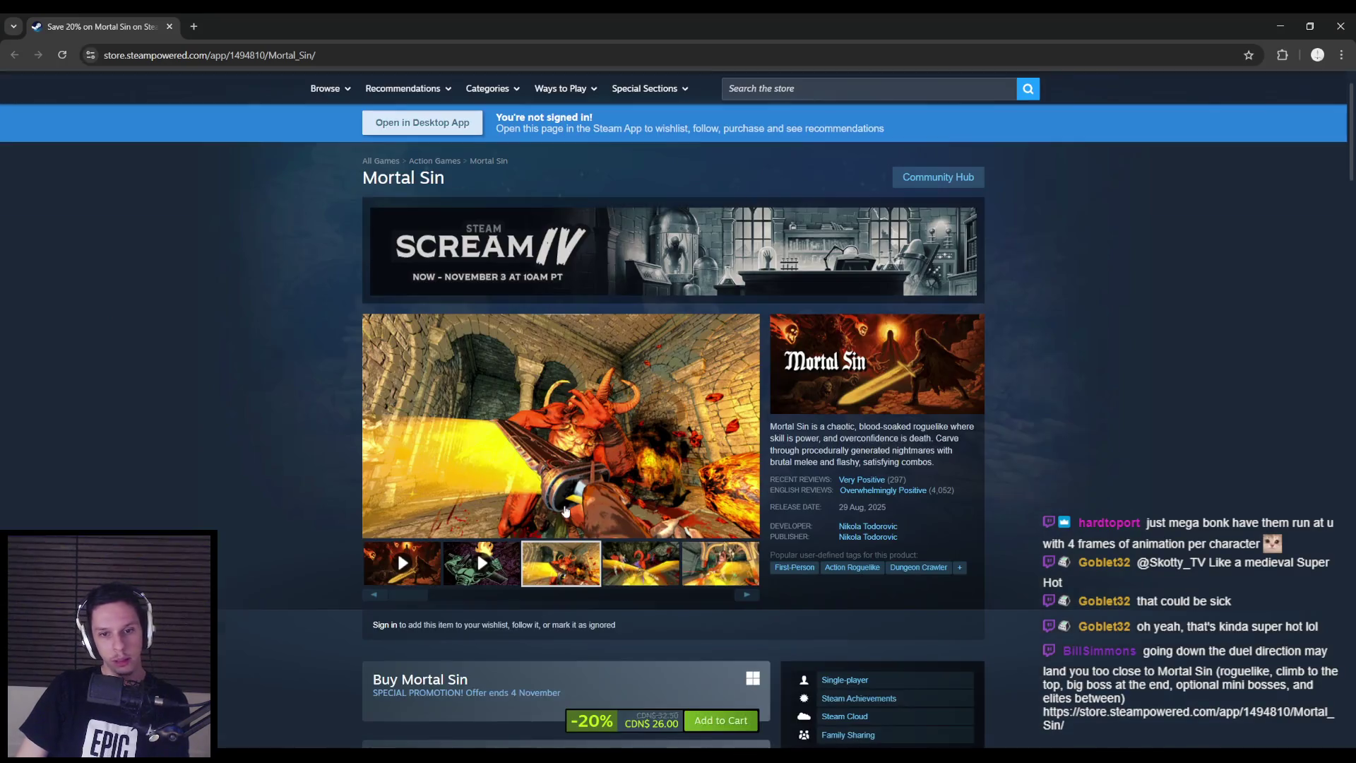
pyautogui.scroll(-3, 556, 517)
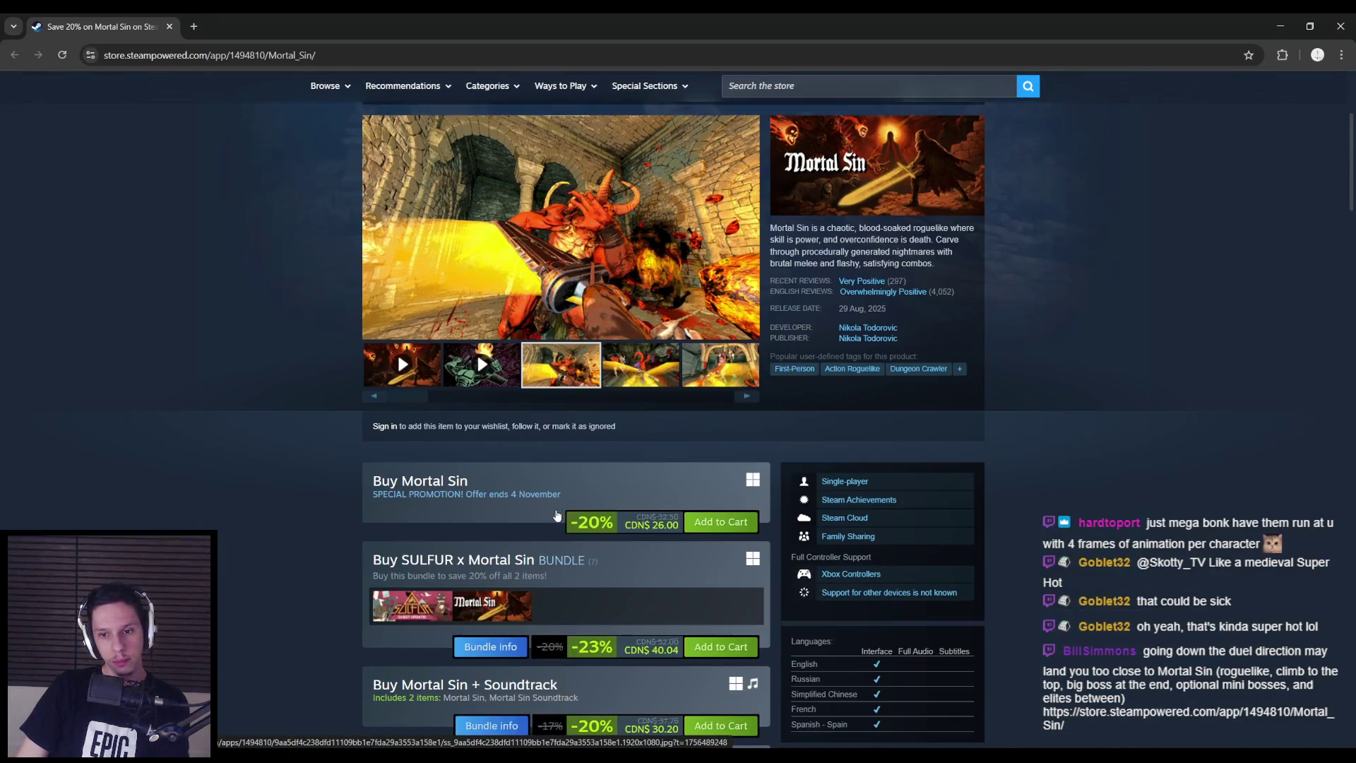
pyautogui.scroll(2, 385, 505)
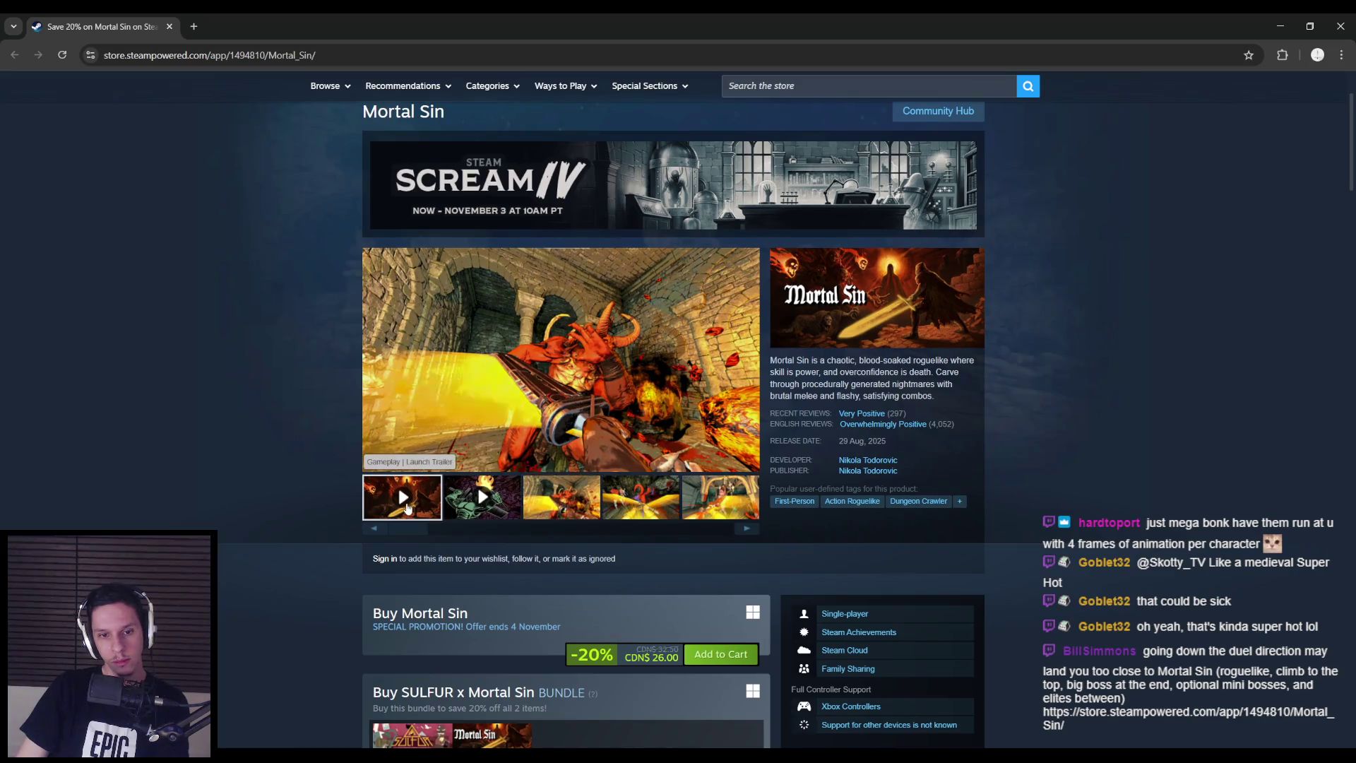
pyautogui.click(408, 509)
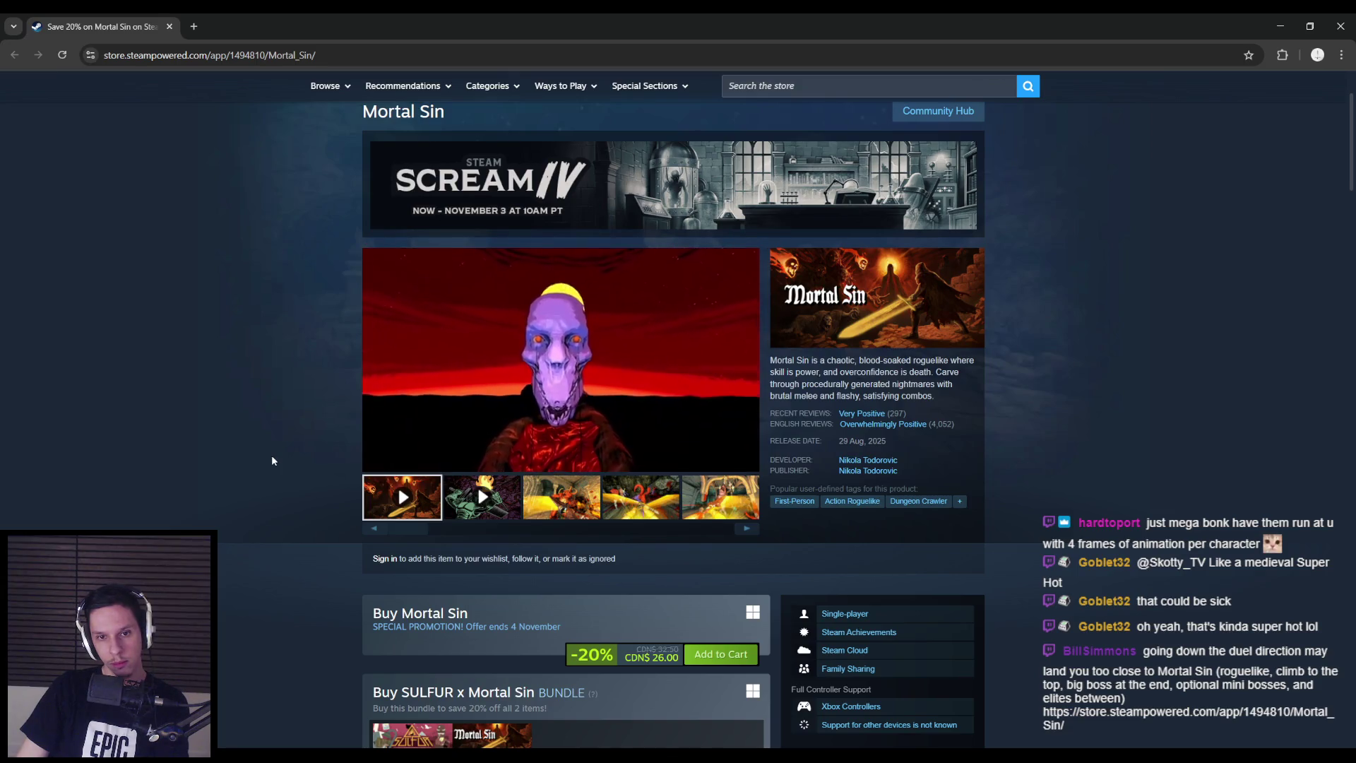
pyautogui.moveTo(505, 416)
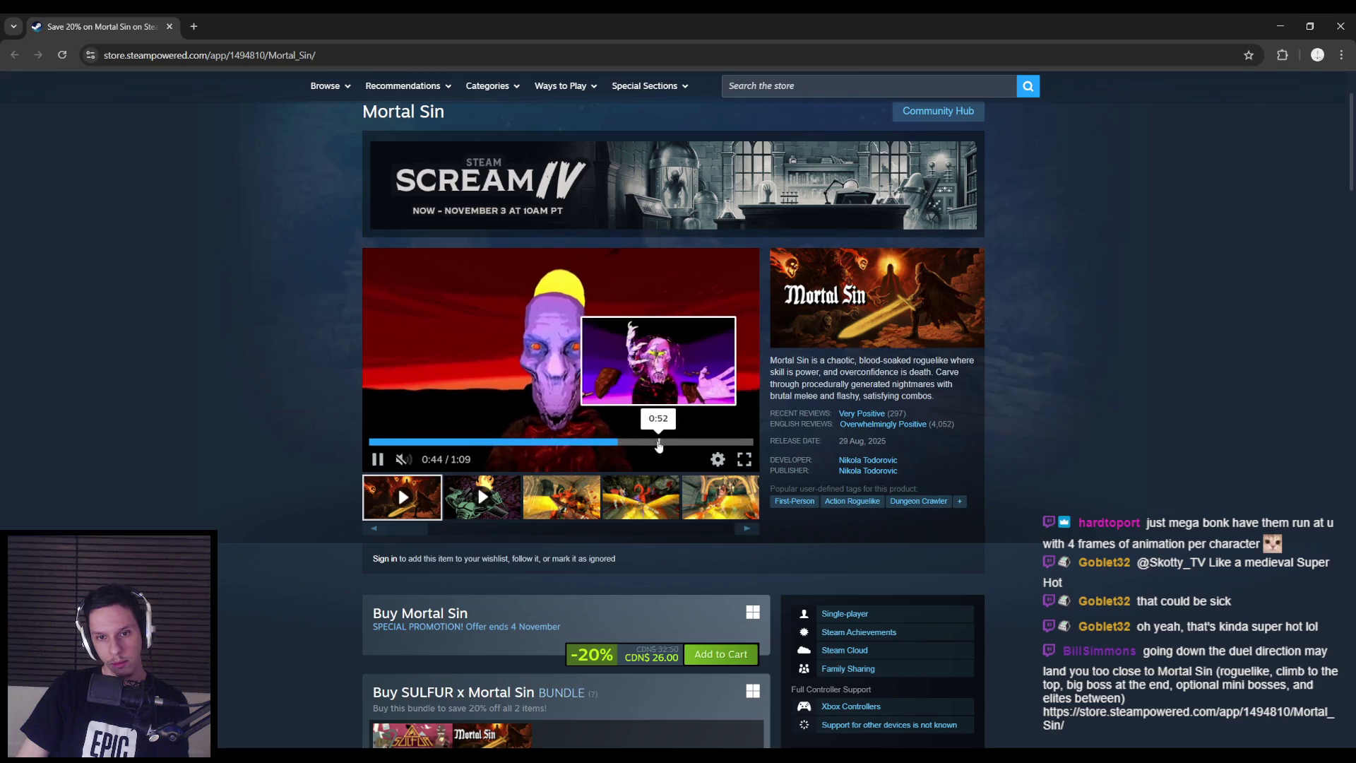
pyautogui.click(537, 439)
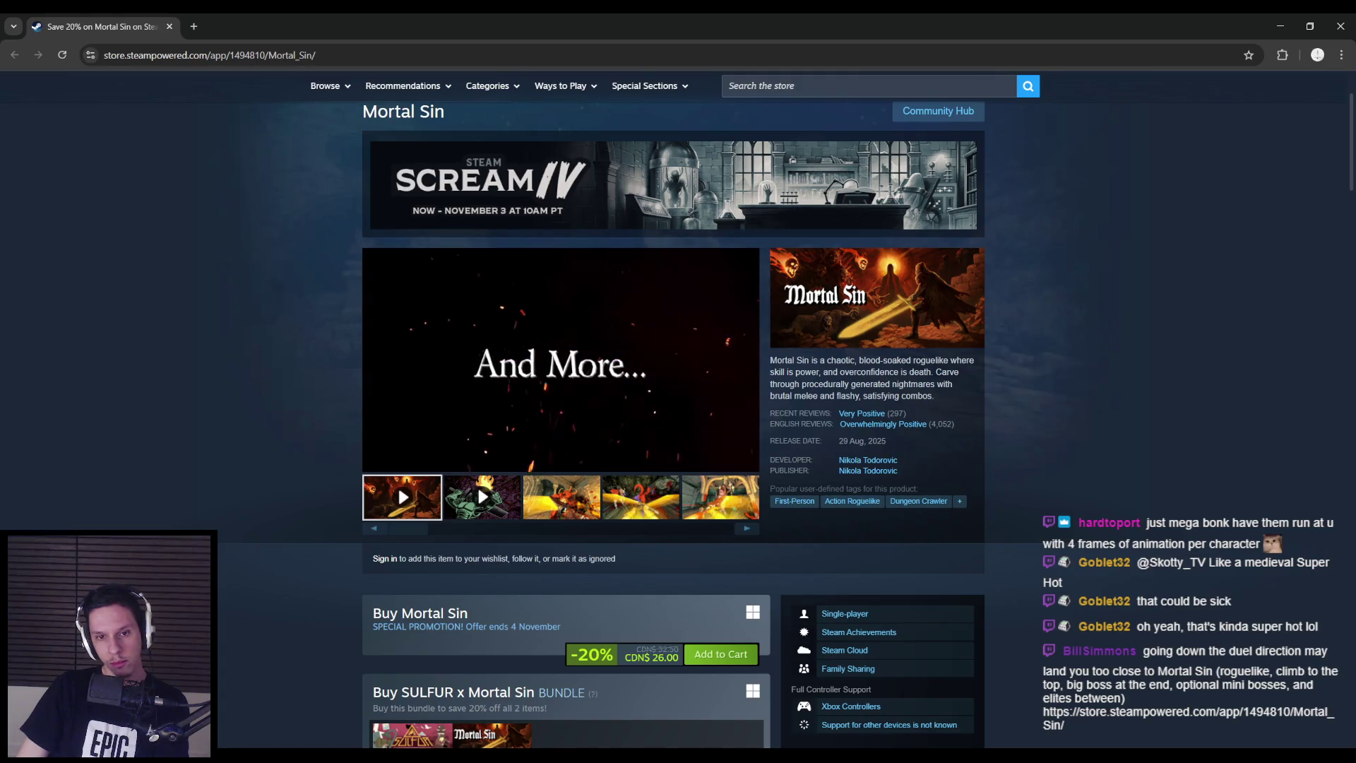
pyautogui.click(498, 380)
# Back in Unreal, minimize the Blueprint editor and start playing the level
pyautogui.hotkey('alt', 'Tab')
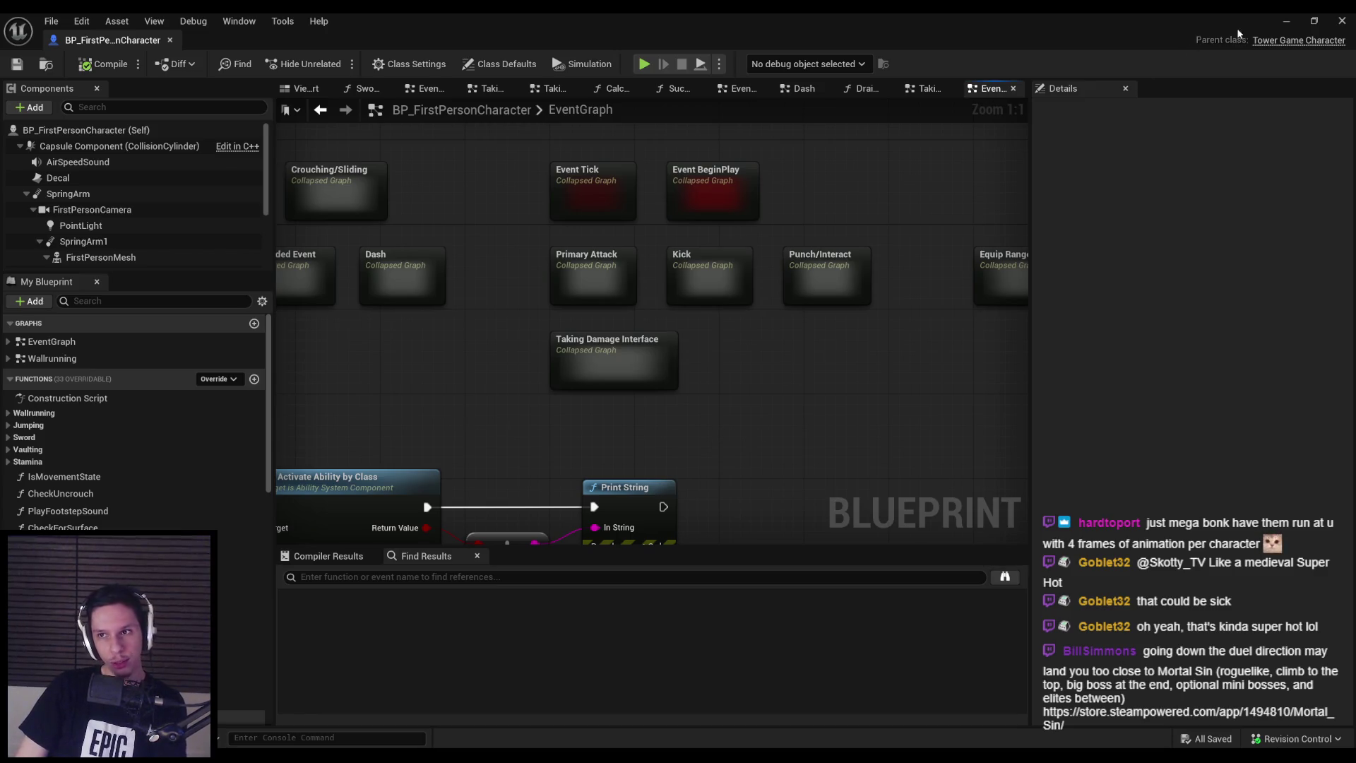
pyautogui.click(1286, 20)
pyautogui.click(333, 62)
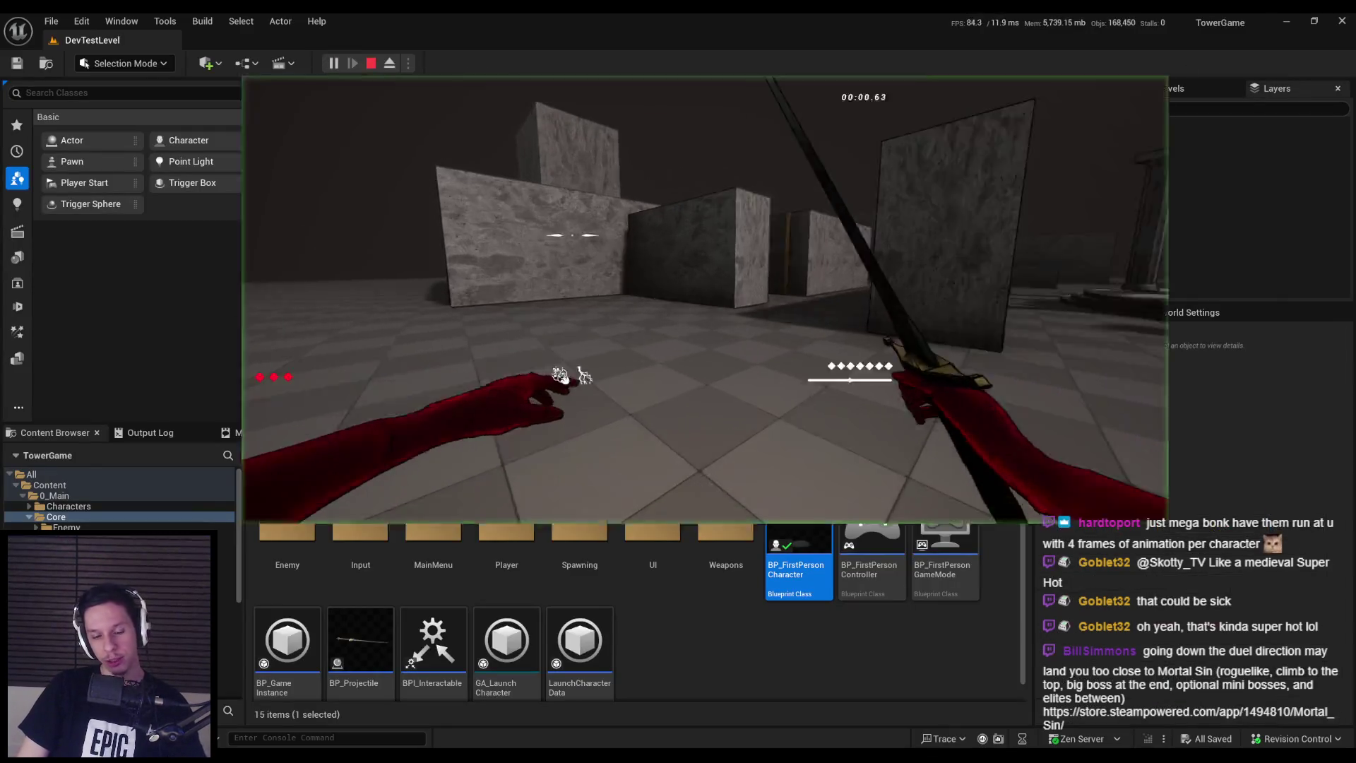
# Go full-screen and fight the enemy group in the open pillared area with sword swings
pyautogui.press('F11')
pyautogui.press('w')
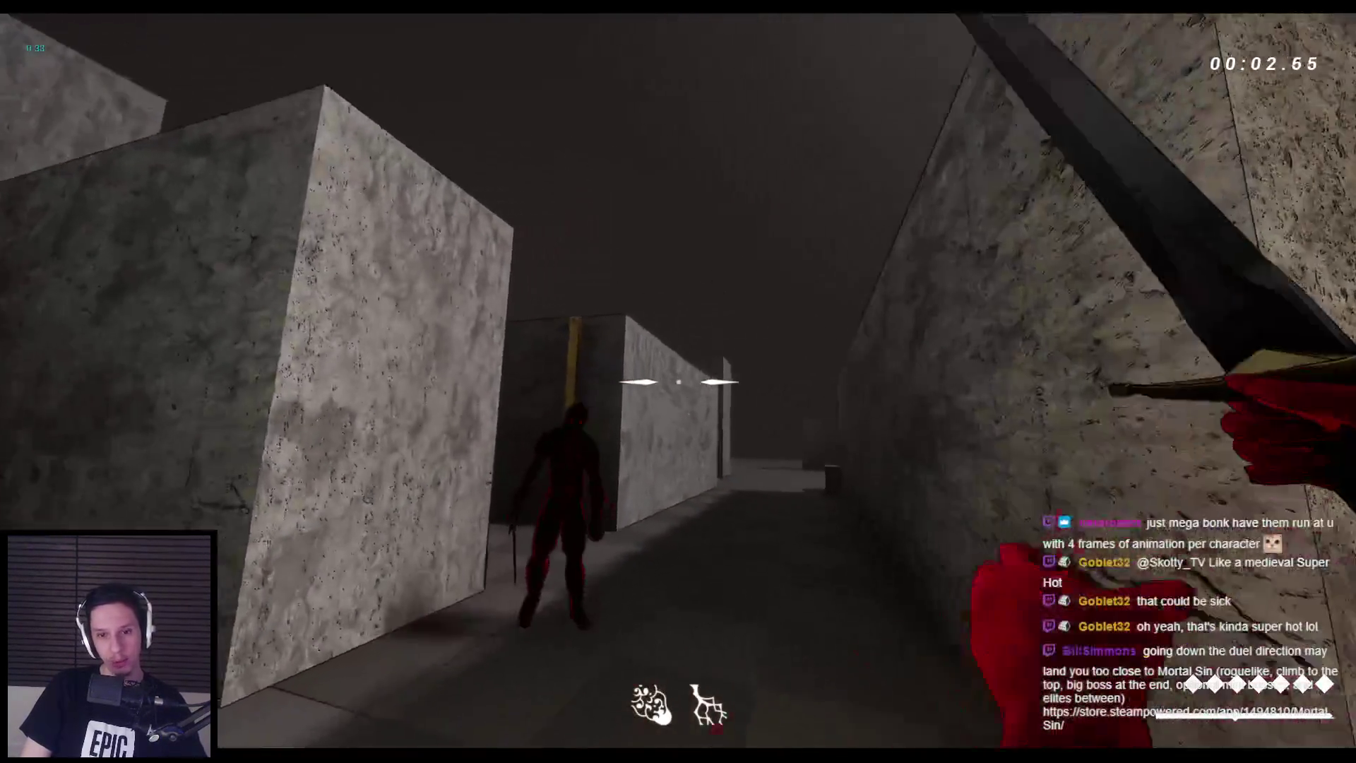
pyautogui.click(678, 382)
pyautogui.press('w')
pyautogui.click(678, 381)
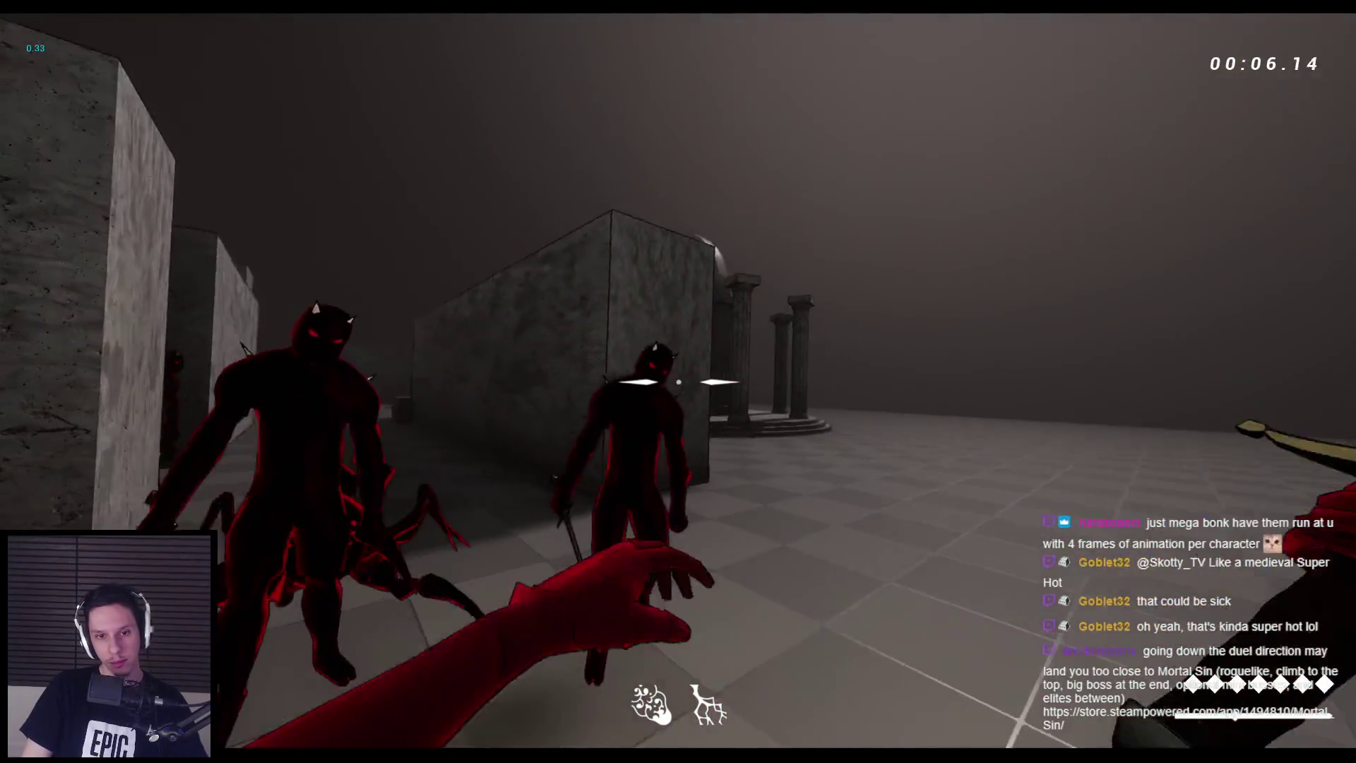
pyautogui.click(678, 381)
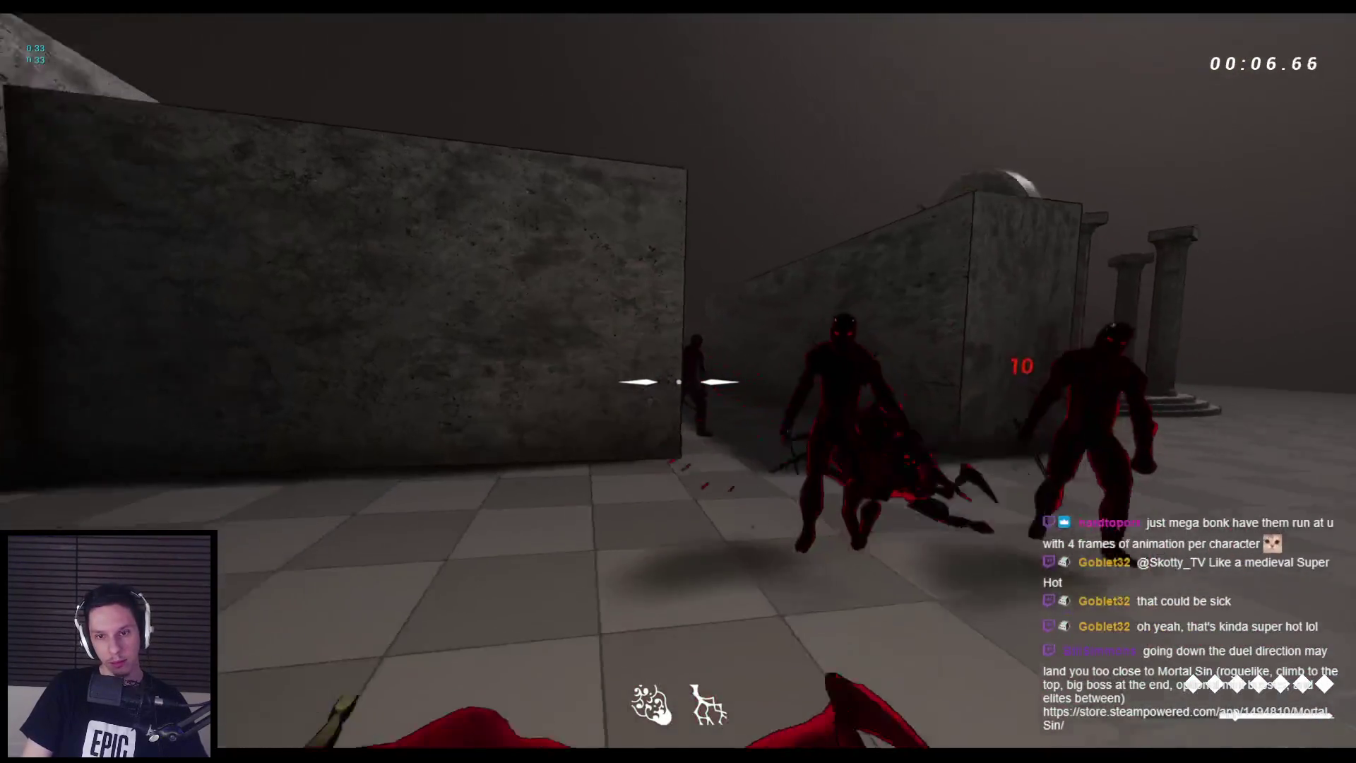
pyautogui.click(678, 381)
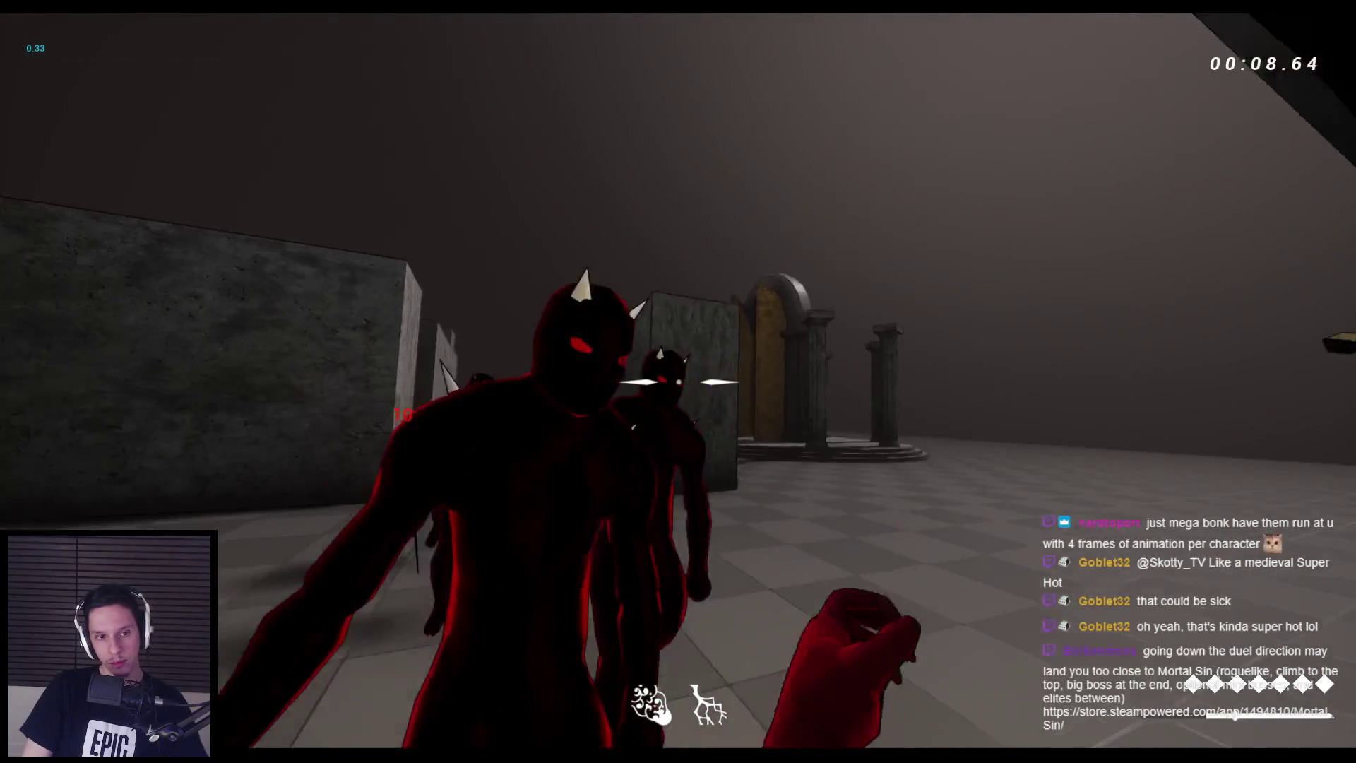
pyautogui.click(679, 382)
pyautogui.click(678, 381)
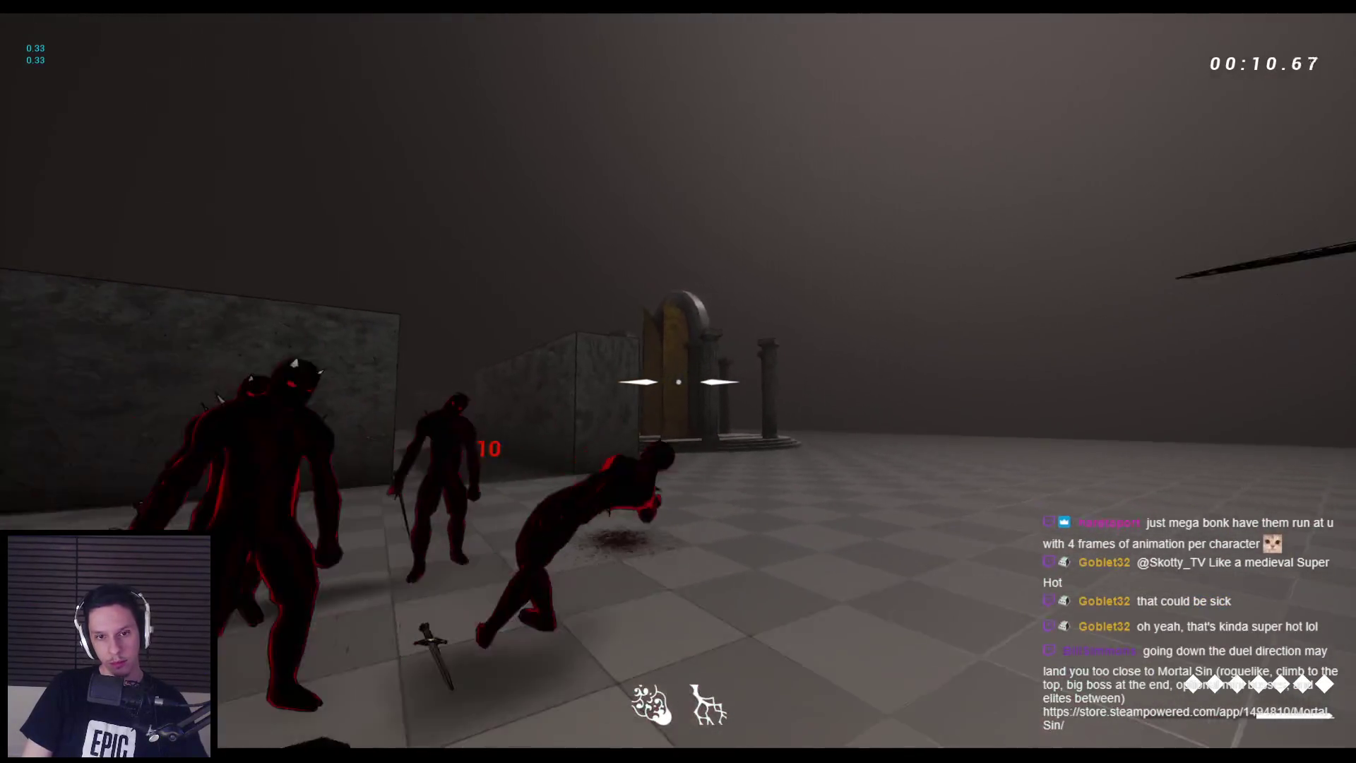
pyautogui.click(678, 382)
pyautogui.click(679, 381)
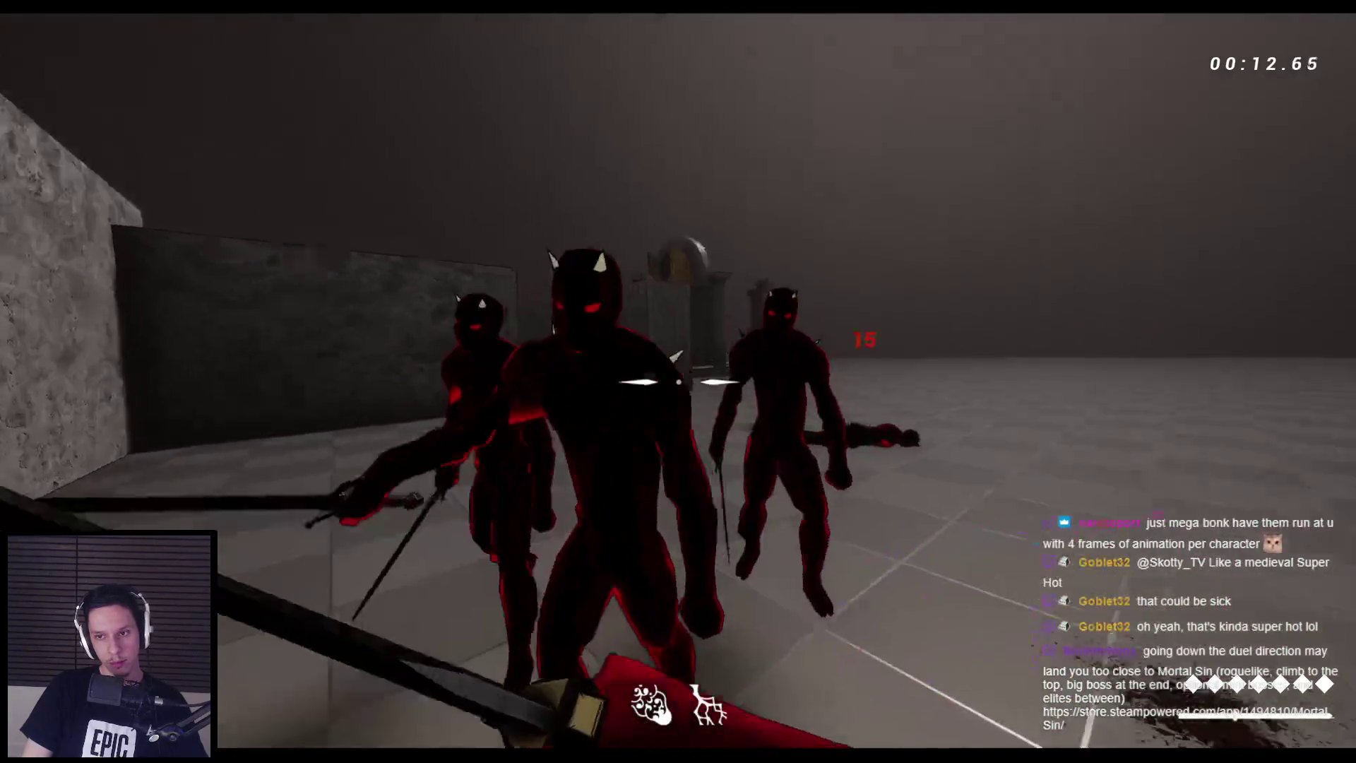
pyautogui.click(679, 381)
pyautogui.click(678, 381)
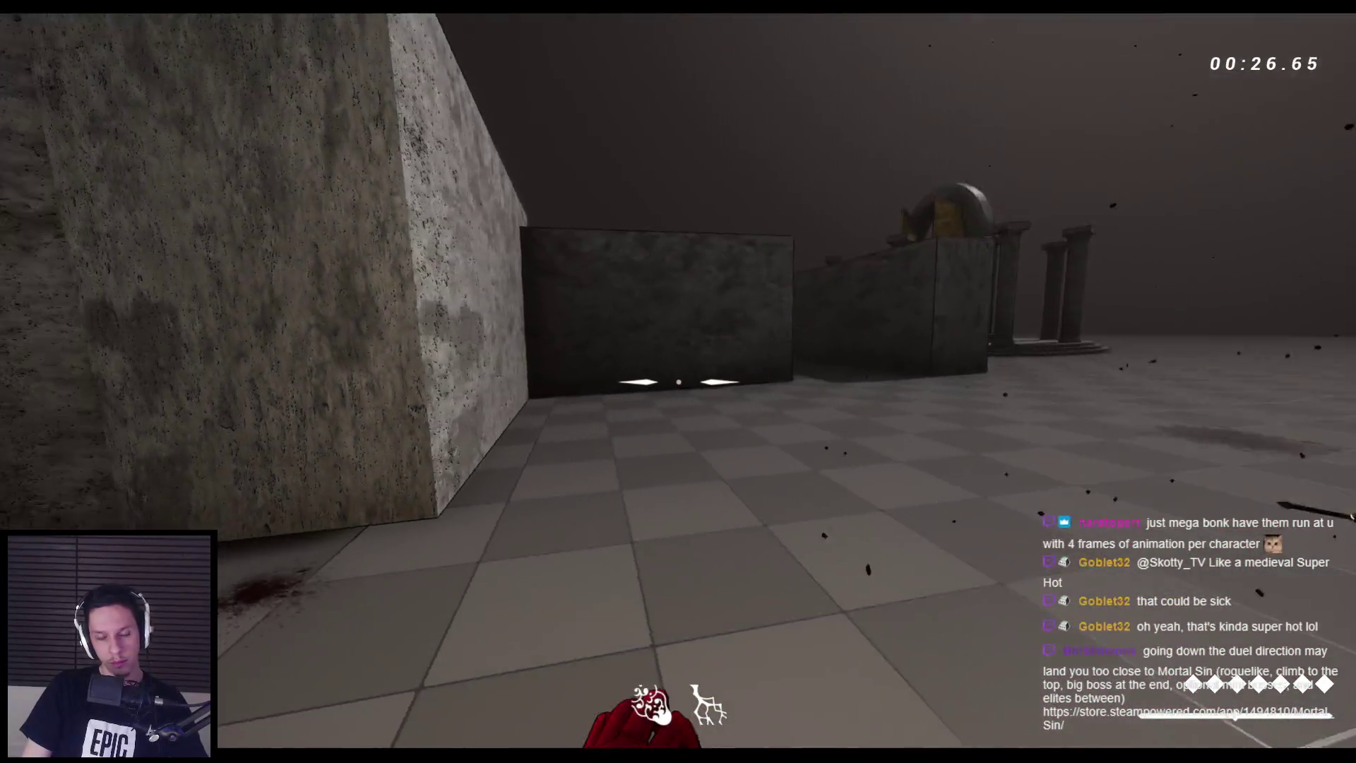
# Roam past stone blocks toward the corridor, then restart the play session with Esc and Alt+P
pyautogui.press('w')
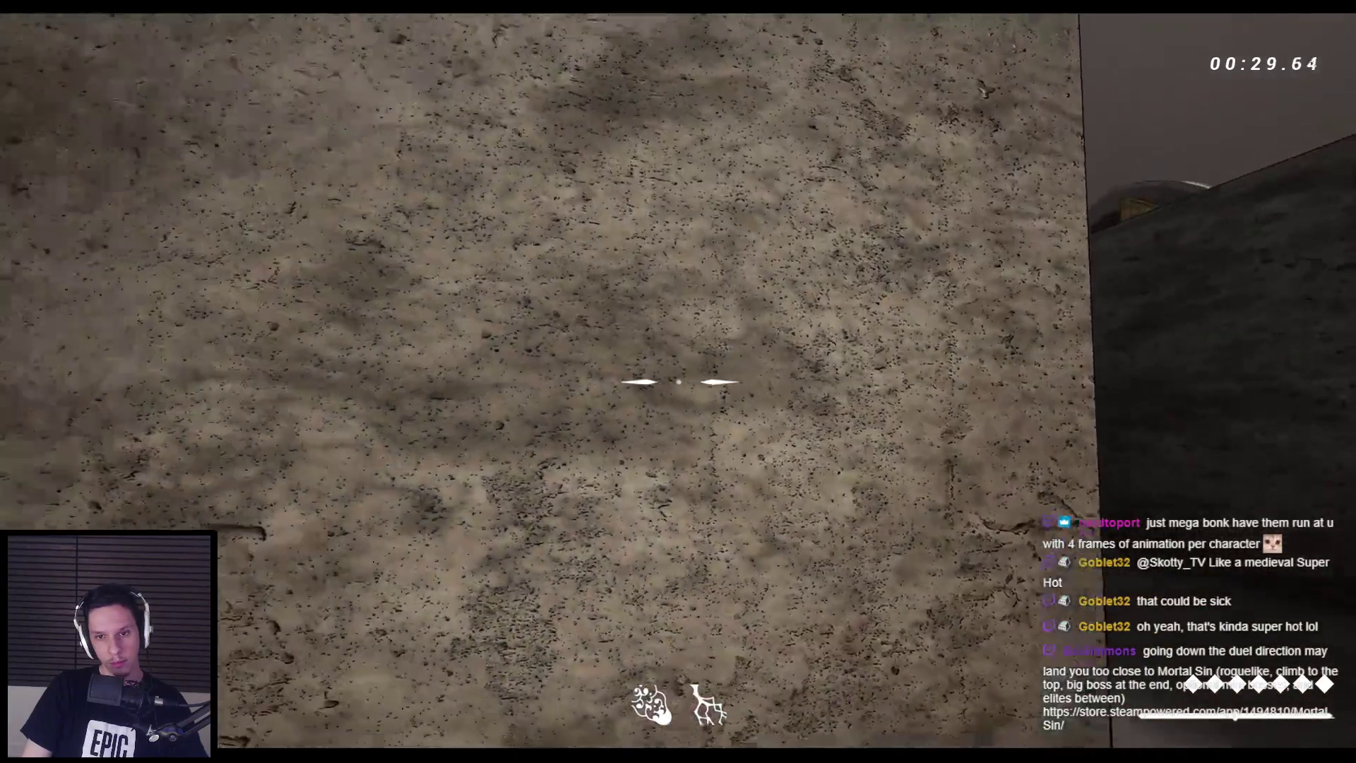
pyautogui.click(678, 382)
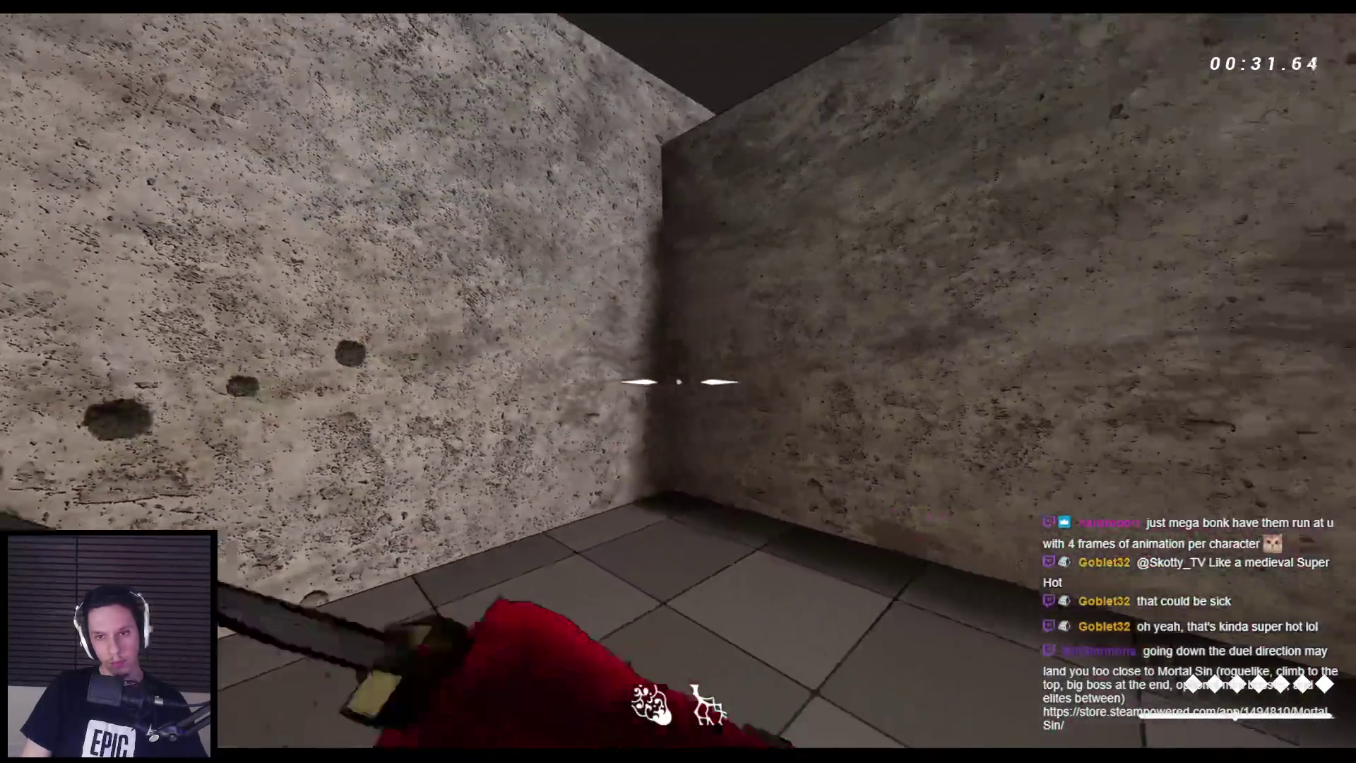
pyautogui.click(679, 382)
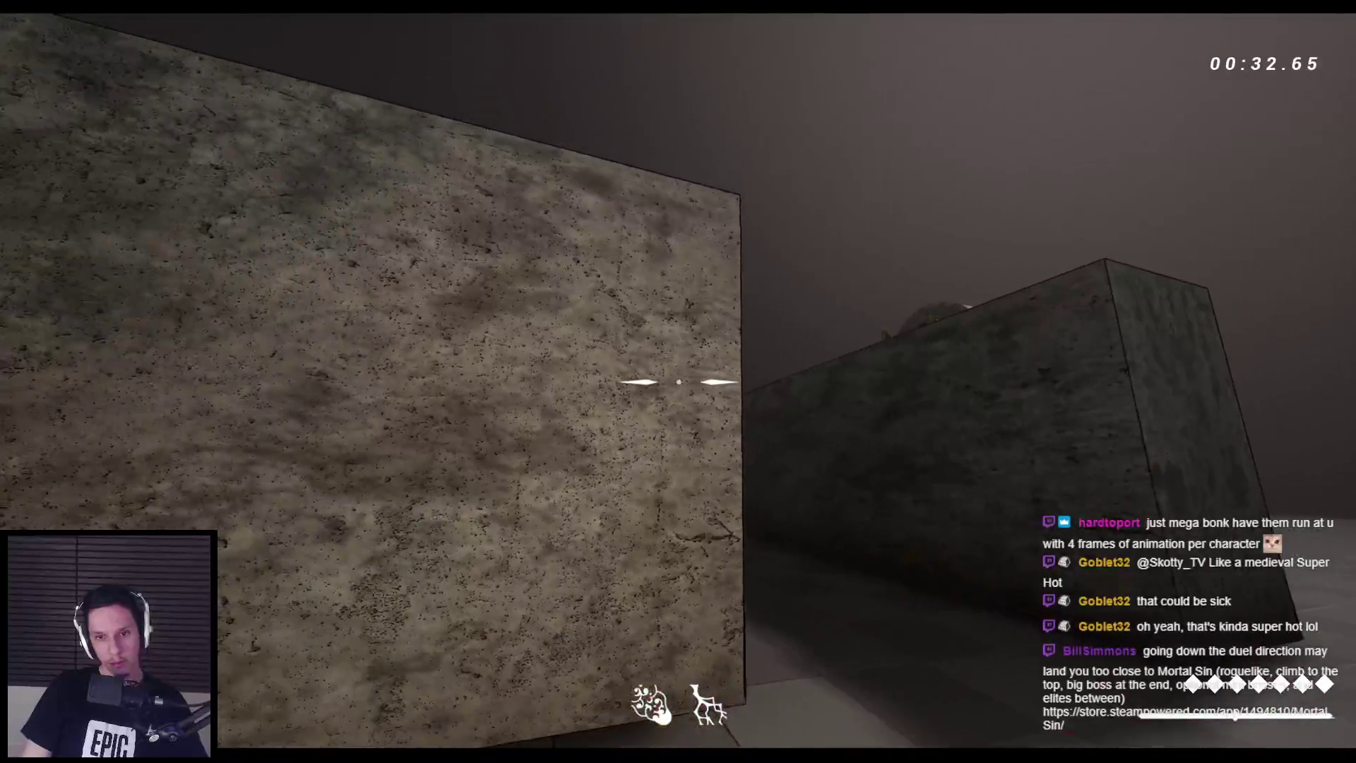
pyautogui.press('w')
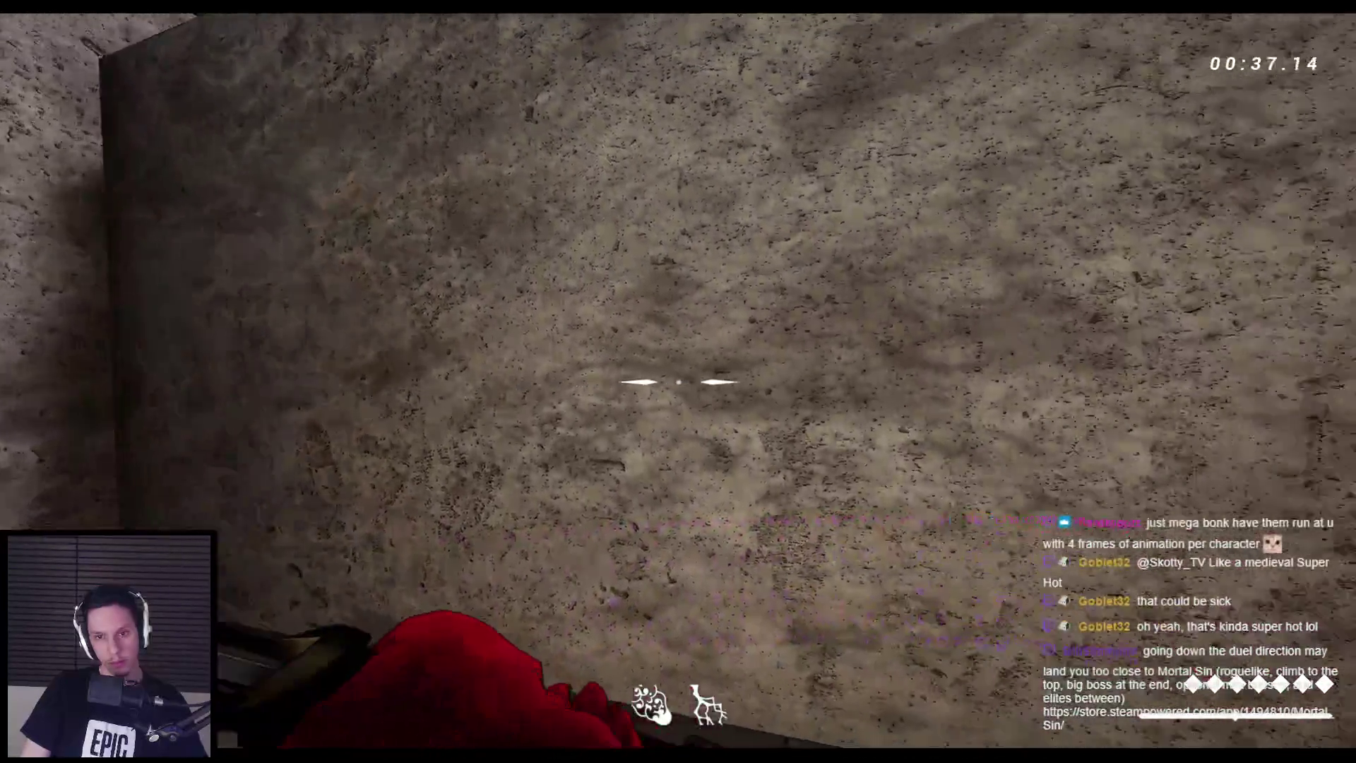
pyautogui.click(678, 382)
pyautogui.press('w')
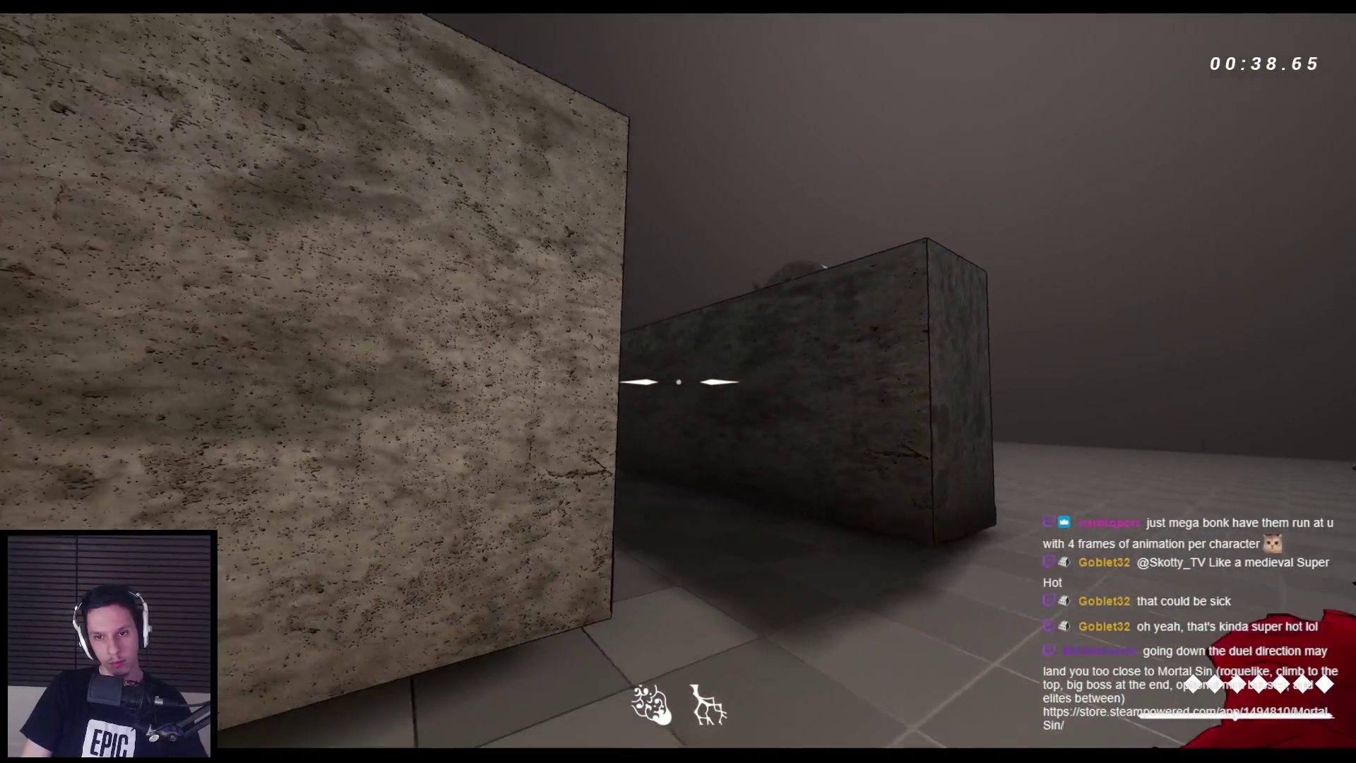
pyautogui.press('space')
pyautogui.press('w')
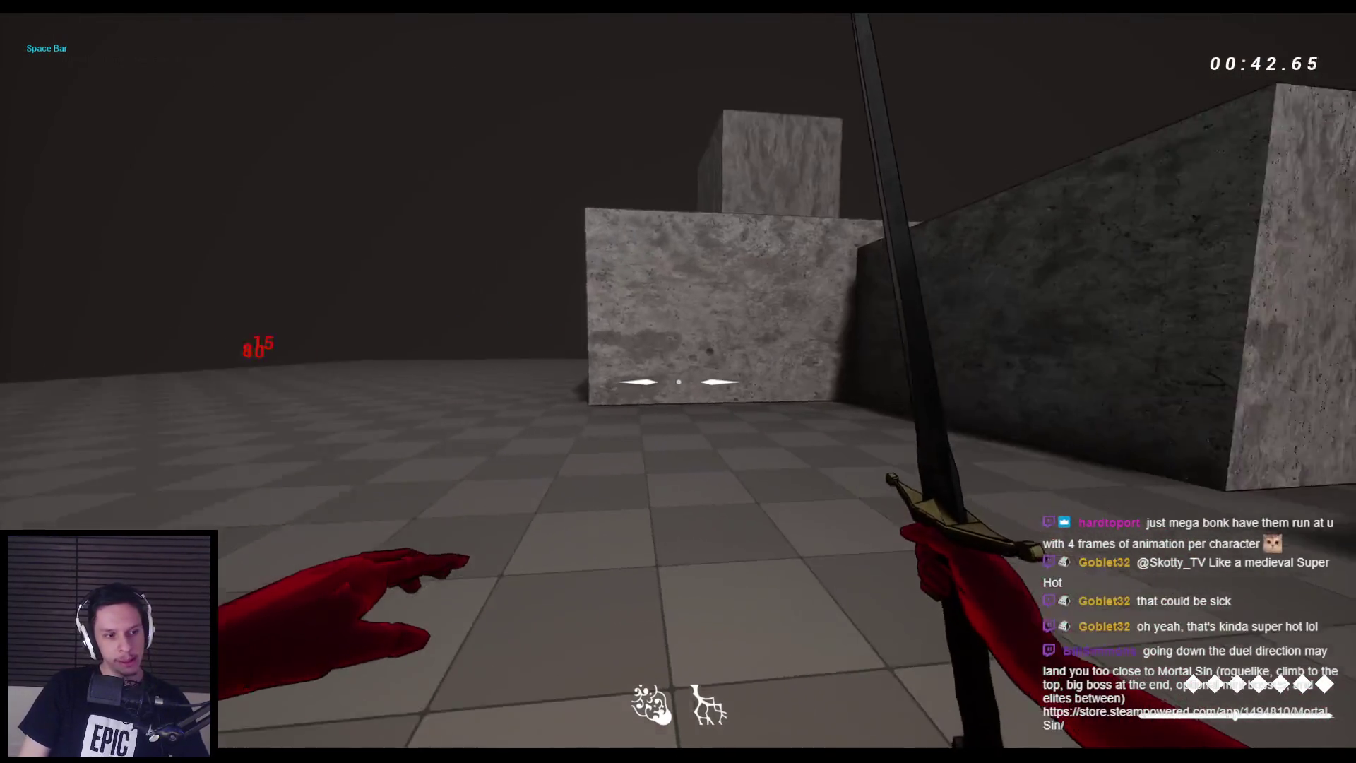
pyautogui.press('Escape')
pyautogui.hotkey('alt', 'p')
# Push down the corridor slashing at enemies until dying, then stop Play-In-Editor
pyautogui.press('w')
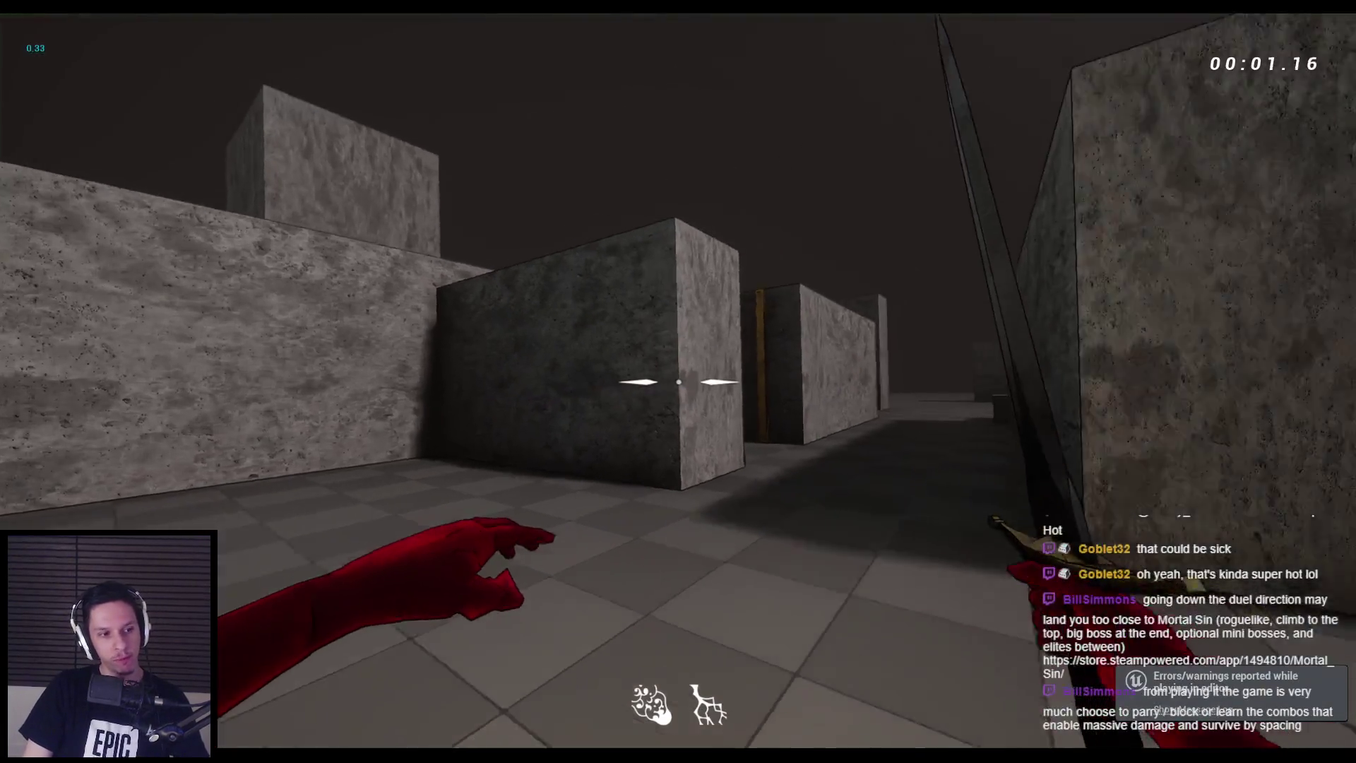
pyautogui.press('w')
pyautogui.click(678, 381)
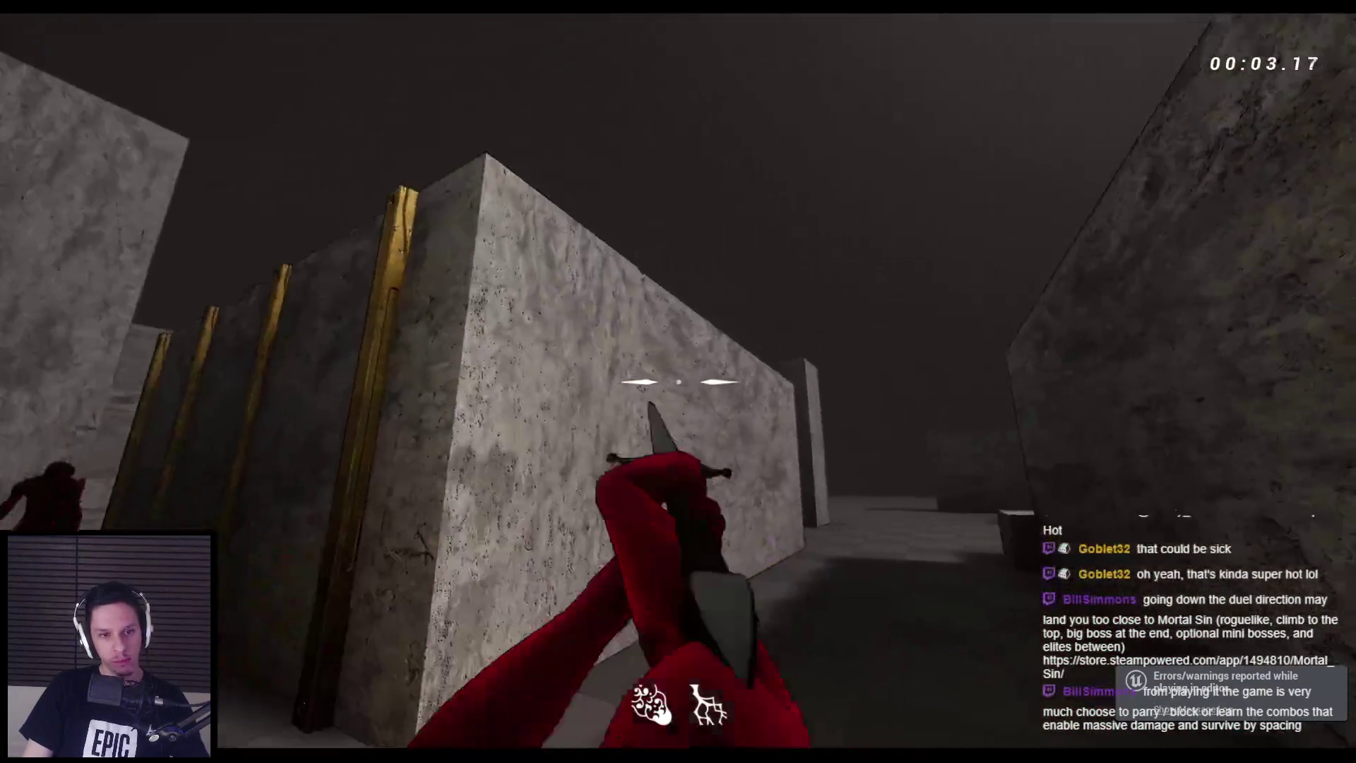
pyautogui.press('w')
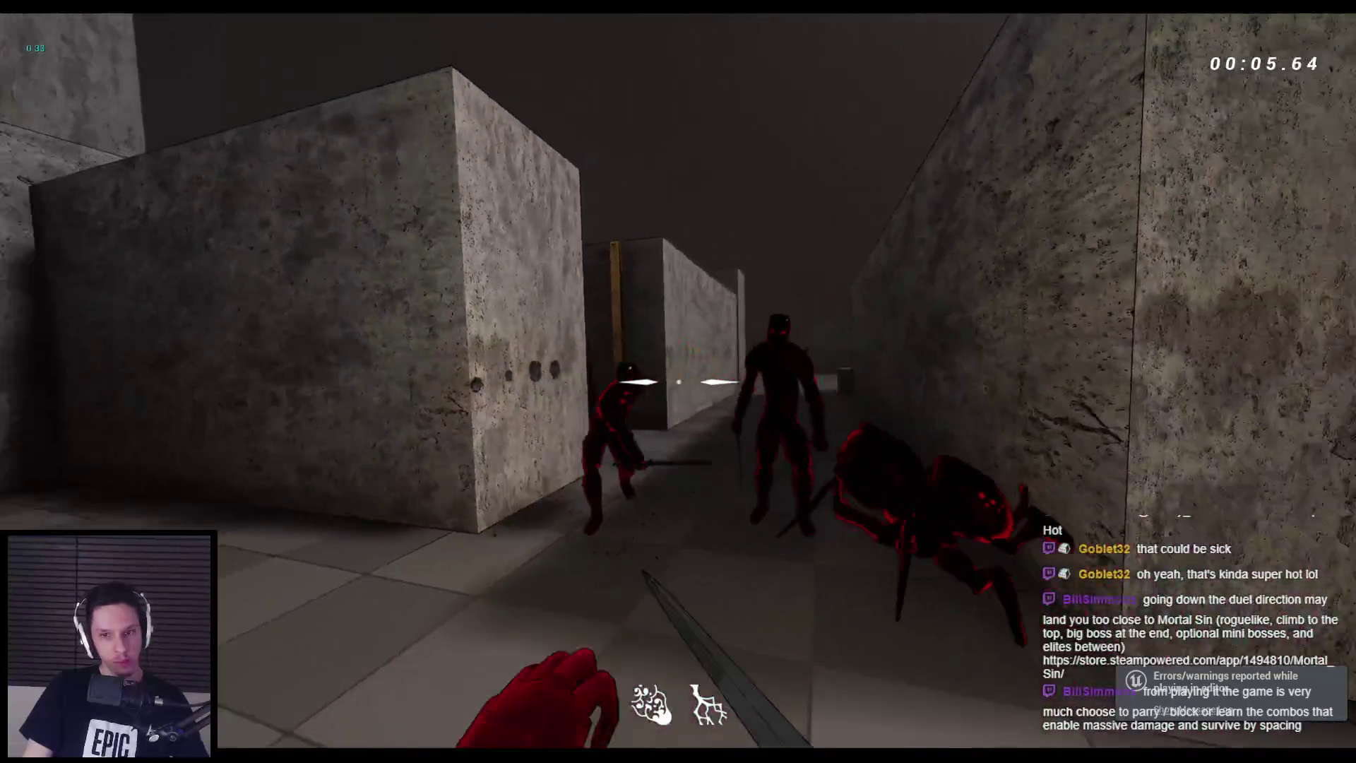
pyautogui.press('w')
pyautogui.click(678, 381)
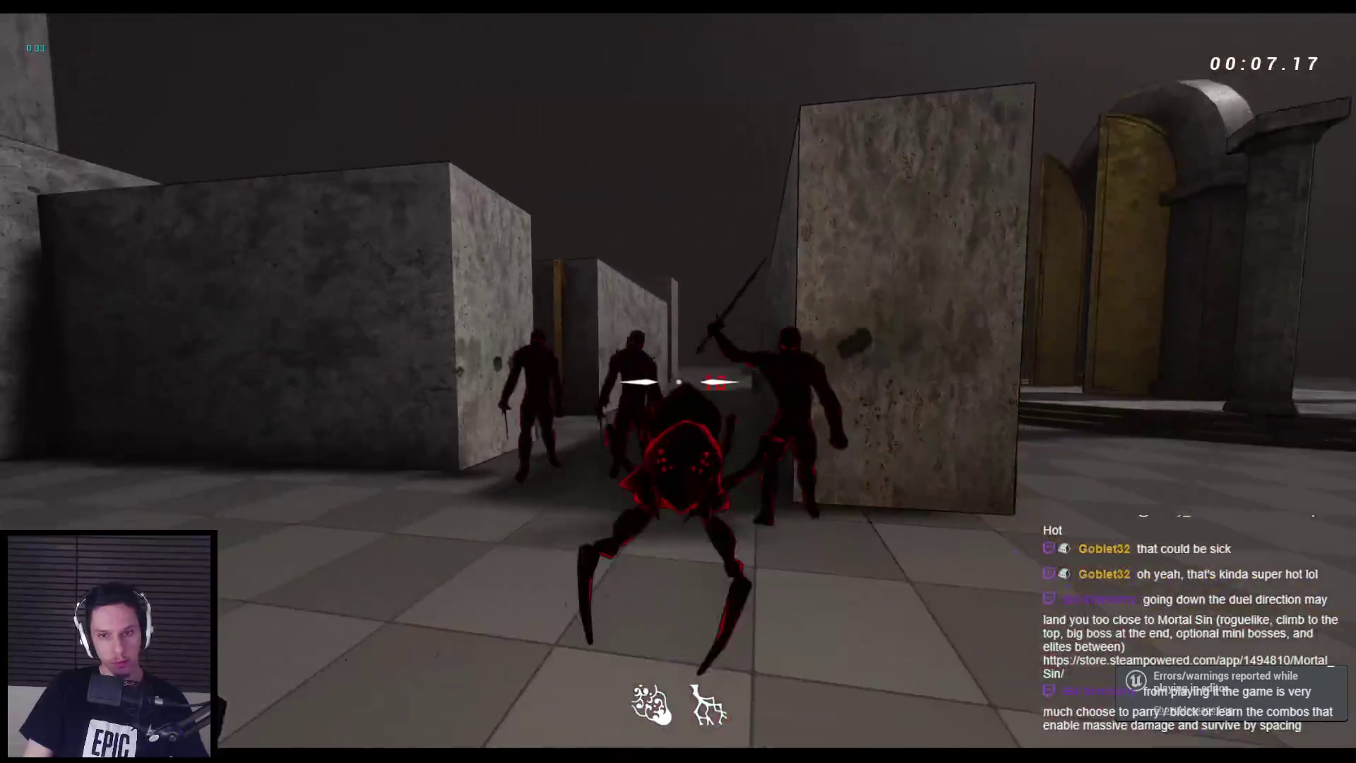
pyautogui.click(679, 381)
pyautogui.press('w')
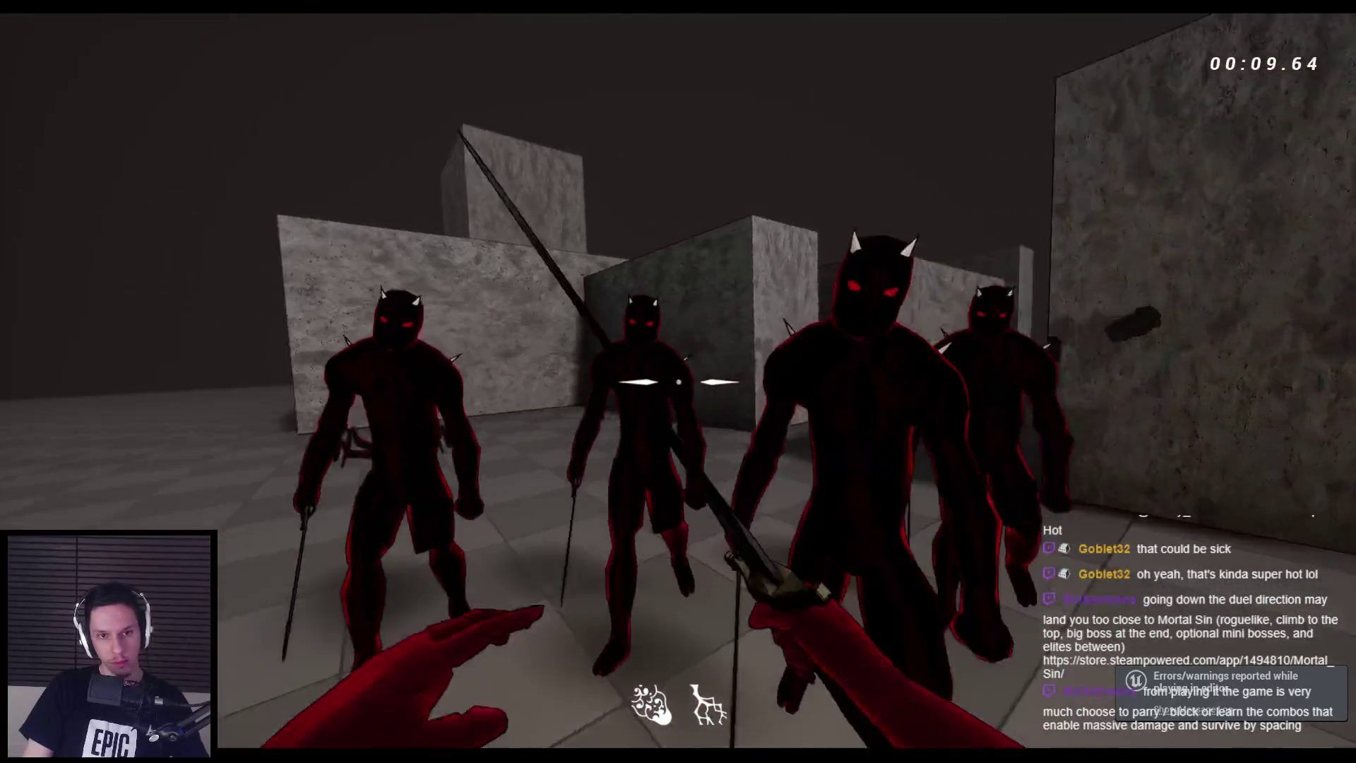
pyautogui.click(678, 381)
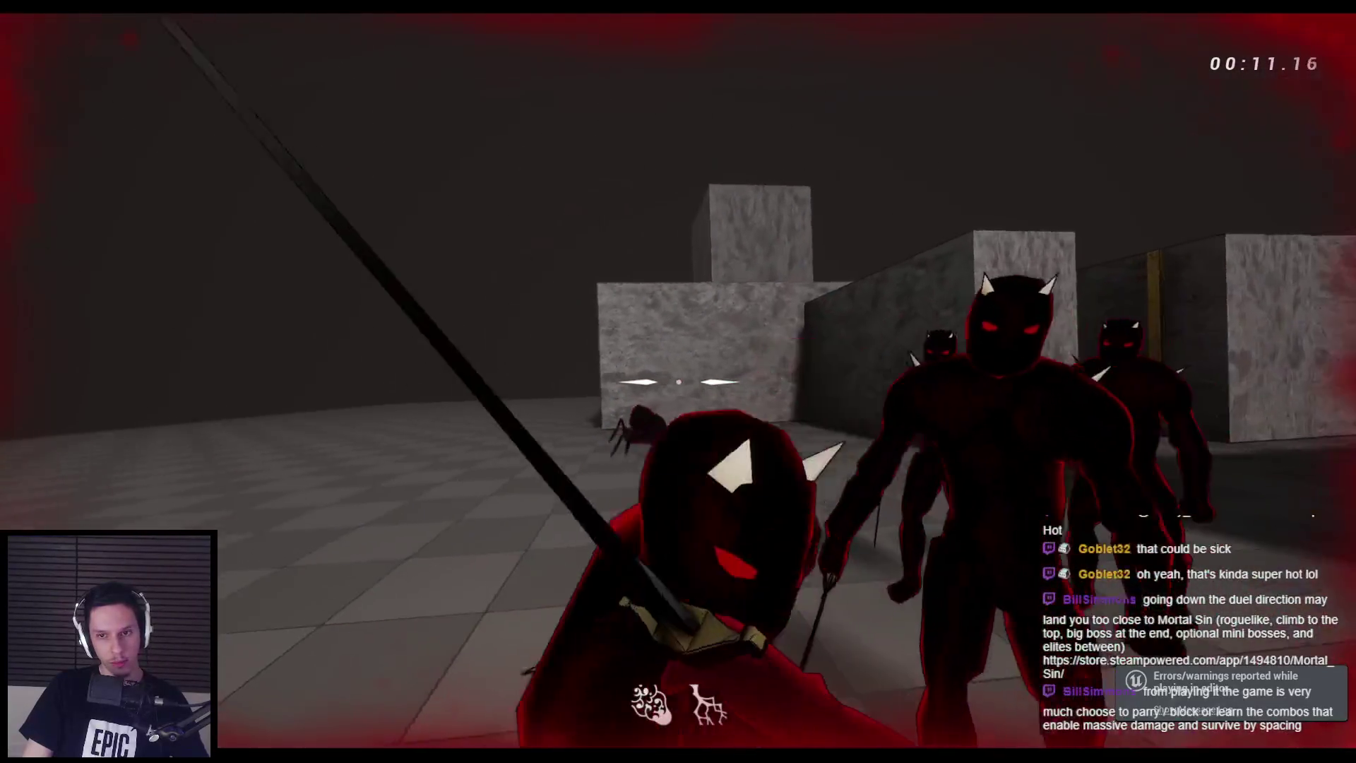
pyautogui.click(678, 381)
pyautogui.click(678, 382)
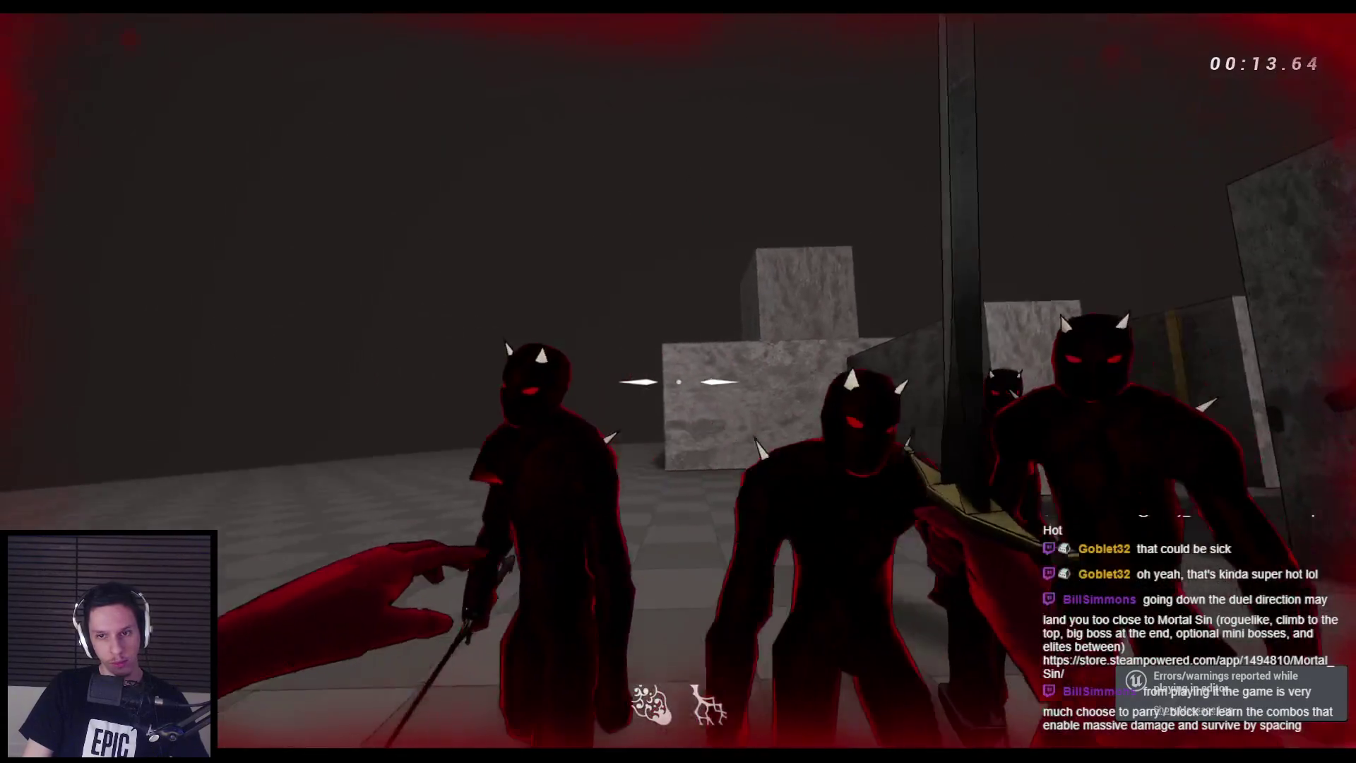
pyautogui.click(678, 381)
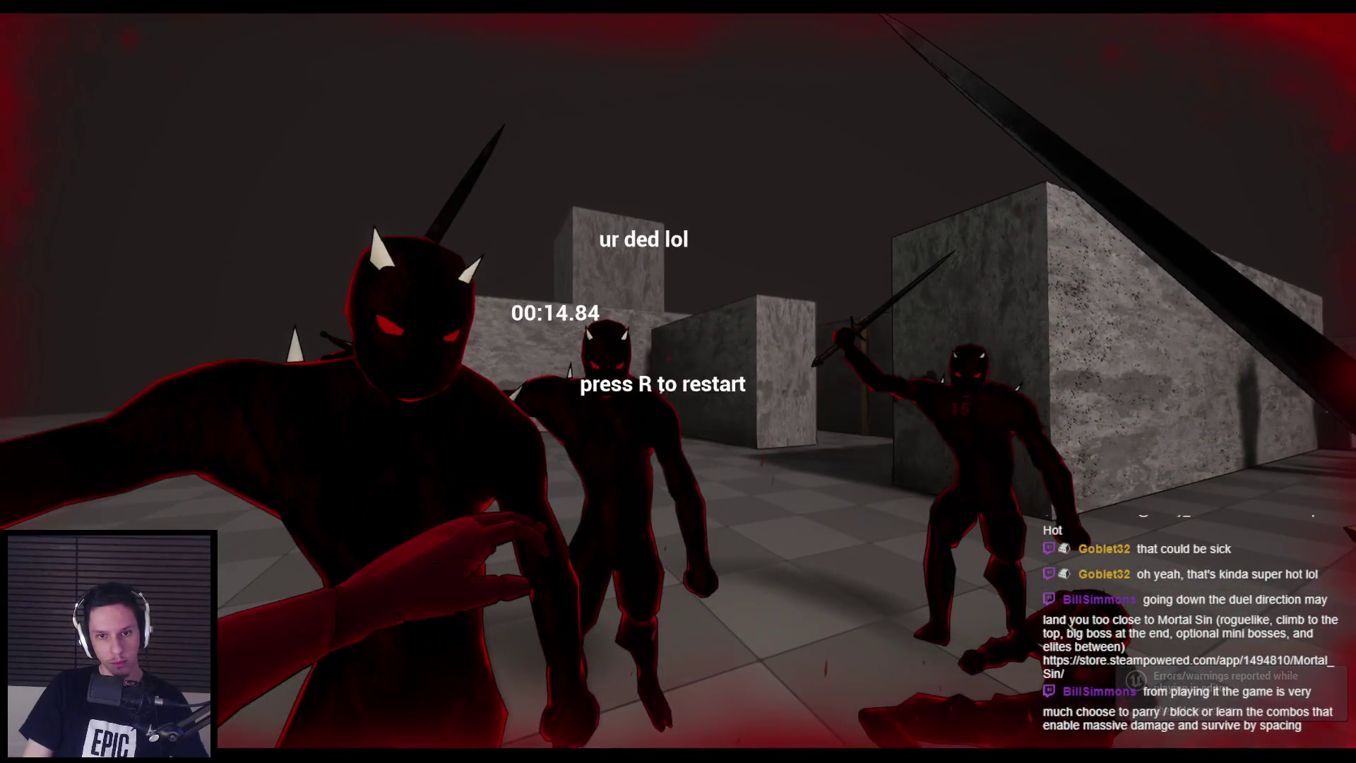
pyautogui.press('Escape')
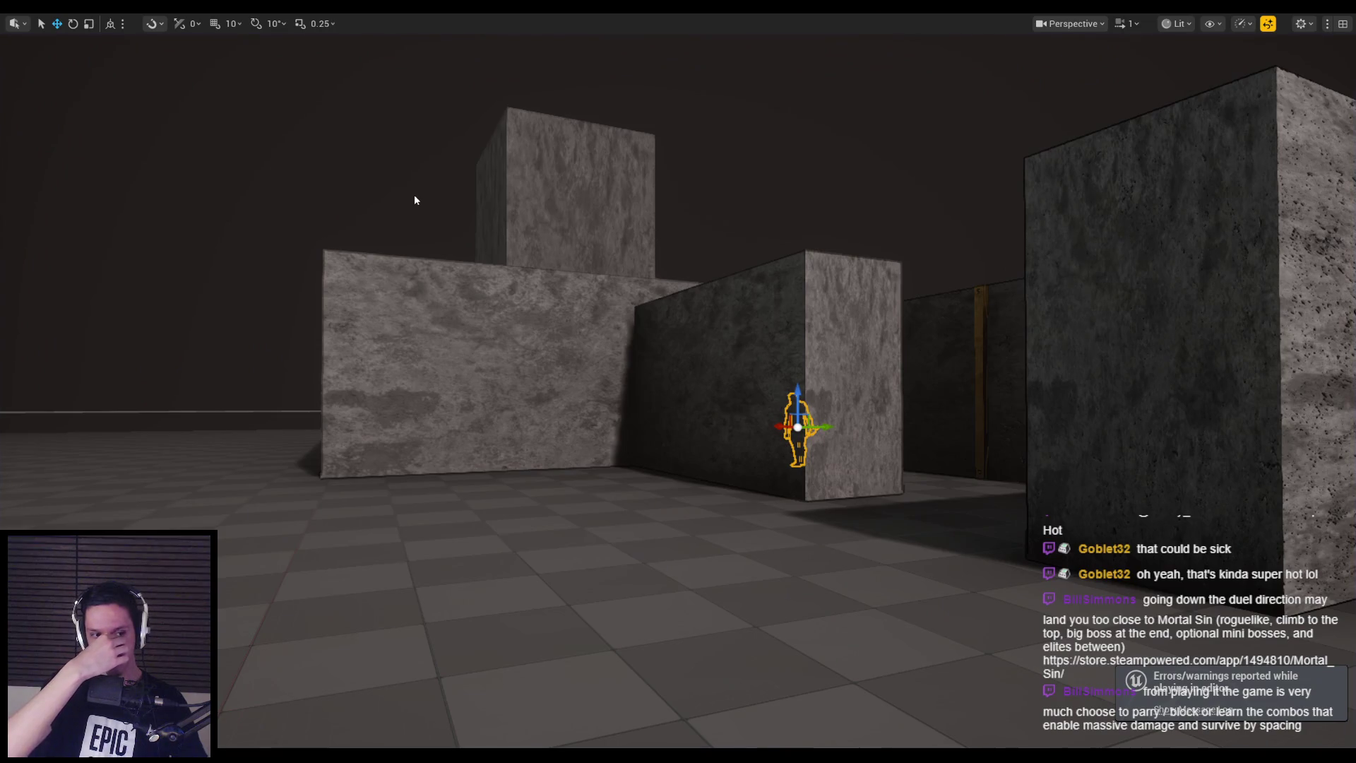
# Fly the viewport forward above the boxes into the corridor and start playing with Alt+P
pyautogui.moveTo(666, 318)
pyautogui.mouseDown()
pyautogui.moveTo(664, 268)
pyautogui.moveTo(650, 265)
pyautogui.moveTo(660, 276)
pyautogui.moveTo(659, 95)
pyautogui.moveTo(668, 163)
pyautogui.moveTo(626, 154)
pyautogui.moveTo(644, 133)
pyautogui.mouseUp()
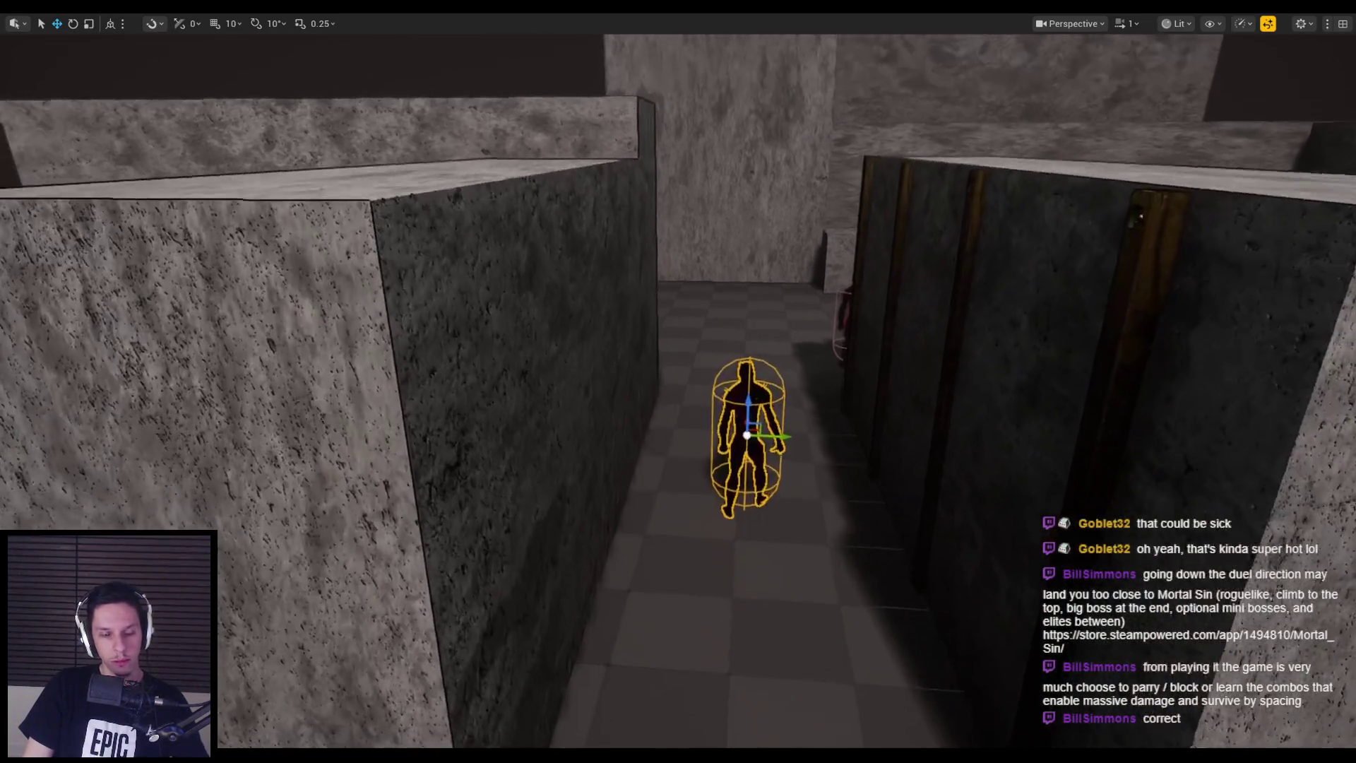
pyautogui.hotkey('alt', 'p')
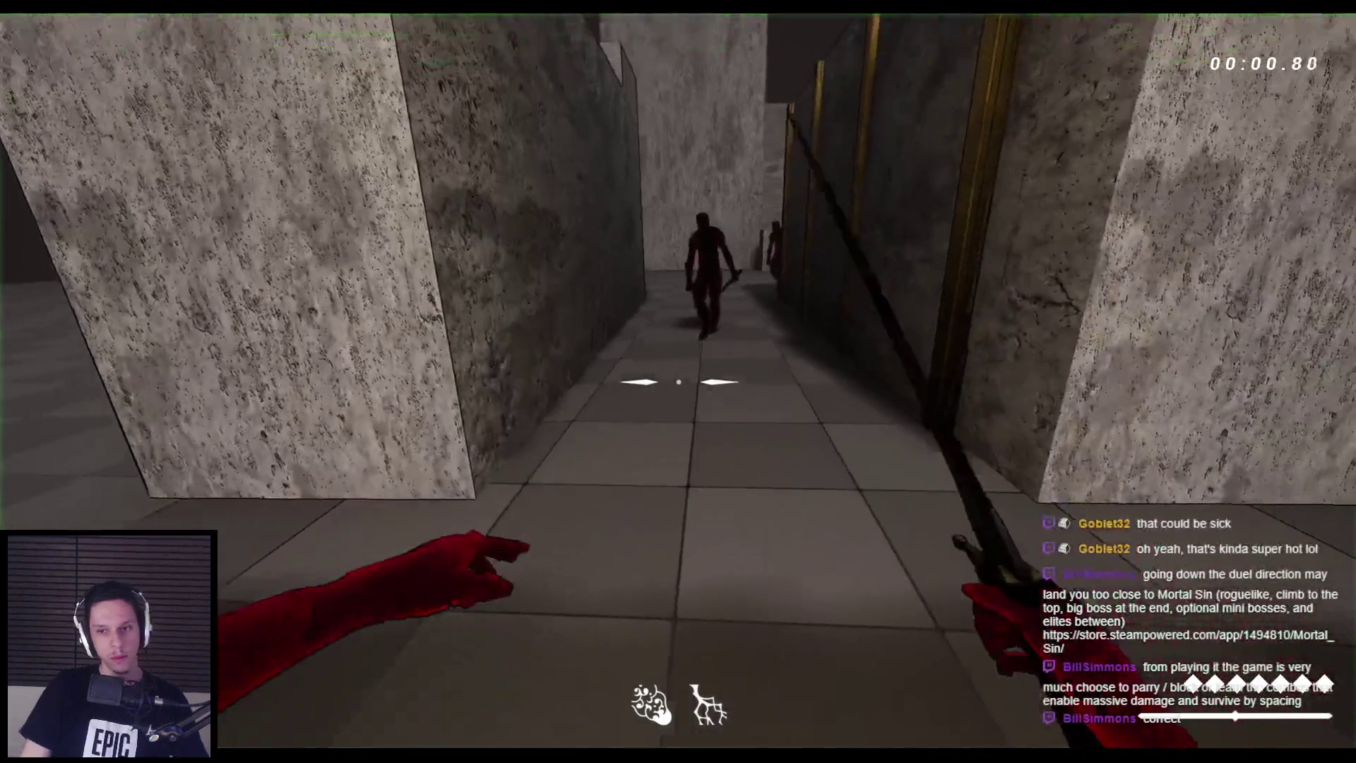
# Advance down the corridor, slashing the grunts and spiders with the sword
pyautogui.press('w')
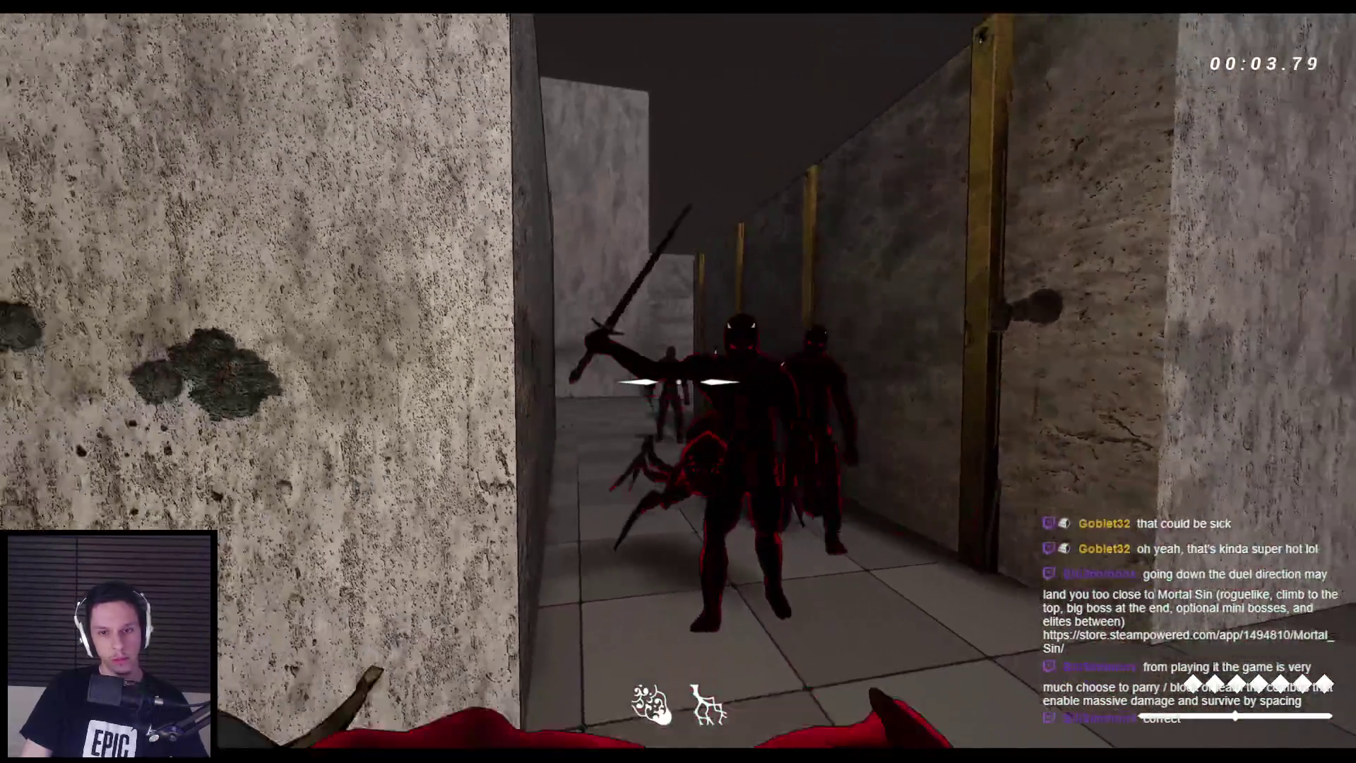
pyautogui.click(678, 381)
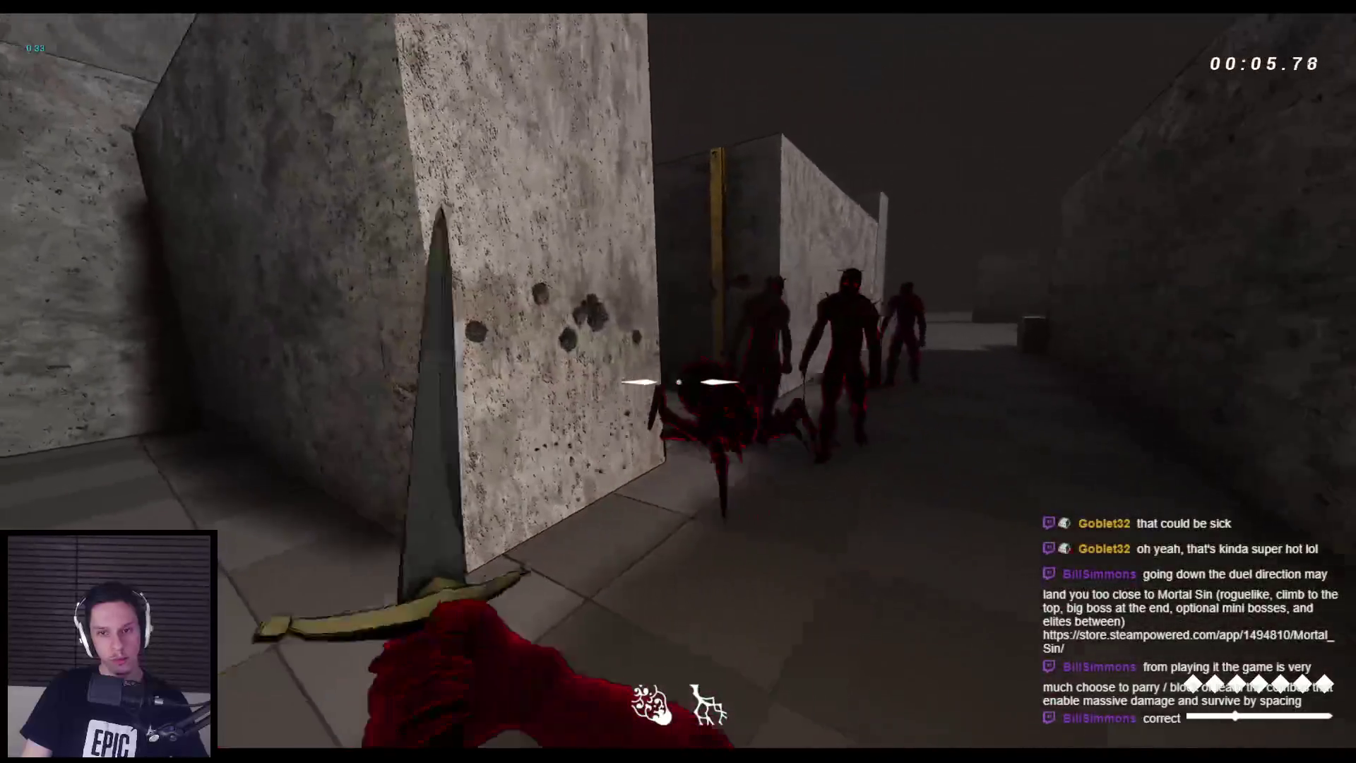
pyautogui.click(678, 381)
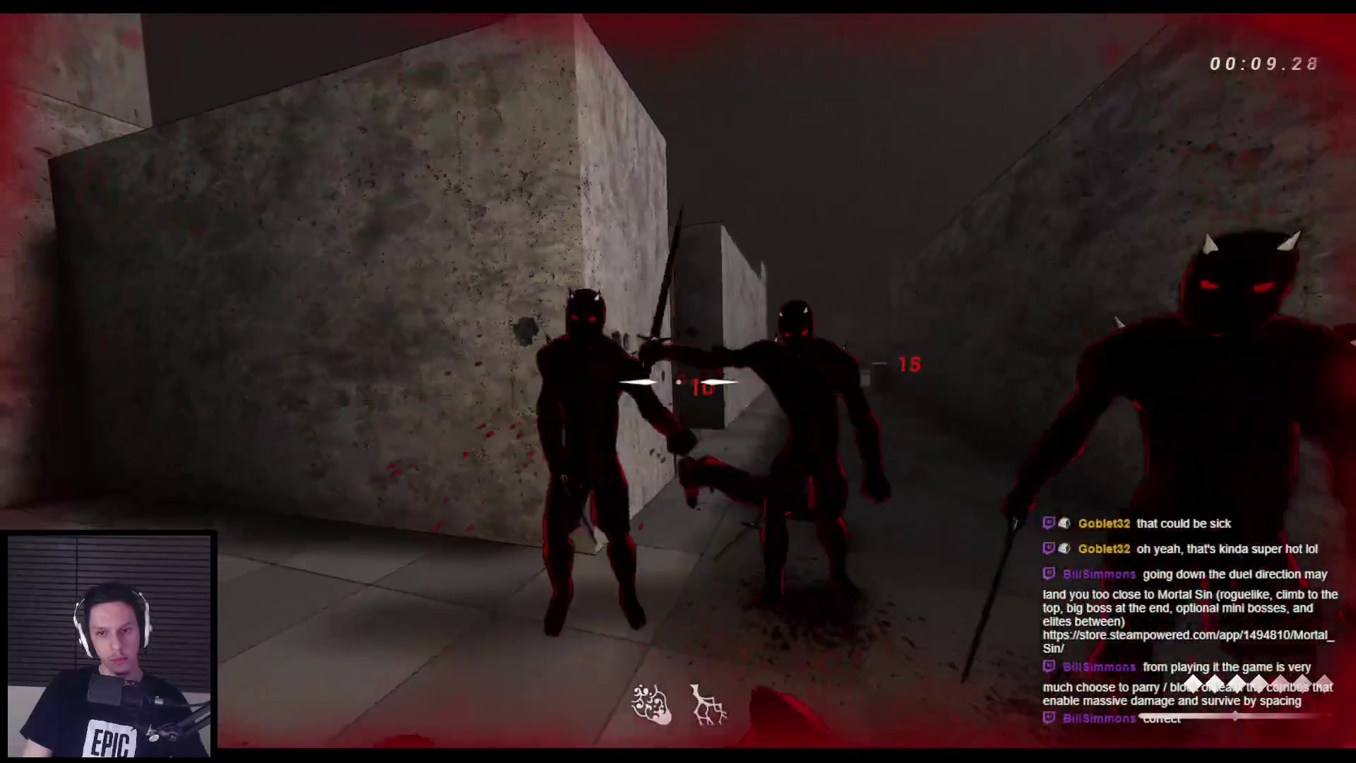
pyautogui.click(678, 382)
pyautogui.click(678, 381)
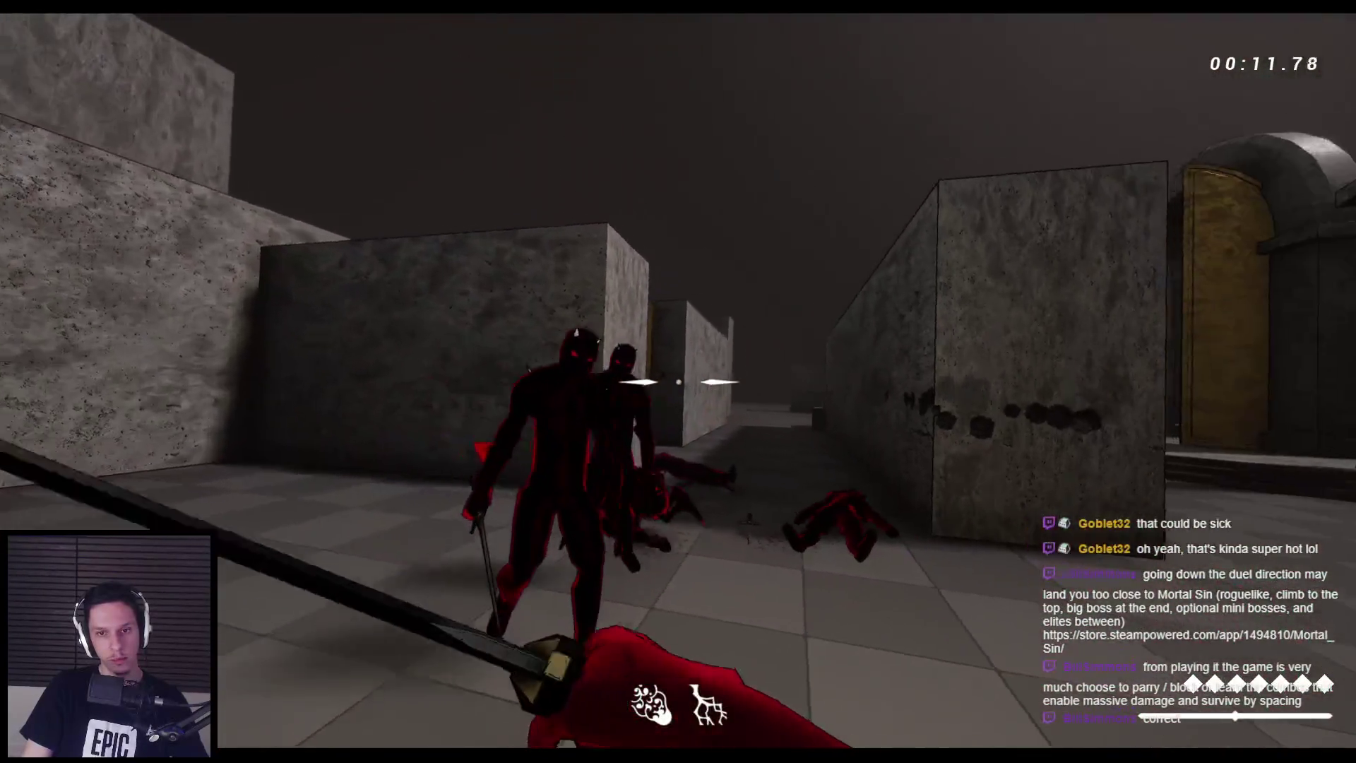
pyautogui.click(678, 382)
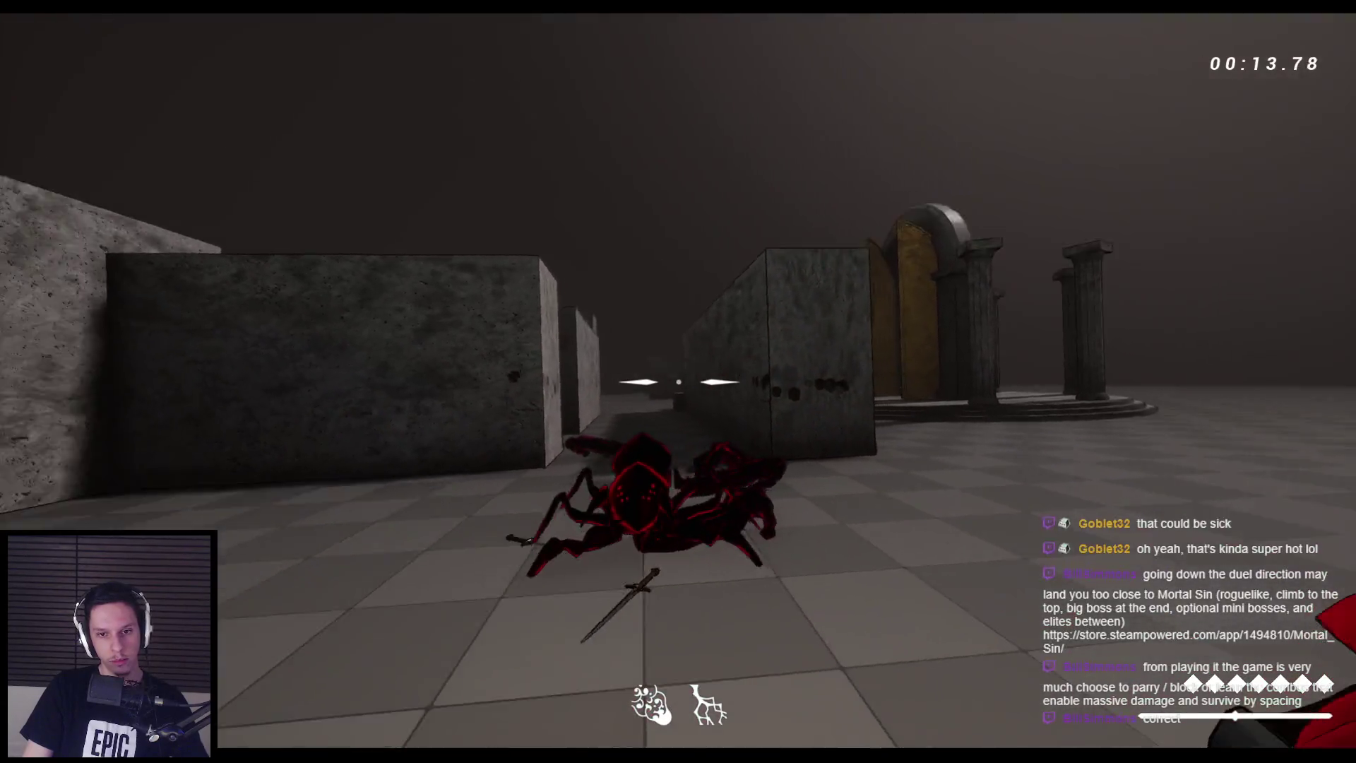
# Finish the spiders with dagger stabs and sword swings, then stop play and show the Content Browser
pyautogui.click(678, 381)
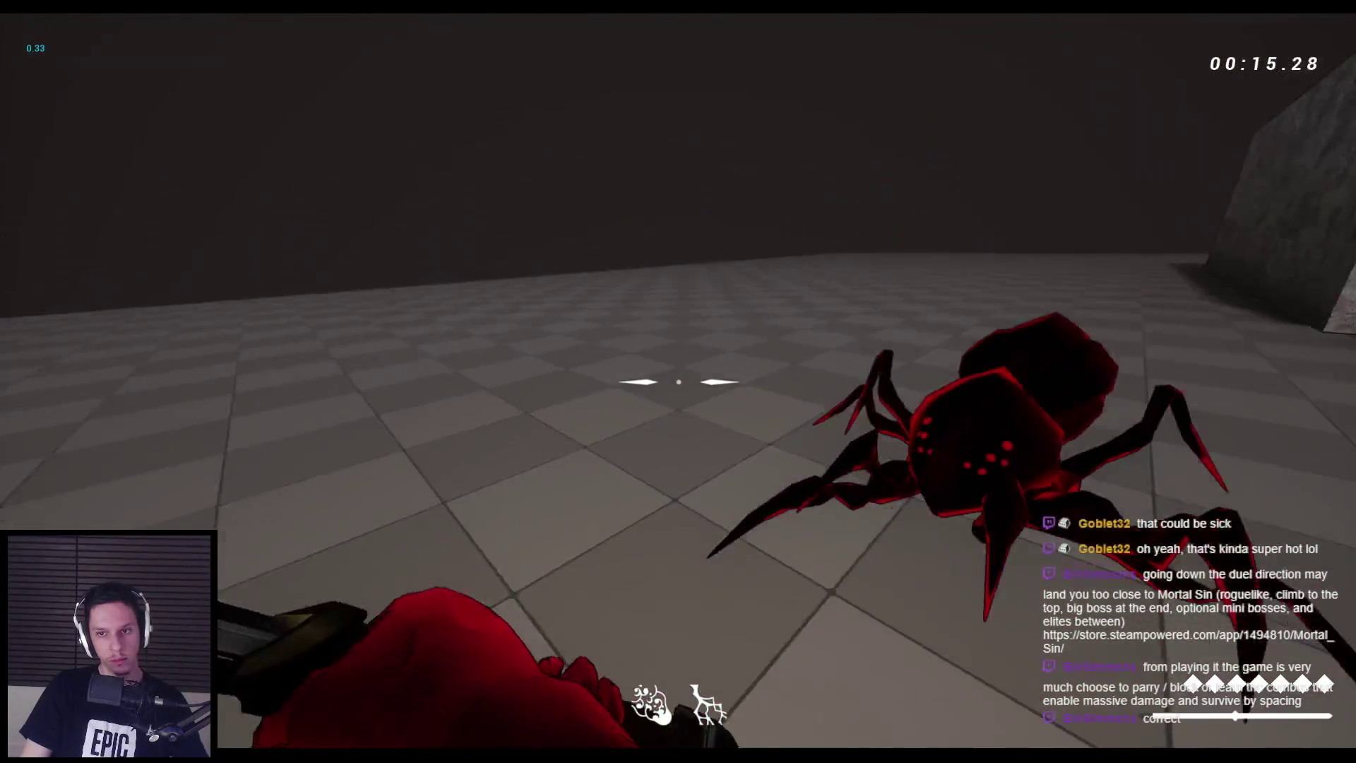
pyautogui.click(678, 382)
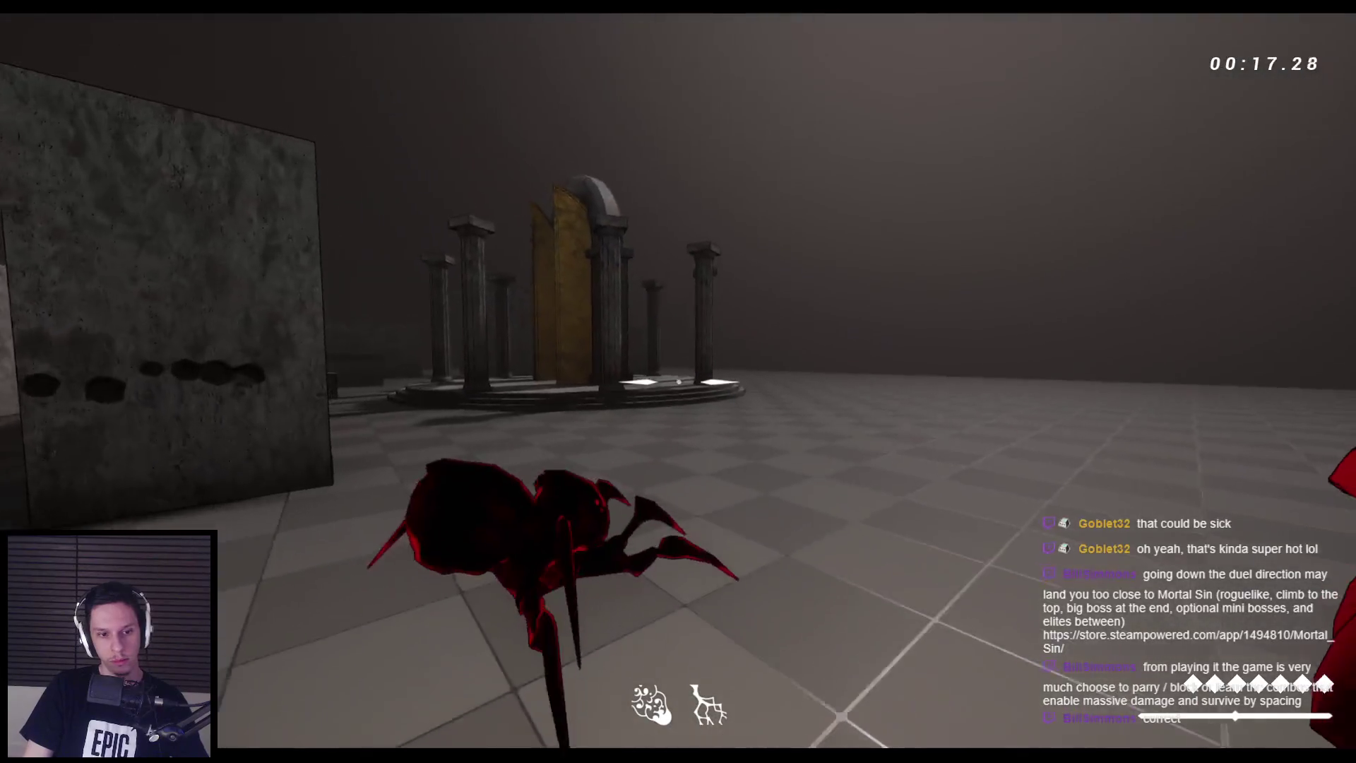
pyautogui.click(679, 382)
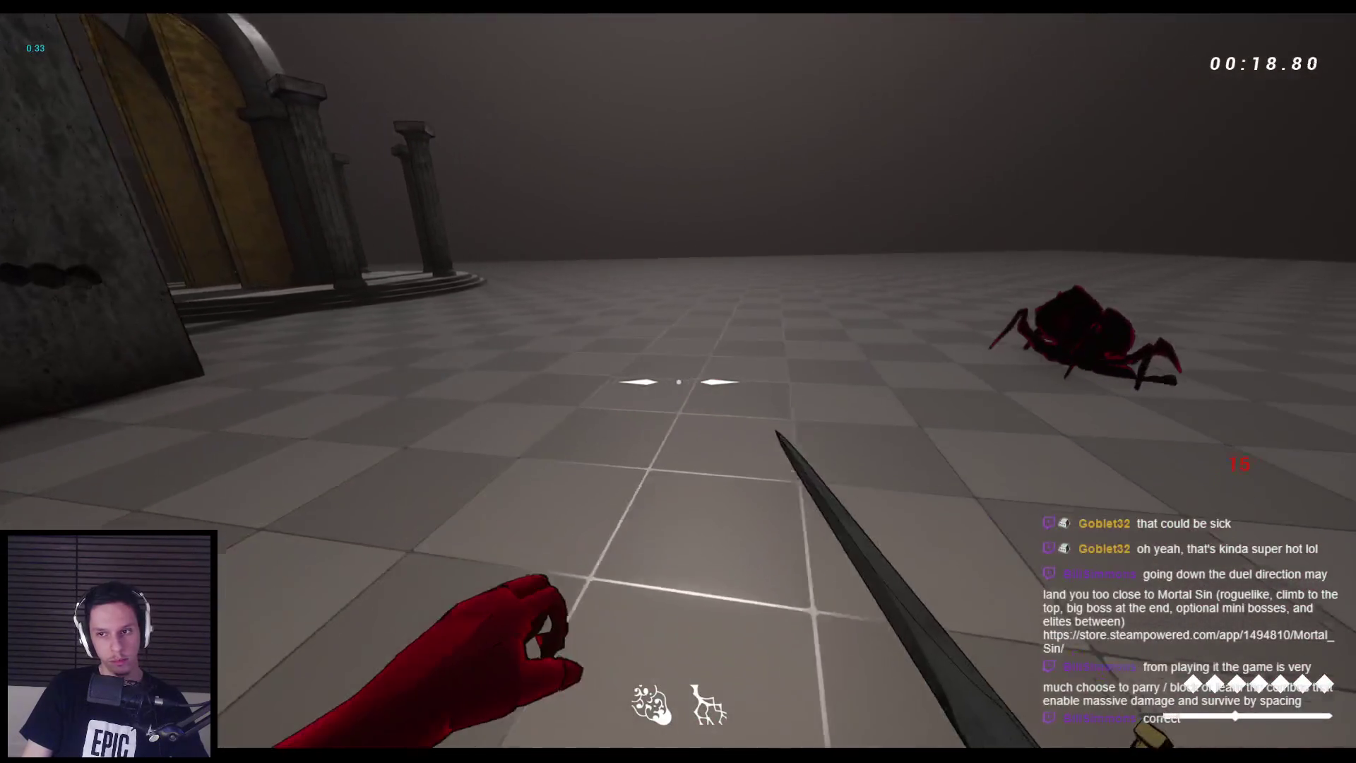
pyautogui.click(678, 382)
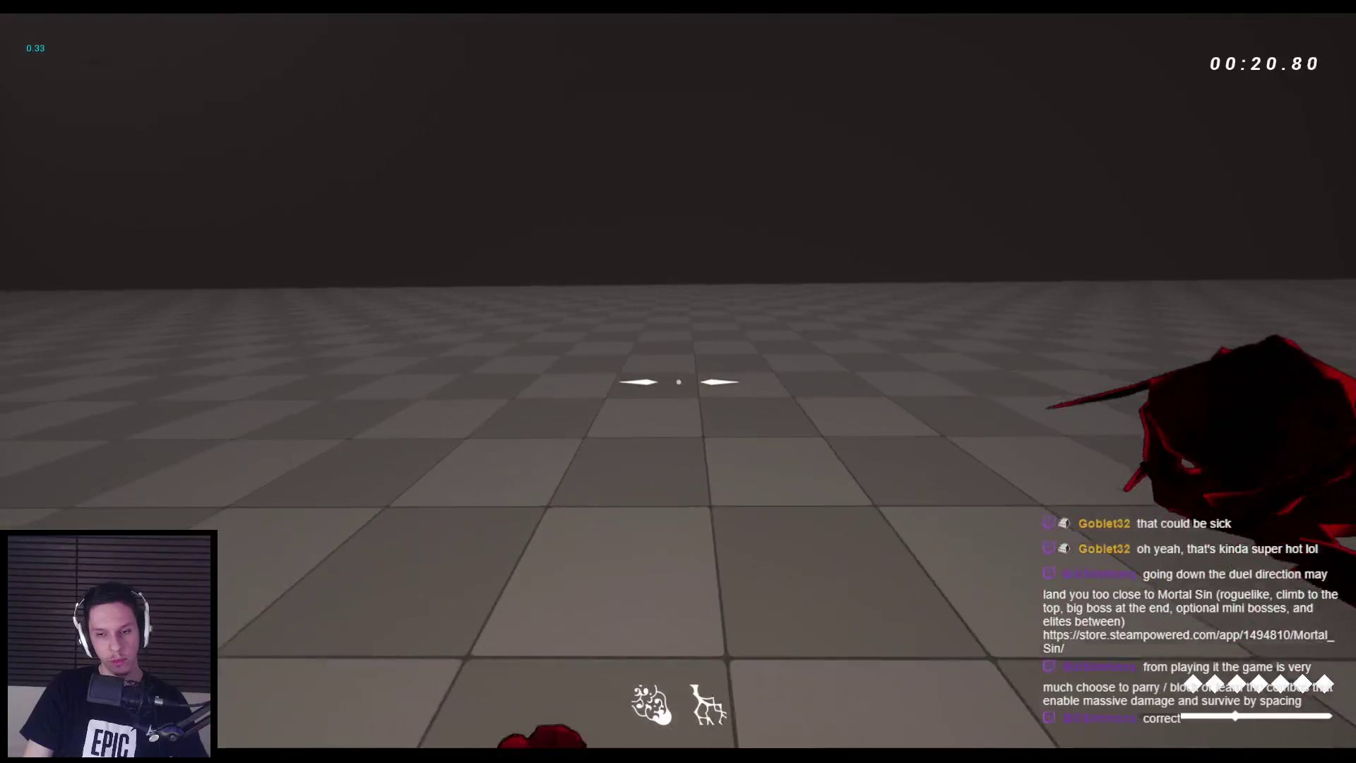
pyautogui.click(679, 382)
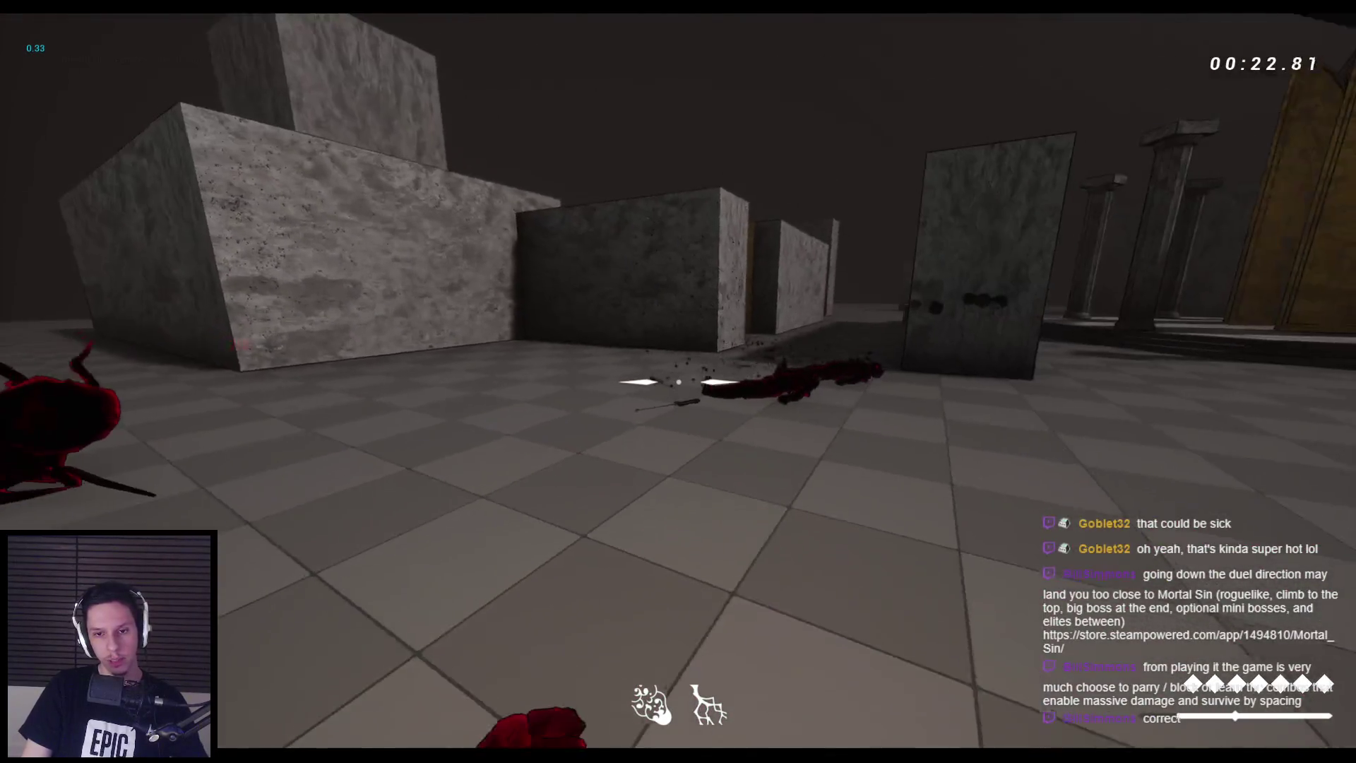
pyautogui.press('Escape')
pyautogui.click(64, 434)
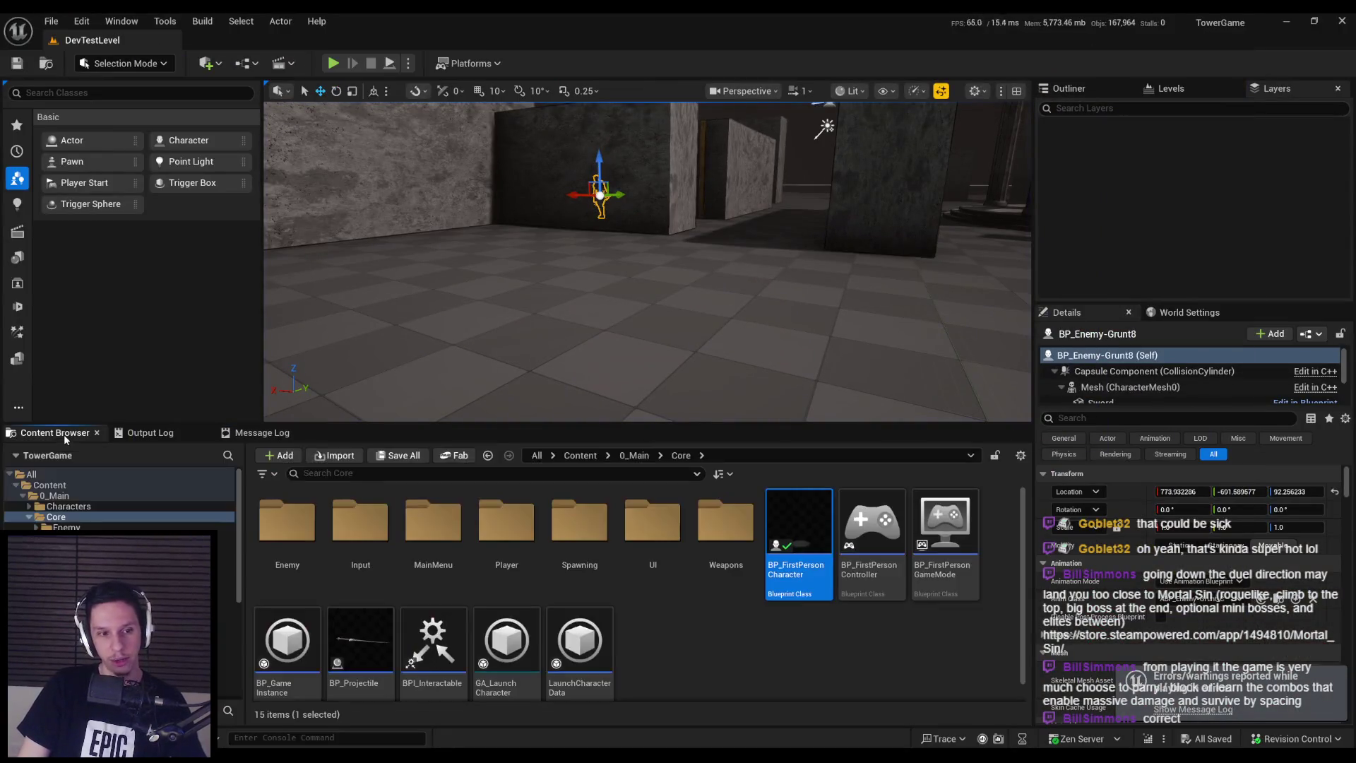
# Open EnemyBaseStateTree from the Enemy folder and select its Attack state under Root
pyautogui.click(692, 664)
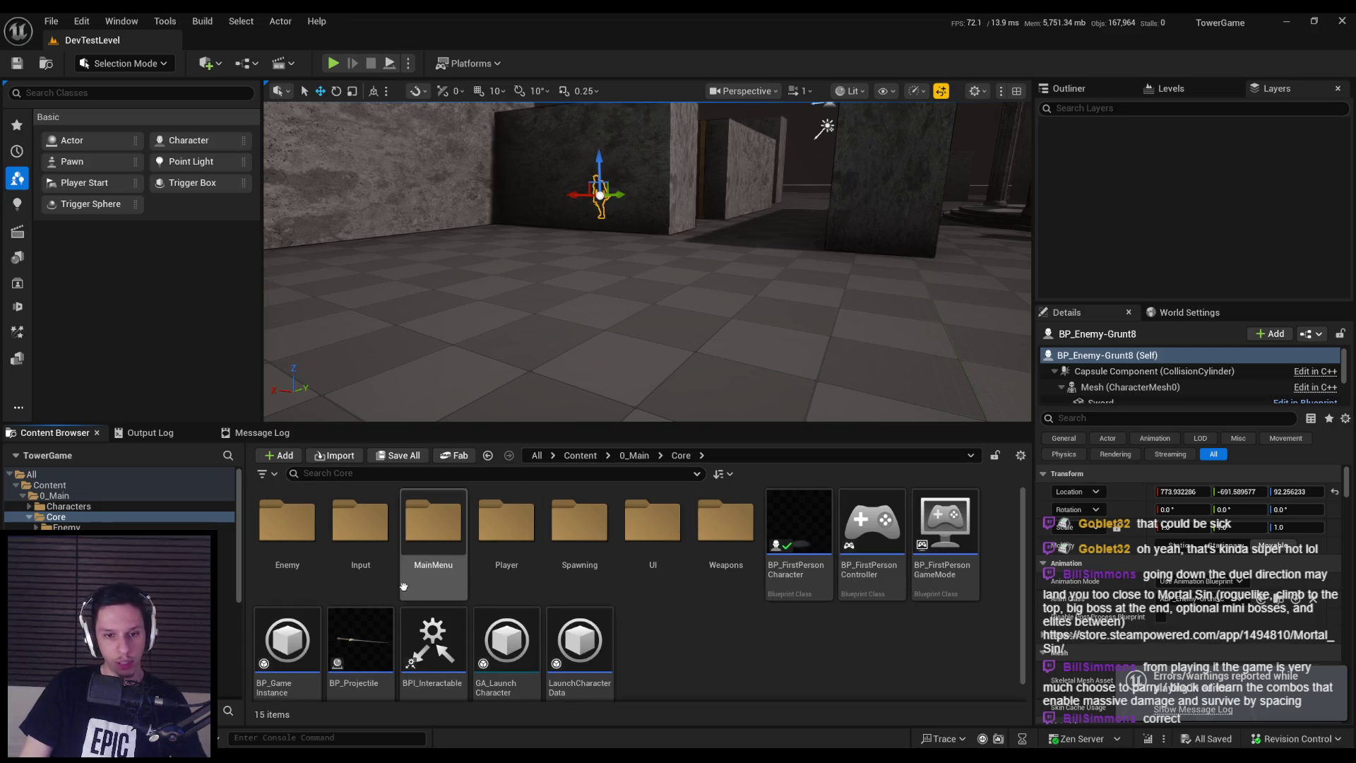
pyautogui.doubleClick(287, 527)
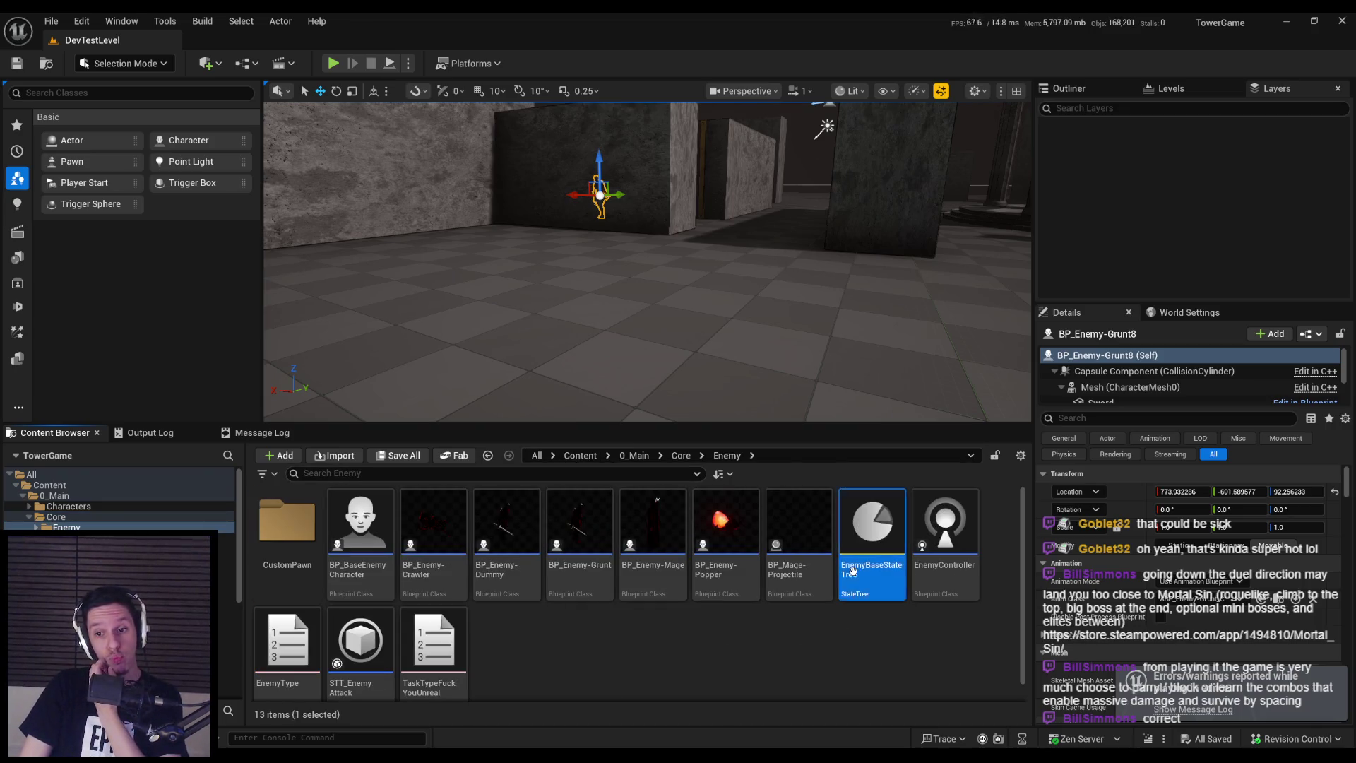
pyautogui.doubleClick(852, 571)
pyautogui.click(367, 185)
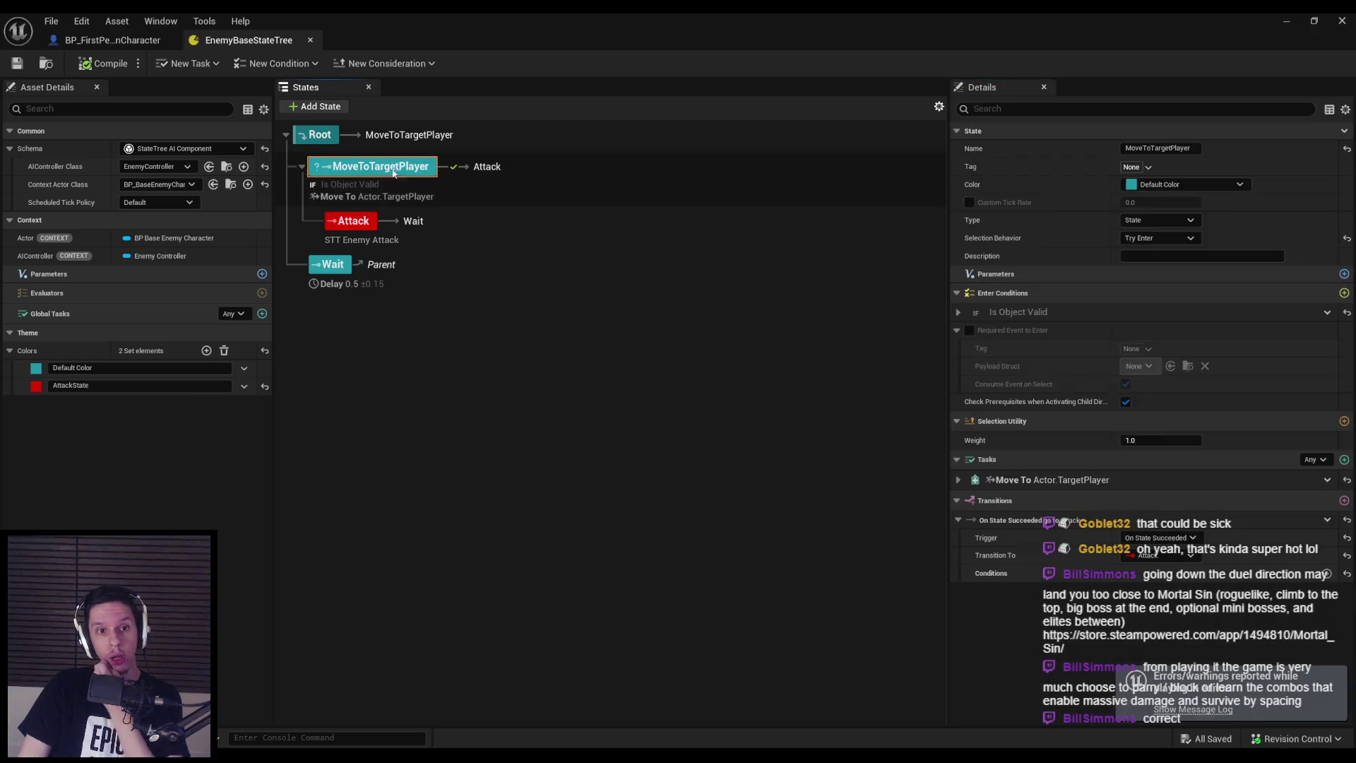
pyautogui.click(361, 221)
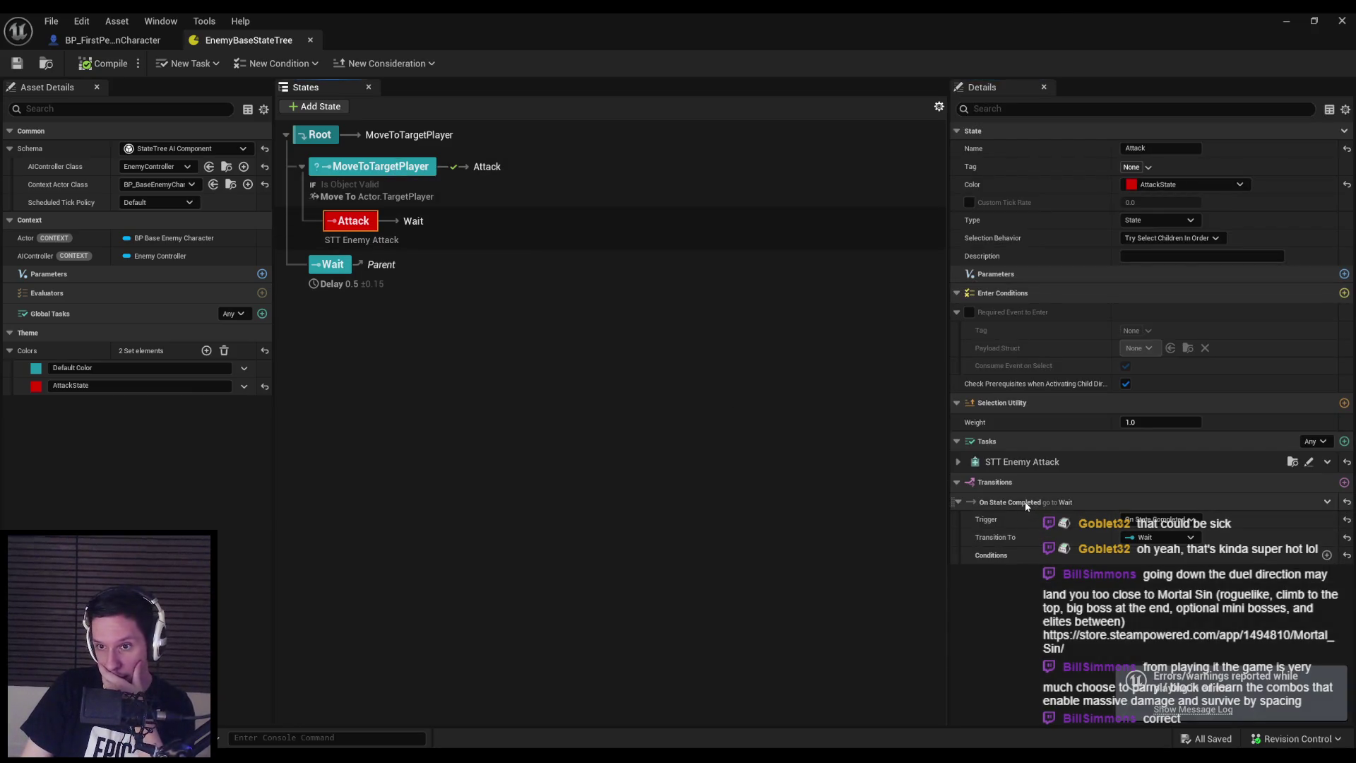
pyautogui.click(1345, 294)
pyautogui.scroll(-1, 1150, 427)
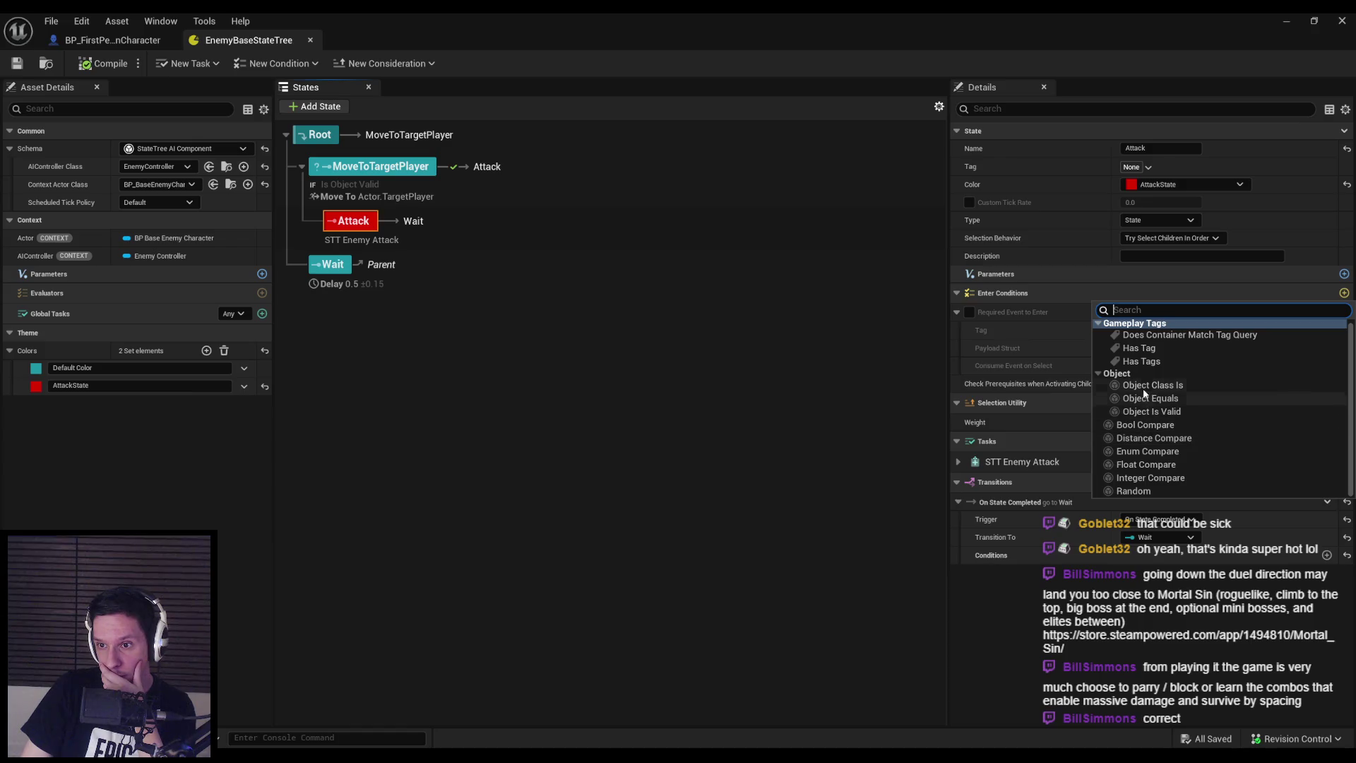
pyautogui.click(1048, 350)
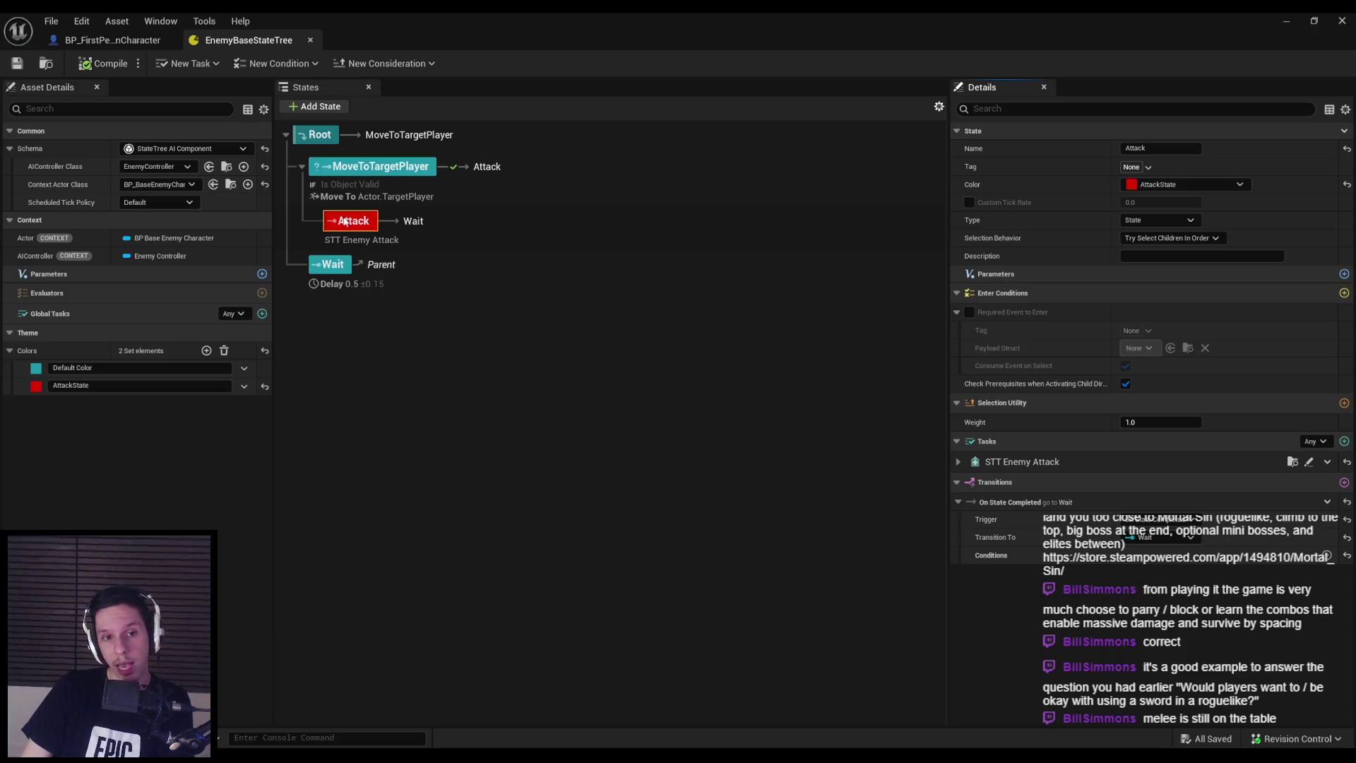
pyautogui.click(113, 41)
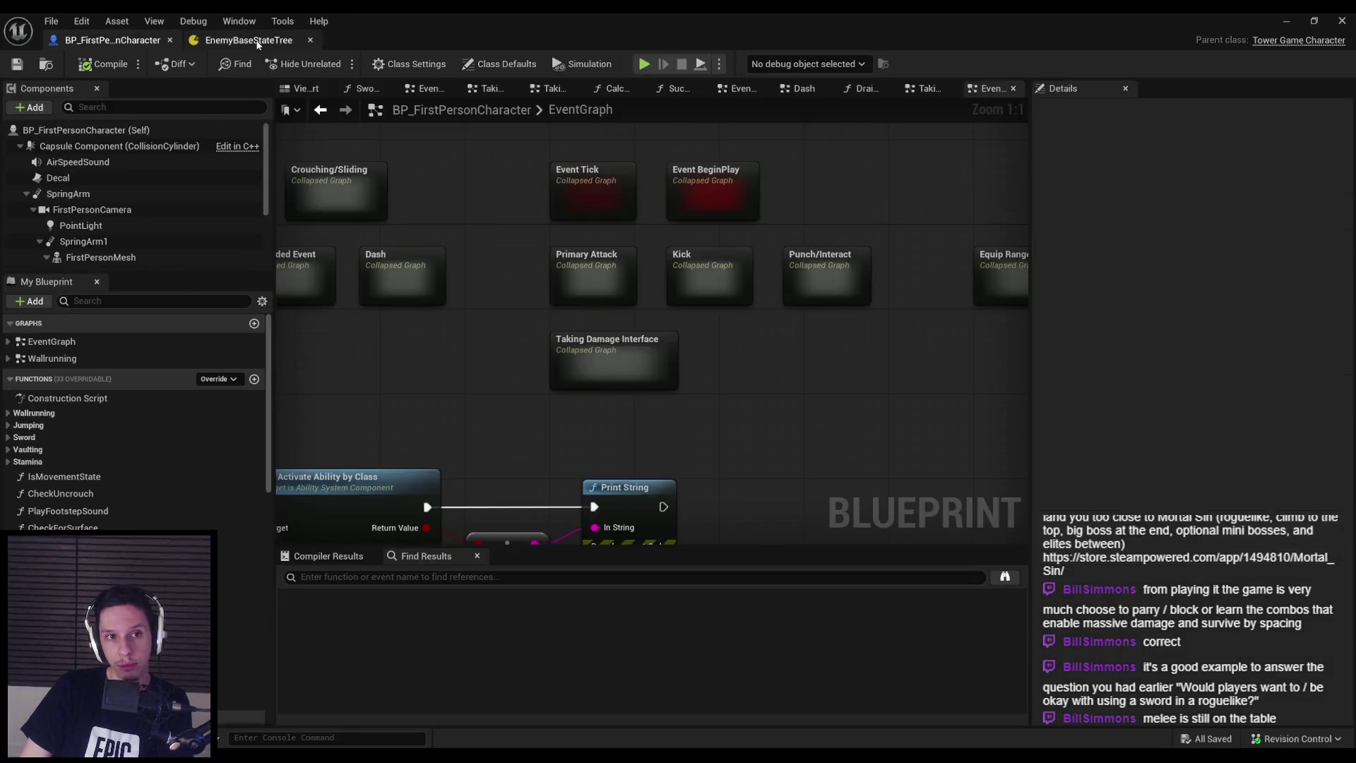
pyautogui.click(247, 40)
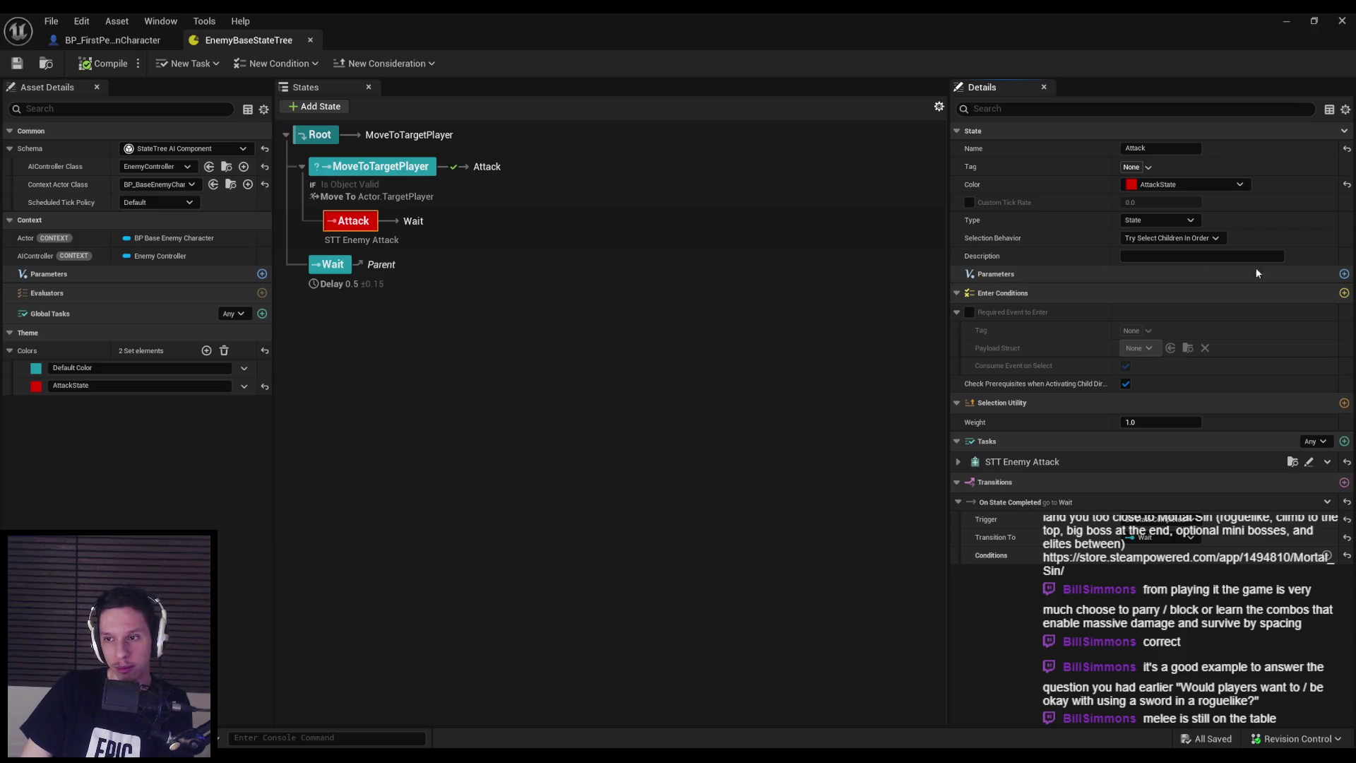
# Add a NewProperty parameter to the Attack state, then remove it
pyautogui.click(1344, 274)
pyautogui.click(1321, 297)
pyautogui.click(1017, 292)
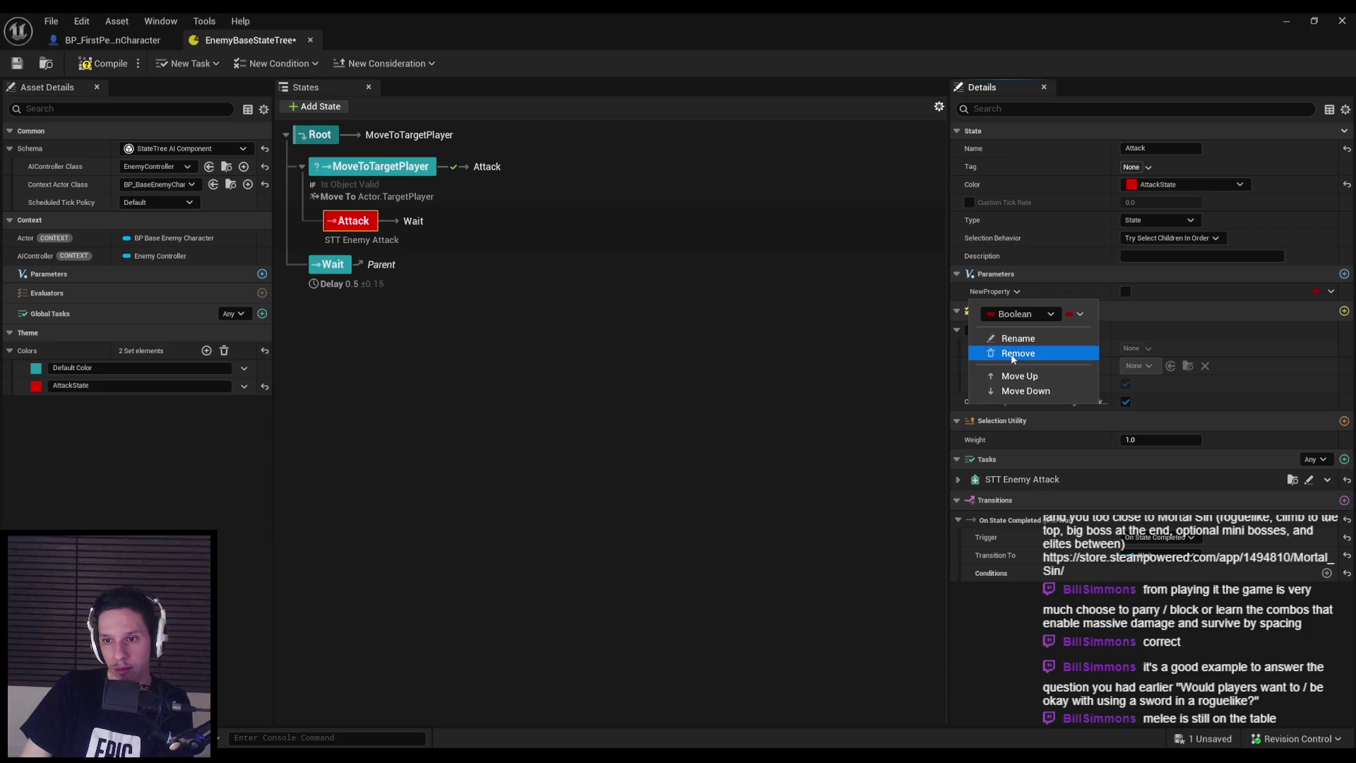
pyautogui.click(1013, 353)
# Add a test None state, delete it, and bring up the Attack state's list of addable tasks
pyautogui.rightClick(349, 225)
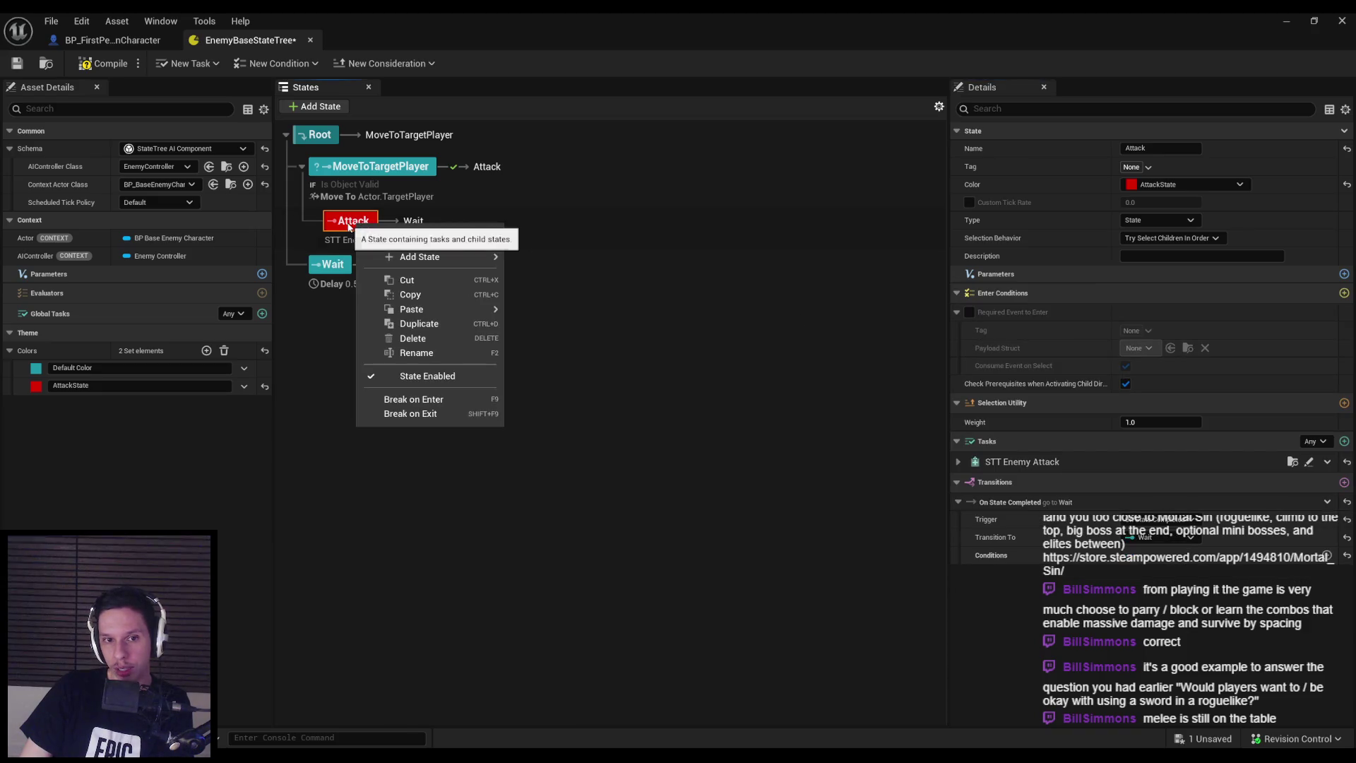
pyautogui.moveTo(414, 258)
pyautogui.click(309, 361)
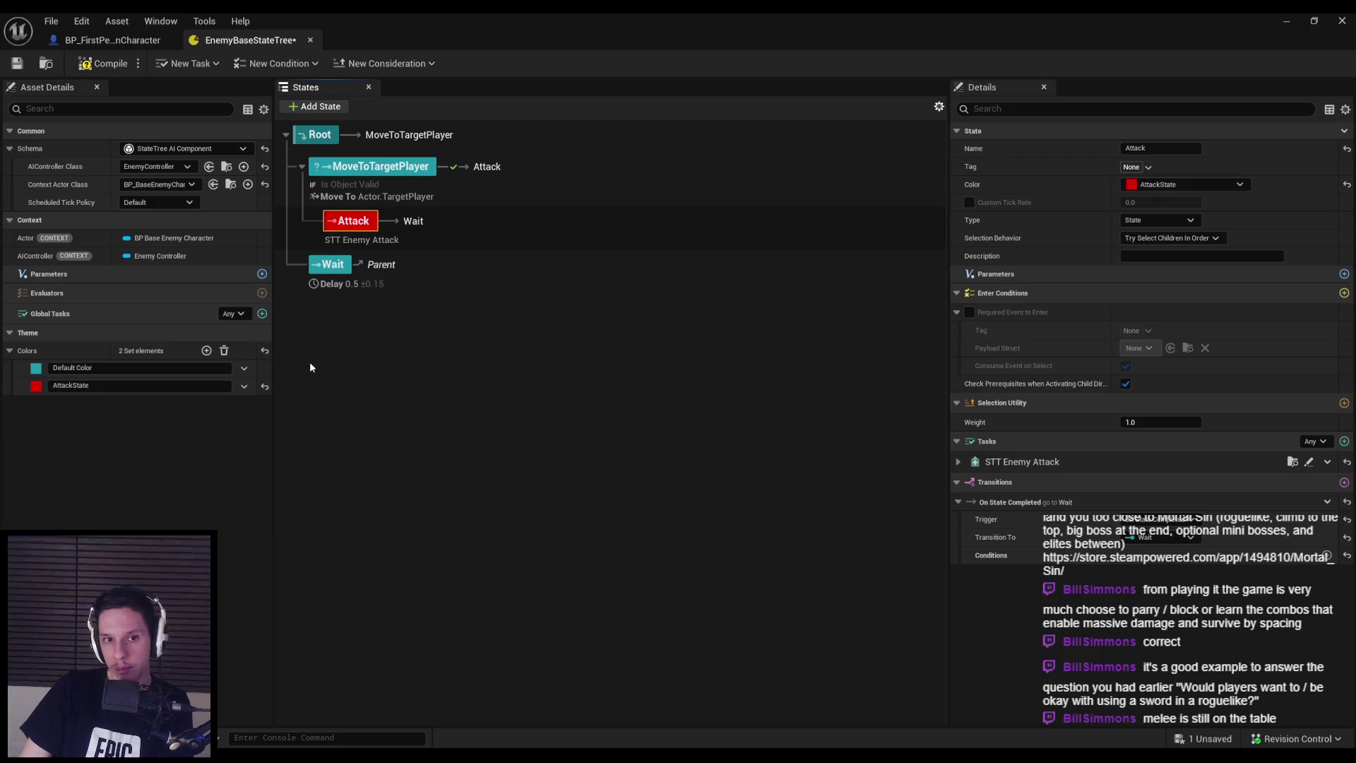
pyautogui.click(354, 223)
pyautogui.click(318, 106)
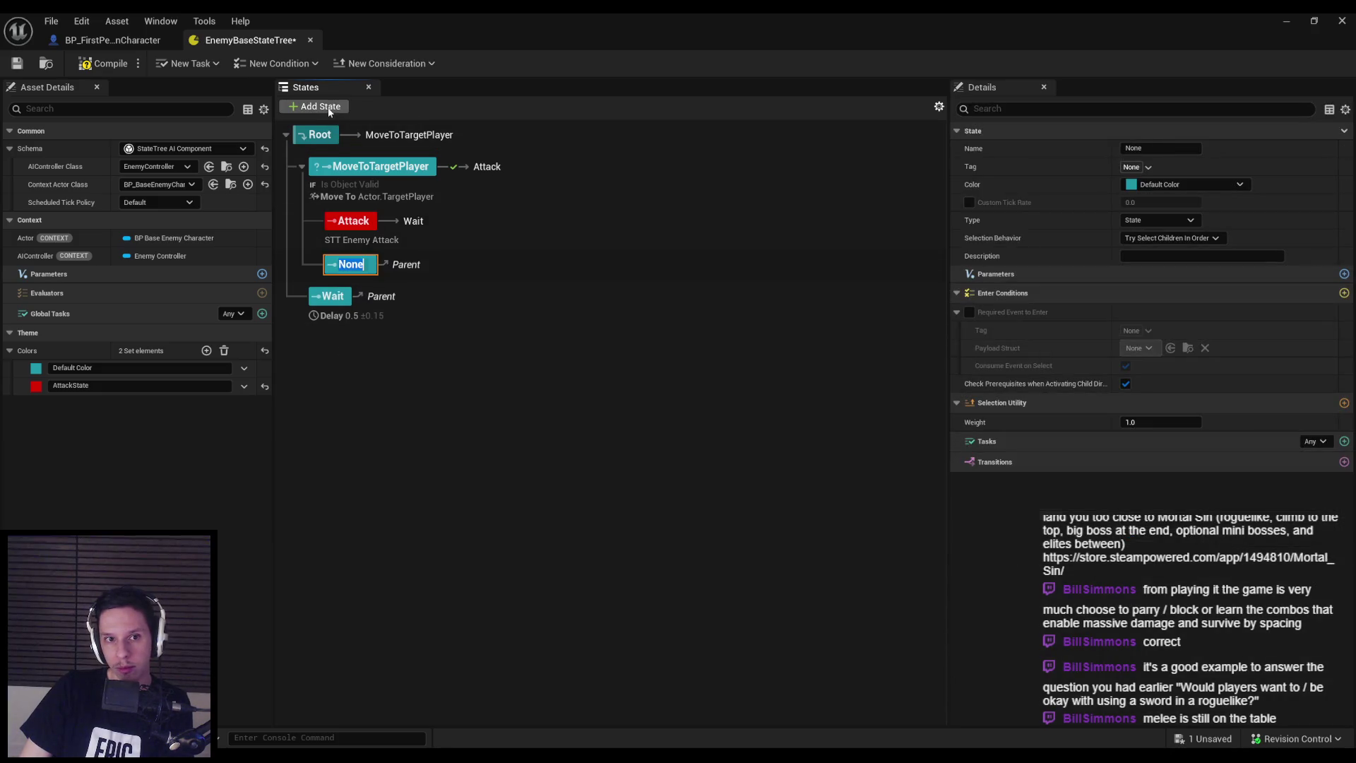
pyautogui.click(349, 264)
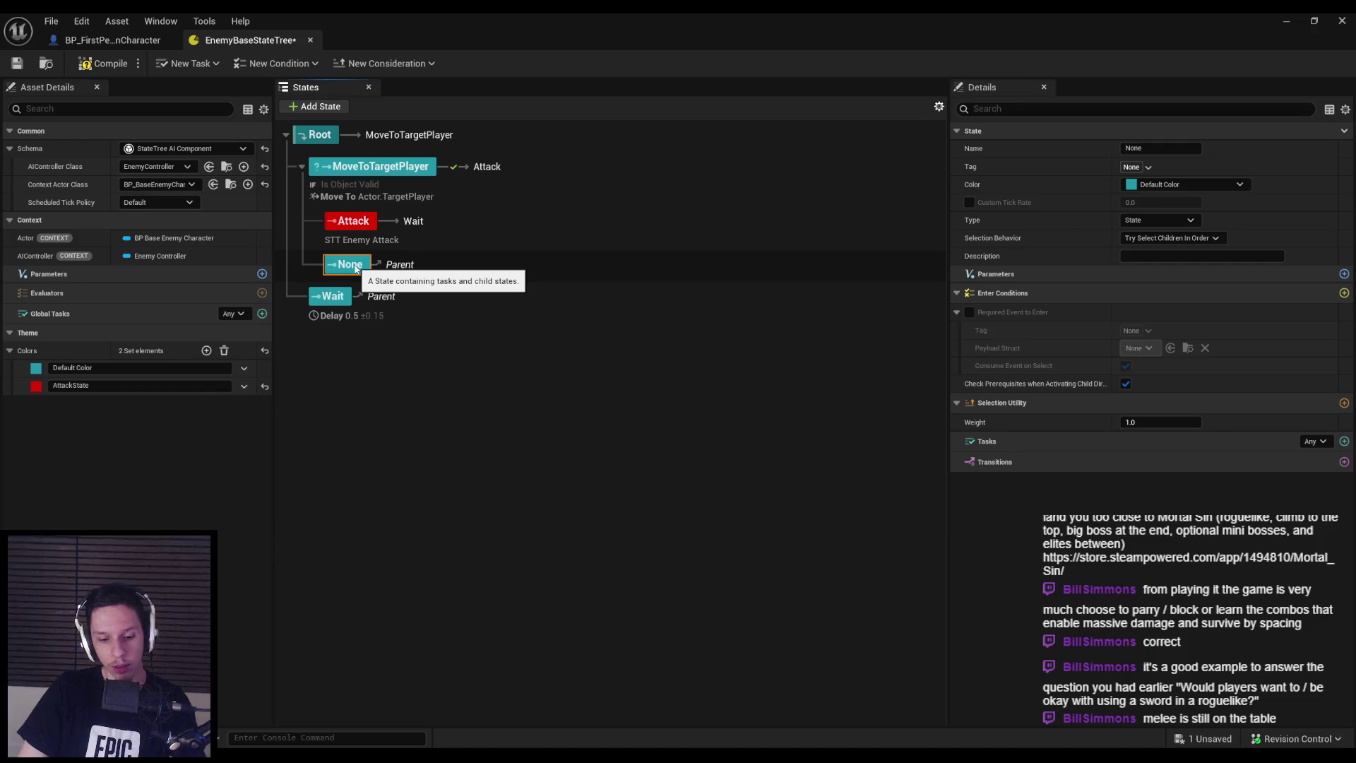
pyautogui.press('Delete')
pyautogui.click(1329, 461)
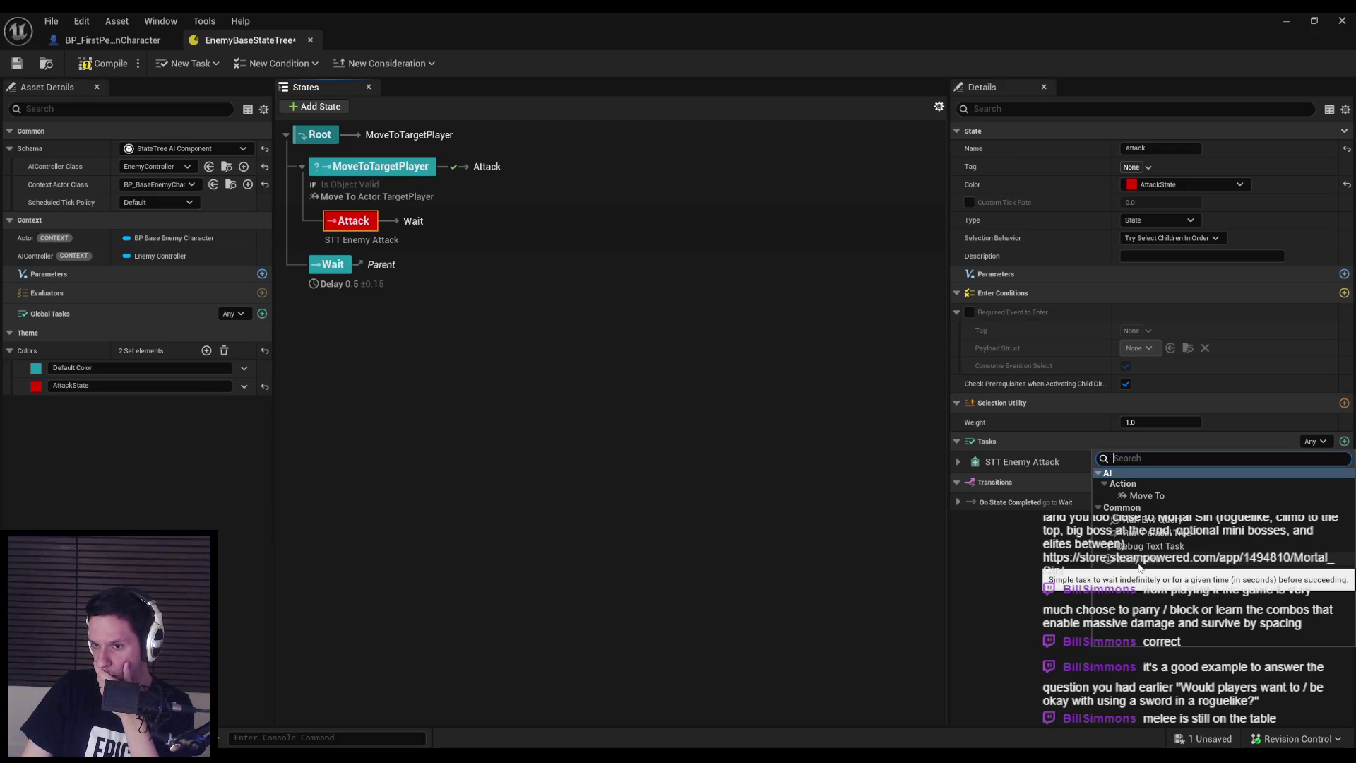
# Add a Delay task above STT Enemy Attack, toggle its completion setting, then delete it
pyautogui.click(1140, 566)
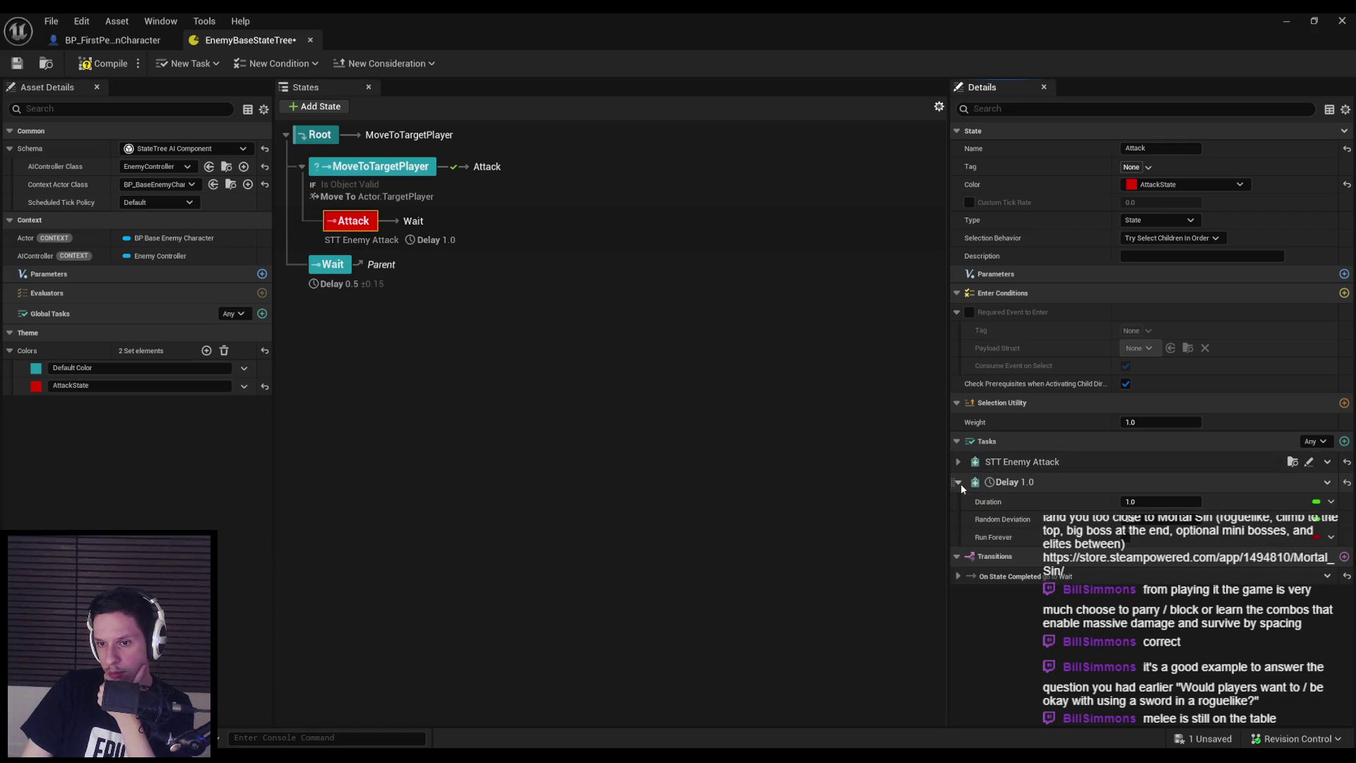
pyautogui.moveTo(950, 483); pyautogui.dragTo(958, 461)
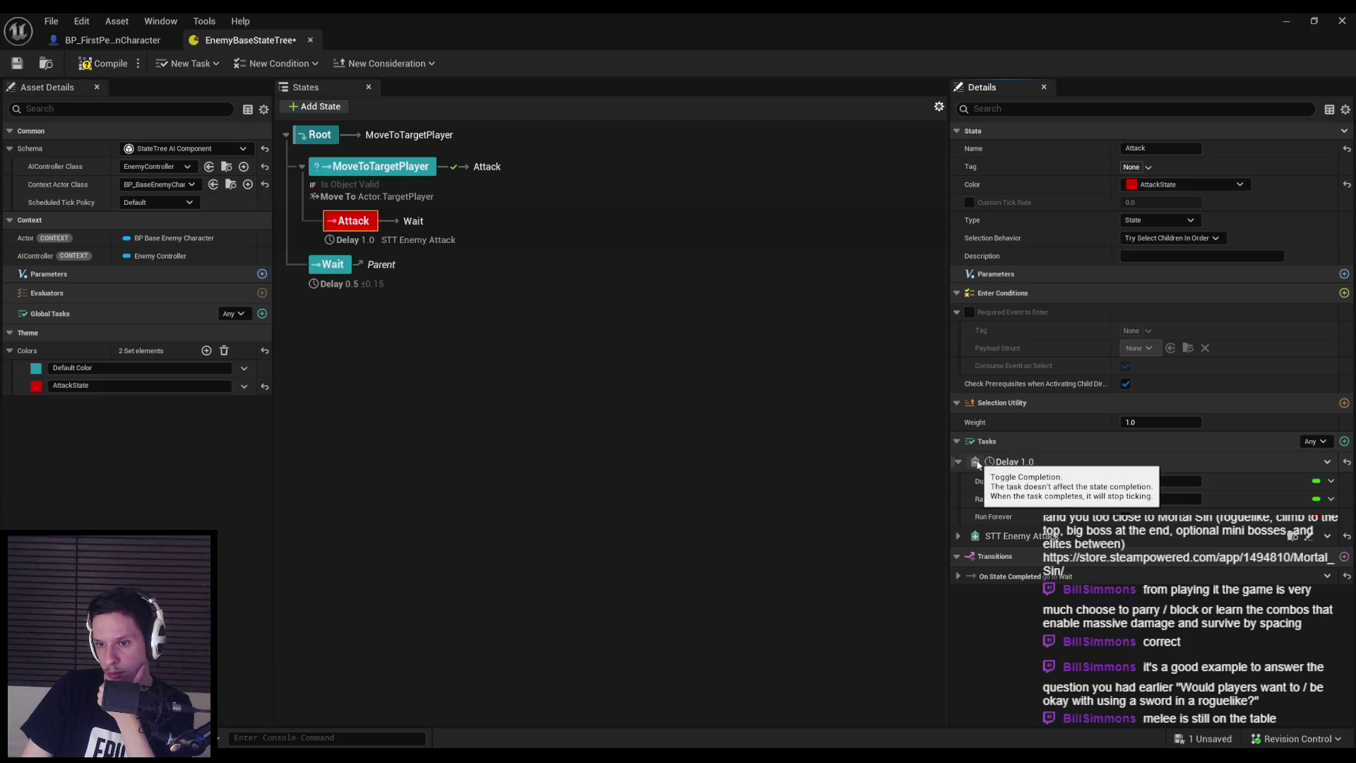
pyautogui.click(976, 462)
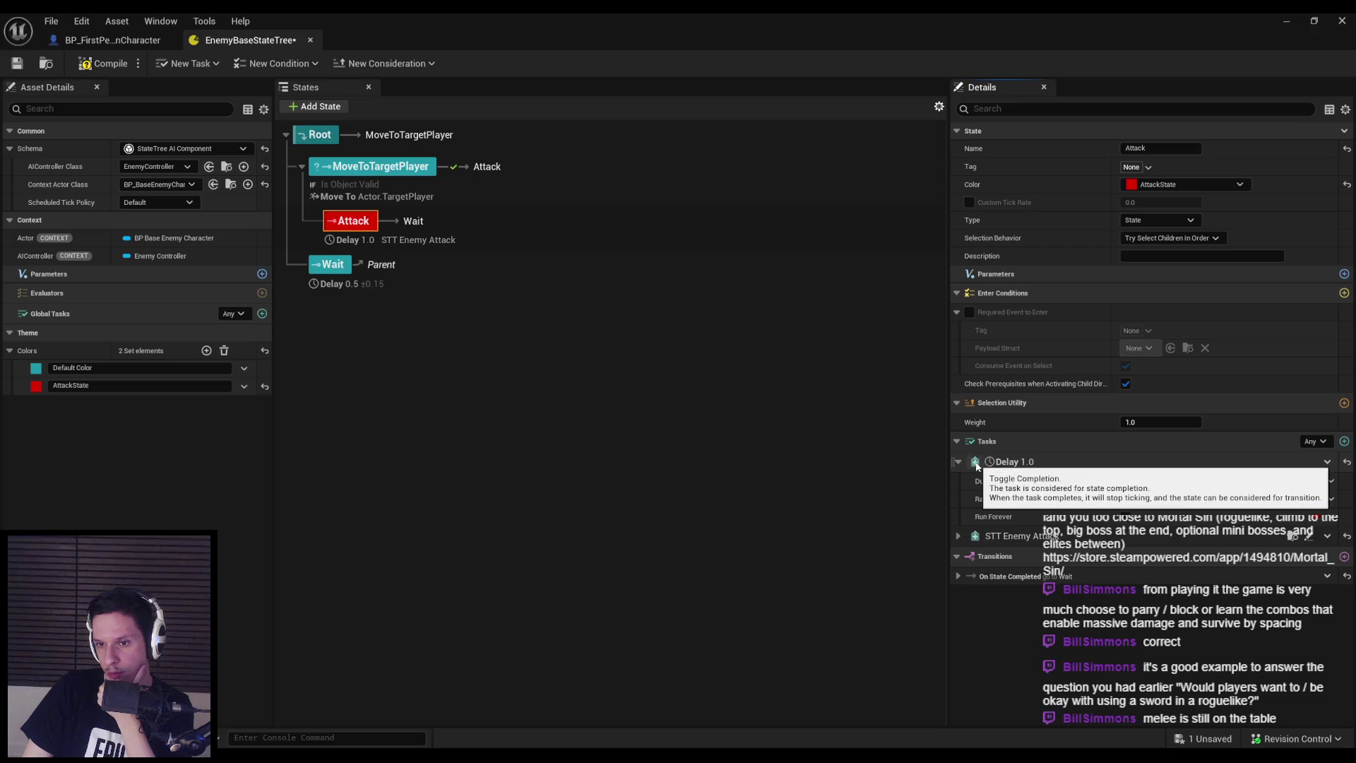
pyautogui.click(977, 463)
pyautogui.click(1328, 461)
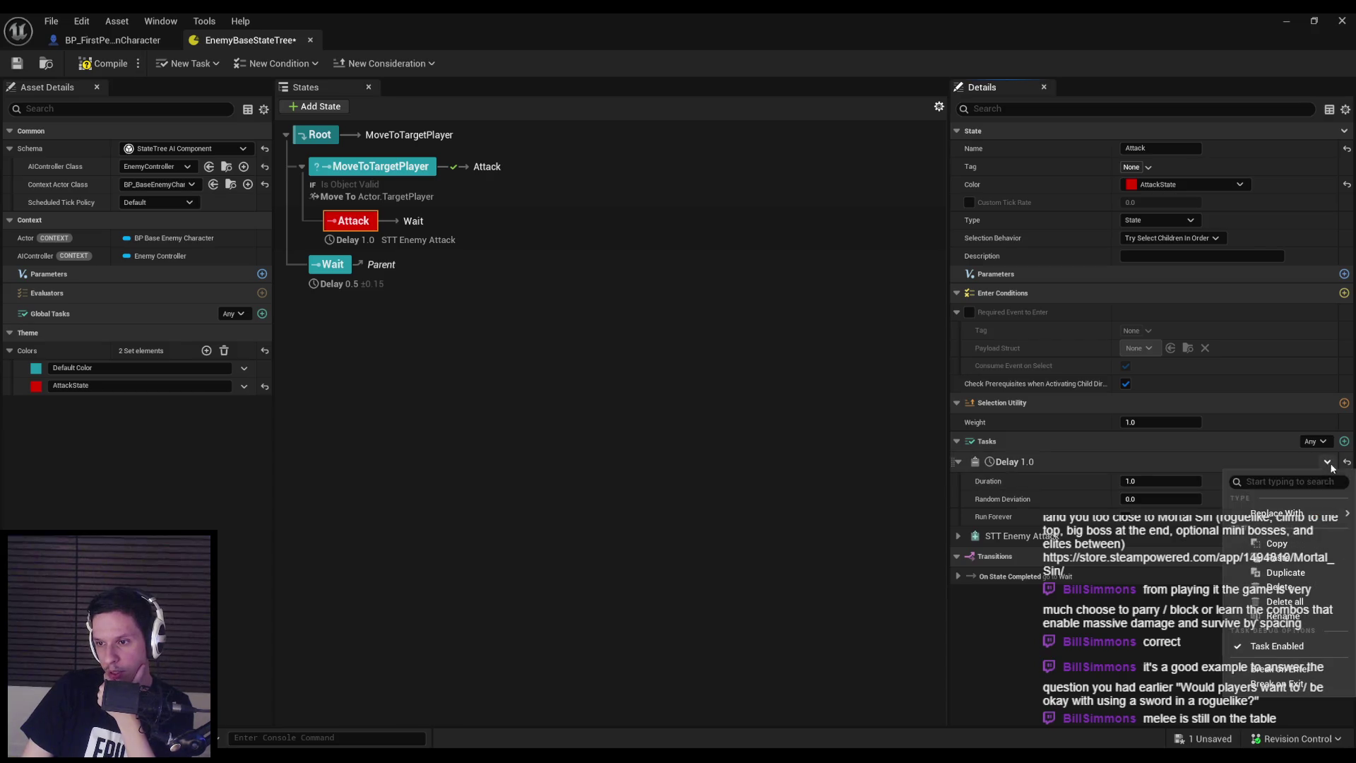
pyautogui.click(1280, 587)
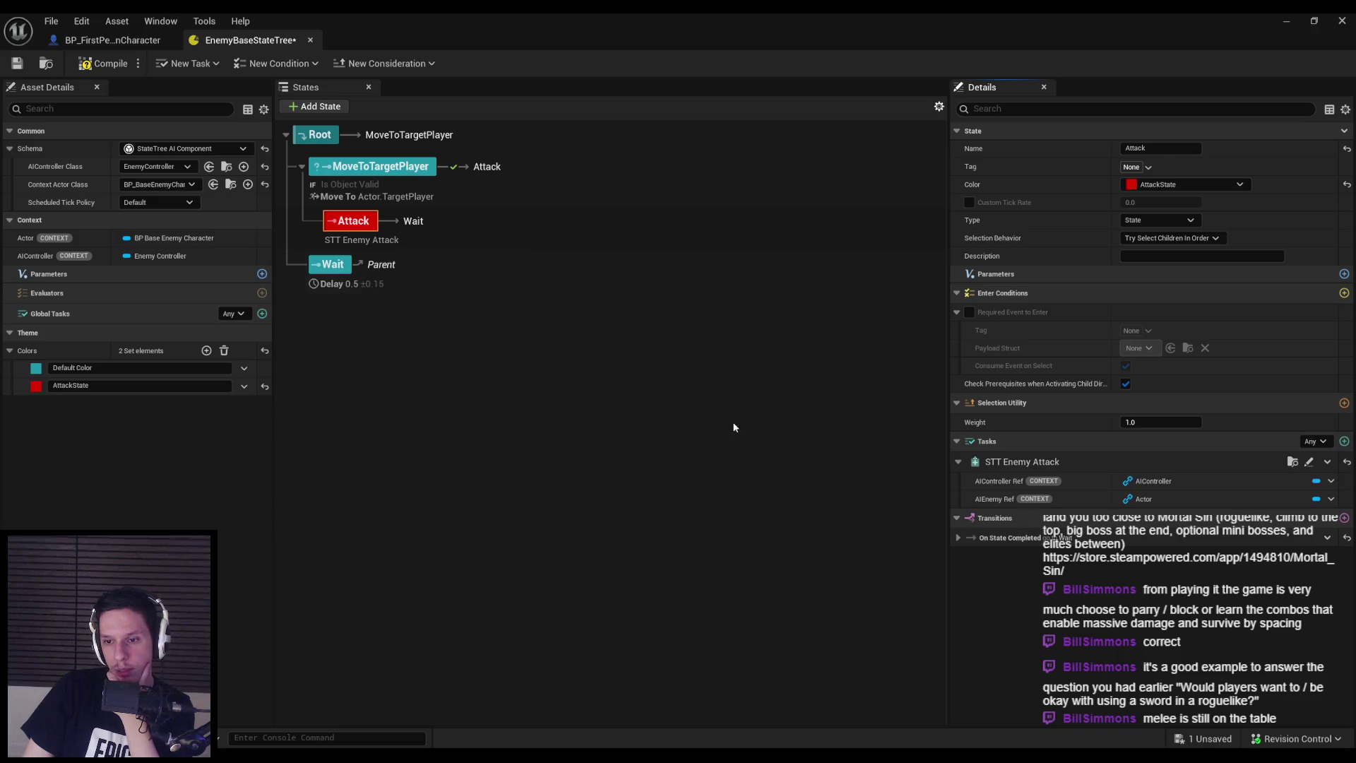
# Browse conditions for the On State Completed transition without adding any
pyautogui.click(958, 538)
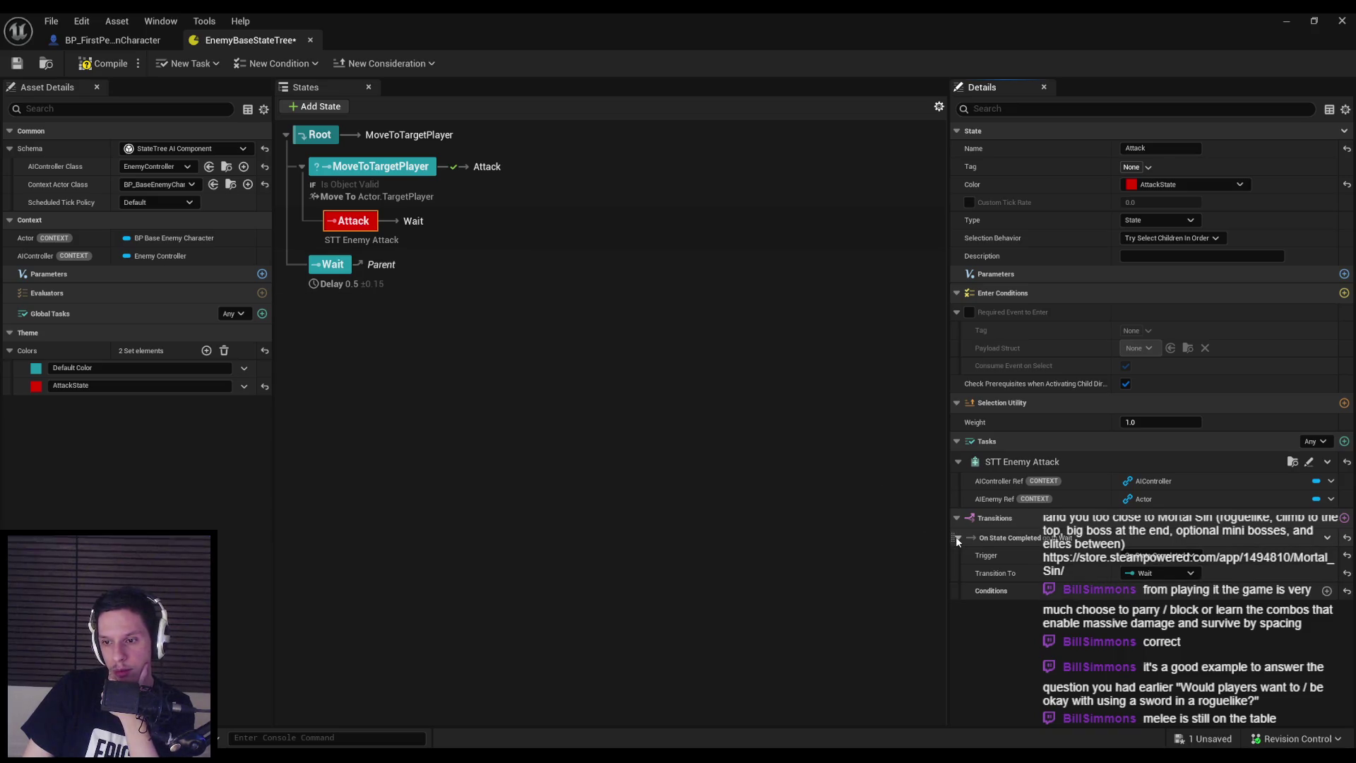
pyautogui.click(1327, 591)
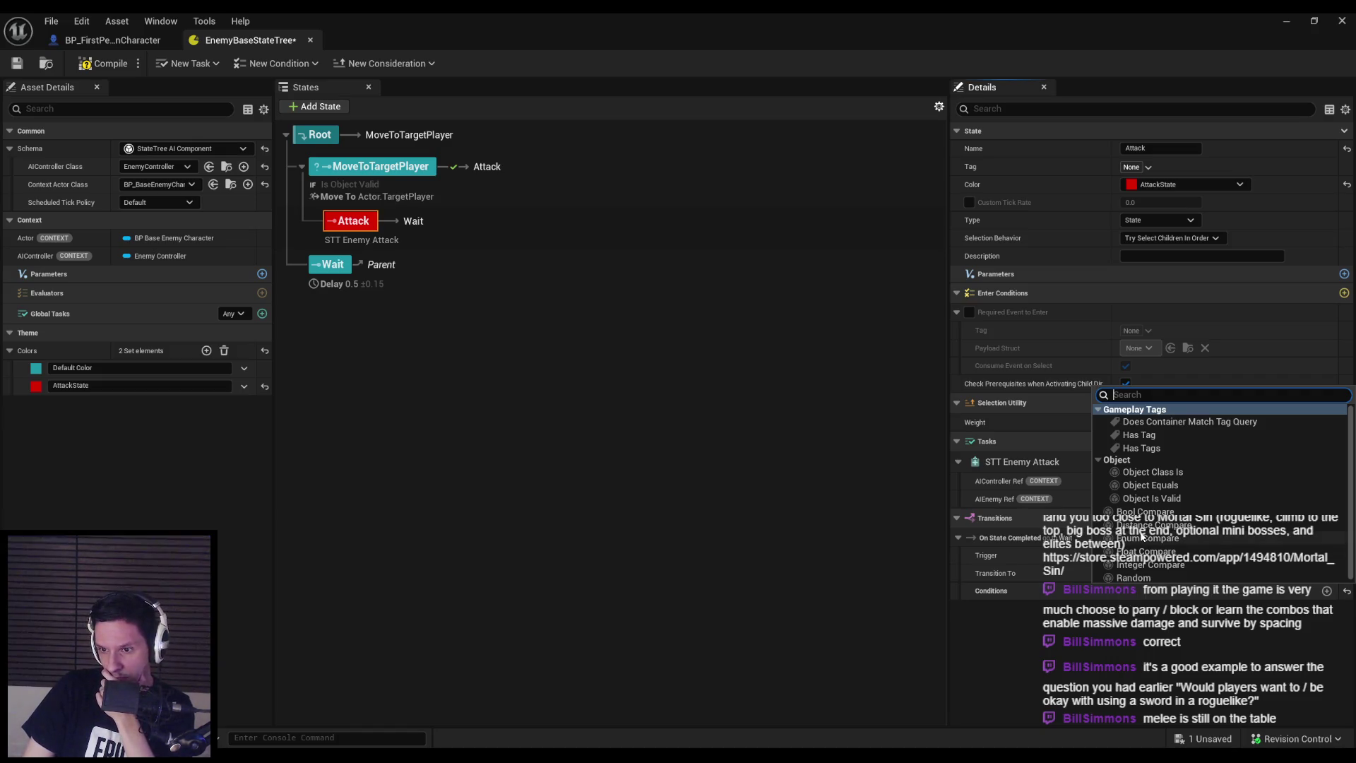
pyautogui.click(1136, 627)
pyautogui.click(960, 539)
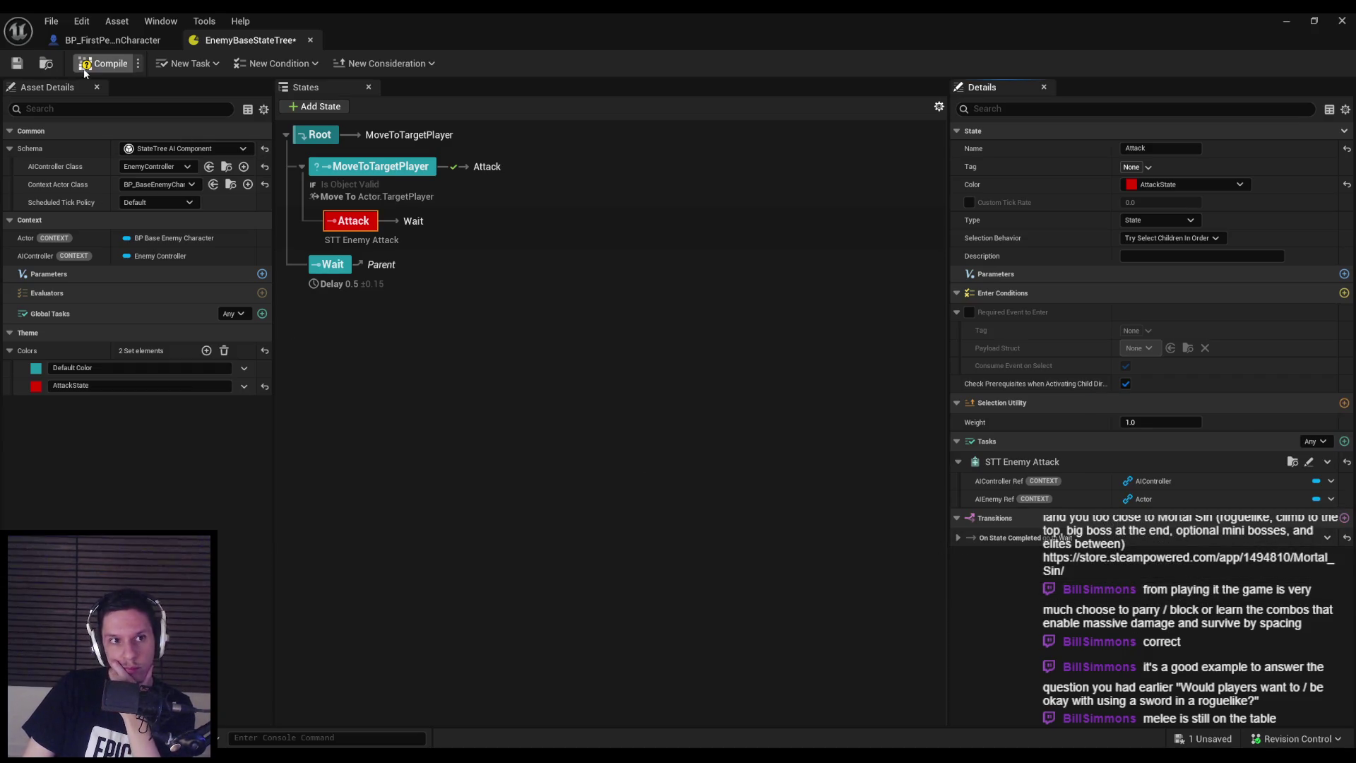
# Save EnemyBaseStateTree, confirming the check-out, then review the MoveToTargetPlayer state's settings
pyautogui.click(21, 64)
pyautogui.click(646, 537)
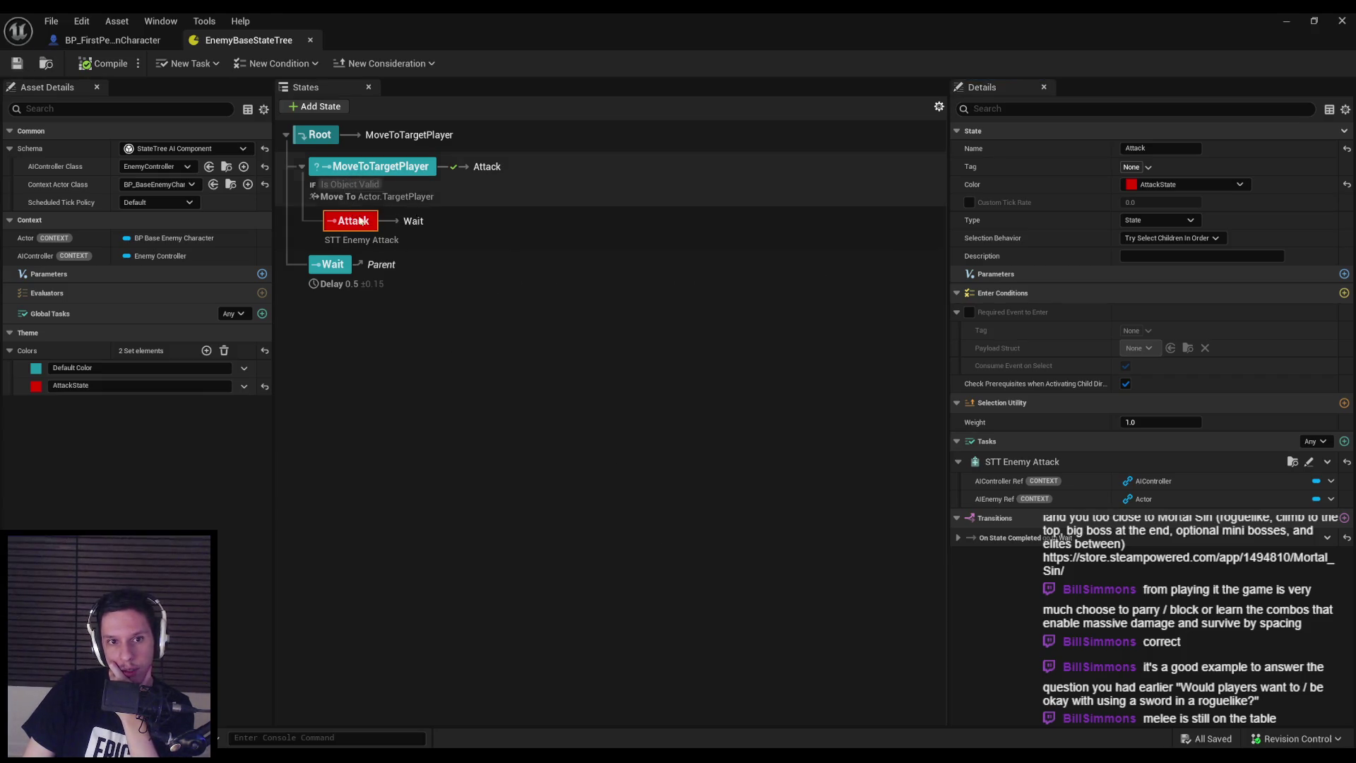
pyautogui.click(373, 186)
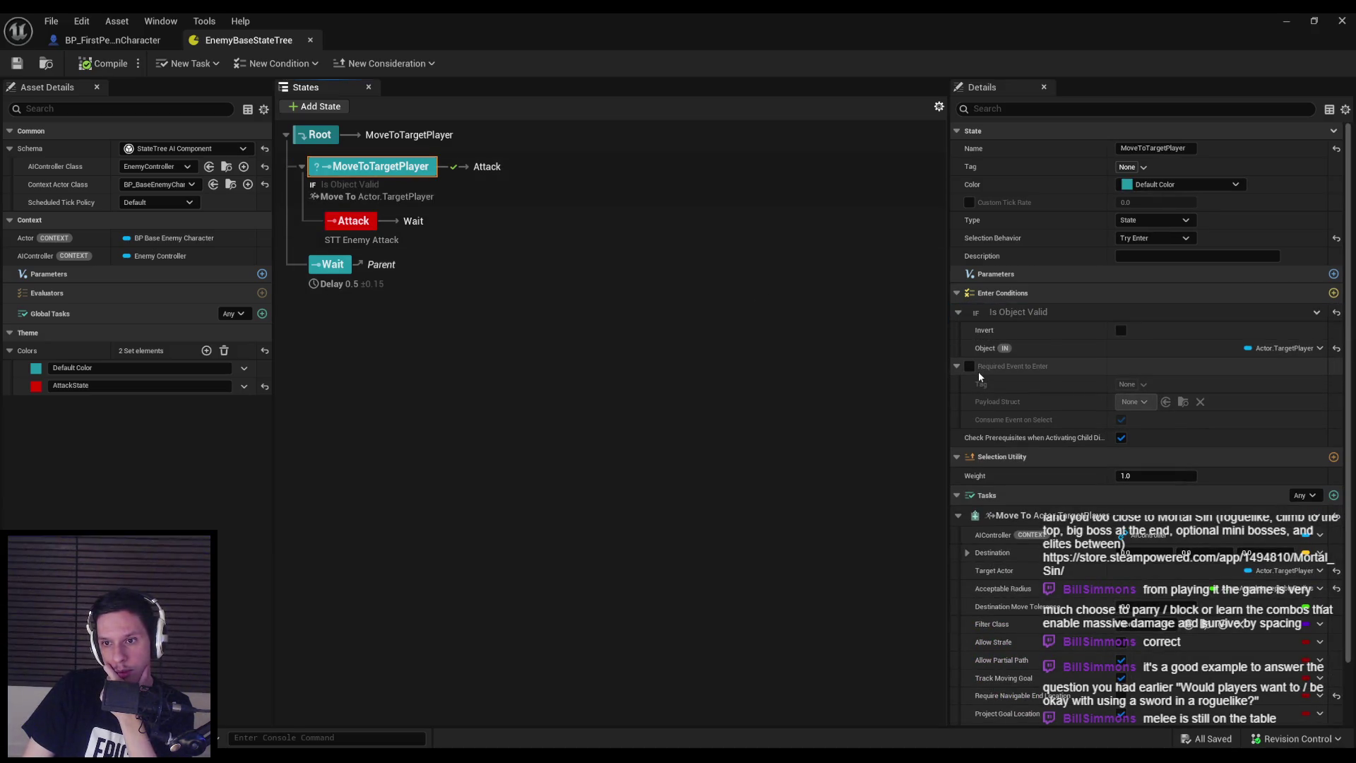
pyautogui.click(357, 225)
# Browse the Attack state's enter conditions and types, adding none and keeping type State
pyautogui.click(1345, 292)
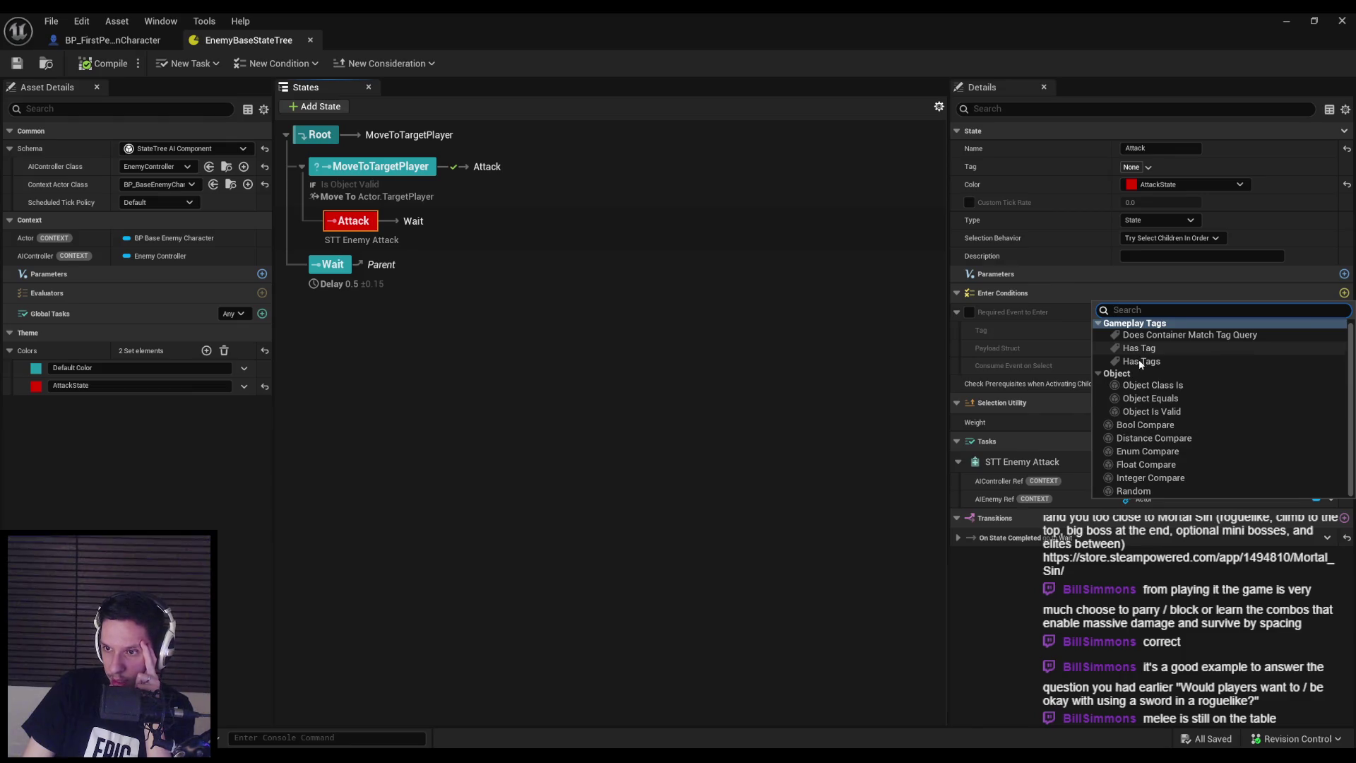
pyautogui.click(675, 368)
pyautogui.click(351, 223)
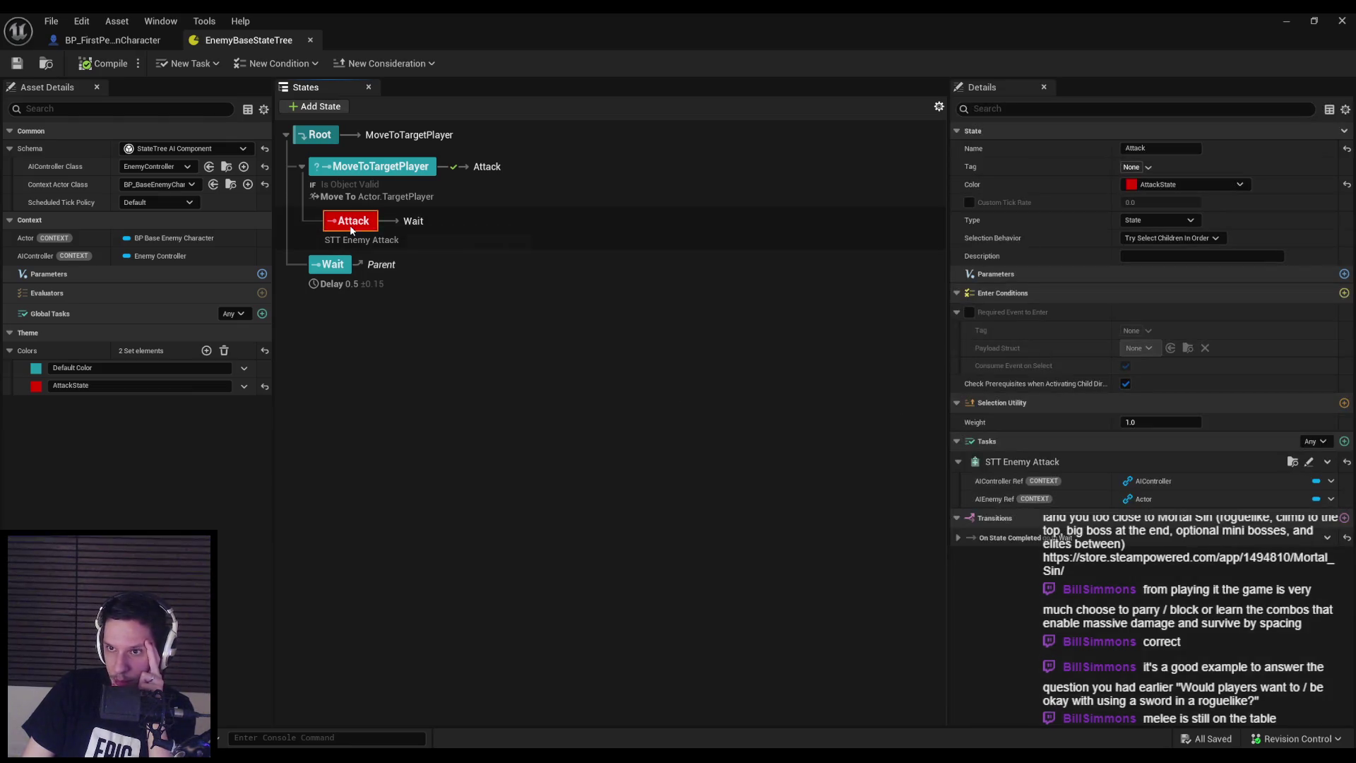
pyautogui.click(1168, 223)
pyautogui.click(1169, 219)
# Keep Try Select Children In Order selection behaviour and add a selection utility consideration to Attack
pyautogui.click(1177, 238)
pyautogui.click(1178, 239)
pyautogui.click(1178, 238)
pyautogui.click(1033, 245)
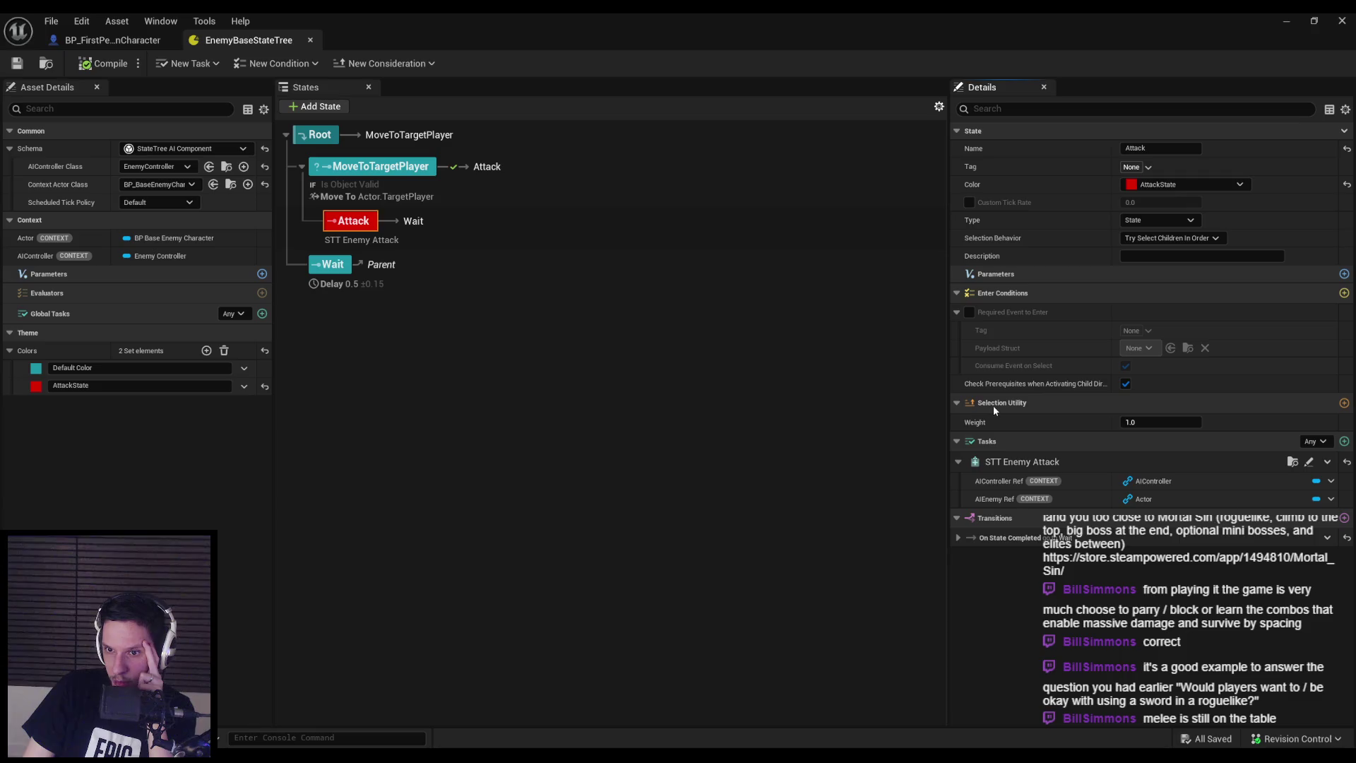
pyautogui.click(1345, 403)
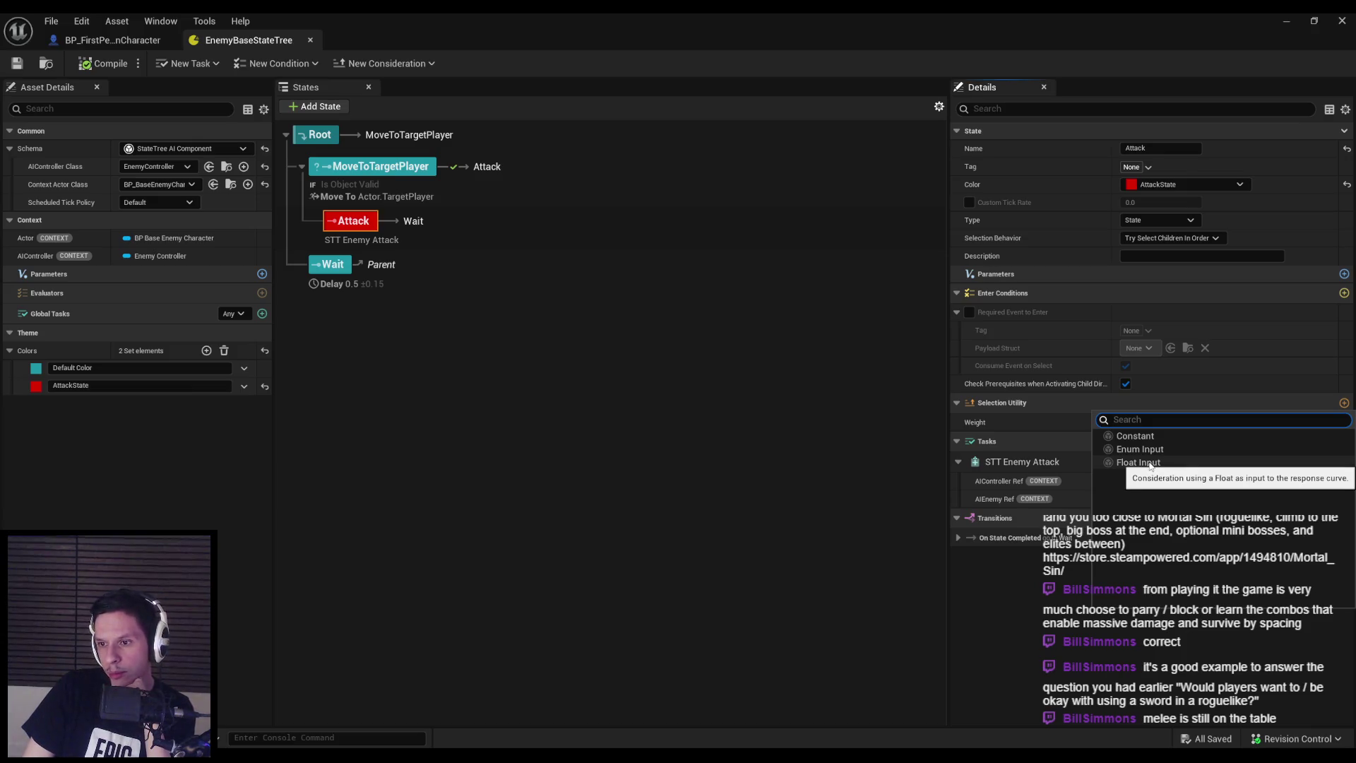
pyautogui.click(1149, 463)
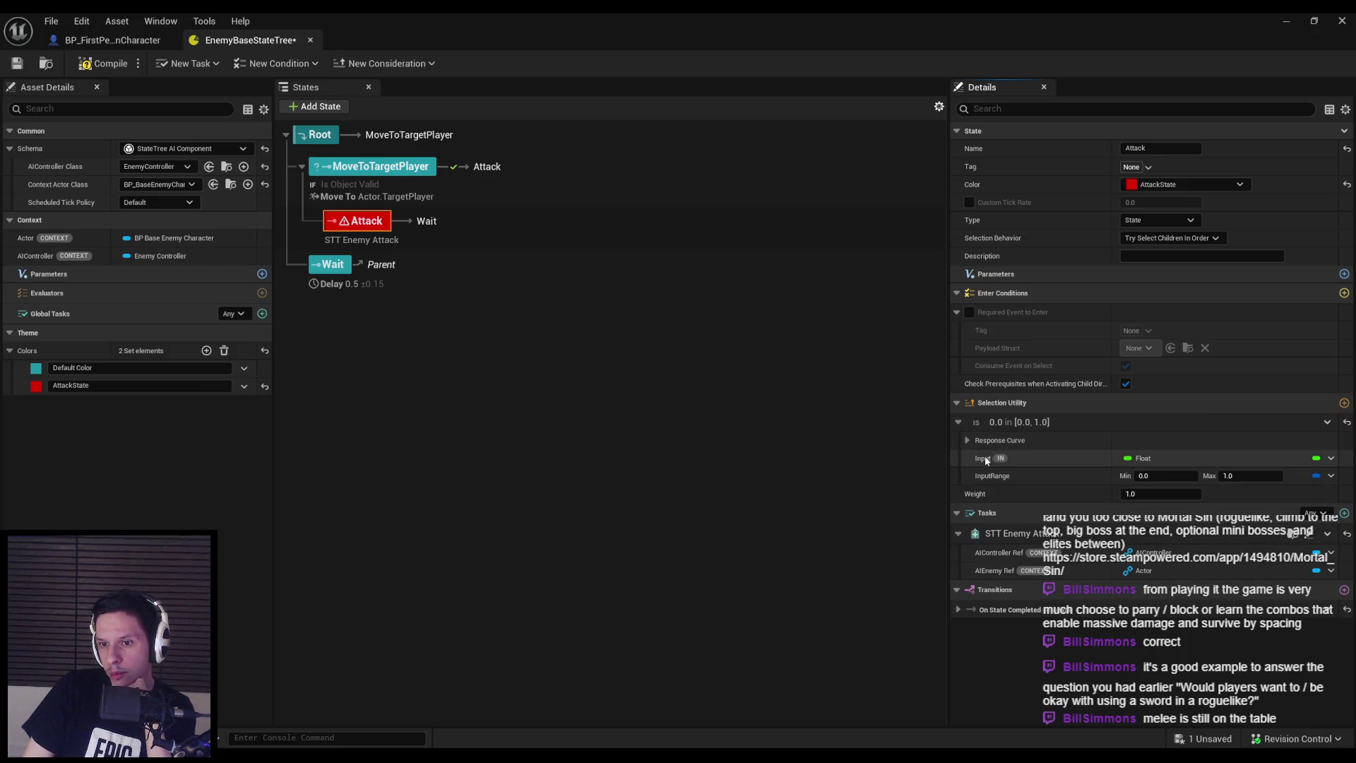
pyautogui.click(1328, 422)
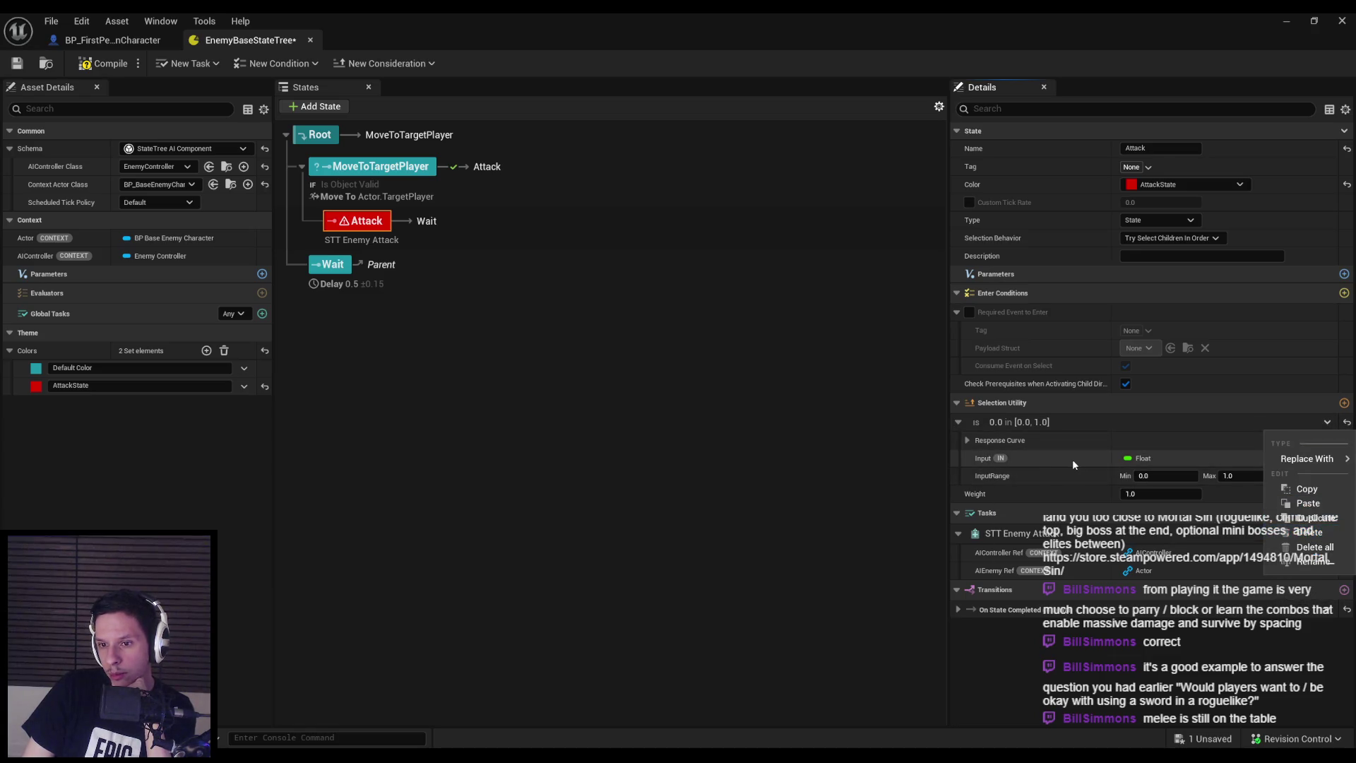
pyautogui.click(1072, 459)
pyautogui.click(1332, 459)
pyautogui.moveTo(1298, 484)
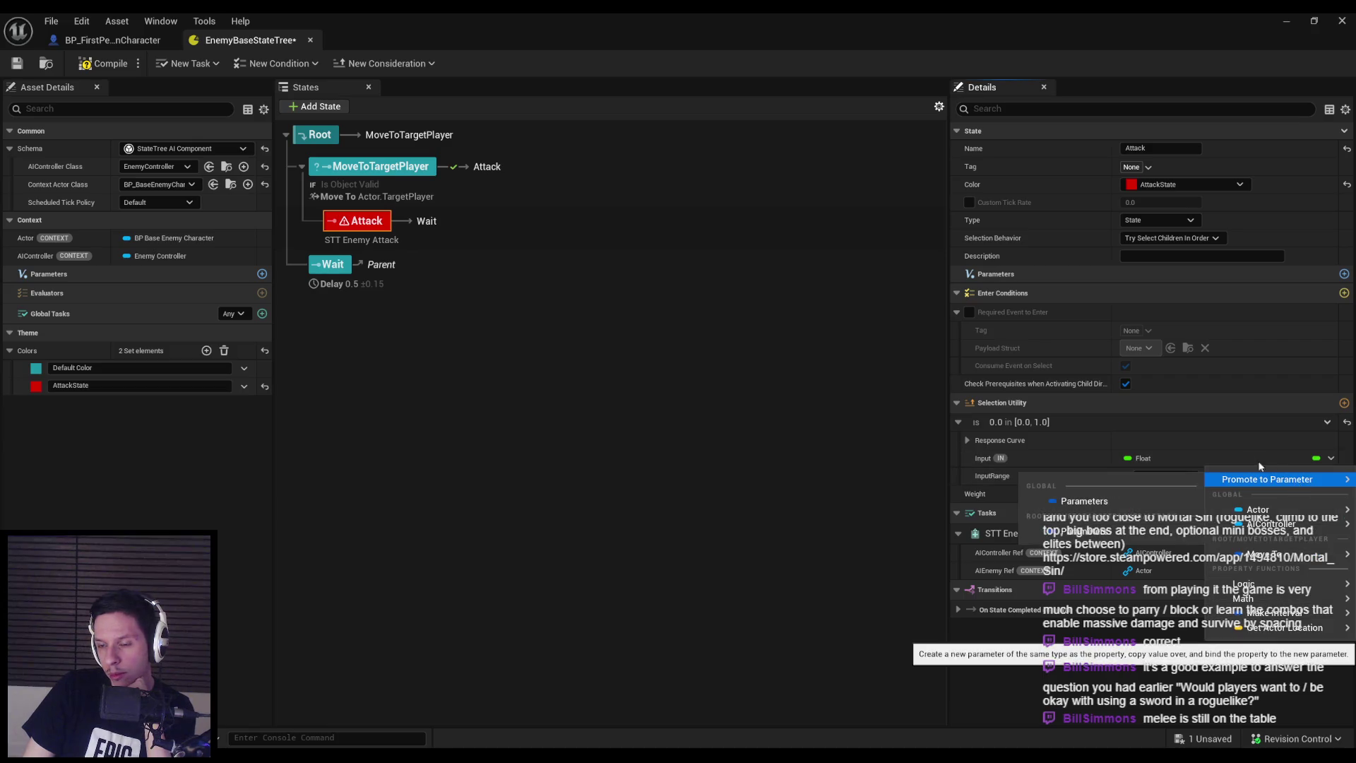
pyautogui.moveTo(1263, 514)
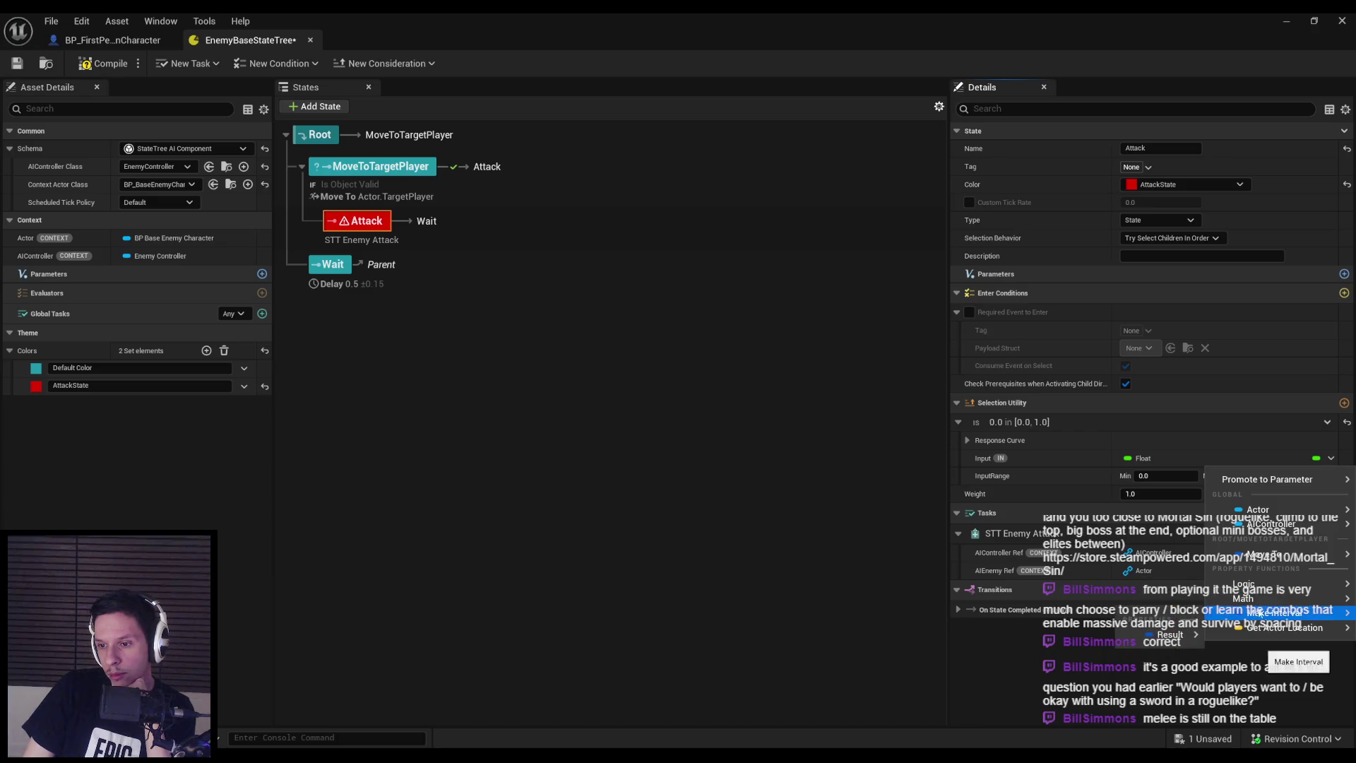
pyautogui.moveTo(1223, 602)
pyautogui.moveTo(1174, 626)
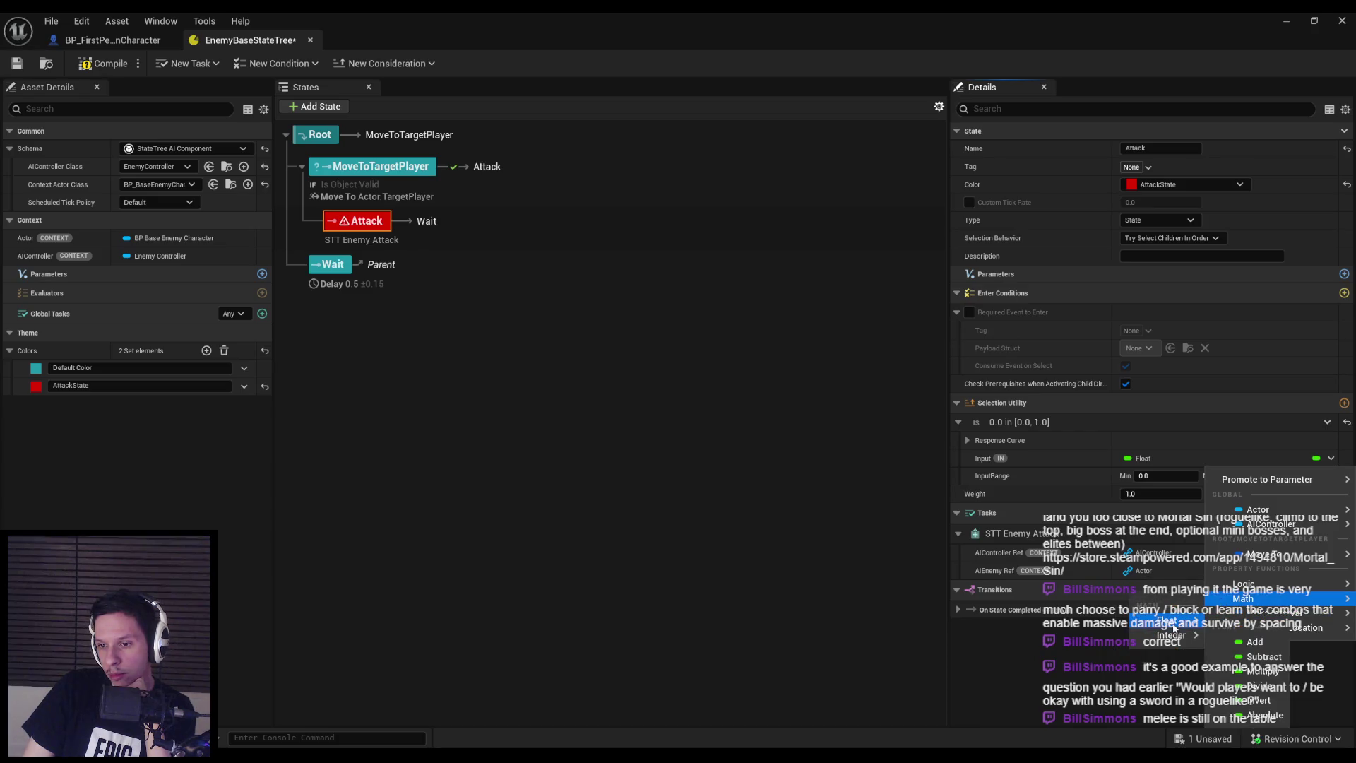
pyautogui.moveTo(1256, 626)
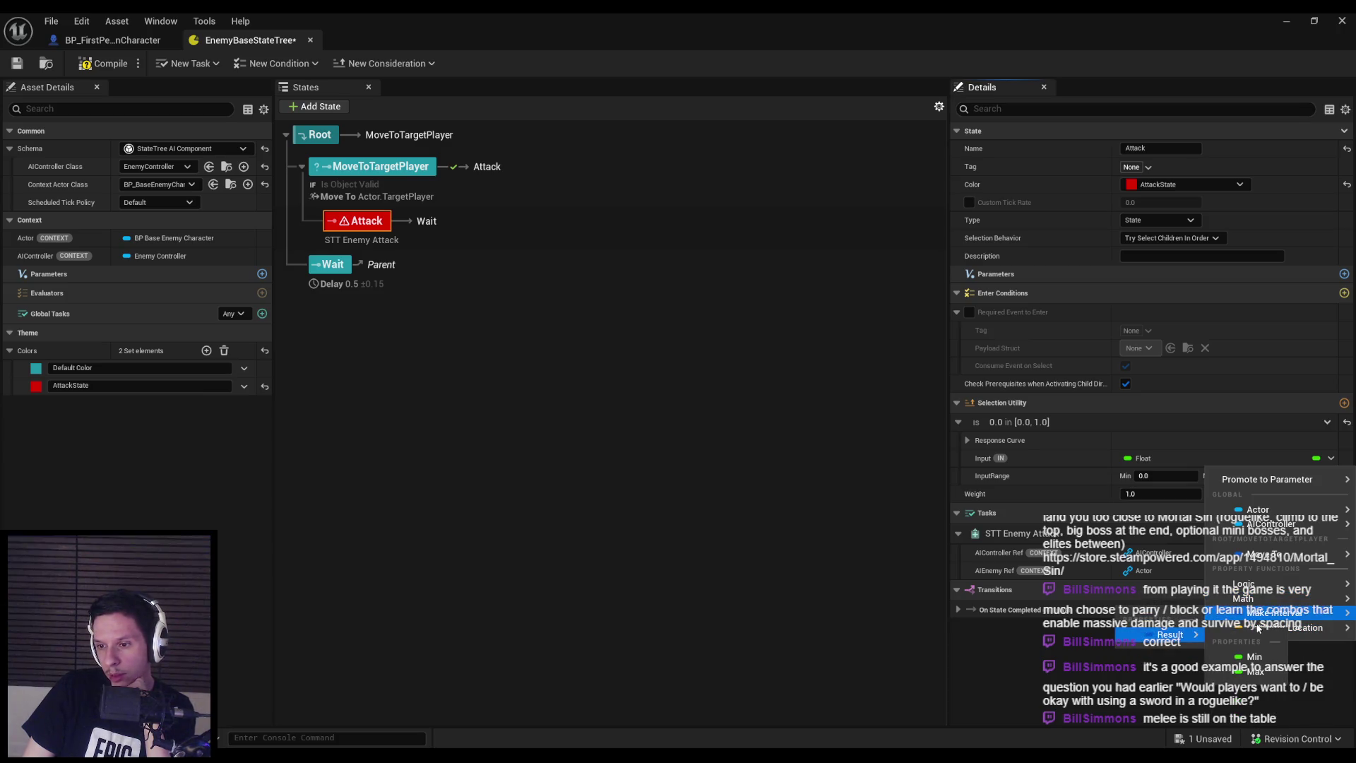
pyautogui.click(1338, 434)
pyautogui.click(1327, 422)
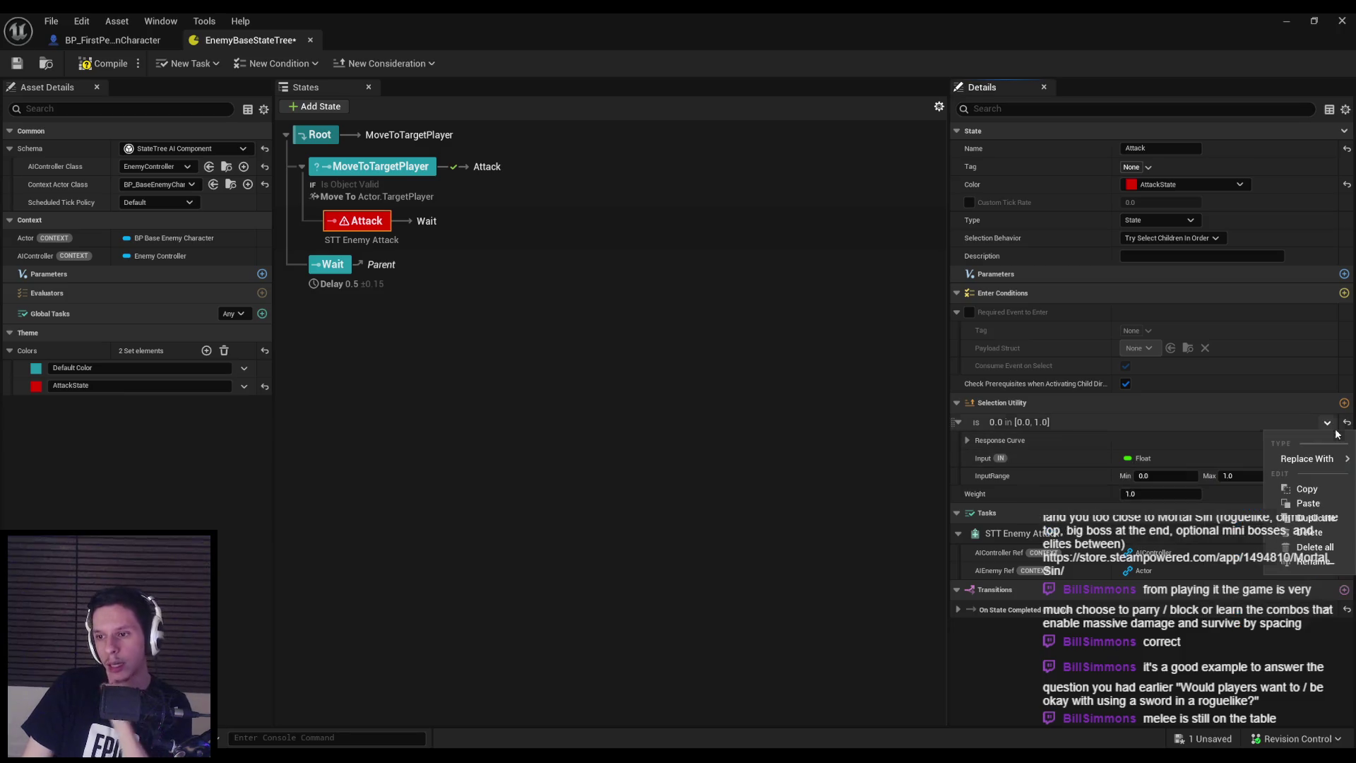
pyautogui.click(1305, 532)
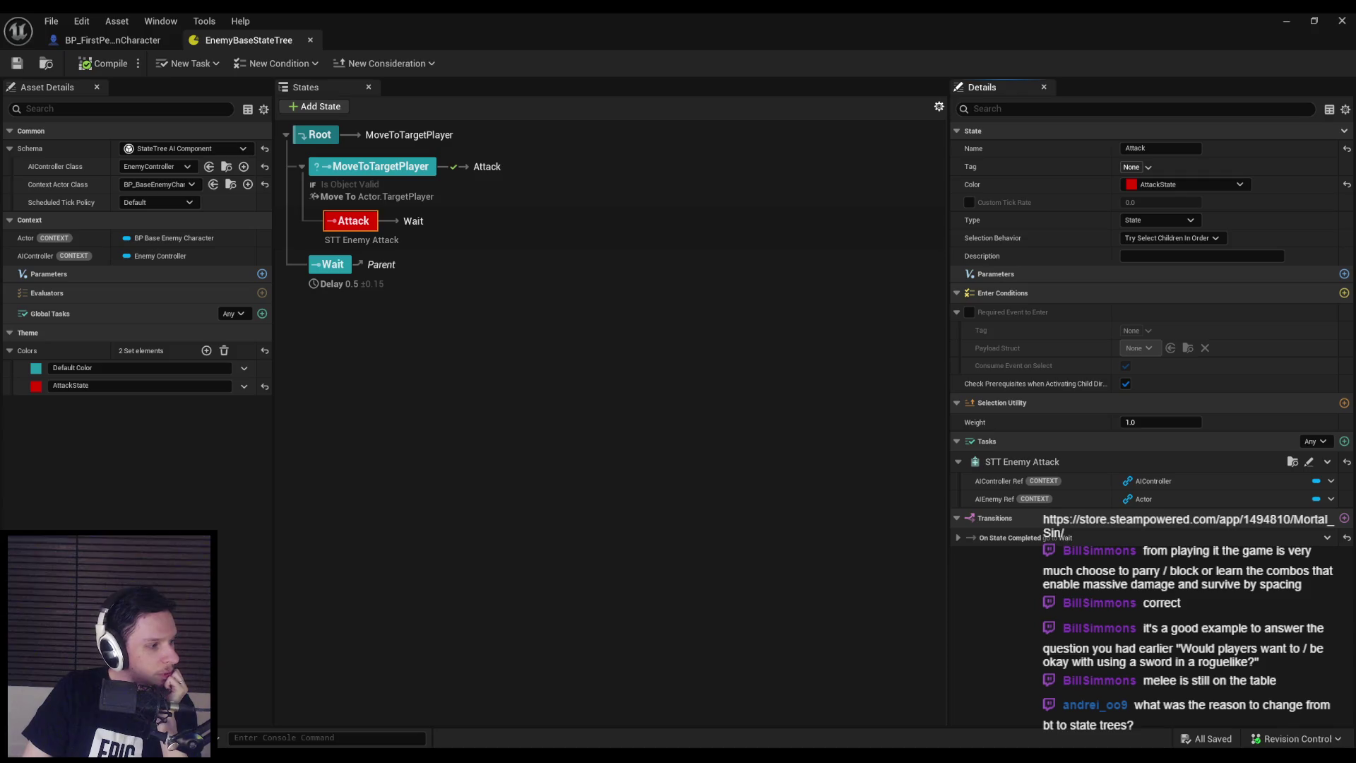
pyautogui.hotkey('alt', 'Tab')
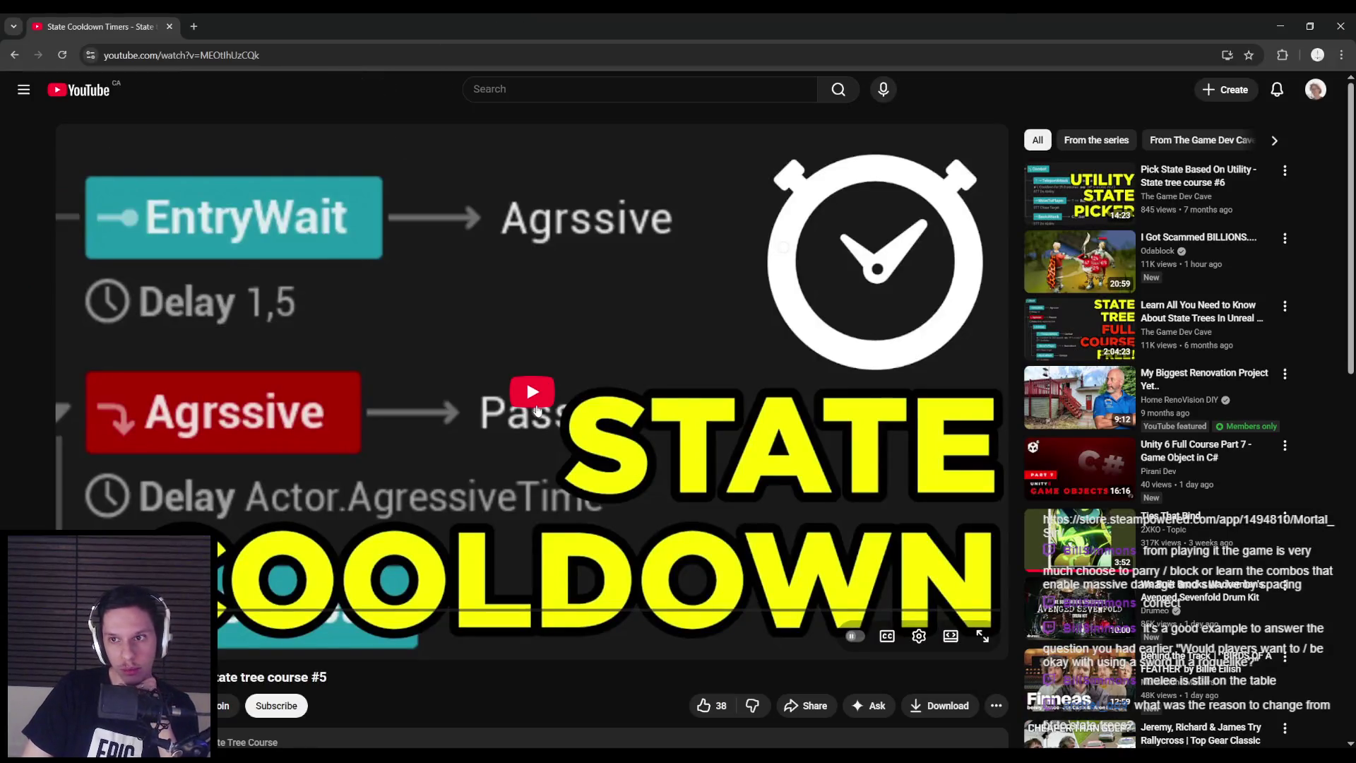
pyautogui.click(534, 403)
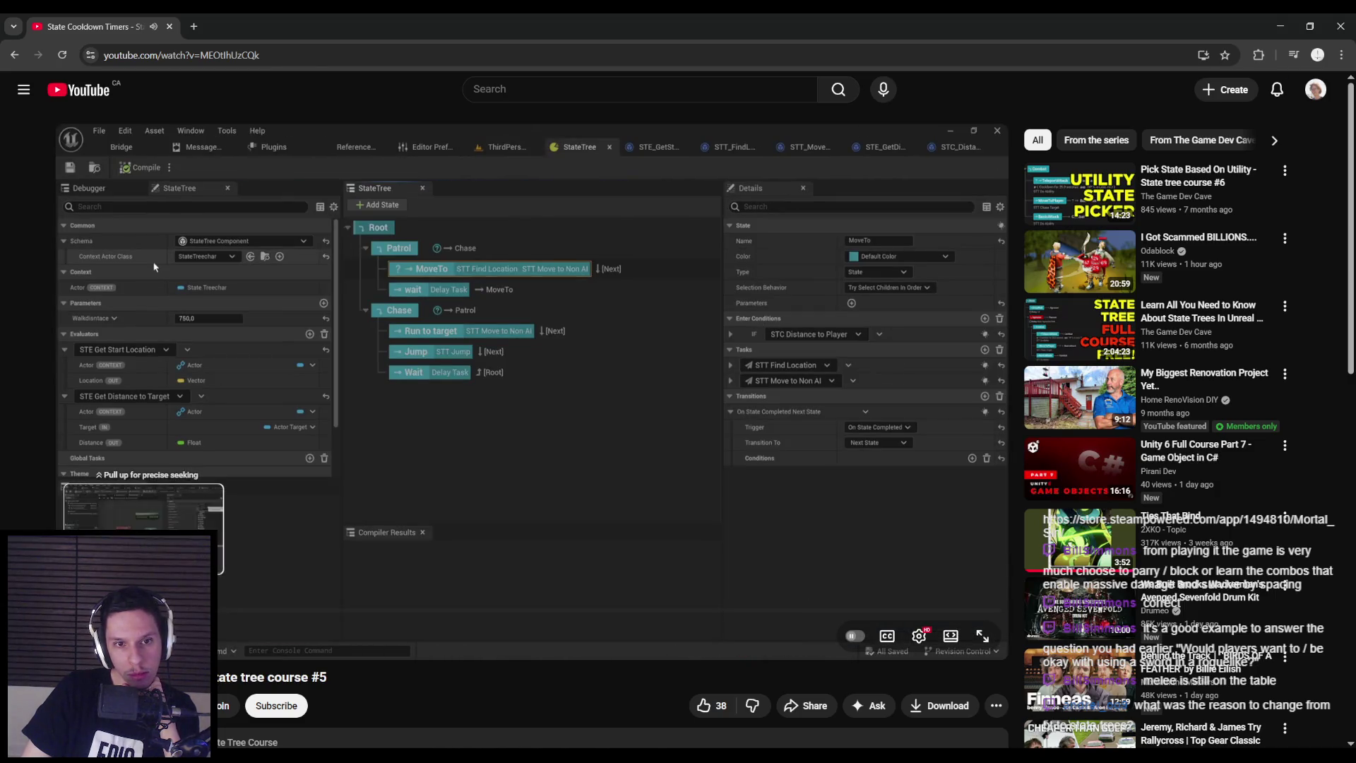
pyautogui.moveTo(165, 622); pyautogui.dragTo(239, 614)
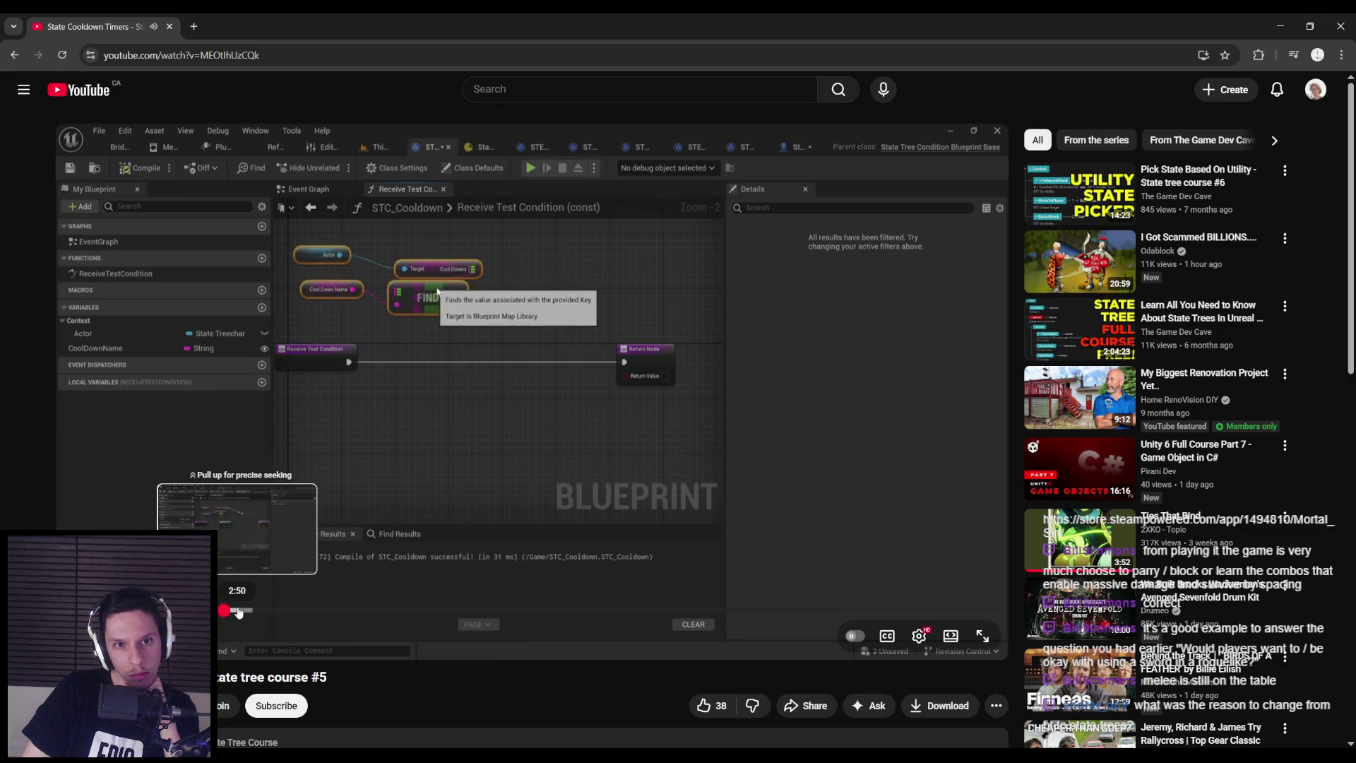
pyautogui.moveTo(239, 612); pyautogui.dragTo(251, 612)
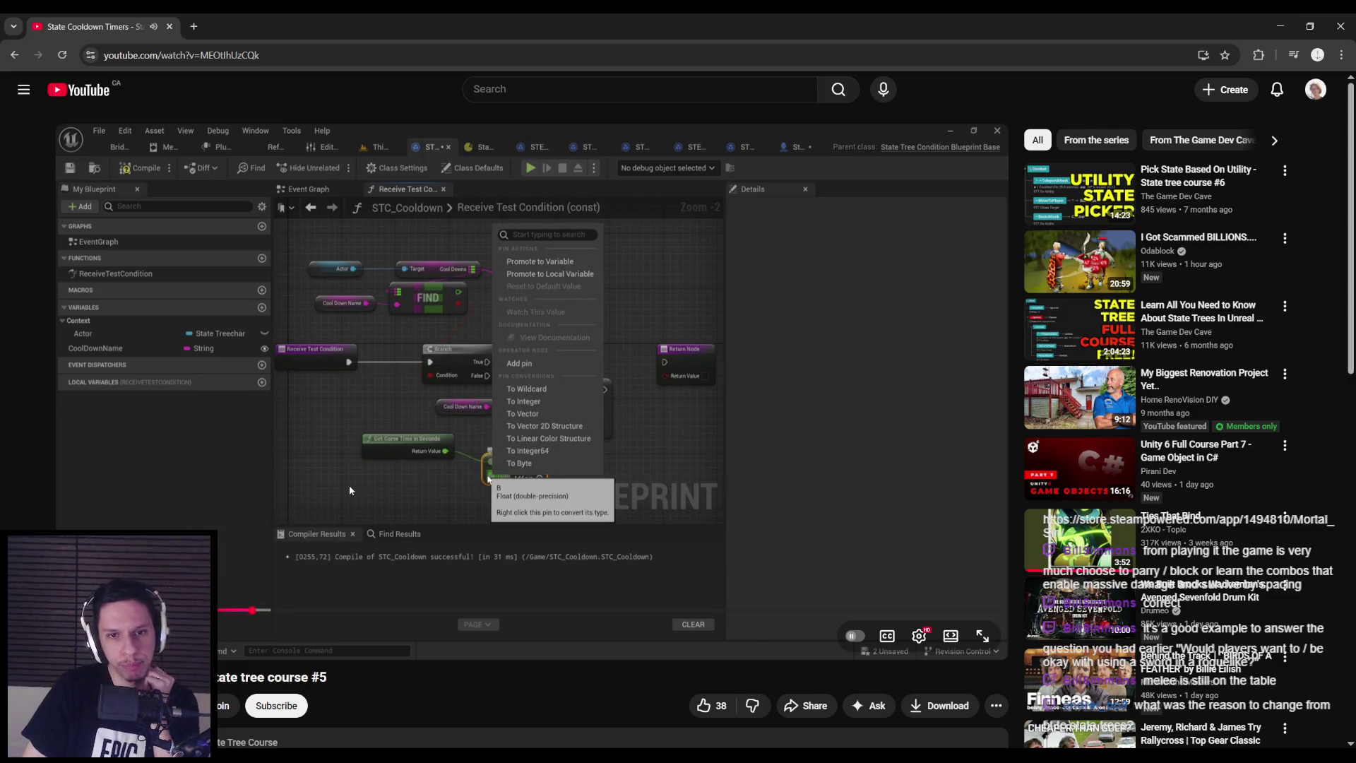
pyautogui.moveTo(263, 610); pyautogui.dragTo(363, 613)
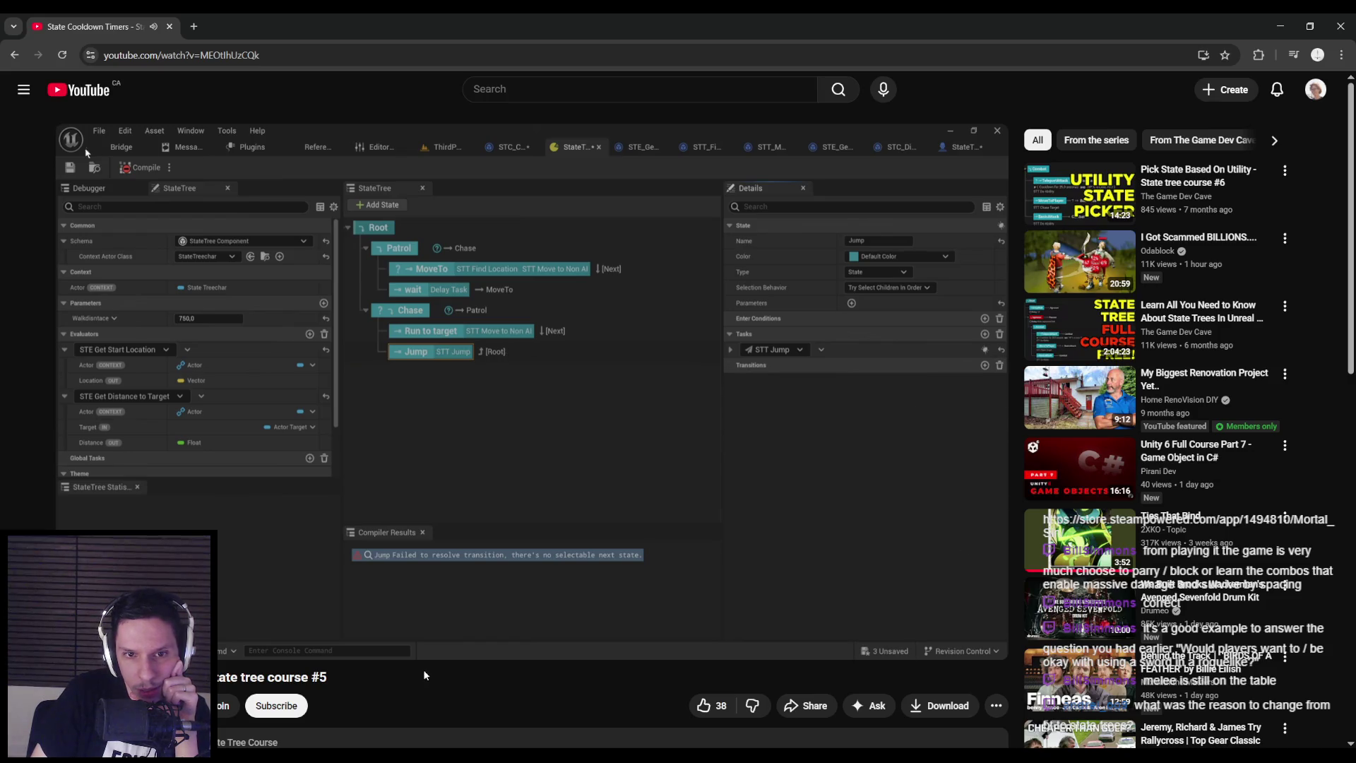
pyautogui.click(481, 513)
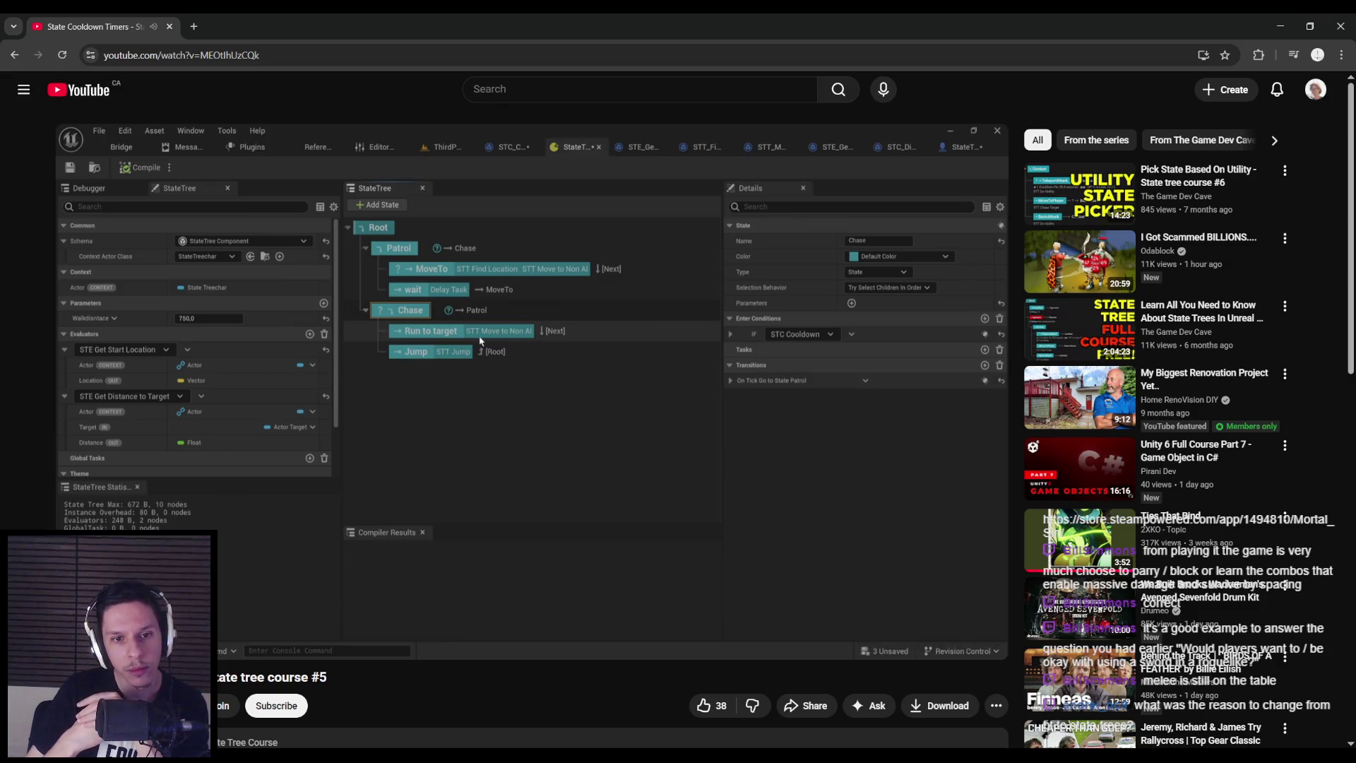
pyautogui.moveTo(433, 514)
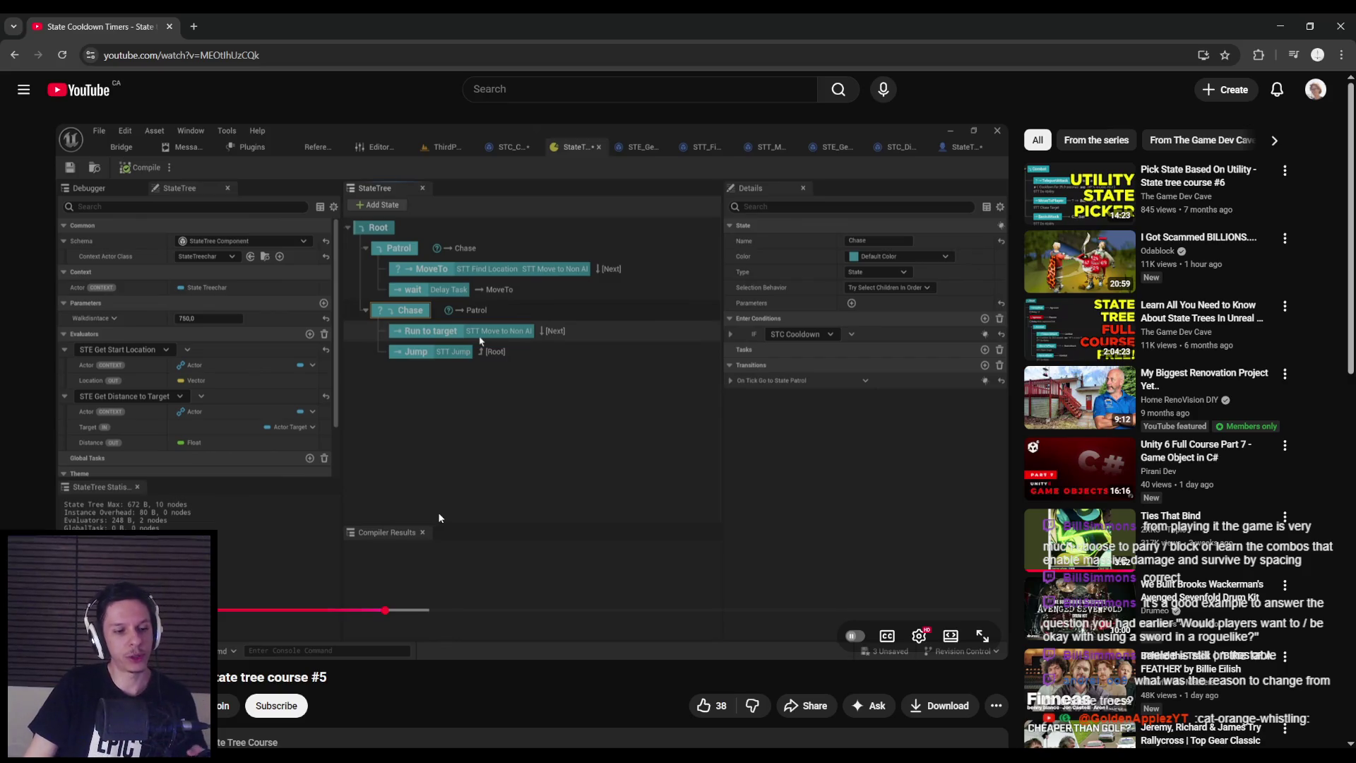
pyautogui.click(457, 732)
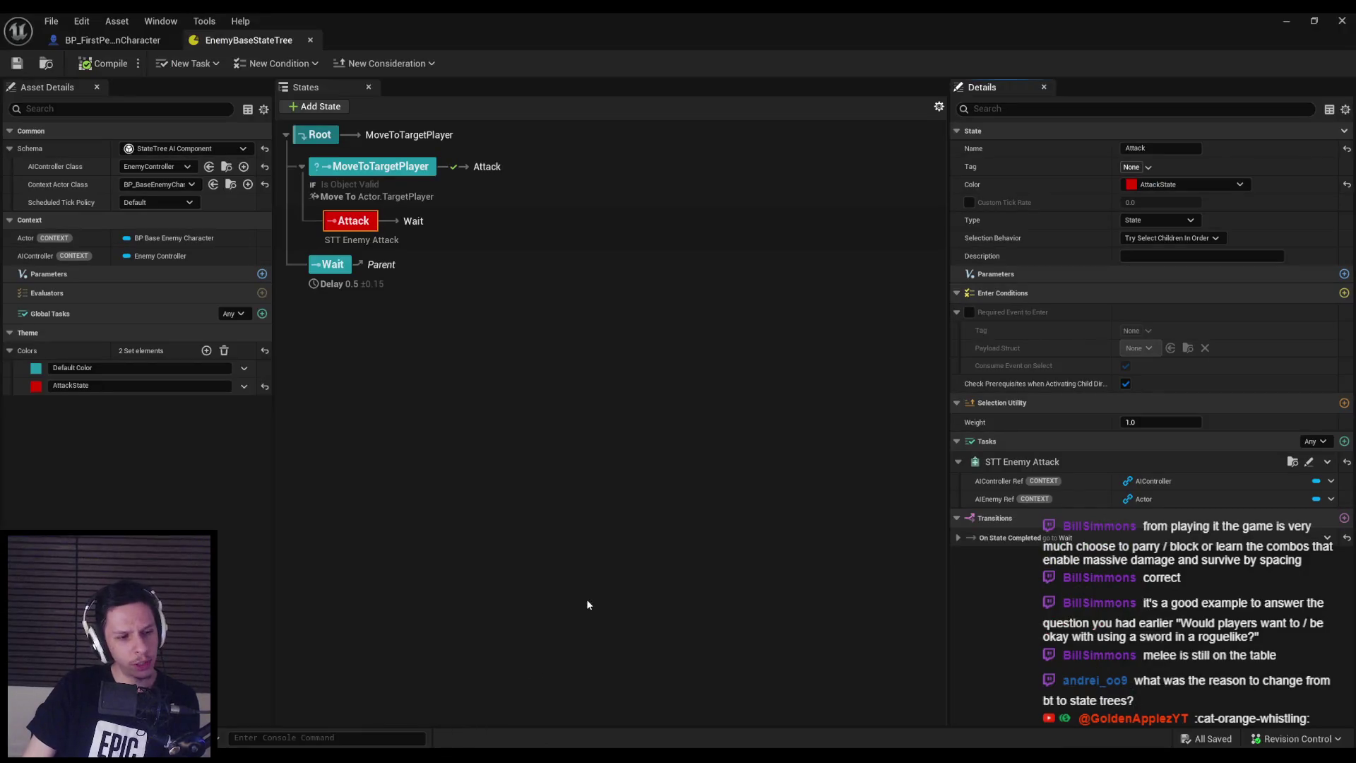
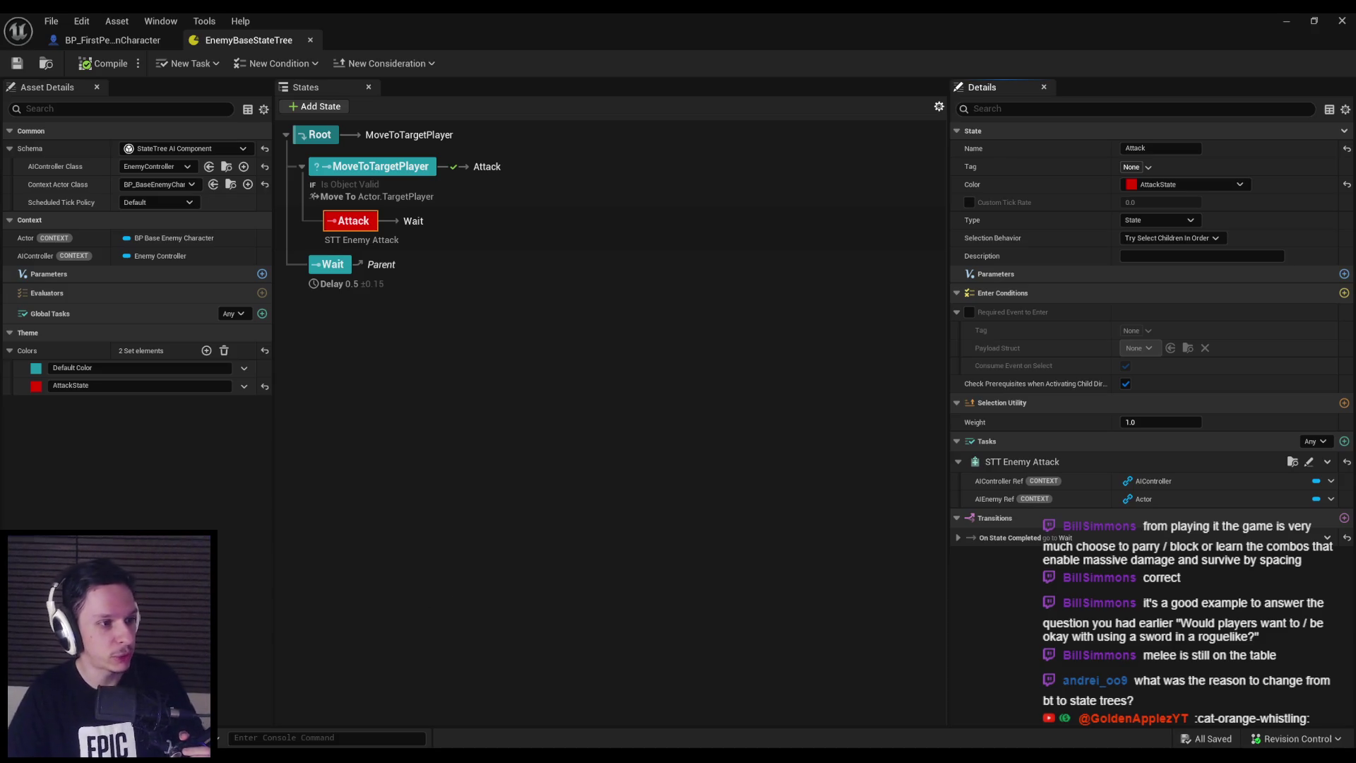
# Reselect the Attack state in EnemyBaseStateTree, then switch to the tutorial in Chrome
pyautogui.click(339, 448)
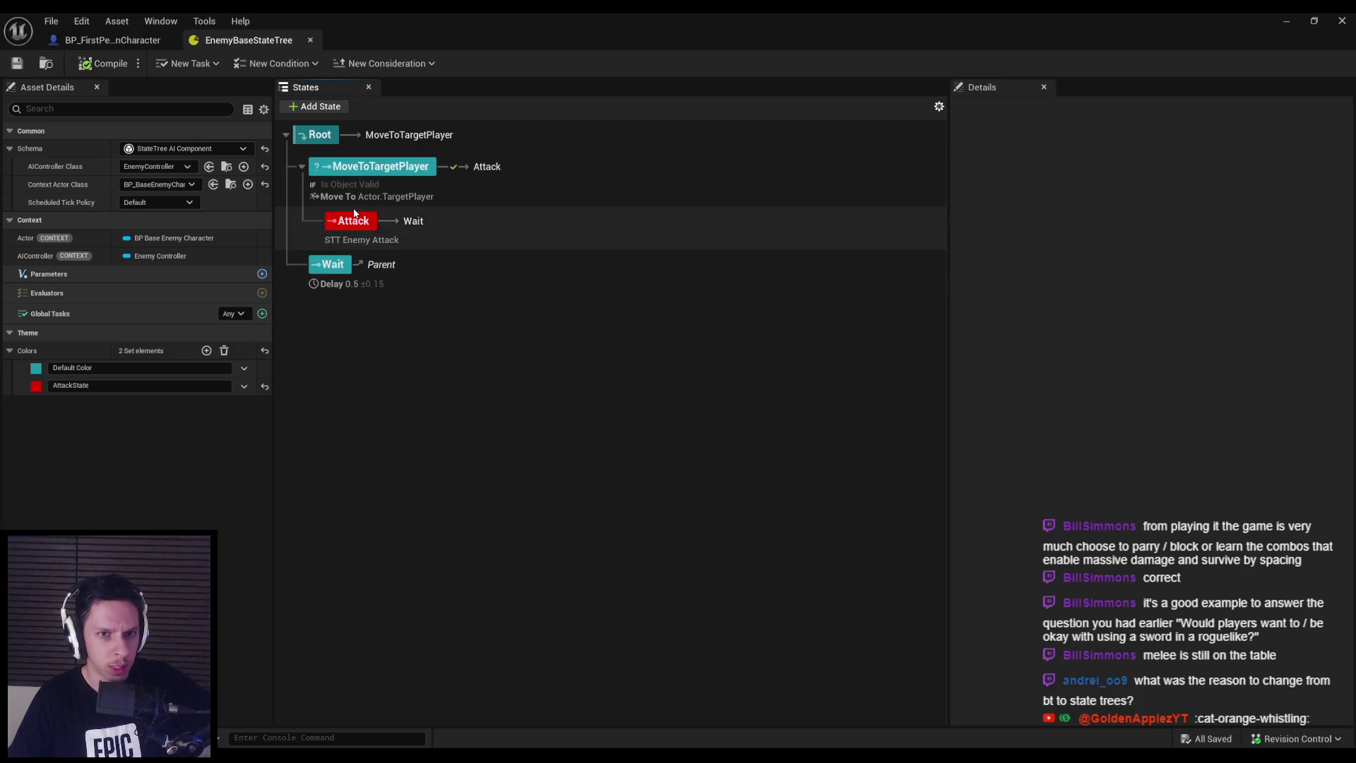
pyautogui.click(353, 222)
pyautogui.hotkey('alt', 'Tab')
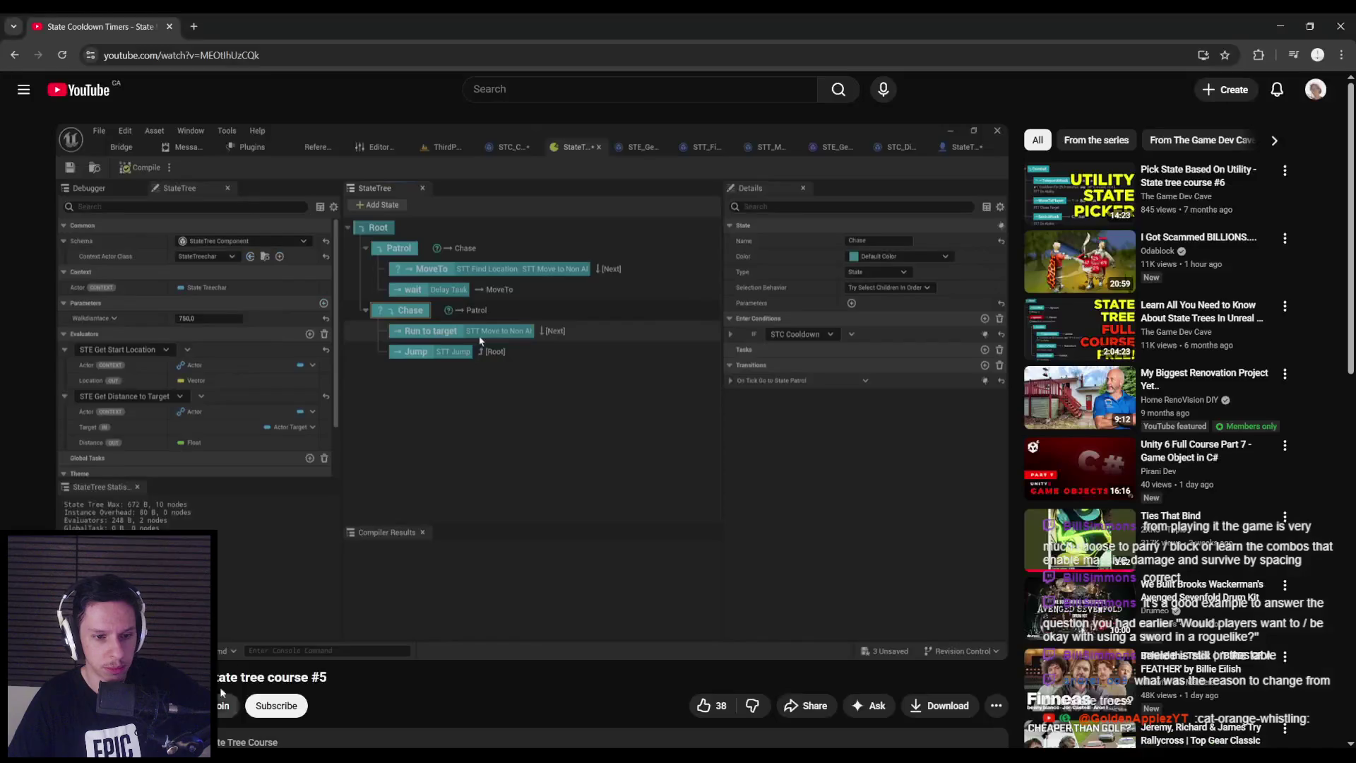
# Play the tutorial and scrub back to the STC_Cooldown asset creation in the content browser
pyautogui.click(421, 486)
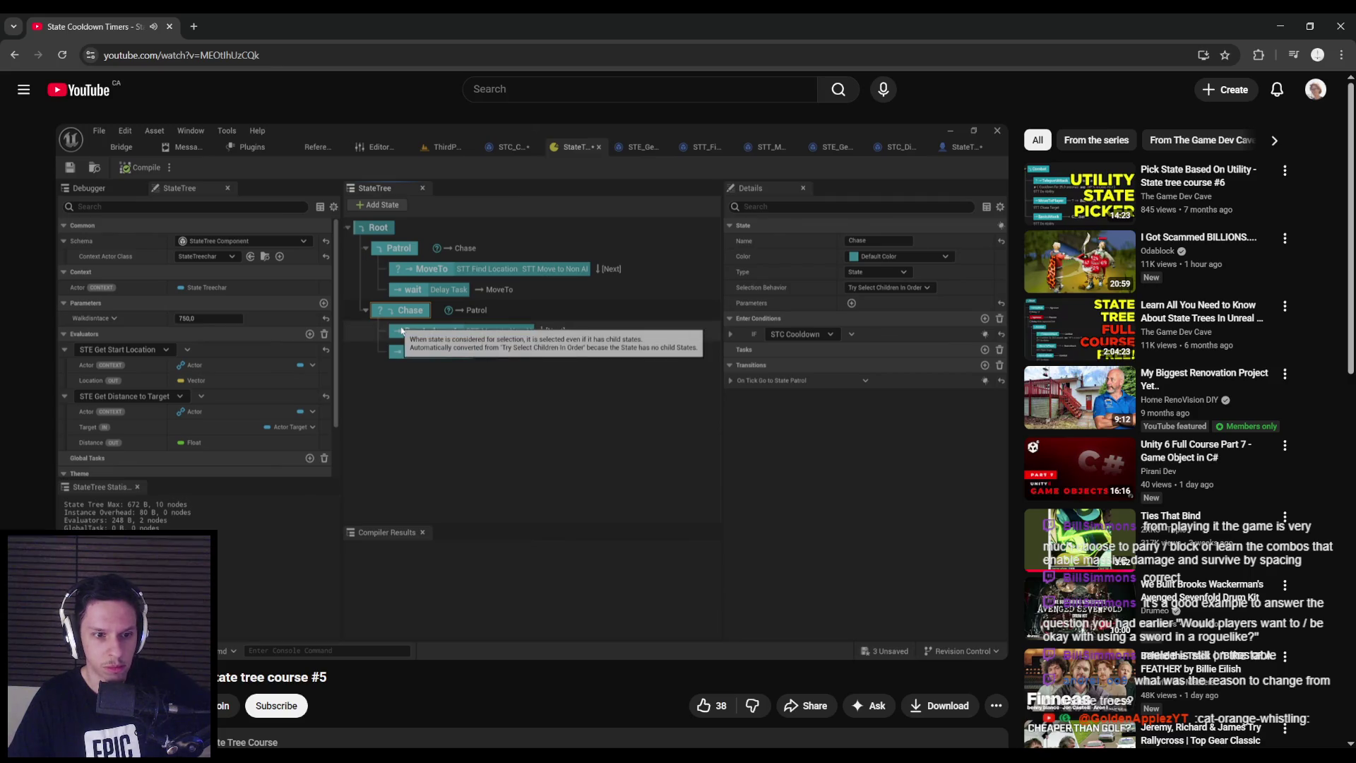
pyautogui.moveTo(425, 512)
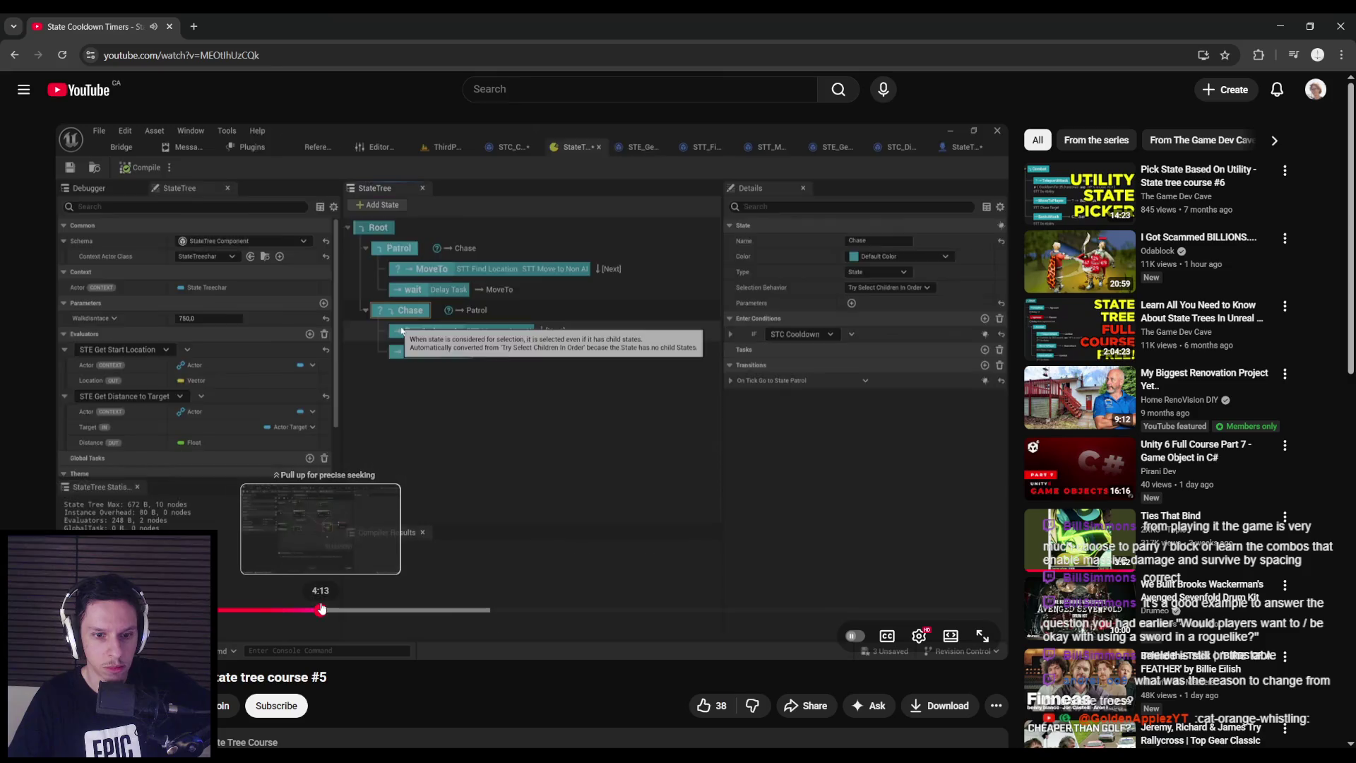
pyautogui.moveTo(325, 609); pyautogui.dragTo(144, 609)
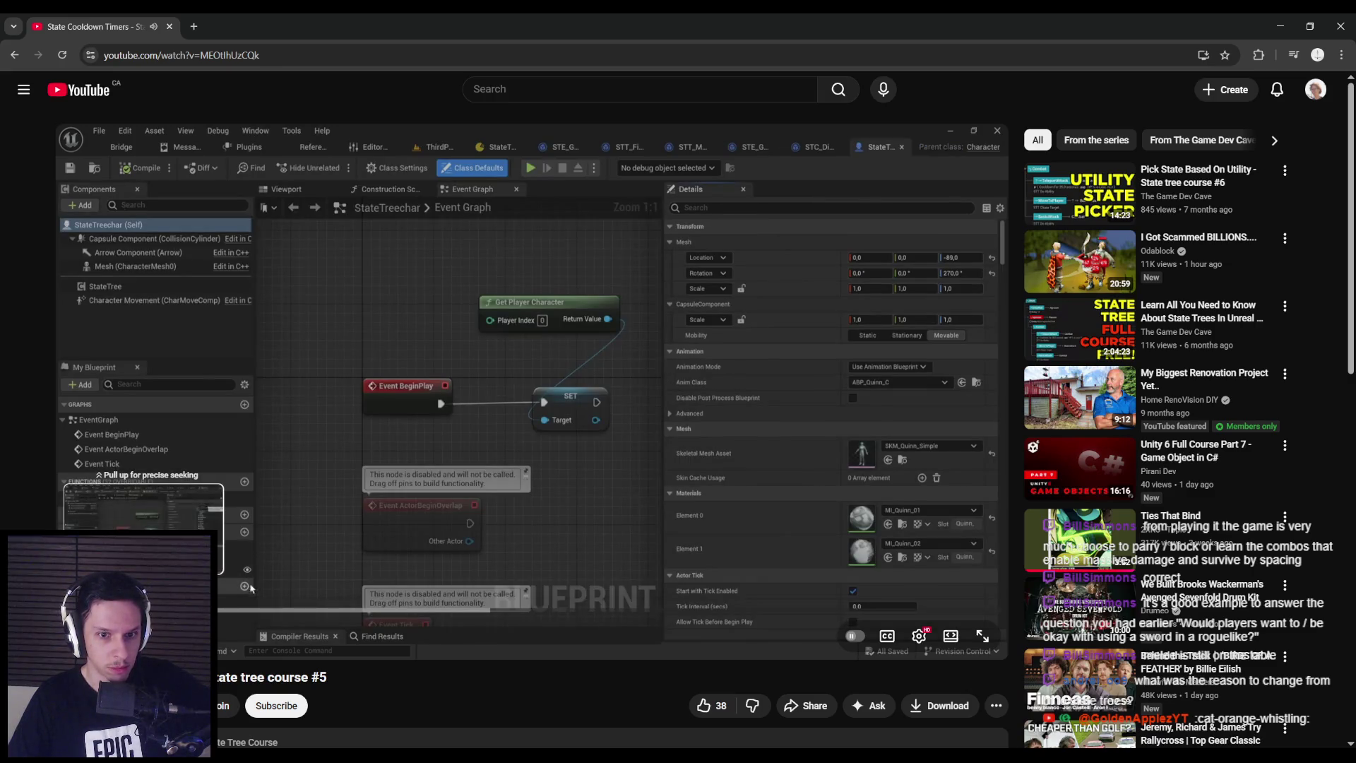
pyautogui.moveTo(251, 587); pyautogui.dragTo(250, 588)
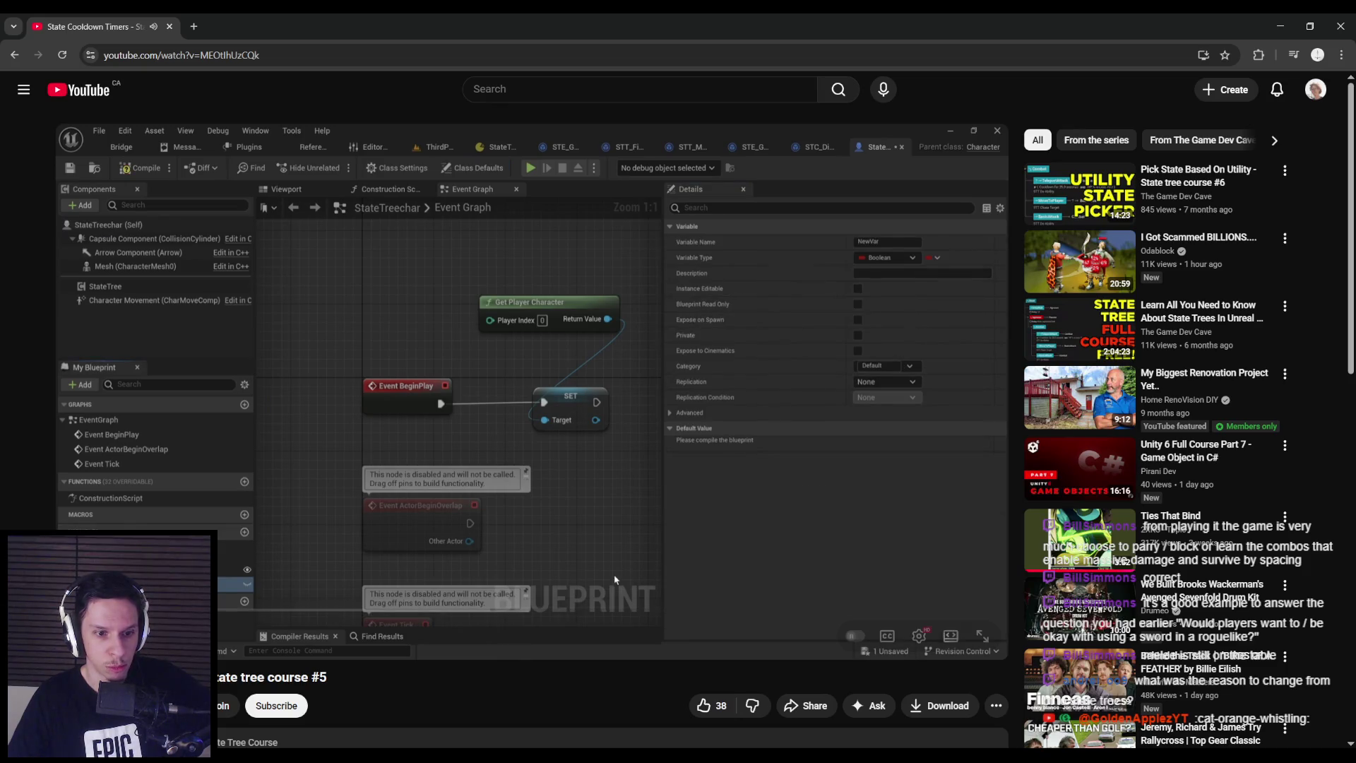
pyautogui.moveTo(151, 609); pyautogui.dragTo(152, 609)
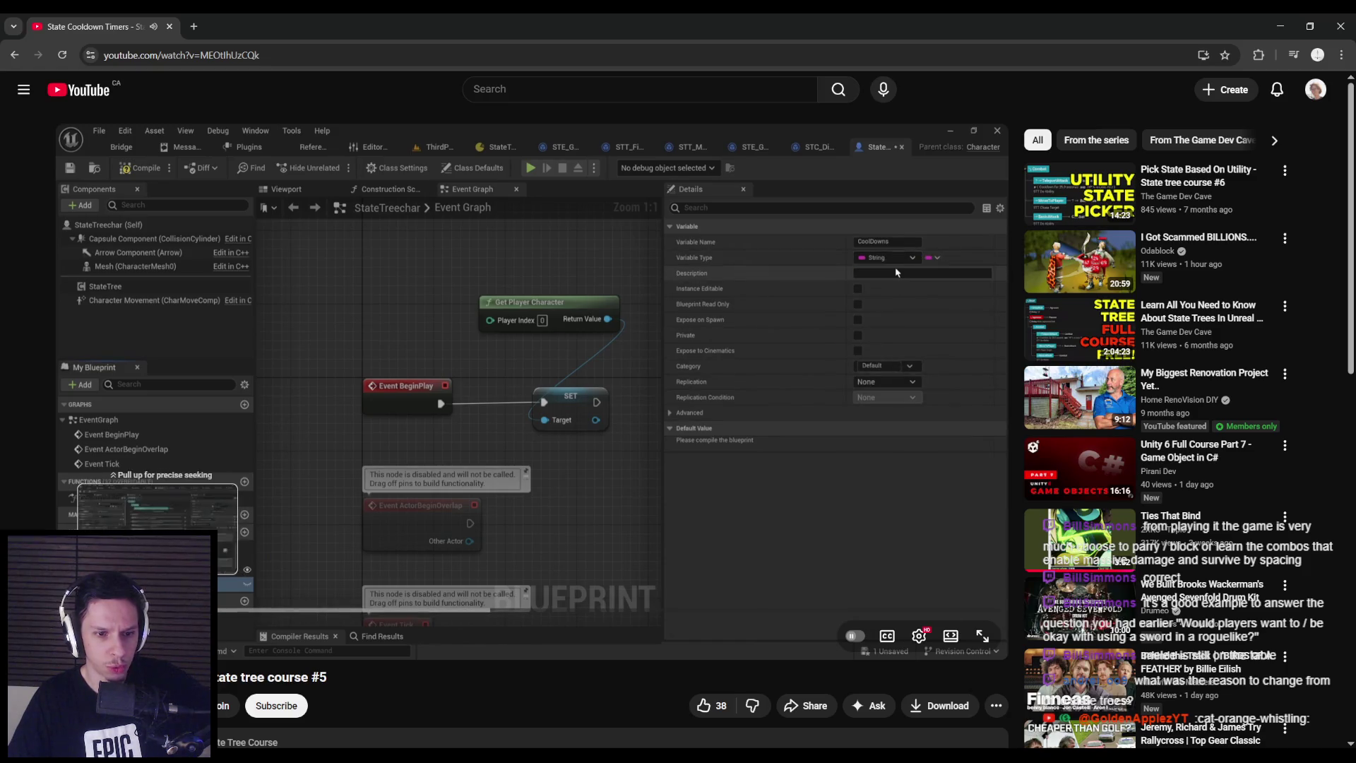
pyautogui.moveTo(152, 609); pyautogui.dragTo(158, 609)
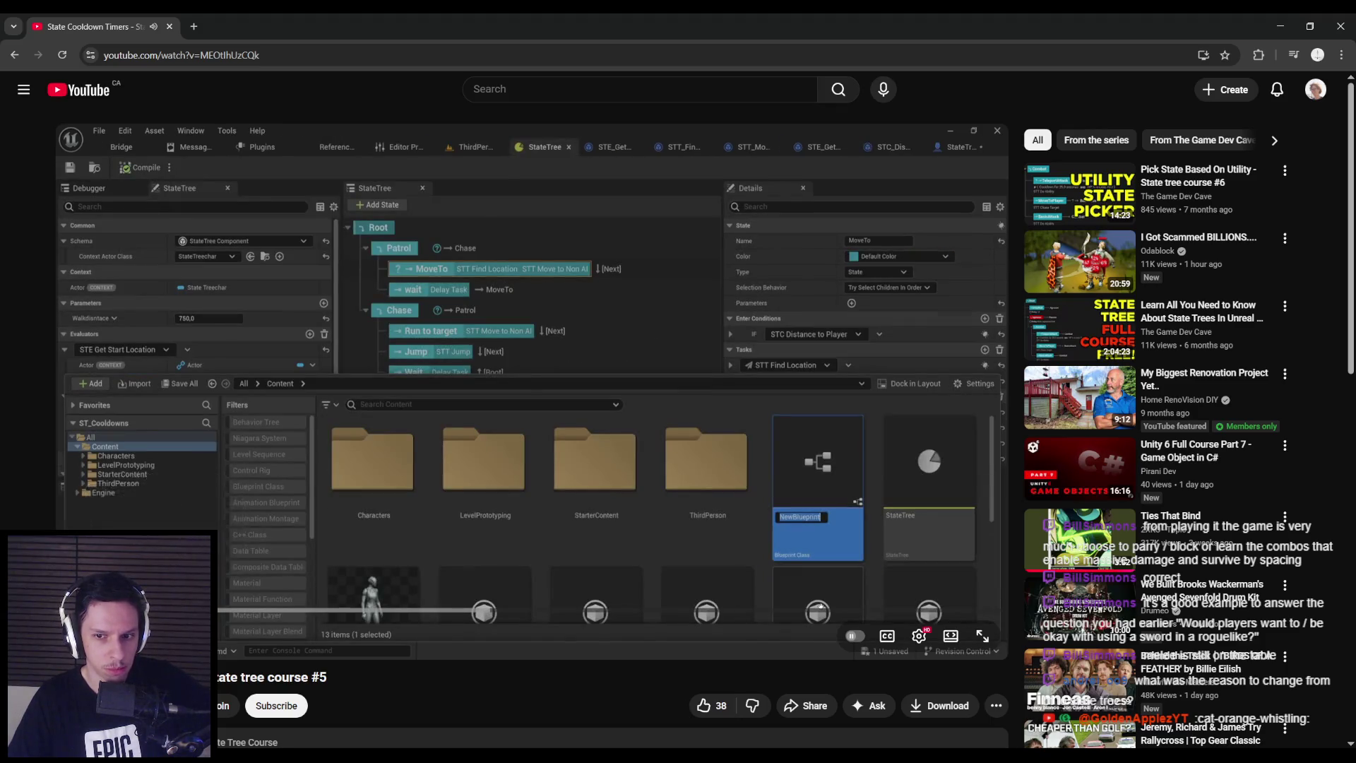
pyautogui.click(159, 609)
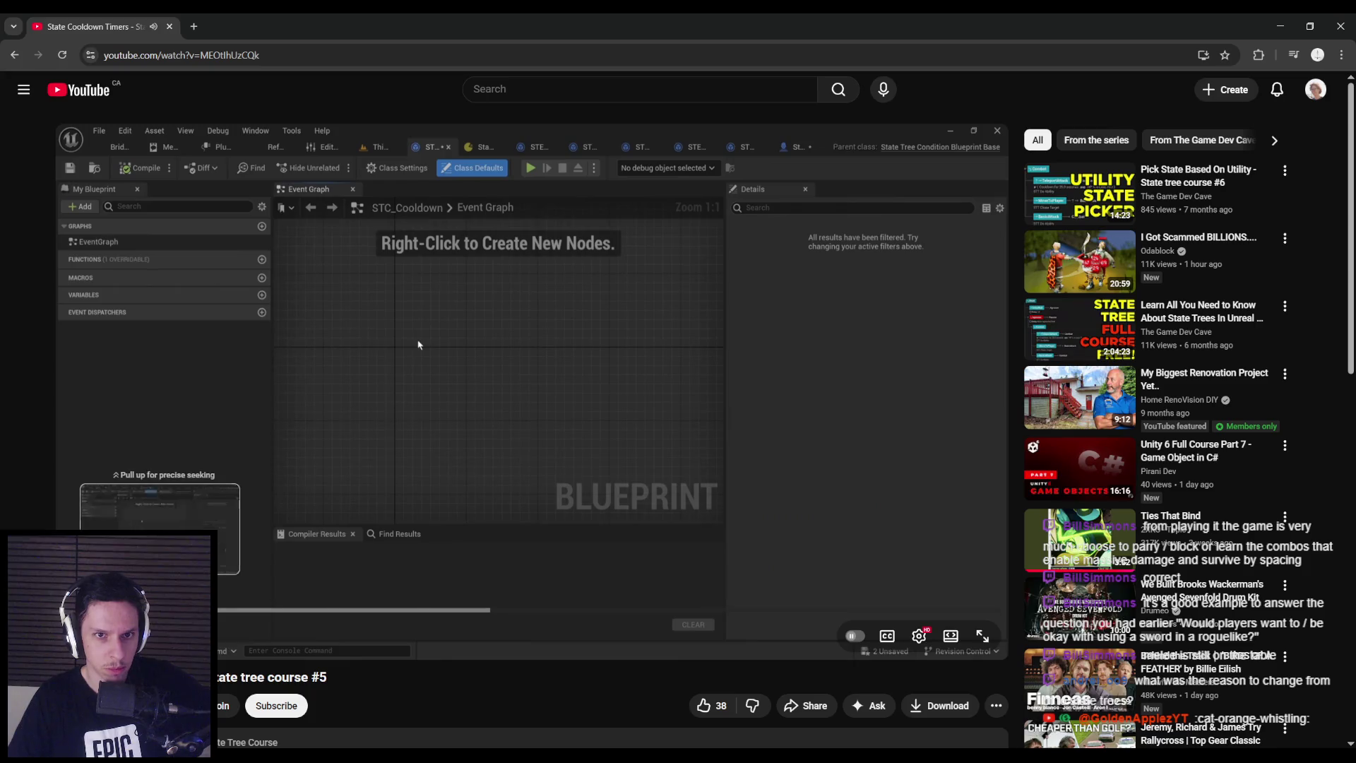
# Seek the tutorial to naming the new asset and picking its condition parent class
pyautogui.click(159, 609)
pyautogui.moveTo(153, 609); pyautogui.dragTo(226, 612)
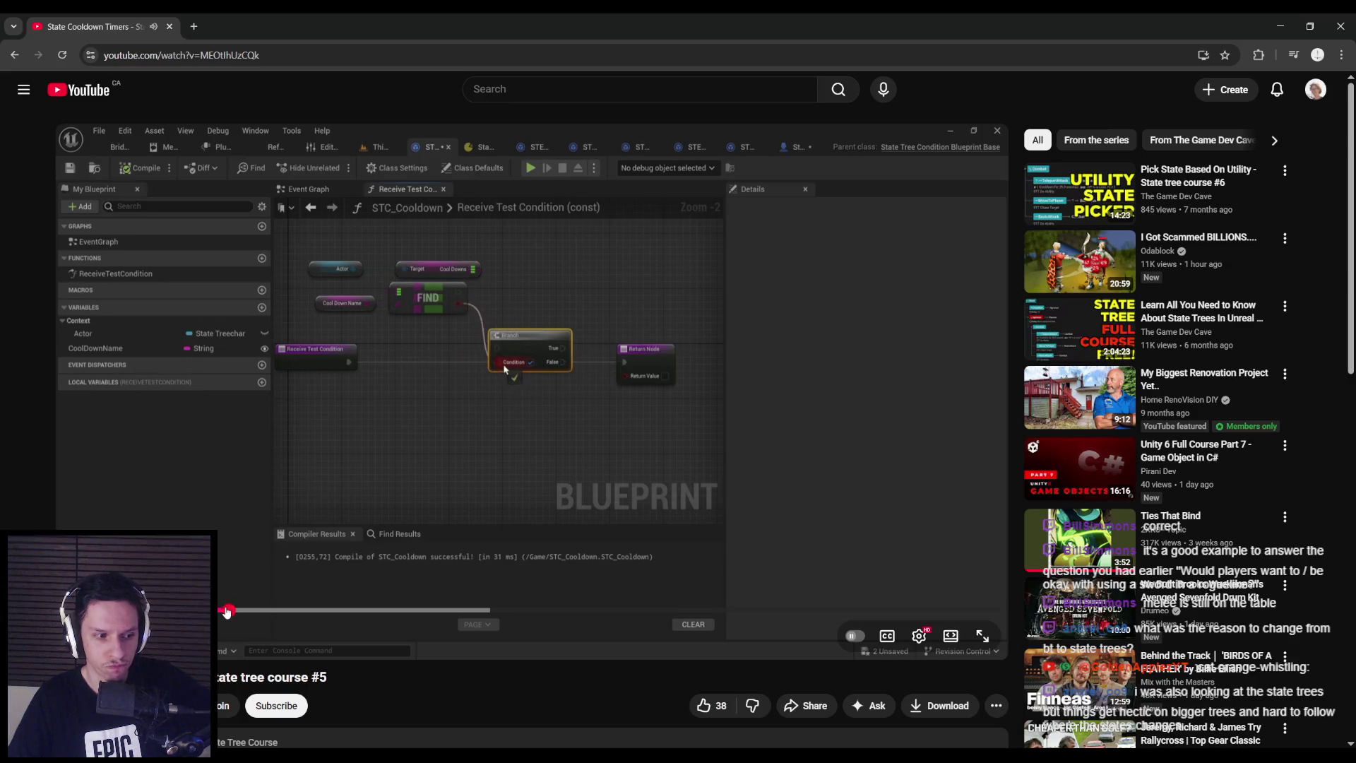
pyautogui.rightClick(226, 566)
pyautogui.click(239, 494)
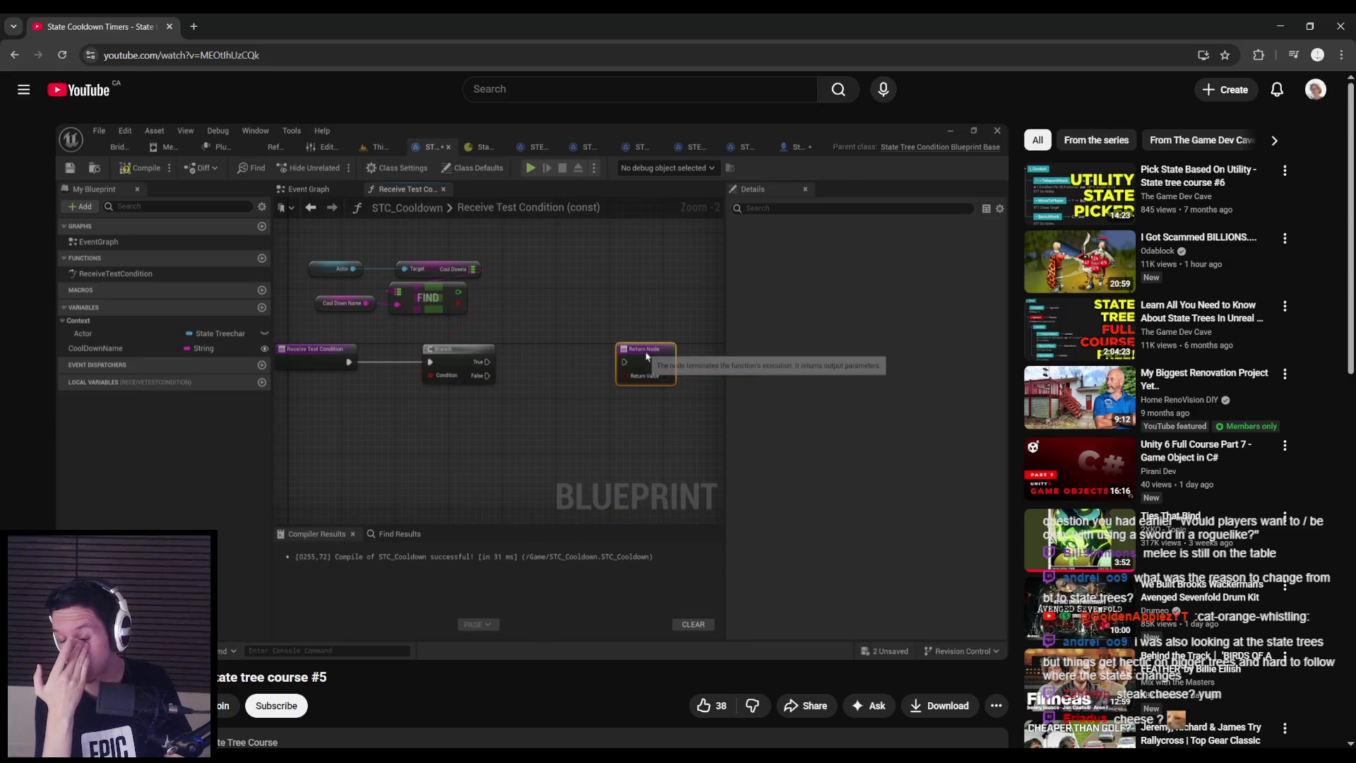
# Pause and resume the tutorial, then jump to the pin type conversion around 3:17
pyautogui.moveTo(400, 396)
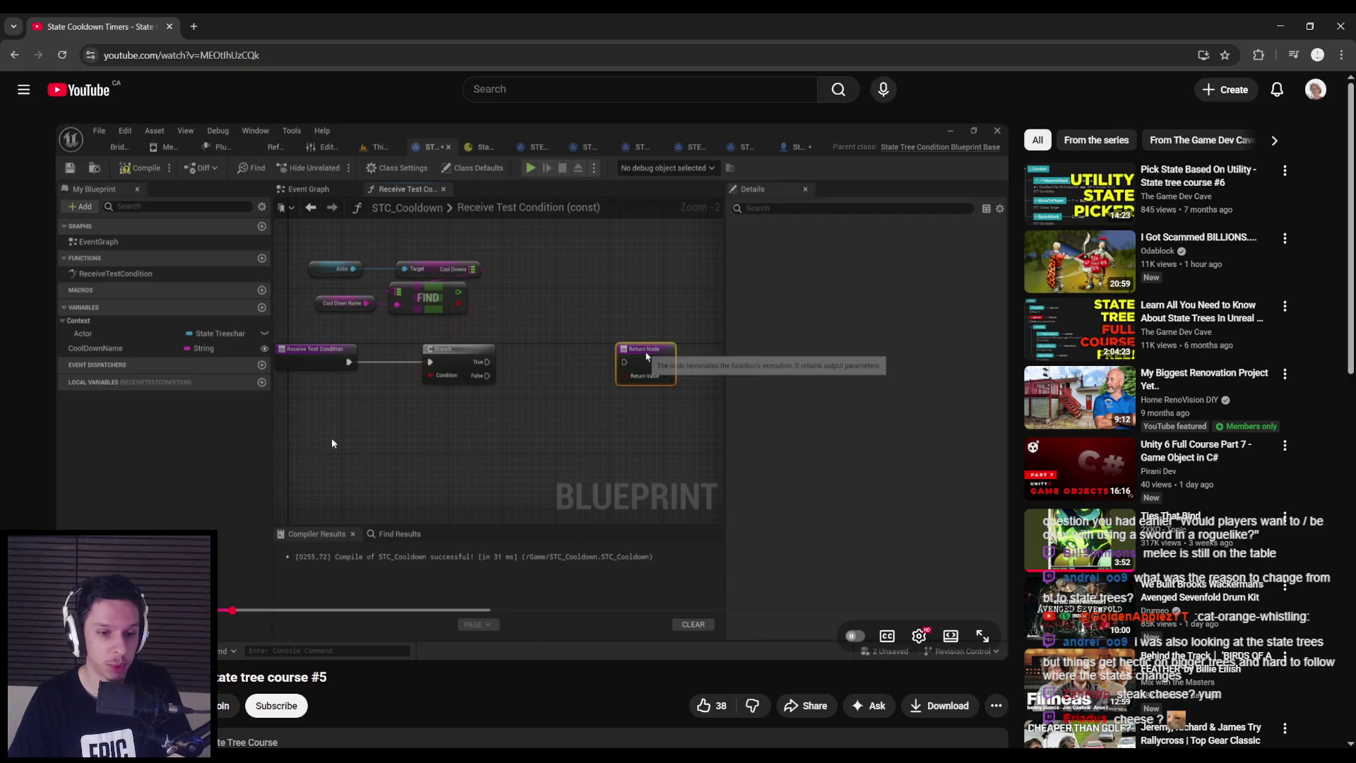
pyautogui.click(315, 448)
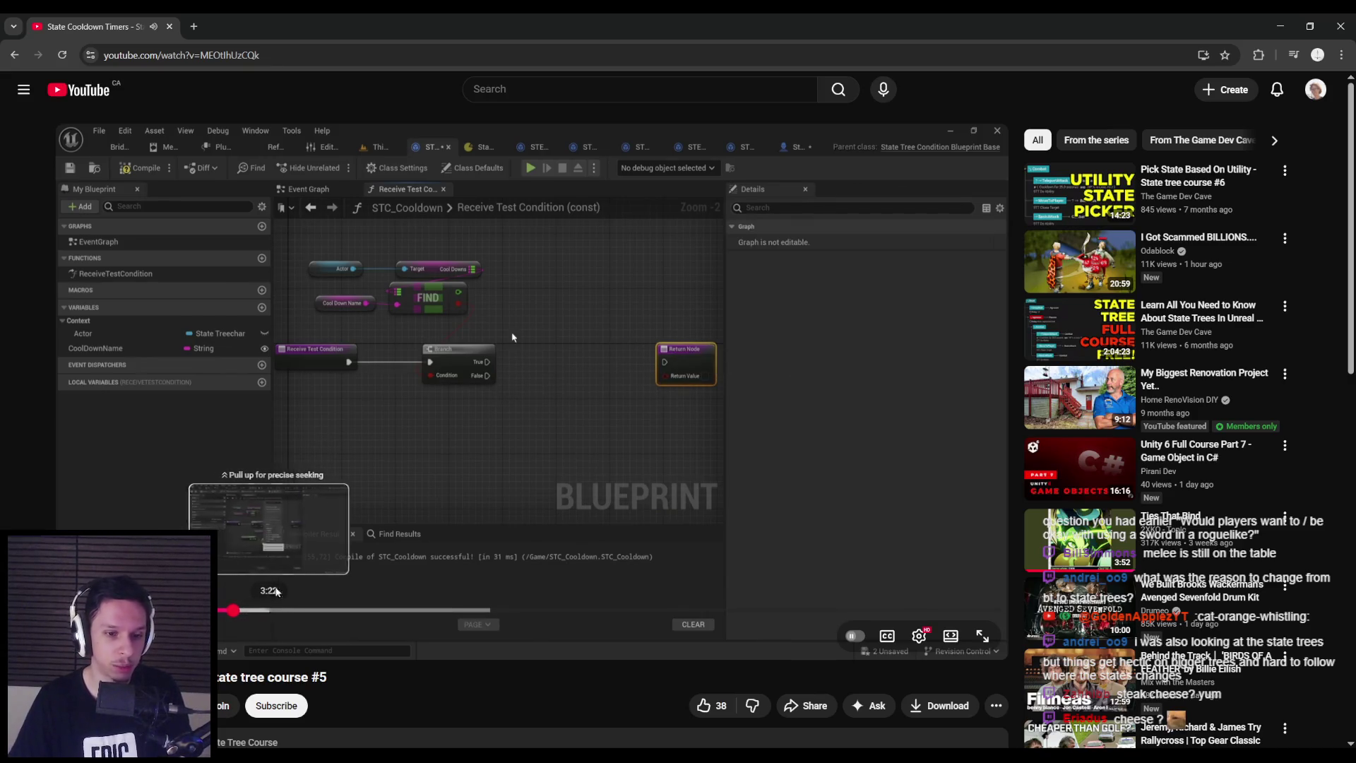
pyautogui.click(501, 308)
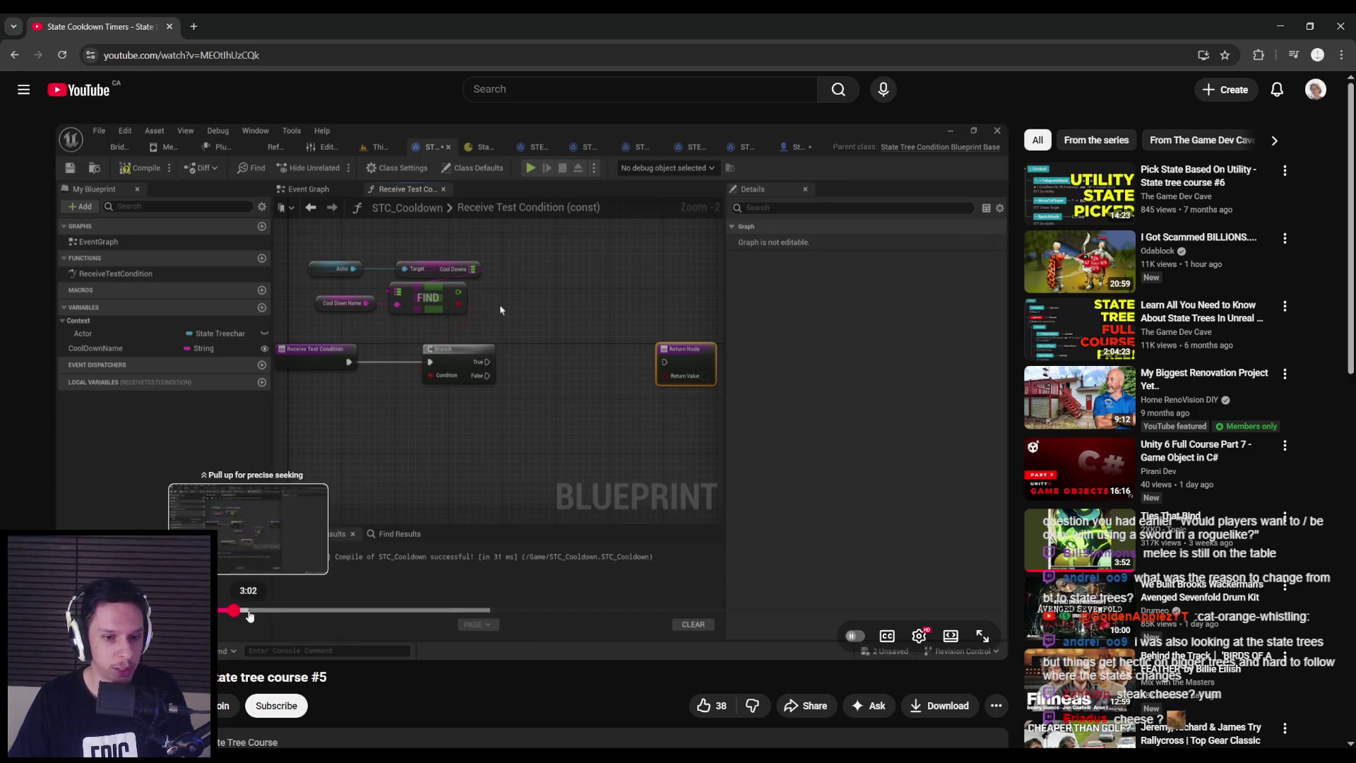
pyautogui.press('space')
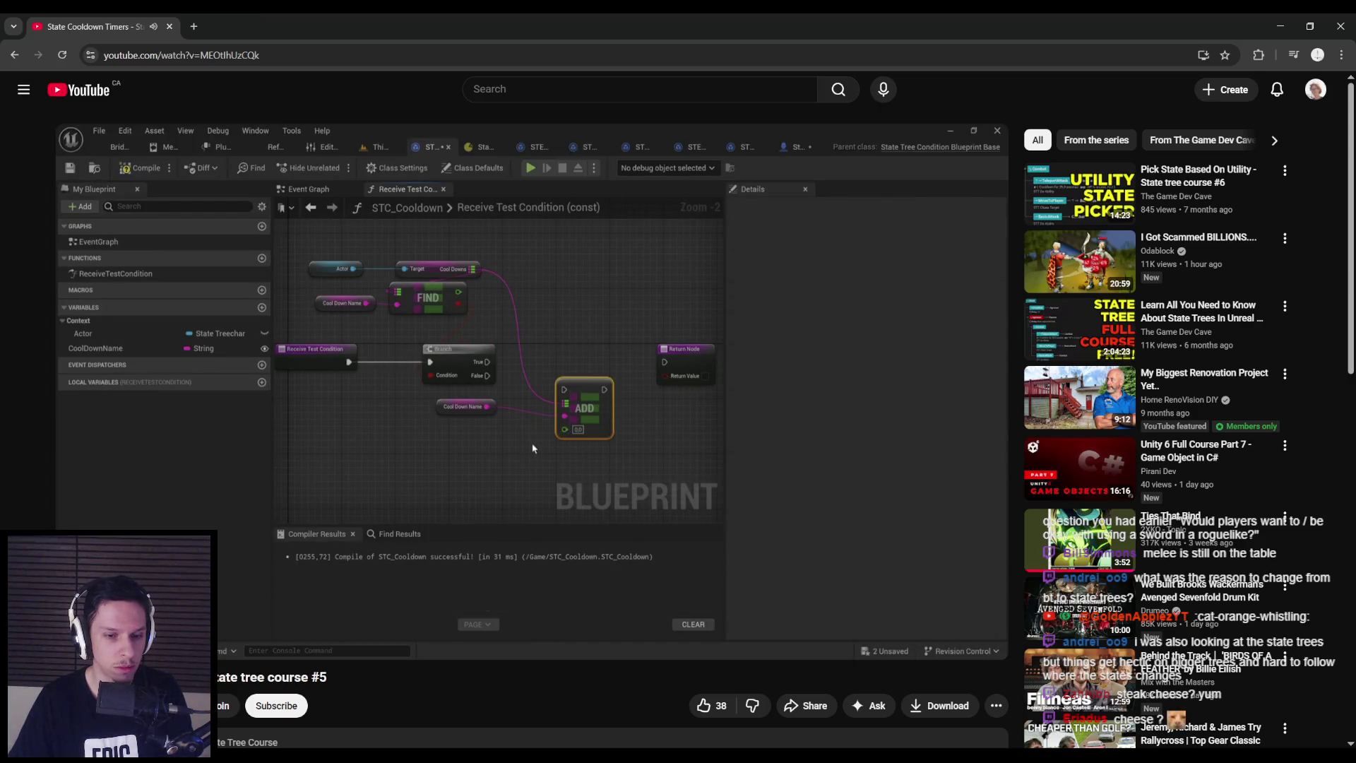
pyautogui.click(268, 612)
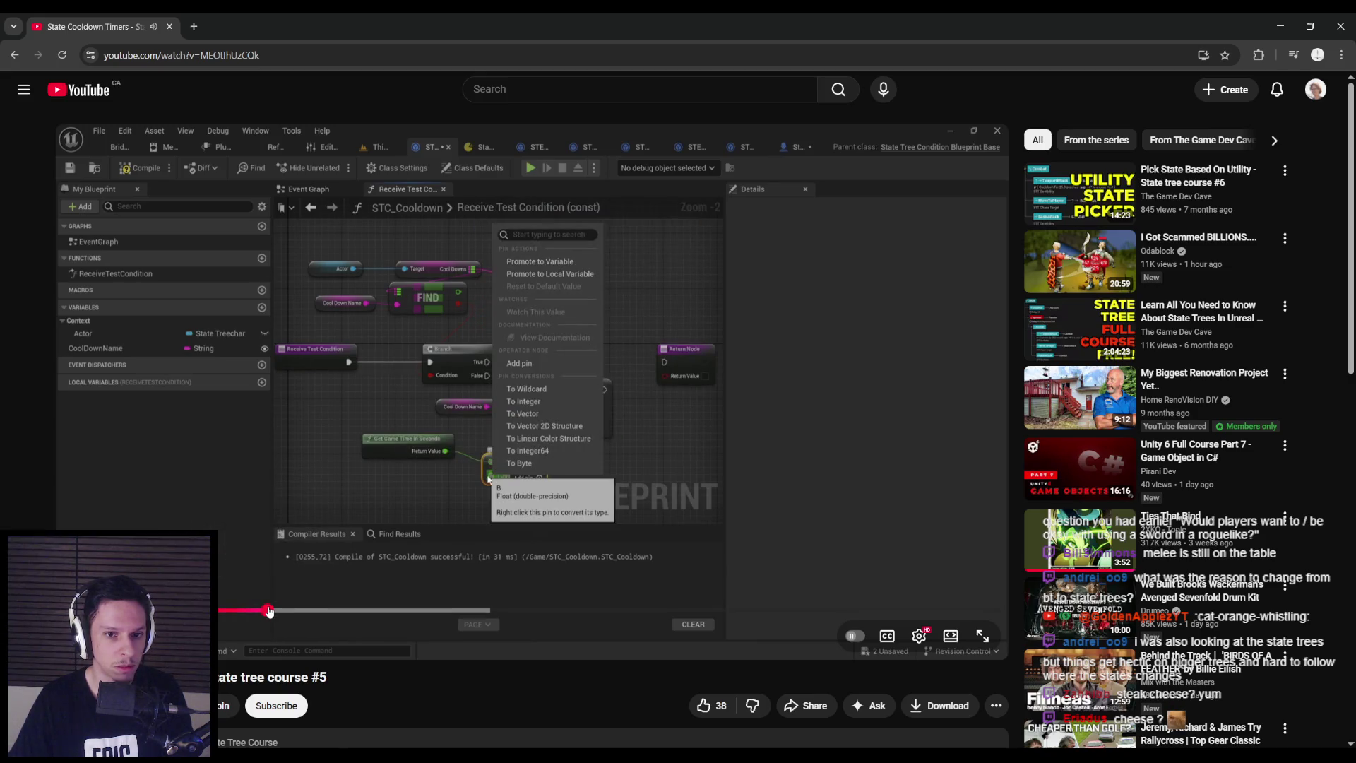
# Scrub forward past the ADD node setup to the finished STC_Cooldown Receive Test Condition graph
pyautogui.moveTo(268, 611); pyautogui.dragTo(354, 609)
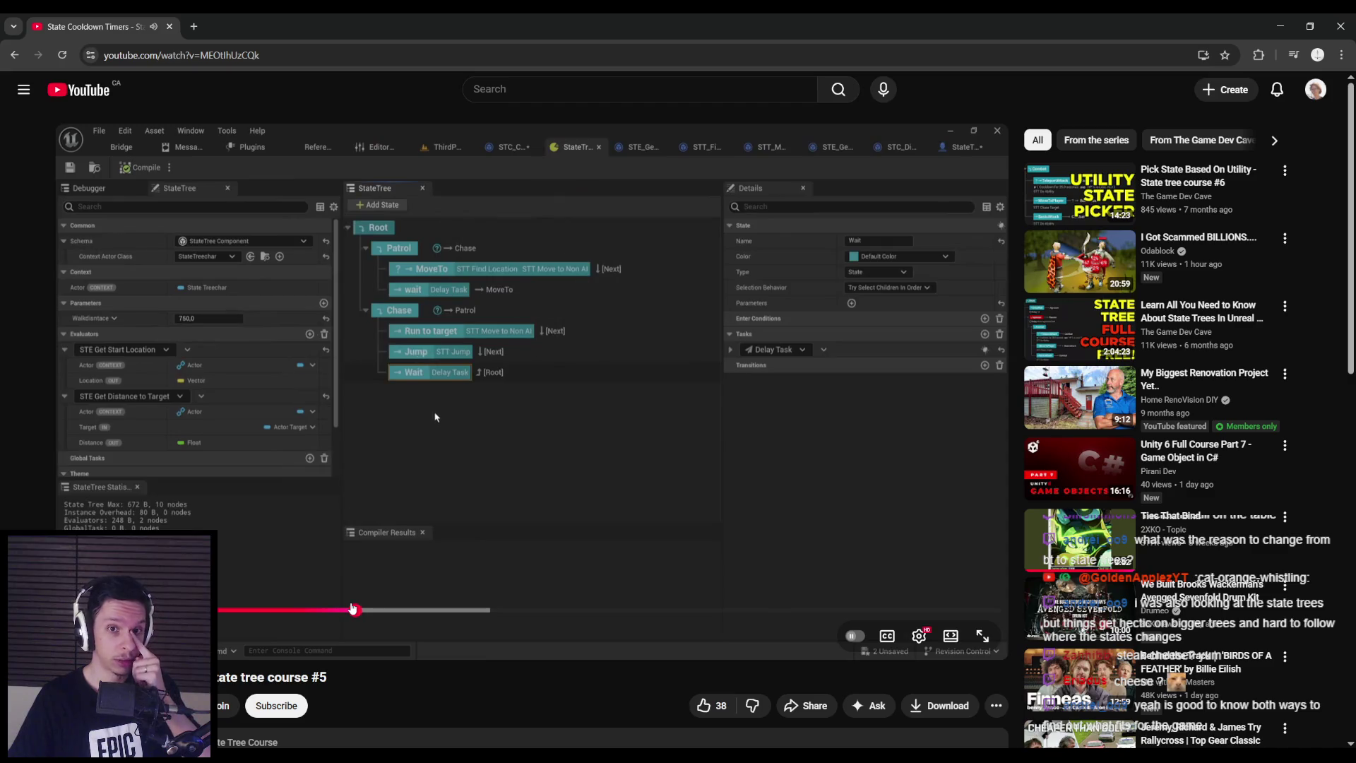
pyautogui.moveTo(353, 609); pyautogui.dragTo(335, 612)
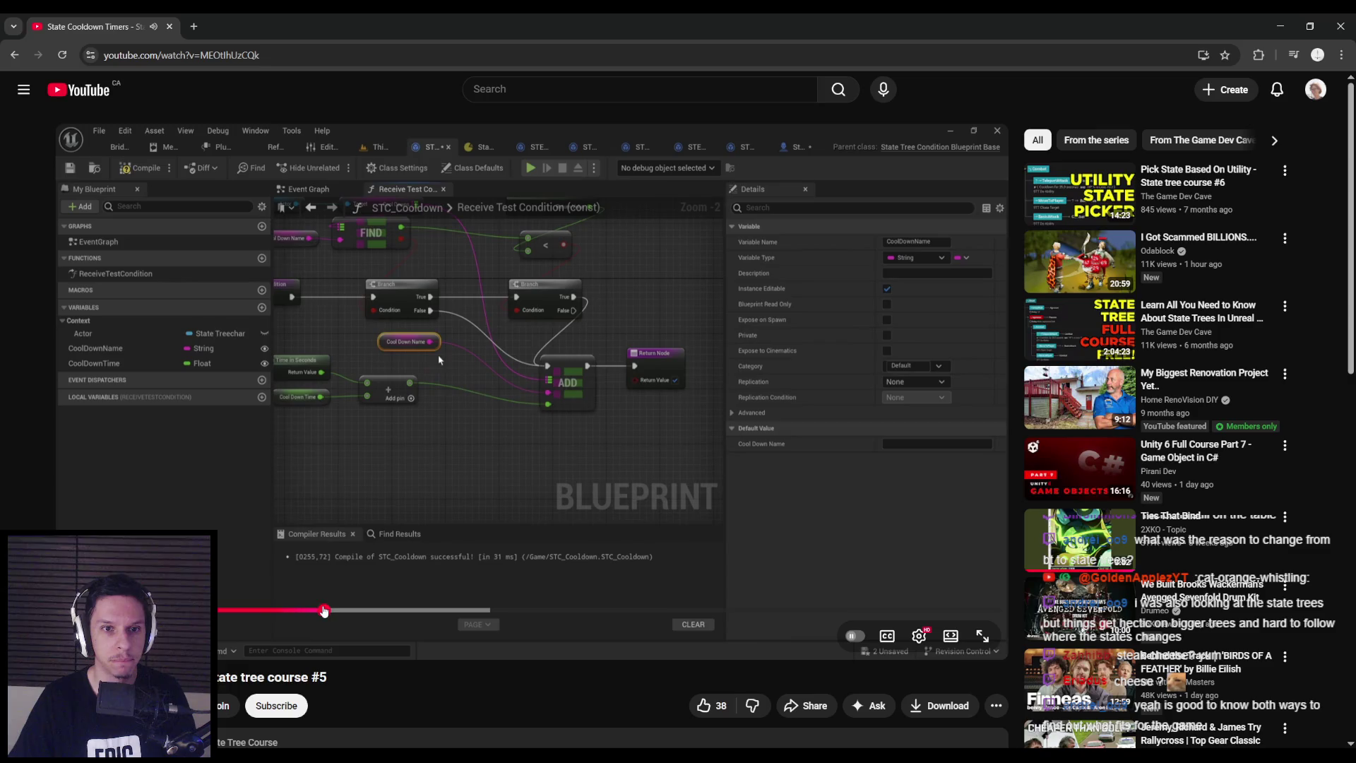
pyautogui.click(324, 612)
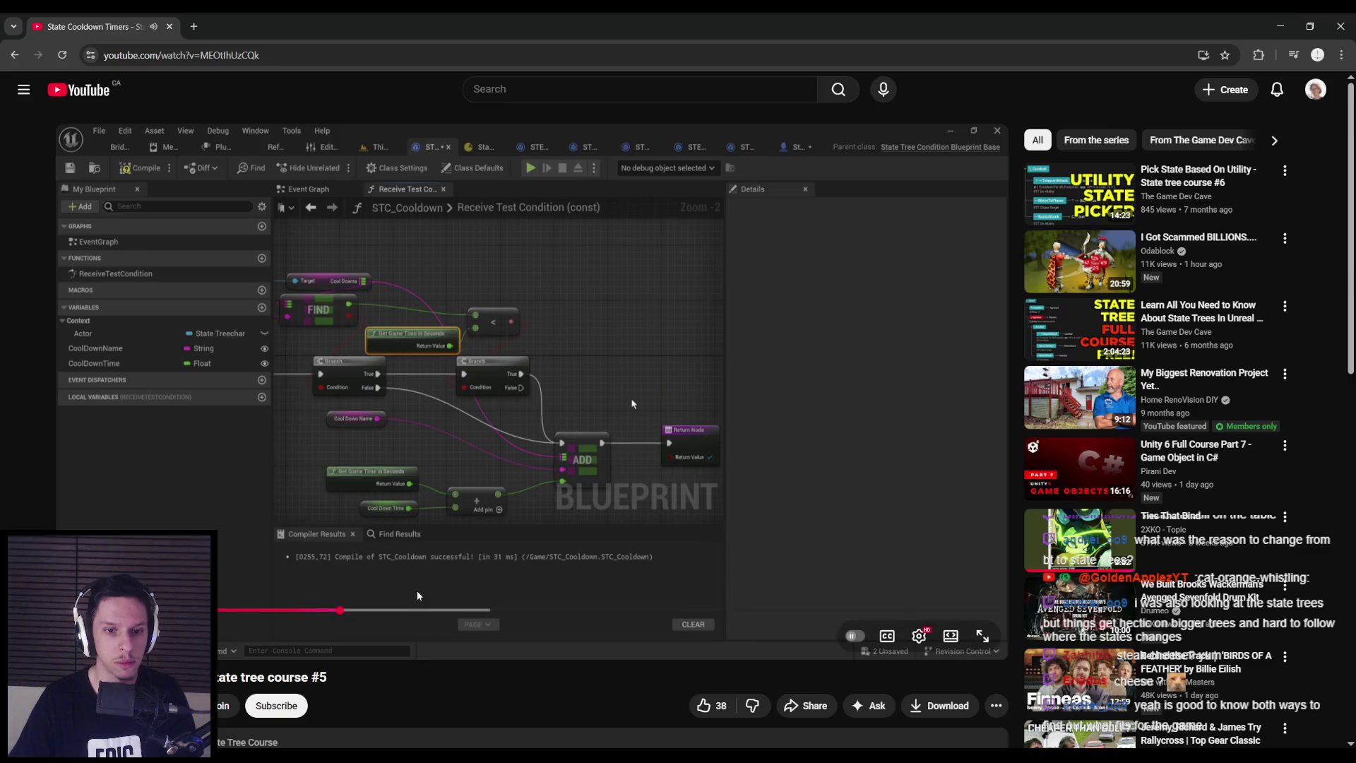
pyautogui.click(364, 611)
pyautogui.moveTo(365, 612); pyautogui.dragTo(412, 612)
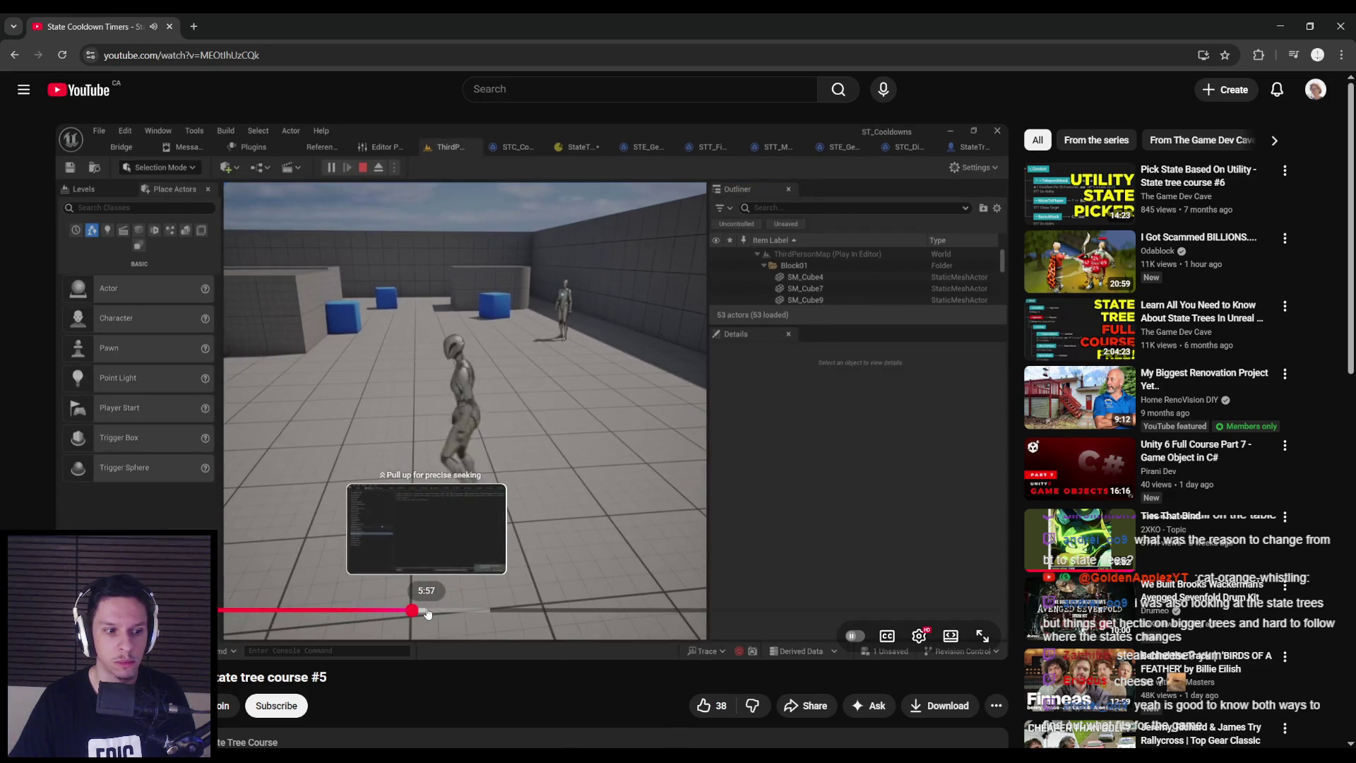
pyautogui.moveTo(427, 613); pyautogui.dragTo(525, 612)
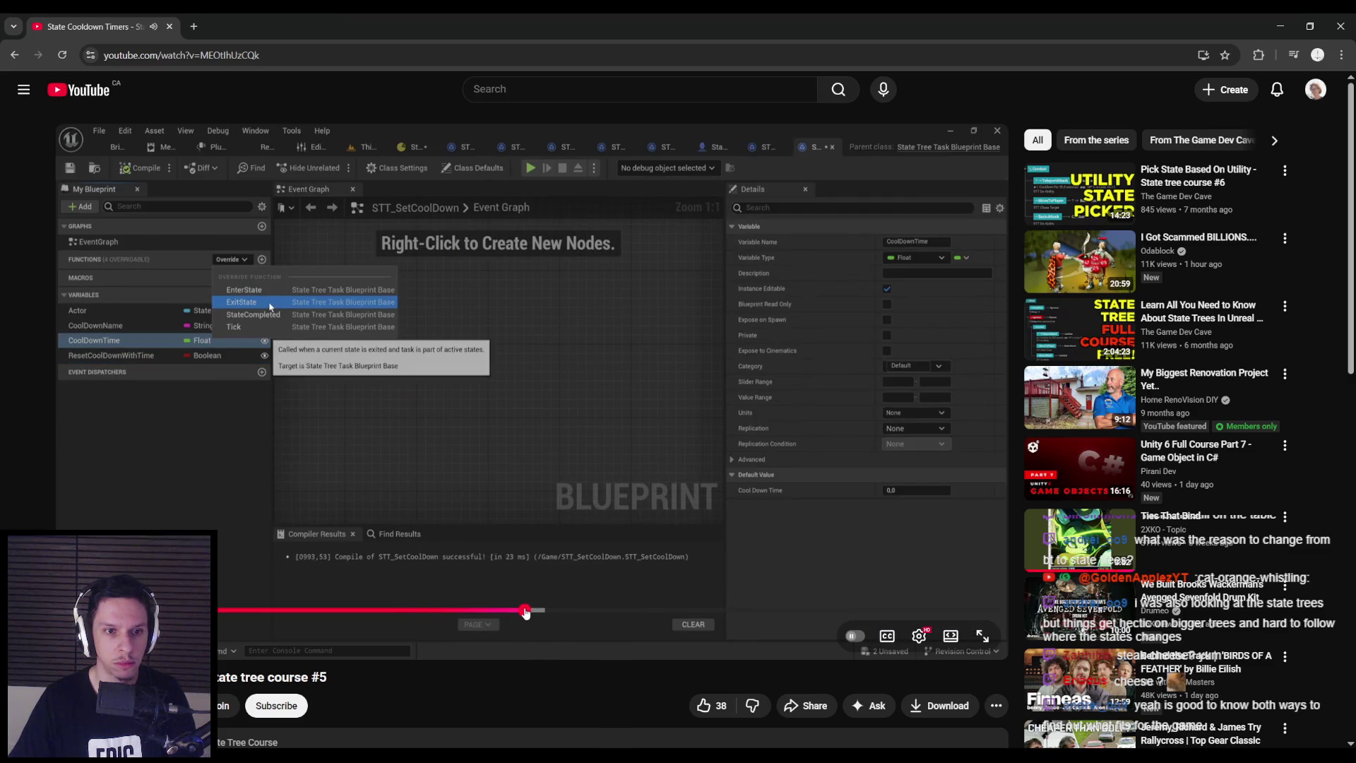
pyautogui.click(542, 611)
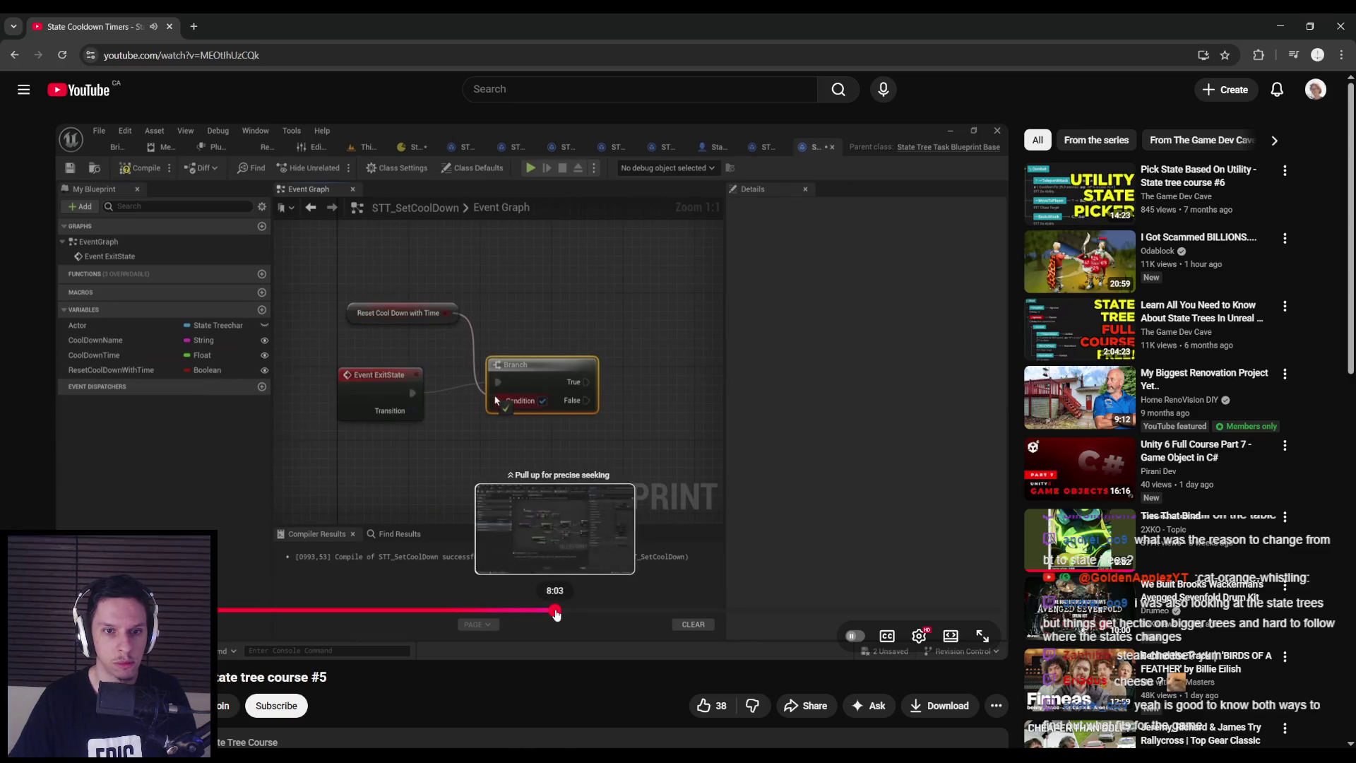
pyautogui.click(556, 614)
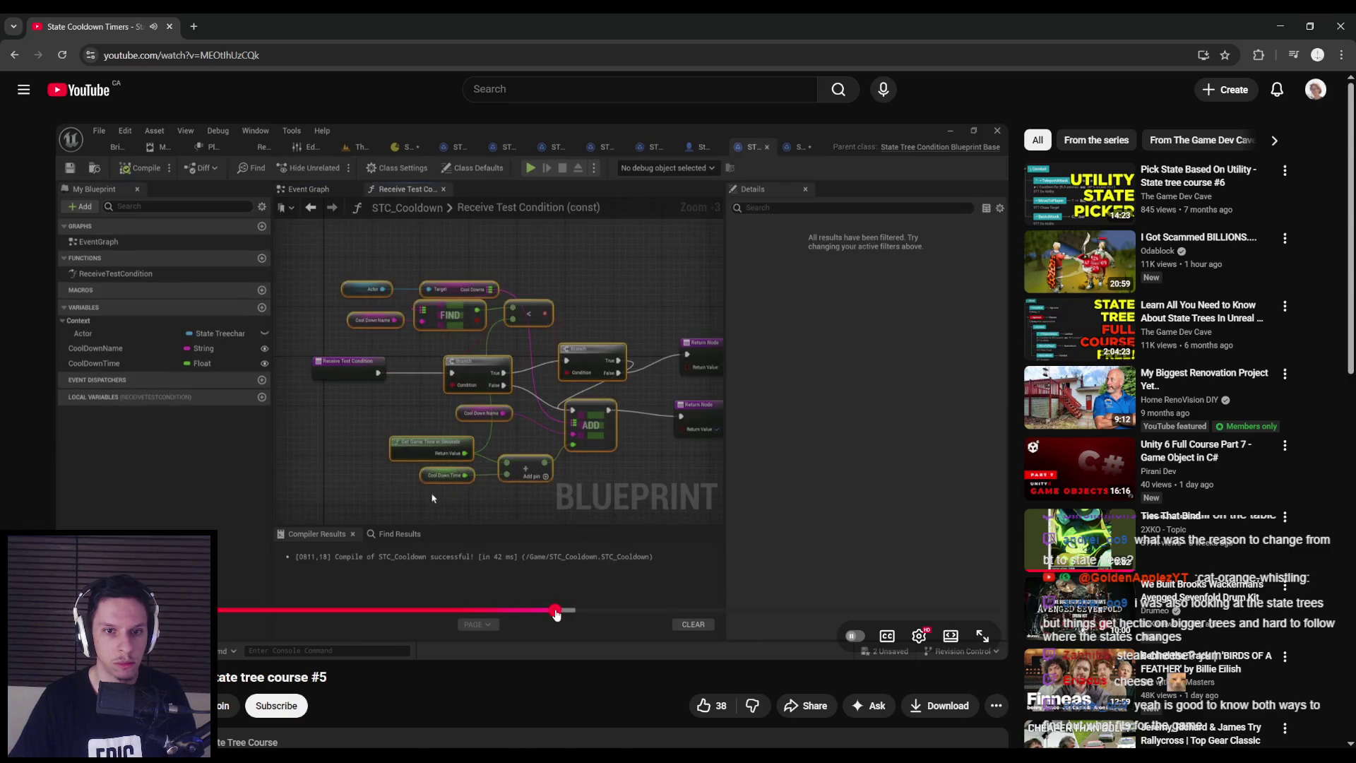
# Skim the STT_SetCoolDown event graph and its enter/exit events to the StateTree editor at 10:43
pyautogui.click(569, 612)
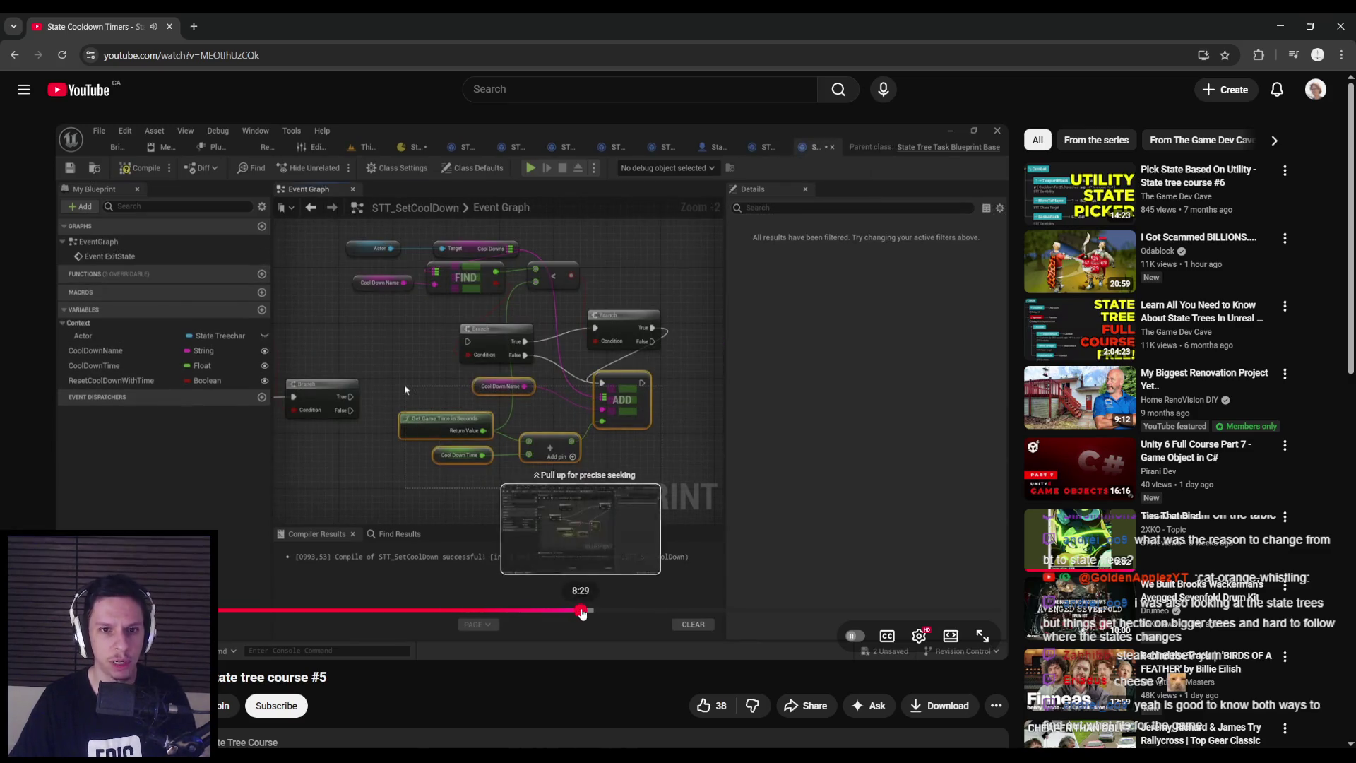
pyautogui.click(583, 612)
pyautogui.click(595, 612)
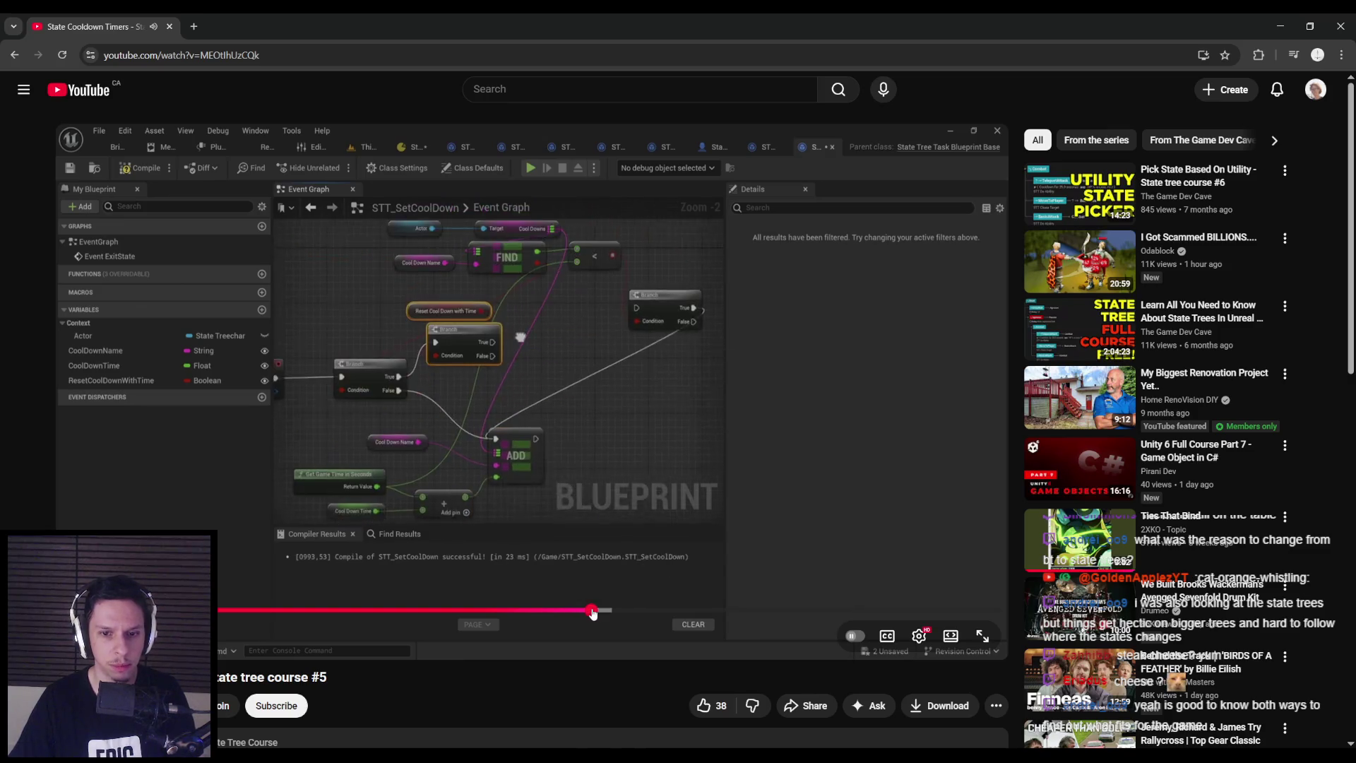
pyautogui.click(608, 611)
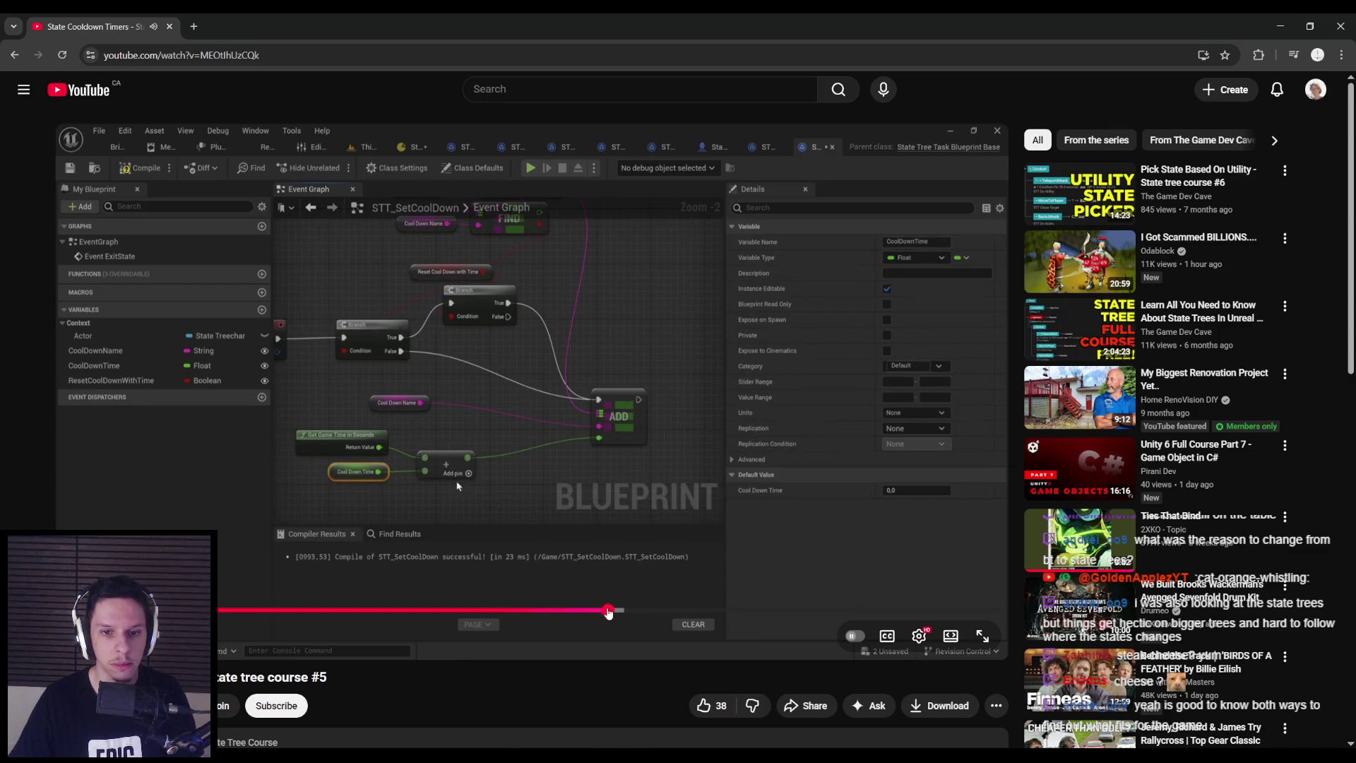
pyautogui.moveTo(609, 612); pyautogui.dragTo(664, 612)
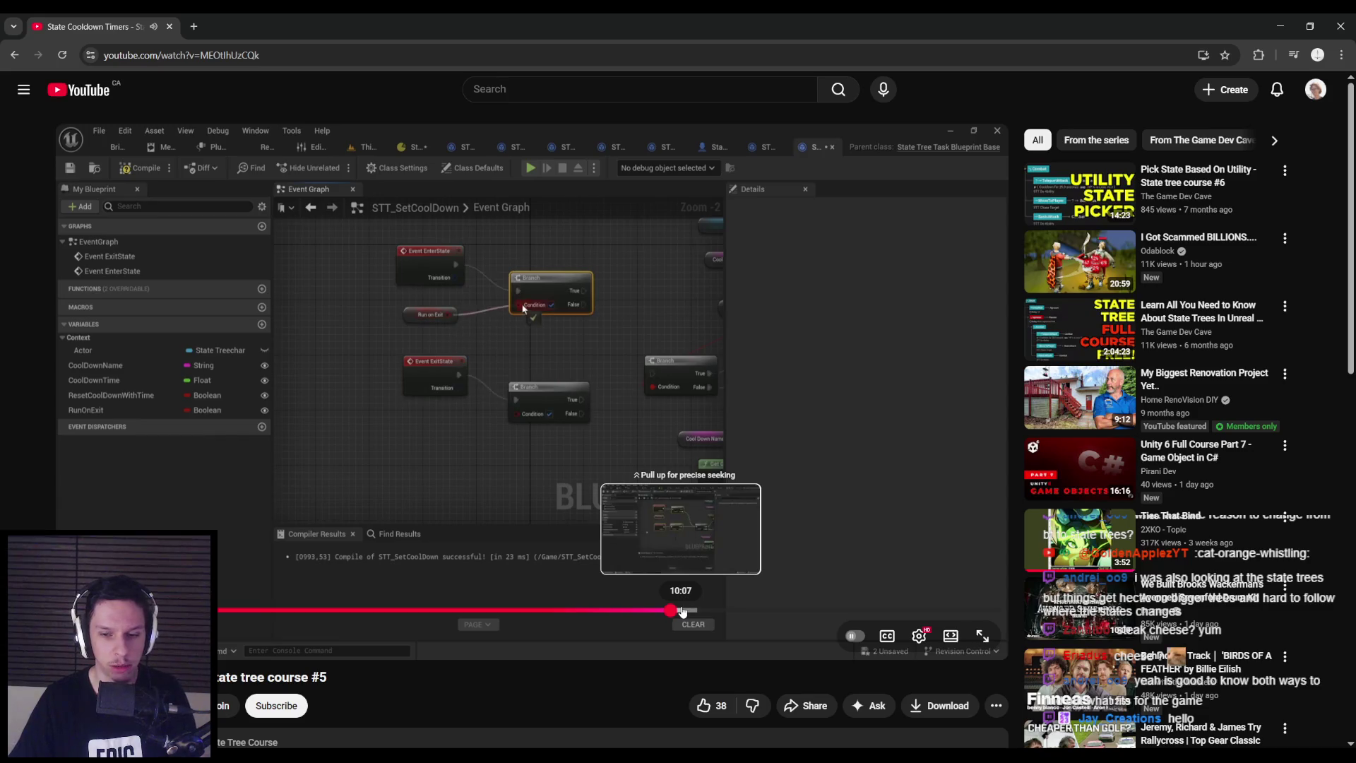
pyautogui.click(694, 612)
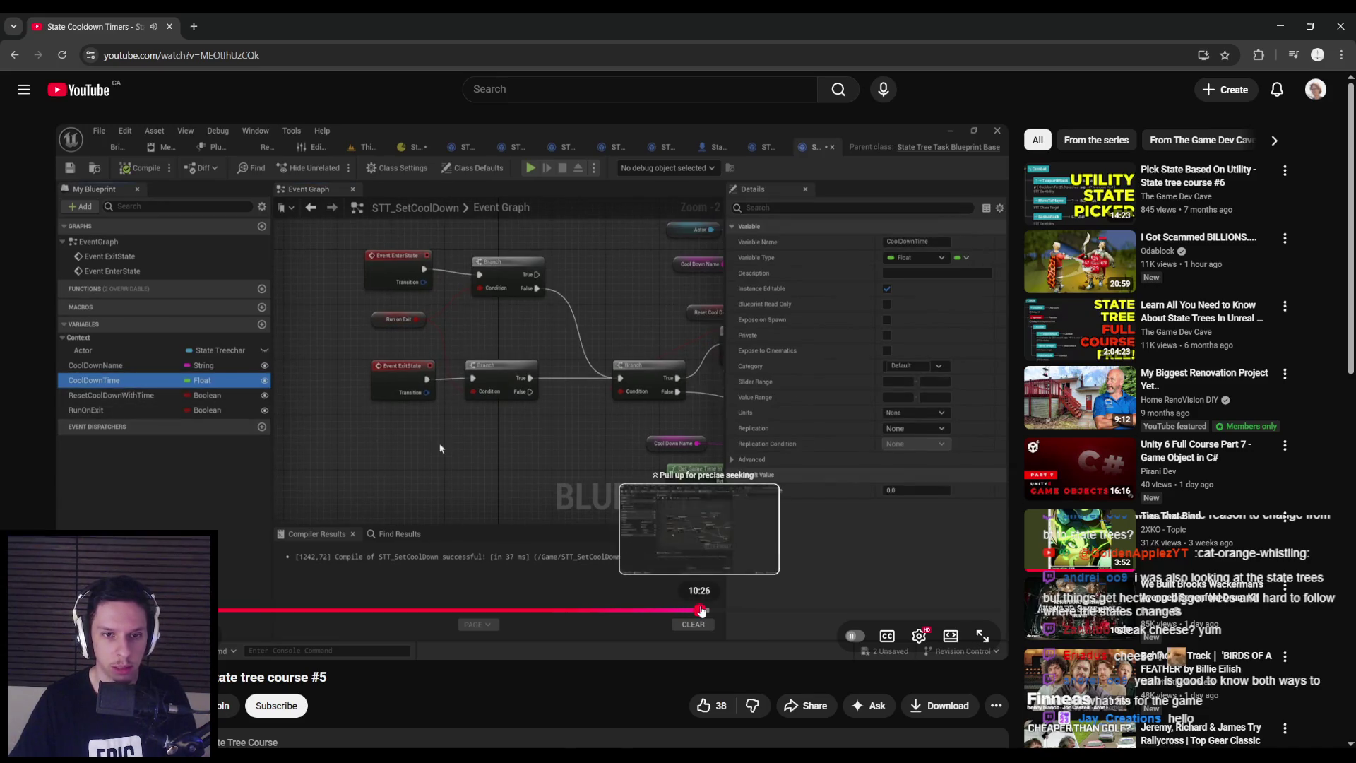
pyautogui.click(702, 611)
pyautogui.click(718, 611)
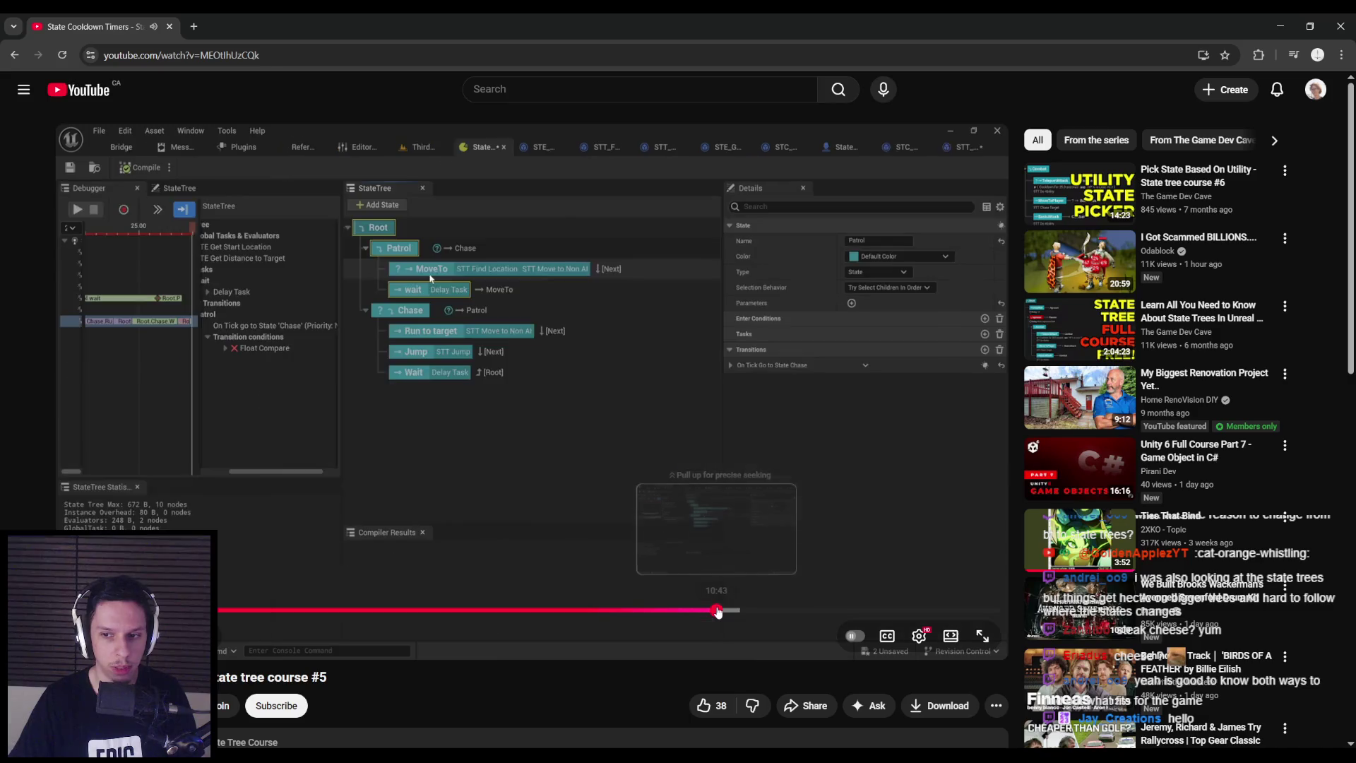
# Skip ahead, pause, and seek back to the SetCoolDown Blueprint graph in the tutorial
pyautogui.moveTo(738, 612)
pyautogui.mouseDown()
pyautogui.moveTo(820, 611)
pyautogui.moveTo(801, 612)
pyautogui.mouseUp()
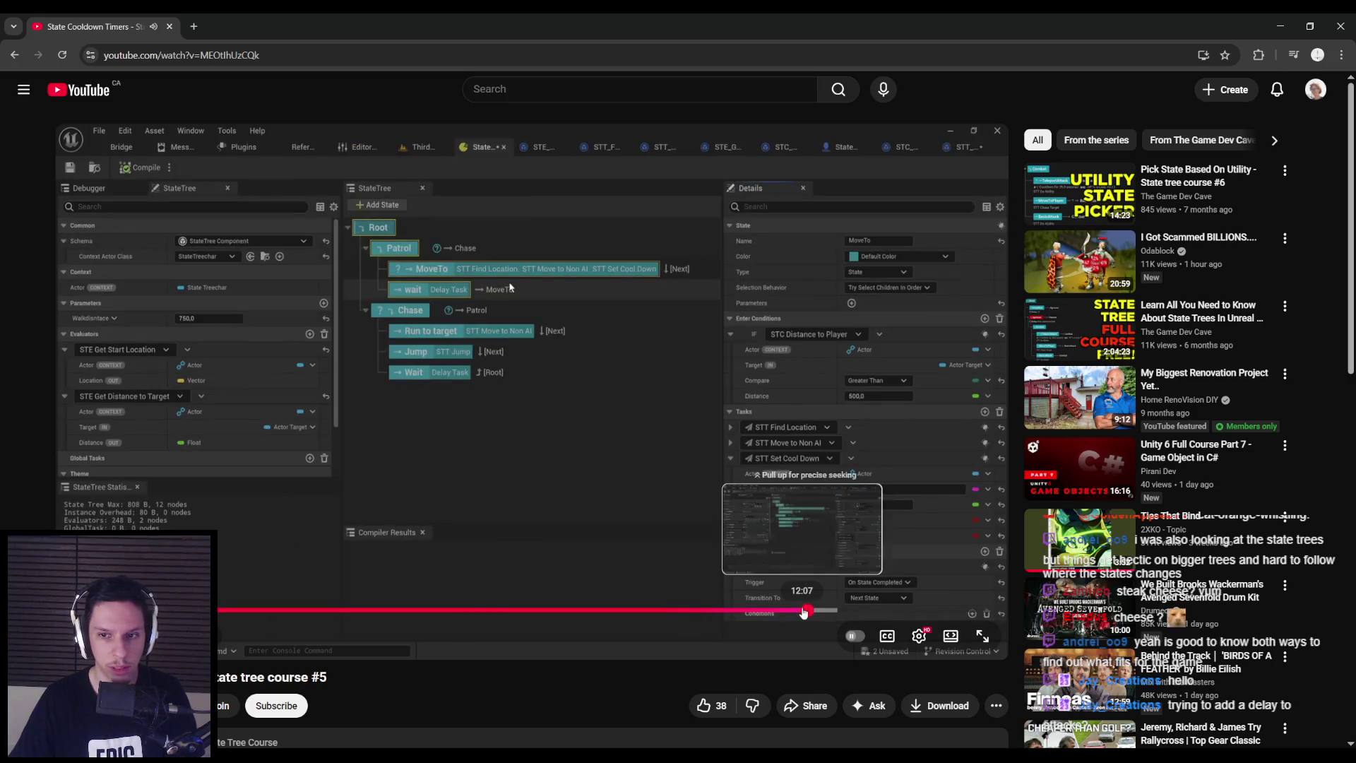
pyautogui.click(708, 549)
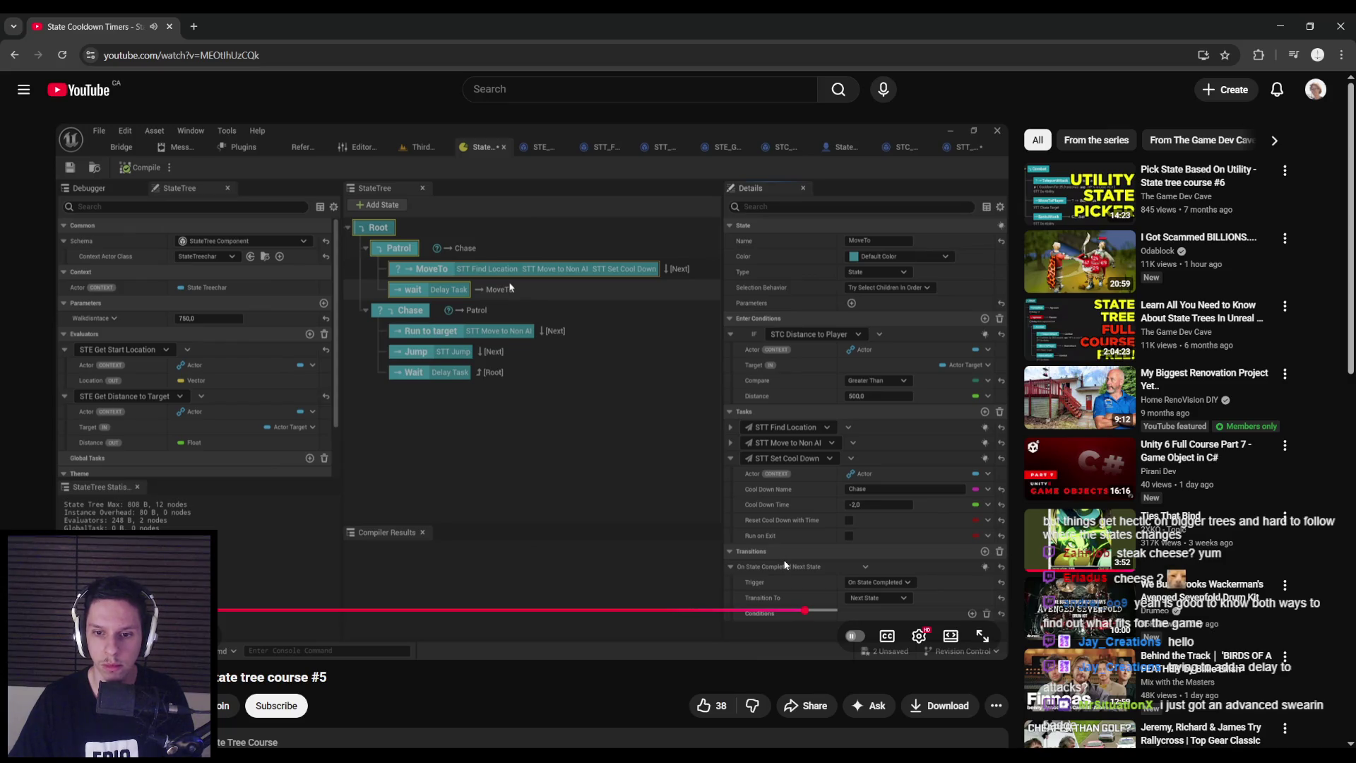
pyautogui.moveTo(823, 612)
pyautogui.mouseDown()
pyautogui.moveTo(875, 613)
pyautogui.moveTo(625, 609)
pyautogui.moveTo(680, 609)
pyautogui.mouseUp()
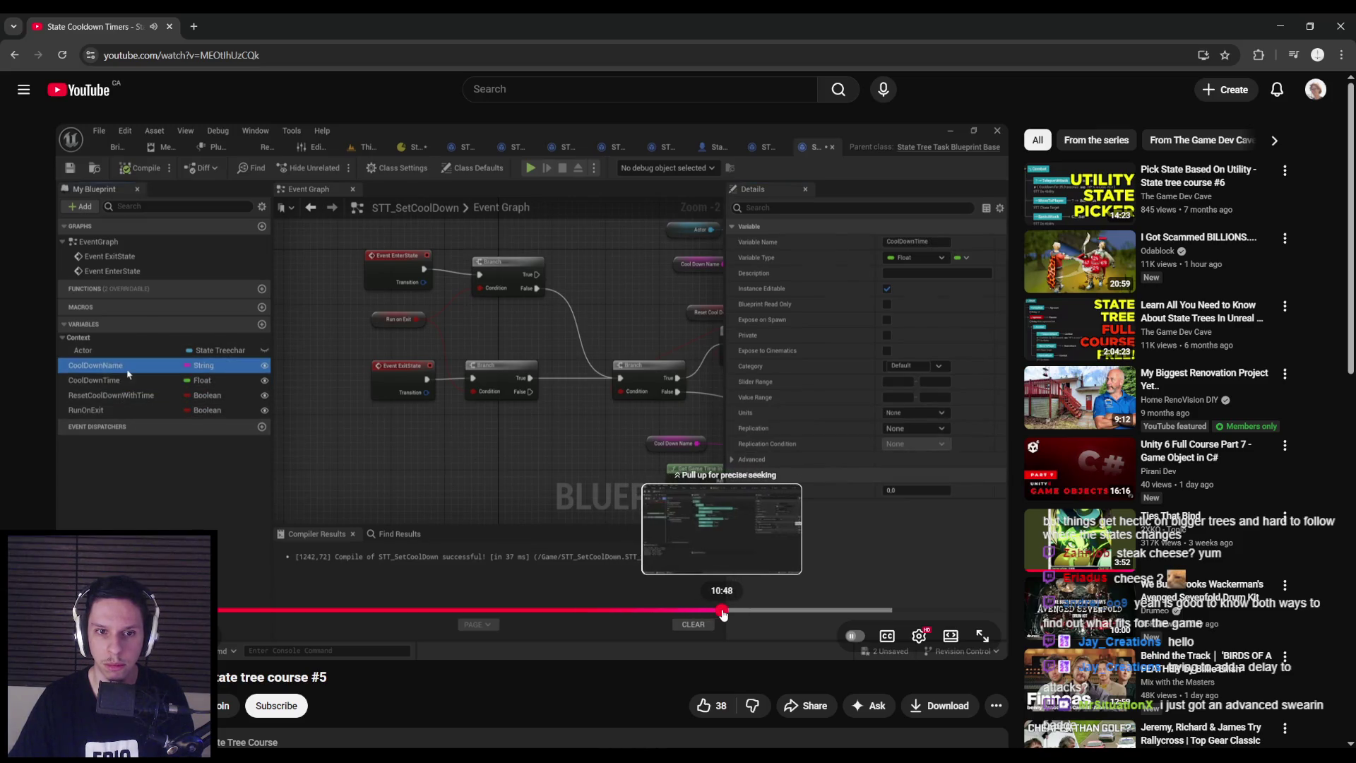
pyautogui.click(722, 612)
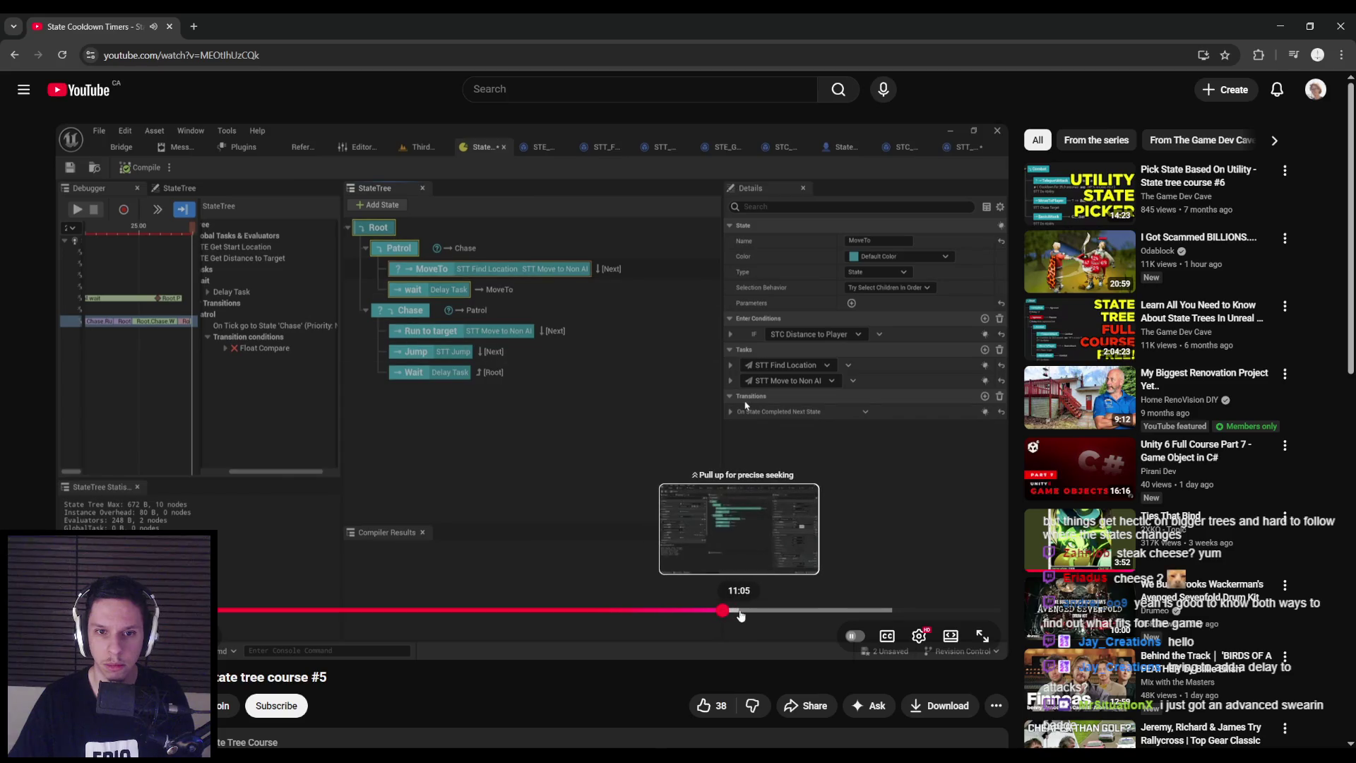
pyautogui.click(701, 612)
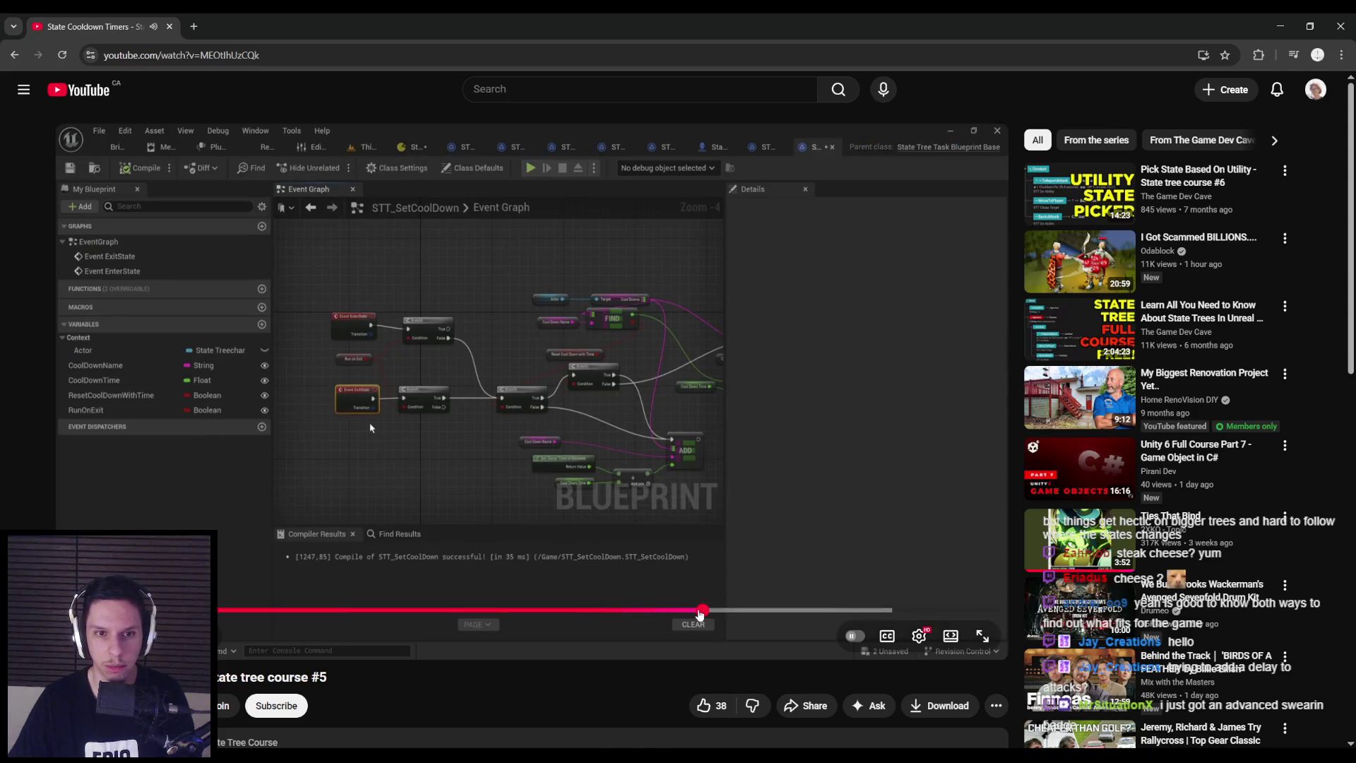
pyautogui.click(357, 338)
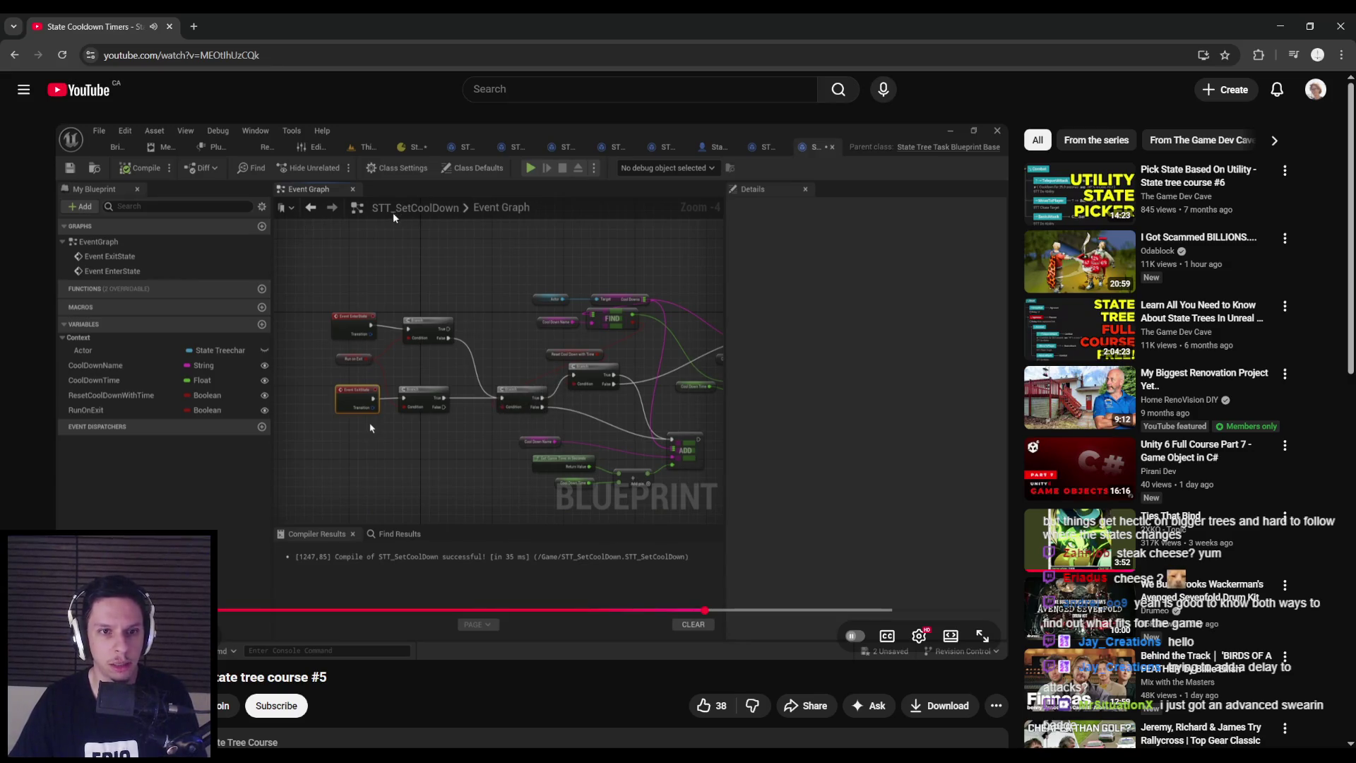
# Review the state tree cooldown setup to the video's end, then return to EnemyBaseStateTree in Unreal
pyautogui.moveTo(675, 612); pyautogui.dragTo(766, 611)
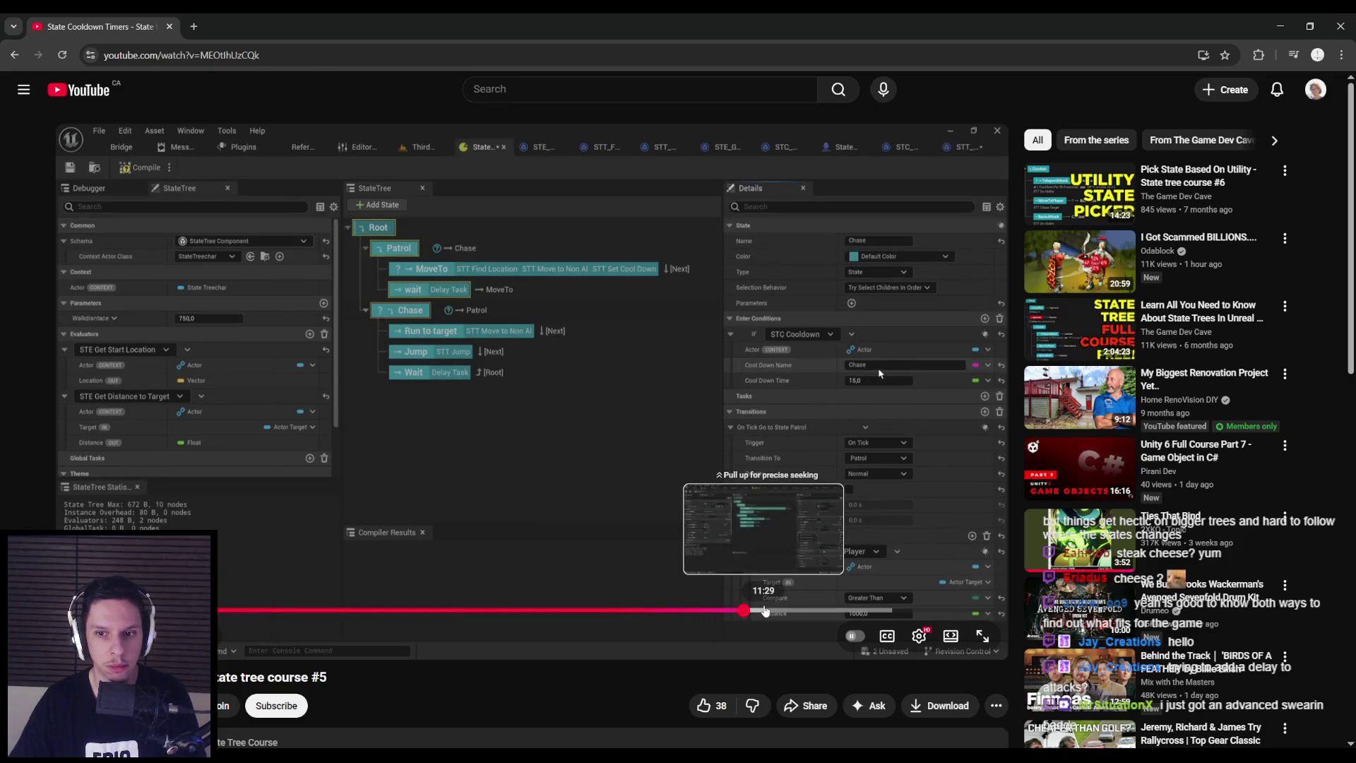
pyautogui.moveTo(765, 611); pyautogui.dragTo(898, 612)
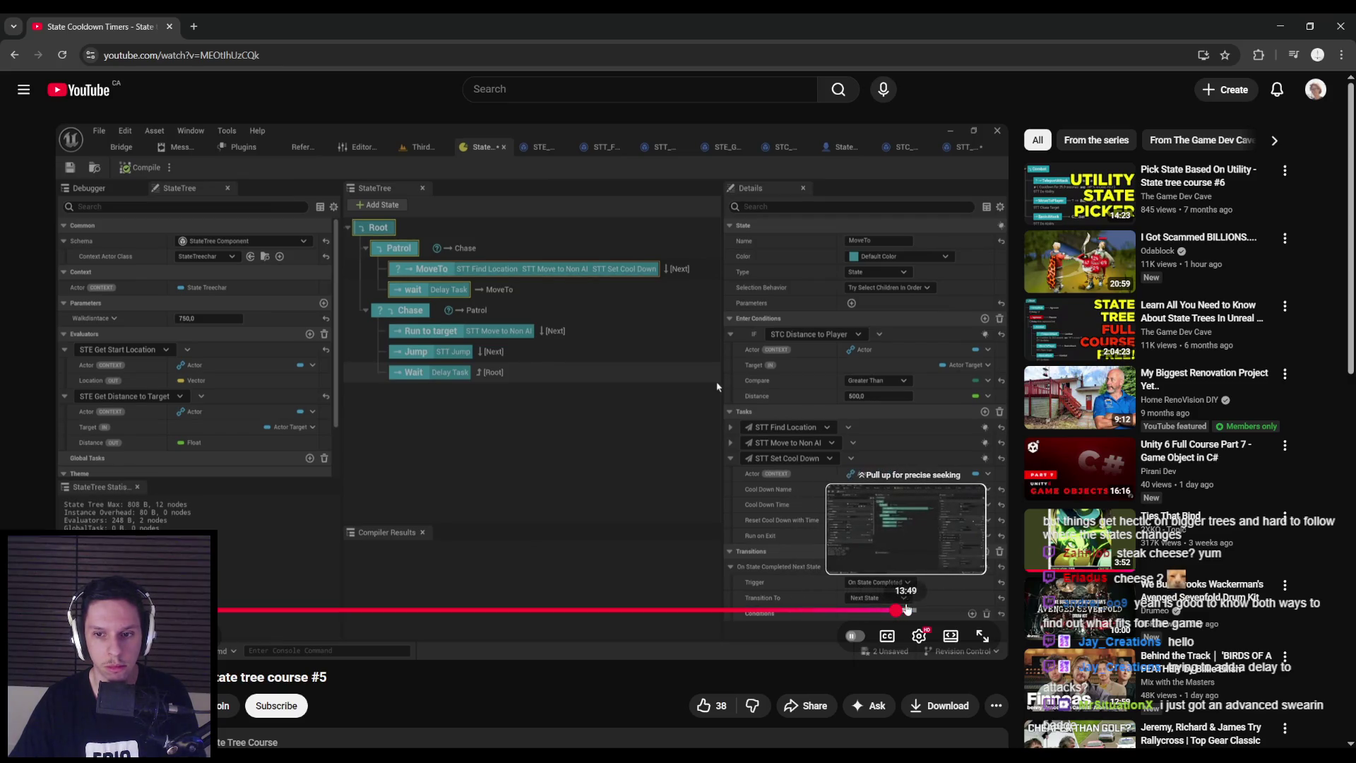
pyautogui.click(932, 612)
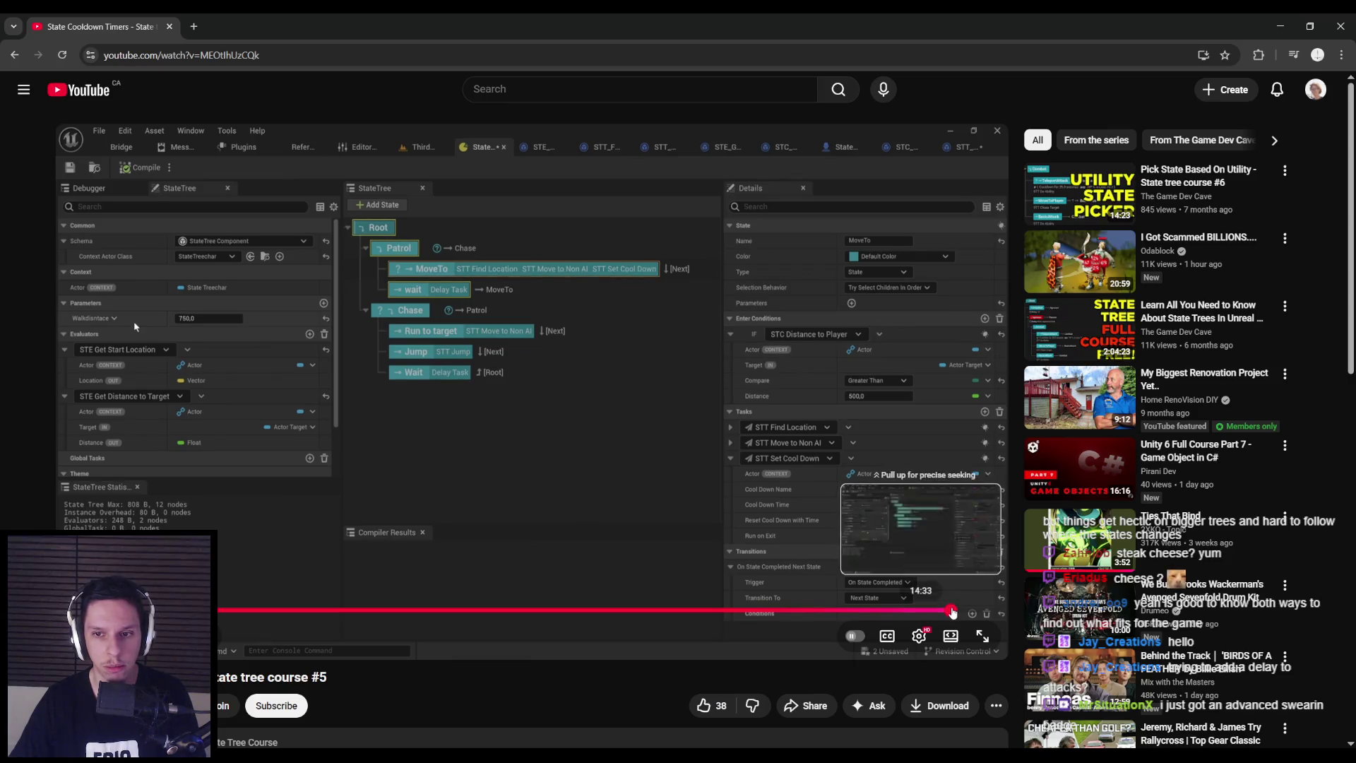
pyautogui.click(970, 612)
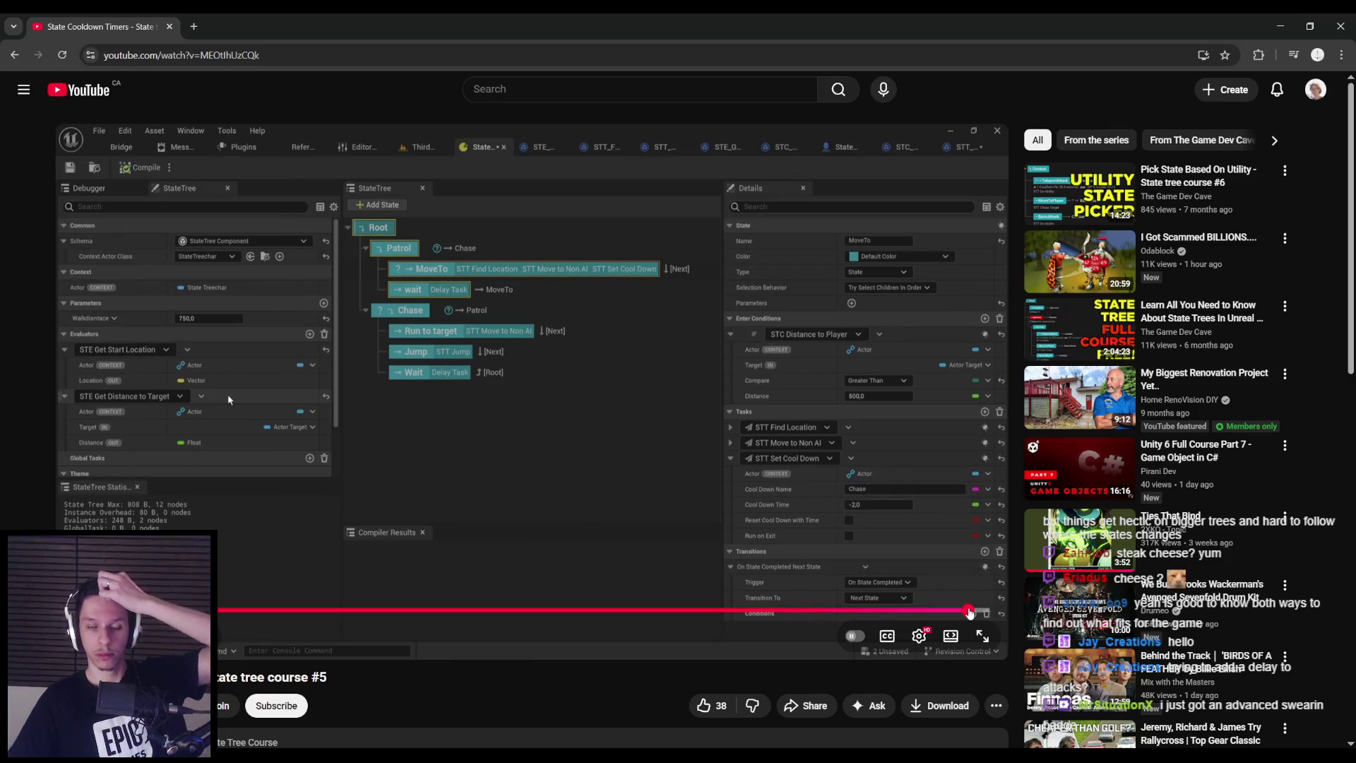
pyautogui.click(976, 611)
pyautogui.moveTo(880, 612); pyautogui.dragTo(609, 612)
pyautogui.hotkey('alt', 'Tab')
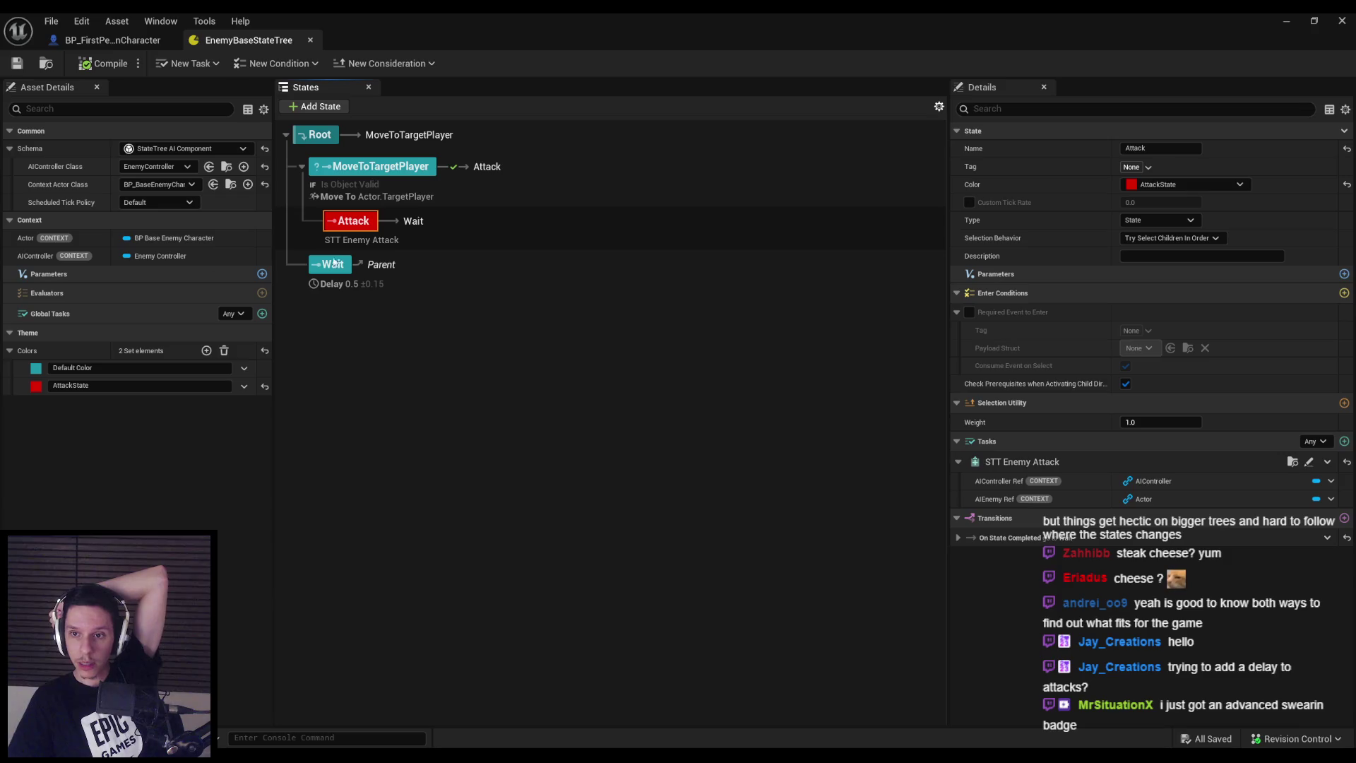
# Browse the Attack state's possible enter conditions without adding one, then select MoveToTargetPlayer
pyautogui.click(1344, 295)
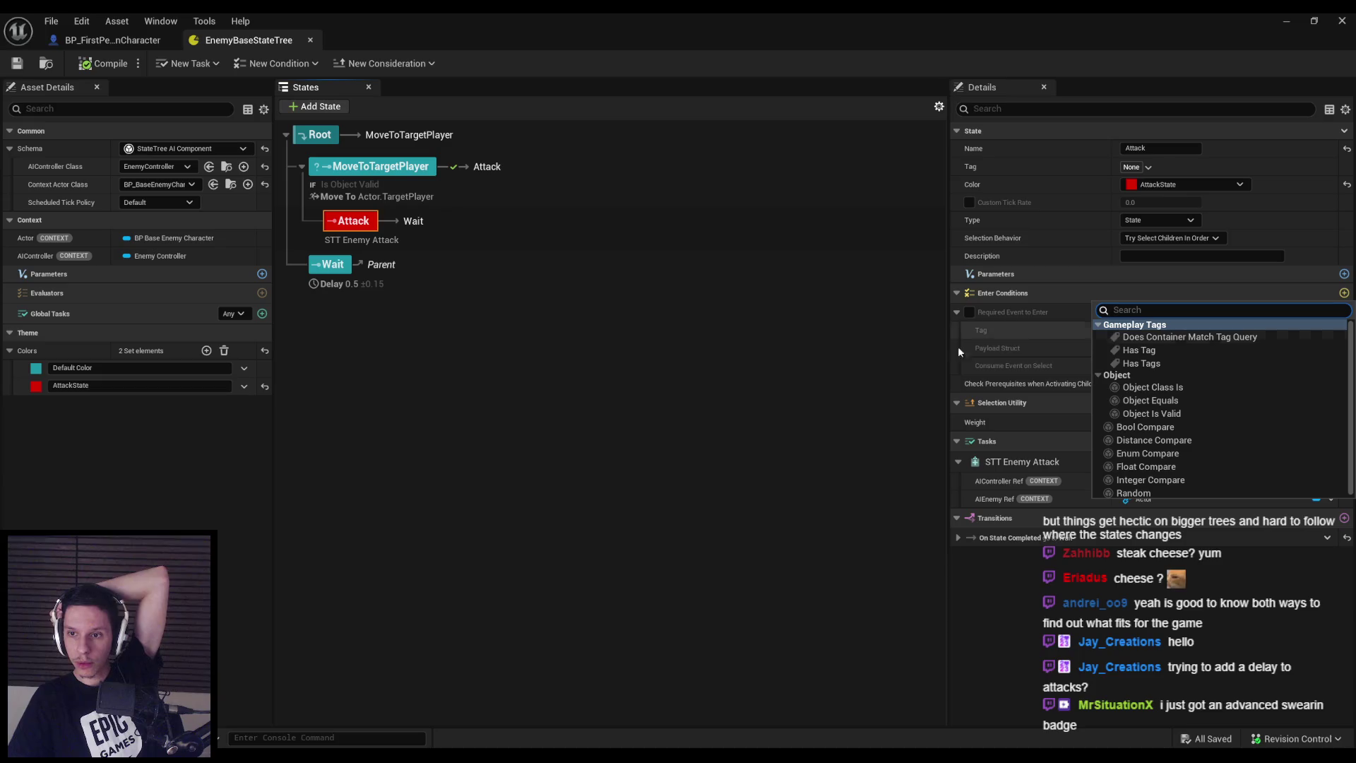
pyautogui.click(922, 327)
pyautogui.click(558, 180)
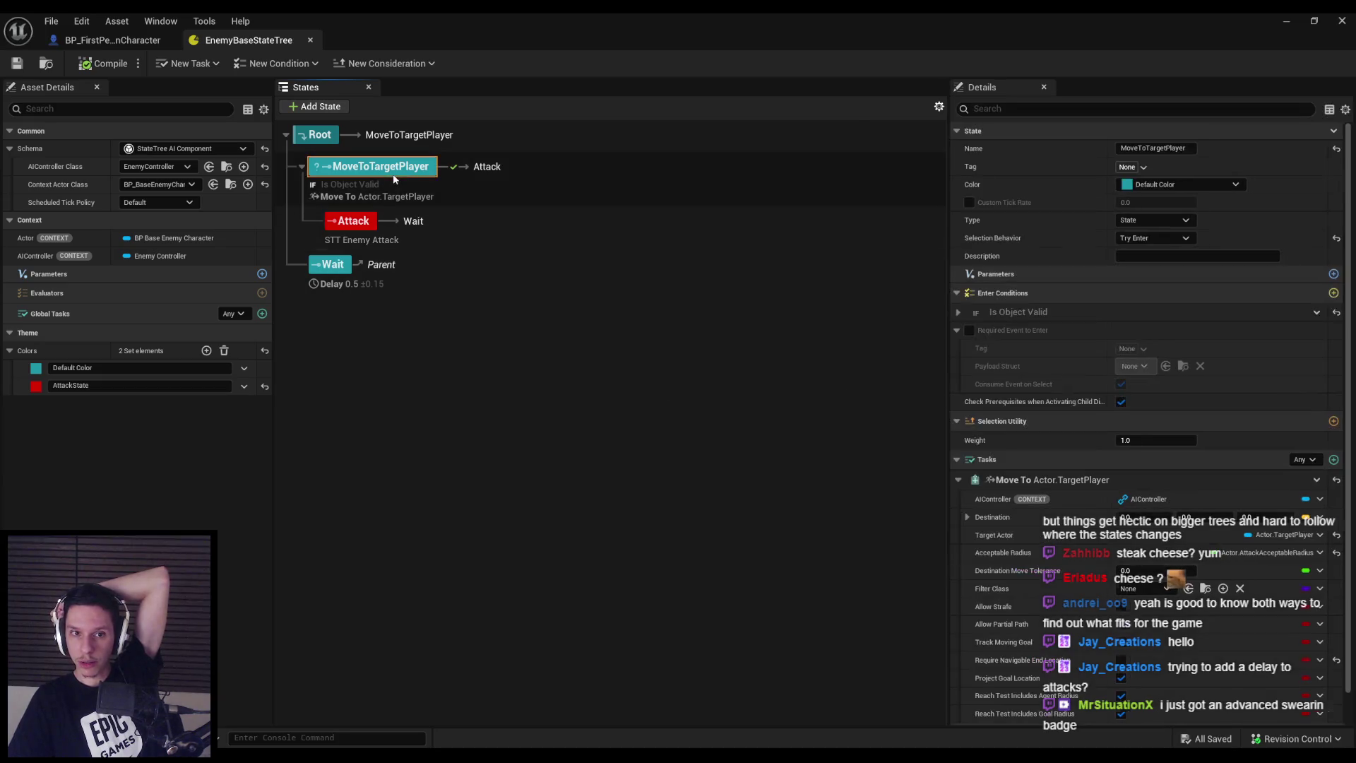
pyautogui.scroll(-1, 1011, 470)
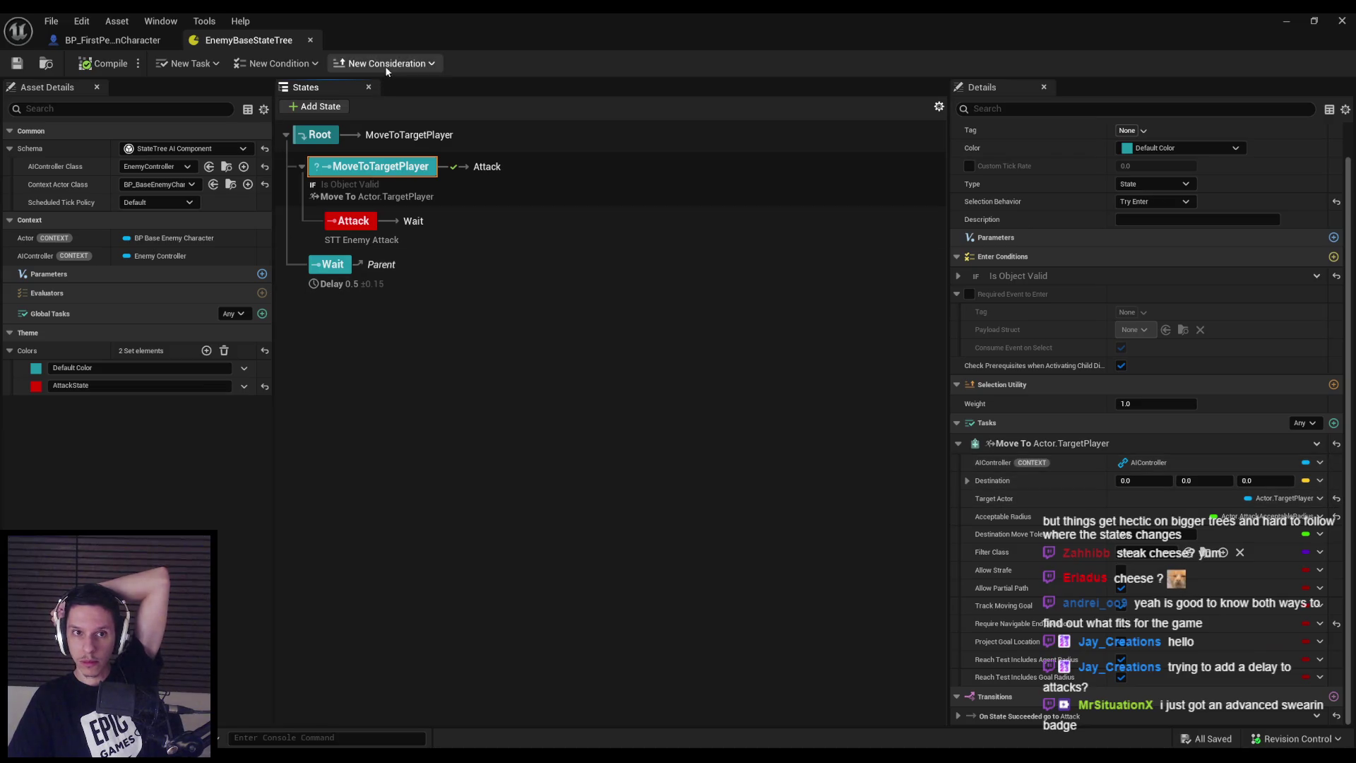
# Look over the New Condition and New Consideration types, then switch to the StateTree Overview docs
pyautogui.click(297, 67)
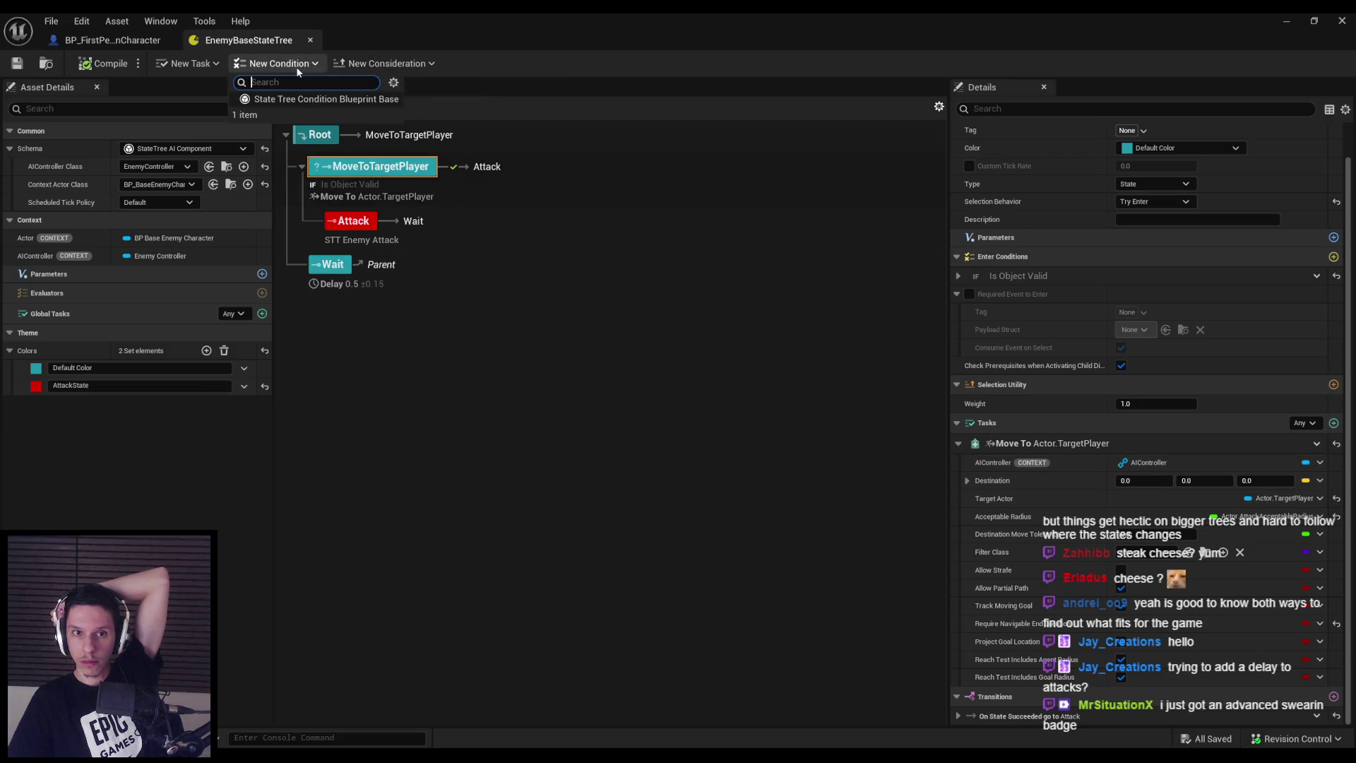
pyautogui.click(387, 63)
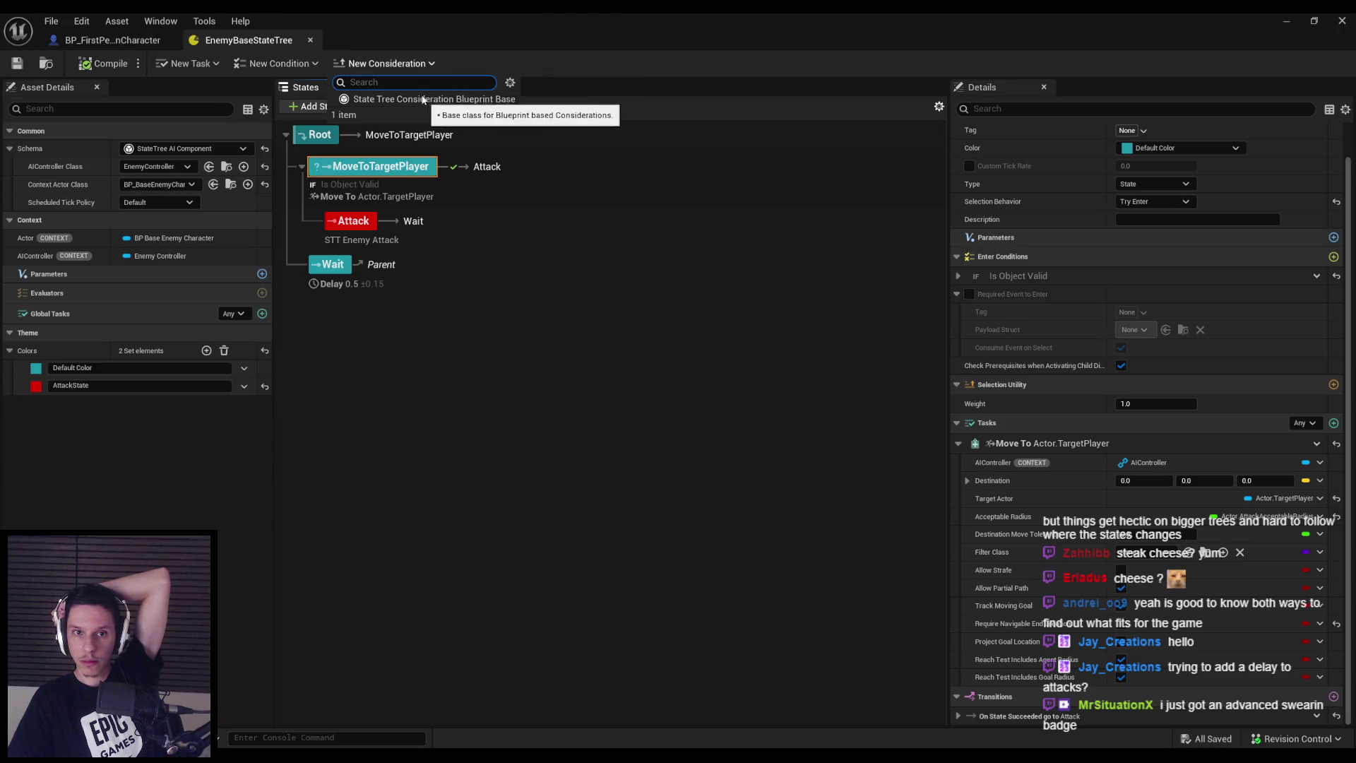
pyautogui.click(407, 65)
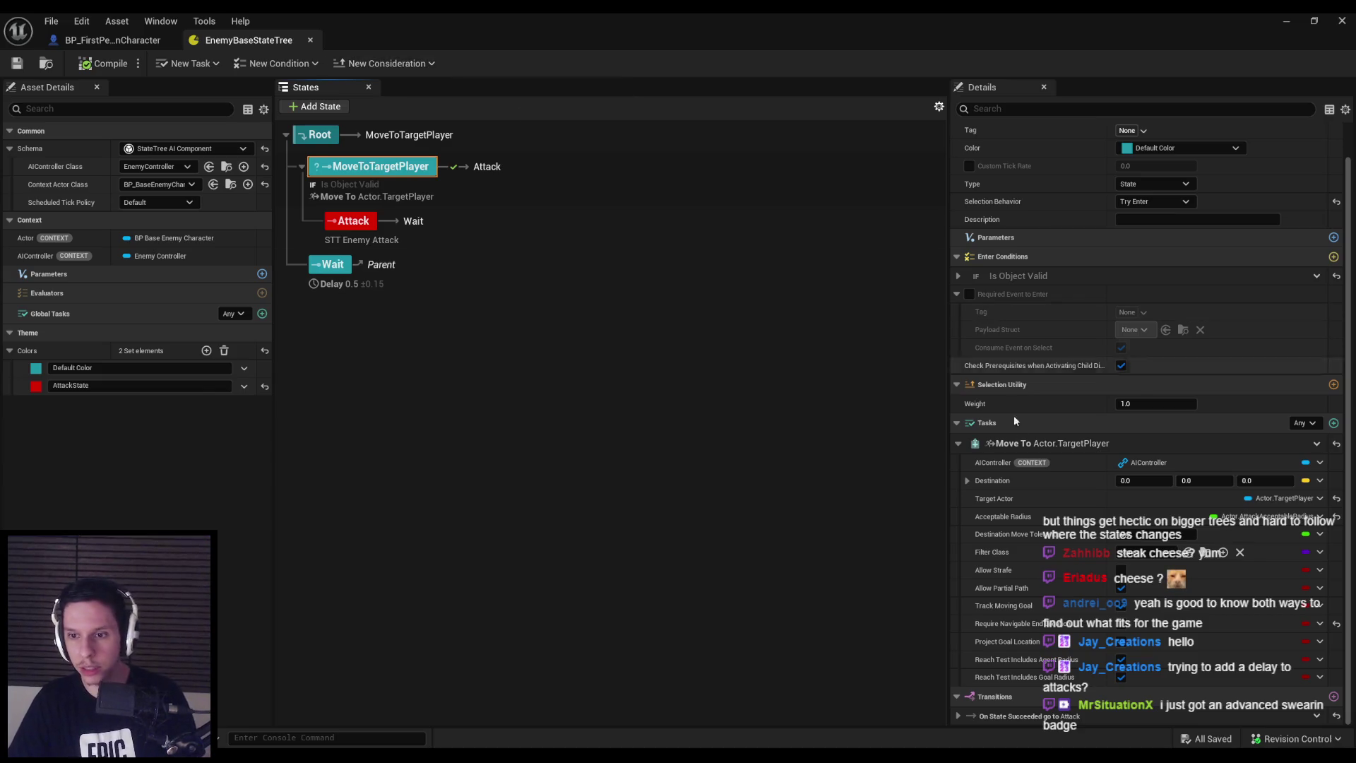
pyautogui.scroll(1, 1040, 497)
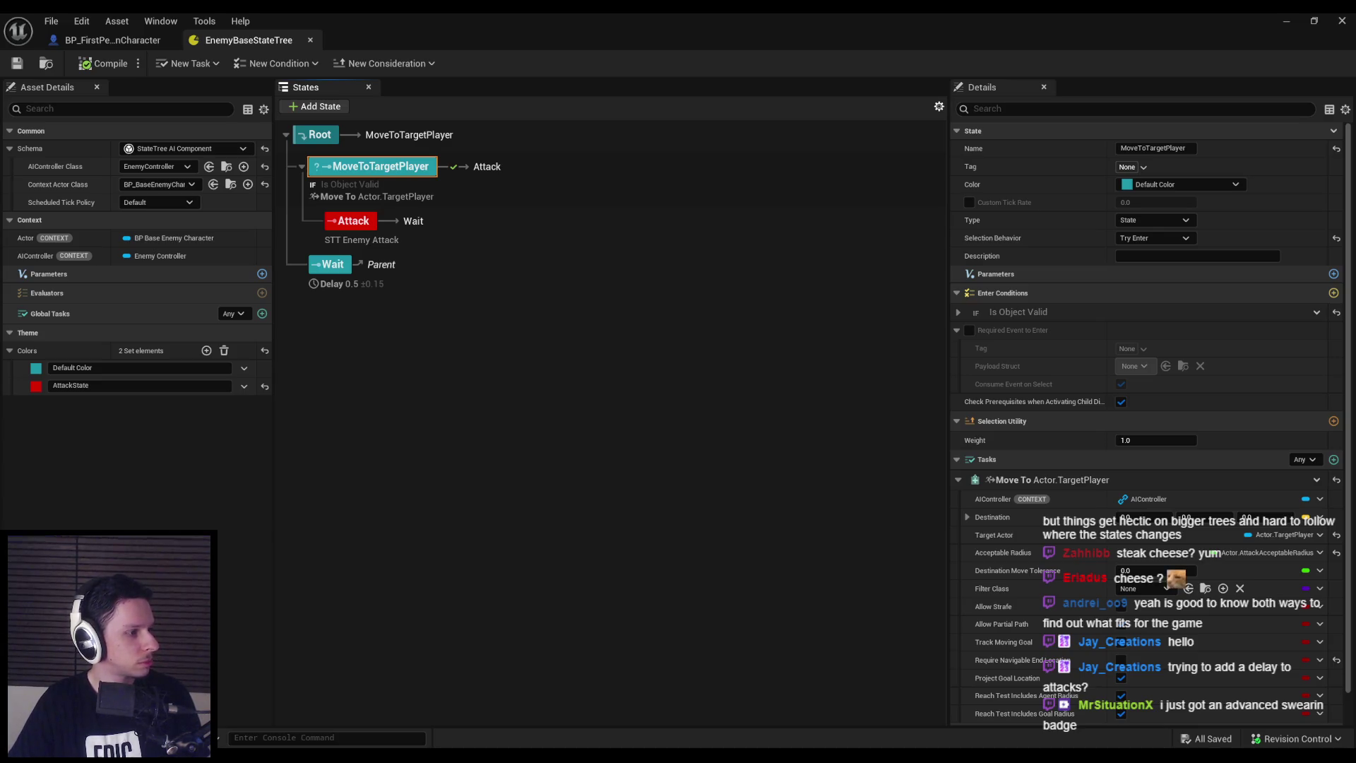
pyautogui.hotkey('alt', 'Tab')
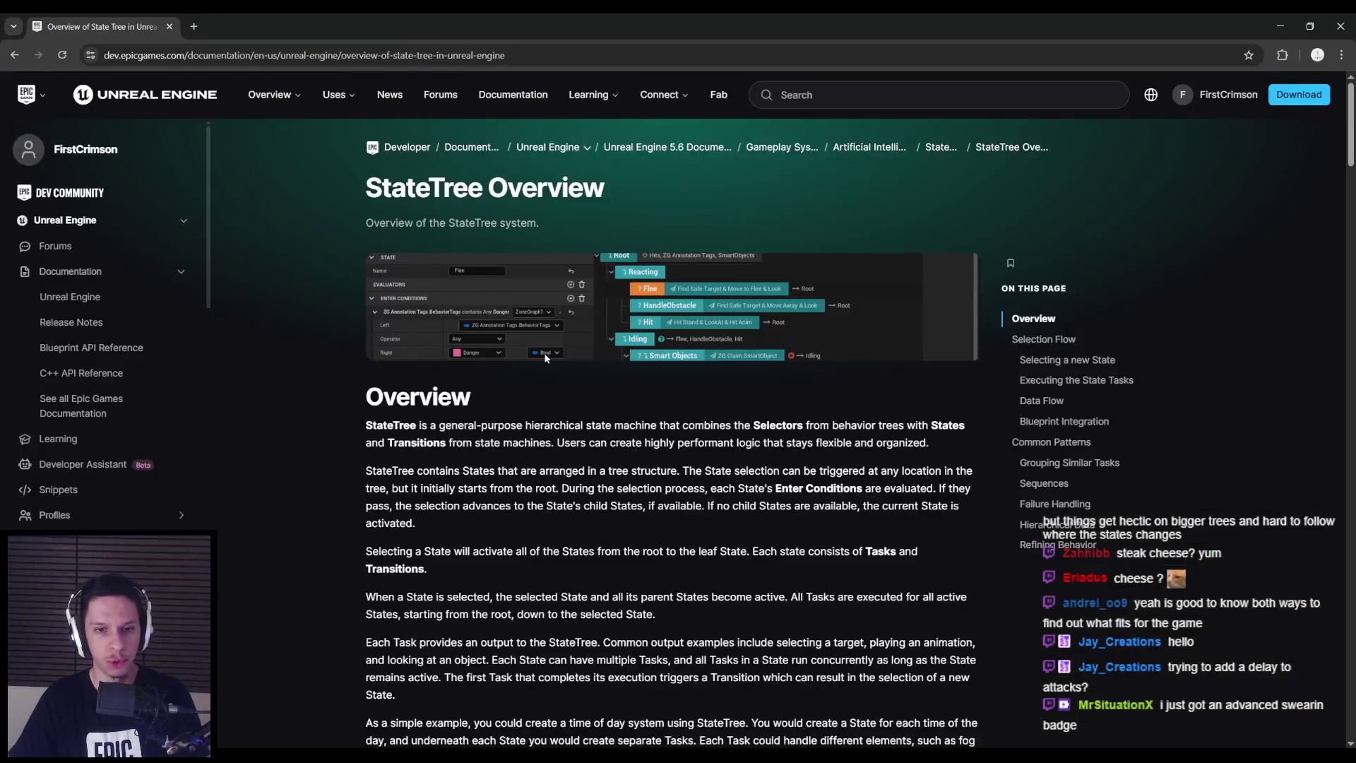
# Scroll the StateTree Overview page down to Common Patterns and Refining Behavior, then return to Unreal
pyautogui.scroll(-5, 331, 434)
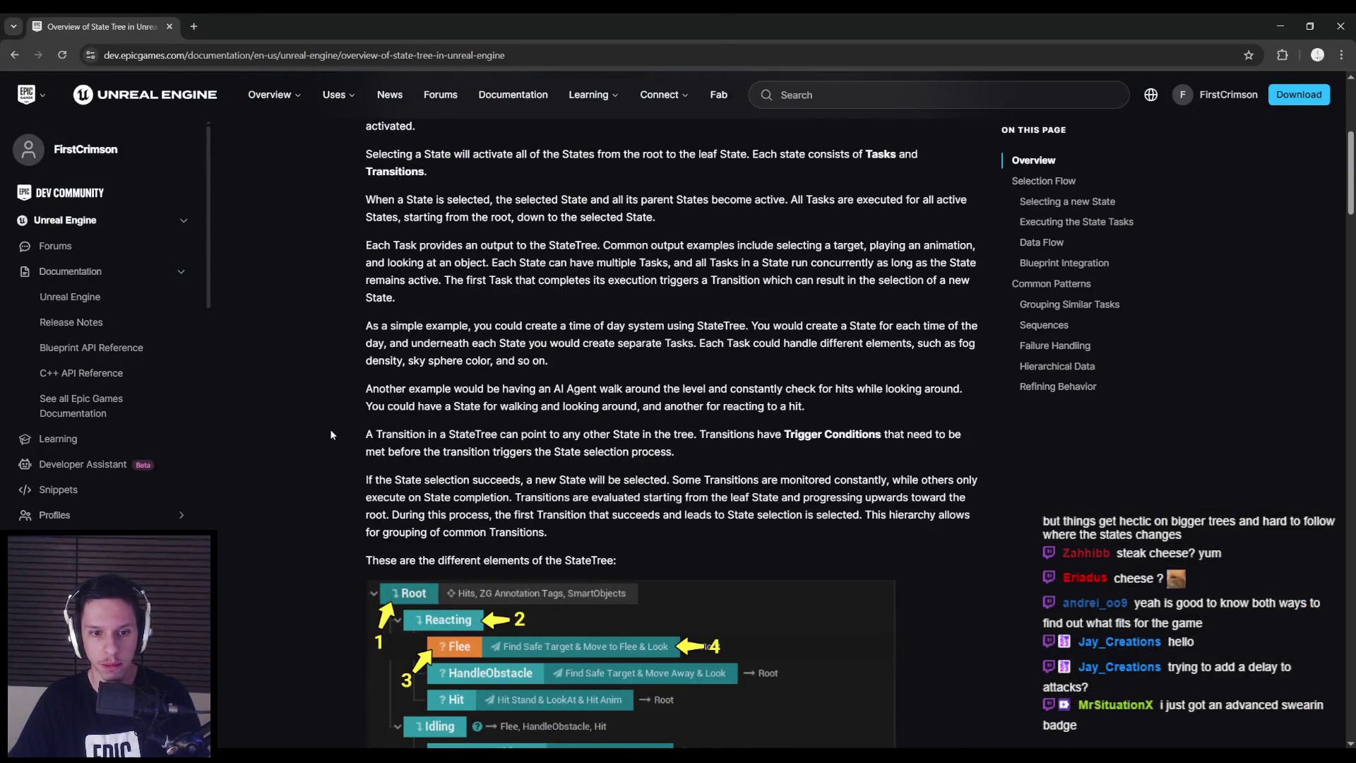
pyautogui.scroll(1, 330, 435)
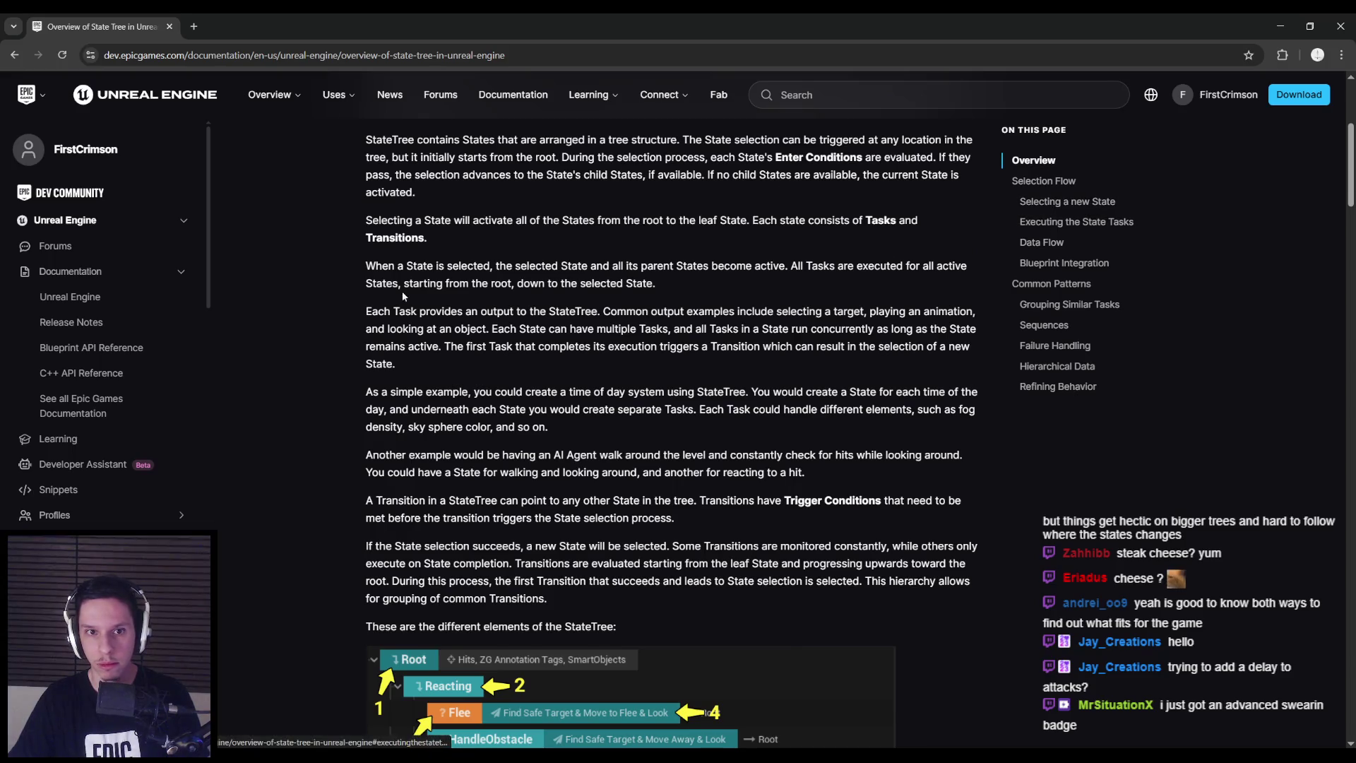
pyautogui.scroll(1, 380, 302)
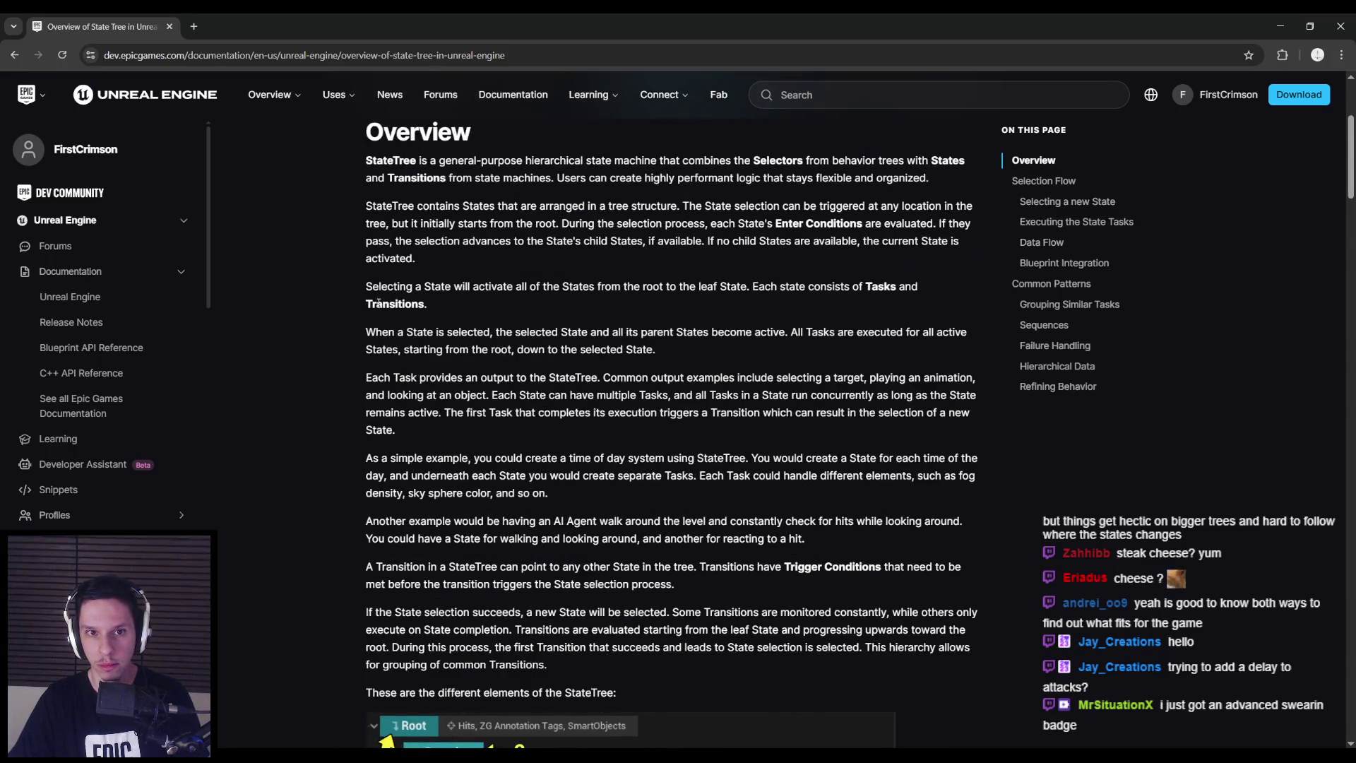
pyautogui.scroll(-5, 361, 332)
pyautogui.scroll(-1, 356, 340)
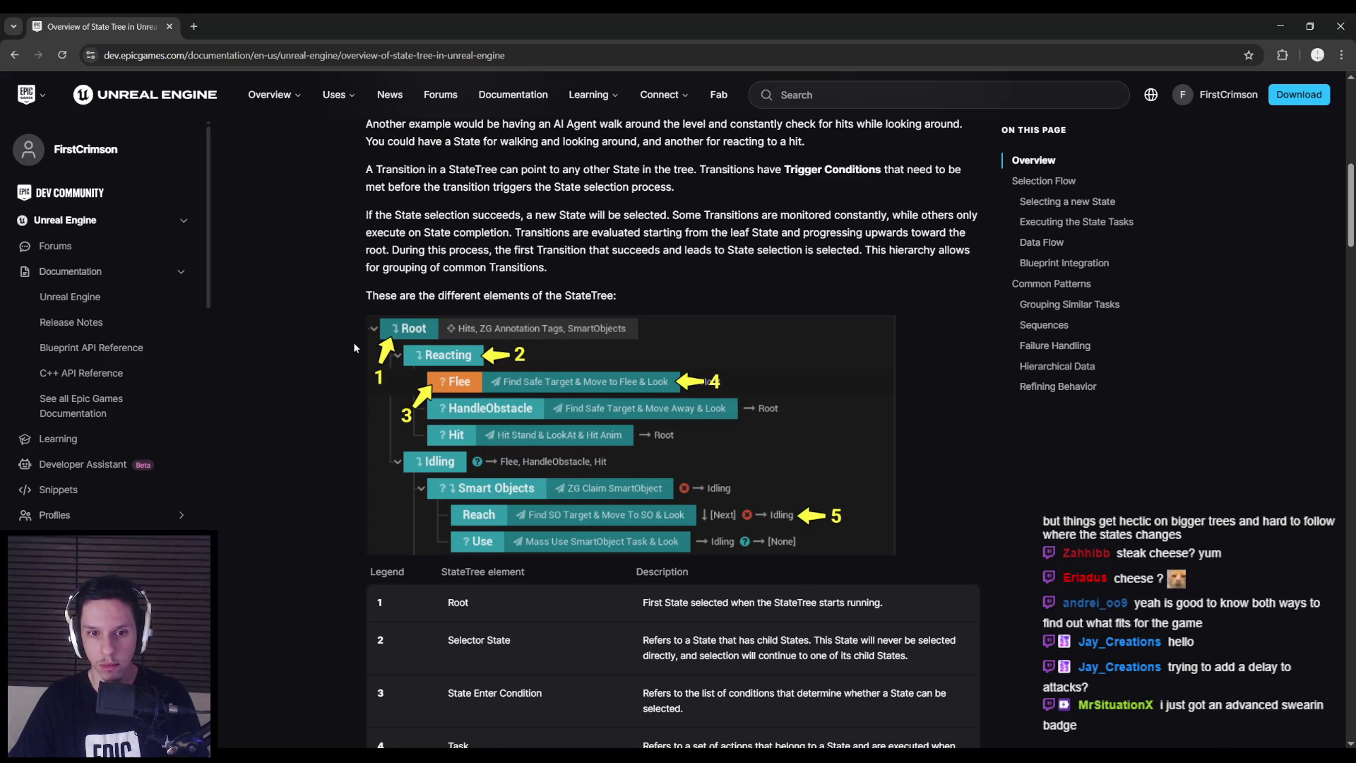
pyautogui.scroll(-1, 354, 347)
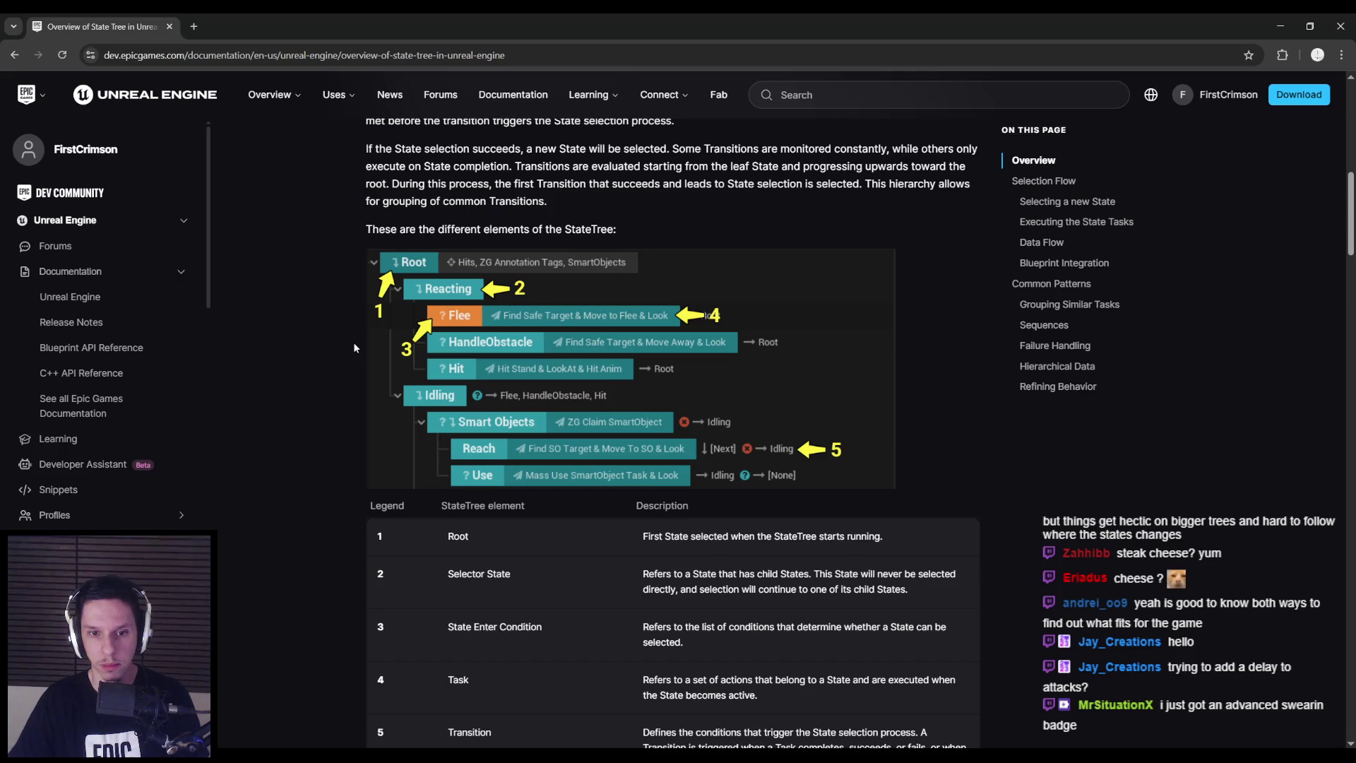
pyautogui.scroll(-3, 354, 347)
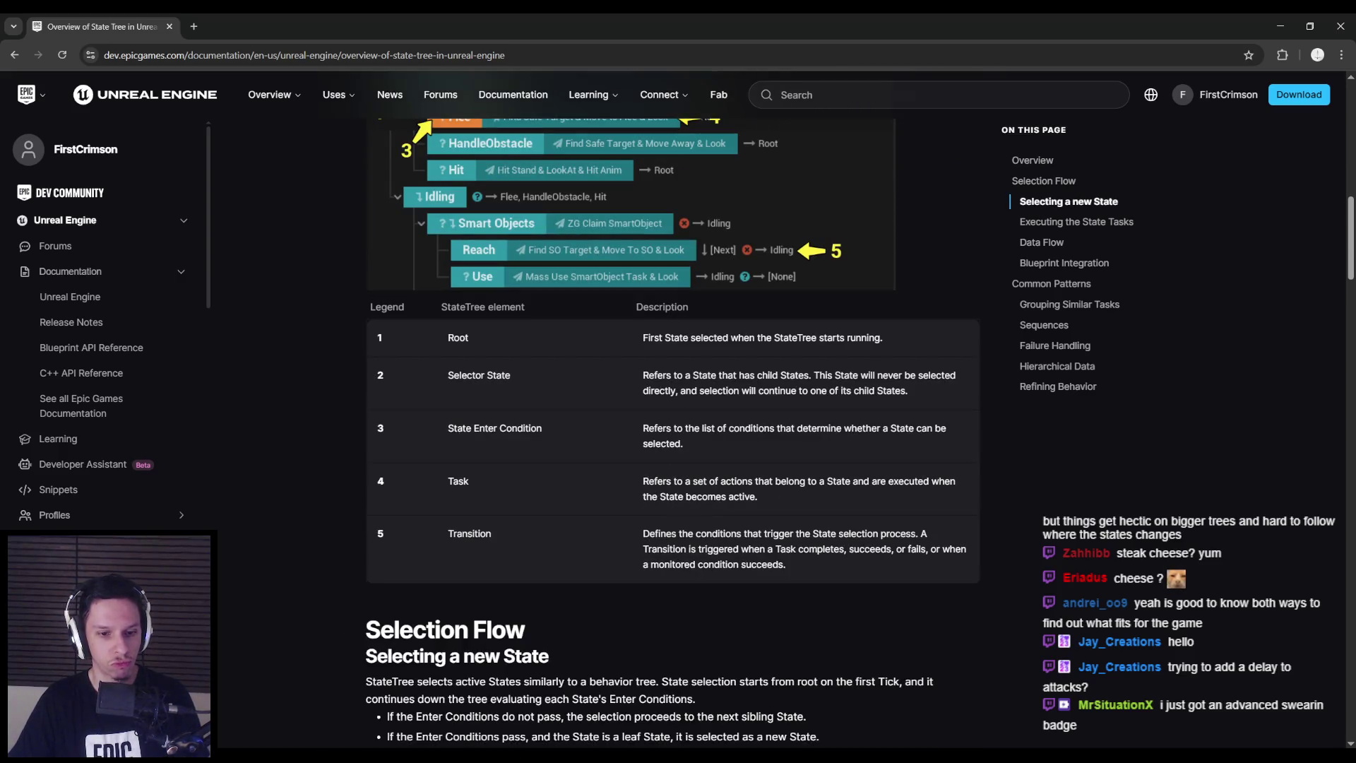
pyautogui.click(311, 555)
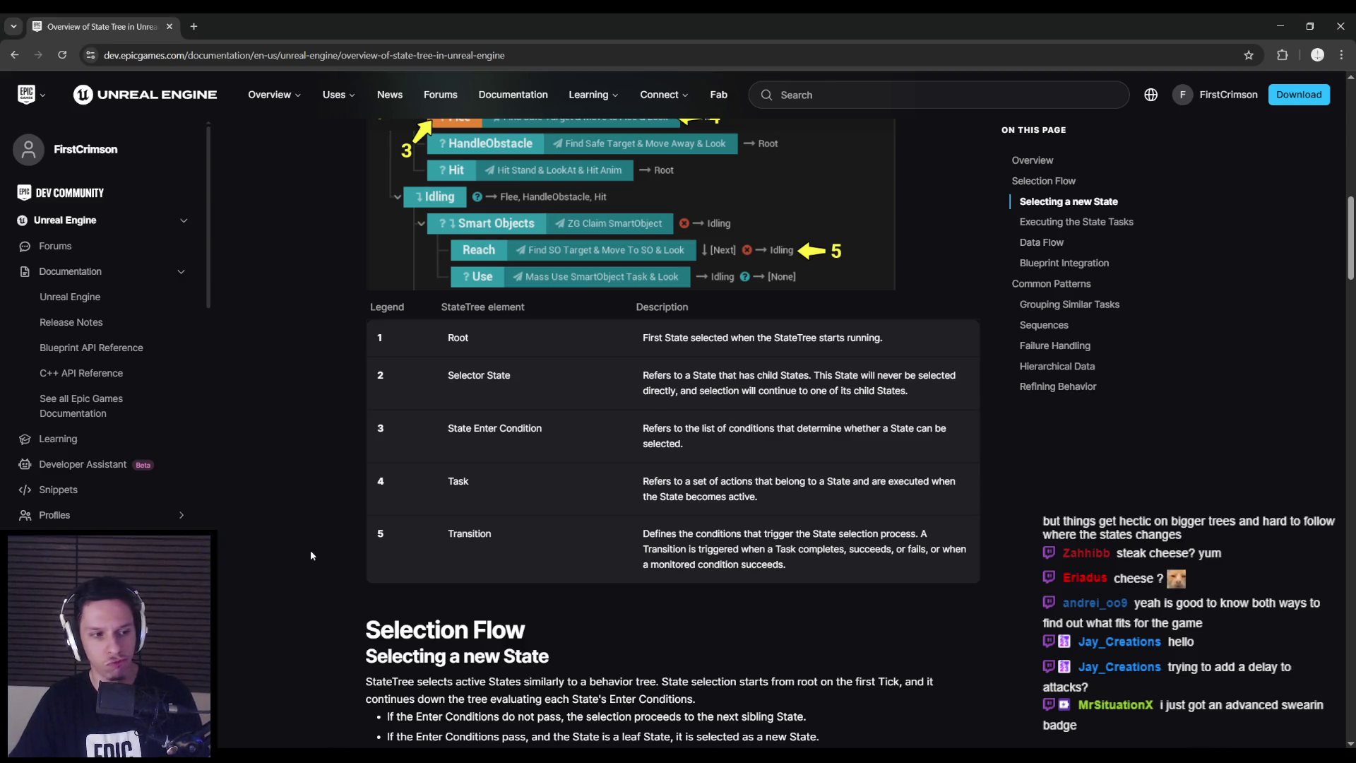
pyautogui.scroll(-3, 311, 556)
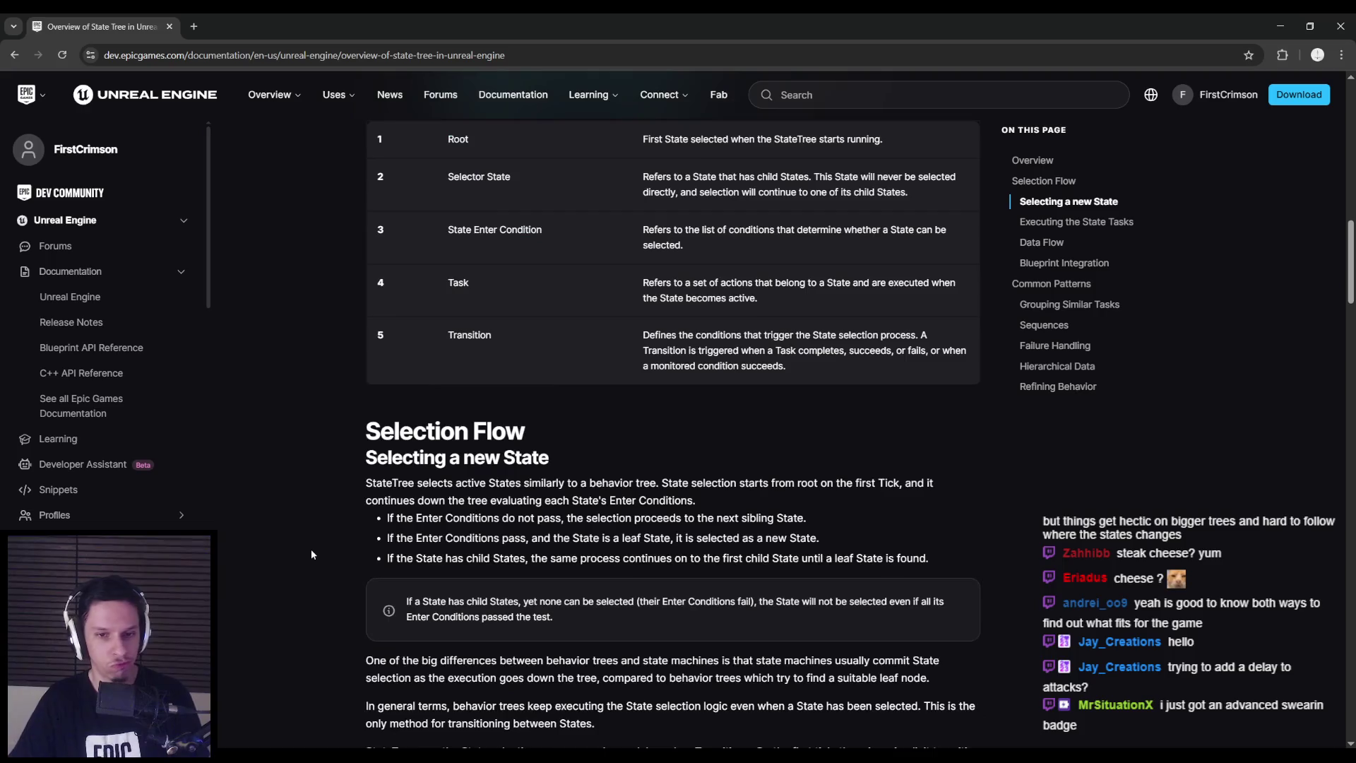
pyautogui.scroll(-8, 311, 555)
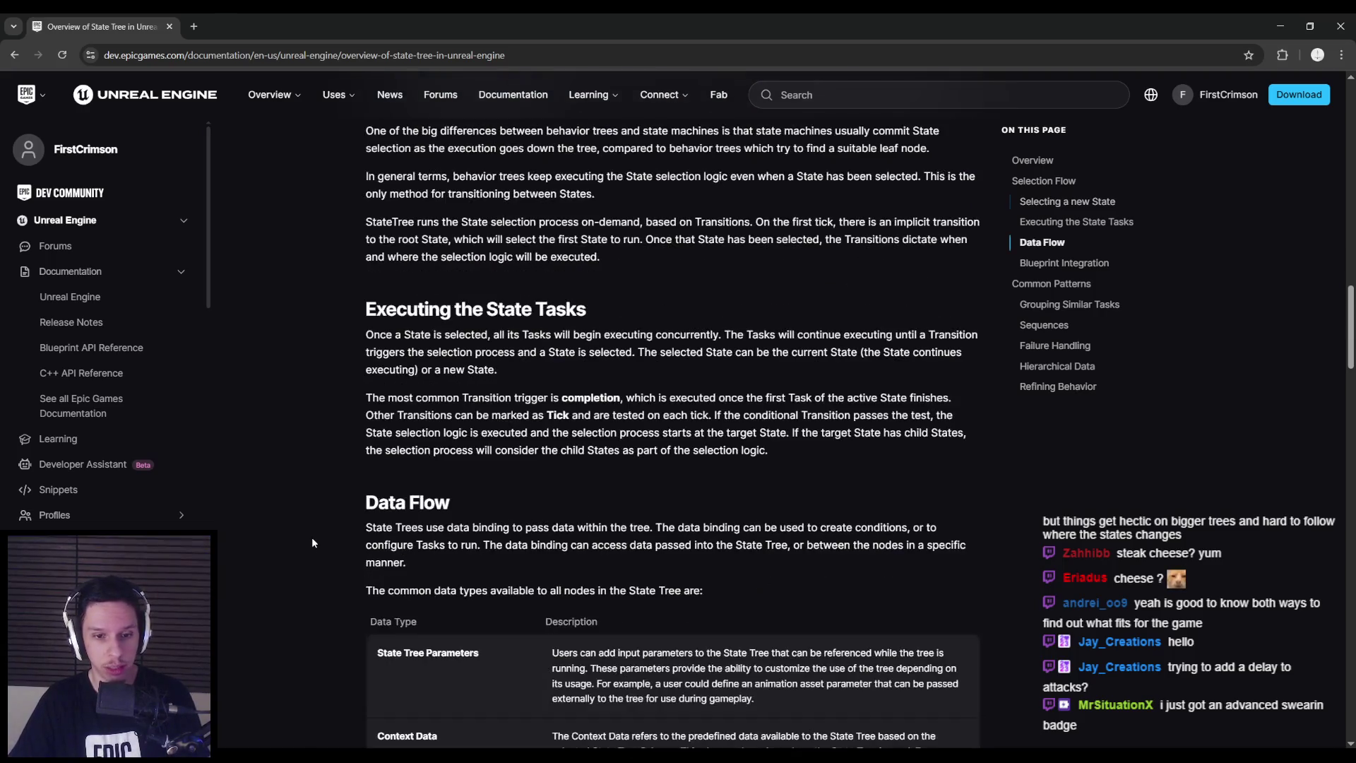
pyautogui.scroll(-13, 312, 539)
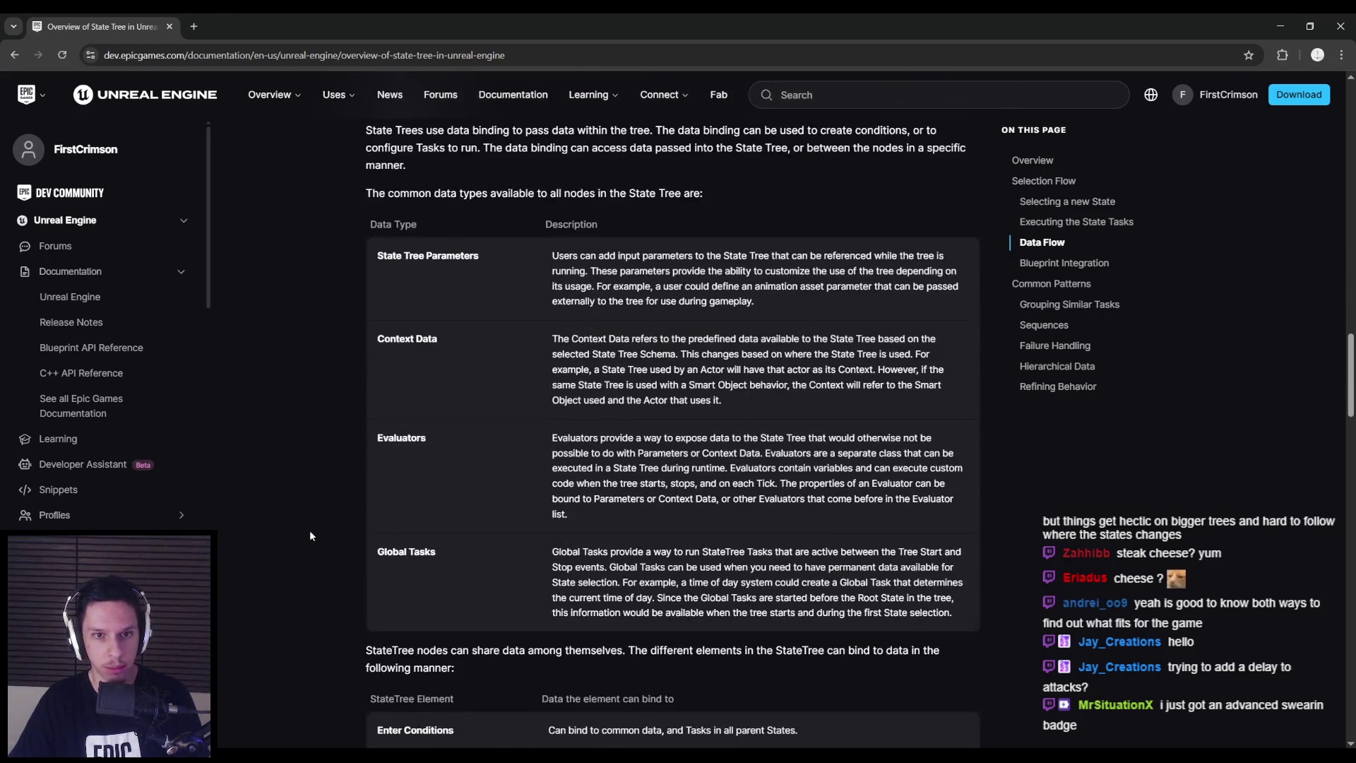
pyautogui.scroll(-5, 310, 535)
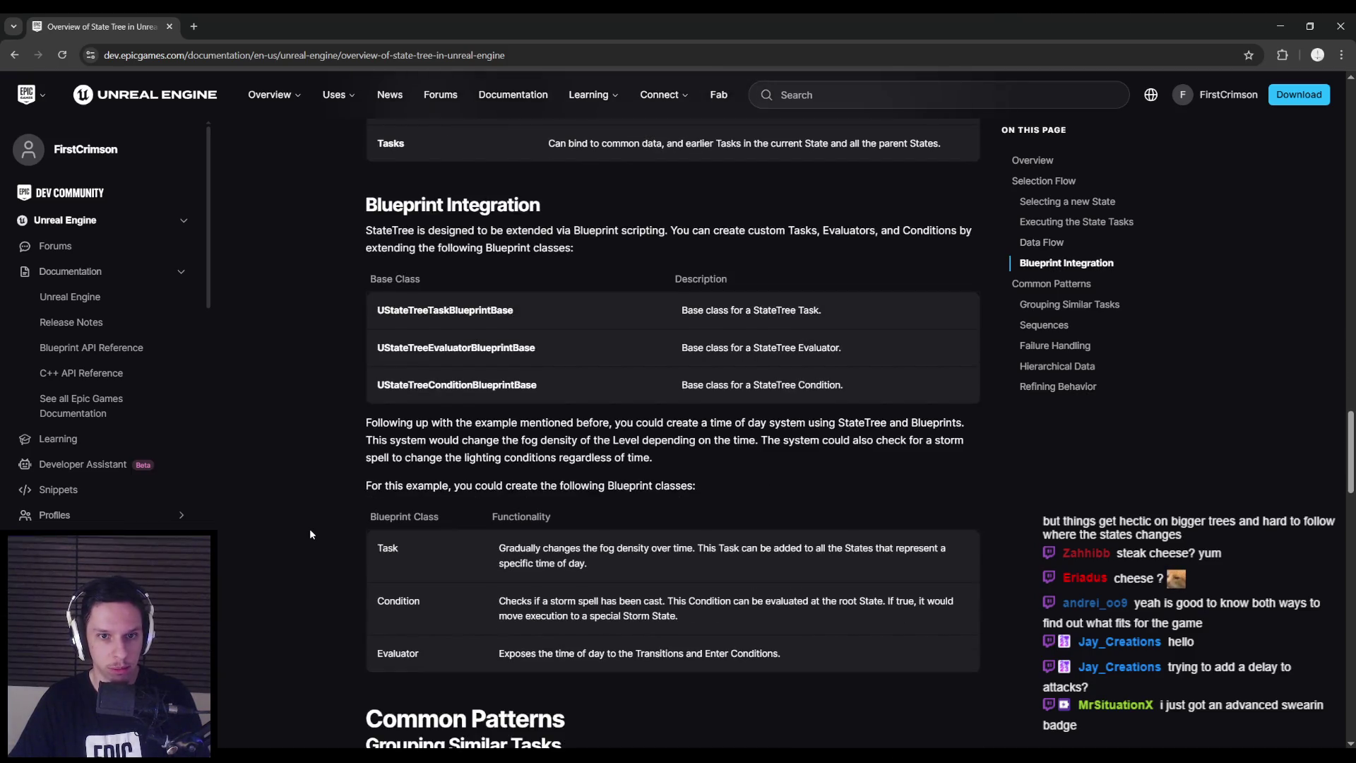
pyautogui.scroll(-11, 310, 529)
pyautogui.scroll(-11, 309, 531)
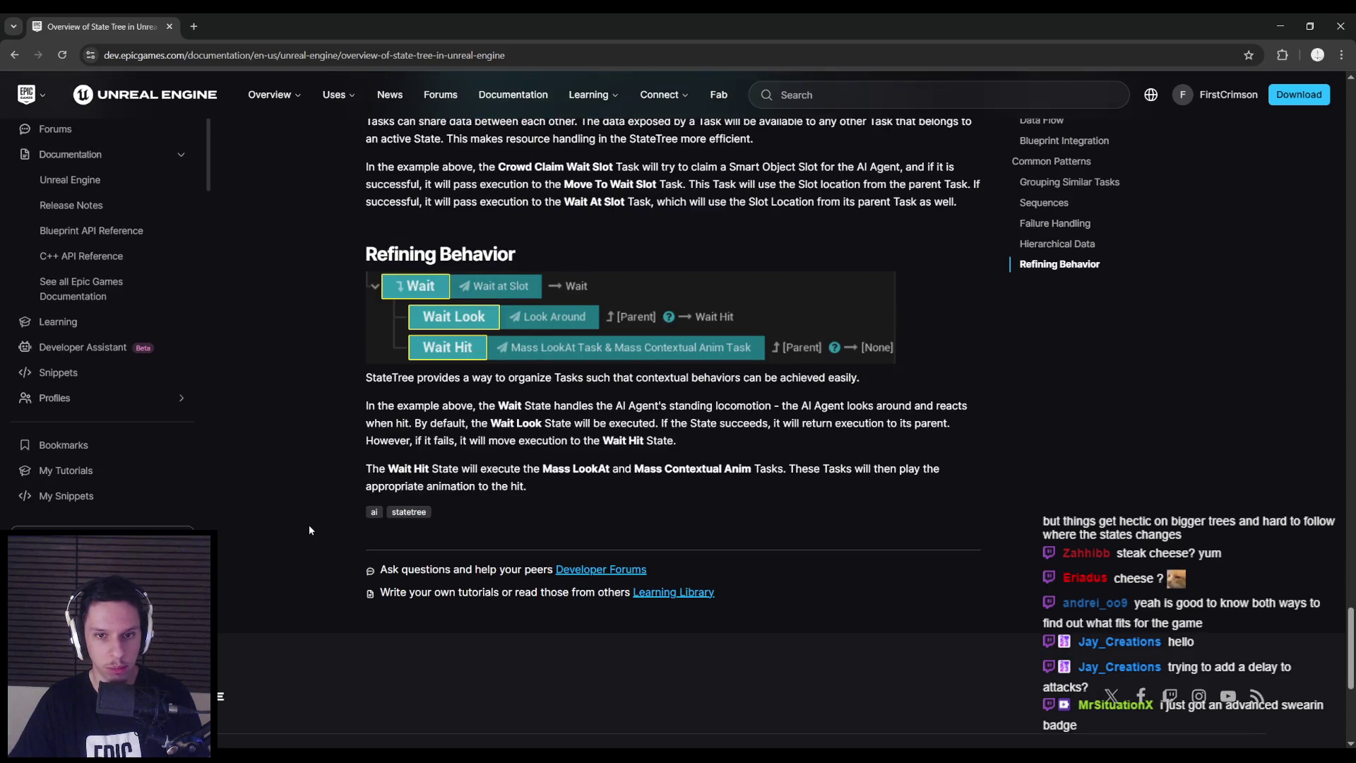
pyautogui.scroll(4, 308, 524)
pyautogui.scroll(-3, 307, 523)
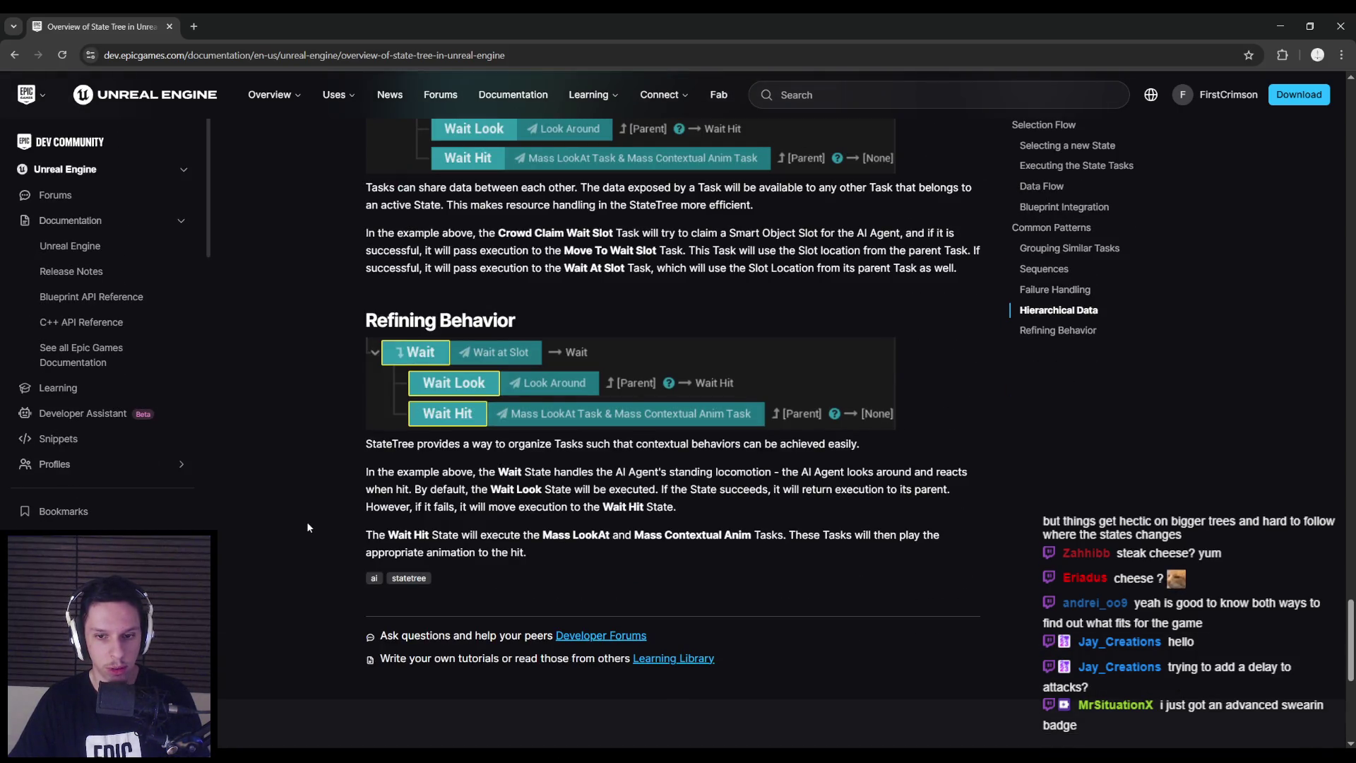
pyautogui.scroll(20, 307, 521)
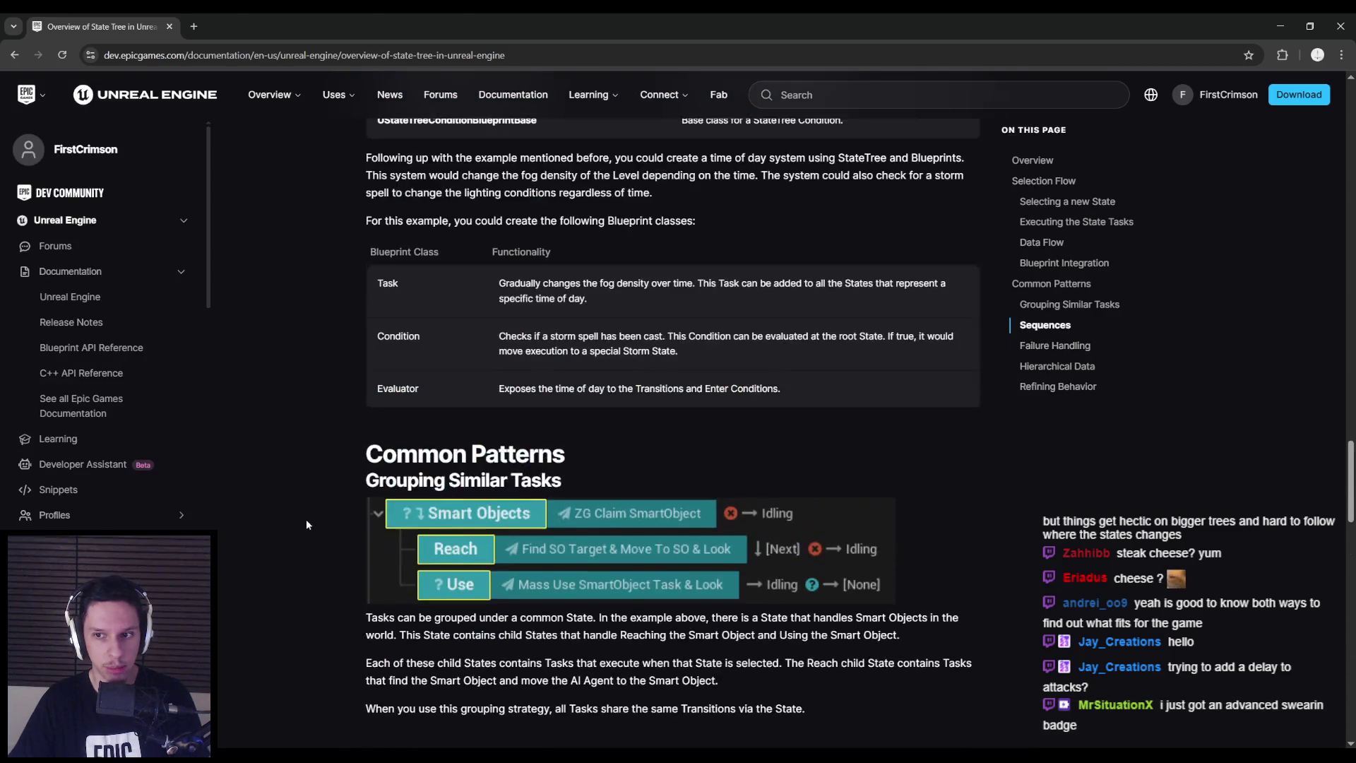
pyautogui.scroll(20, 305, 518)
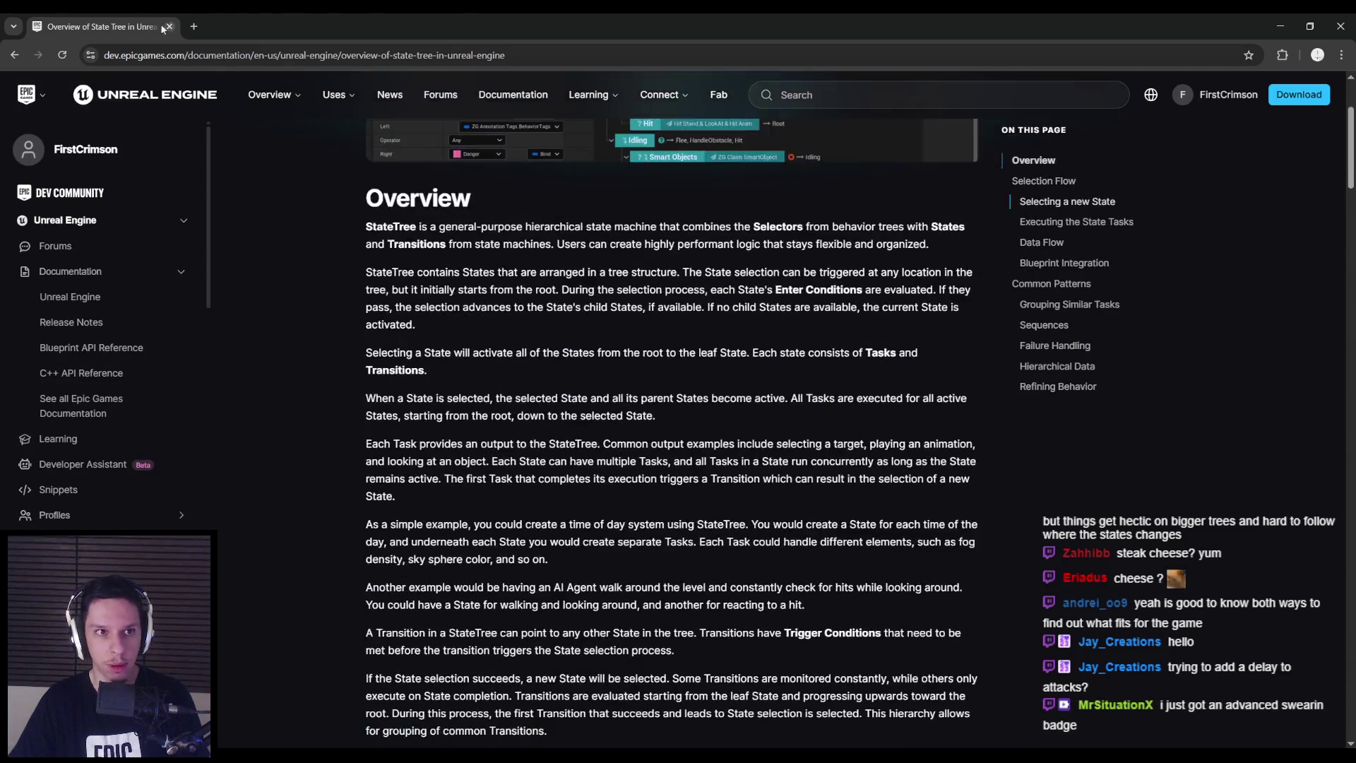
pyautogui.hotkey('alt', 'Tab')
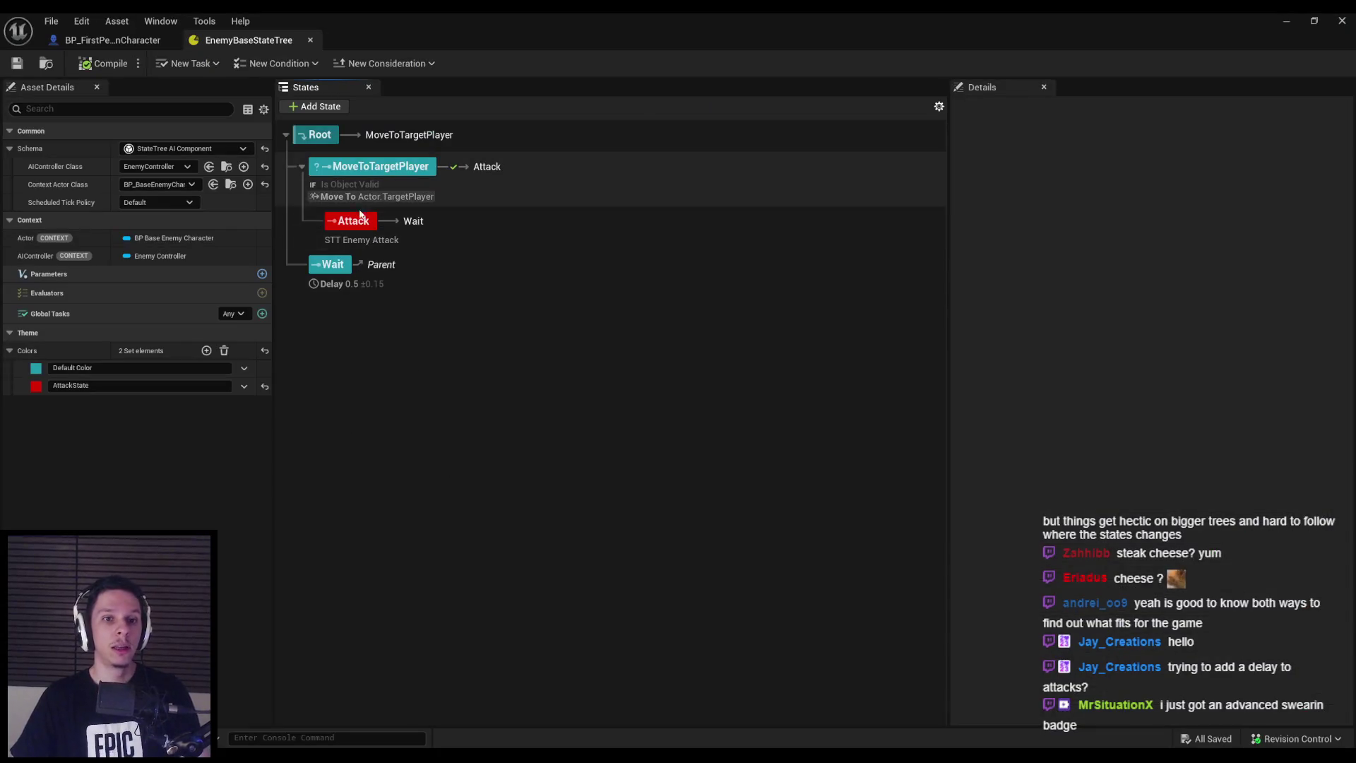
pyautogui.click(353, 221)
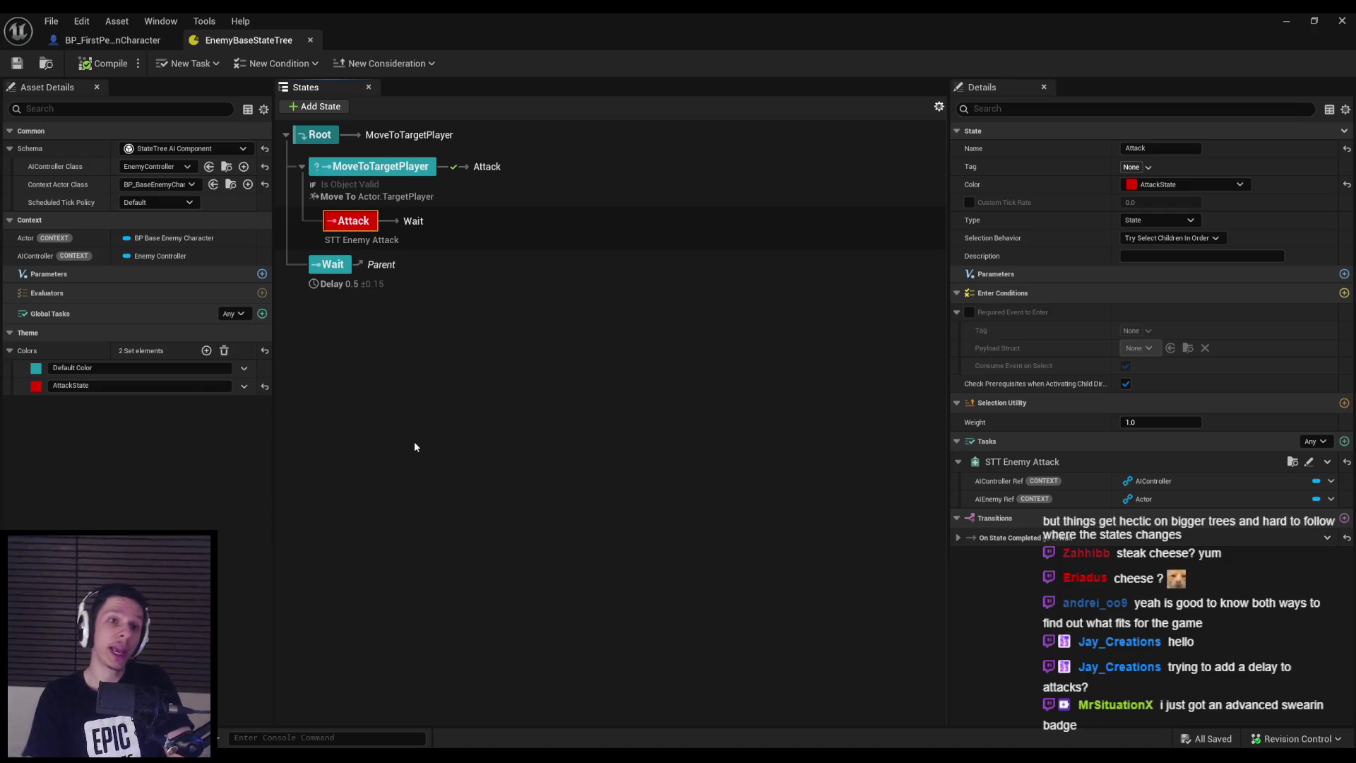
pyautogui.click(262, 273)
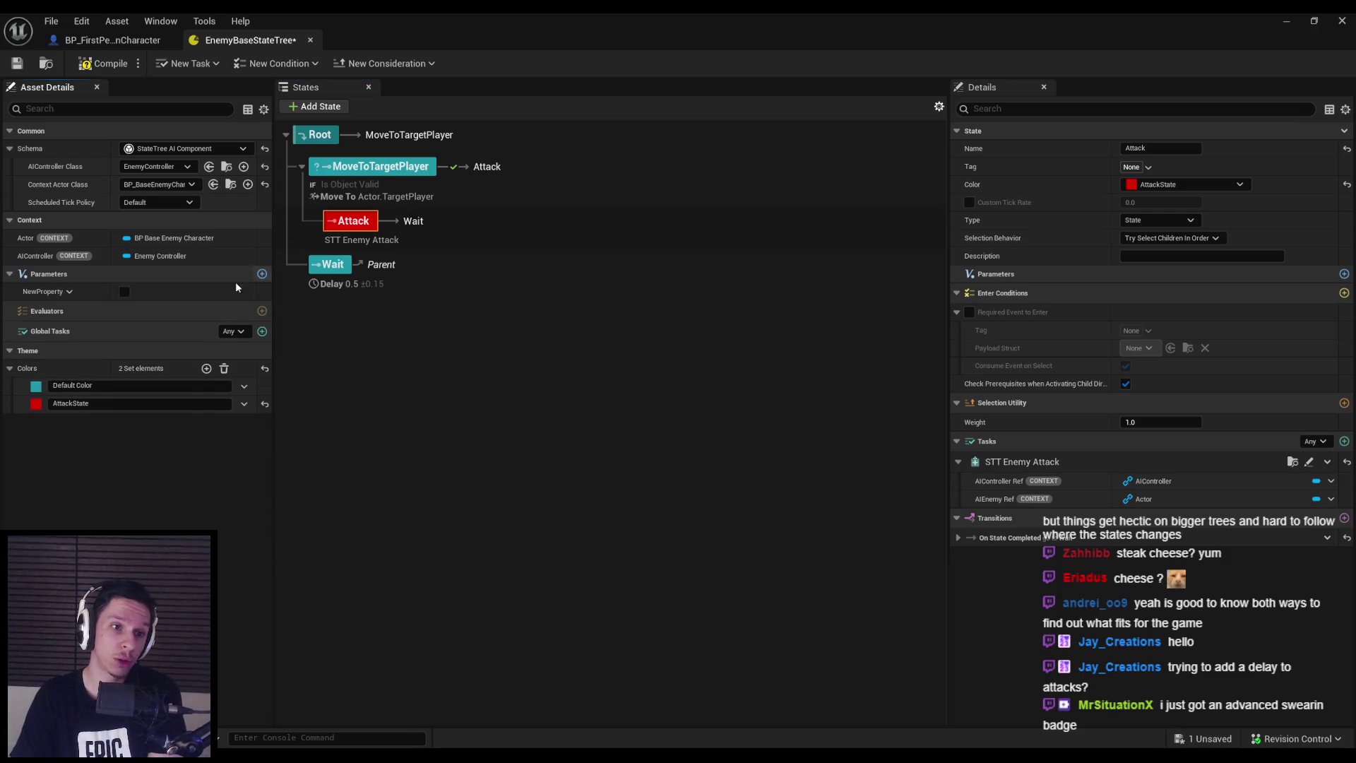
pyautogui.click(69, 291)
pyautogui.click(90, 314)
pyautogui.click(128, 315)
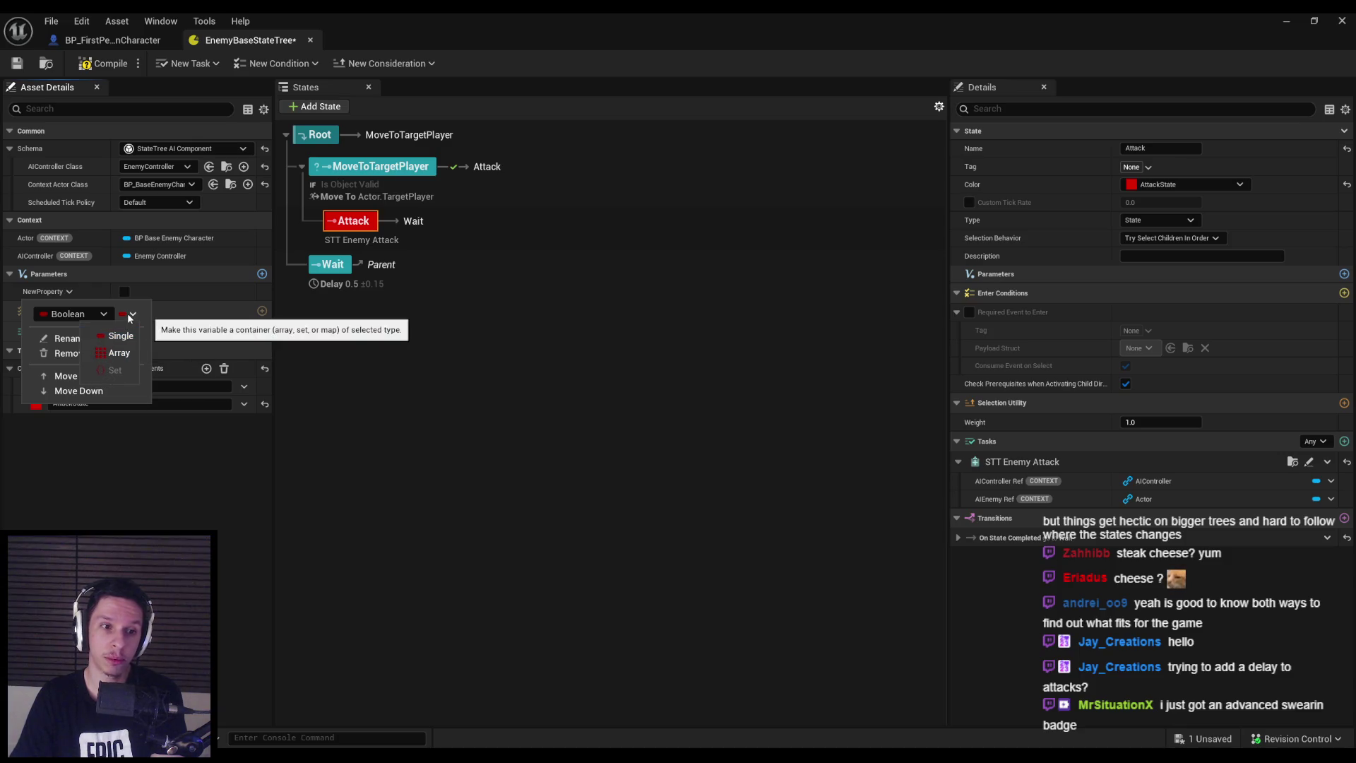
pyautogui.click(94, 316)
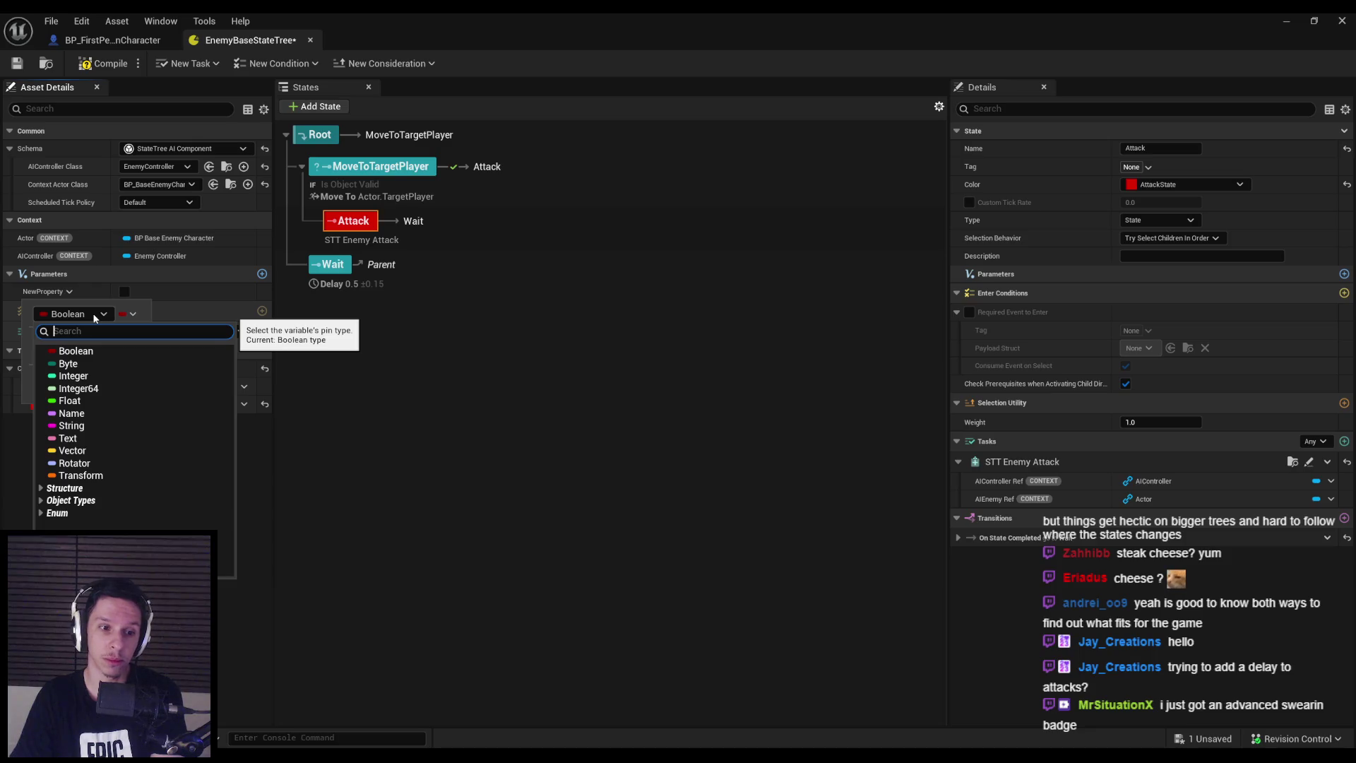
pyautogui.click(133, 314)
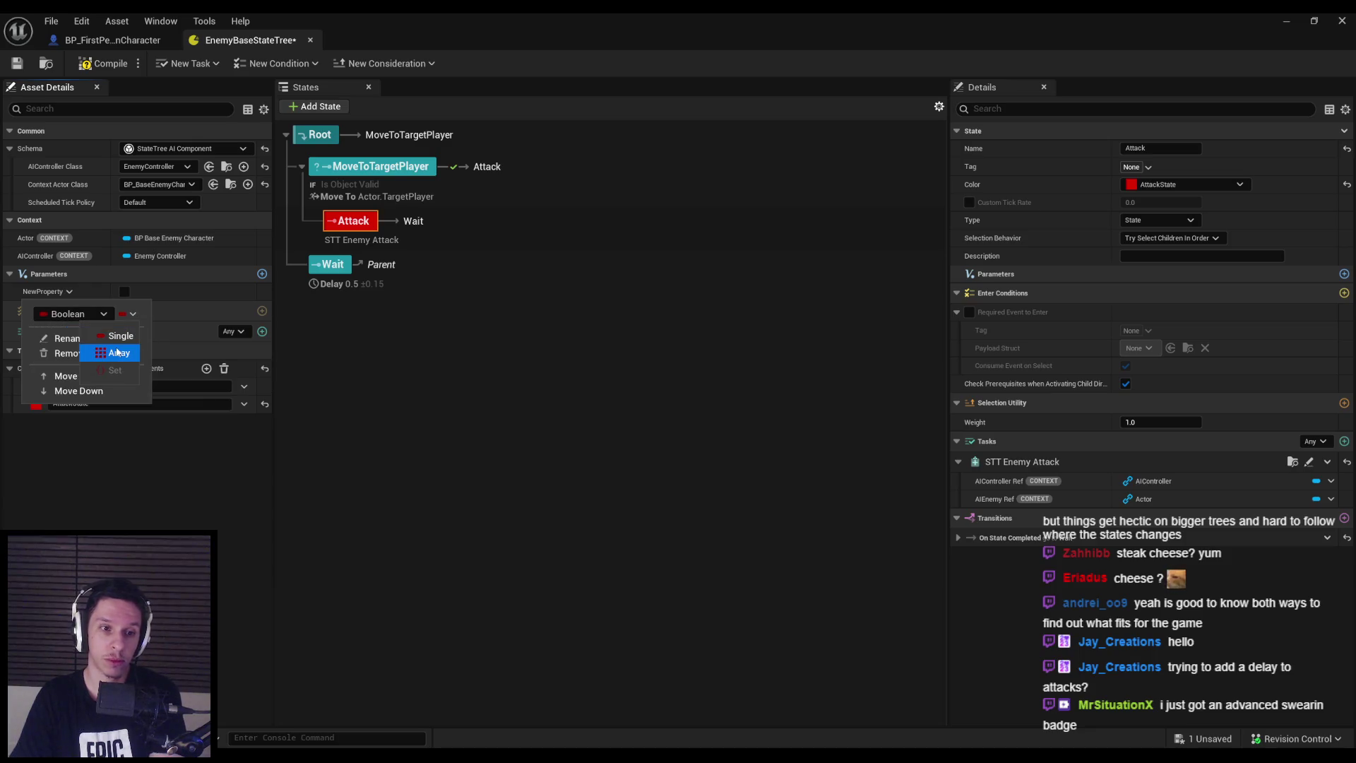
pyautogui.click(128, 317)
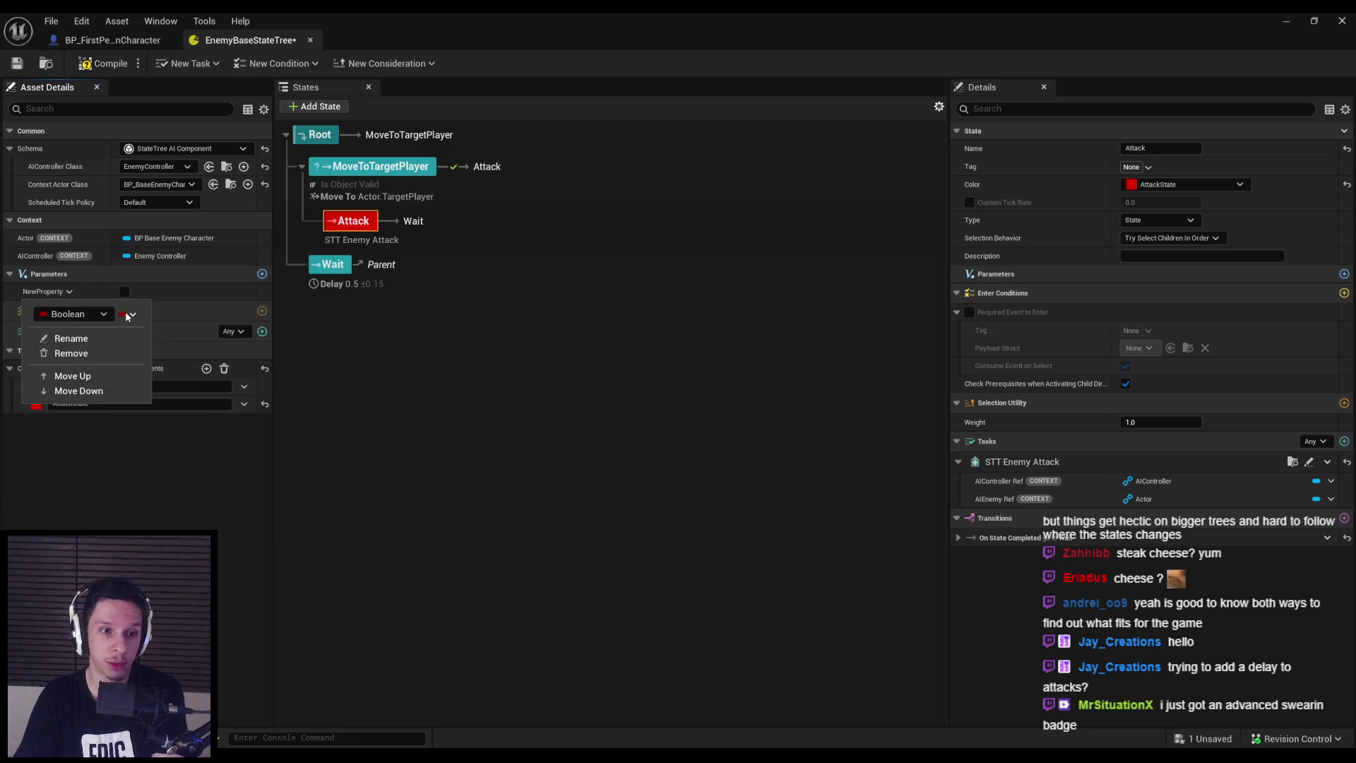
pyautogui.click(98, 314)
pyautogui.click(85, 401)
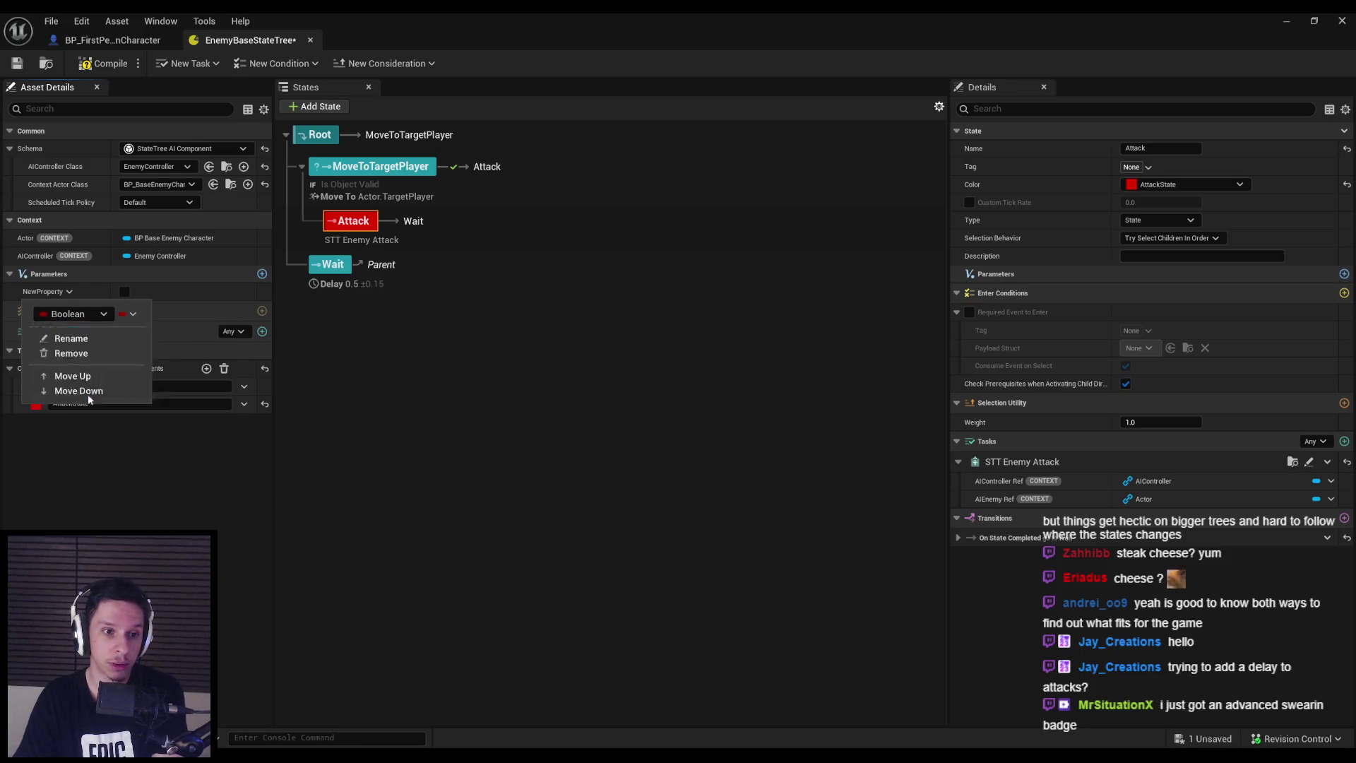
pyautogui.click(68, 291)
pyautogui.click(126, 316)
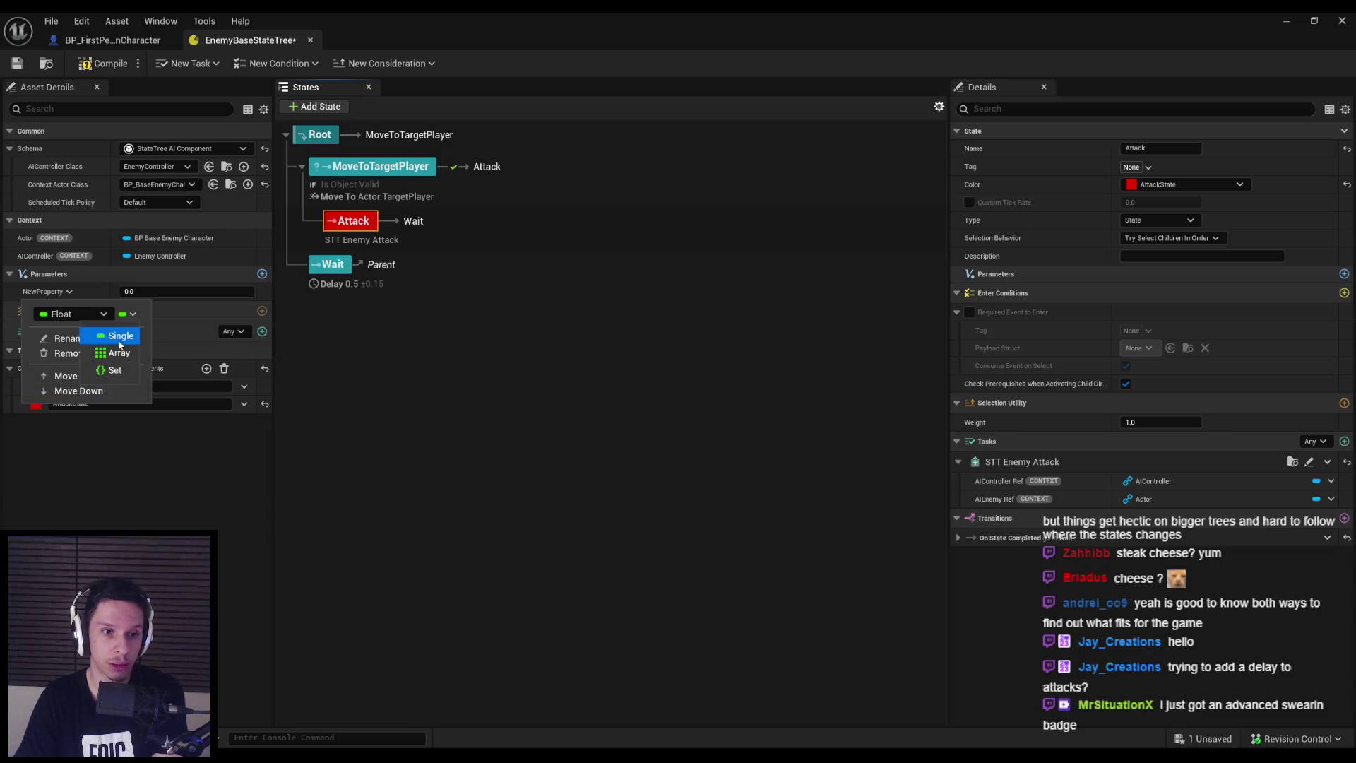
pyautogui.click(131, 320)
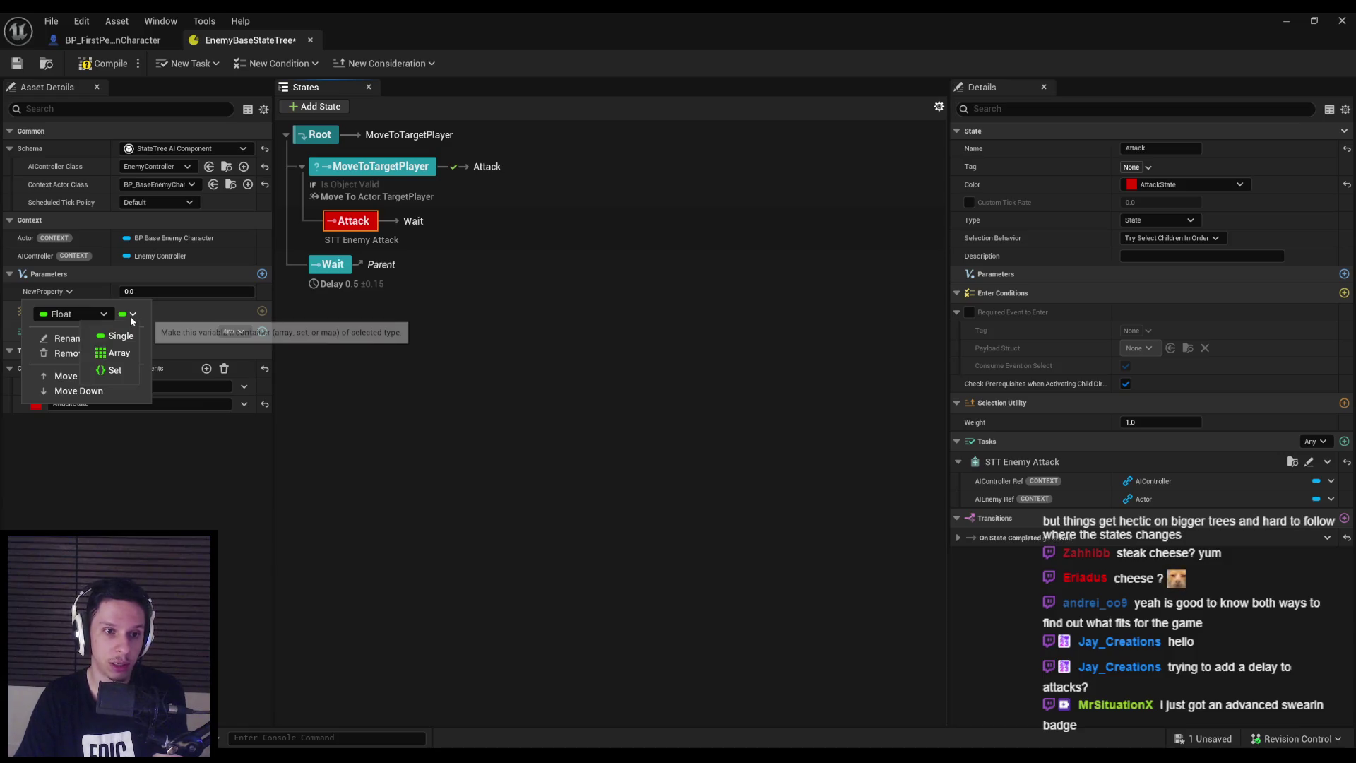
pyautogui.click(93, 315)
pyautogui.click(92, 315)
pyautogui.click(91, 315)
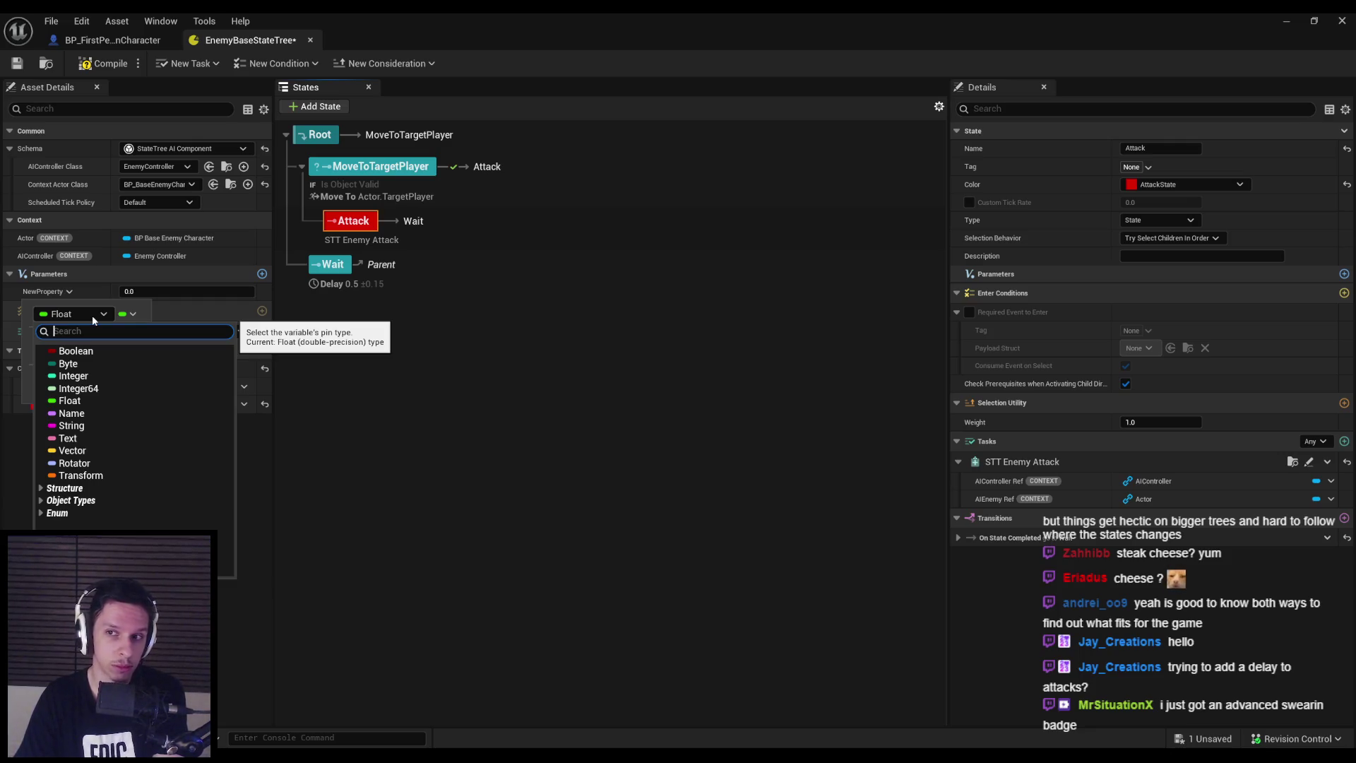
pyautogui.click(92, 315)
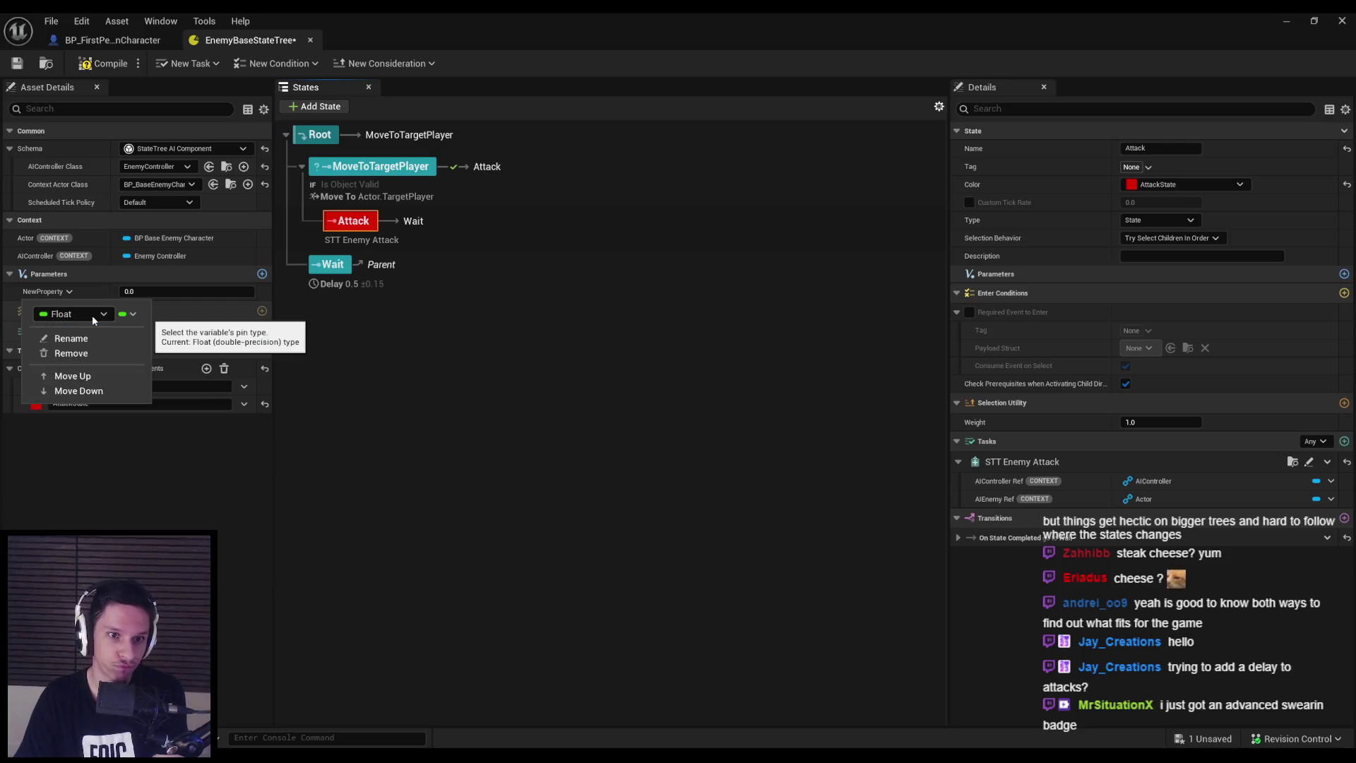
pyautogui.click(92, 315)
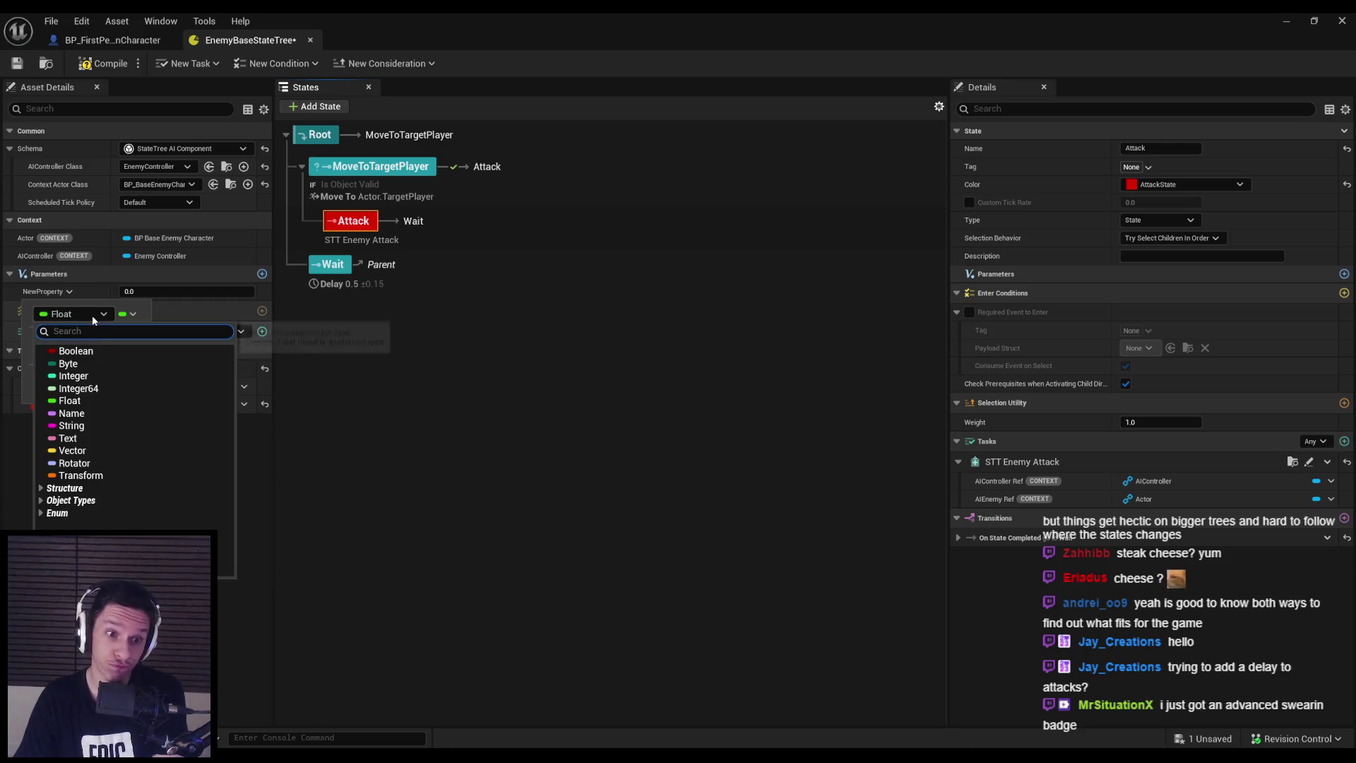
pyautogui.click(40, 488)
pyautogui.scroll(-5, 84, 504)
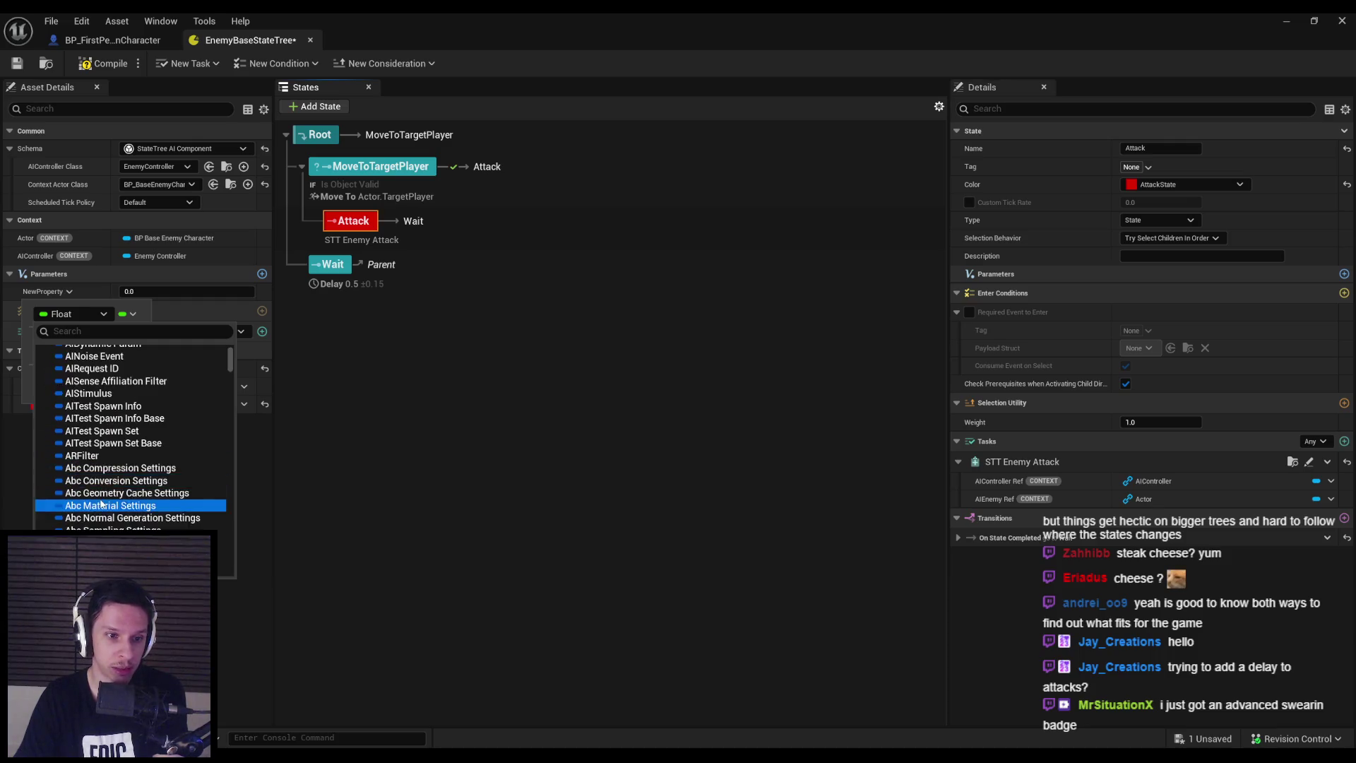
pyautogui.scroll(3, 92, 503)
pyautogui.scroll(-3, 99, 502)
pyautogui.scroll(-5, 99, 500)
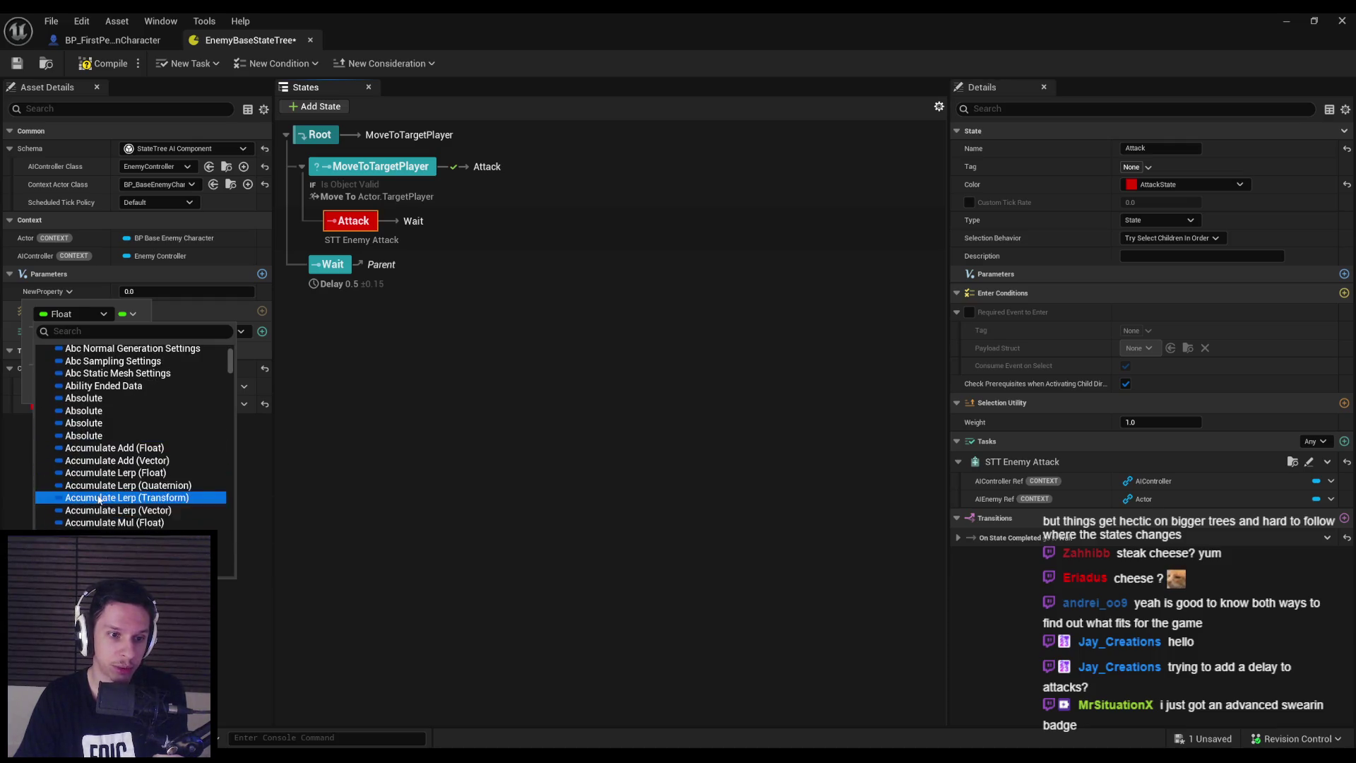
pyautogui.moveTo(232, 367)
pyautogui.mouseDown()
pyautogui.moveTo(239, 578)
pyautogui.moveTo(228, 333)
pyautogui.mouseUp()
pyautogui.click(40, 489)
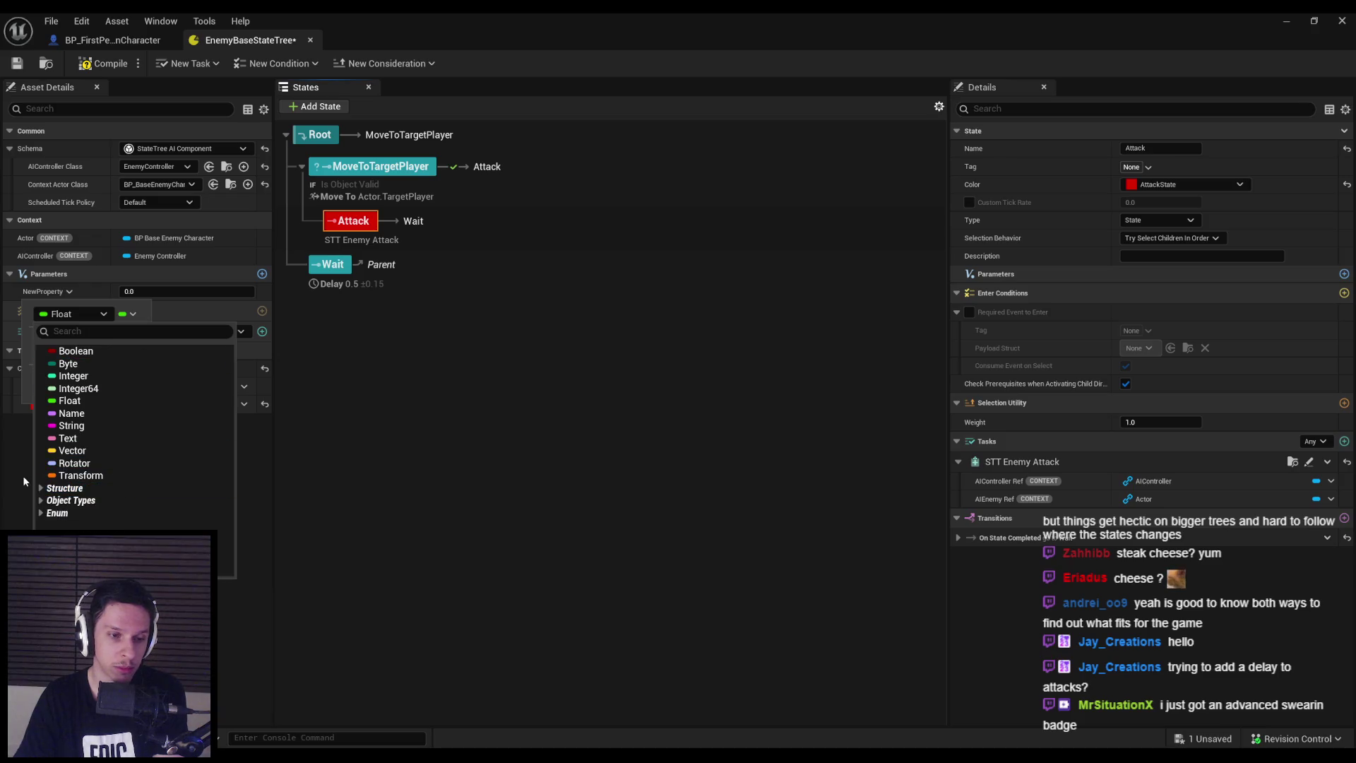
pyautogui.click(20, 473)
pyautogui.click(62, 294)
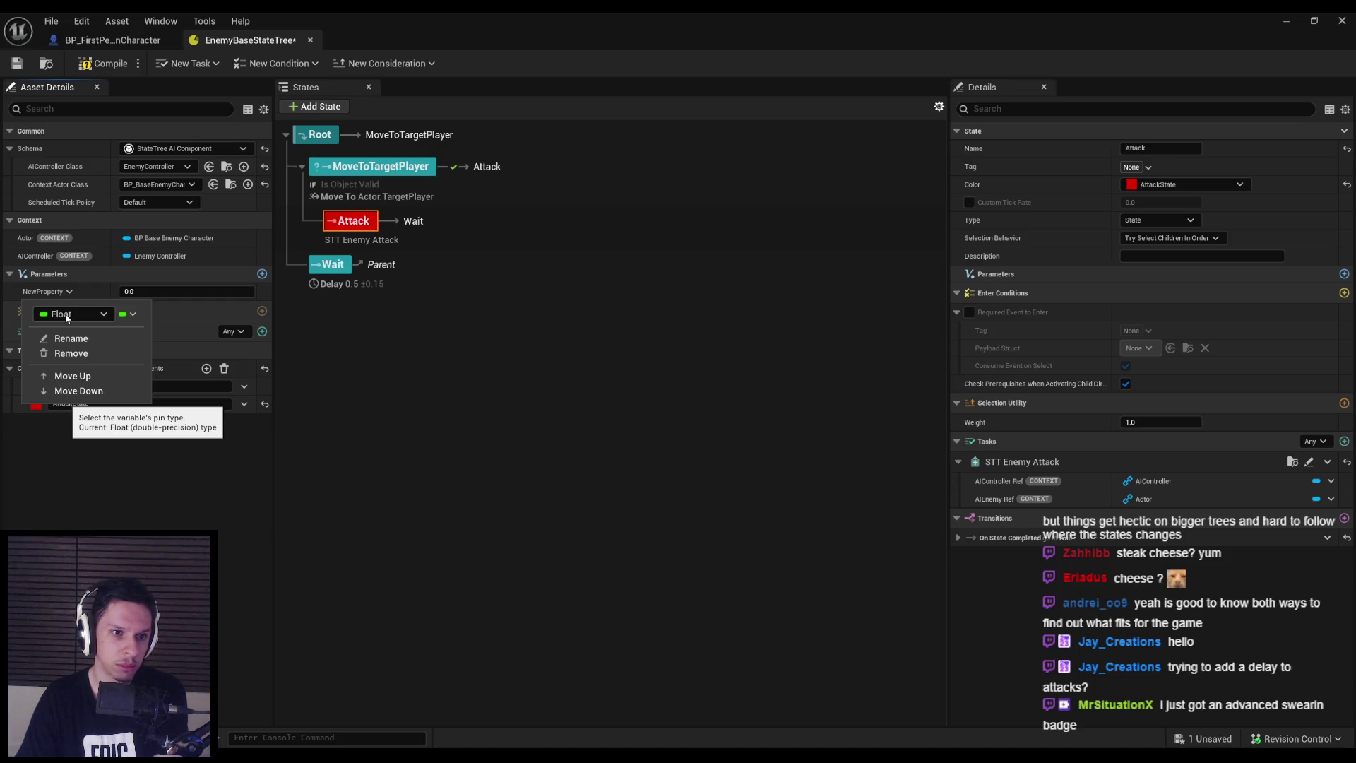
pyautogui.click(77, 353)
pyautogui.click(106, 63)
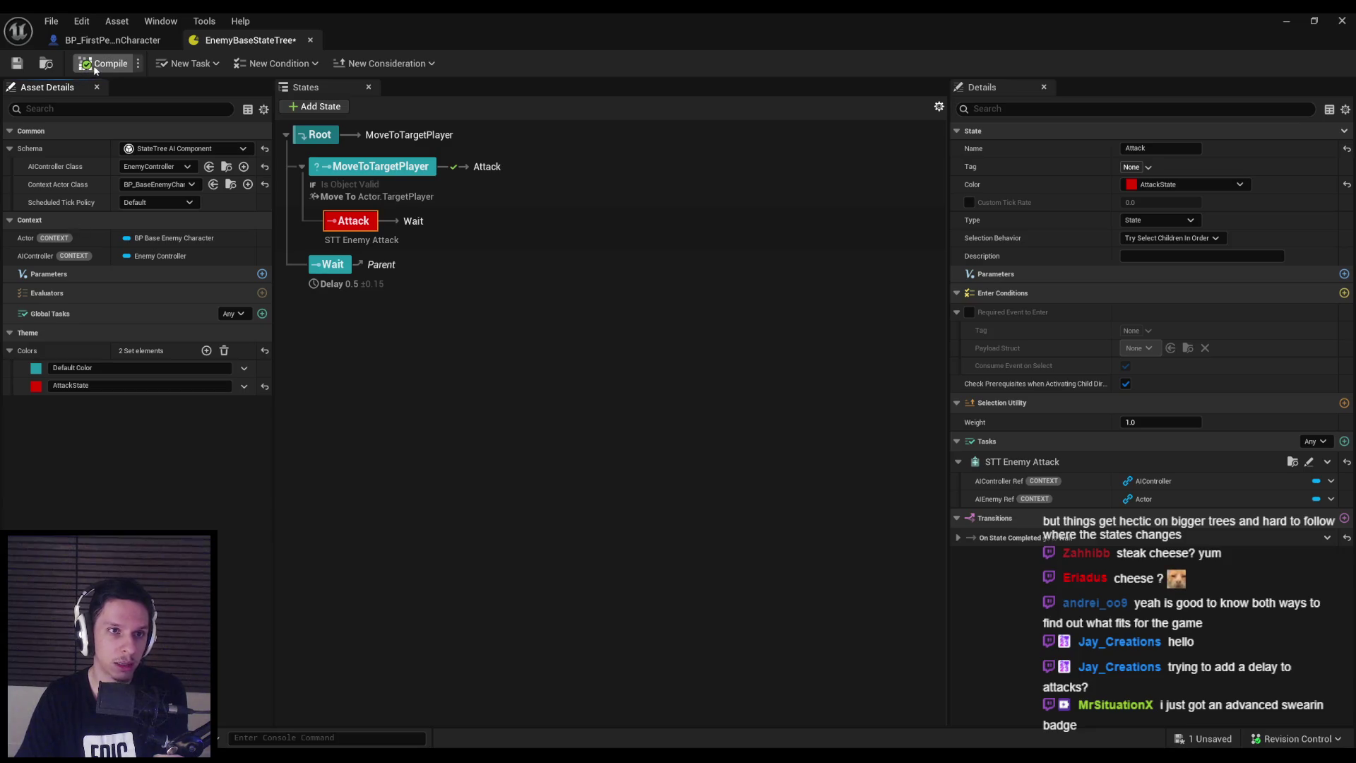
# Save EnemyBaseStateTree, then browse the Evaluators and Global Tasks lists without adding any
pyautogui.click(18, 64)
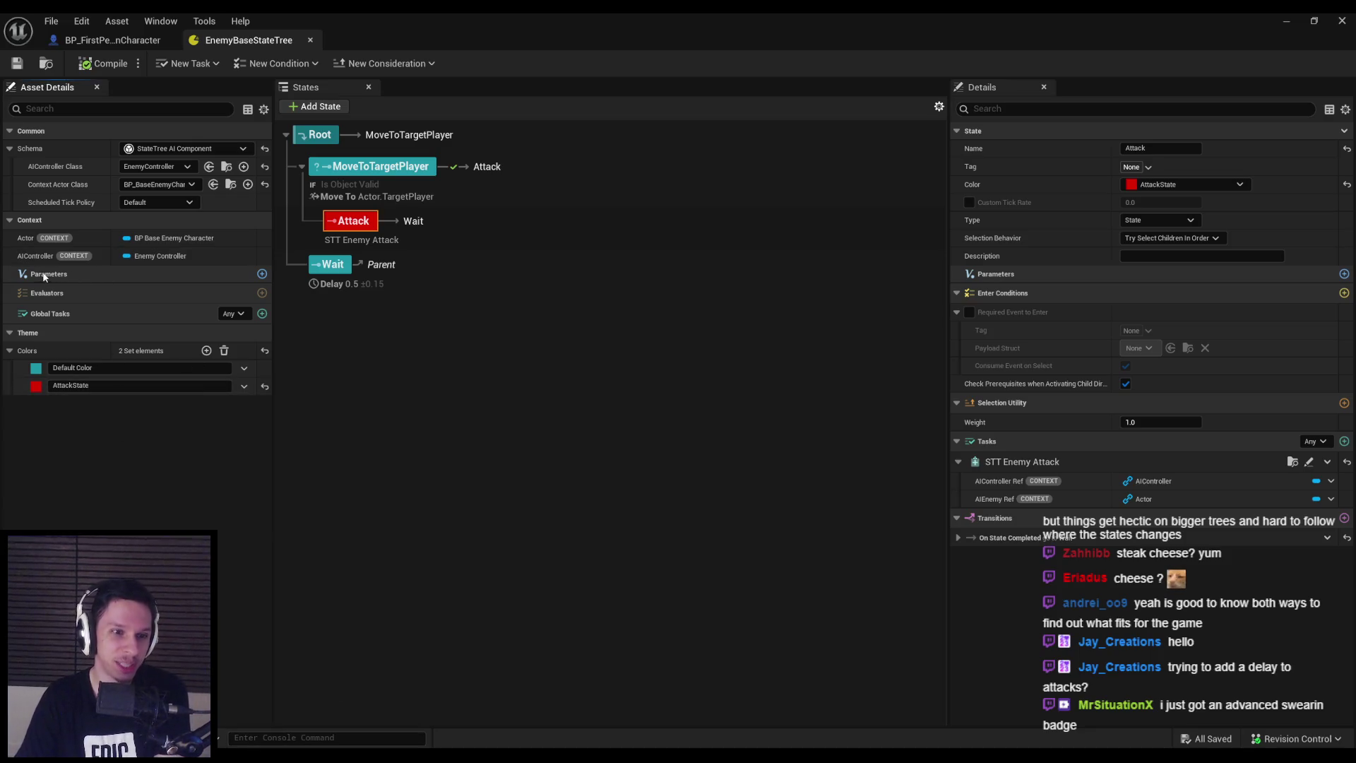
pyautogui.click(262, 293)
pyautogui.press('Escape')
pyautogui.click(262, 314)
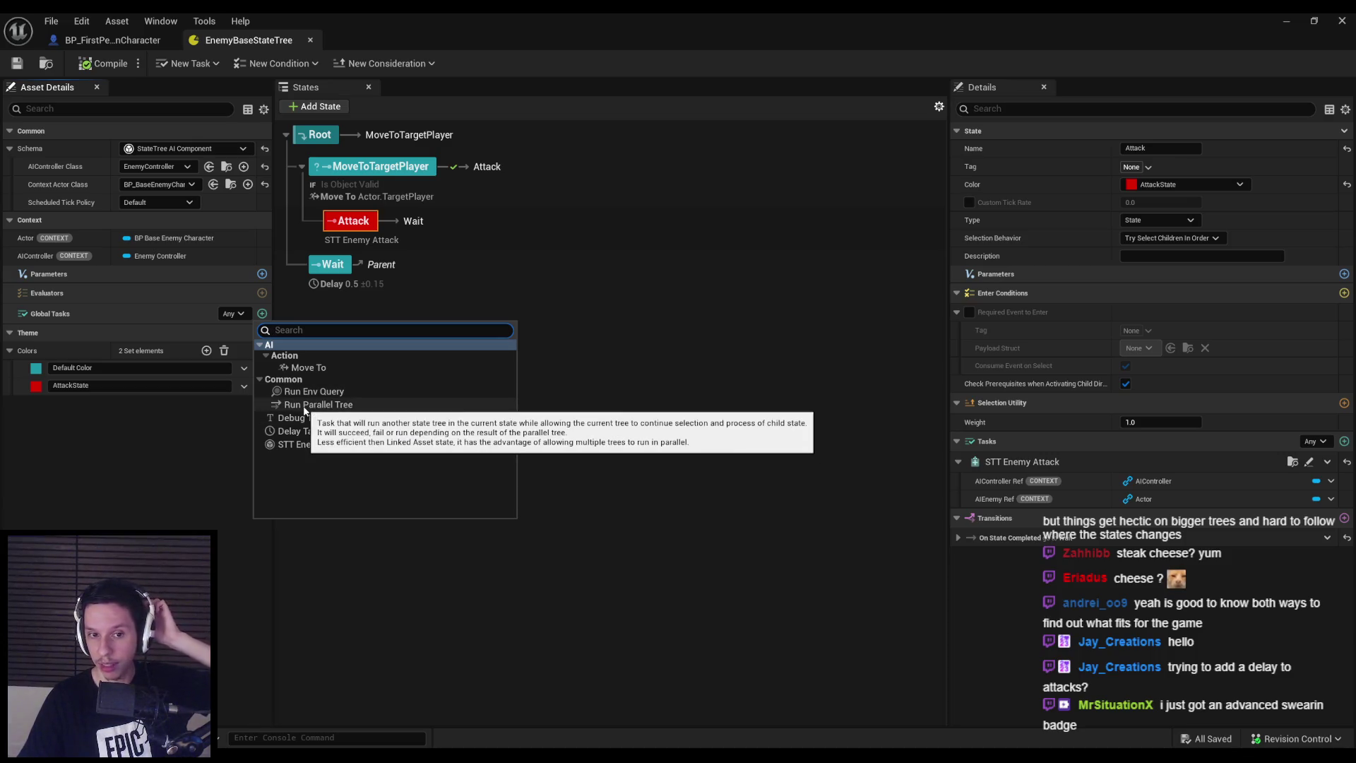
pyautogui.click(434, 308)
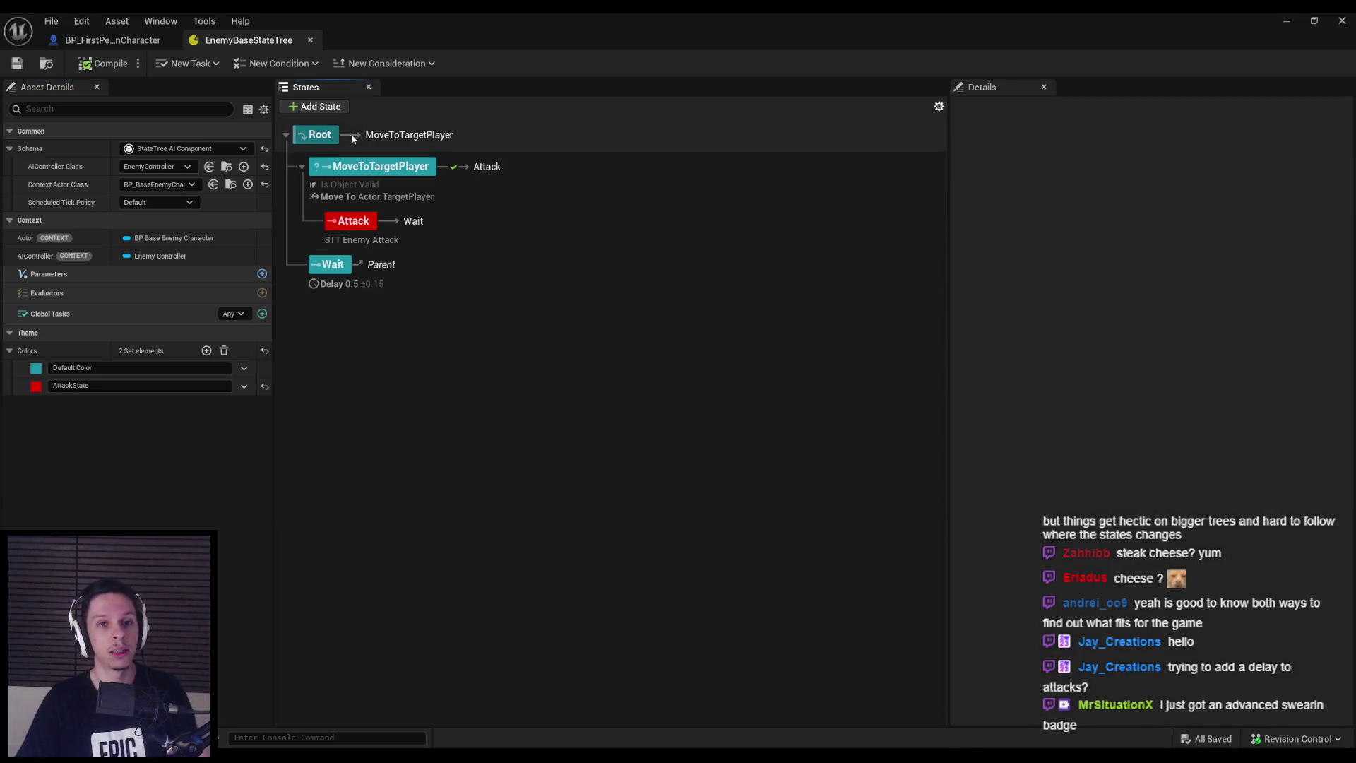
# Add a new state under Root, set its Type to Linked Asset, and compile, leaving no asset linked
pyautogui.click(319, 107)
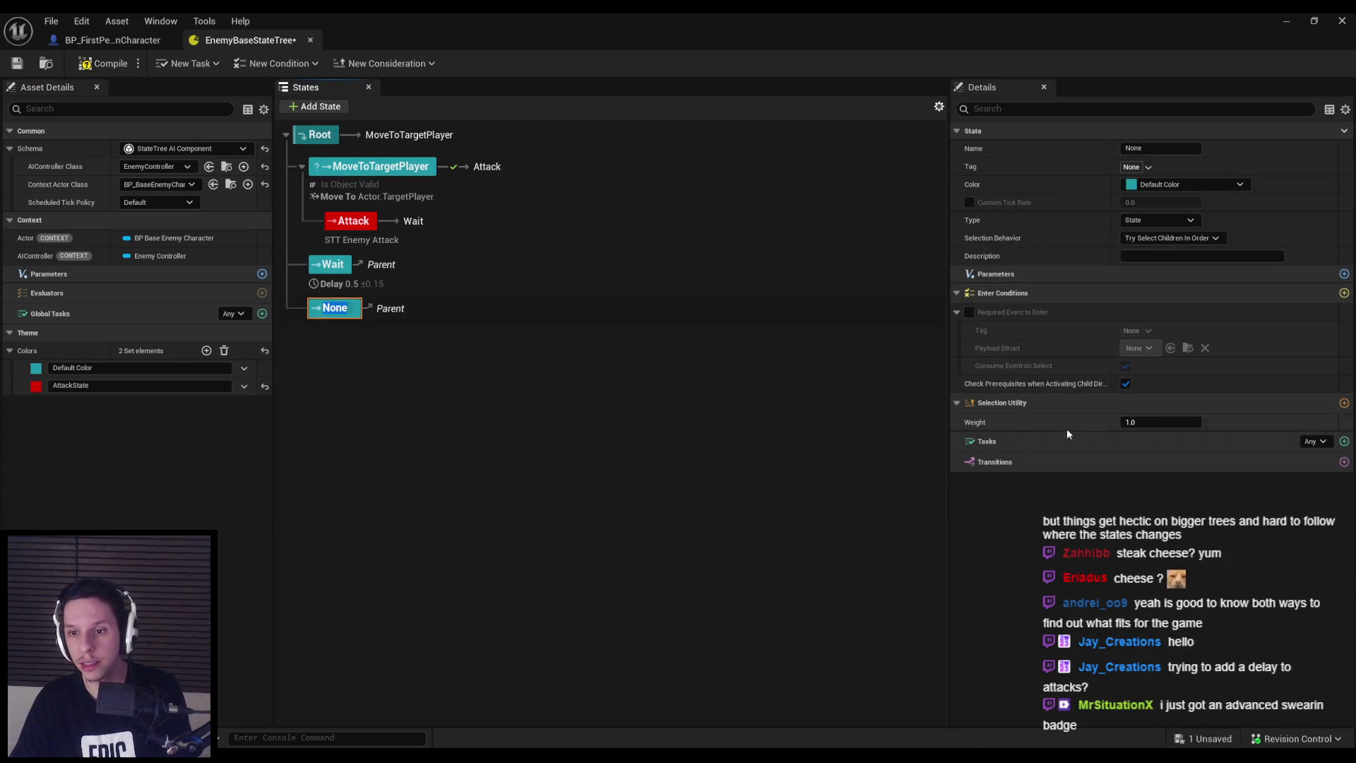
pyautogui.click(1194, 452)
pyautogui.click(1158, 220)
pyautogui.click(1150, 267)
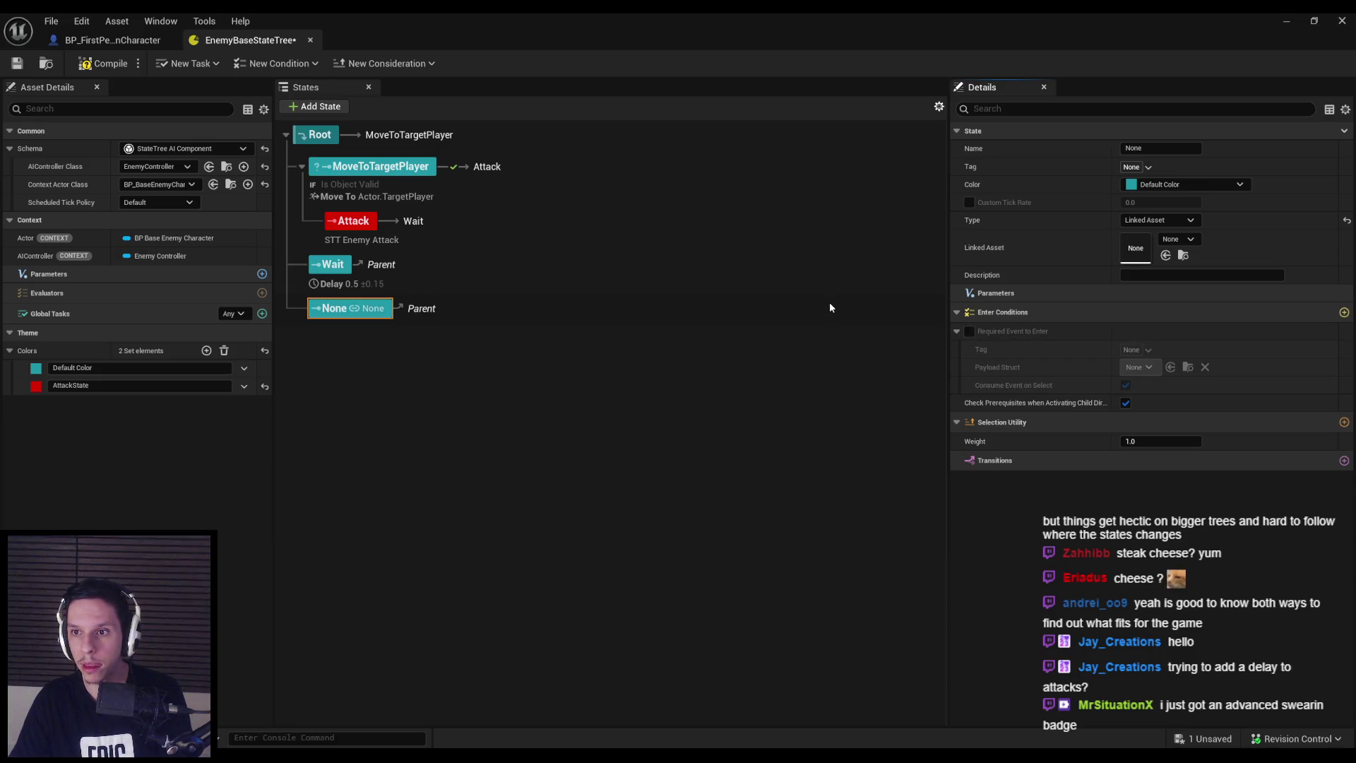
pyautogui.click(104, 64)
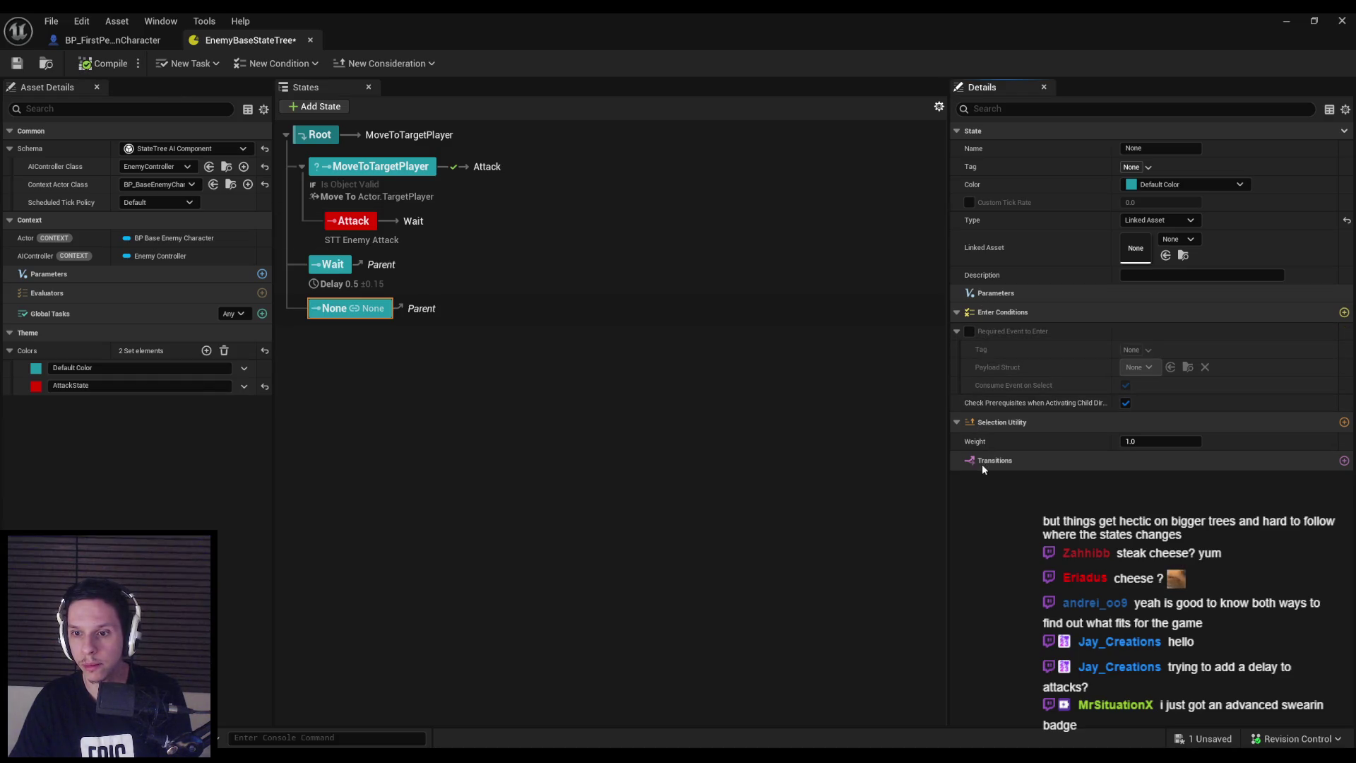
pyautogui.click(1178, 240)
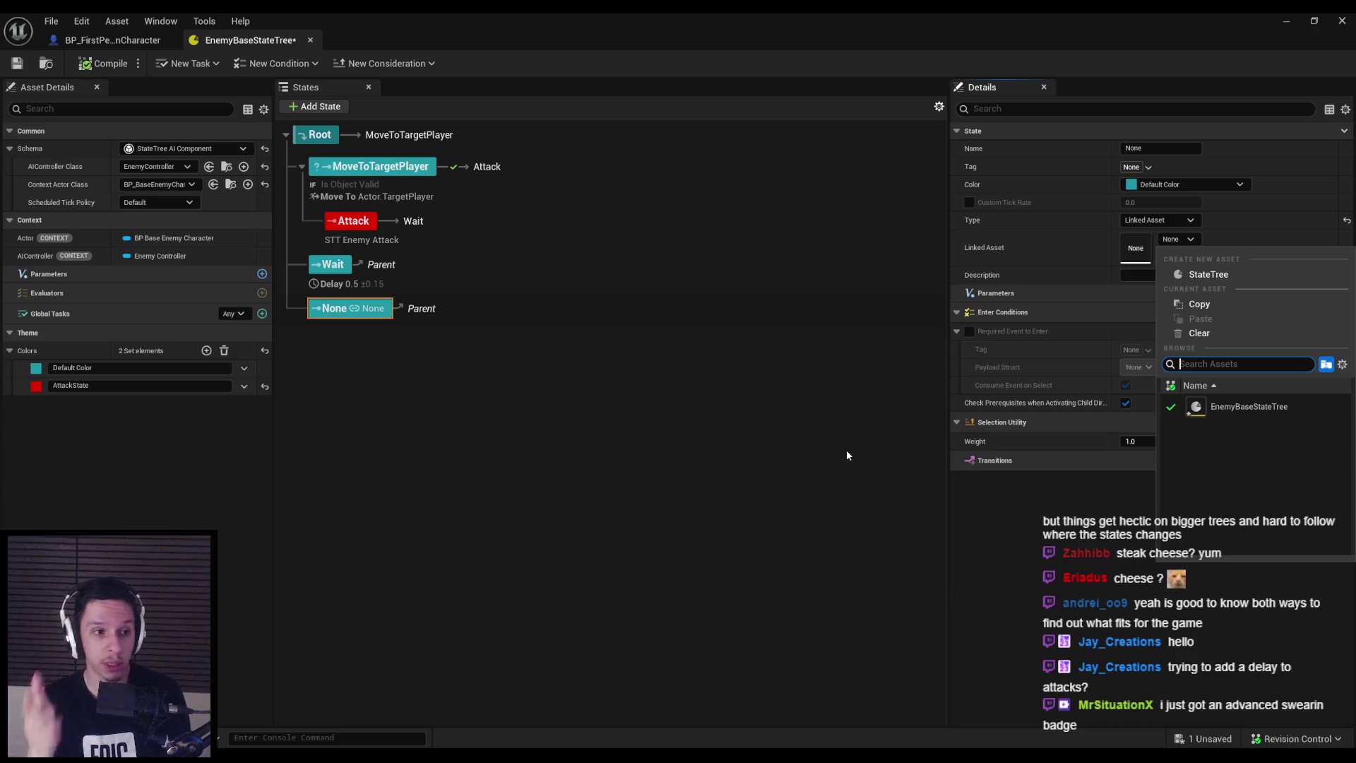
pyautogui.click(345, 380)
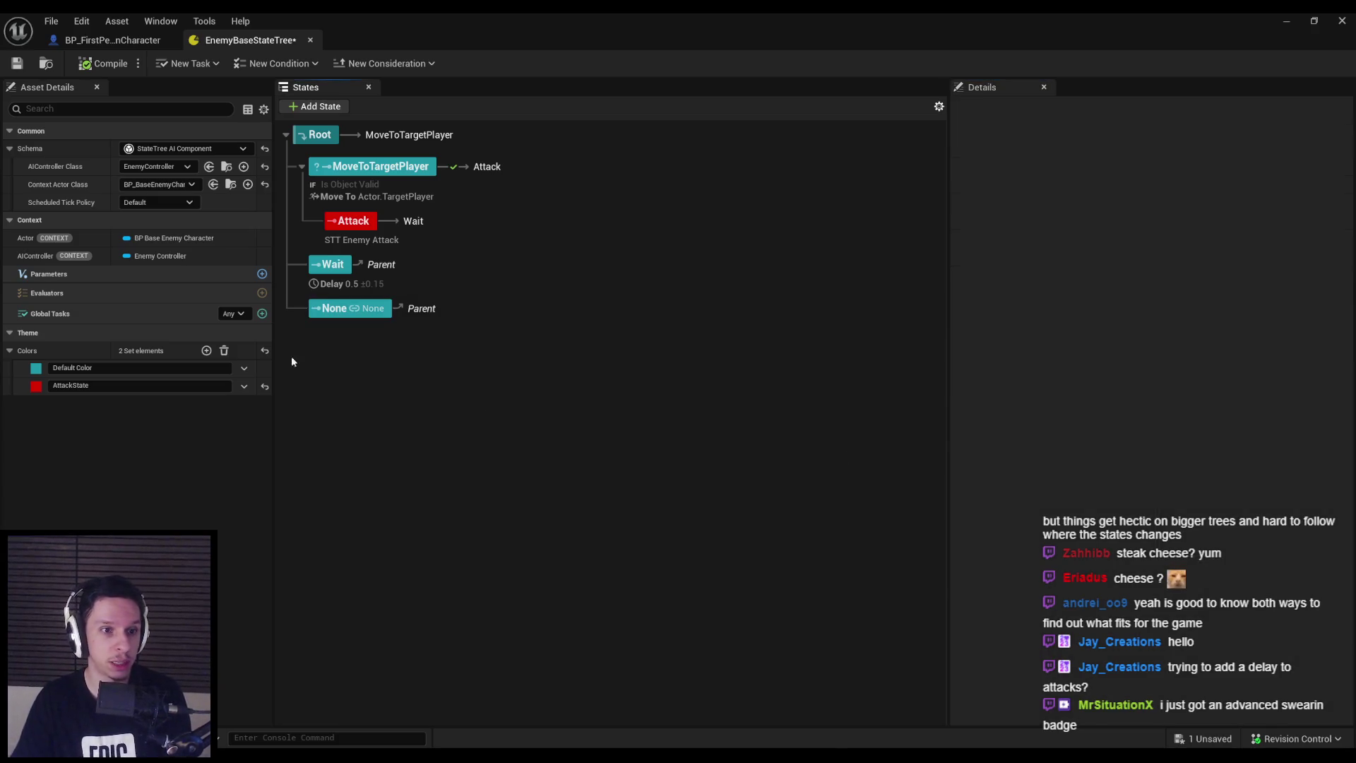
pyautogui.click(55, 313)
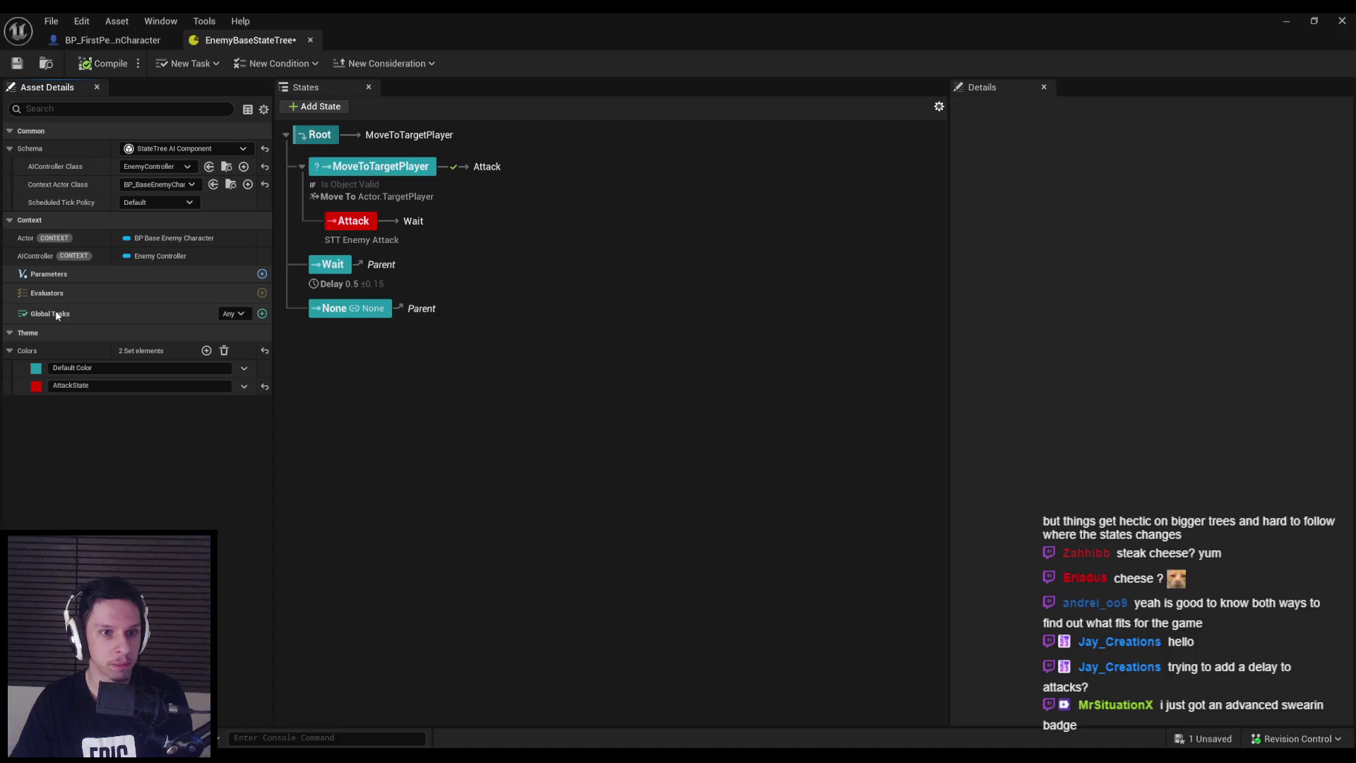
# Delete the unnamed None state from EnemyBaseStateTree and save the asset
pyautogui.click(262, 313)
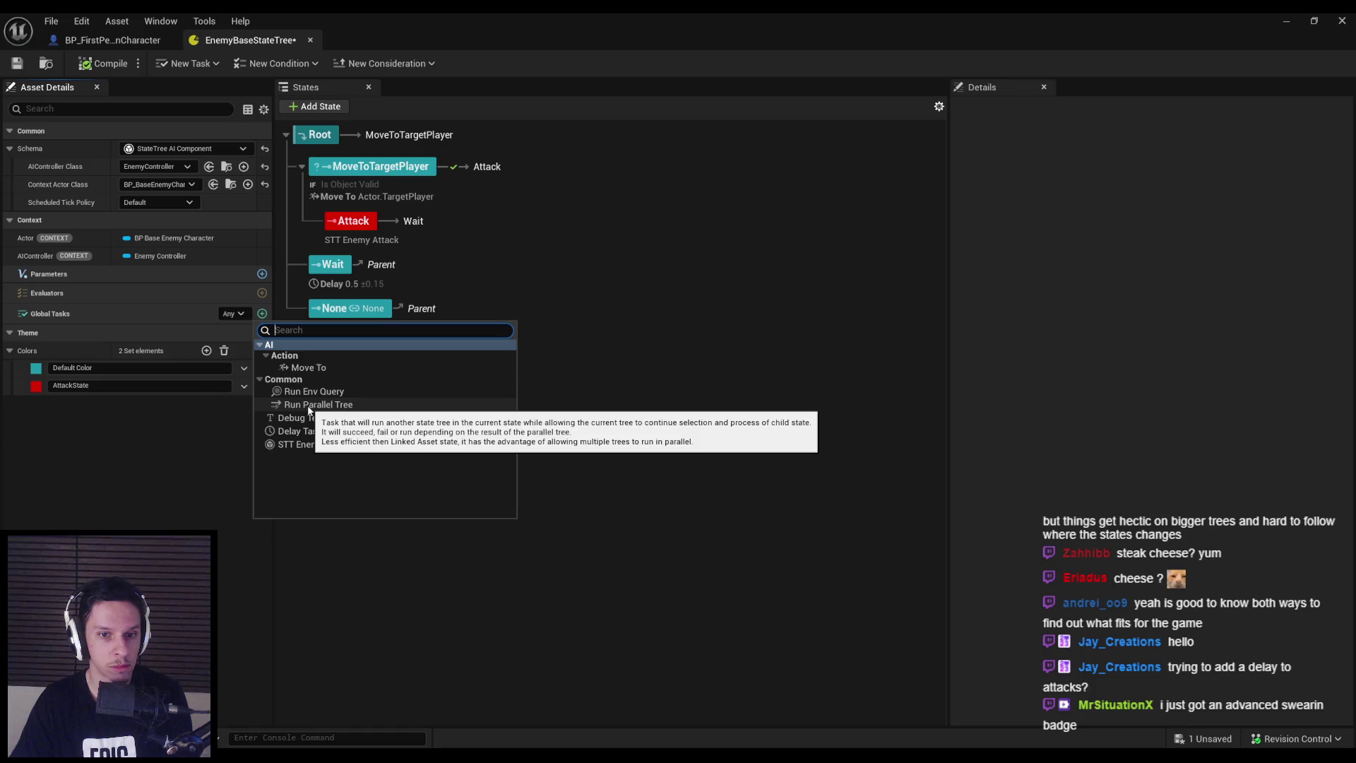
pyautogui.press('Escape')
pyautogui.click(643, 304)
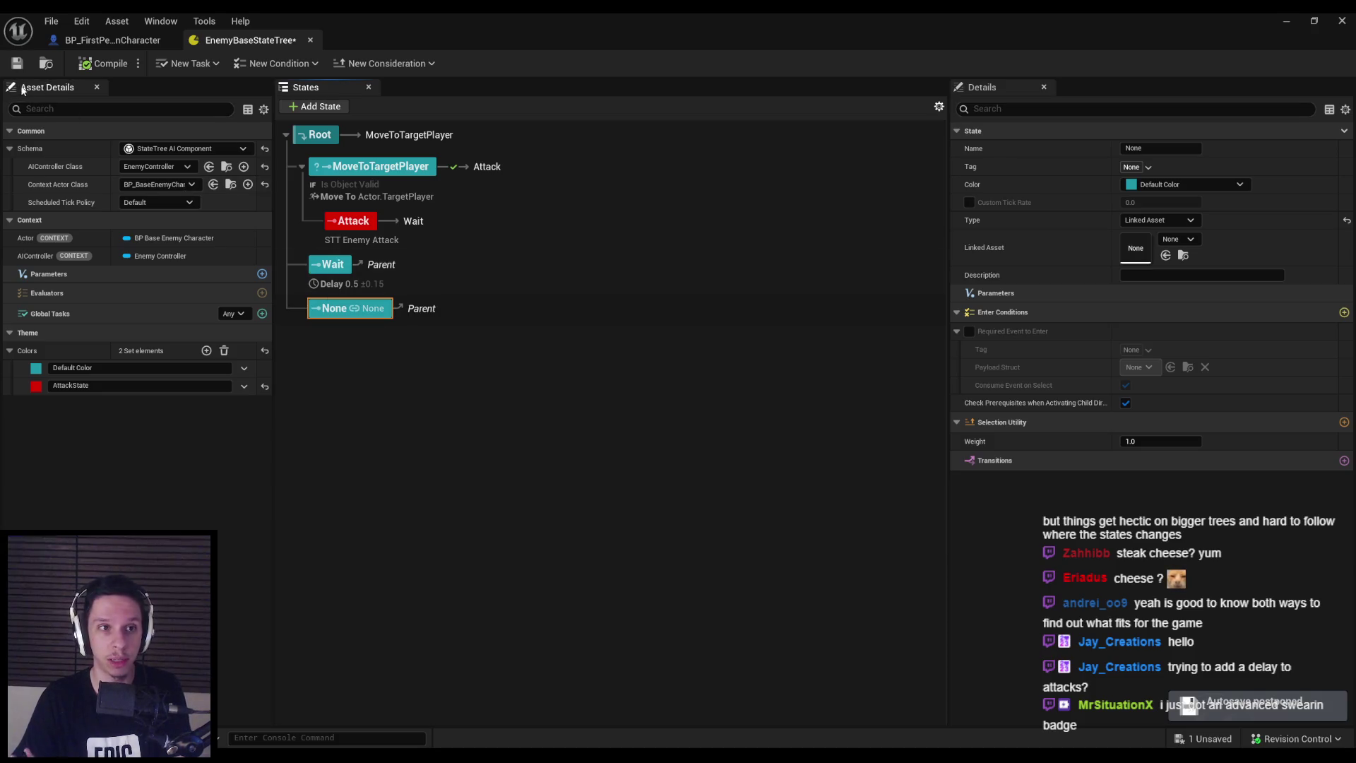
pyautogui.click(17, 63)
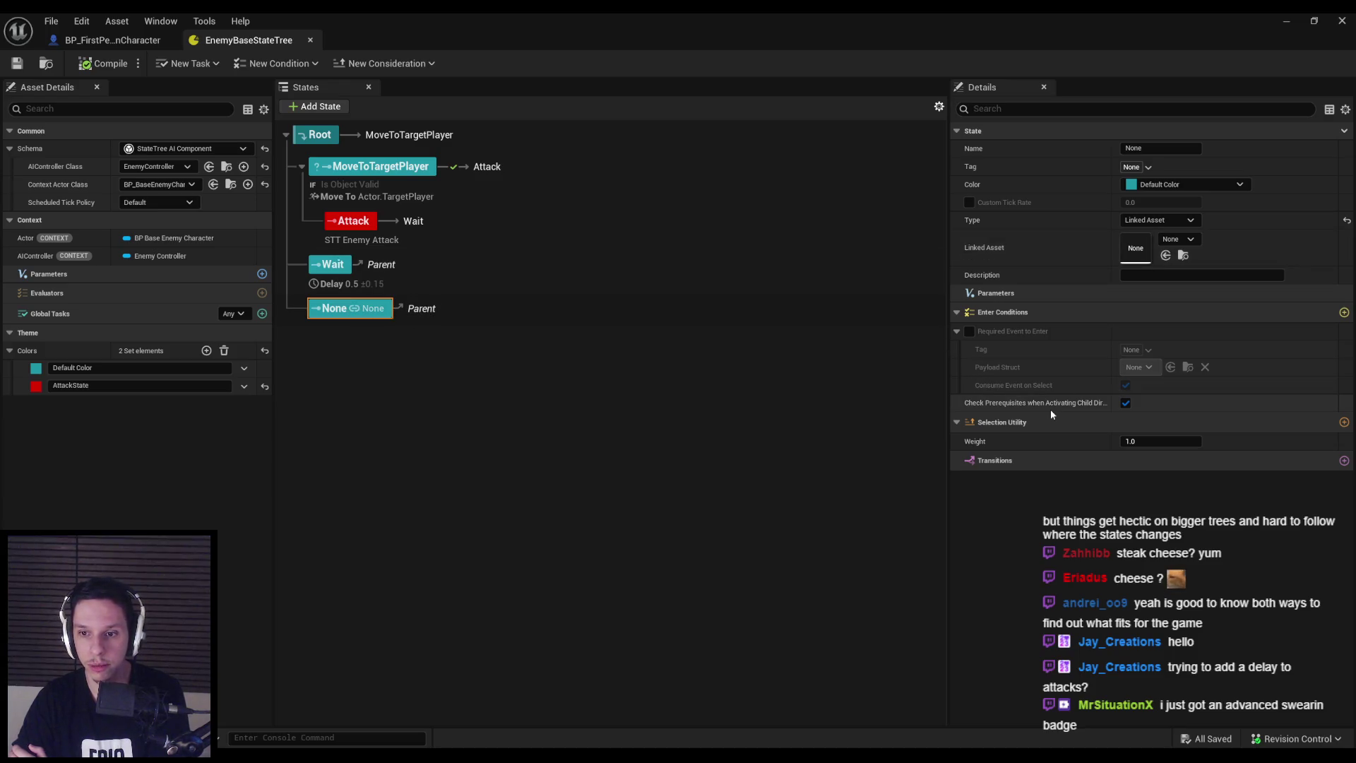
pyautogui.click(370, 317)
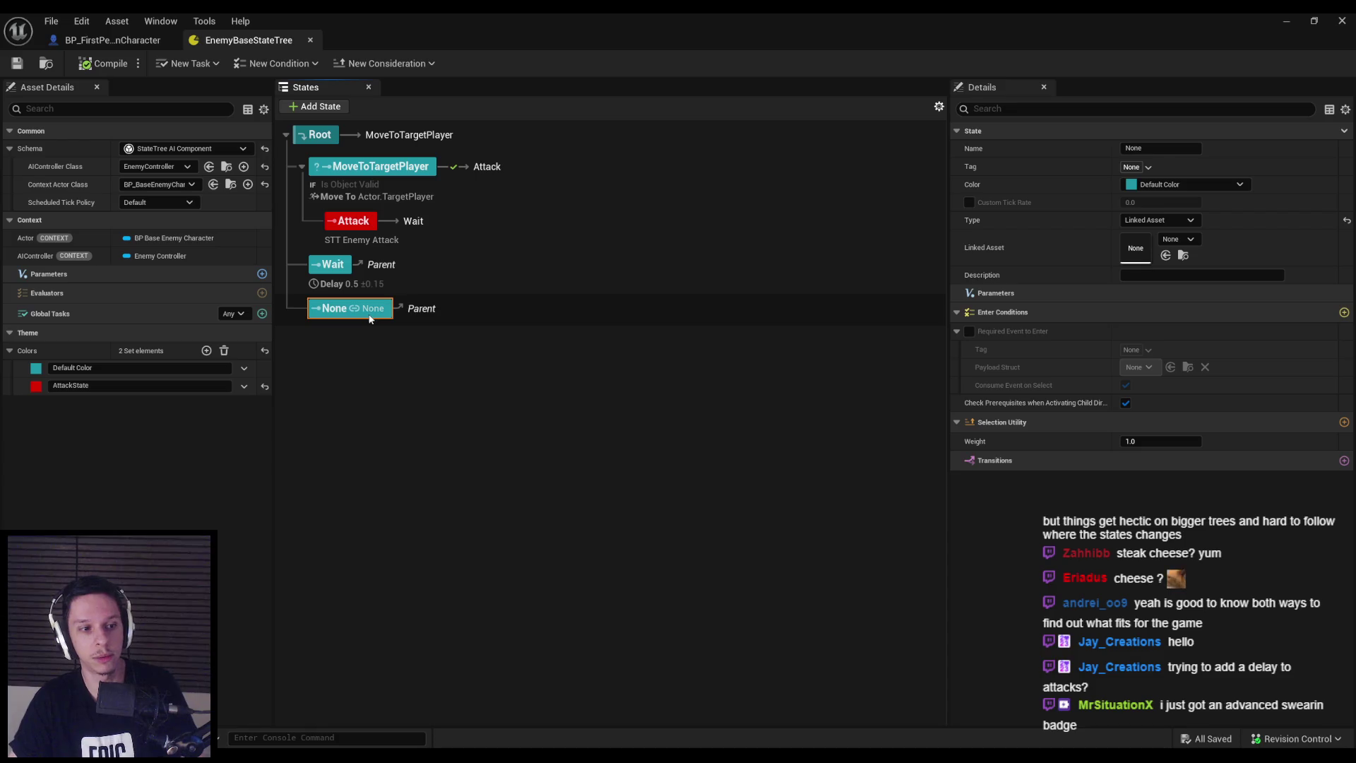
pyautogui.press('Delete')
pyautogui.click(17, 64)
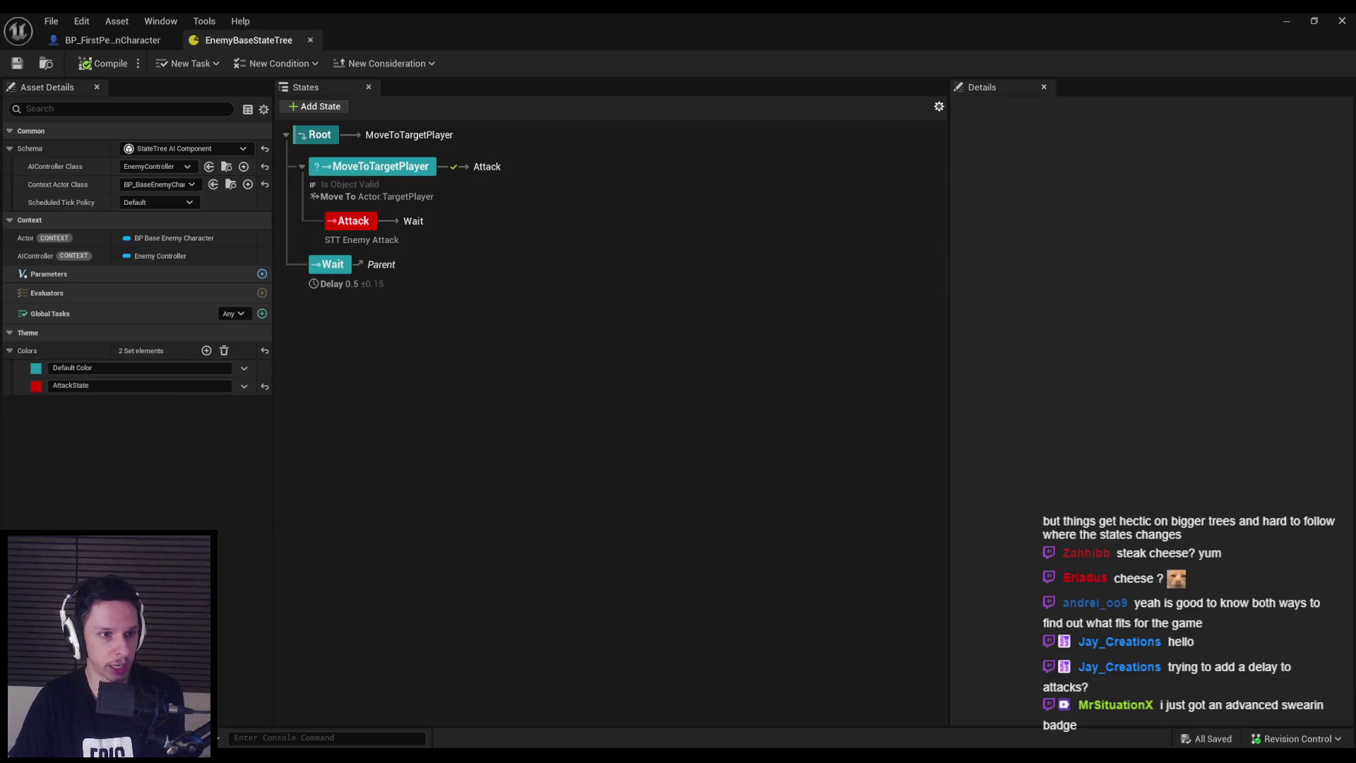
# Select Attack, minimize the StateTree editor, and open BP_BaseEnemyCharacter from the Content Browser
pyautogui.click(347, 224)
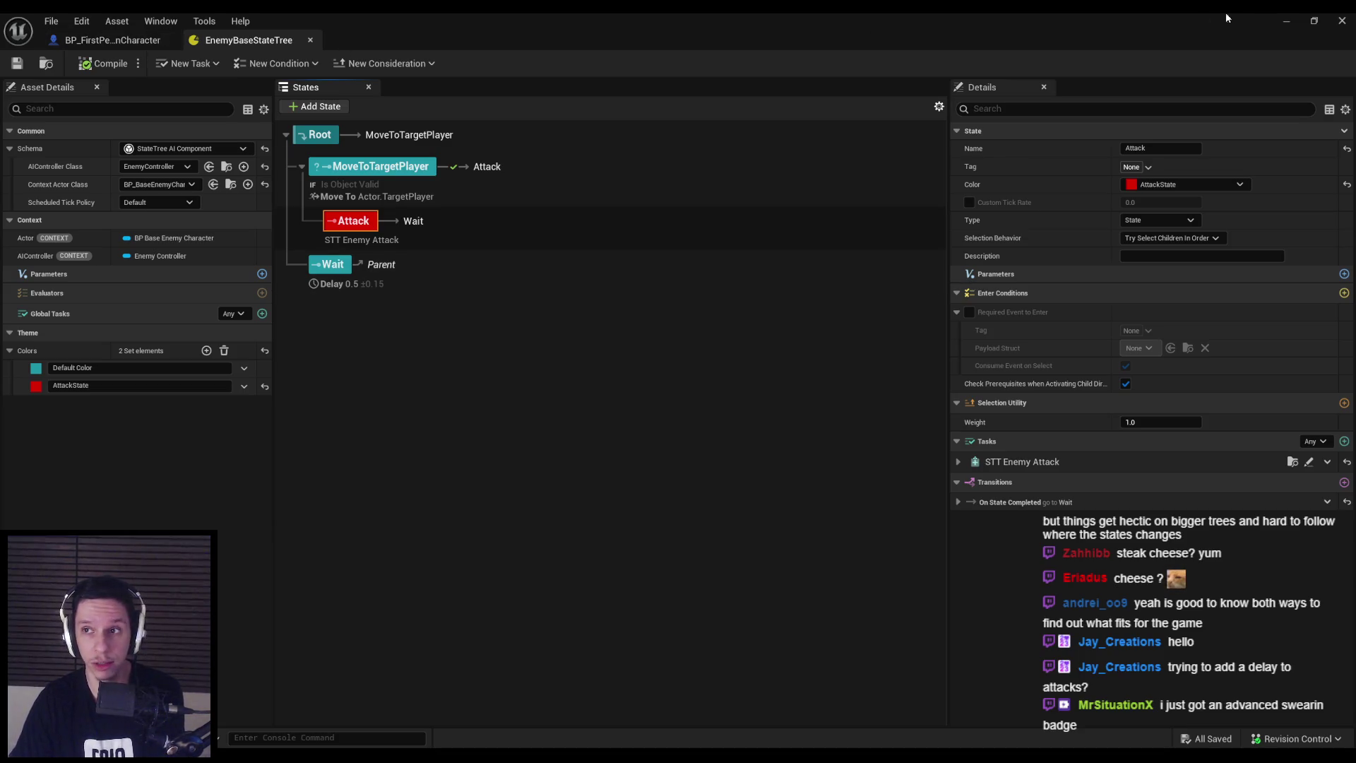
pyautogui.click(1282, 22)
pyautogui.doubleClick(360, 537)
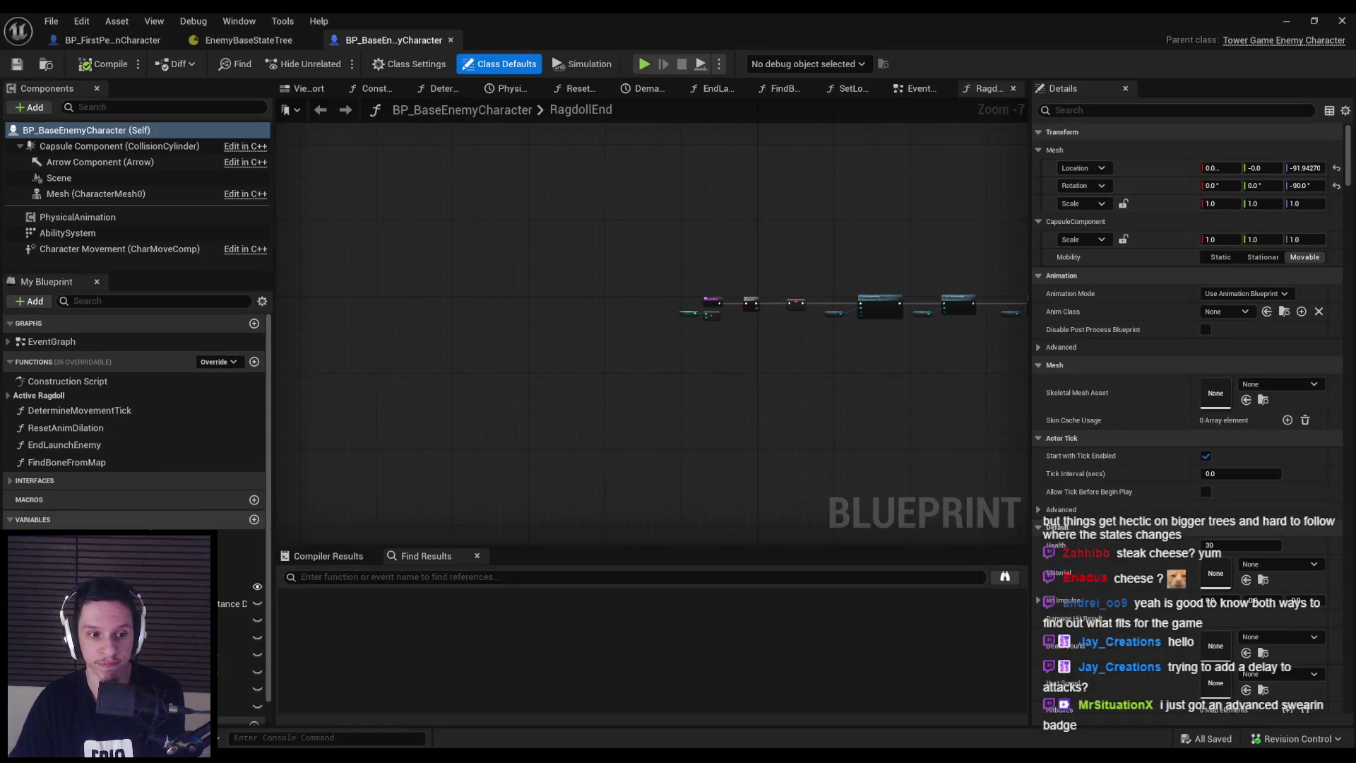
# Add a Cooldowns variable to BP_BaseEnemyCharacter as a map of Name keys to Float values
pyautogui.click(254, 519)
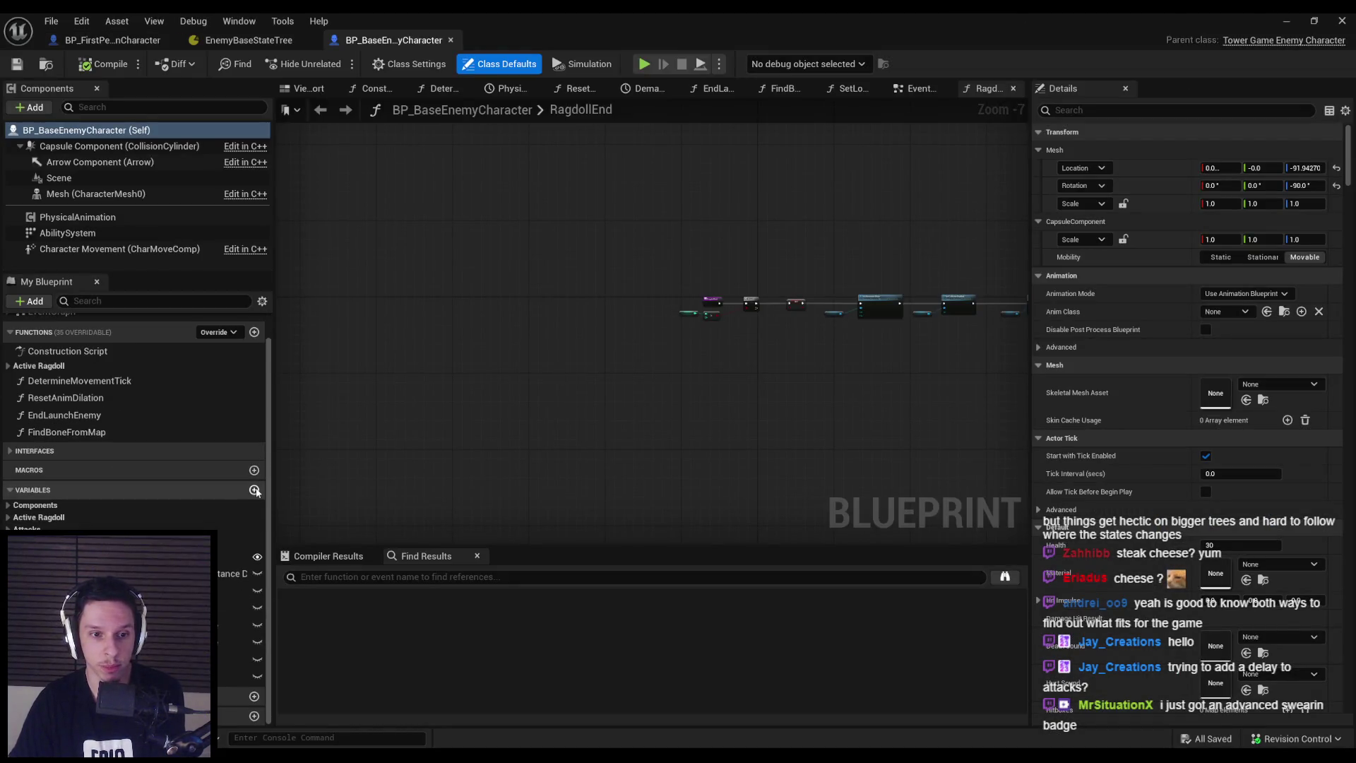
pyautogui.write('Cooldowns')
pyautogui.press('Return')
pyautogui.click(1272, 168)
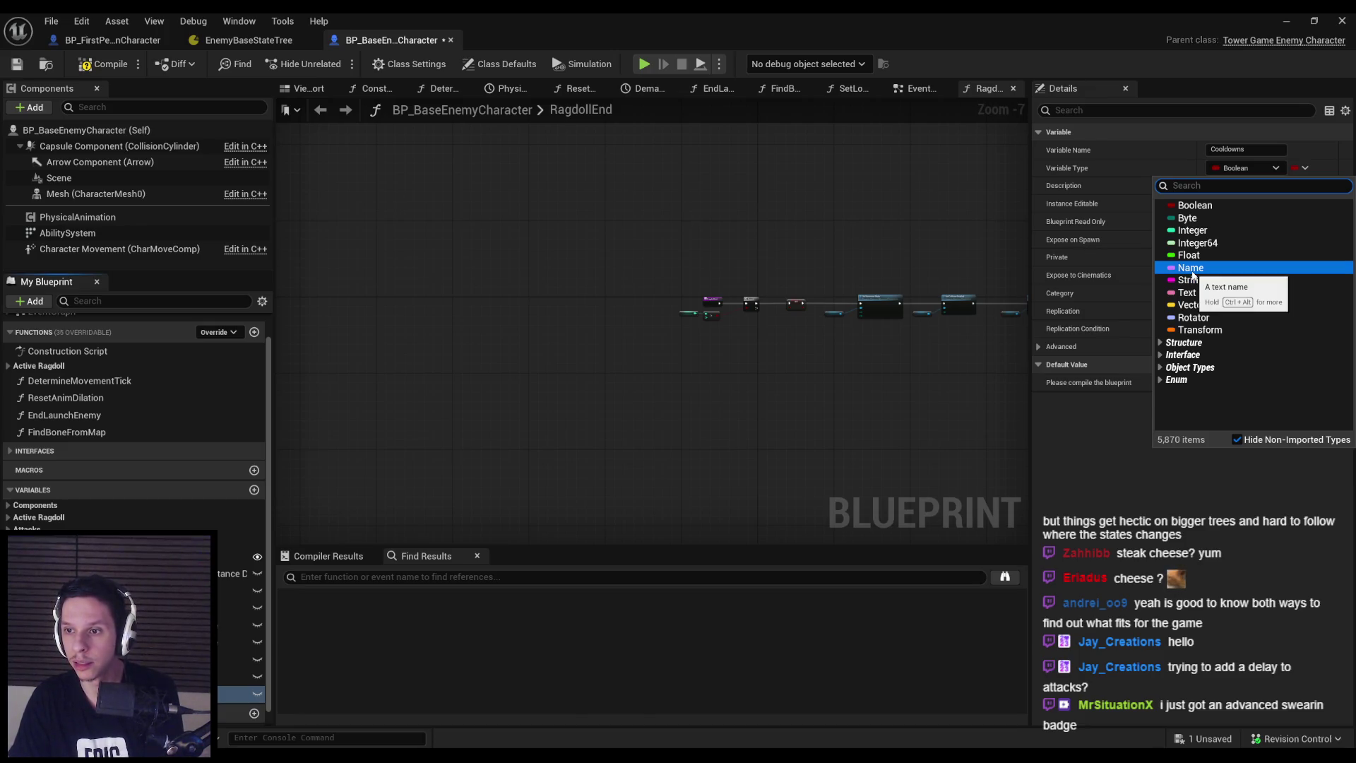
pyautogui.hotkey('ctrl', 'alt')
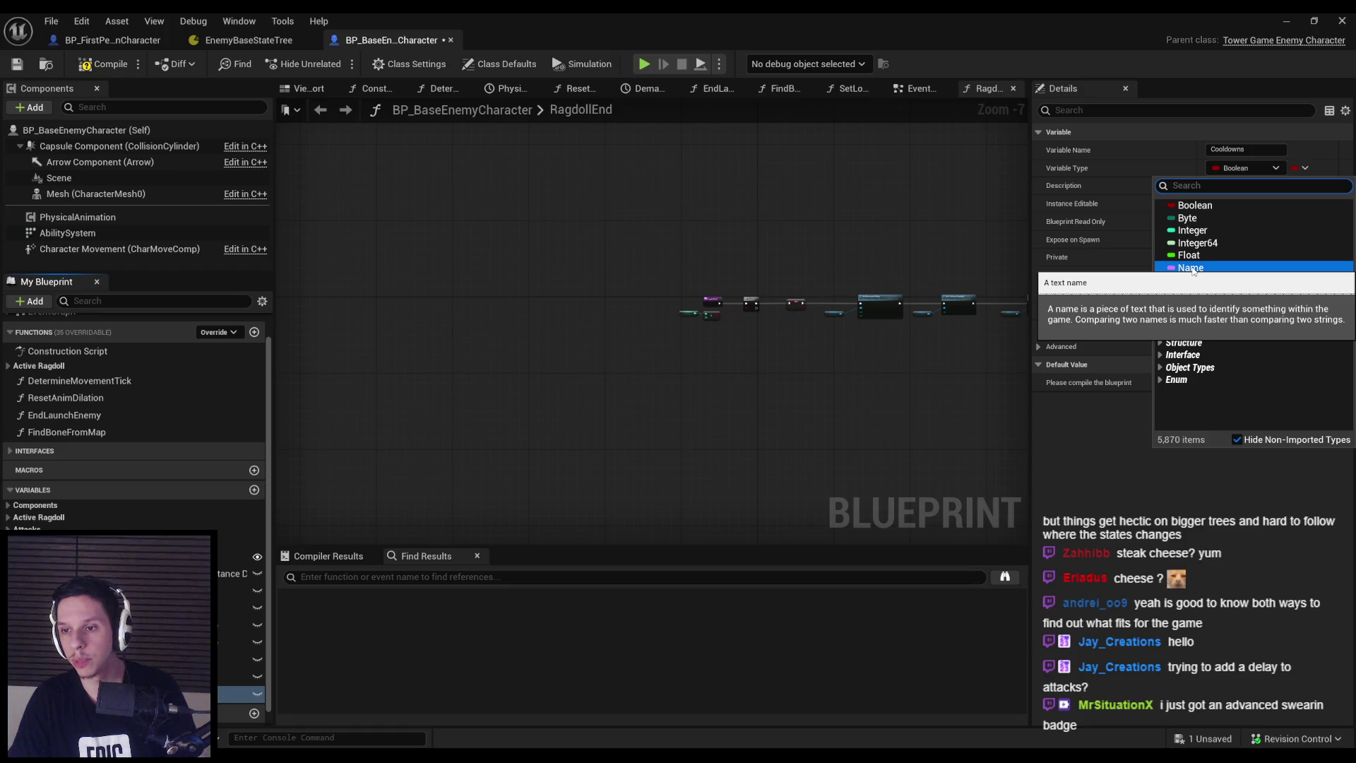
pyautogui.click(1193, 268)
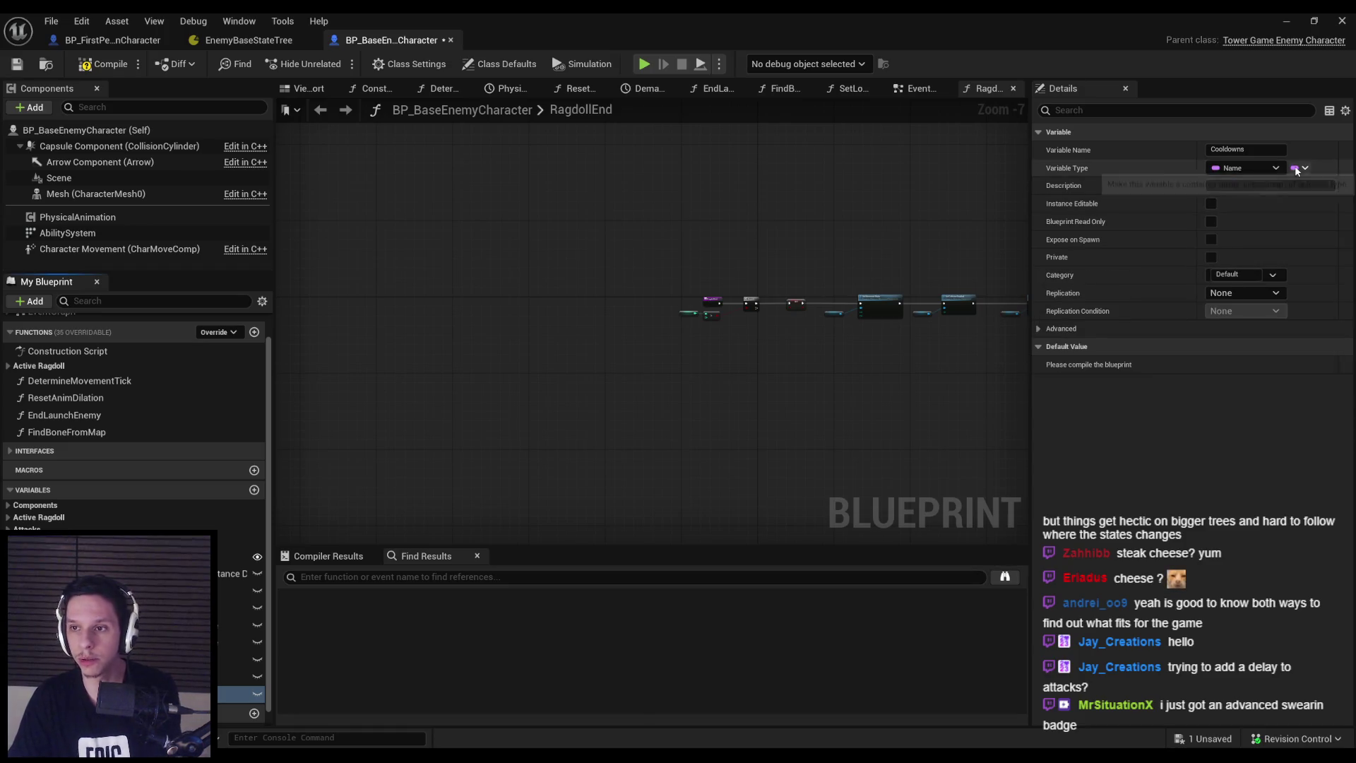
pyautogui.click(1302, 168)
pyautogui.click(1286, 241)
pyautogui.click(1310, 168)
pyautogui.click(1205, 241)
# Compile and save BP_BaseEnemyCharacter, checking out the asset to allow saving
pyautogui.click(106, 64)
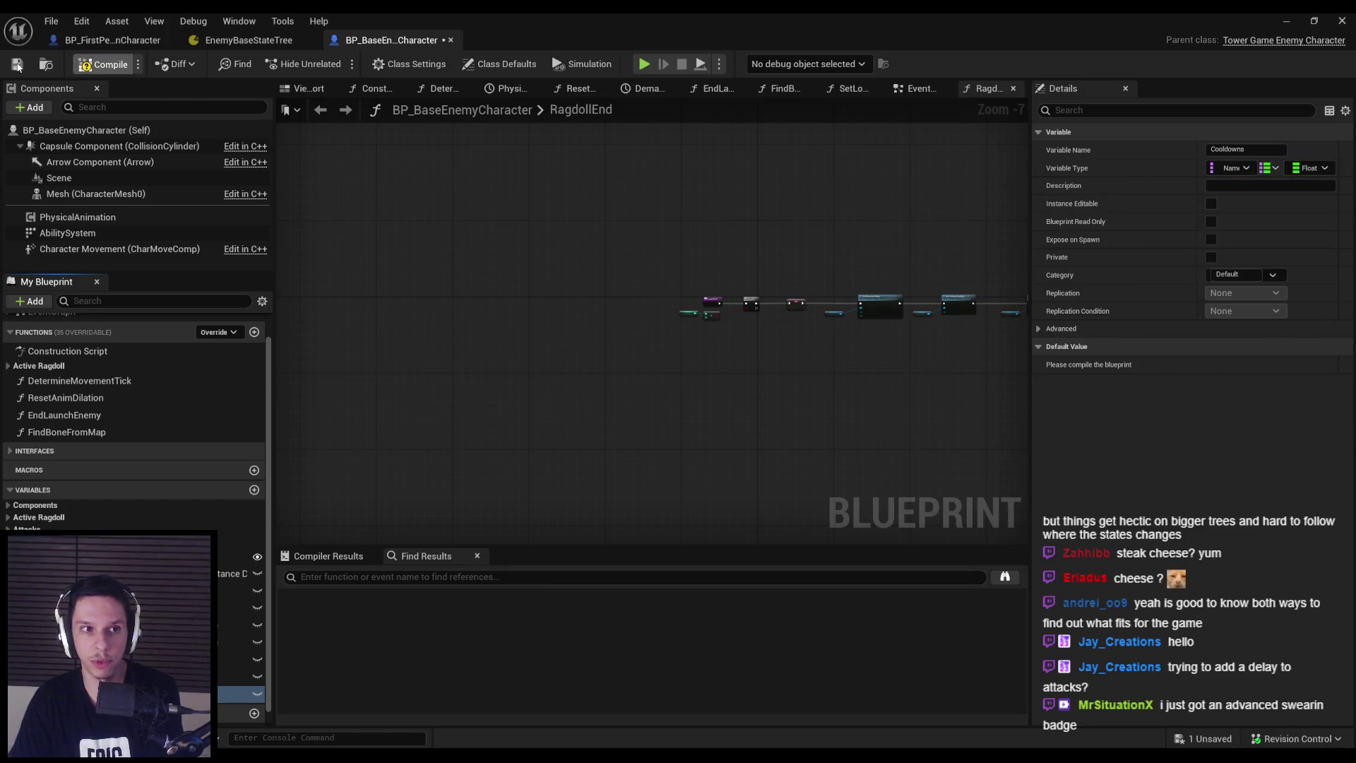
pyautogui.click(17, 64)
pyautogui.click(689, 536)
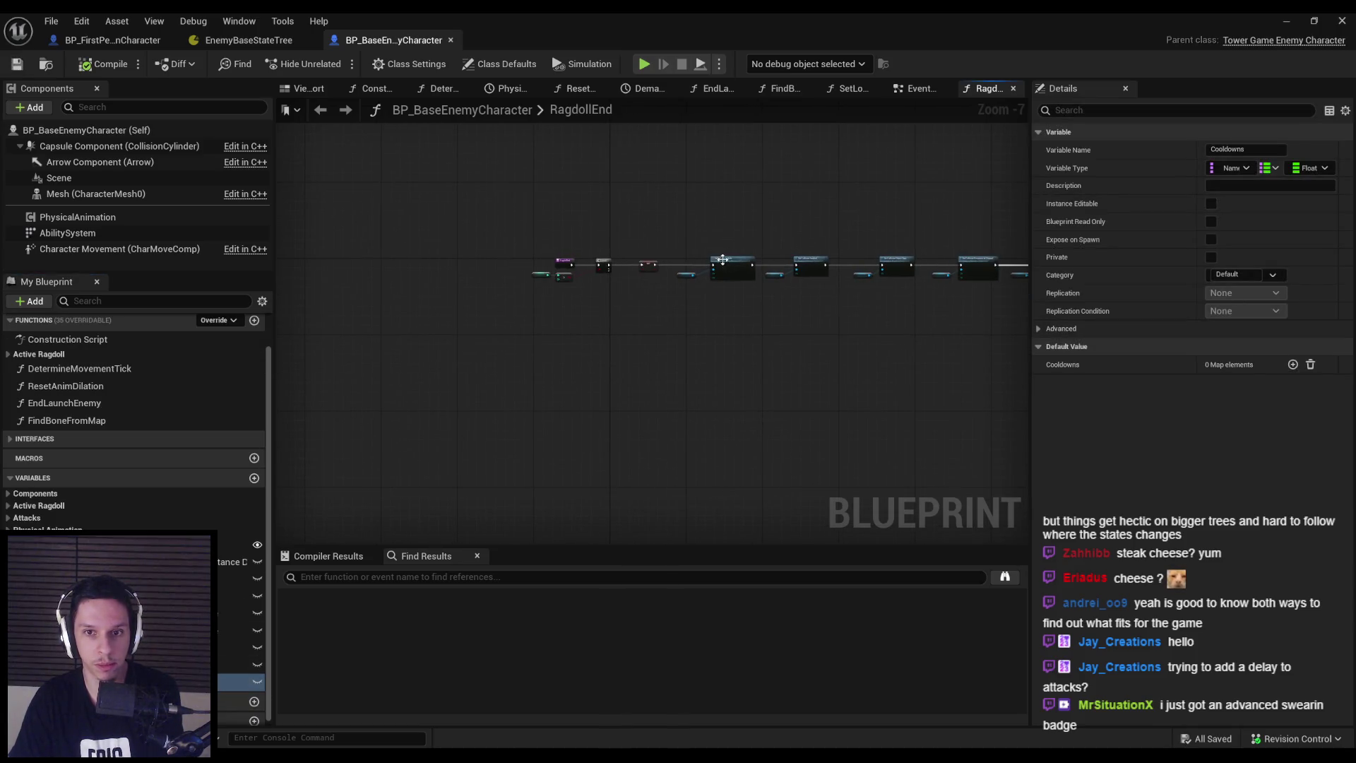
pyautogui.scroll(1, 554, 403)
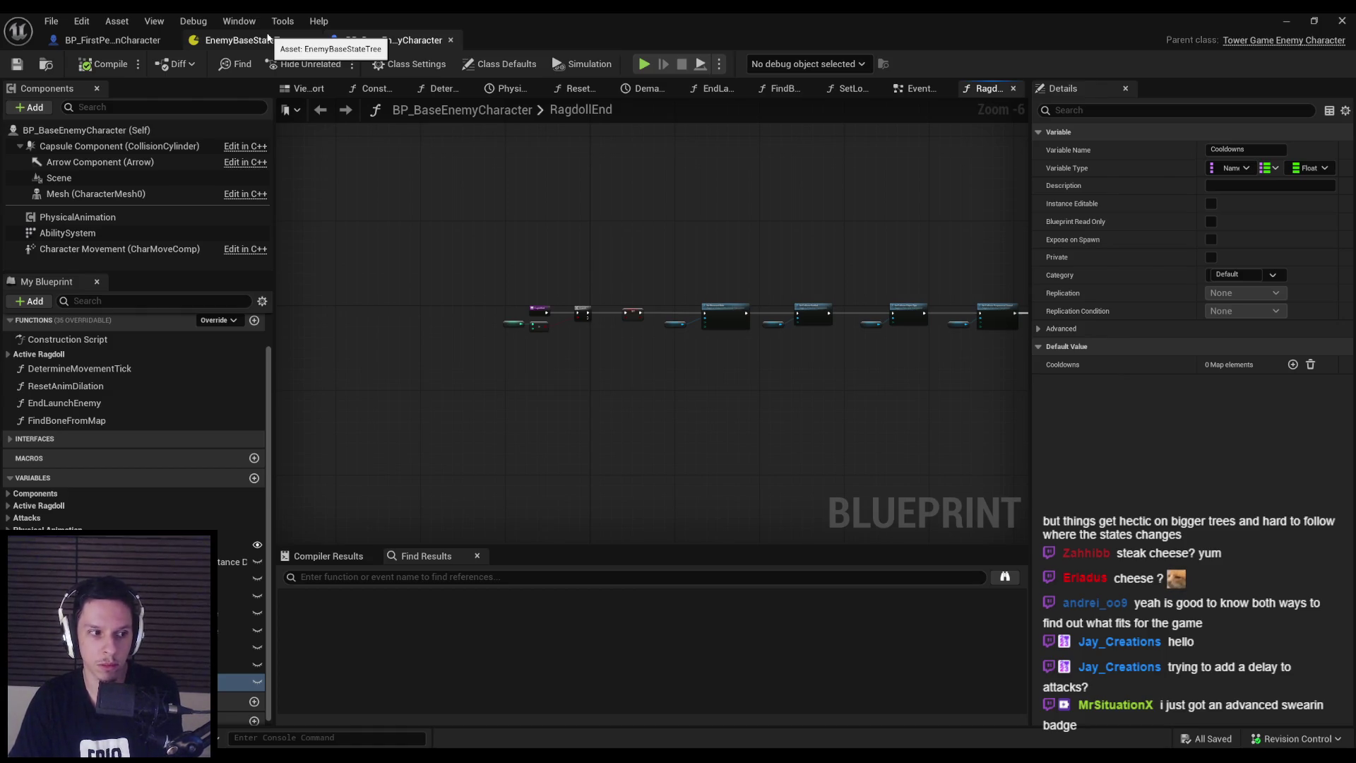
pyautogui.click(268, 39)
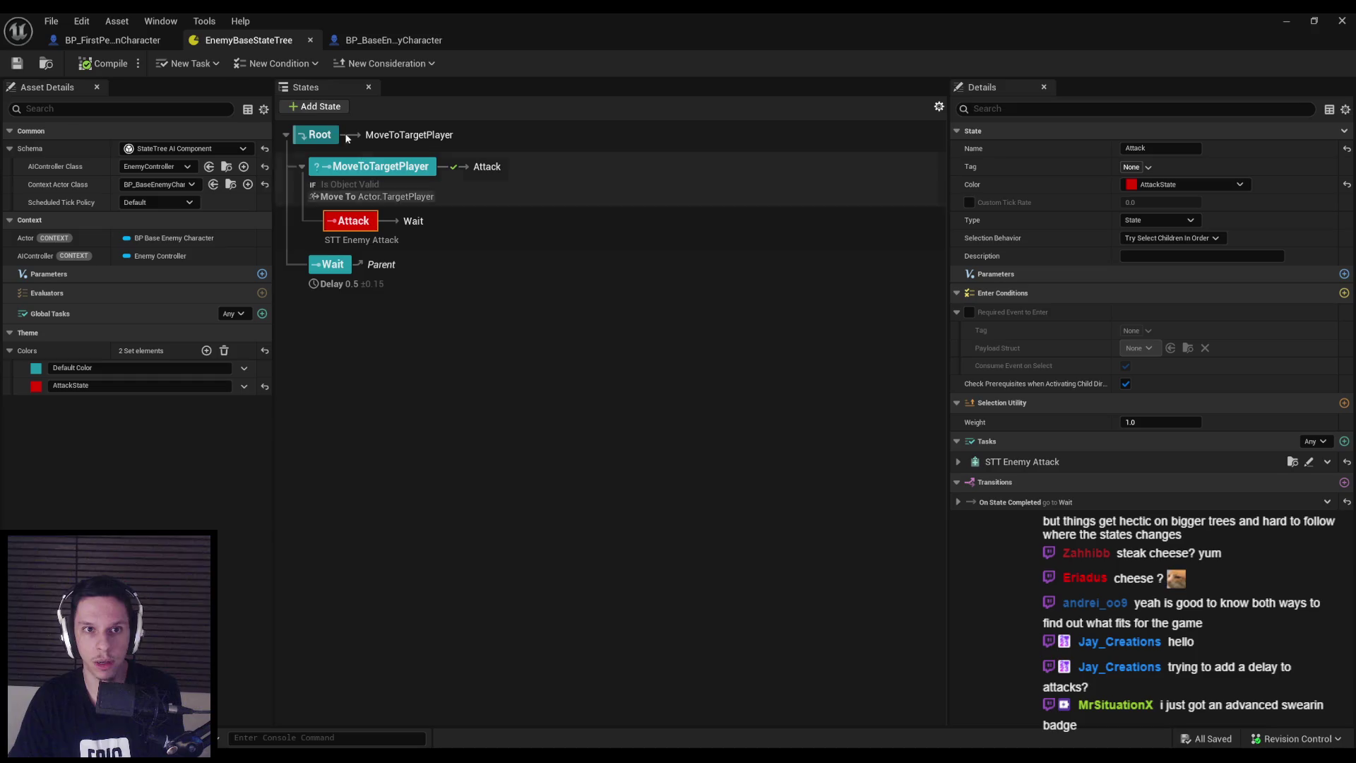
# Create a State Tree Condition Blueprint Base condition named STC_Cooldown and save it
pyautogui.click(277, 63)
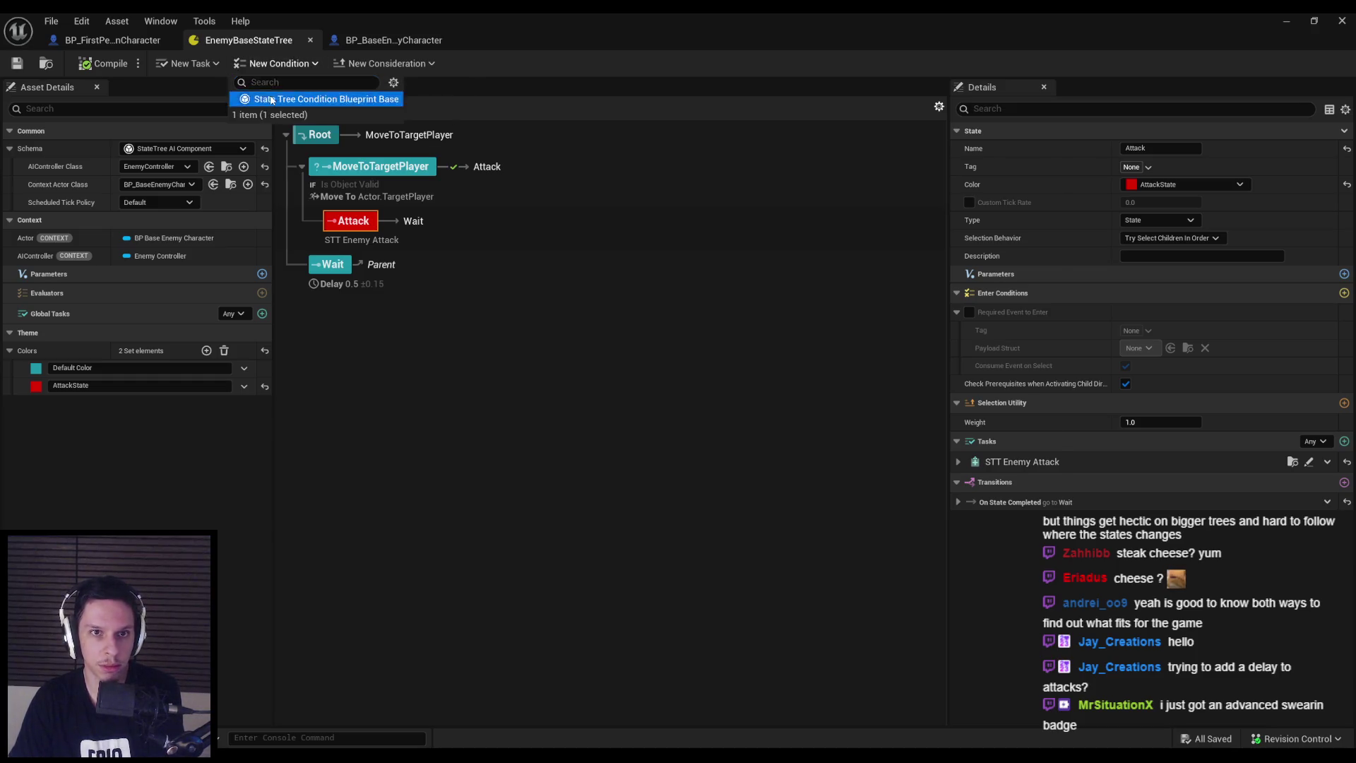
pyautogui.click(272, 101)
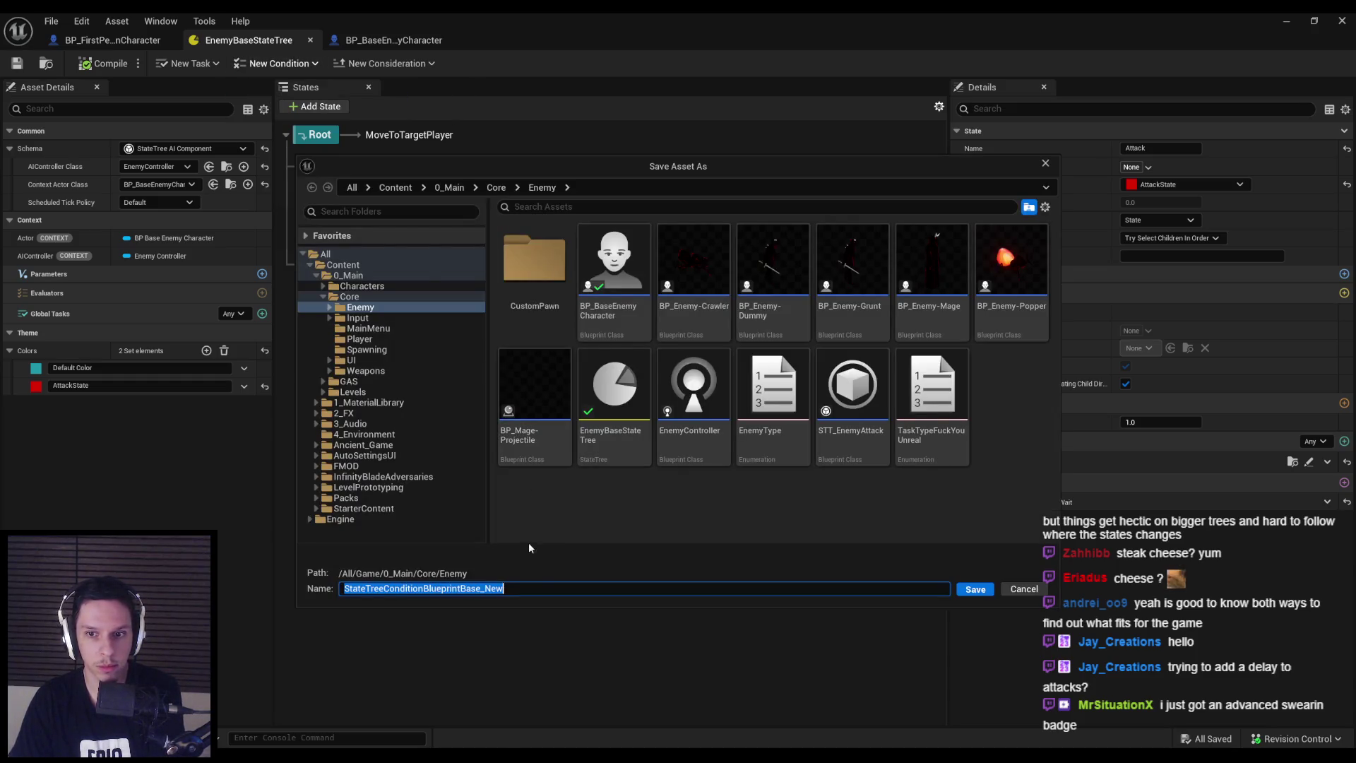
pyautogui.write('S')
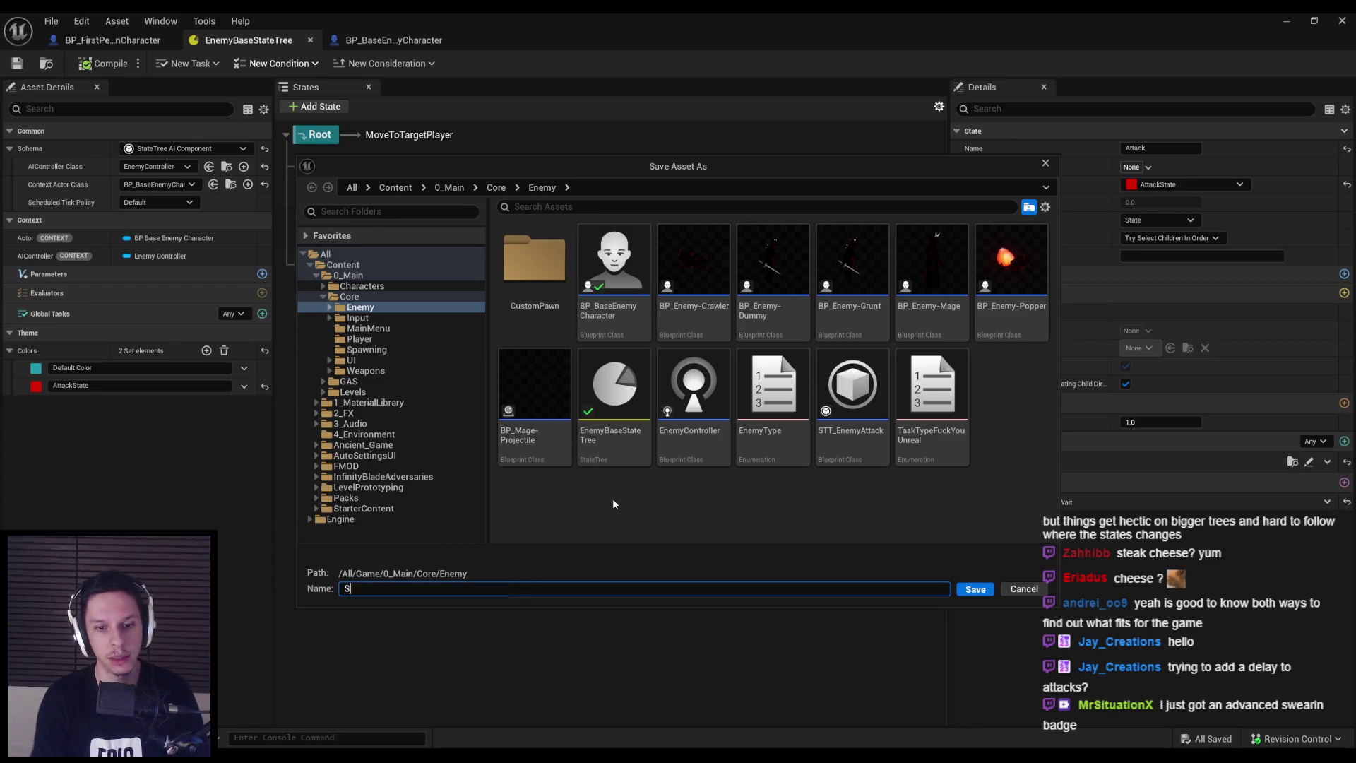
pyautogui.write('TC_C')
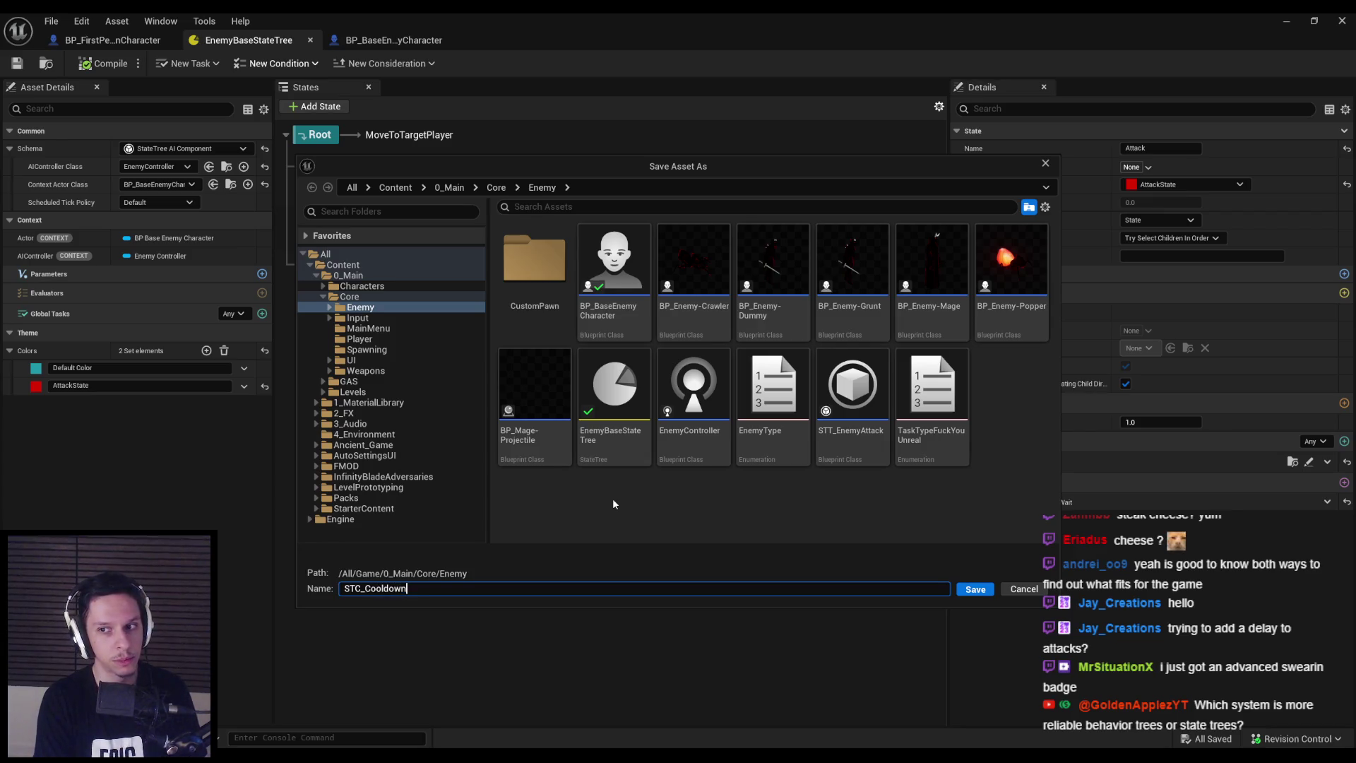
pyautogui.press('Return')
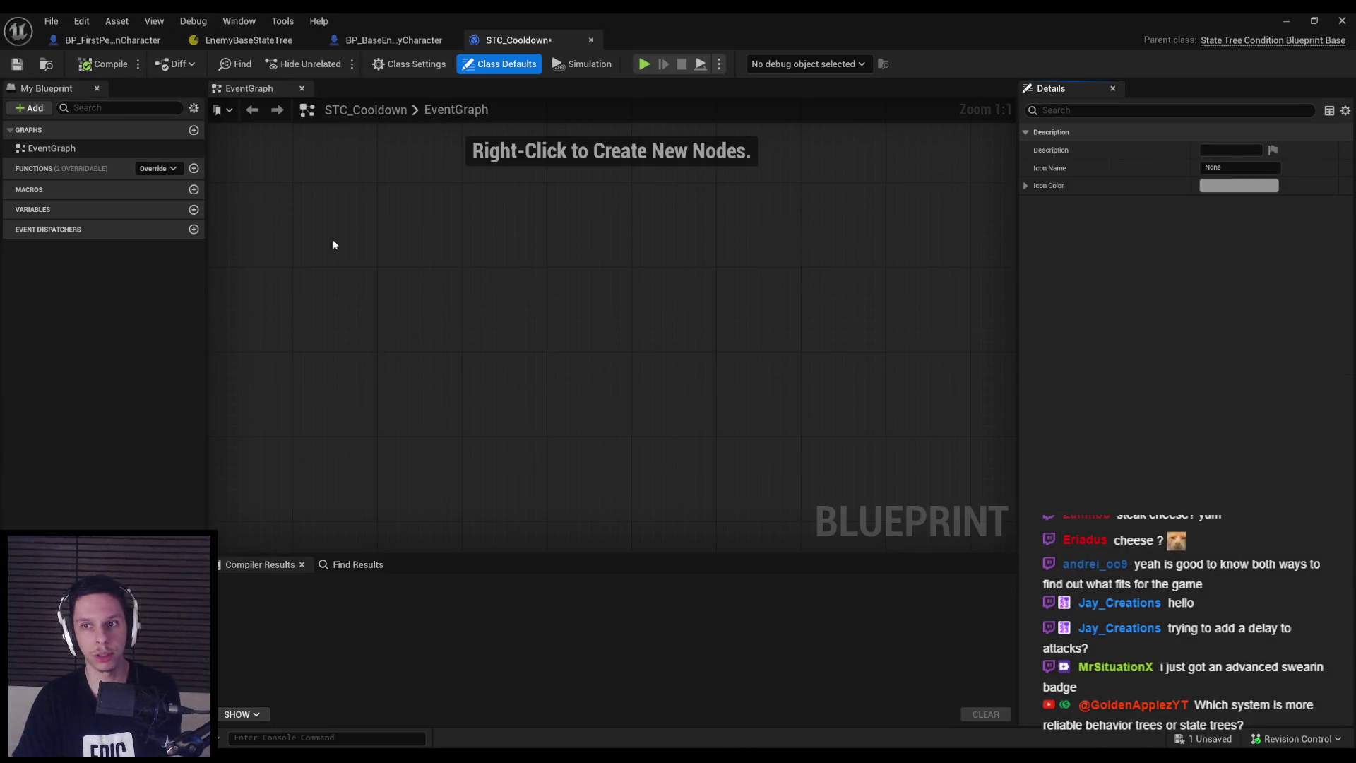
# Override Receive Test Condition in STC_Cooldown, arrange its nodes, then compile and save
pyautogui.click(171, 169)
pyautogui.click(182, 218)
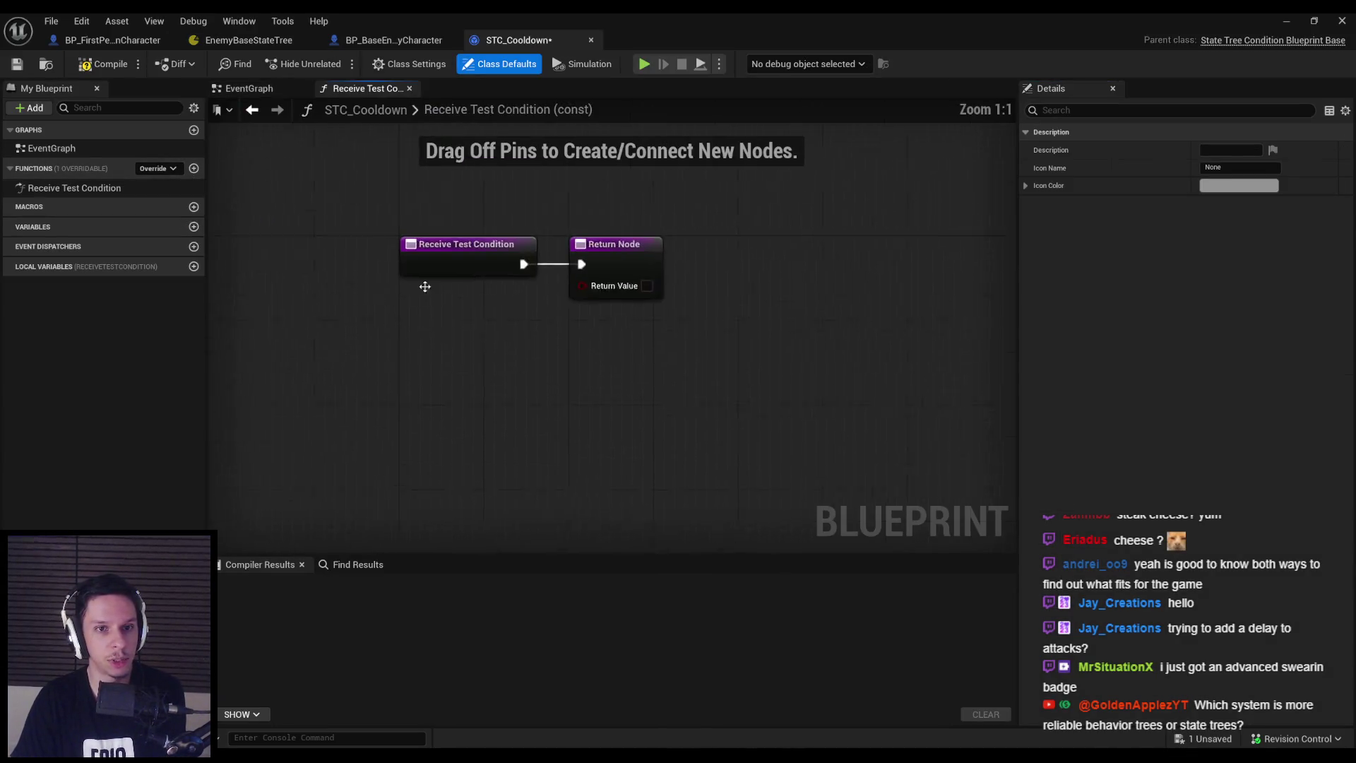
pyautogui.scroll(-2, 438, 346)
pyautogui.moveTo(438, 346); pyautogui.dragTo(871, 344)
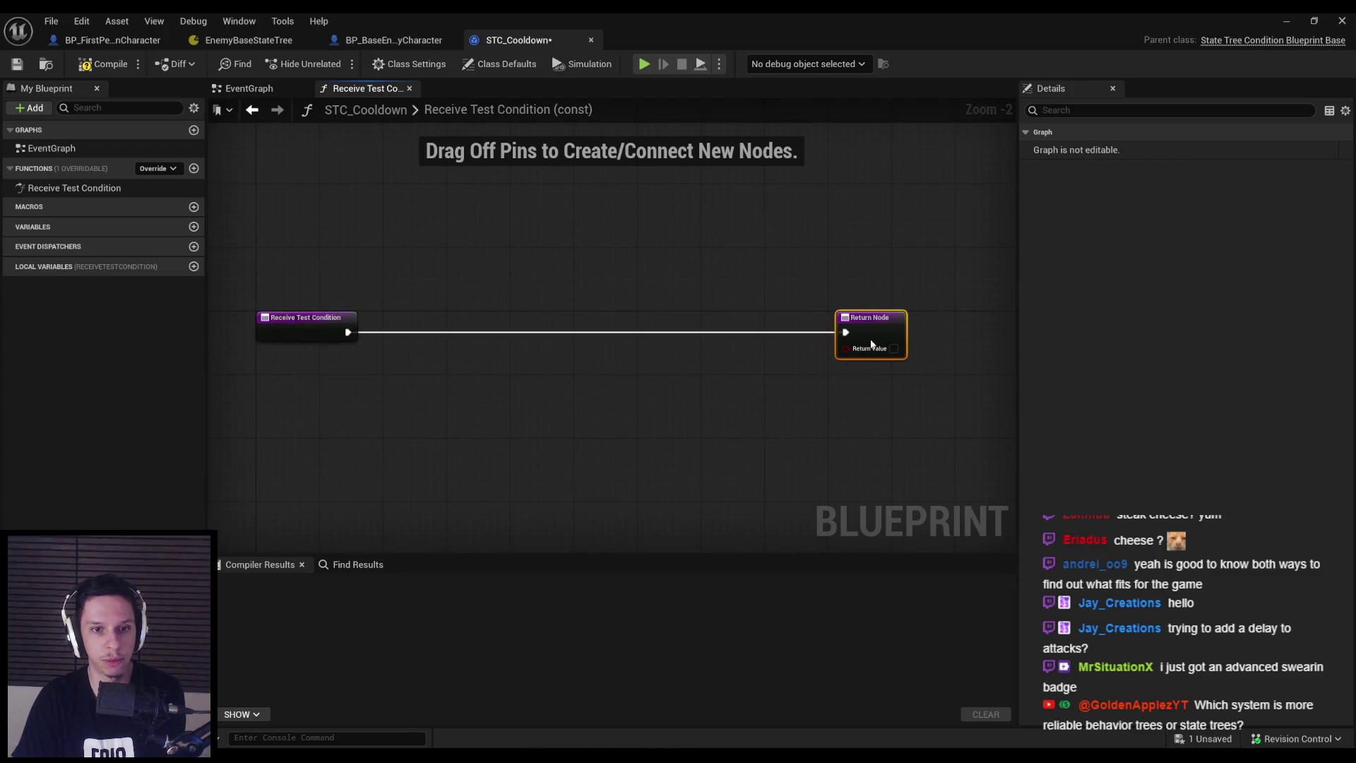
pyautogui.click(157, 169)
pyautogui.click(95, 170)
pyautogui.click(156, 171)
pyautogui.moveTo(486, 325); pyautogui.dragTo(371, 326)
pyautogui.click(378, 375)
pyautogui.click(103, 64)
pyautogui.click(17, 64)
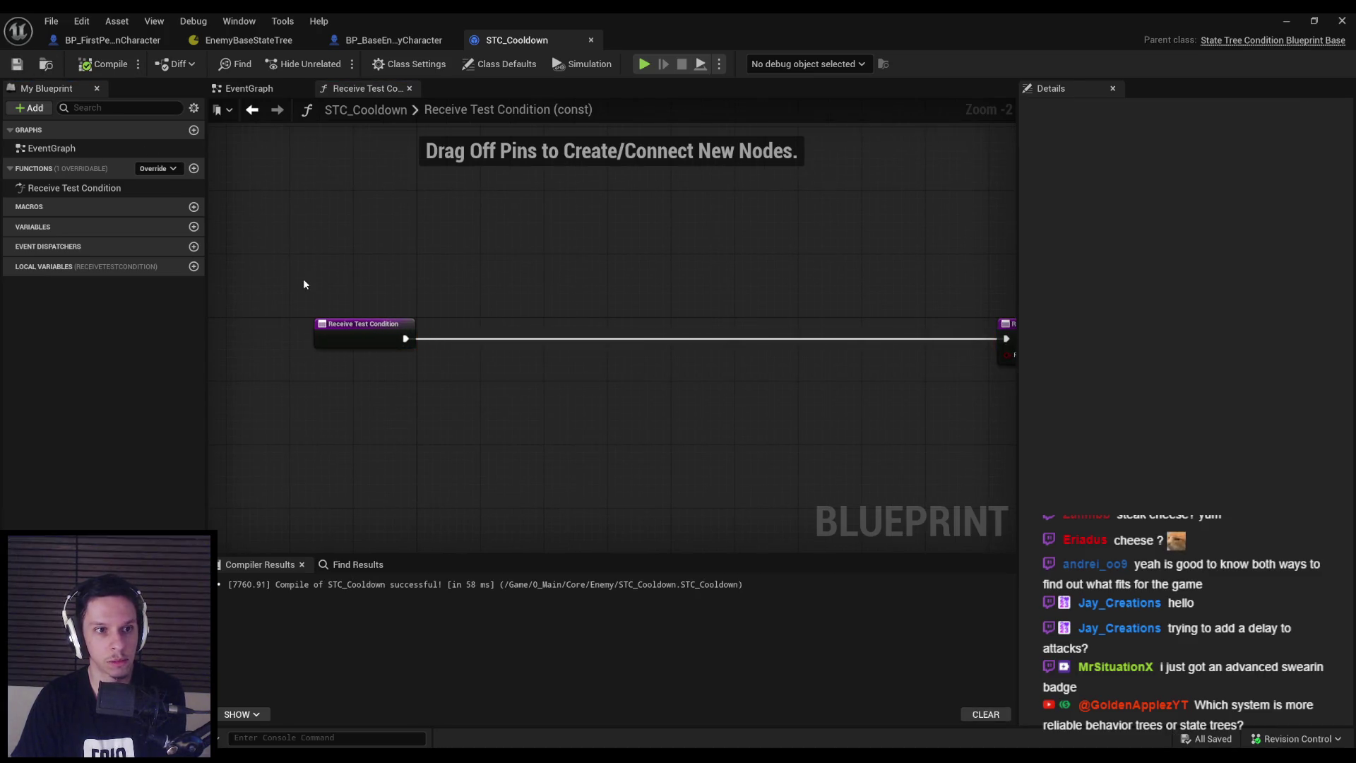
# Add a variable named CharacterRef and put it in the Context category
pyautogui.click(194, 227)
pyautogui.write('Character')
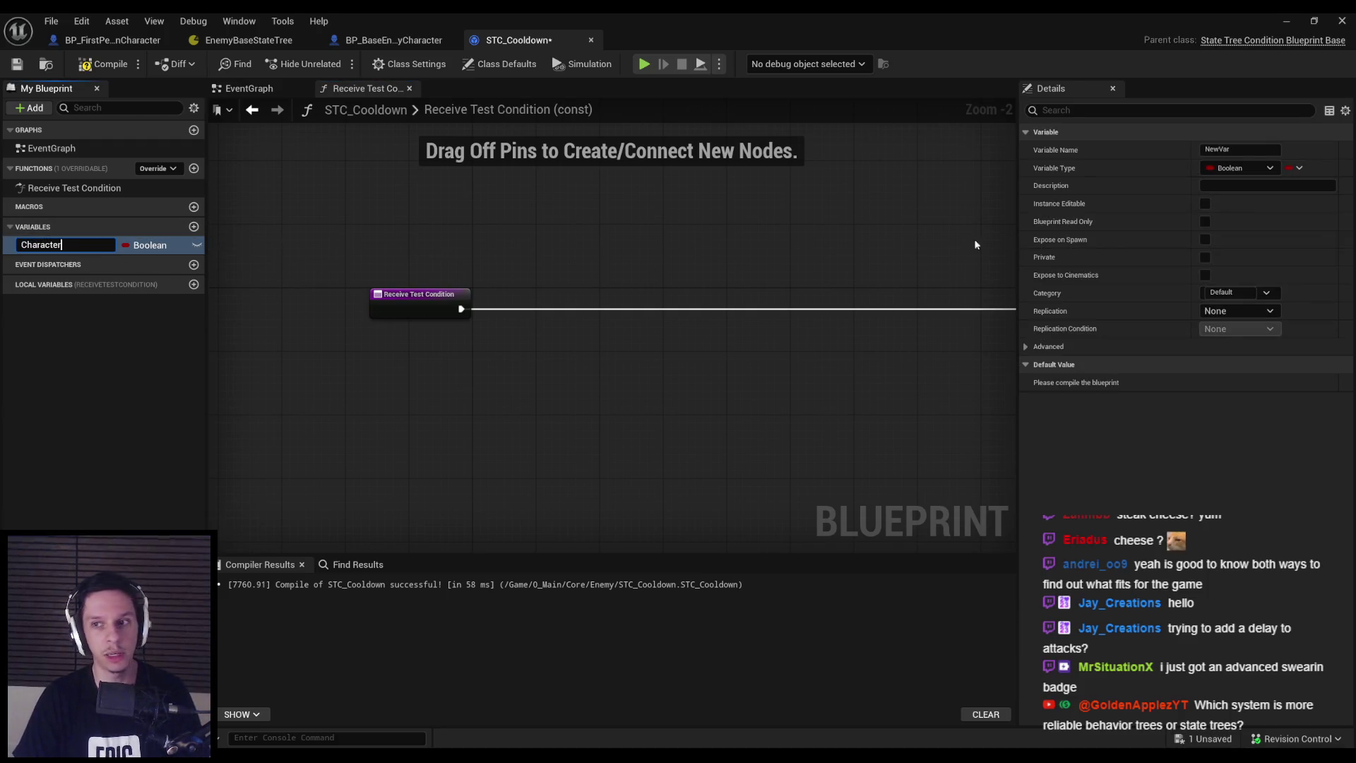
pyautogui.press('Return')
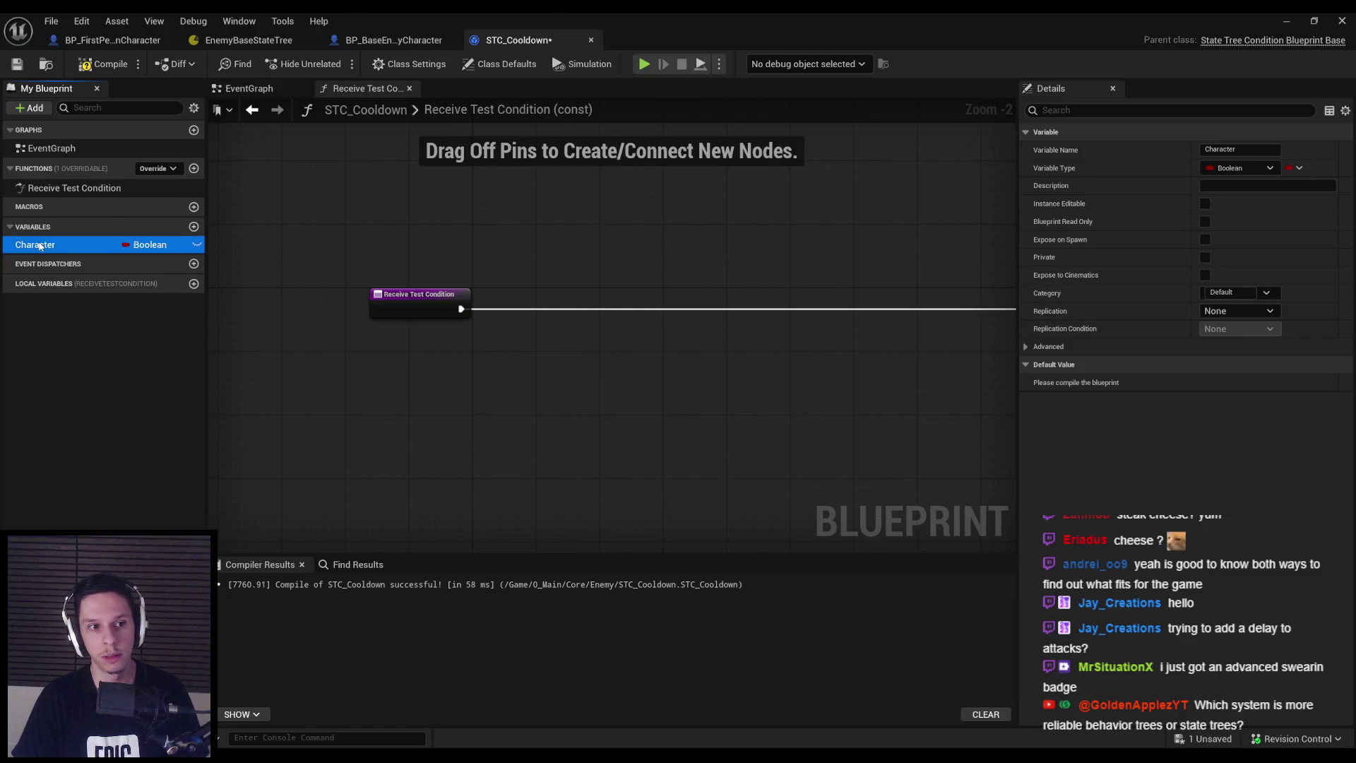
pyautogui.doubleClick(39, 245)
pyautogui.write('Ref')
pyautogui.press('Return')
pyautogui.click(1229, 292)
pyautogui.write('Context')
pyautogui.press('Return')
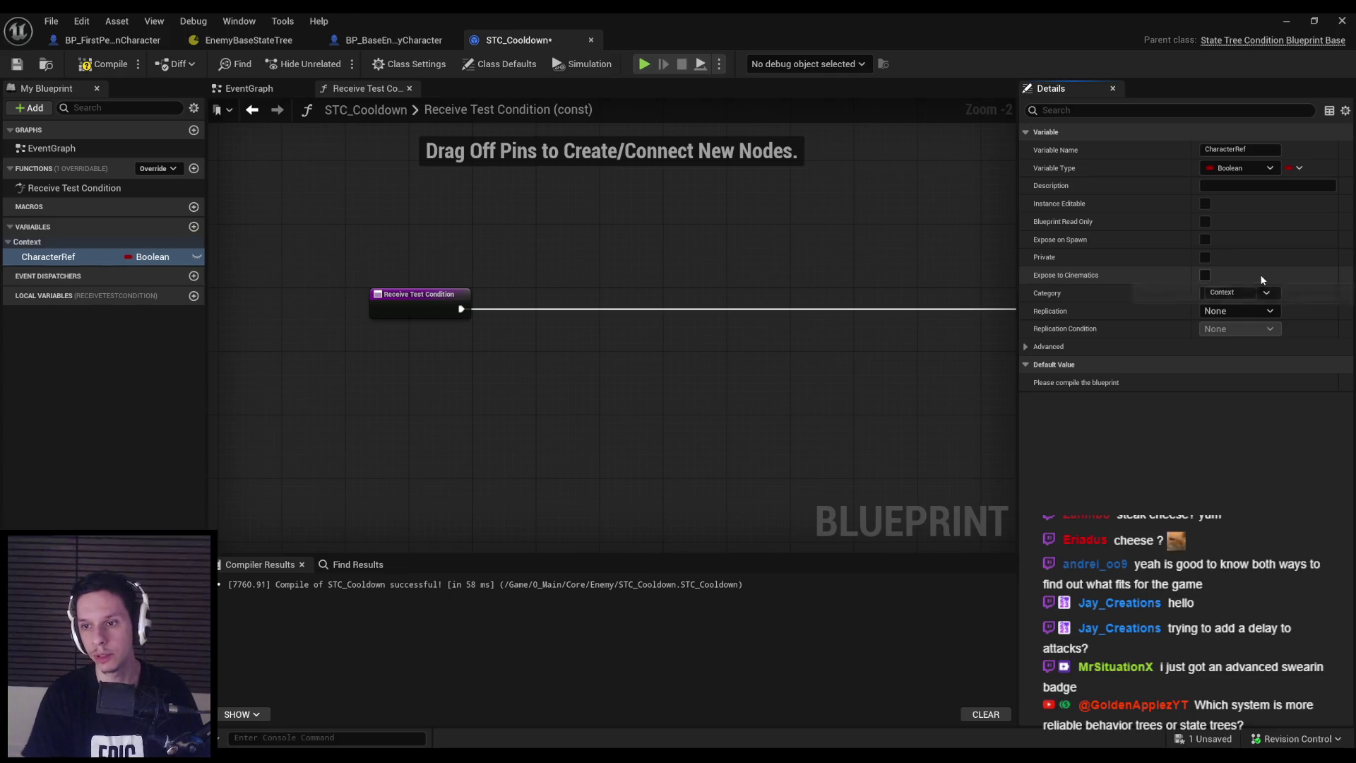
# Make CharacterRef a BP Base Enemy Character object reference, then compile and save
pyautogui.click(1254, 168)
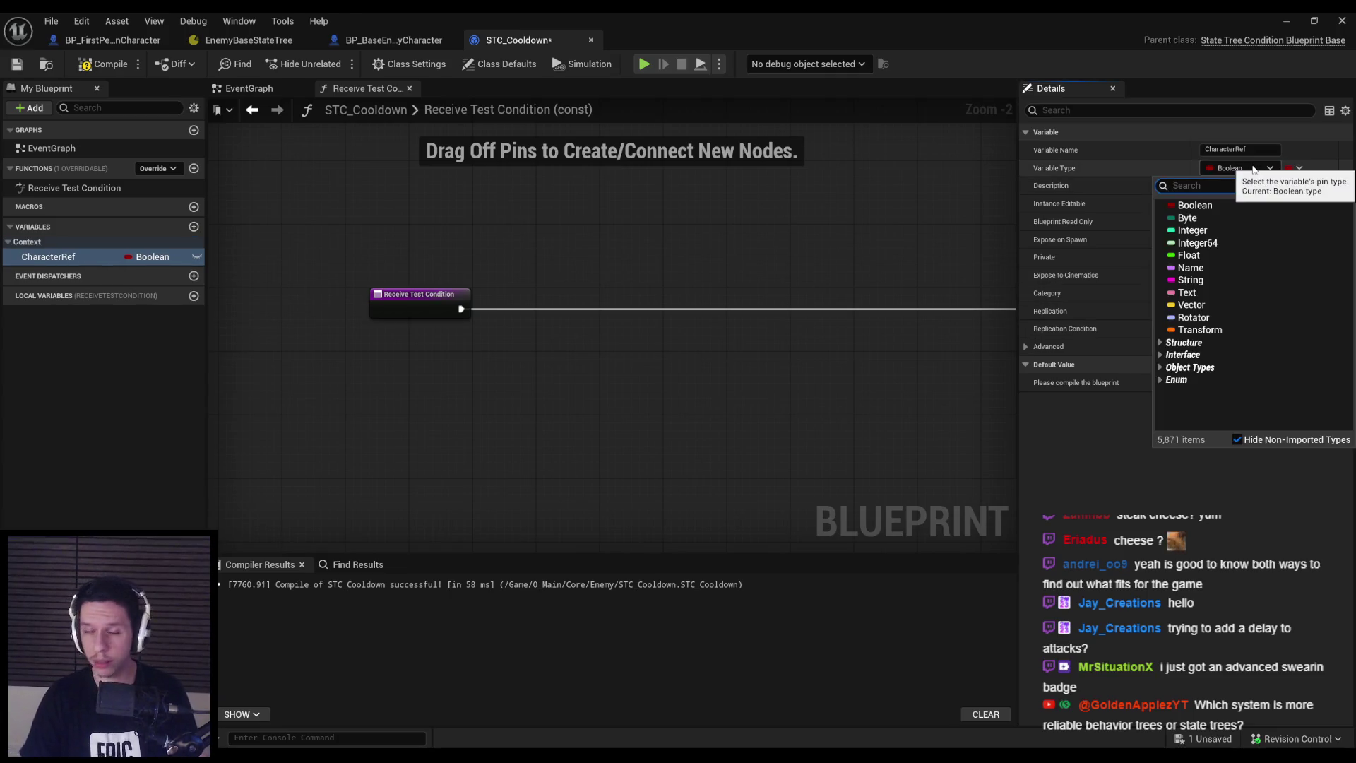
pyautogui.write('base enemy')
pyautogui.moveTo(1243, 219)
pyautogui.click(1116, 219)
pyautogui.click(103, 63)
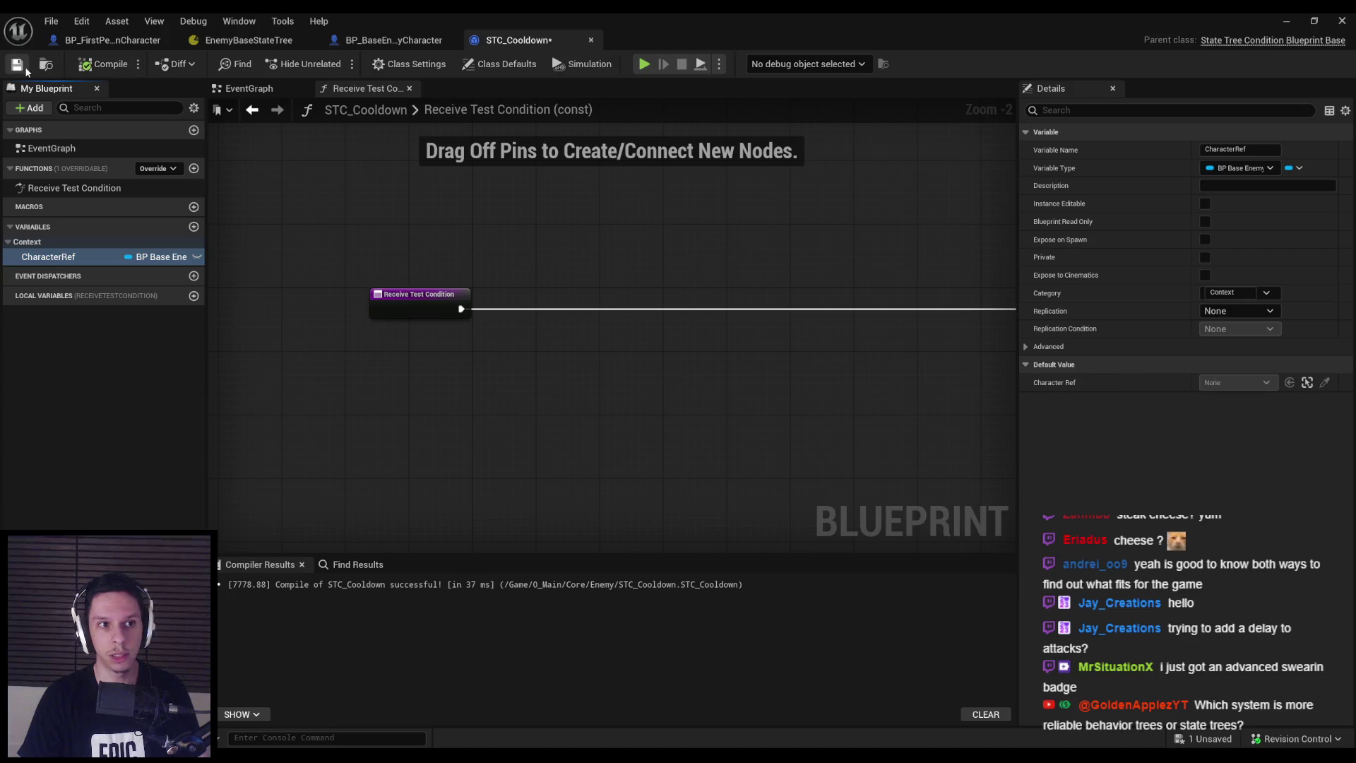
pyautogui.click(20, 65)
pyautogui.click(113, 40)
pyautogui.click(243, 44)
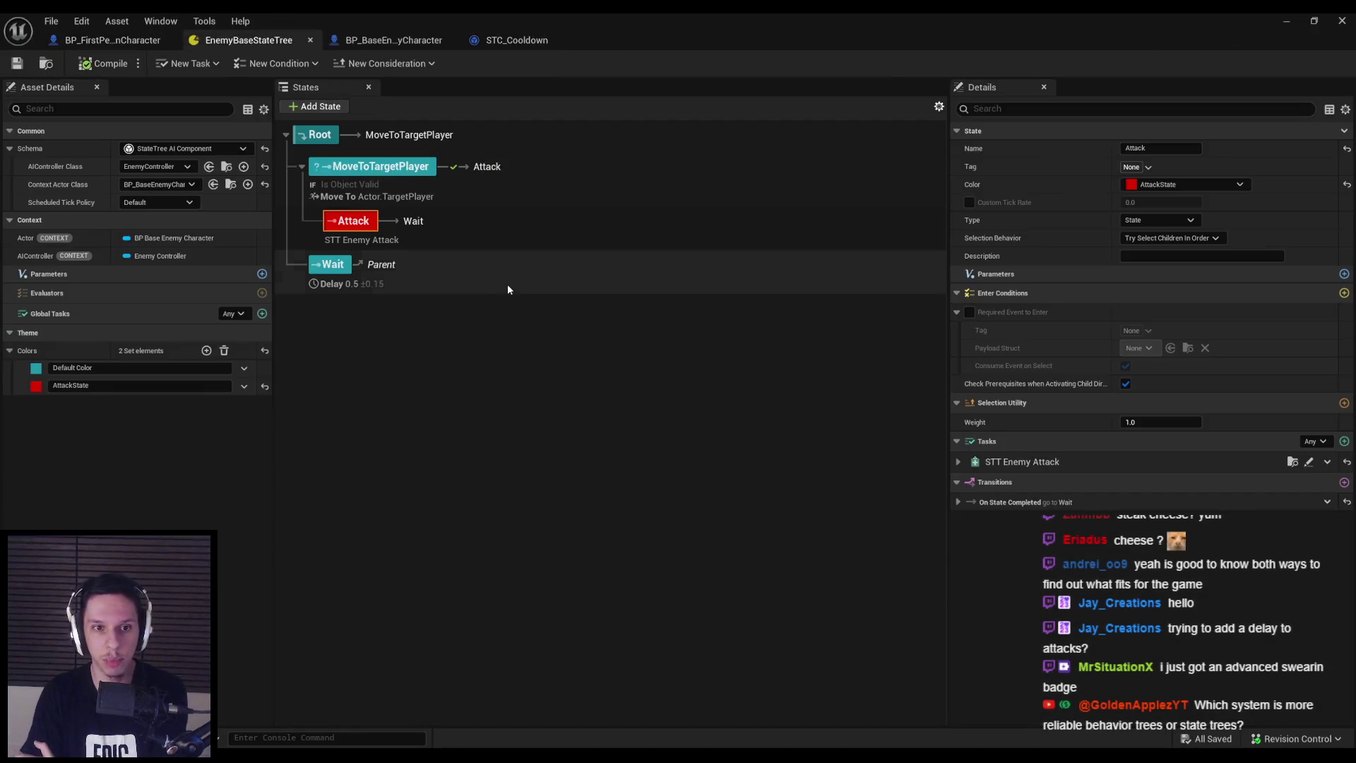
# Add STC Cooldown as the Attack state's enter condition and save the state tree
pyautogui.click(1345, 293)
pyautogui.scroll(-1, 1147, 353)
pyautogui.click(1148, 491)
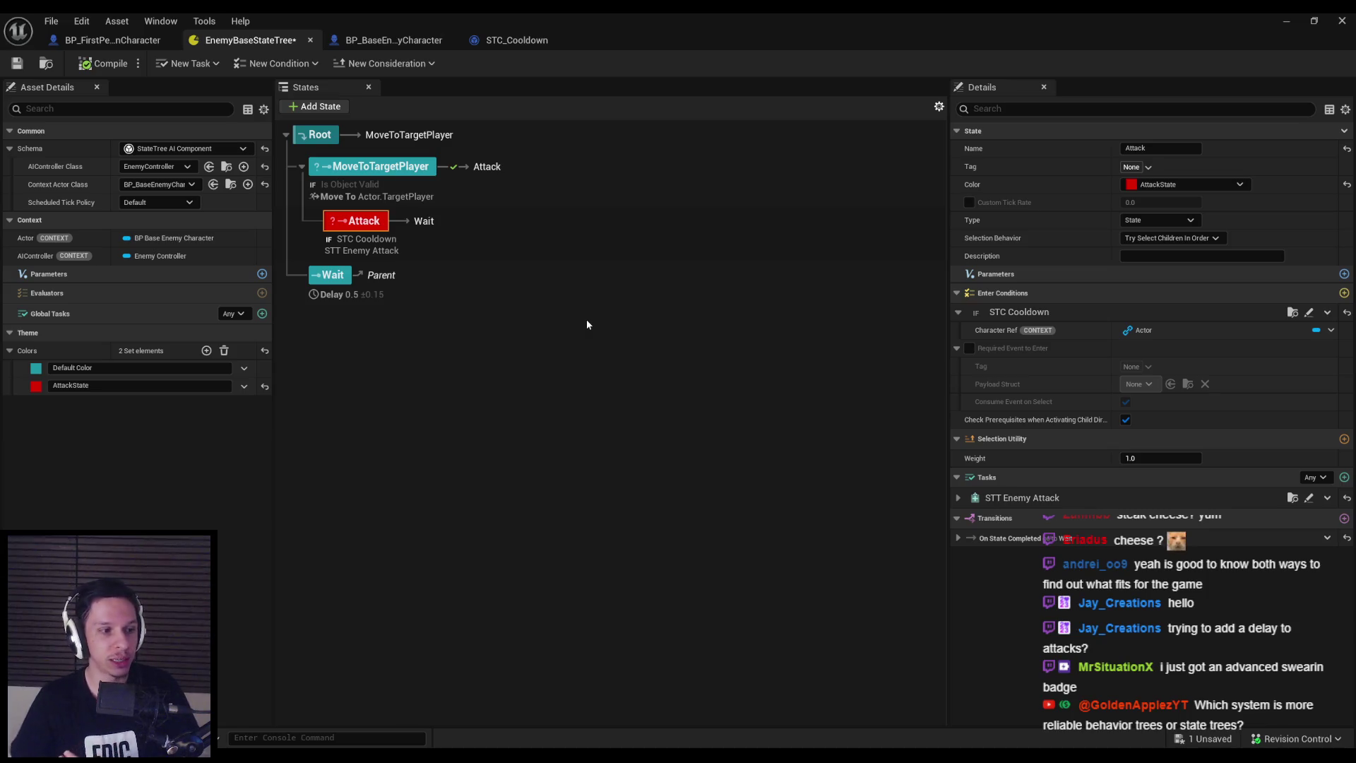
pyautogui.click(19, 63)
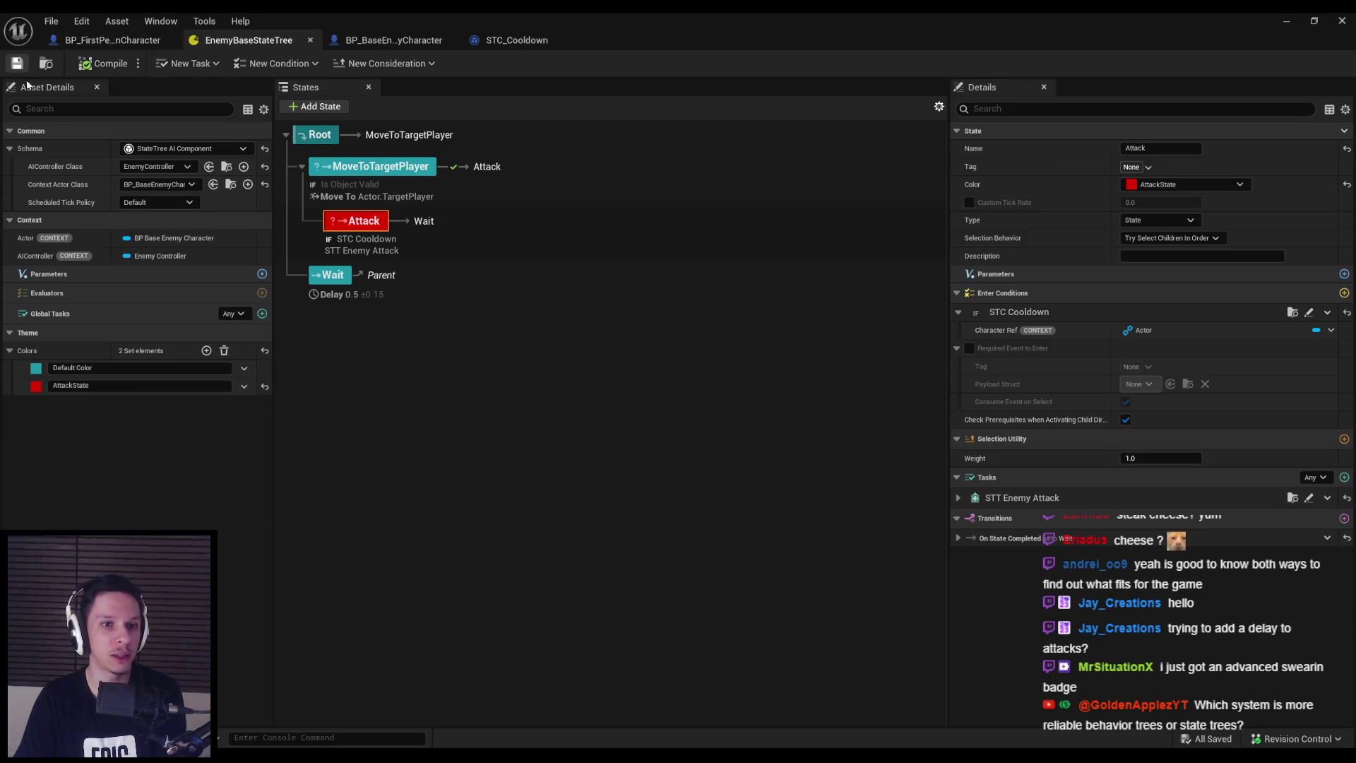
pyautogui.click(13, 225)
pyautogui.click(13, 224)
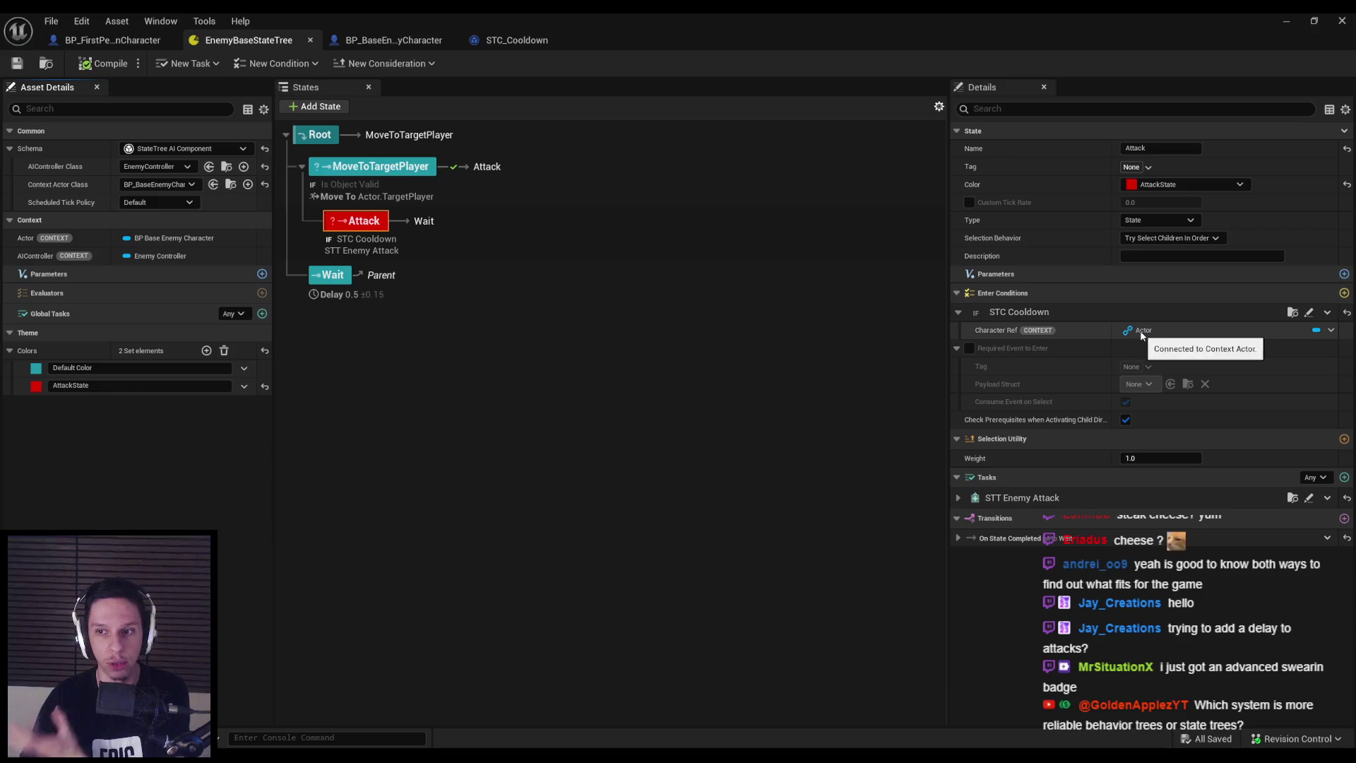
pyautogui.click(526, 40)
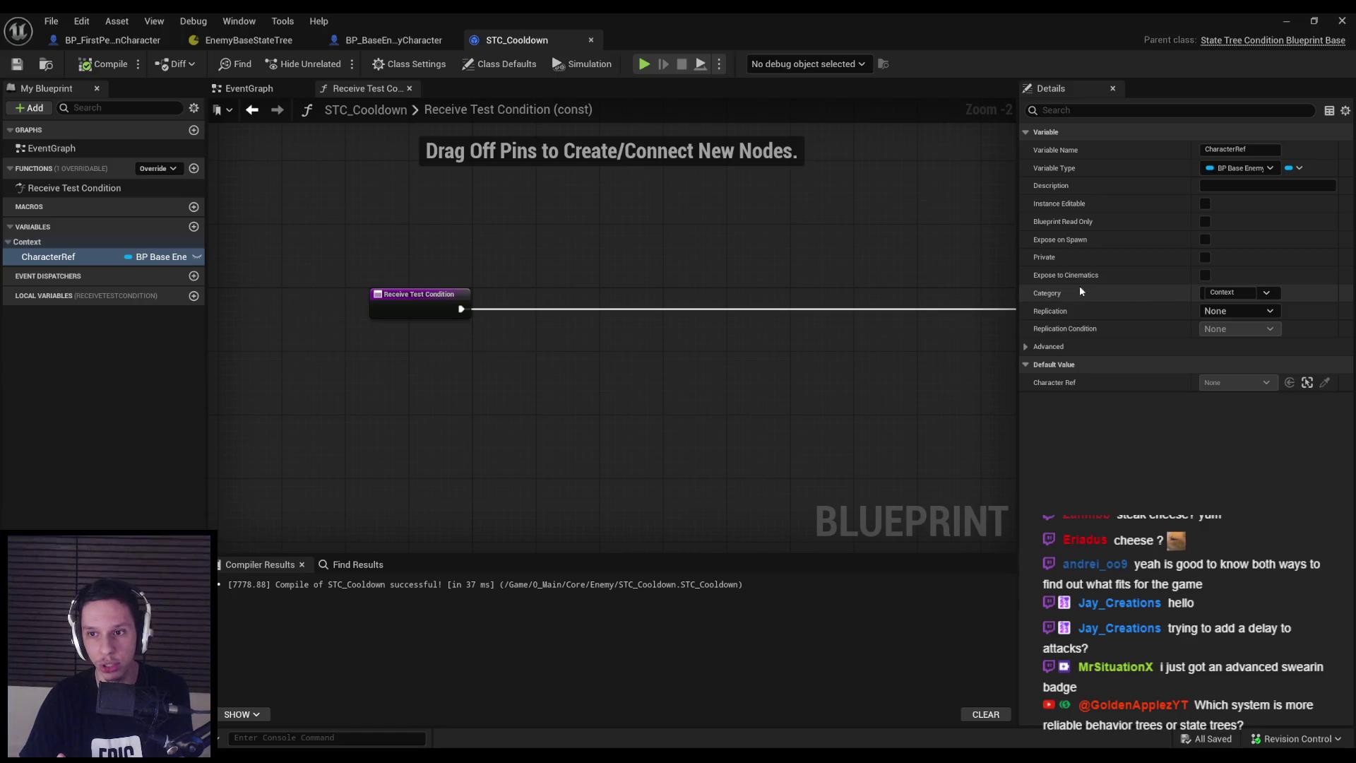
# Add a CooldownName variable of type Name to STC_Cooldown
pyautogui.click(393, 41)
pyautogui.click(248, 40)
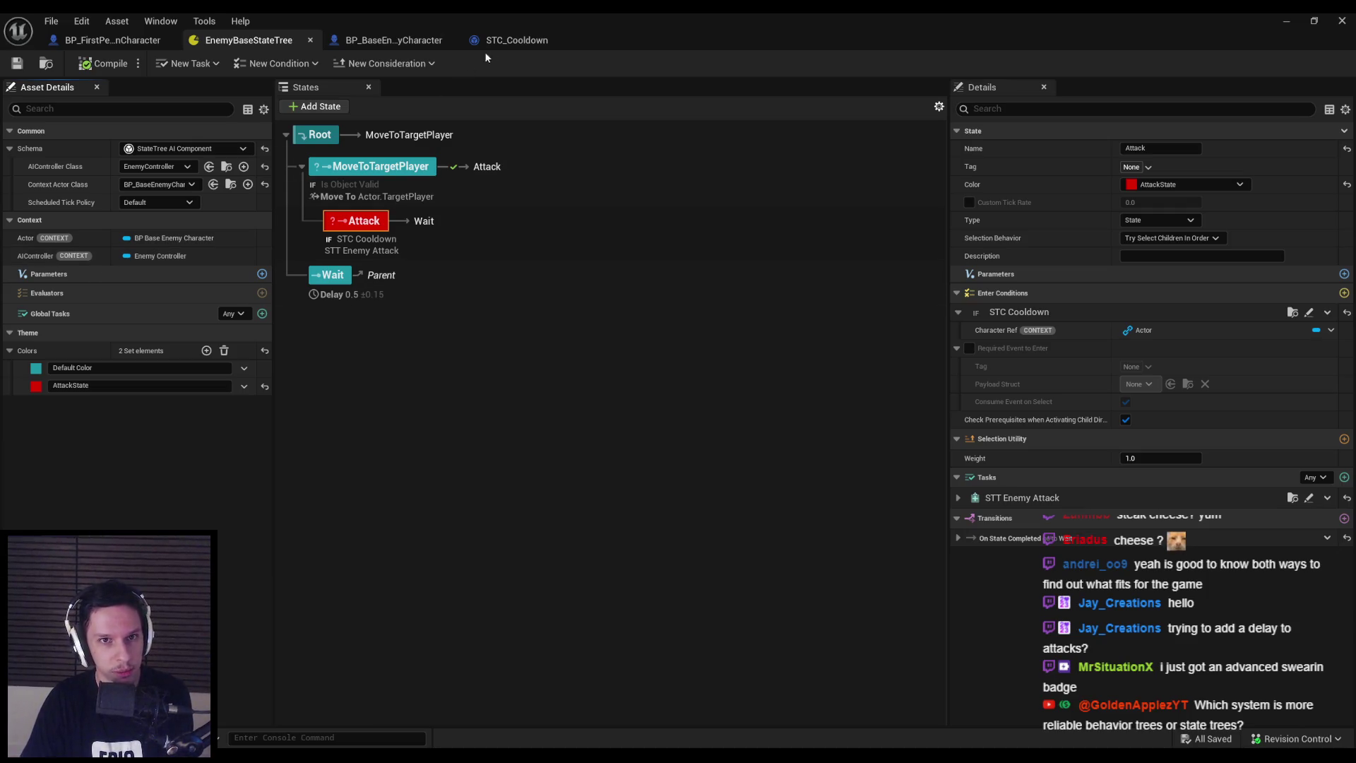
pyautogui.click(519, 43)
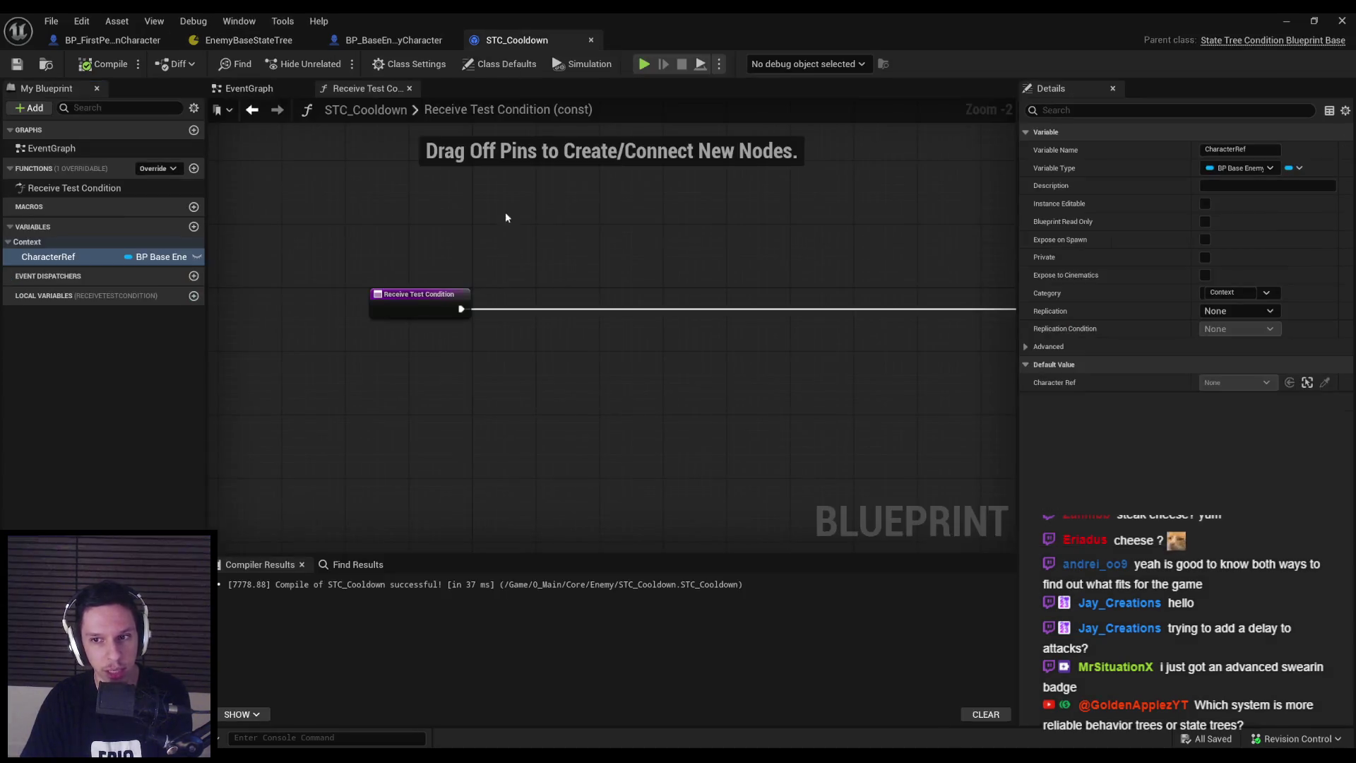
pyautogui.click(193, 227)
pyautogui.write('CooldownName')
pyautogui.press('Return')
pyautogui.click(1263, 170)
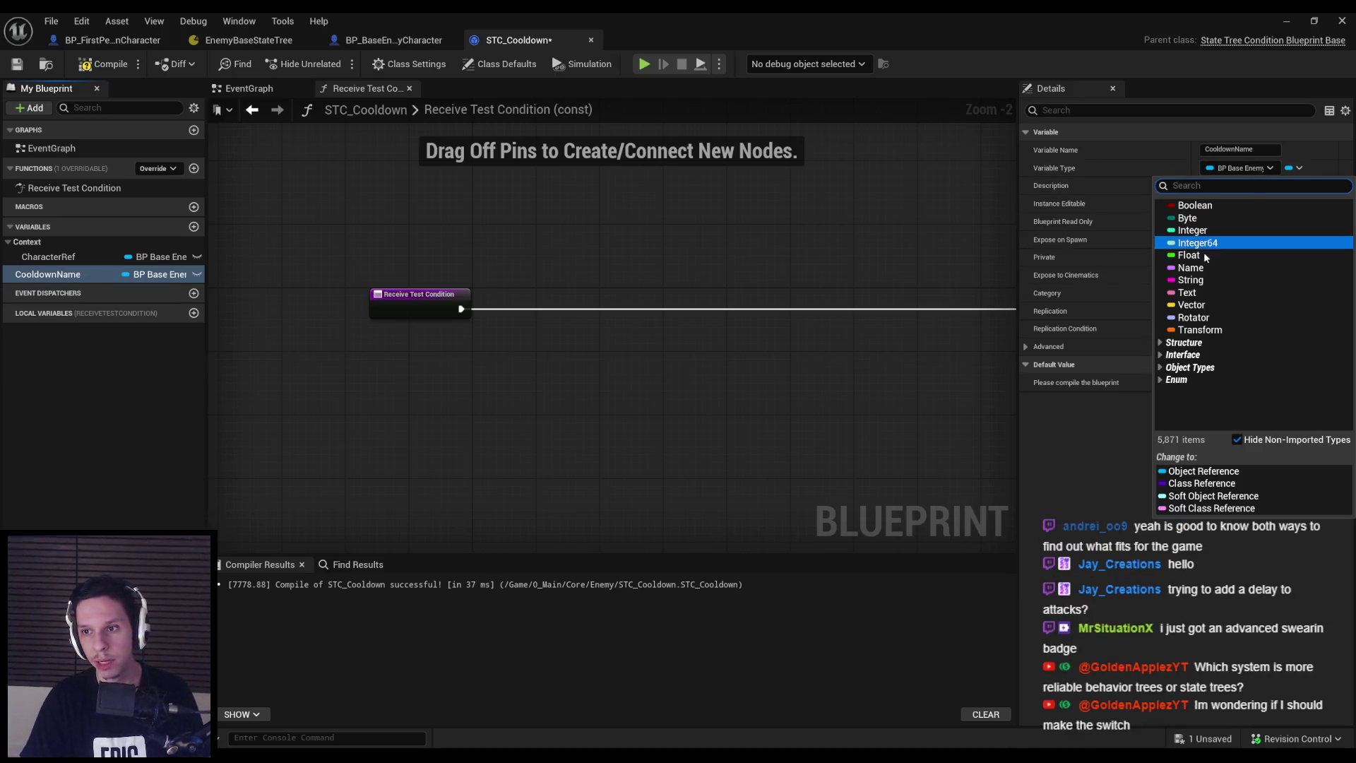
pyautogui.click(1194, 268)
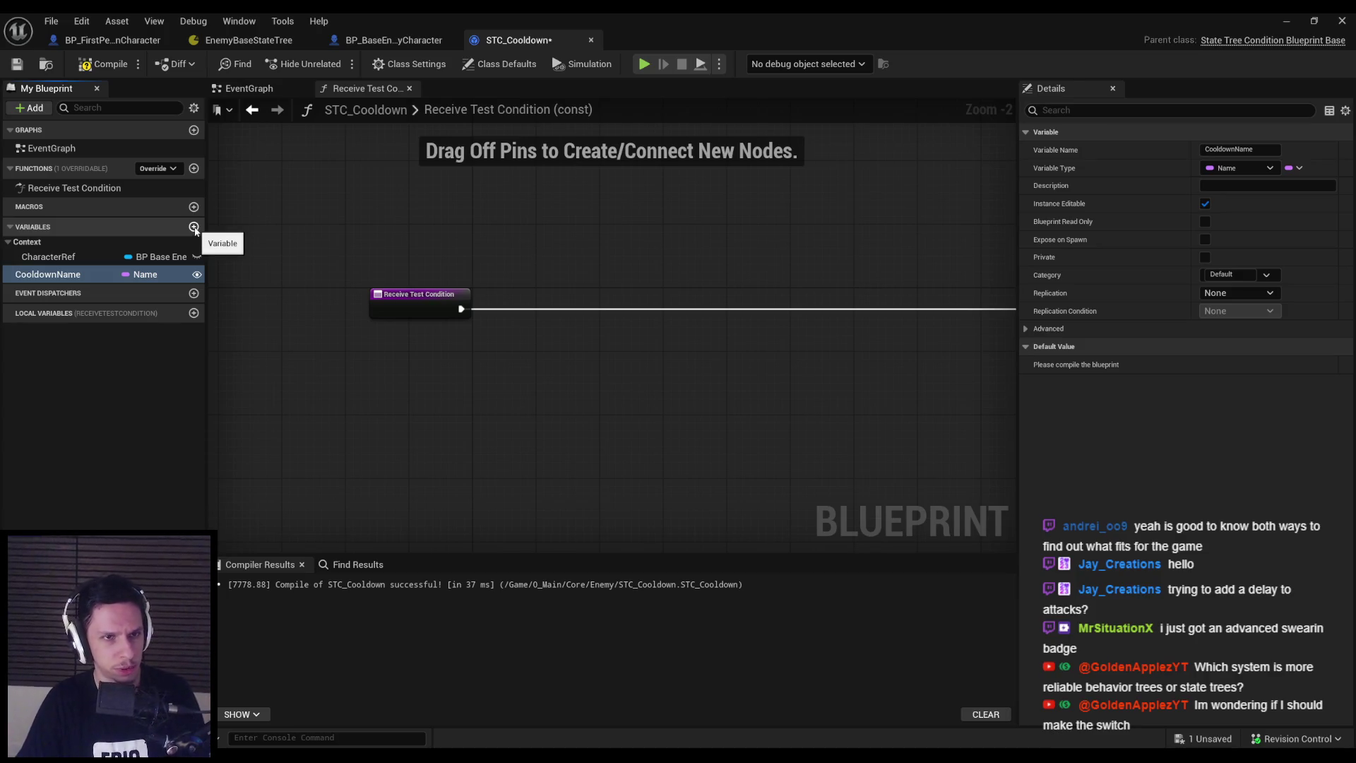
# Add a Float variable named CooldownTime, then compile and save STC_Cooldown
pyautogui.click(195, 227)
pyautogui.write('C')
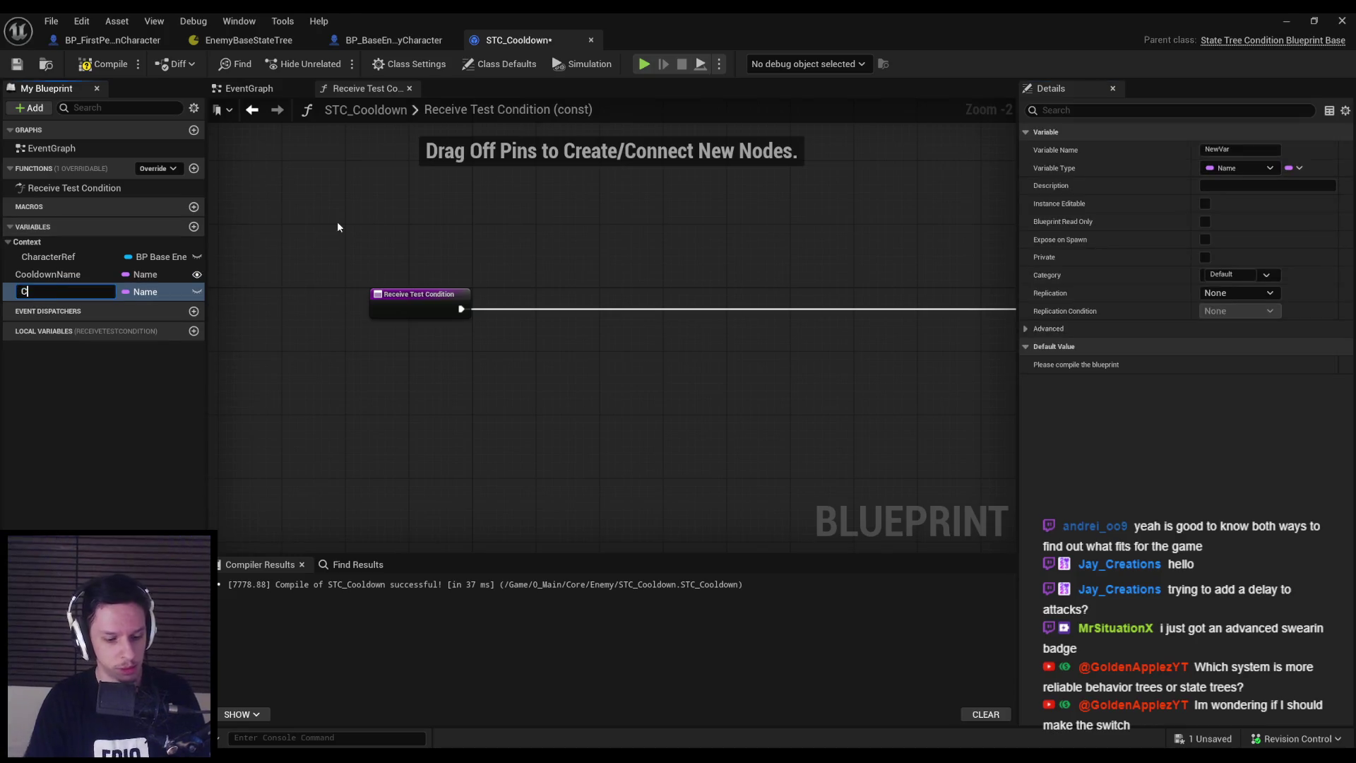
pyautogui.write('ooldownTime')
pyautogui.press('Return')
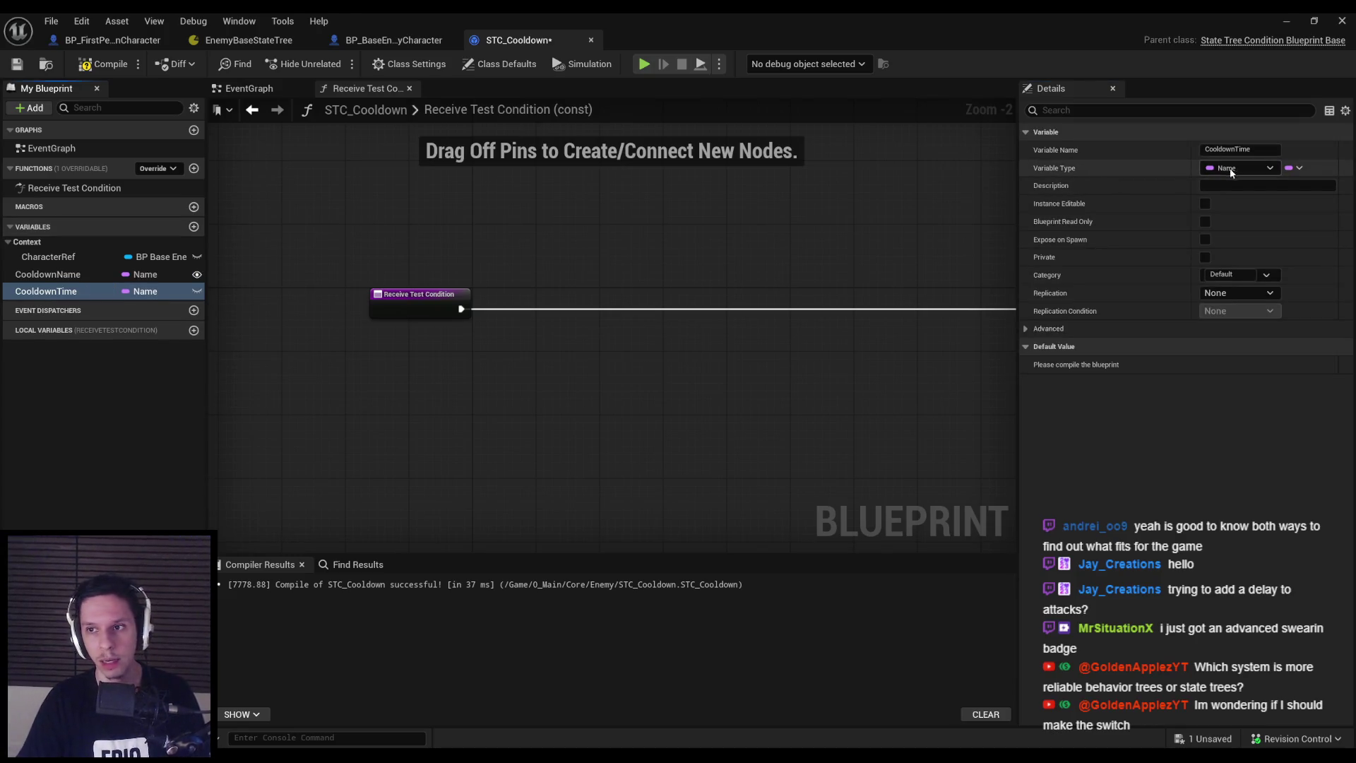
pyautogui.click(1240, 168)
pyautogui.click(1189, 255)
pyautogui.click(103, 64)
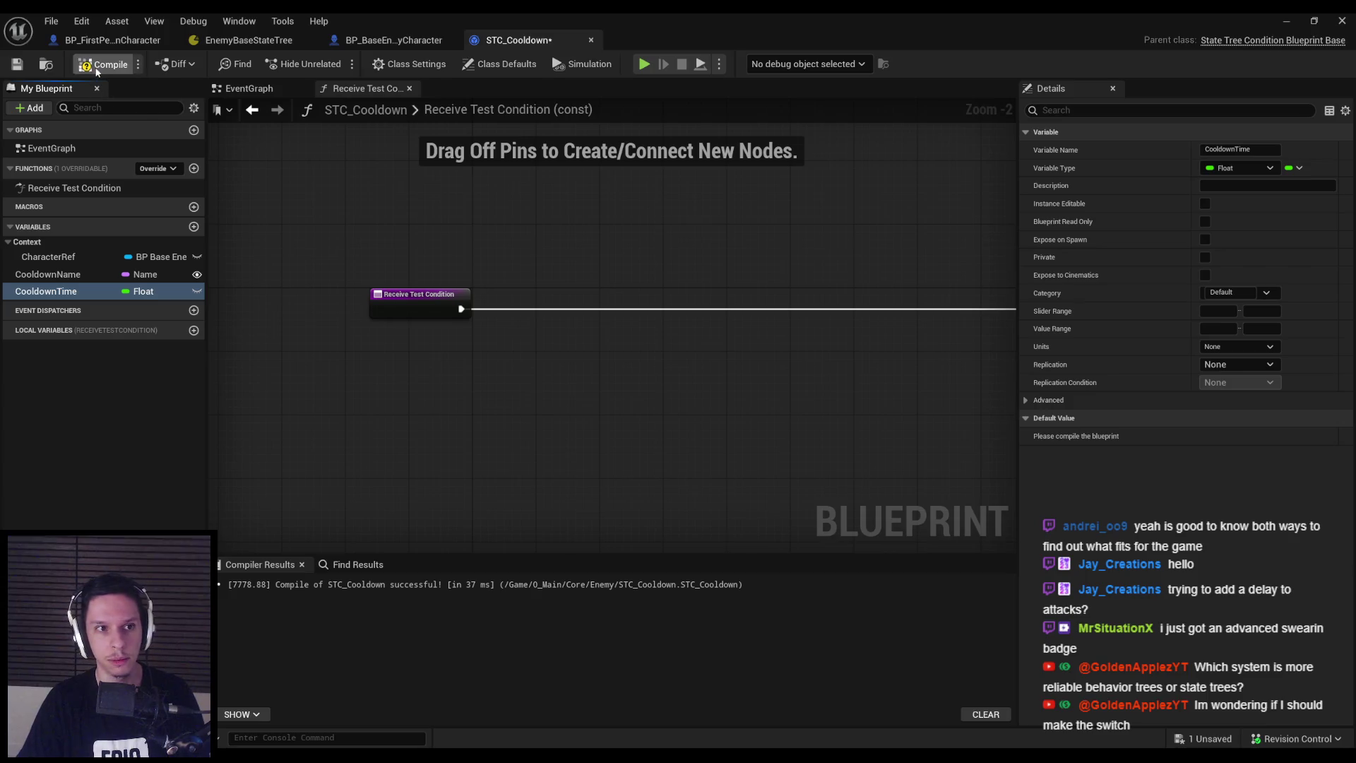
pyautogui.hotkey('ctrl', 's')
pyautogui.scroll(-1, 315, 303)
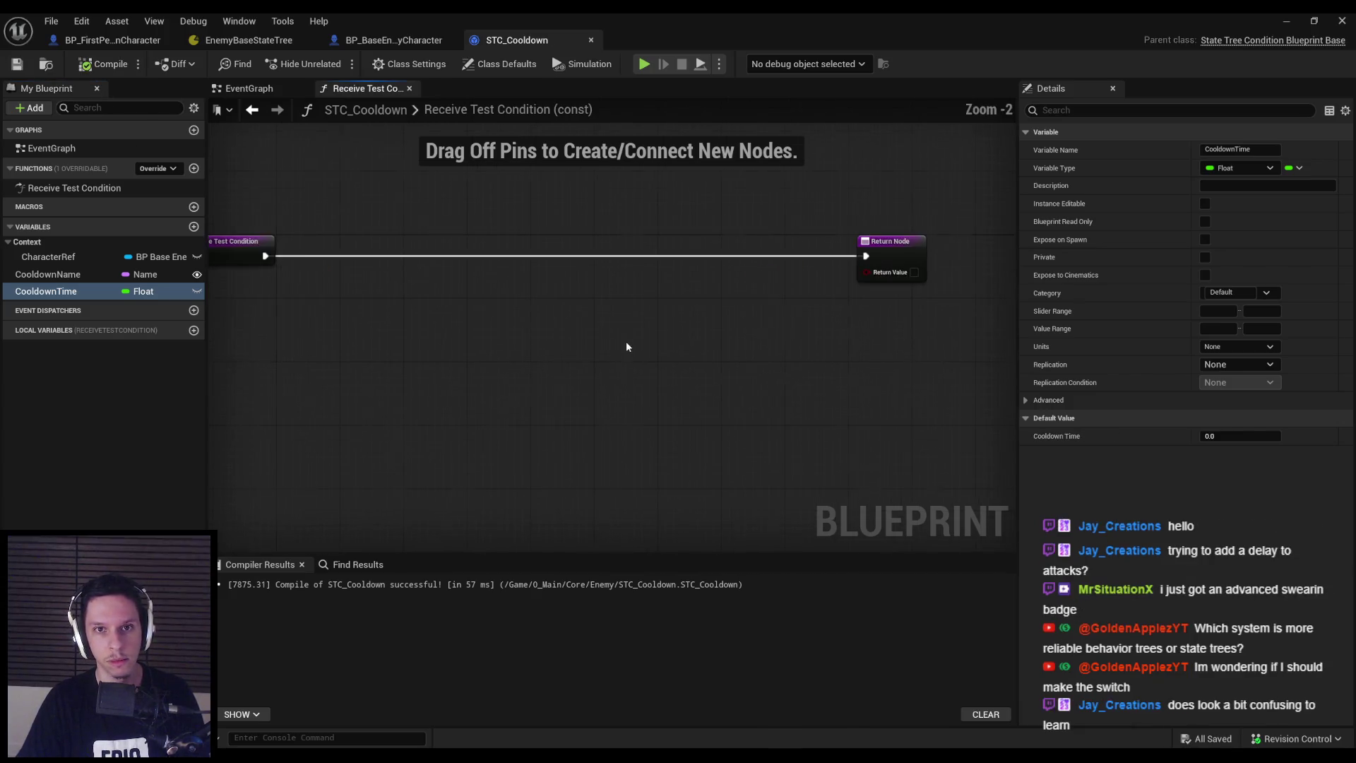
pyautogui.moveTo(634, 367); pyautogui.dragTo(660, 398)
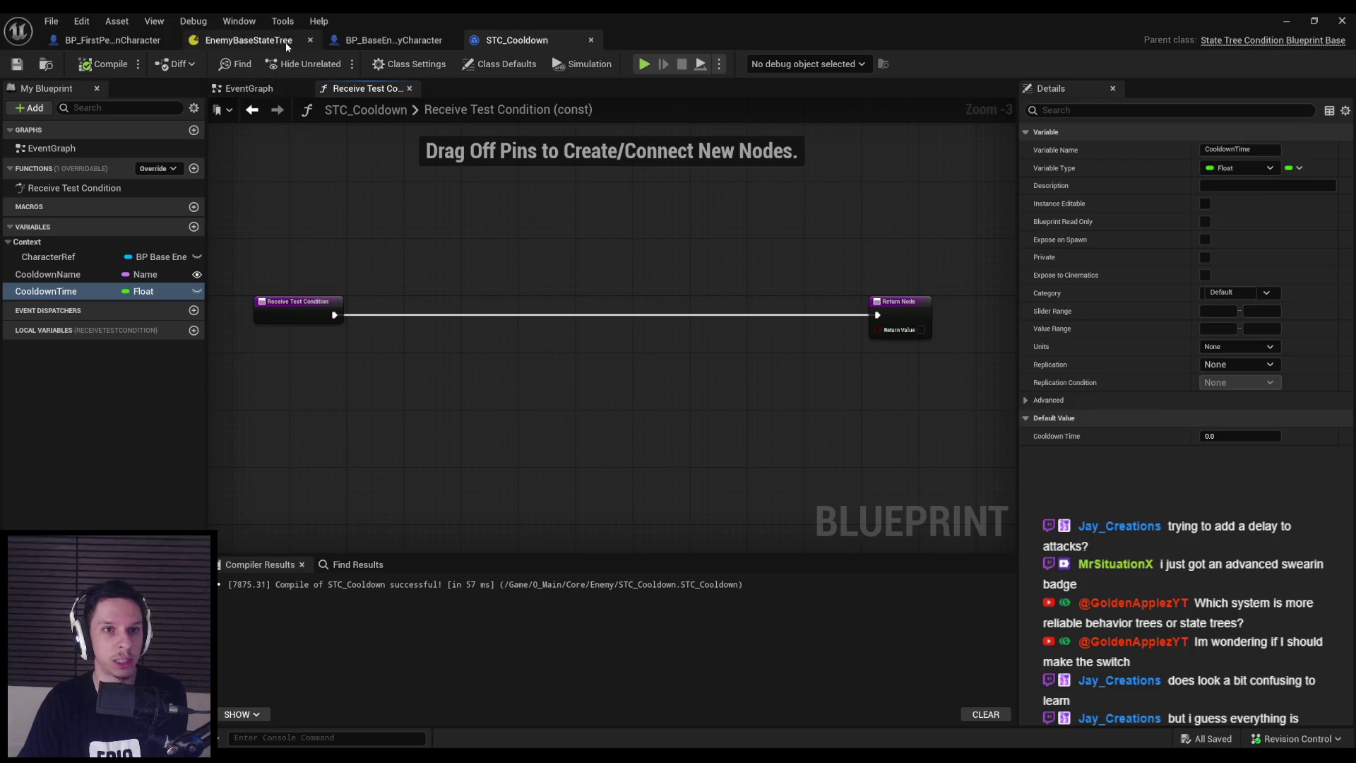
# Reselect the Attack state in EnemyBaseStateTree and expand its STC Cooldown condition to reveal Cooldown Name
pyautogui.click(249, 40)
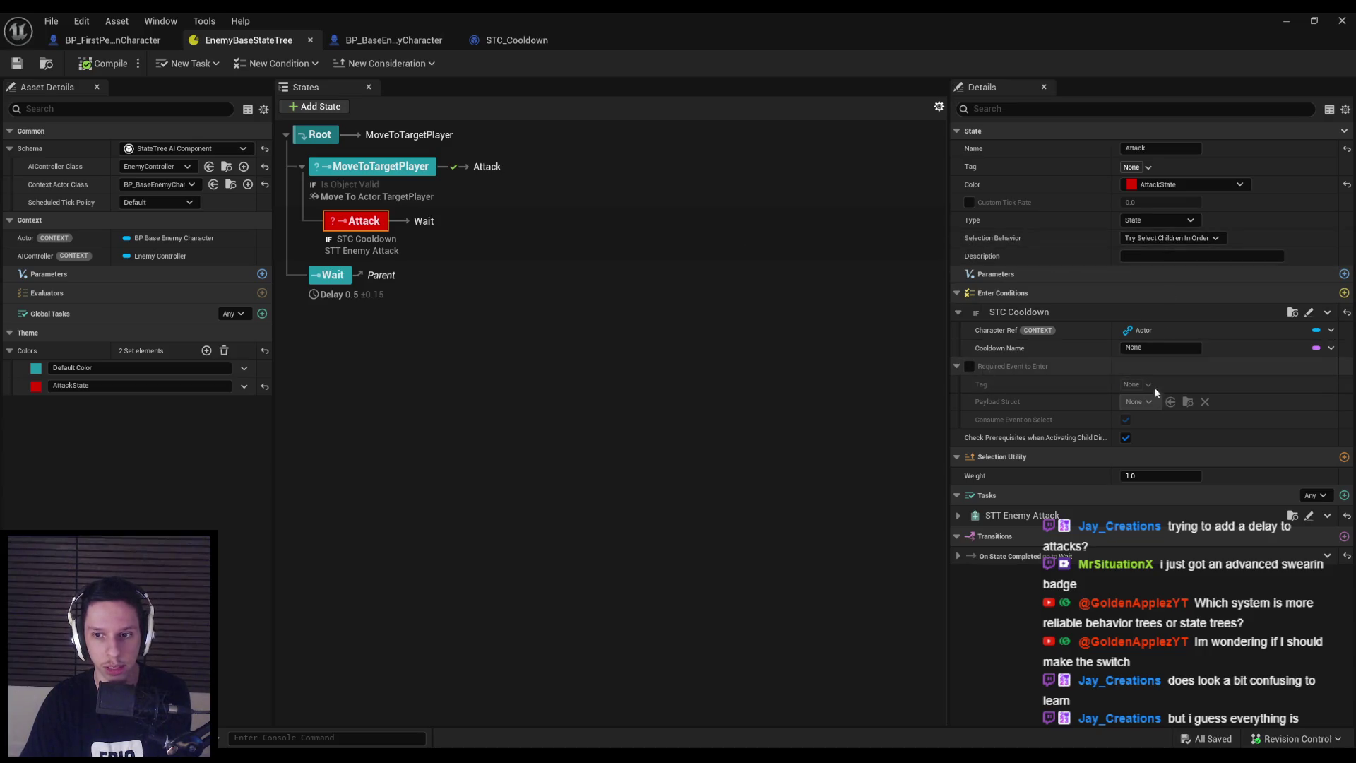
pyautogui.click(956, 365)
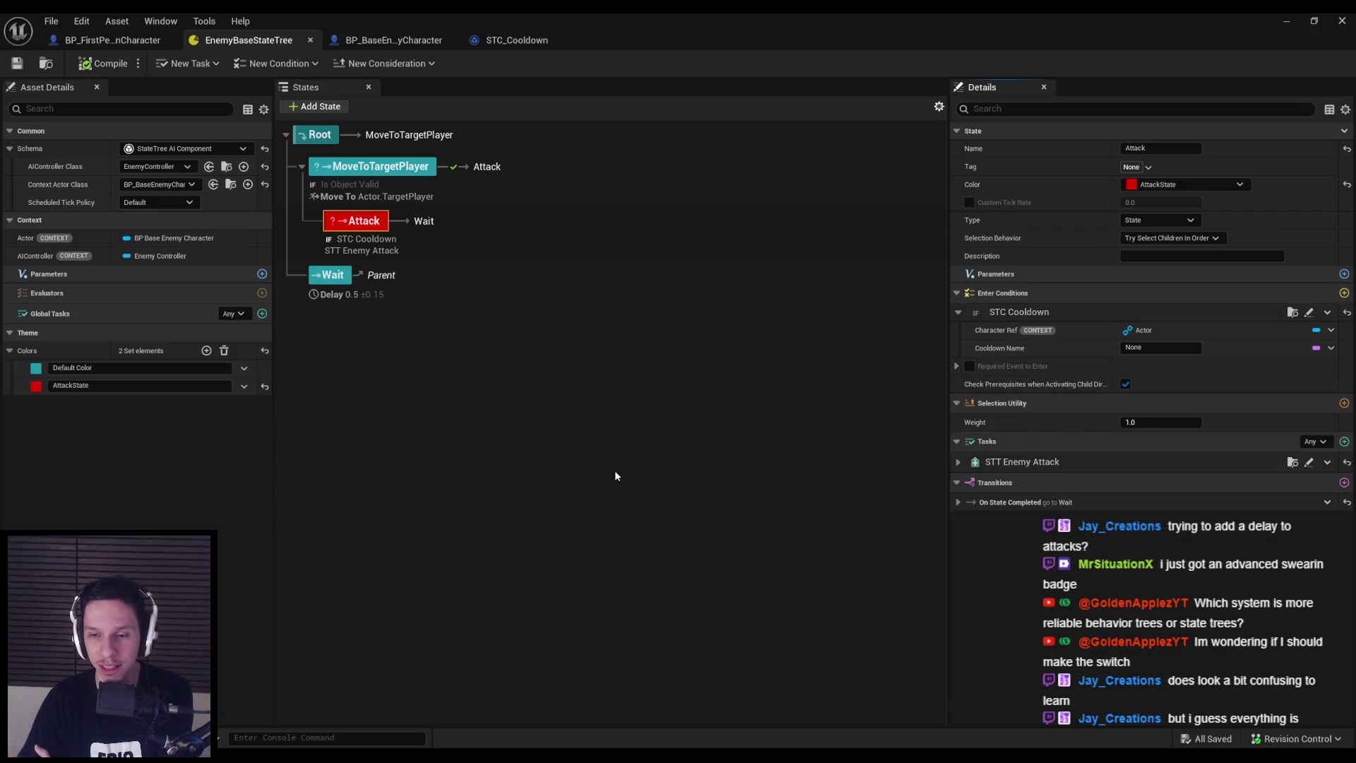
pyautogui.click(397, 376)
pyautogui.click(350, 167)
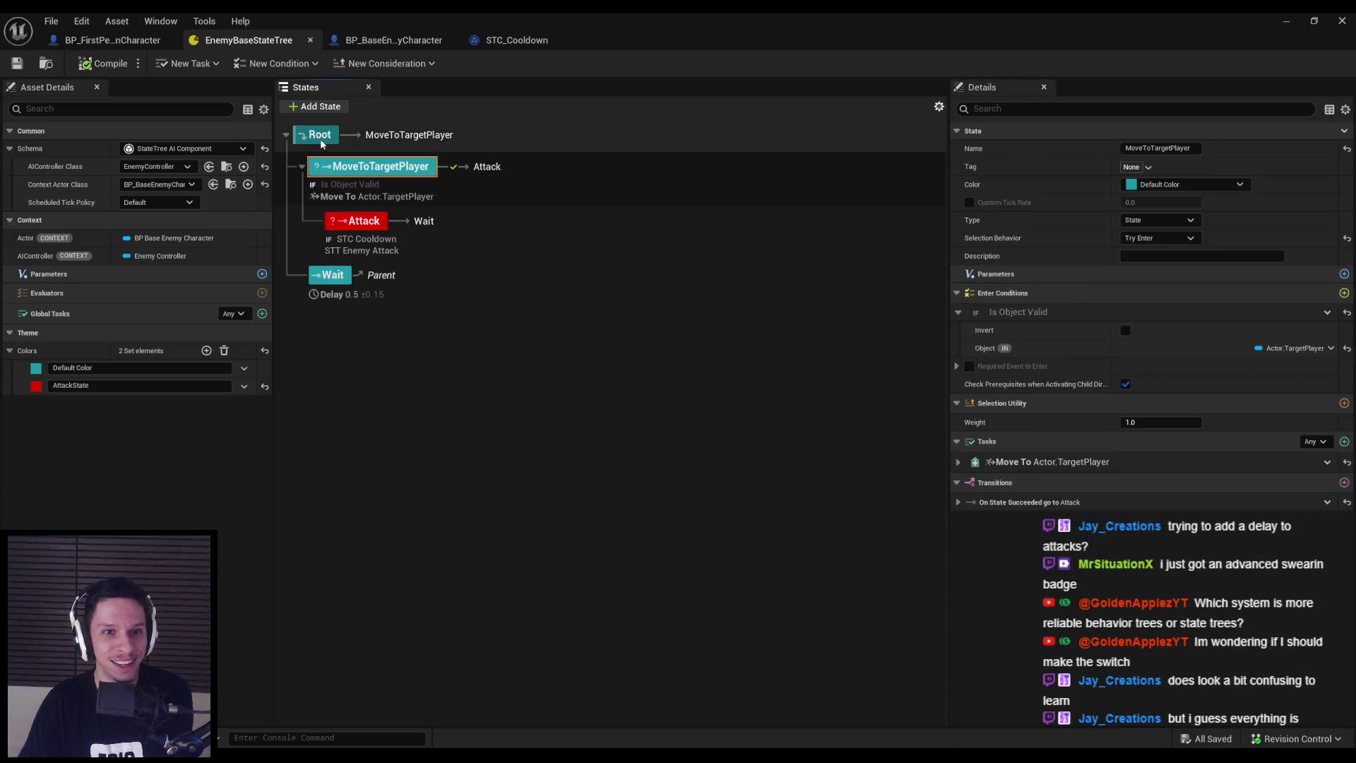
pyautogui.click(347, 218)
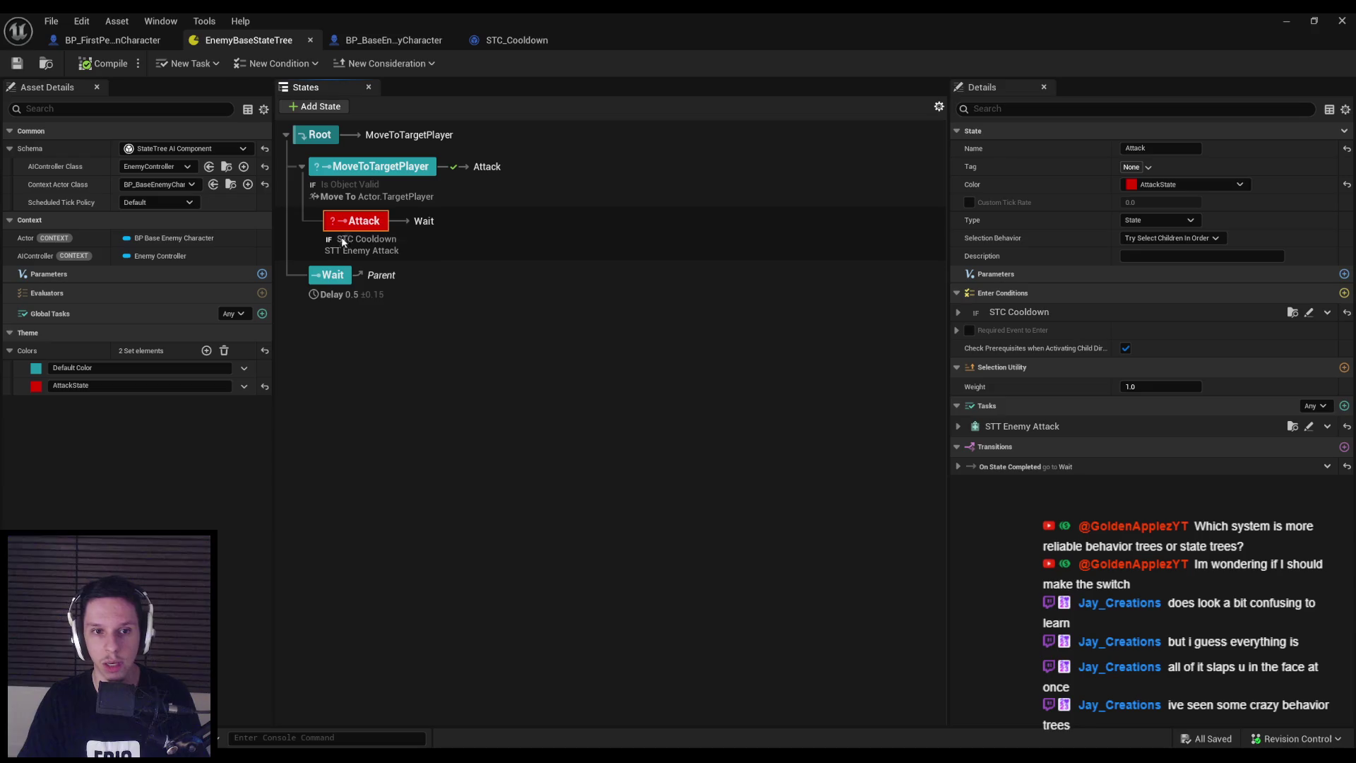
pyautogui.click(958, 313)
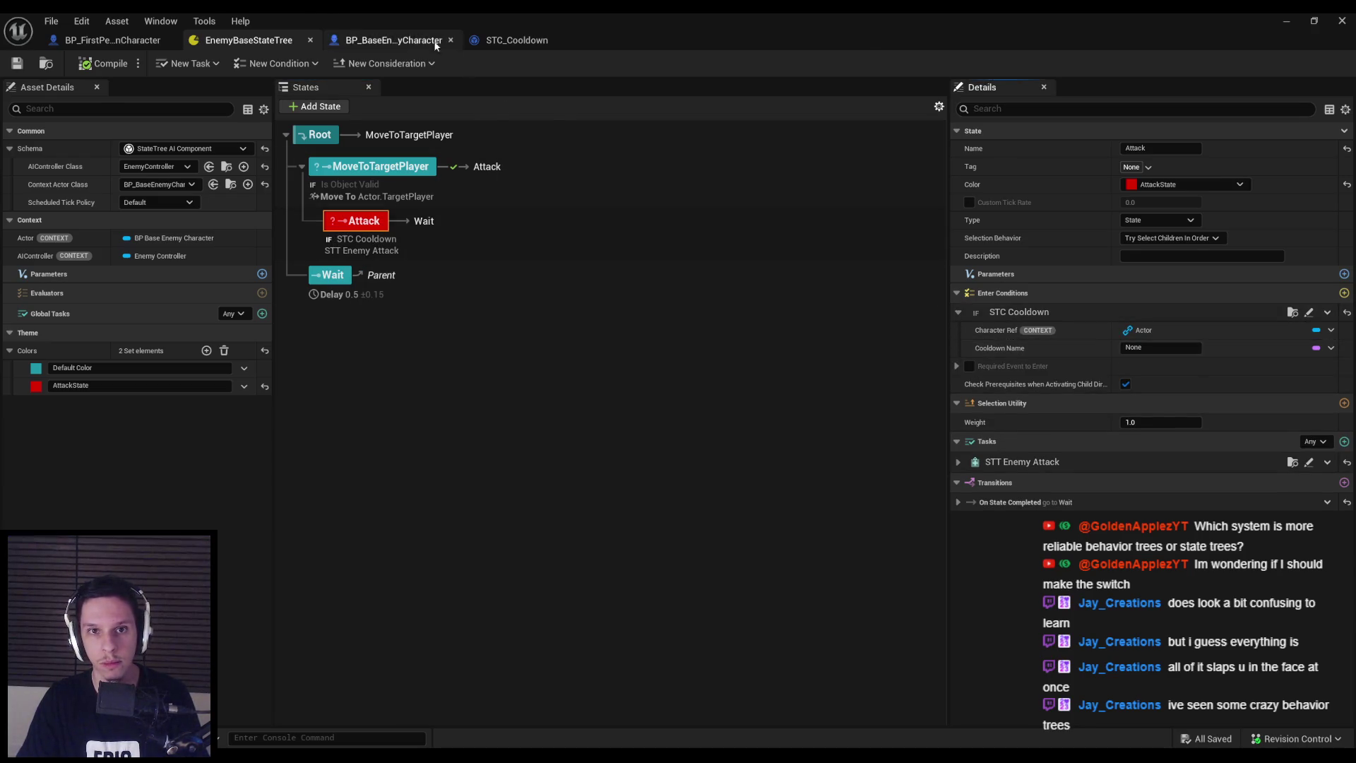
pyautogui.click(517, 40)
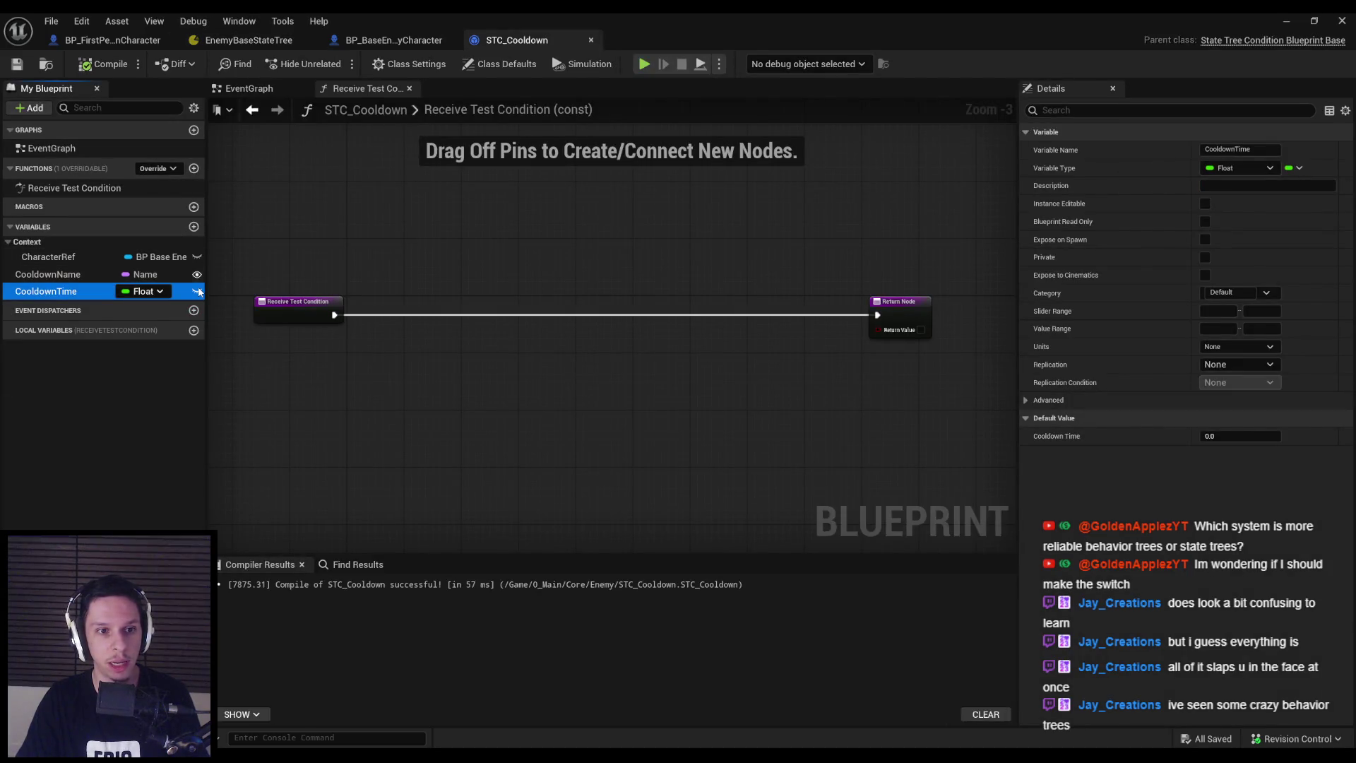
pyautogui.click(385, 41)
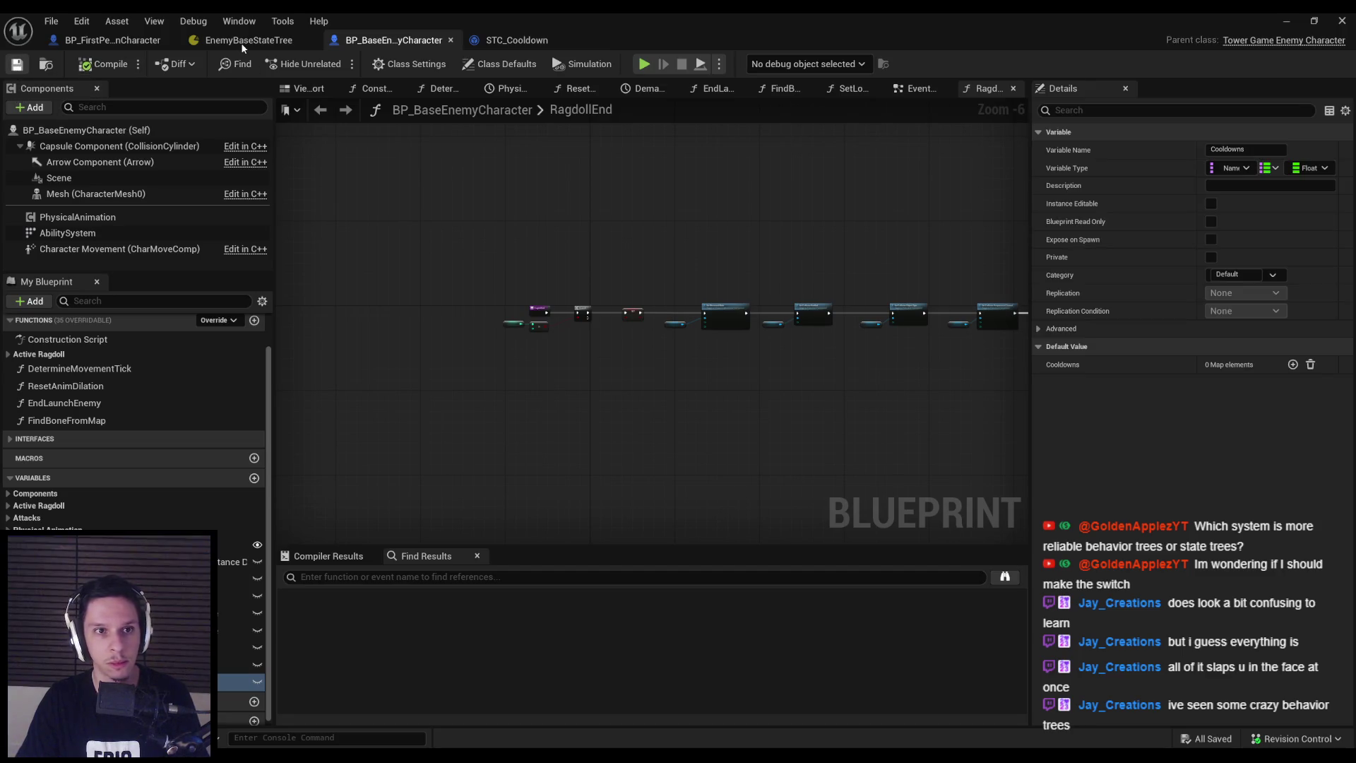
pyautogui.click(242, 42)
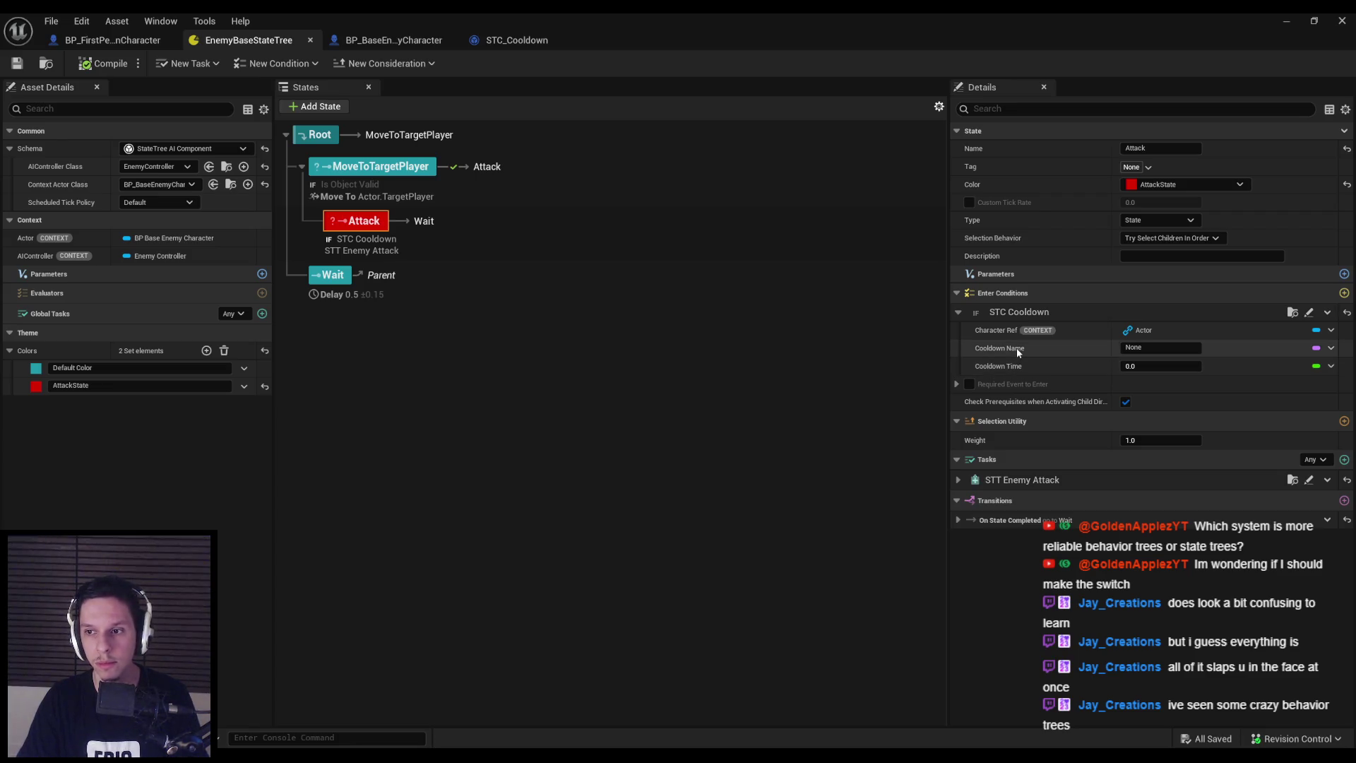
# Set the Attack state's STC Cooldown Cooldown Name to Attack and save the state tree
pyautogui.click(1148, 347)
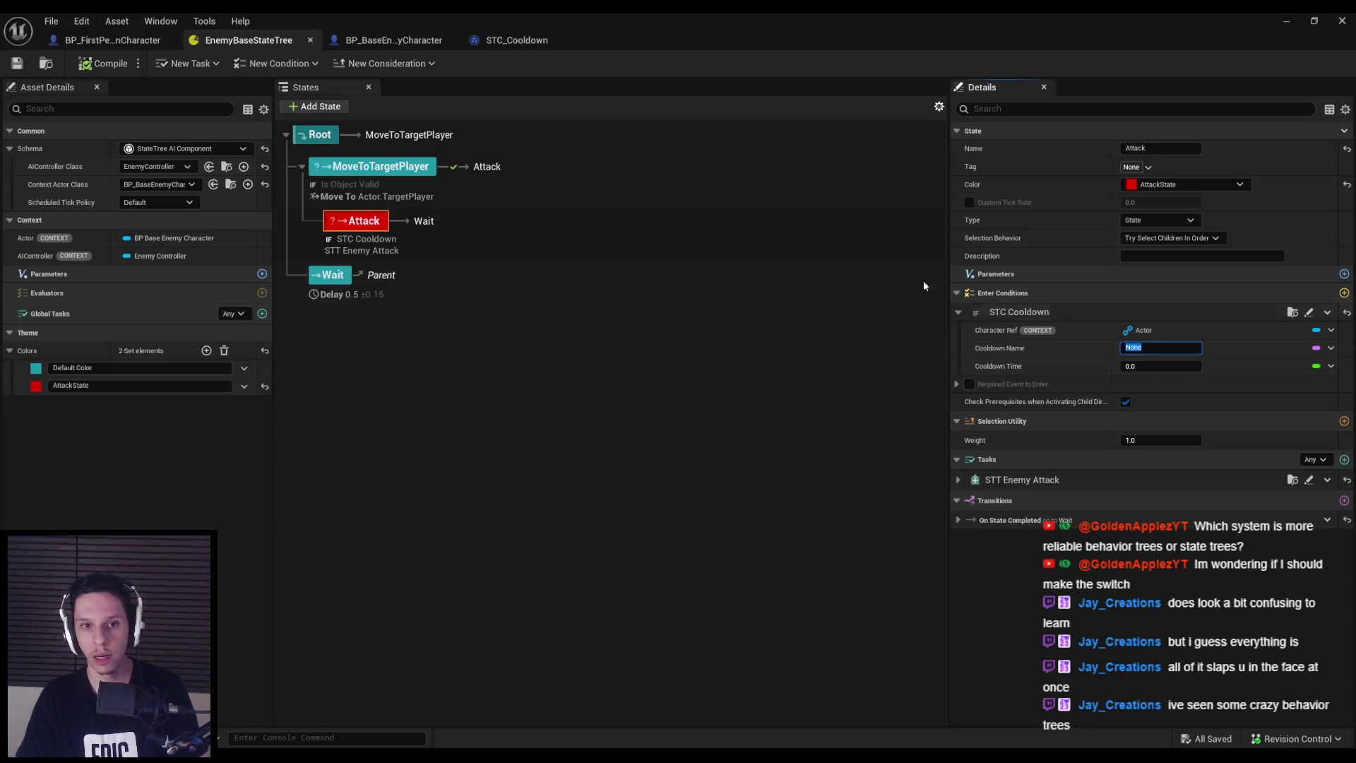
pyautogui.write('Attack')
pyautogui.press('Return')
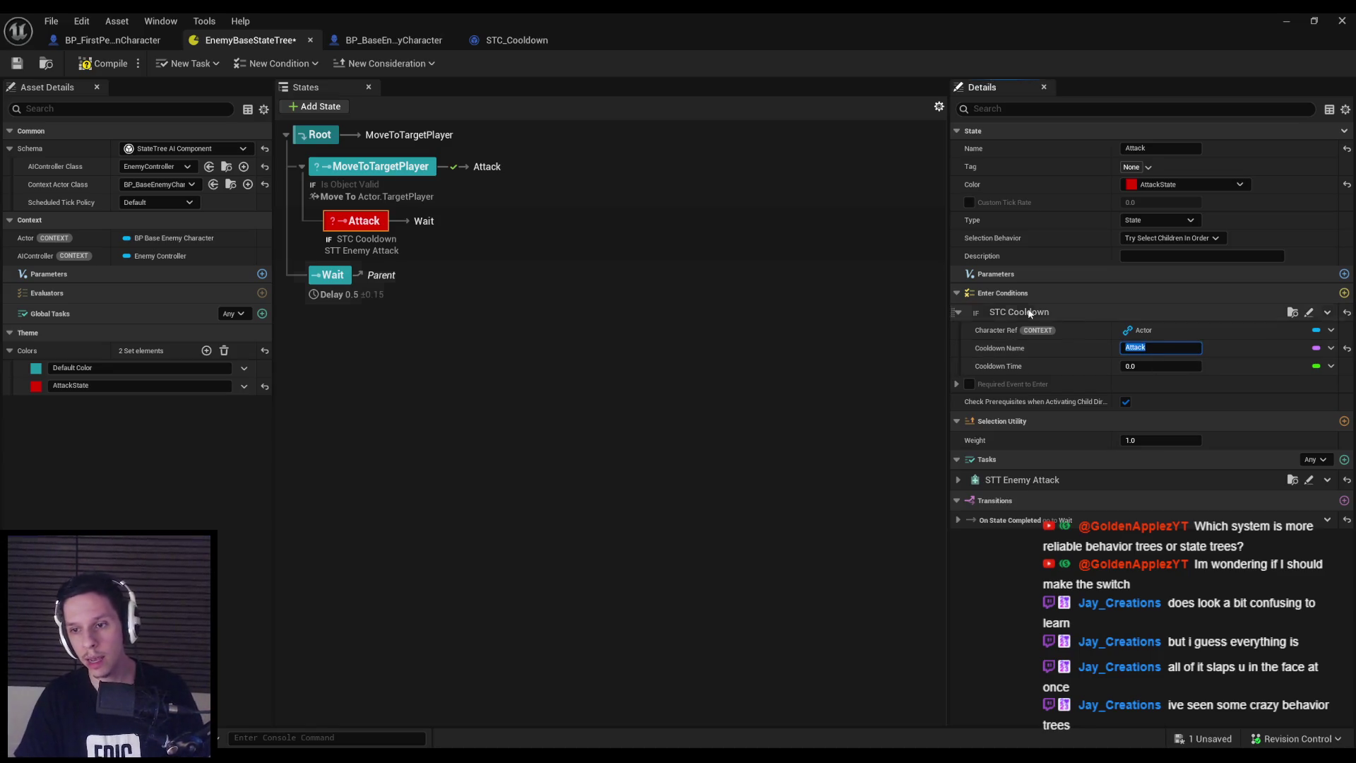
pyautogui.hotkey('ctrl', 's')
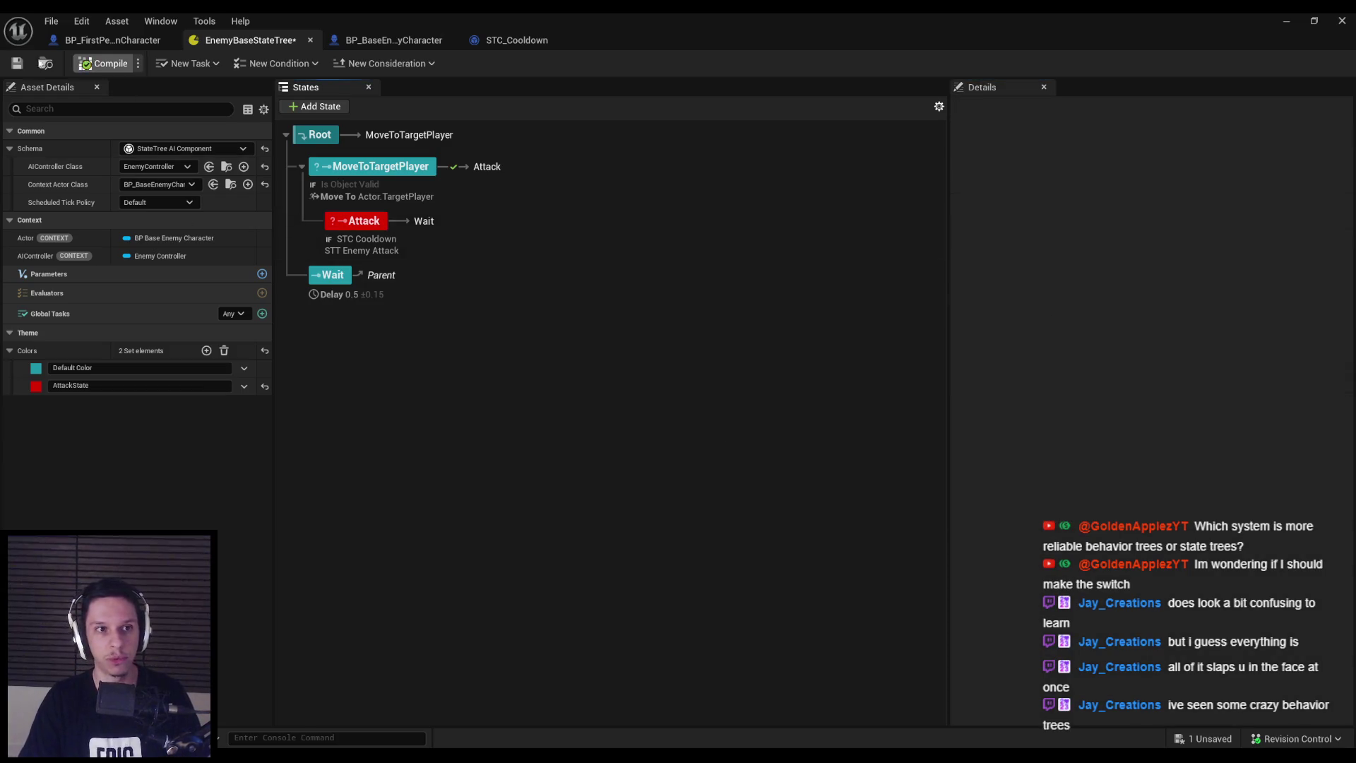
pyautogui.click(339, 215)
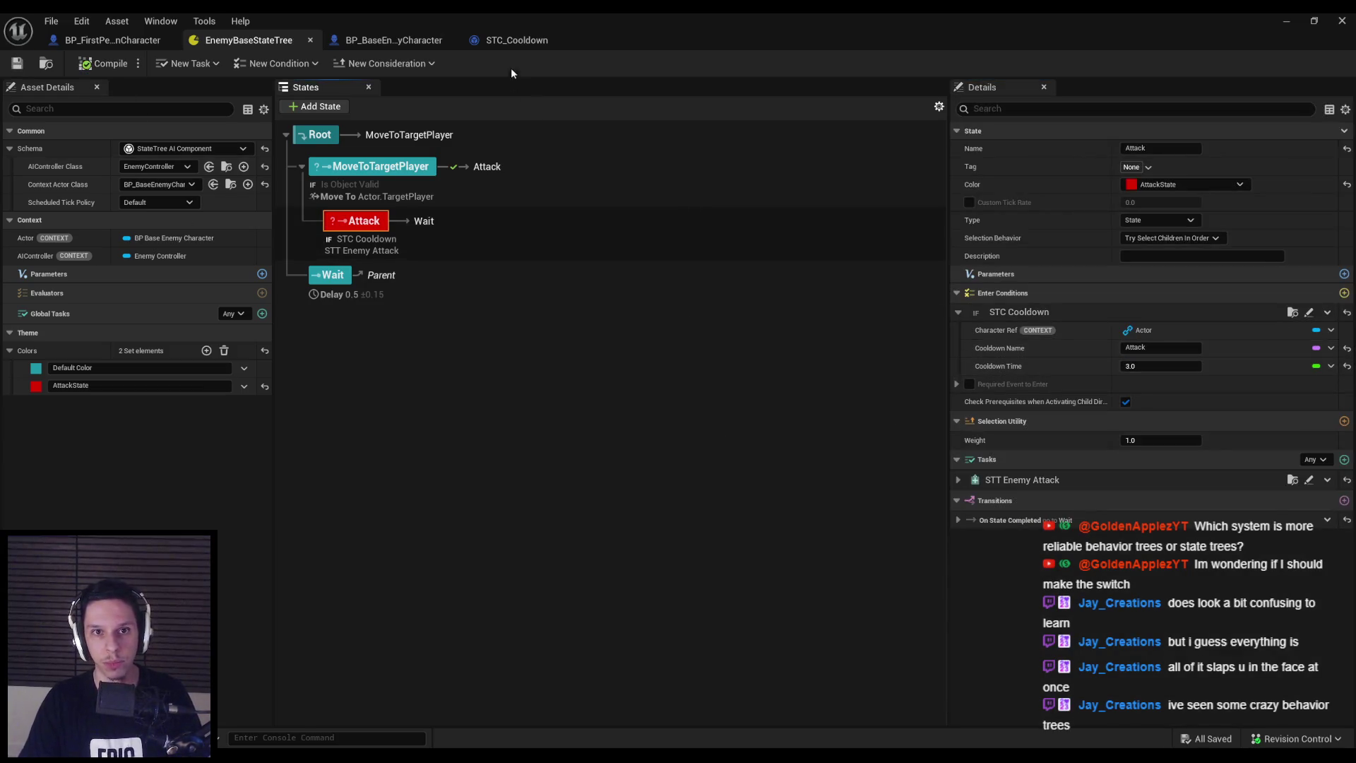
pyautogui.click(509, 40)
pyautogui.click(381, 41)
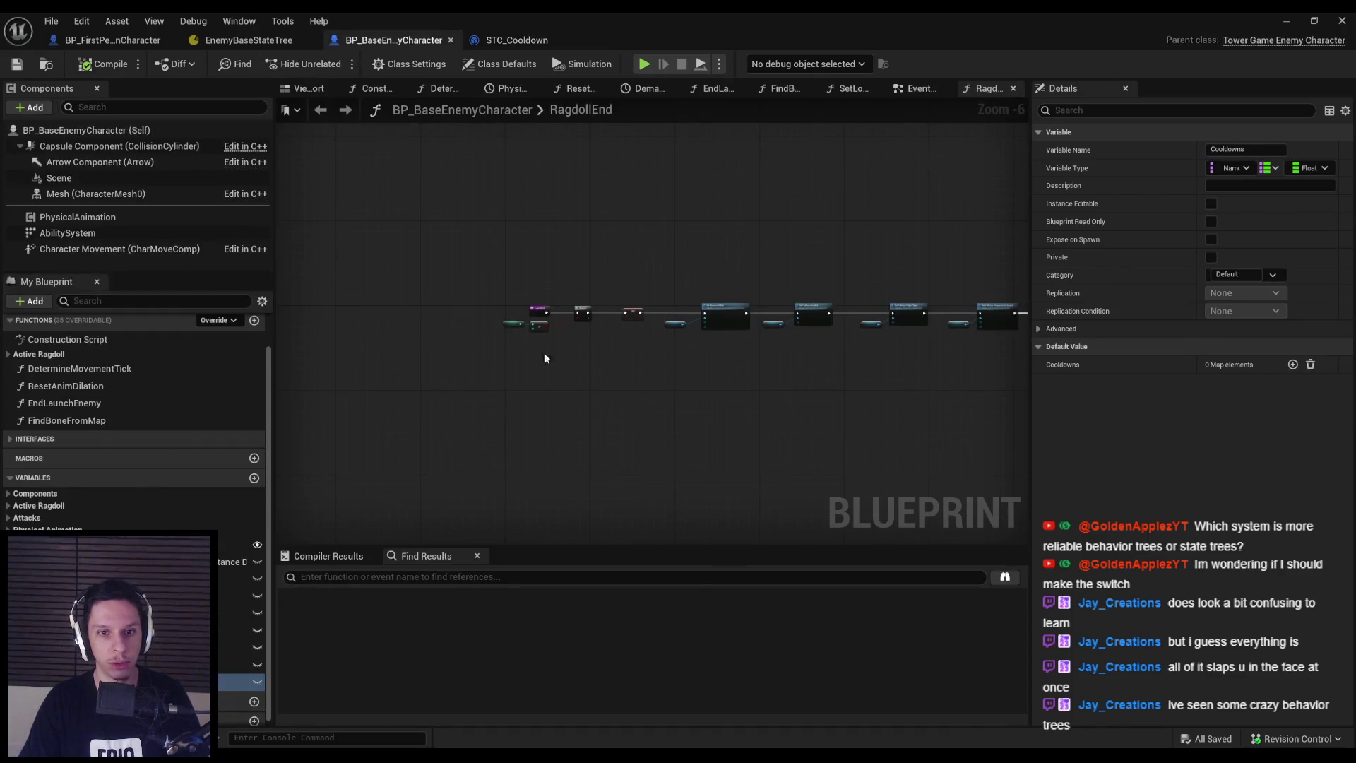
pyautogui.moveTo(573, 442); pyautogui.dragTo(524, 378)
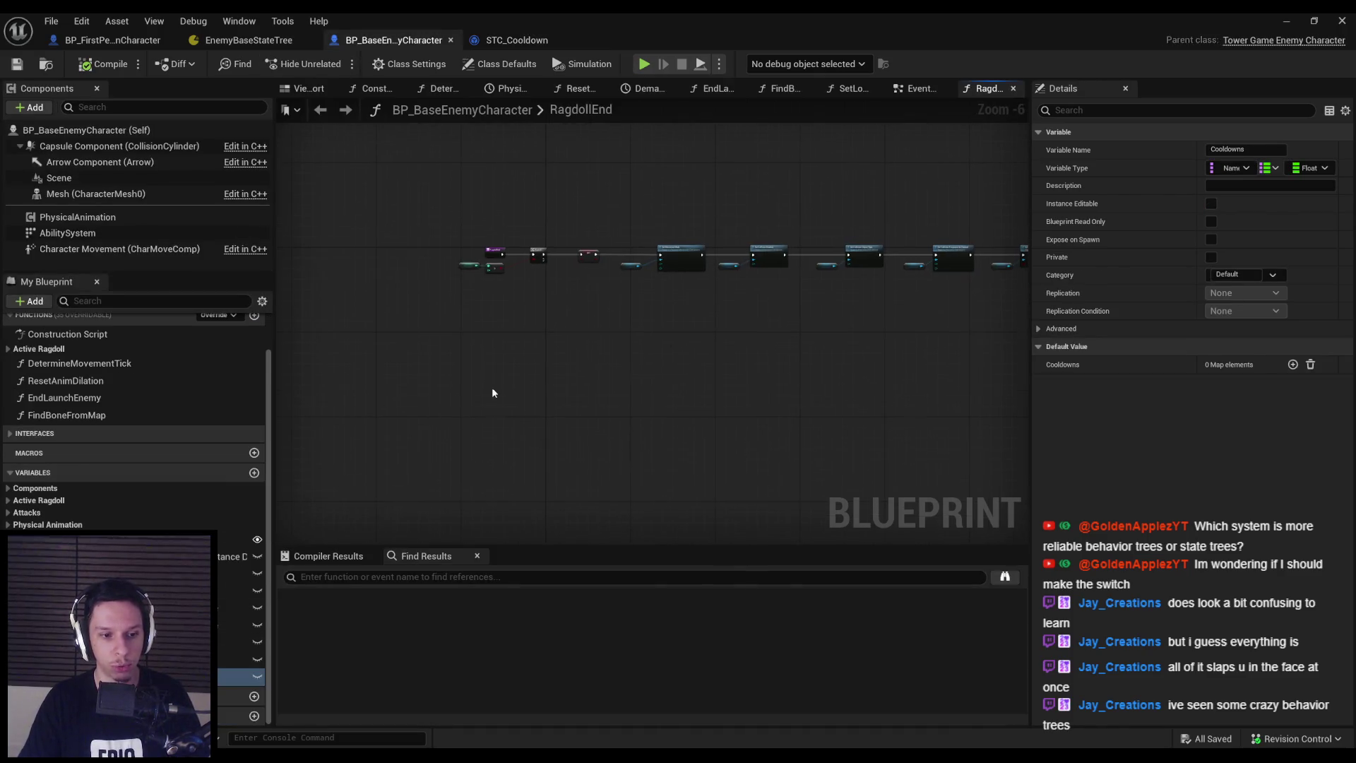
# Place a Character Ref getter in the Receive Test Condition graph, then compile and save
pyautogui.click(509, 41)
pyautogui.moveTo(48, 257); pyautogui.dragTo(369, 406)
pyautogui.click(417, 418)
pyautogui.scroll(2, 372, 393)
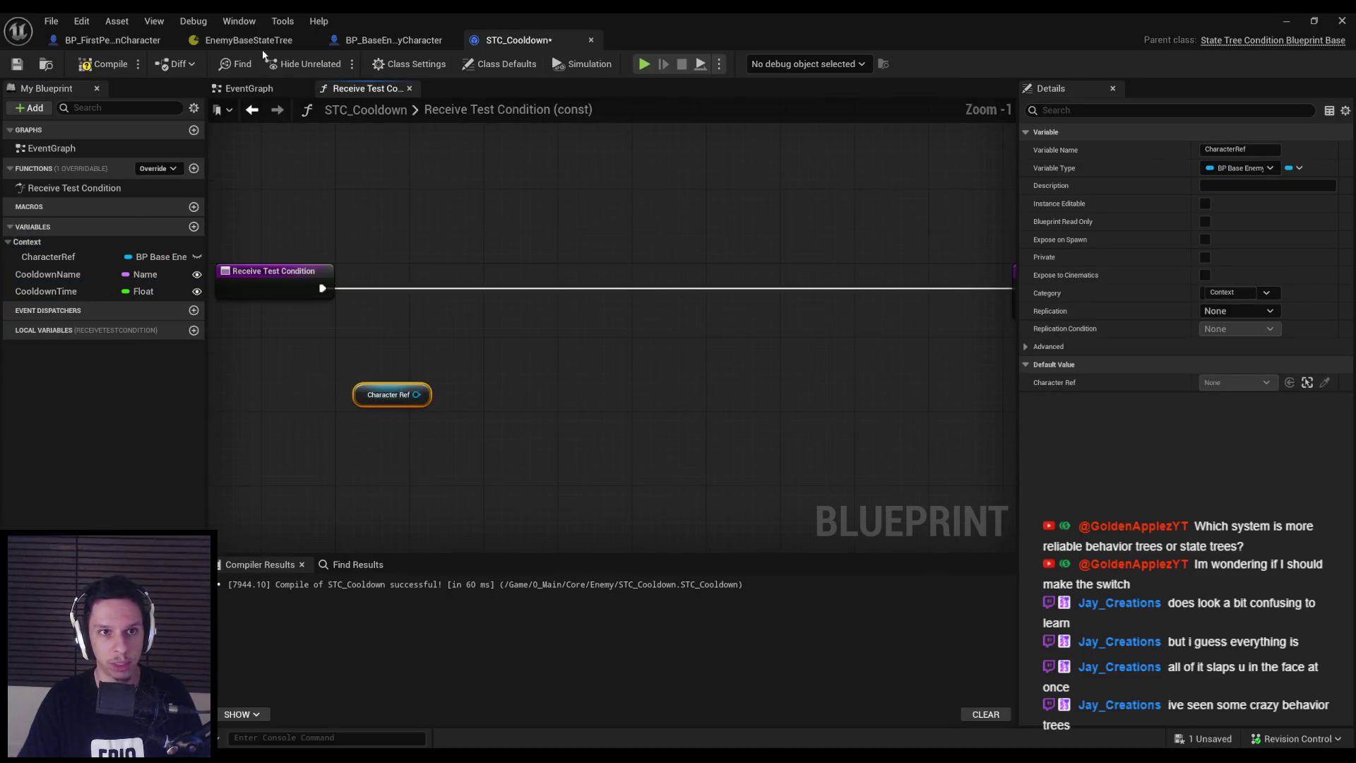
pyautogui.click(248, 41)
pyautogui.click(519, 40)
pyautogui.click(103, 63)
pyautogui.click(17, 64)
# Get the Cooldowns map from Character Ref, discarding a mistaken Get Key Value By Index node
pyautogui.moveTo(417, 395)
pyautogui.mouseDown()
pyautogui.moveTo(487, 380)
pyautogui.moveTo(460, 387)
pyautogui.mouseUp()
pyautogui.write('cooldowns')
pyautogui.press('Return')
pyautogui.moveTo(569, 395); pyautogui.dragTo(616, 436)
pyautogui.write('get')
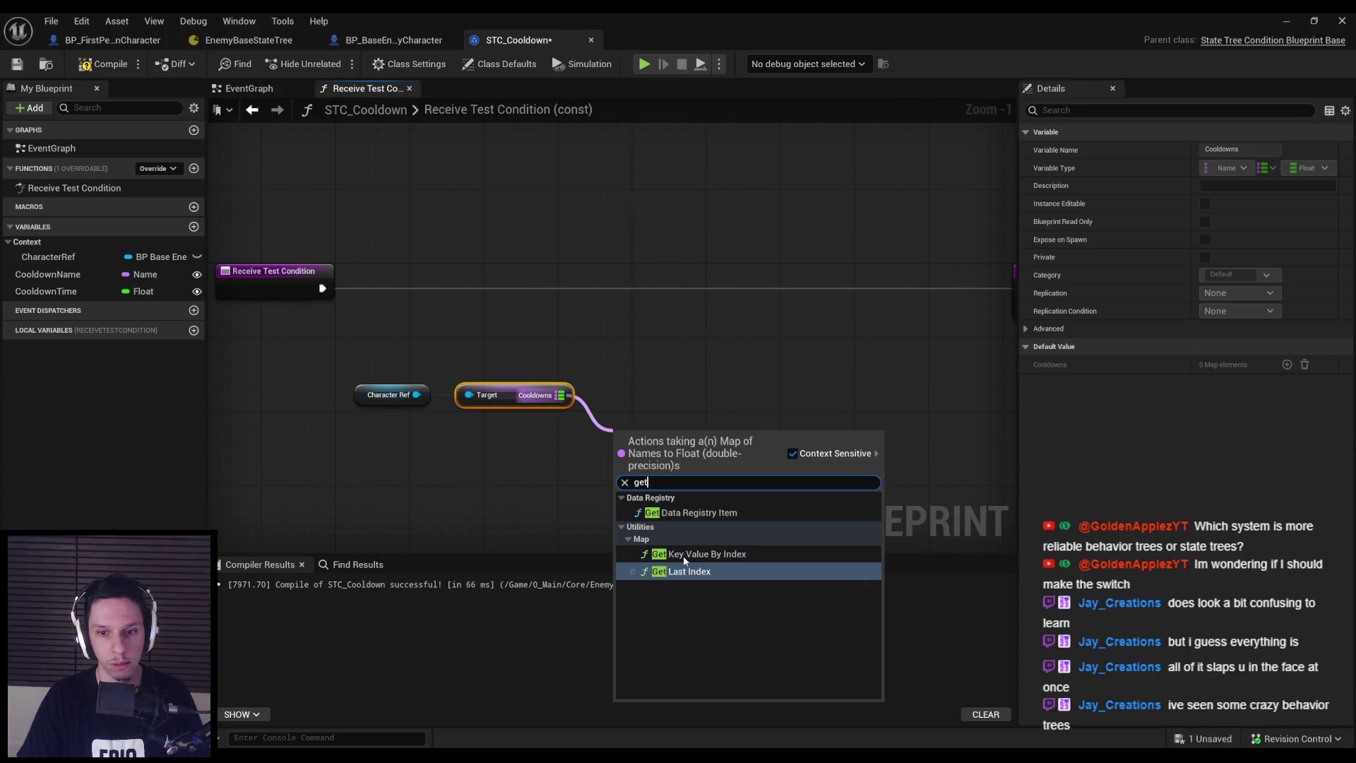
pyautogui.press('BackSpace')
pyautogui.press('BackSpace')
pyautogui.press('BackSpace')
pyautogui.write('key')
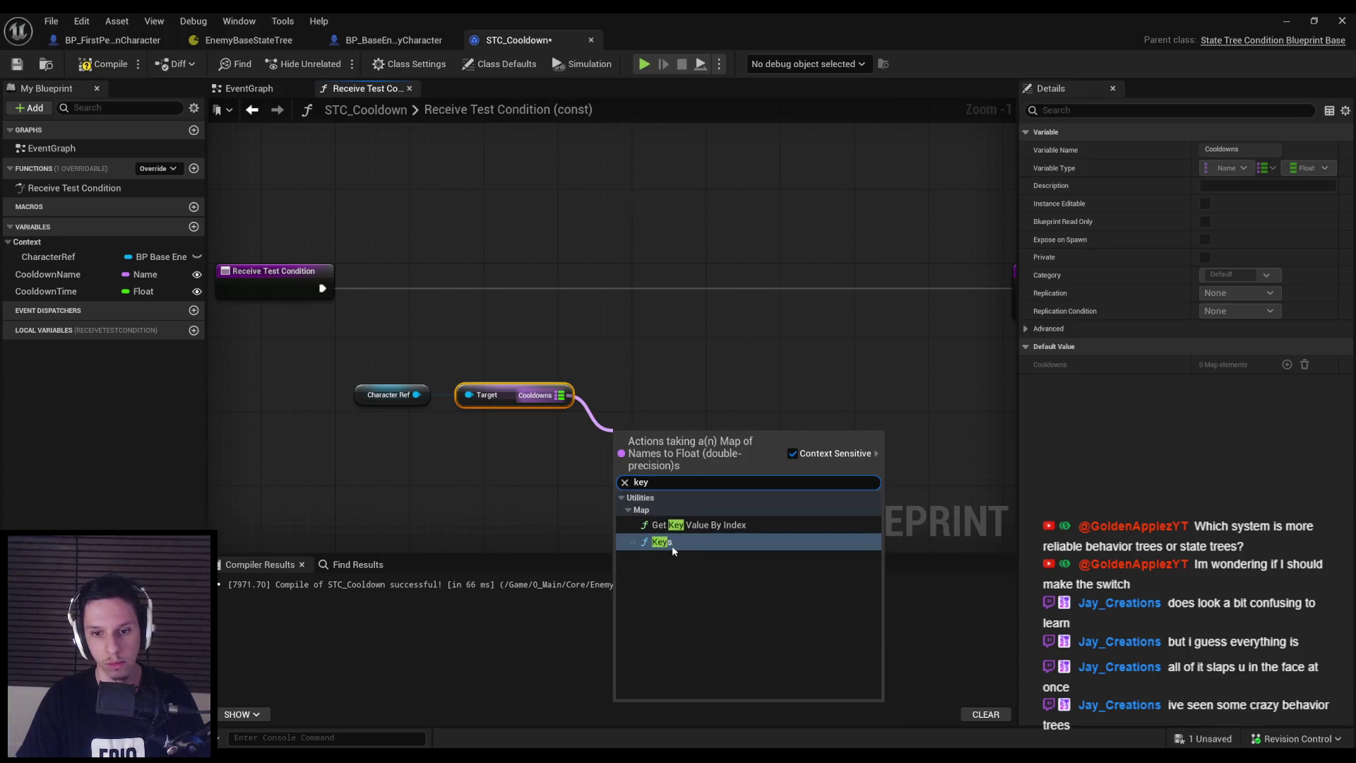
pyautogui.press('BackSpace')
pyautogui.press('BackSpace')
pyautogui.press('BackSpace')
pyautogui.write('value')
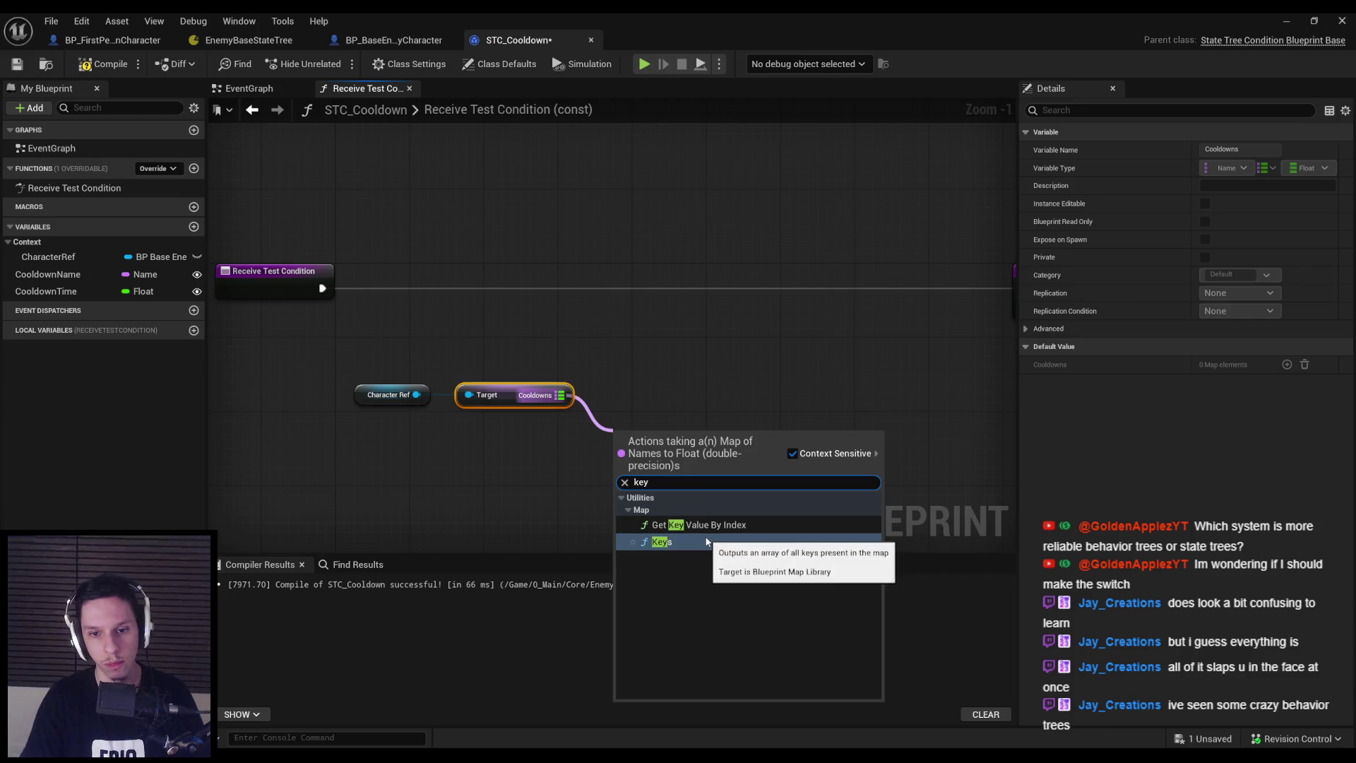
pyautogui.click(699, 525)
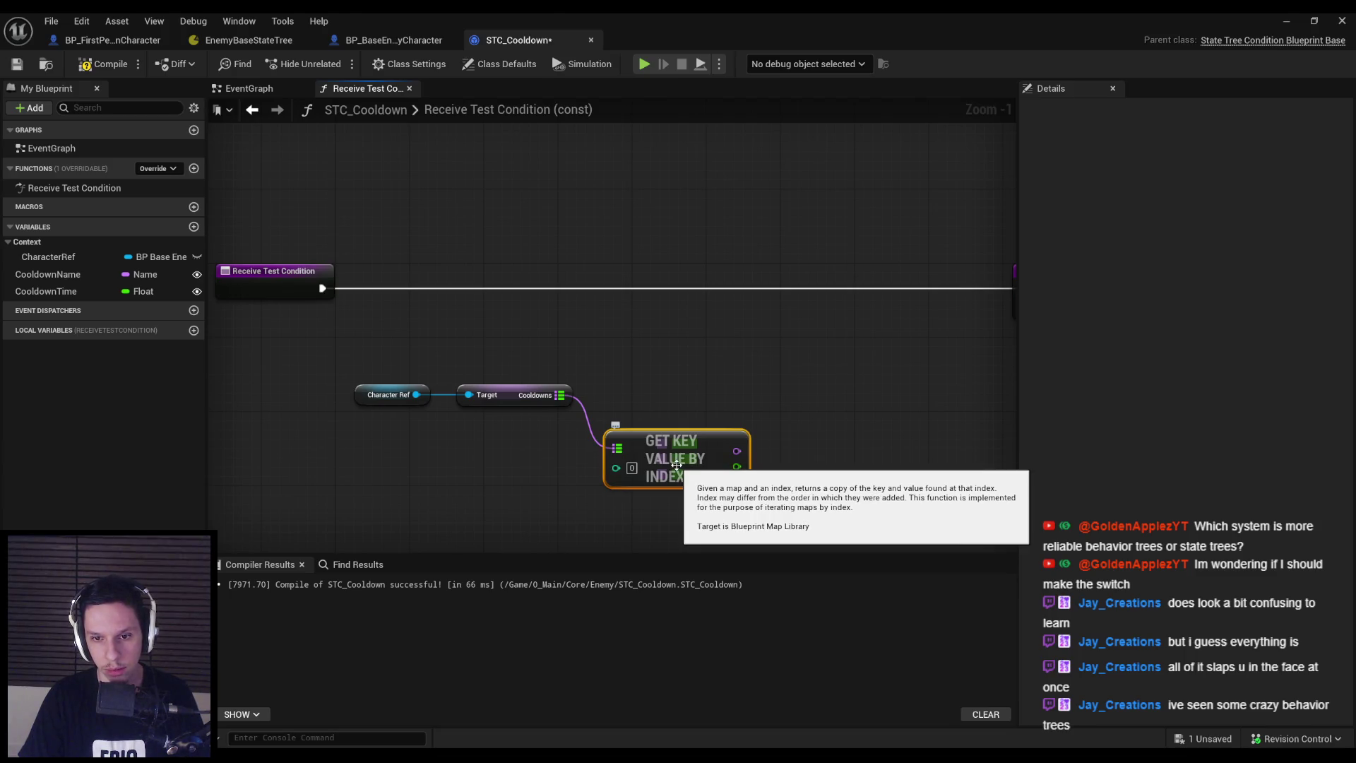
pyautogui.press('Delete')
# Add a Find node on the Cooldowns map keyed by the CooldownName variable
pyautogui.moveTo(560, 394)
pyautogui.mouseDown()
pyautogui.moveTo(606, 404)
pyautogui.moveTo(594, 396)
pyautogui.mouseUp()
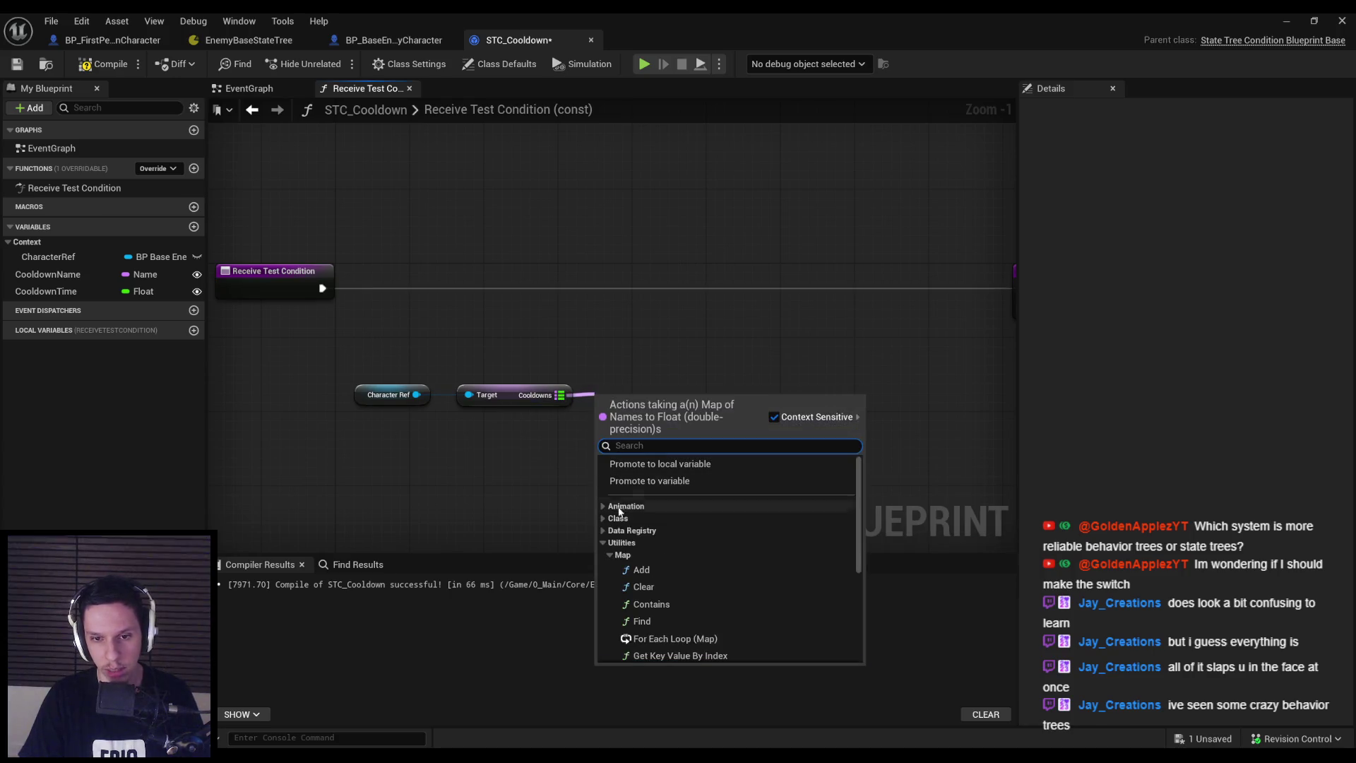
pyautogui.scroll(-1, 633, 544)
pyautogui.click(642, 519)
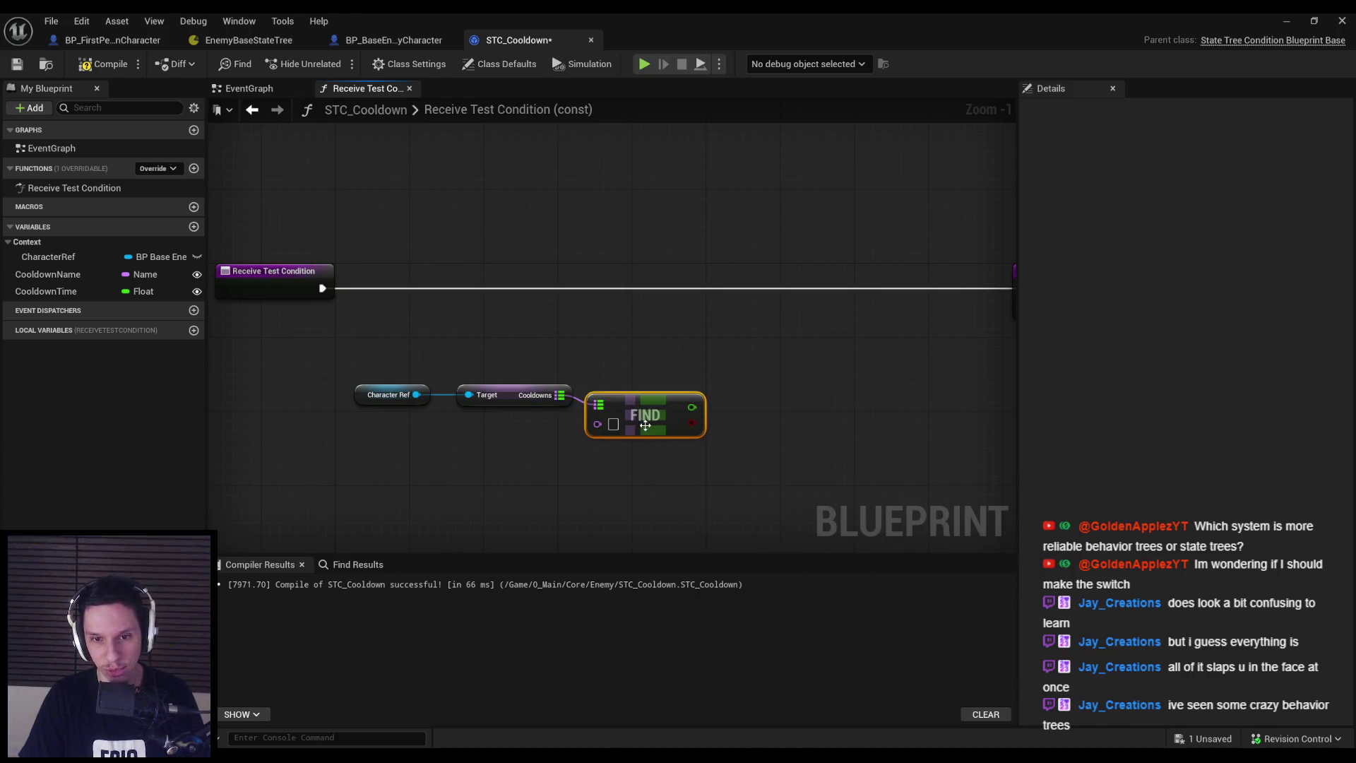
pyautogui.click(606, 475)
pyautogui.moveTo(59, 275)
pyautogui.mouseDown()
pyautogui.moveTo(526, 420)
pyautogui.moveTo(645, 406)
pyautogui.mouseUp()
pyautogui.click(547, 430)
pyautogui.moveTo(381, 353)
pyautogui.mouseDown()
pyautogui.moveTo(565, 353)
pyautogui.moveTo(701, 461)
pyautogui.mouseUp()
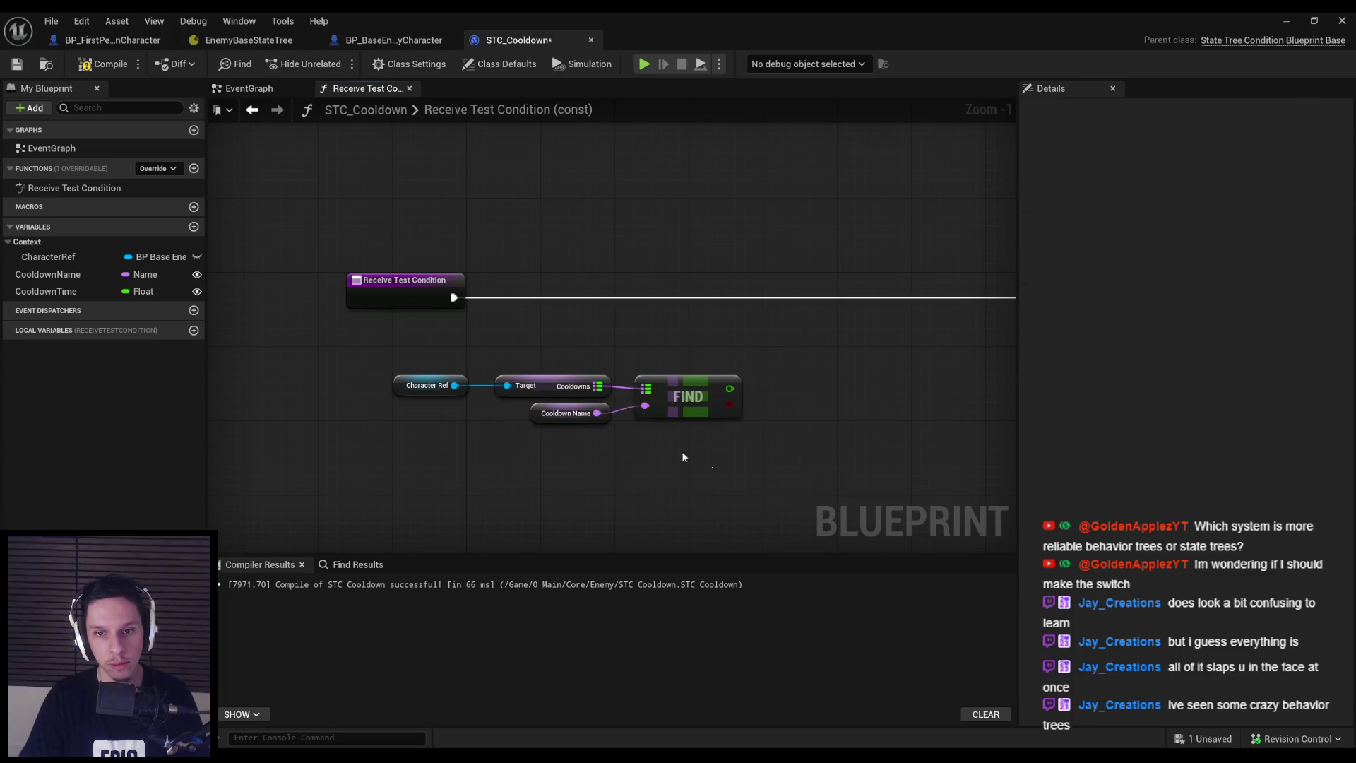
# Drive a new Branch node from the Find node's boolean result
pyautogui.moveTo(702, 407)
pyautogui.mouseDown()
pyautogui.moveTo(452, 397)
pyautogui.moveTo(543, 347)
pyautogui.moveTo(584, 354)
pyautogui.moveTo(562, 285)
pyautogui.moveTo(574, 279)
pyautogui.moveTo(453, 298)
pyautogui.mouseUp()
pyautogui.press('c')
pyautogui.press('Delete')
pyautogui.scroll(-1, 697, 439)
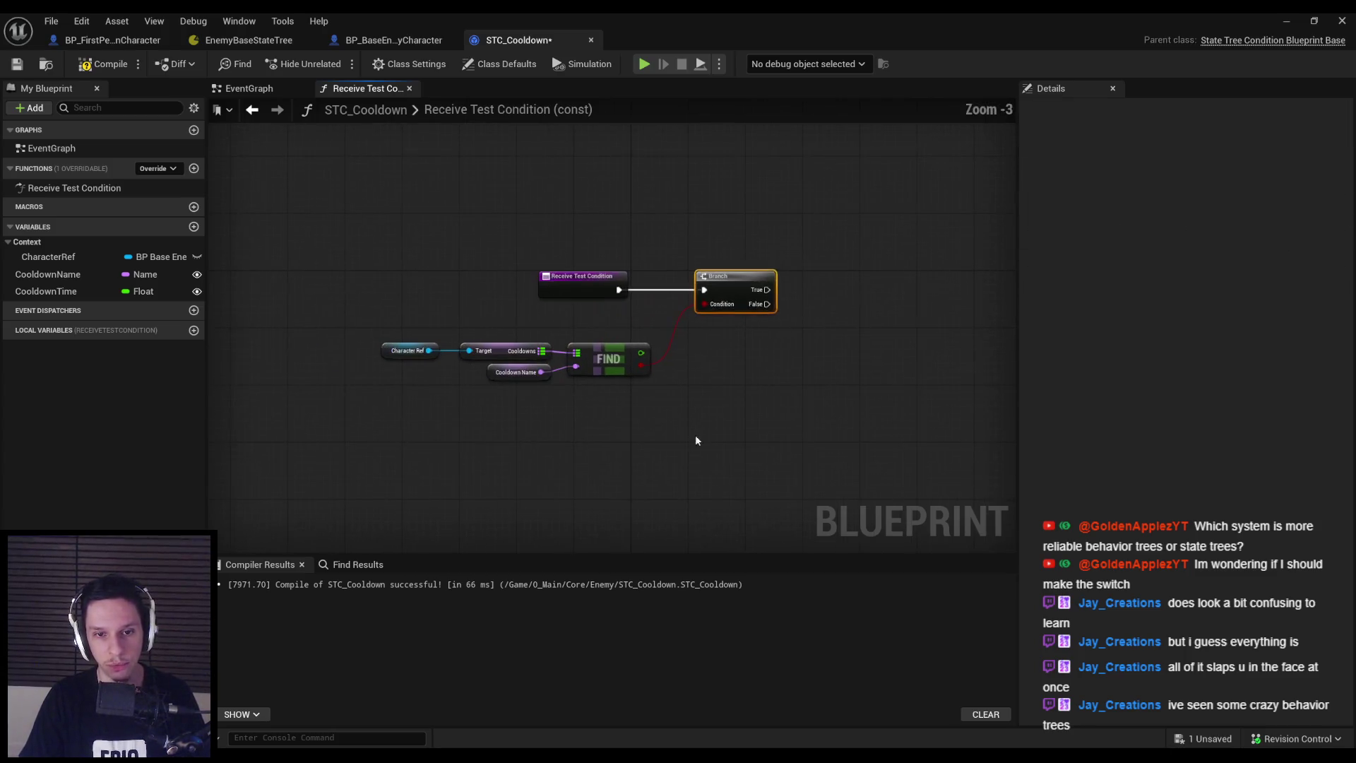
# Make room on the right and paste copies of the Character Ref and Target nodes
pyautogui.moveTo(697, 439); pyautogui.dragTo(396, 339)
pyautogui.scroll(1, 654, 378)
pyautogui.scroll(-2, 470, 400)
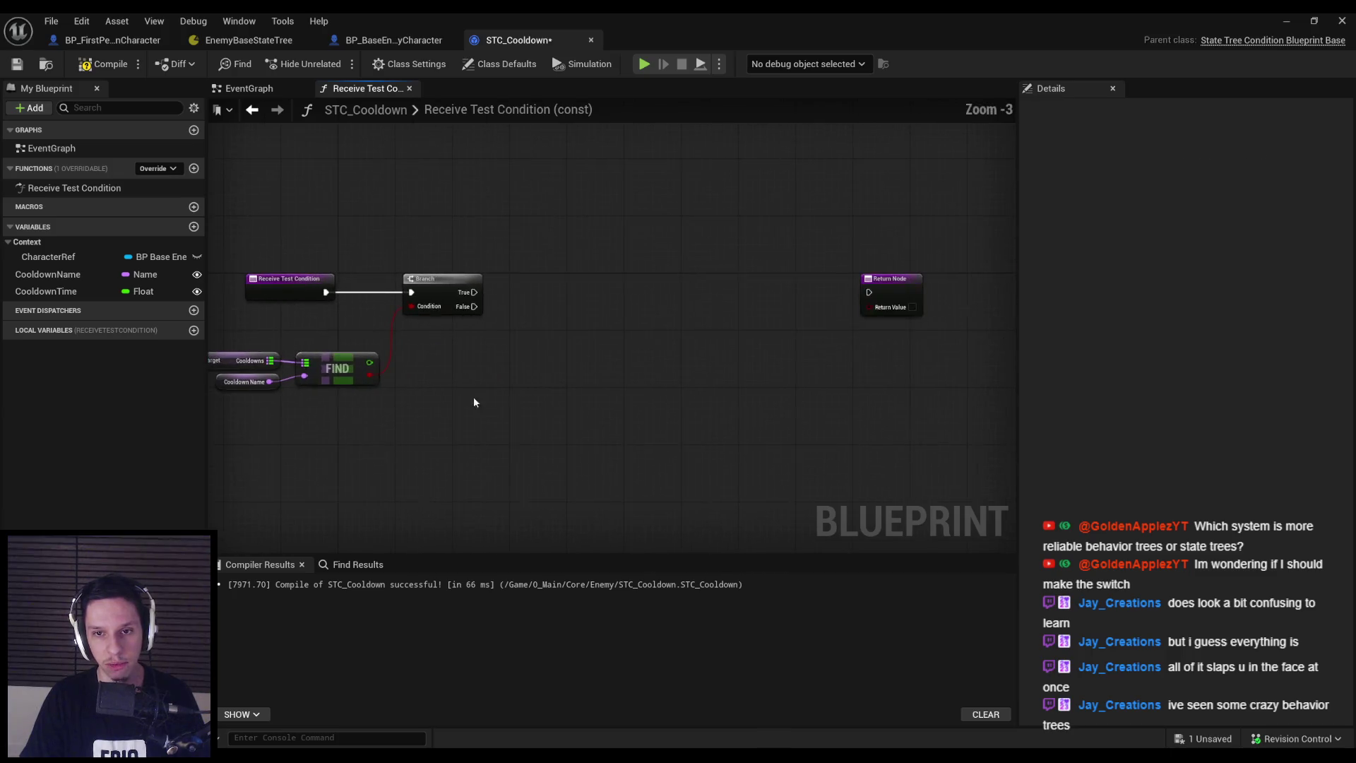
pyautogui.scroll(2, 636, 403)
pyautogui.scroll(-1, 645, 353)
pyautogui.moveTo(646, 354); pyautogui.dragTo(666, 360)
pyautogui.moveTo(258, 325); pyautogui.dragTo(337, 357)
pyautogui.hotkey('ctrl', 'c')
pyautogui.hotkey('ctrl', 'v')
# Add a map Add node from the copied Cooldowns and run it from the Branch's False pin
pyautogui.moveTo(572, 426)
pyautogui.mouseDown()
pyautogui.moveTo(654, 412)
pyautogui.moveTo(616, 287)
pyautogui.mouseUp()
pyautogui.write('add')
pyautogui.press('Return')
pyautogui.moveTo(668, 410)
pyautogui.mouseDown()
pyautogui.moveTo(754, 374)
pyautogui.moveTo(766, 395)
pyautogui.mouseUp()
pyautogui.moveTo(600, 463)
pyautogui.mouseDown()
pyautogui.moveTo(527, 427)
pyautogui.moveTo(646, 407)
pyautogui.mouseUp()
pyautogui.keyDown('ctrl'); pyautogui.click(788, 398); pyautogui.keyUp('ctrl')
pyautogui.moveTo(788, 398); pyautogui.dragTo(803, 355)
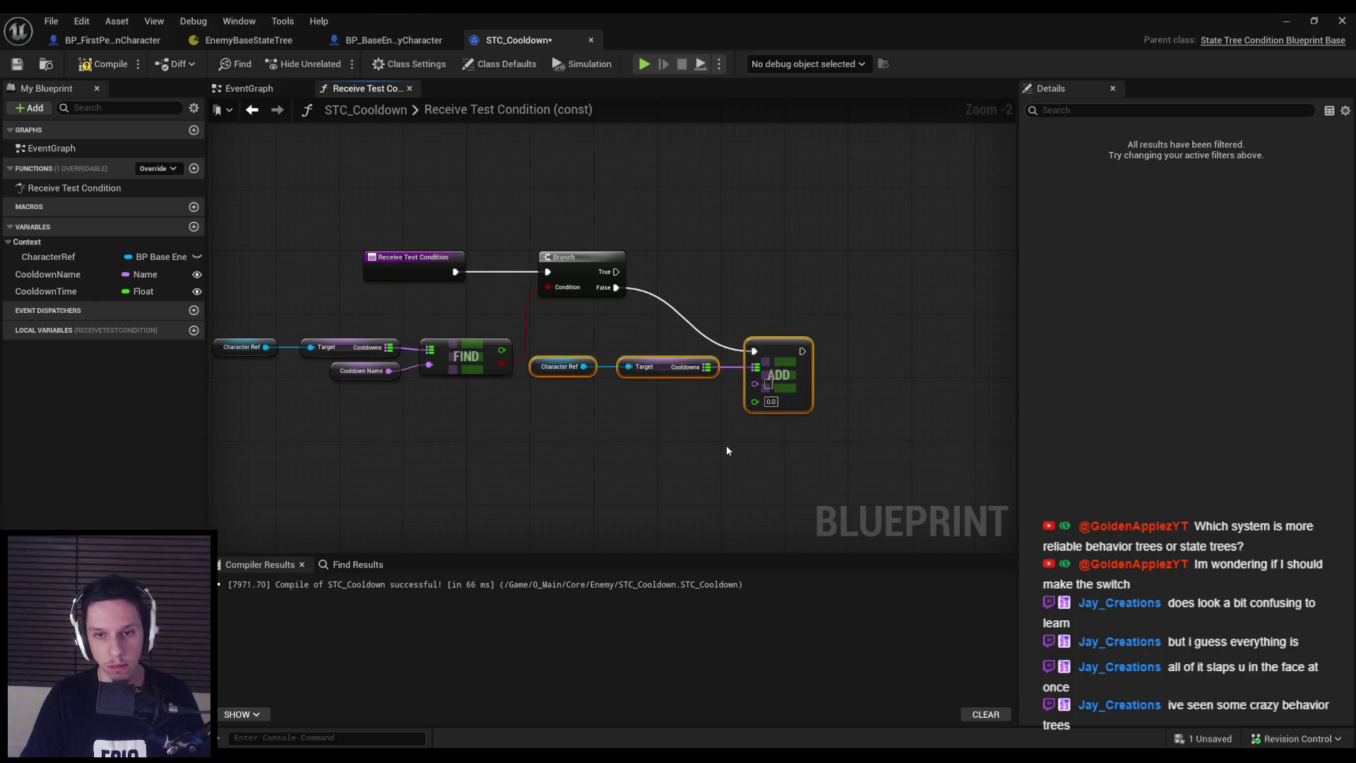
pyautogui.click(731, 450)
# Plug the CooldownName variable into the map Add's key
pyautogui.scroll(1, 754, 388)
pyautogui.moveTo(47, 274)
pyautogui.mouseDown()
pyautogui.moveTo(658, 385)
pyautogui.moveTo(792, 376)
pyautogui.moveTo(706, 391)
pyautogui.mouseUp()
pyautogui.click(704, 399)
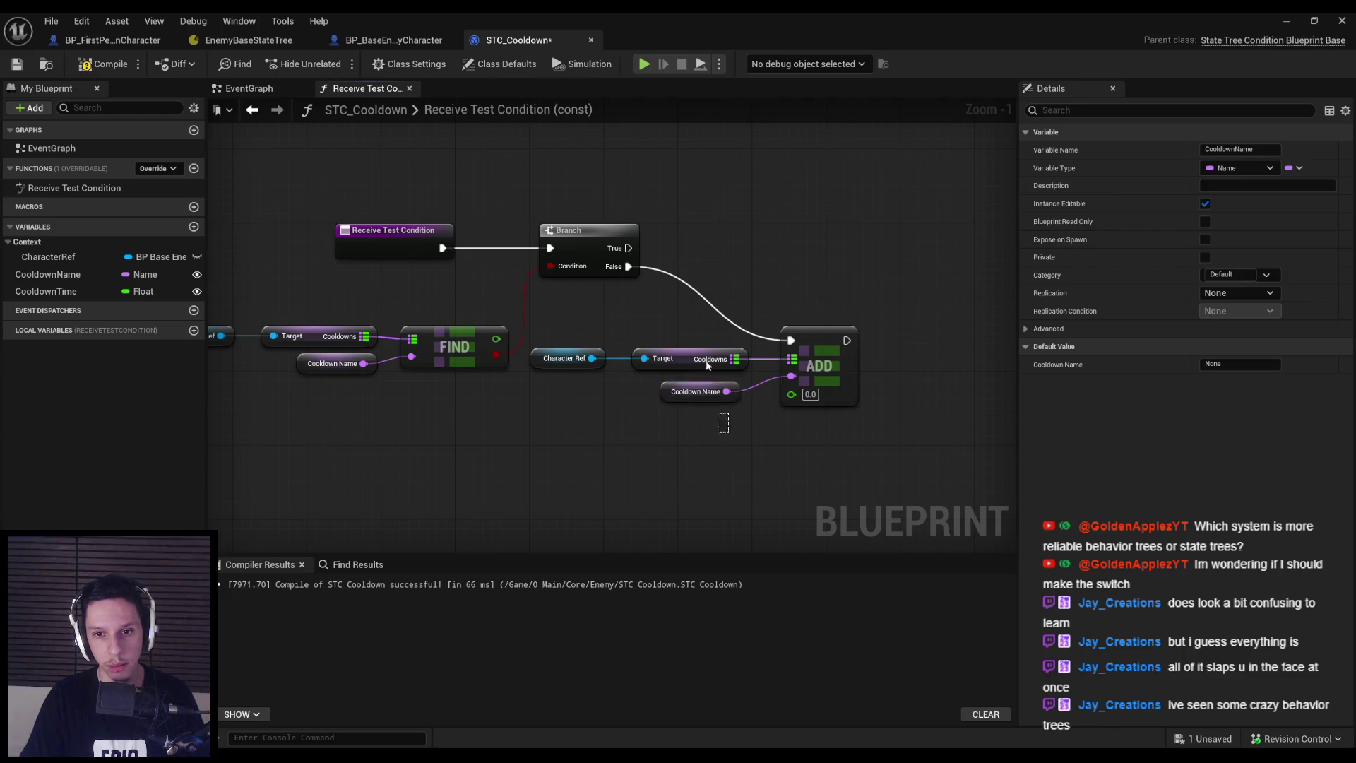
pyautogui.click(540, 455)
# Add a Get Game Time in Seconds node feeding a float plus float addition
pyautogui.rightClick(574, 472)
pyautogui.write('get game time')
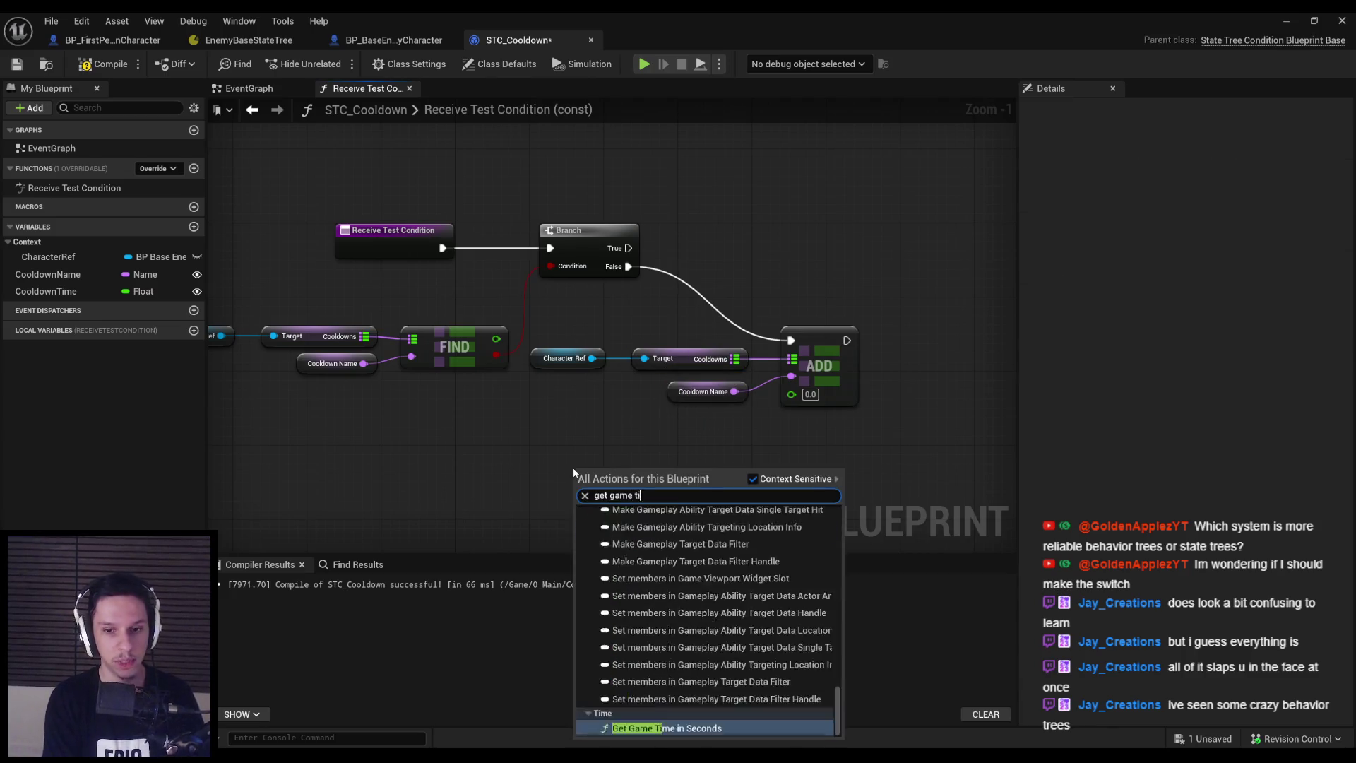
pyautogui.press('Return')
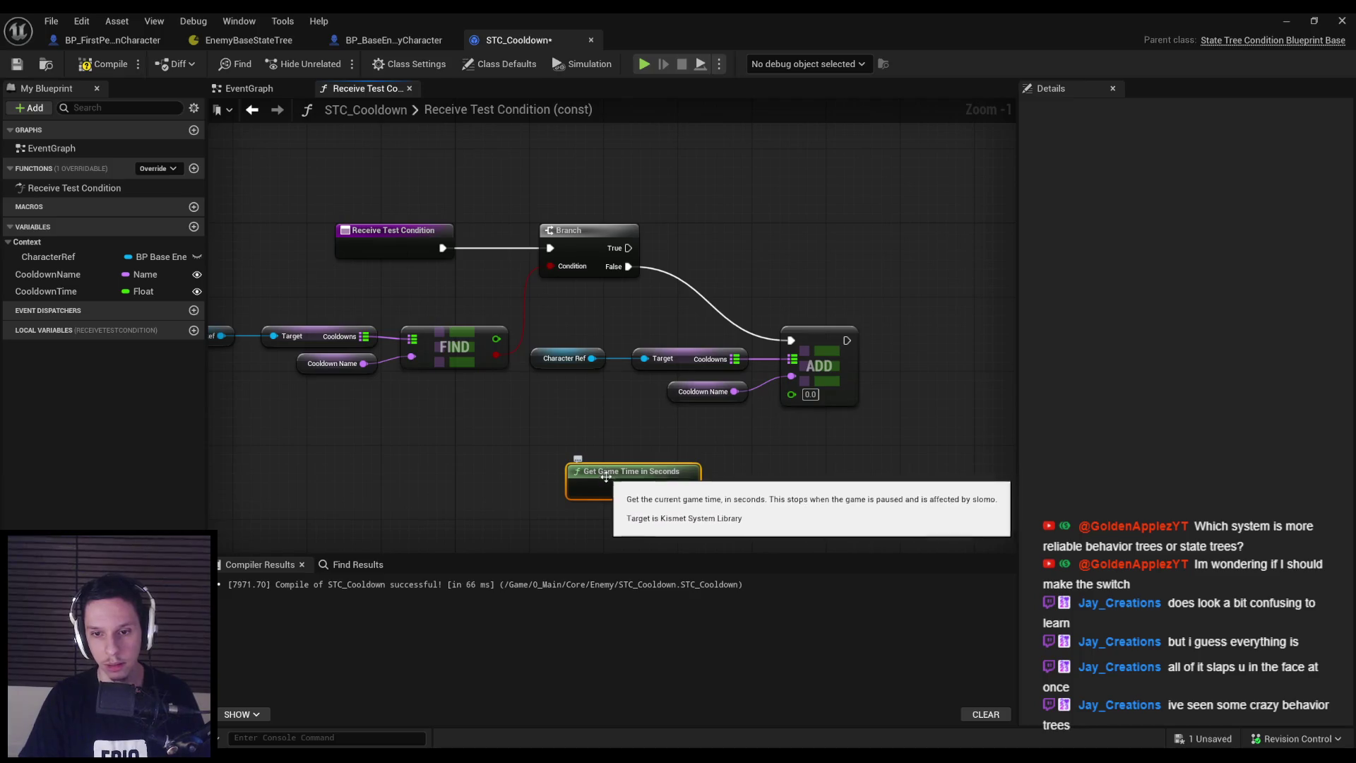
pyautogui.moveTo(573, 470)
pyautogui.mouseDown()
pyautogui.moveTo(530, 407)
pyautogui.moveTo(494, 388)
pyautogui.moveTo(647, 445)
pyautogui.mouseUp()
pyautogui.write('+')
pyautogui.press('Up')
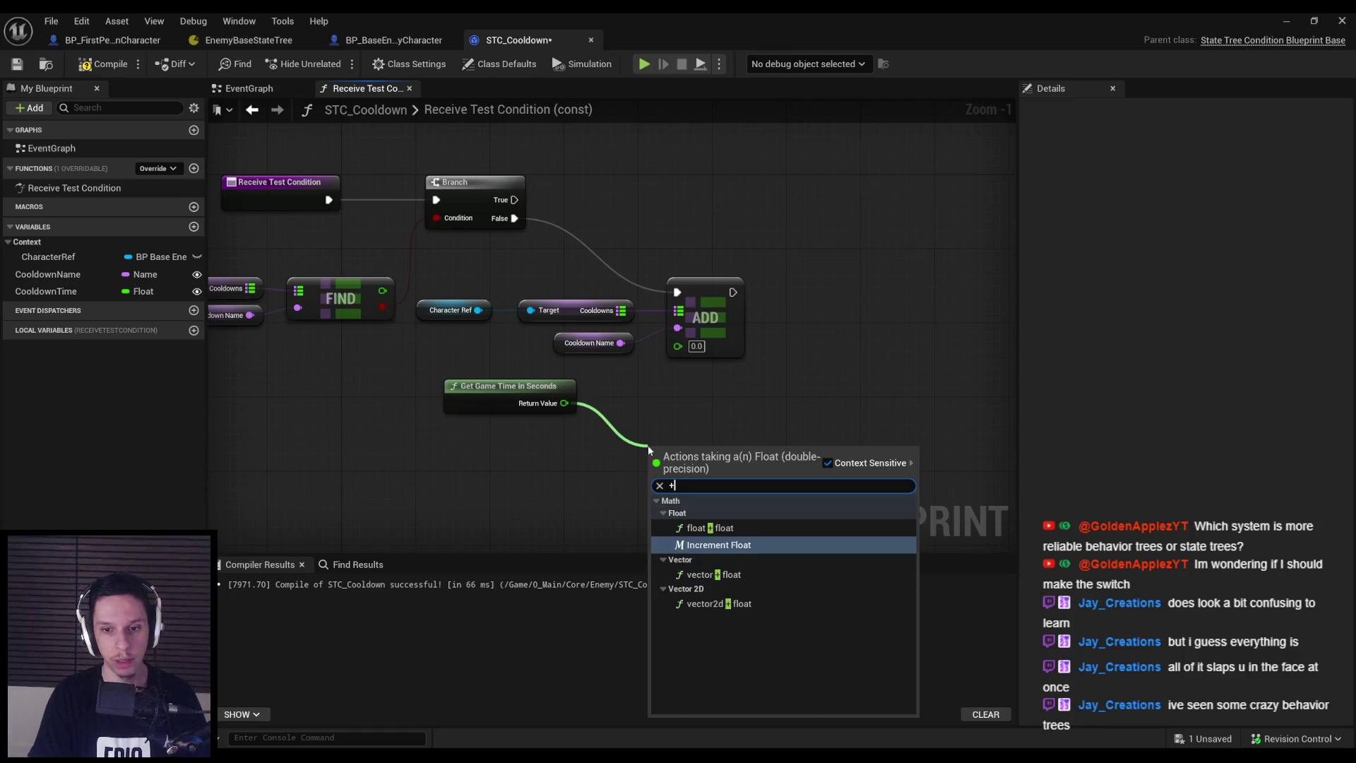
pyautogui.press('Return')
# Add CooldownTime to game time, use the sum as the map Add value, then compile and save
pyautogui.click(46, 291)
pyautogui.moveTo(46, 291); pyautogui.dragTo(507, 452)
pyautogui.click(515, 449)
pyautogui.moveTo(703, 447); pyautogui.dragTo(665, 404)
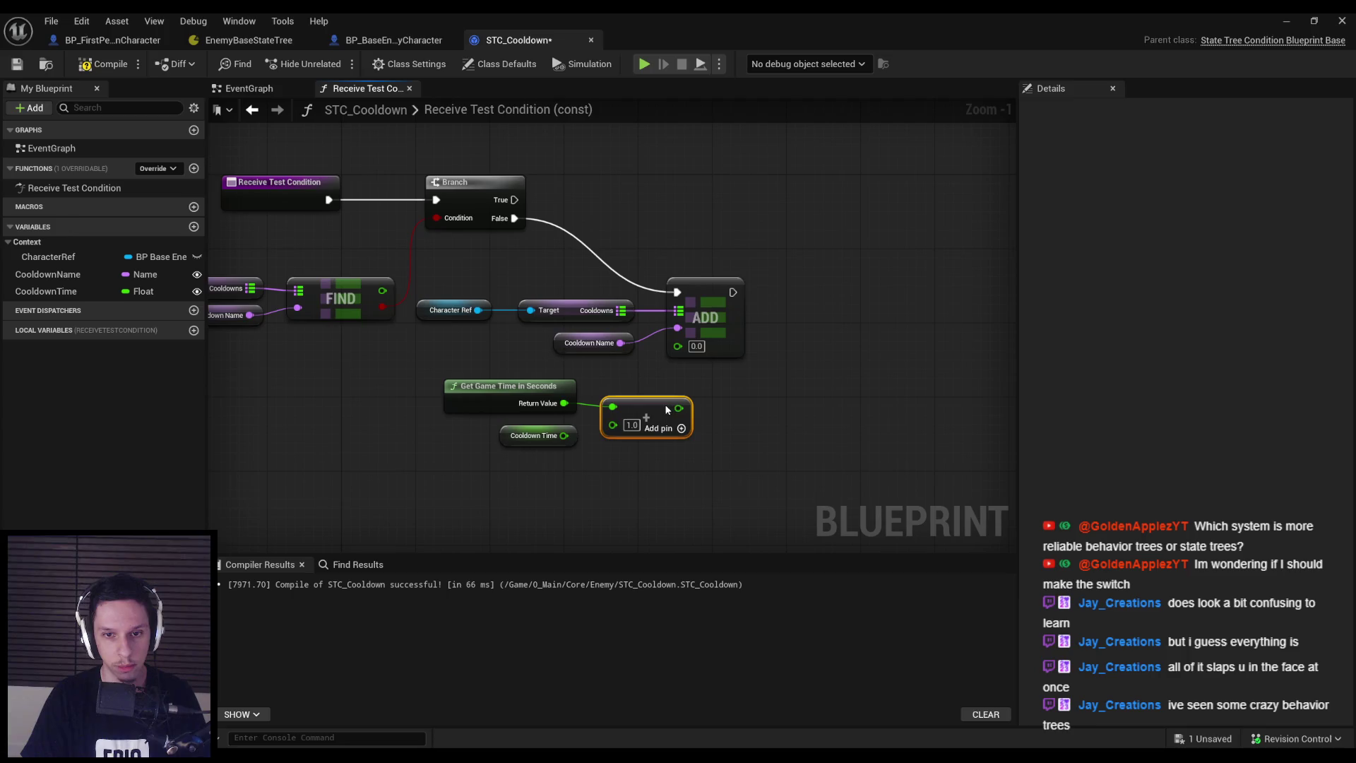
pyautogui.moveTo(564, 436); pyautogui.dragTo(613, 423)
pyautogui.moveTo(696, 459); pyautogui.dragTo(435, 371)
pyautogui.moveTo(631, 406)
pyautogui.mouseDown()
pyautogui.moveTo(593, 406)
pyautogui.moveTo(574, 377)
pyautogui.mouseUp()
pyautogui.moveTo(529, 297); pyautogui.dragTo(652, 428)
pyautogui.click(652, 429)
pyautogui.moveTo(621, 378); pyautogui.dragTo(678, 344)
pyautogui.click(103, 63)
pyautogui.click(17, 63)
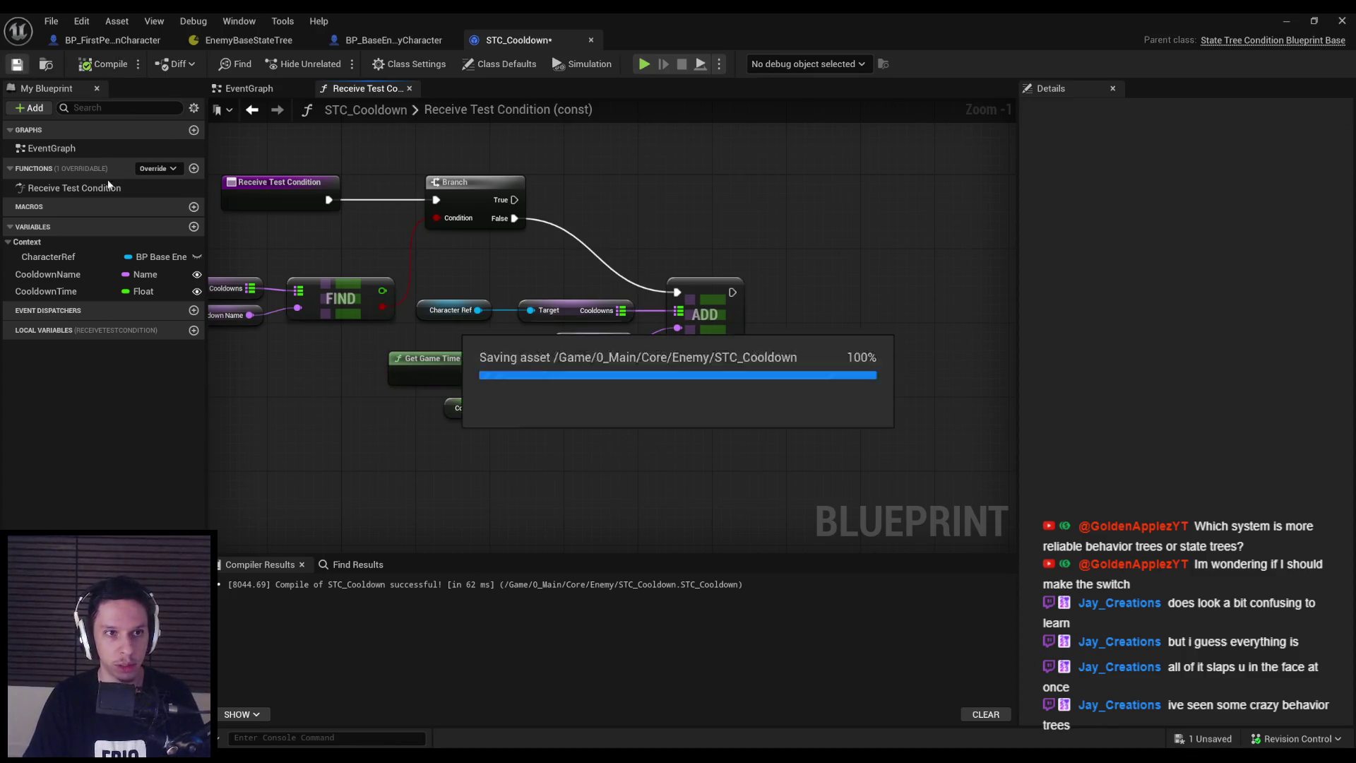
# Glance at BP_BaseEnemyCharacter, then shift the map Add group down and right
pyautogui.scroll(-1, 529, 315)
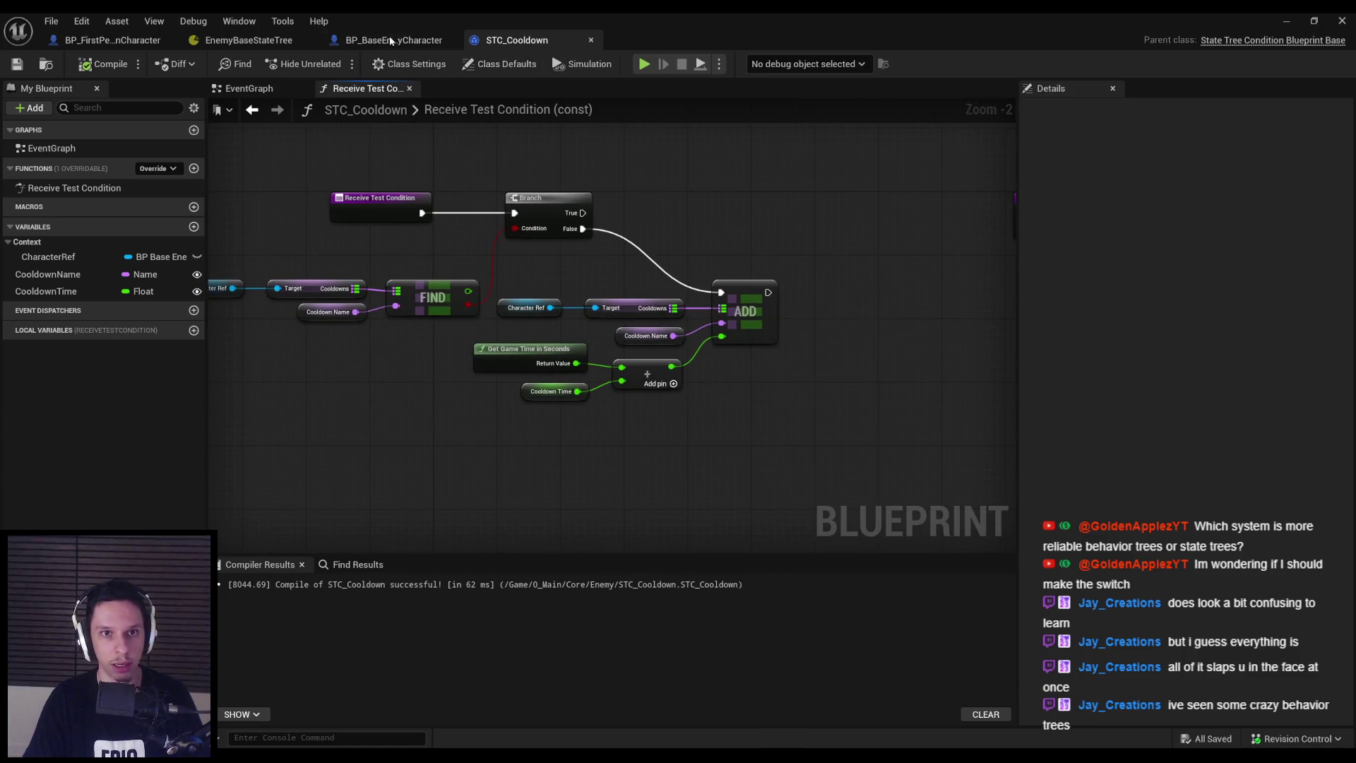
pyautogui.click(394, 36)
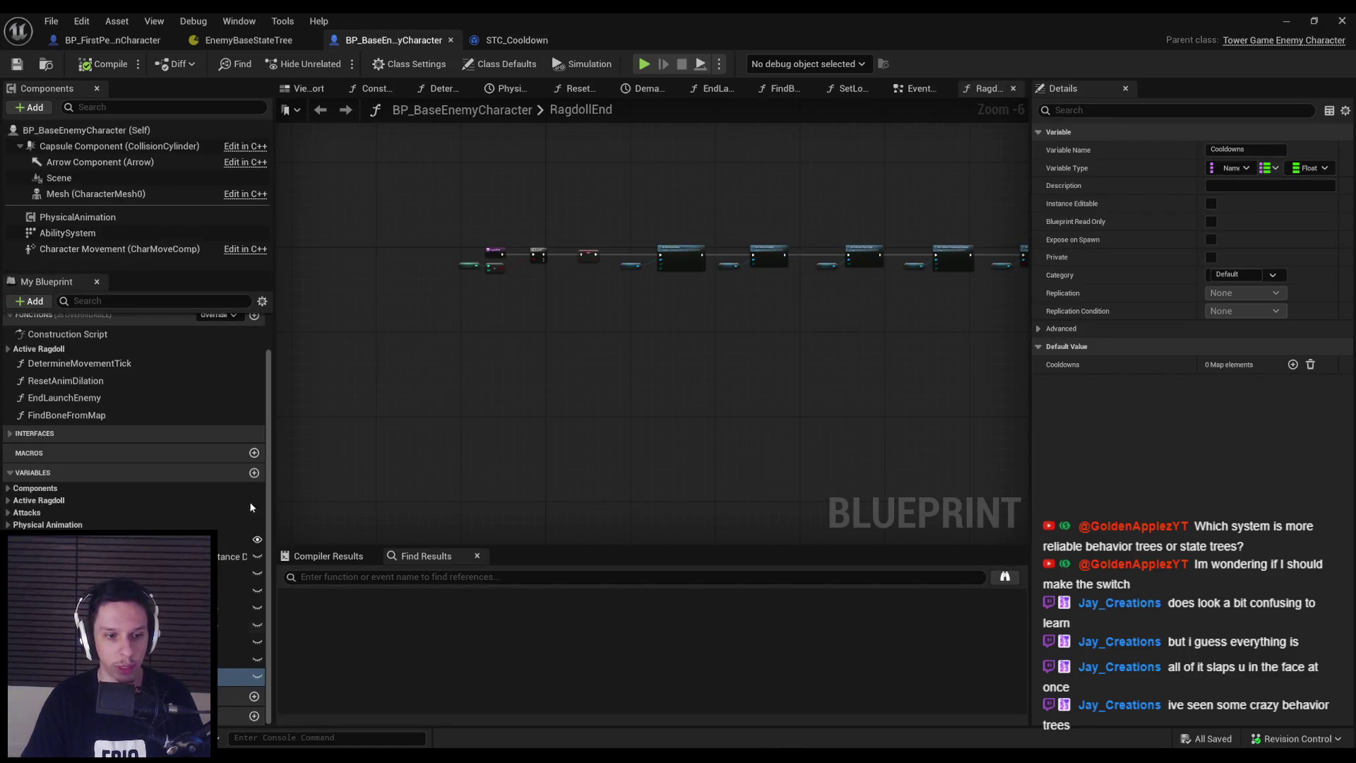
pyautogui.click(516, 41)
pyautogui.moveTo(537, 290); pyautogui.dragTo(782, 447)
pyautogui.moveTo(771, 339); pyautogui.dragTo(803, 362)
pyautogui.click(797, 436)
pyautogui.moveTo(798, 436); pyautogui.dragTo(620, 400)
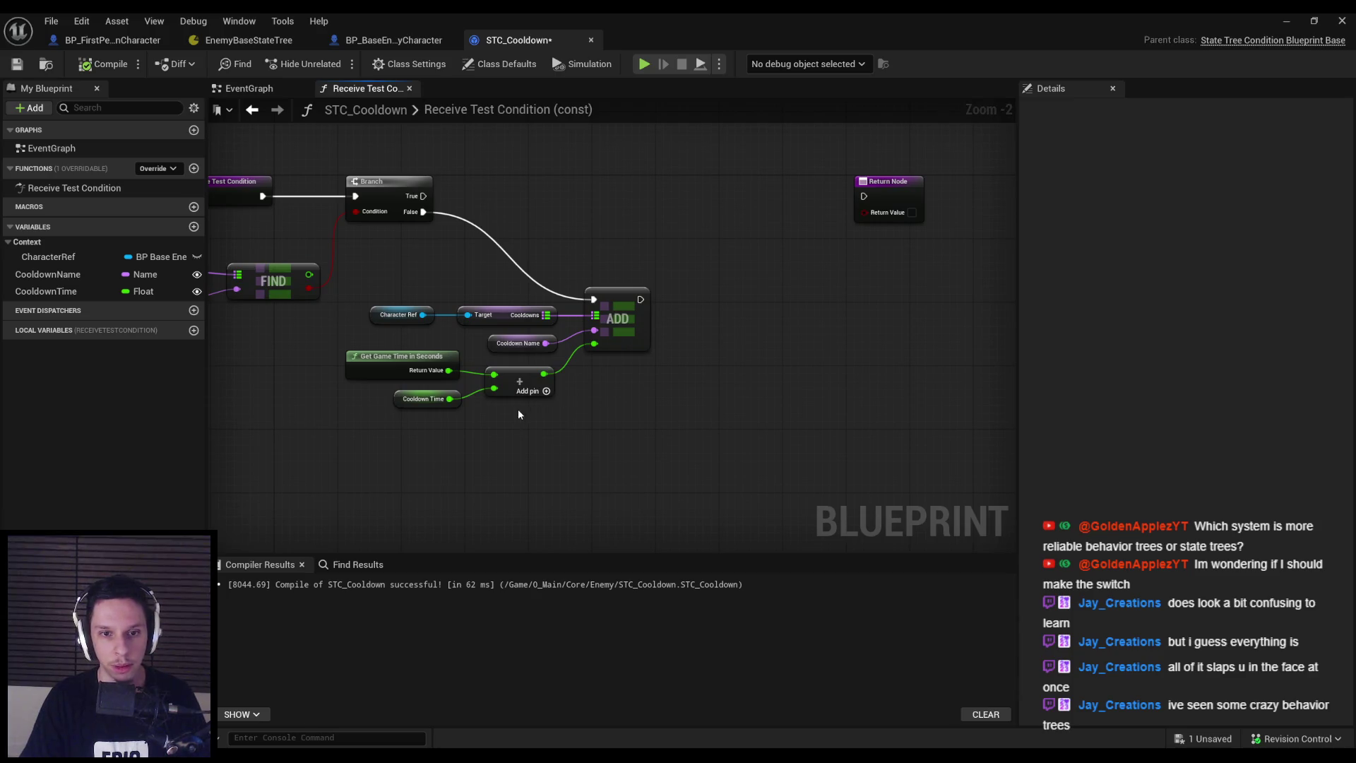
# Duplicate the Return Node, run it after the map Add, and tick its Return Value true
pyautogui.click(878, 196)
pyautogui.hotkey('ctrl', 'c')
pyautogui.hotkey('ctrl', 'v')
pyautogui.moveTo(640, 300); pyautogui.dragTo(697, 300)
pyautogui.click(773, 318)
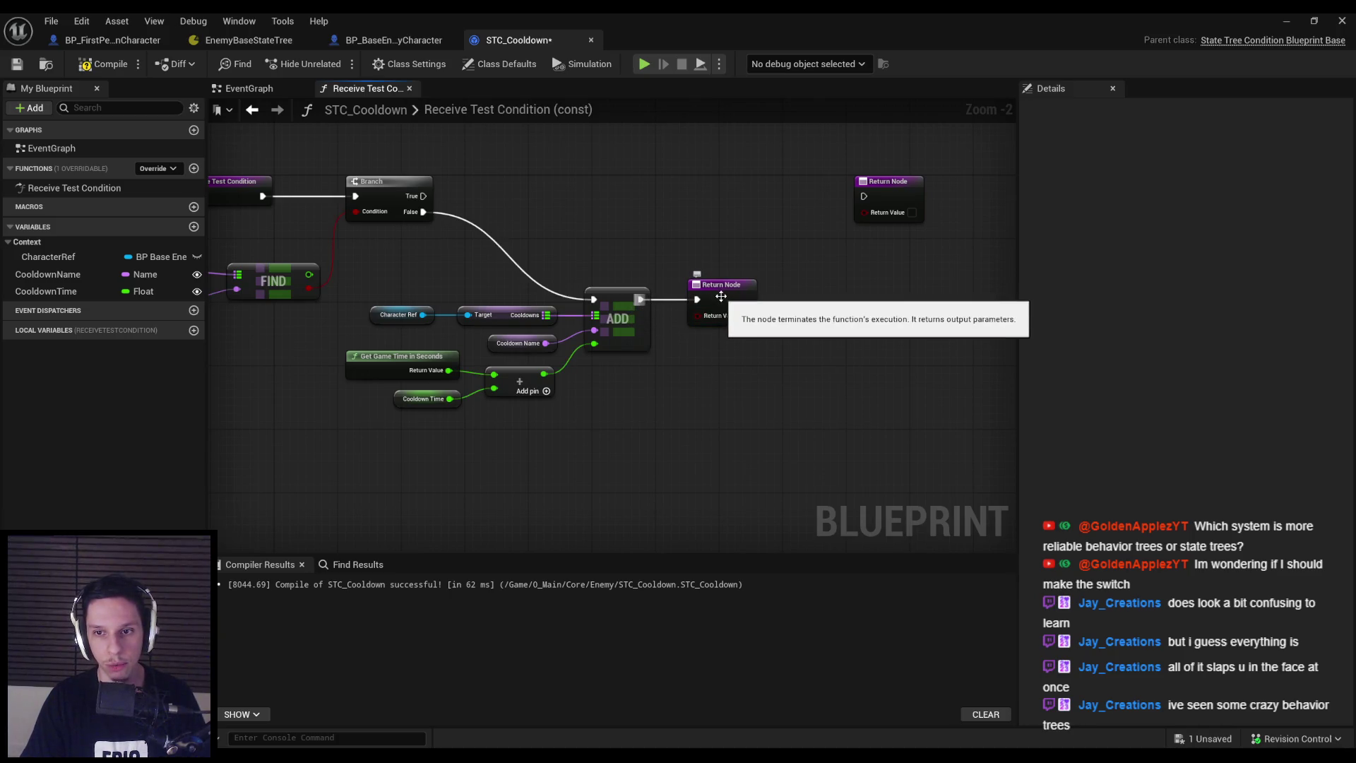
pyautogui.click(745, 316)
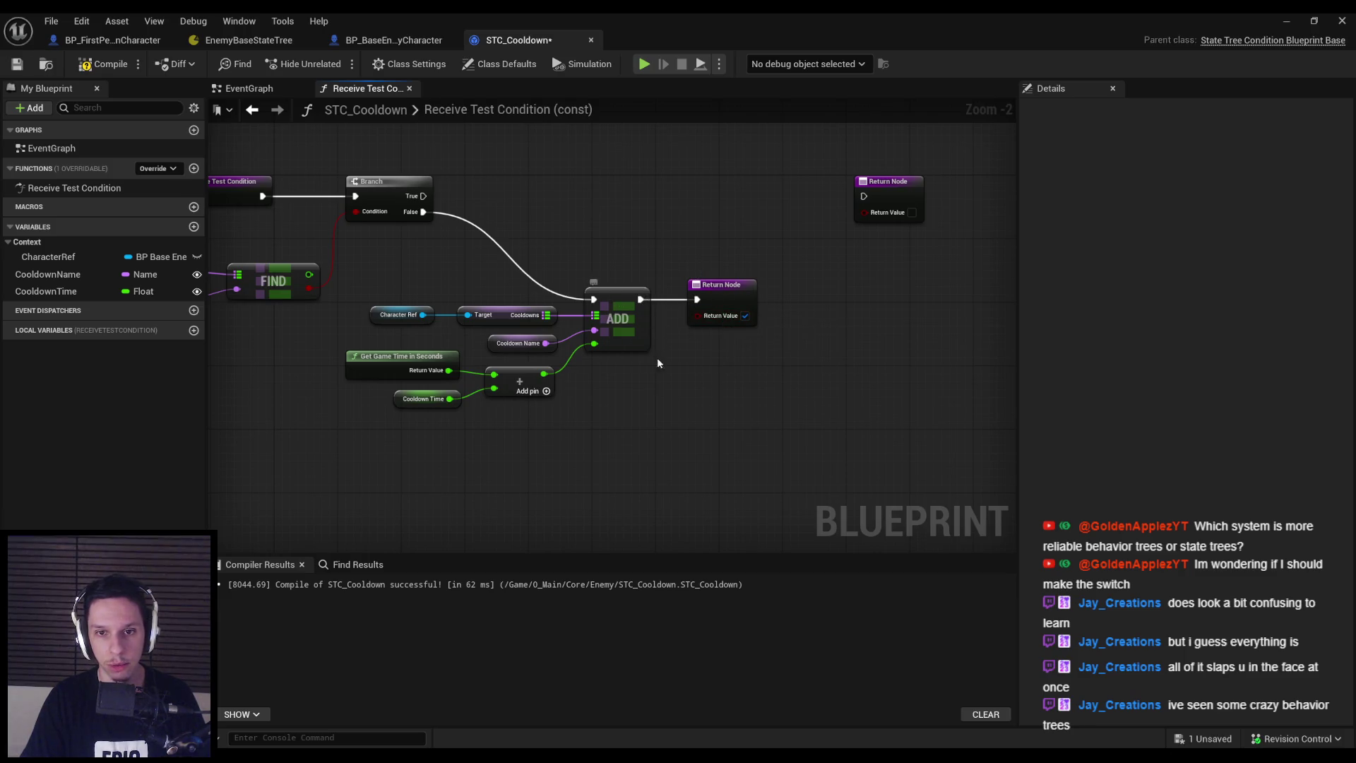
# Rearrange the Add group and new Return Node into free space lower down
pyautogui.moveTo(651, 278); pyautogui.dragTo(975, 466)
pyautogui.moveTo(939, 320); pyautogui.dragTo(888, 360)
pyautogui.click(869, 303)
pyautogui.scroll(-1, 774, 399)
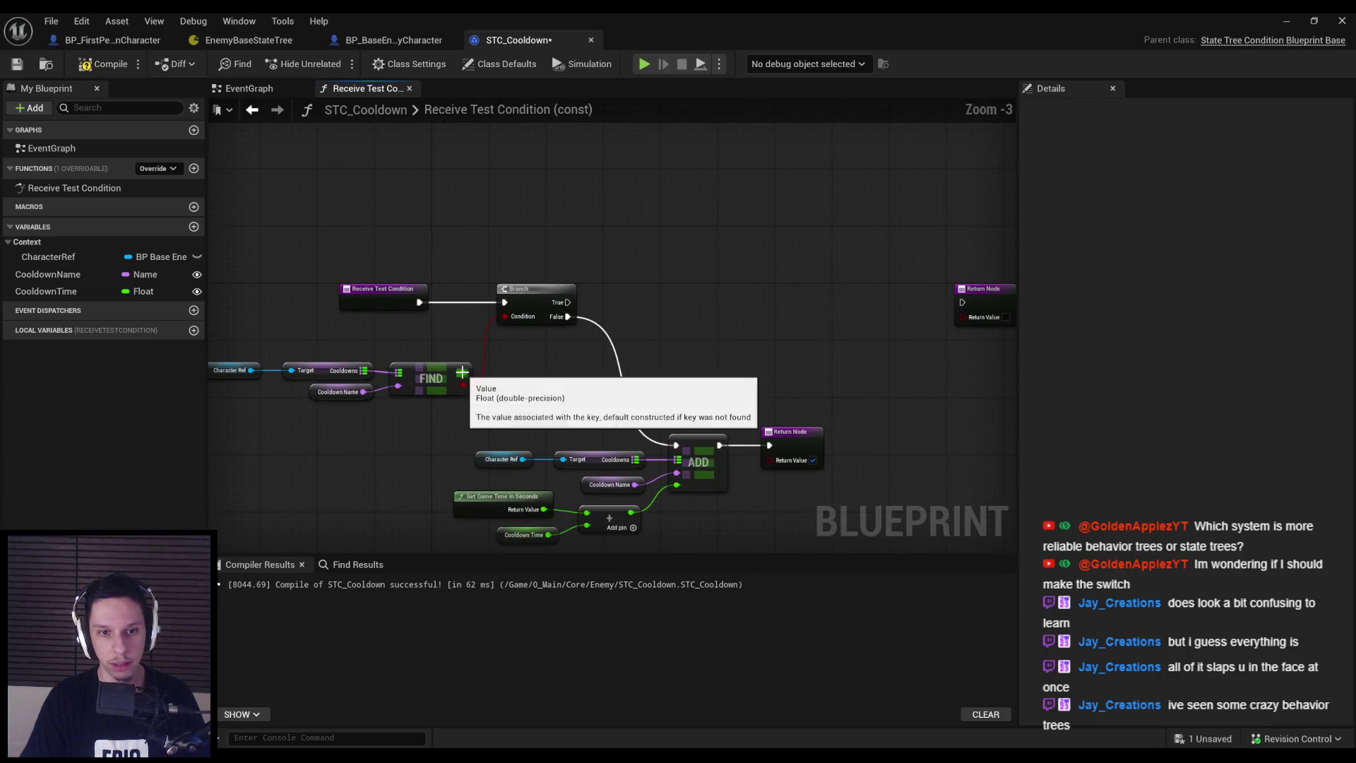
pyautogui.scroll(1, 467, 378)
pyautogui.moveTo(467, 379)
pyautogui.mouseDown()
pyautogui.moveTo(530, 311)
pyautogui.moveTo(535, 280)
pyautogui.mouseUp()
pyautogui.moveTo(523, 325); pyautogui.dragTo(940, 466)
pyautogui.moveTo(652, 371); pyautogui.dragTo(659, 442)
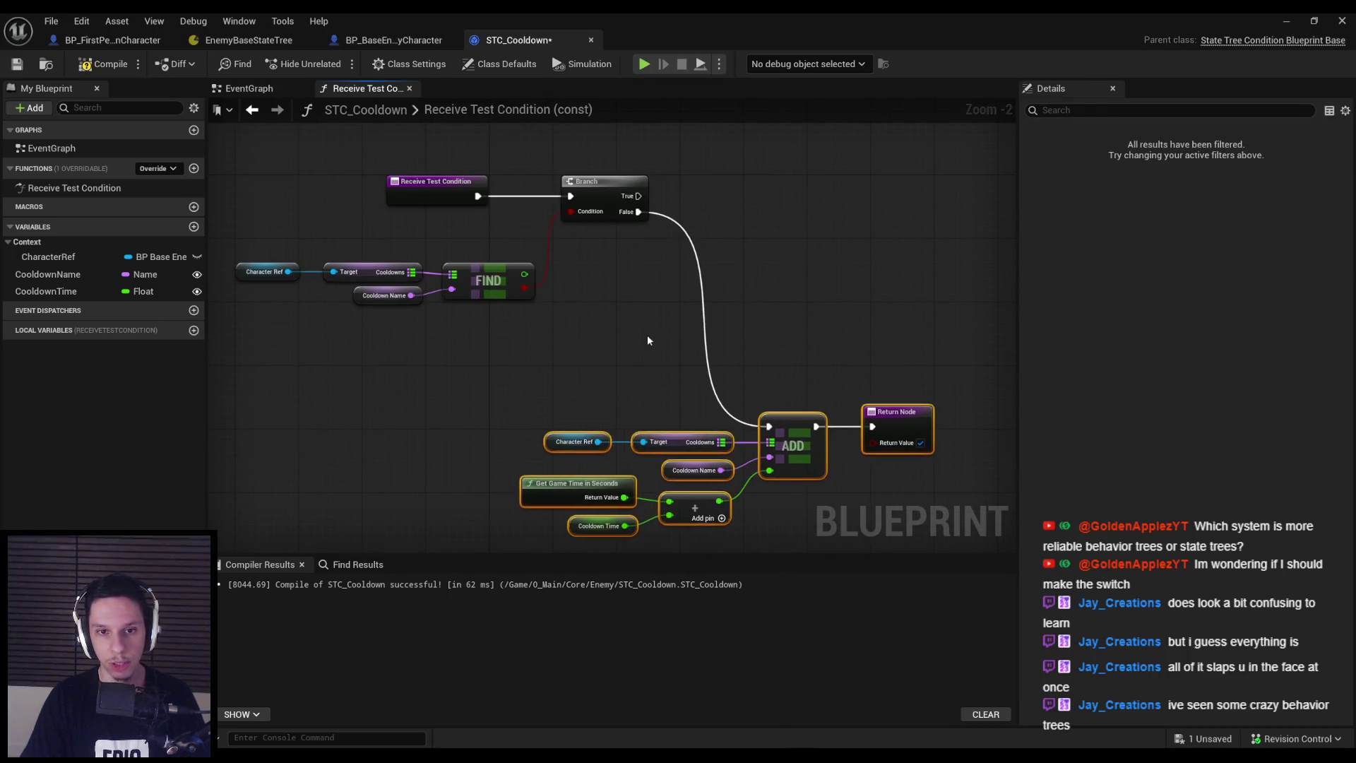
# Add a float less-than node comparing a copied Get Game Time against FIND's stored Value
pyautogui.moveTo(523, 274); pyautogui.dragTo(648, 274)
pyautogui.write('<')
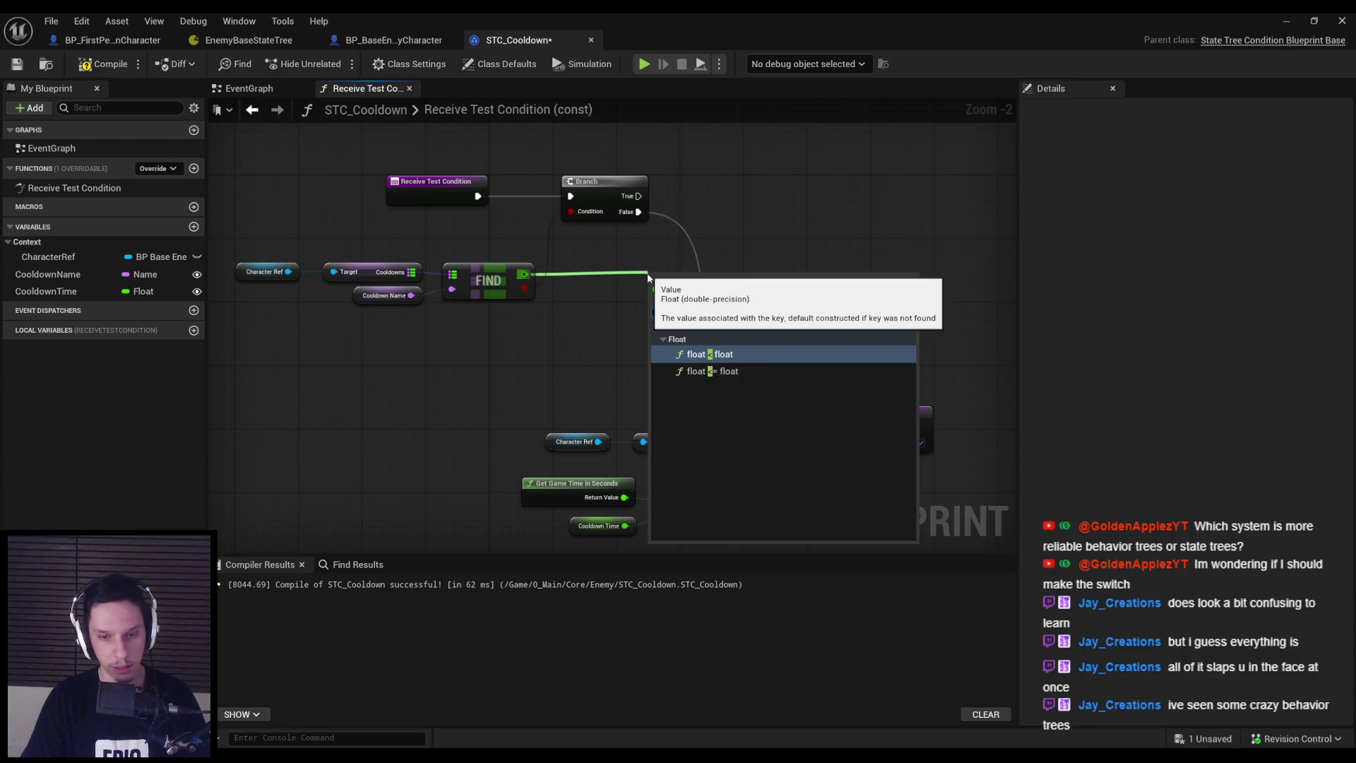
pyautogui.press('Return')
pyautogui.press('q')
pyautogui.click(569, 516)
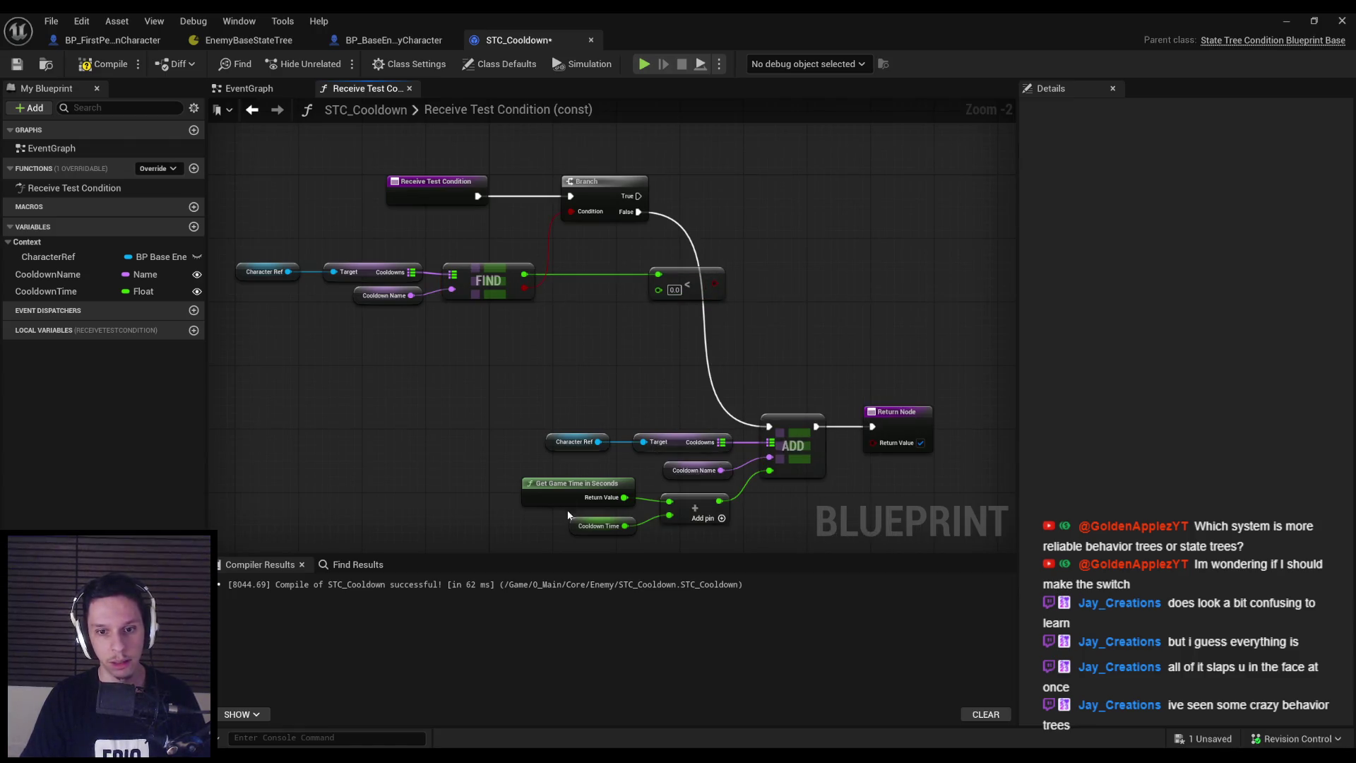
pyautogui.hotkey('ctrl', 'c')
pyautogui.hotkey('ctrl', 'v')
pyautogui.click(559, 383)
pyautogui.moveTo(624, 338); pyautogui.dragTo(659, 274)
pyautogui.moveTo(658, 290); pyautogui.dragTo(525, 274)
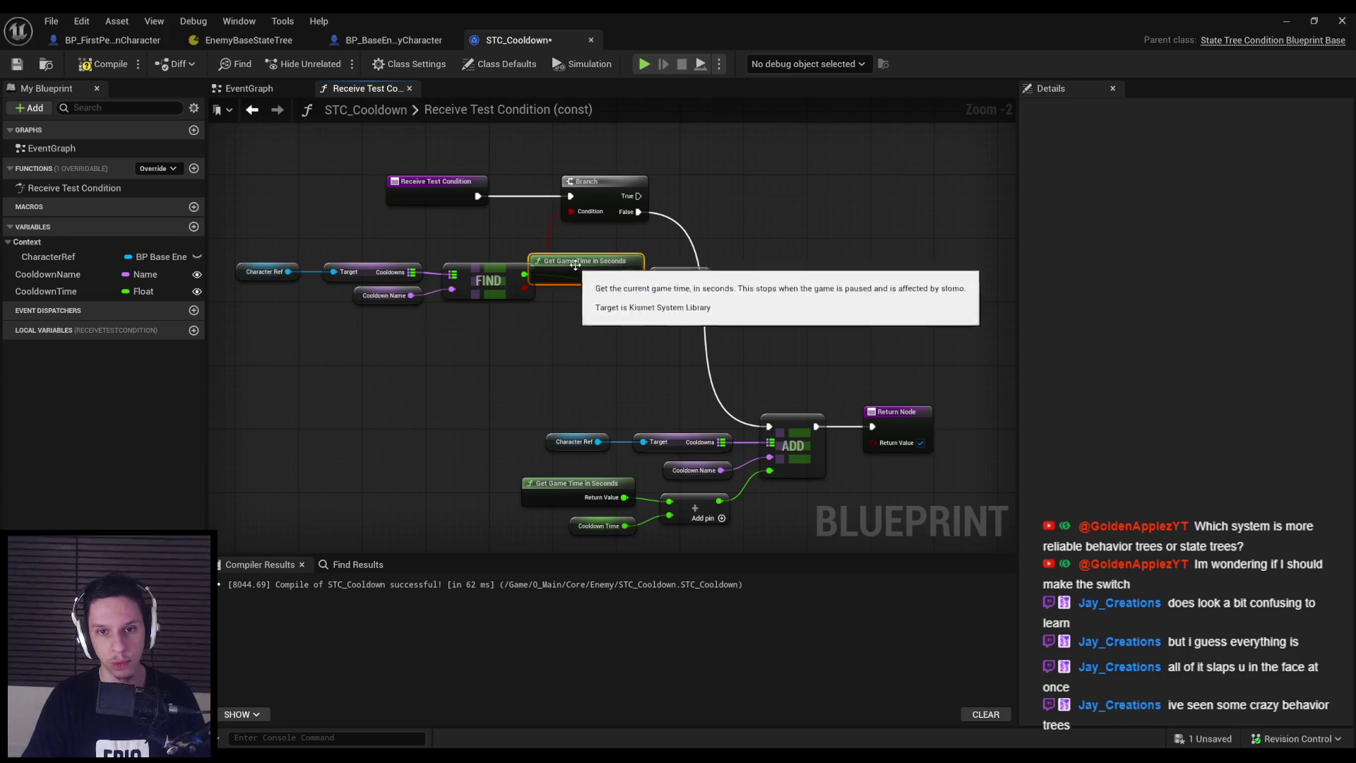
pyautogui.moveTo(567, 330); pyautogui.dragTo(583, 243)
pyautogui.moveTo(683, 285); pyautogui.dragTo(705, 288)
# Spread out the FIND group, comparison nodes and original Return Node
pyautogui.moveTo(551, 335); pyautogui.dragTo(240, 265)
pyautogui.moveTo(495, 297); pyautogui.dragTo(489, 317)
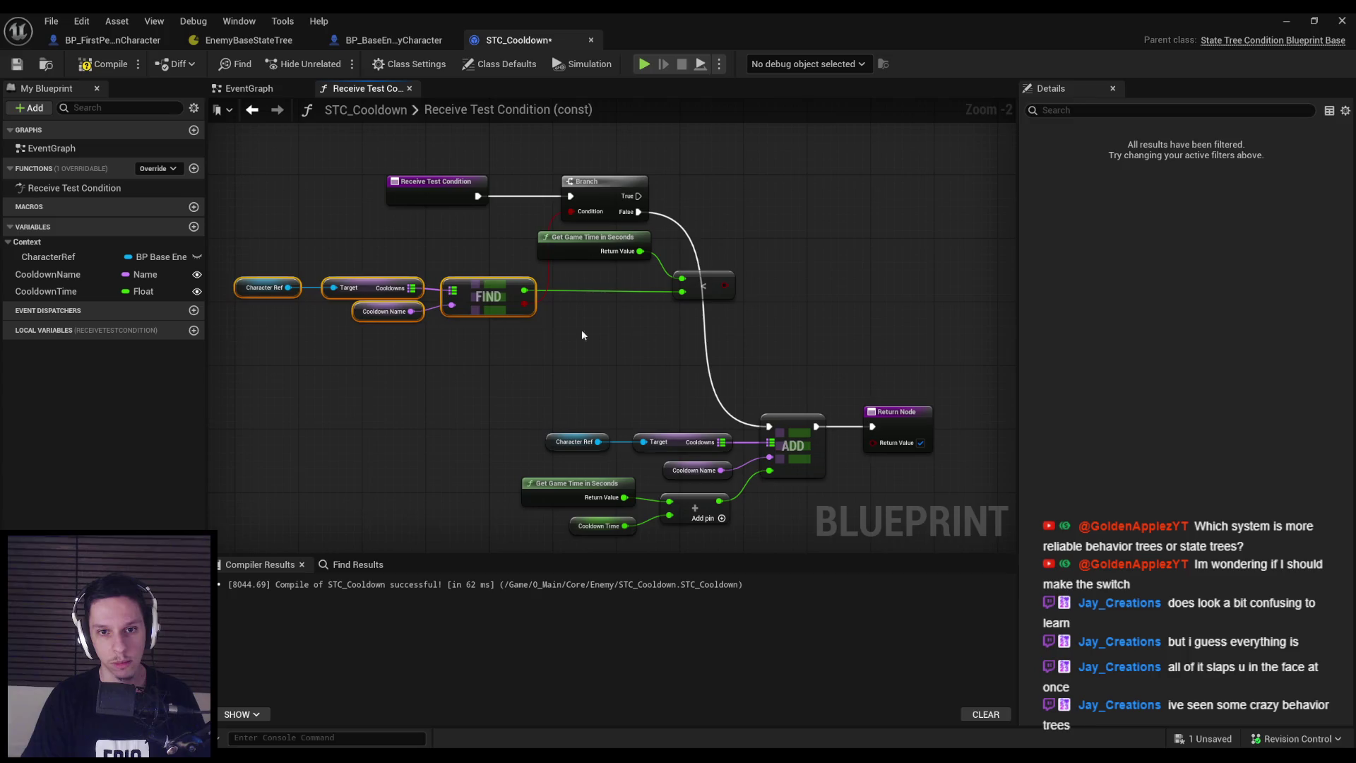
pyautogui.moveTo(612, 340); pyautogui.dragTo(516, 263)
pyautogui.moveTo(635, 307); pyautogui.dragTo(776, 313)
pyautogui.press('Escape')
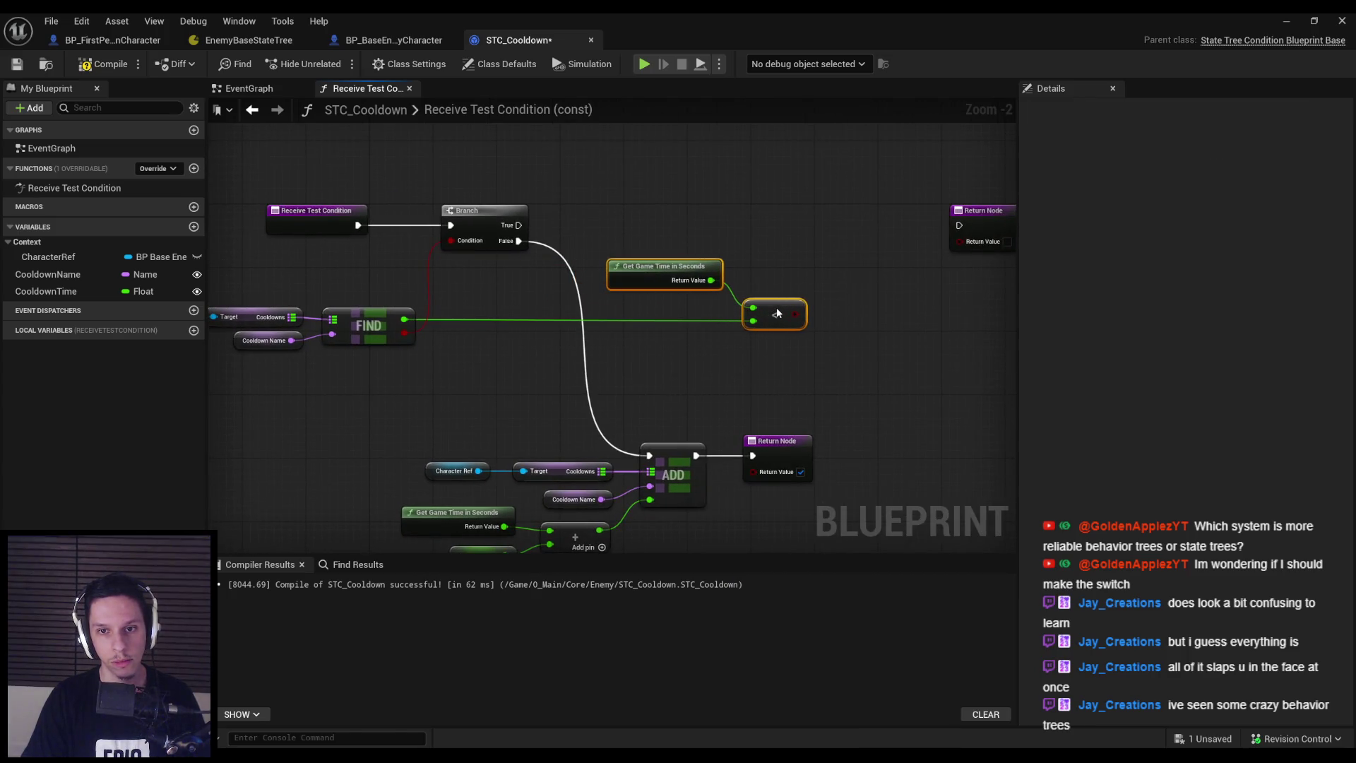
pyautogui.scroll(-1, 627, 308)
pyautogui.moveTo(833, 265); pyautogui.dragTo(892, 265)
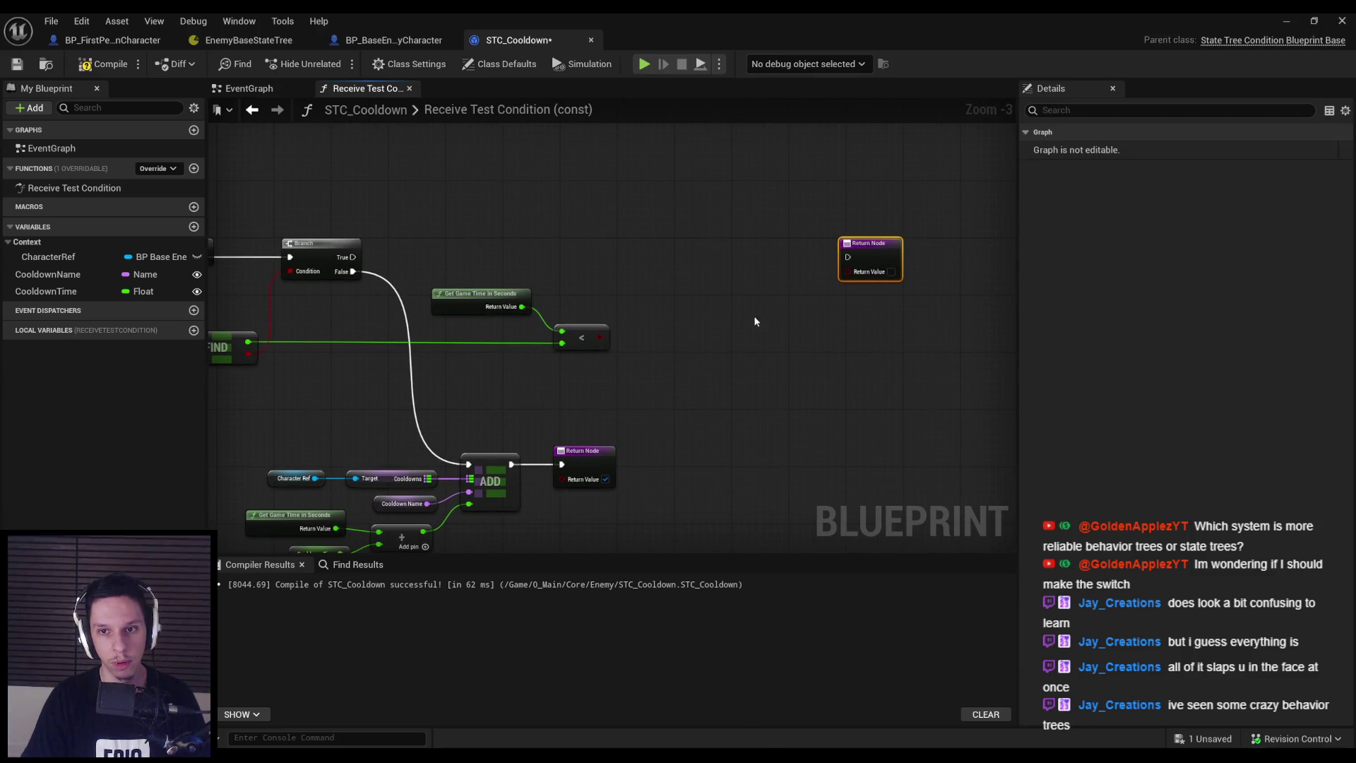
pyautogui.moveTo(481, 479); pyautogui.dragTo(636, 426)
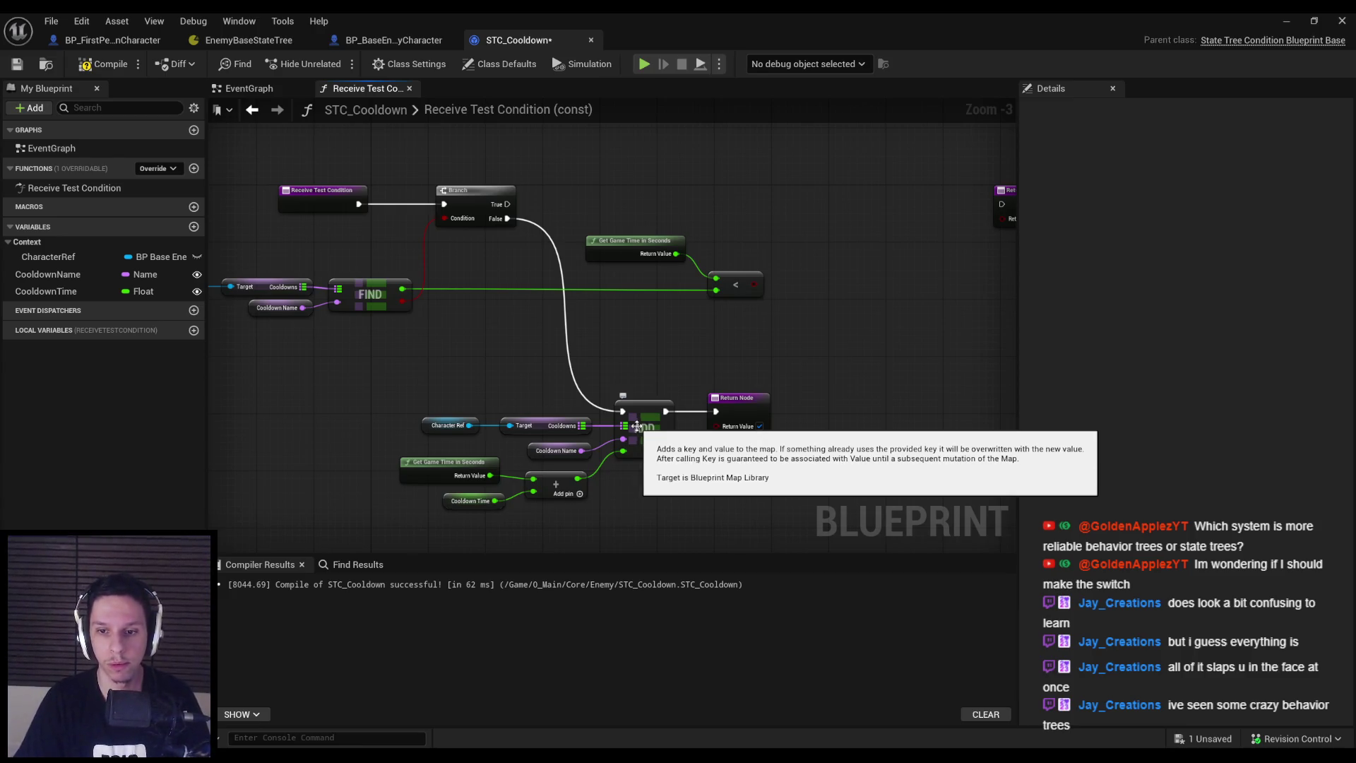
# Add a Branch driven by the comparison and wire its True output to the map Add
pyautogui.moveTo(754, 285)
pyautogui.mouseDown()
pyautogui.moveTo(816, 206)
pyautogui.moveTo(501, 204)
pyautogui.mouseUp()
pyautogui.write('branch')
pyautogui.press('Return')
pyautogui.moveTo(840, 213); pyautogui.dragTo(832, 205)
pyautogui.click(749, 233)
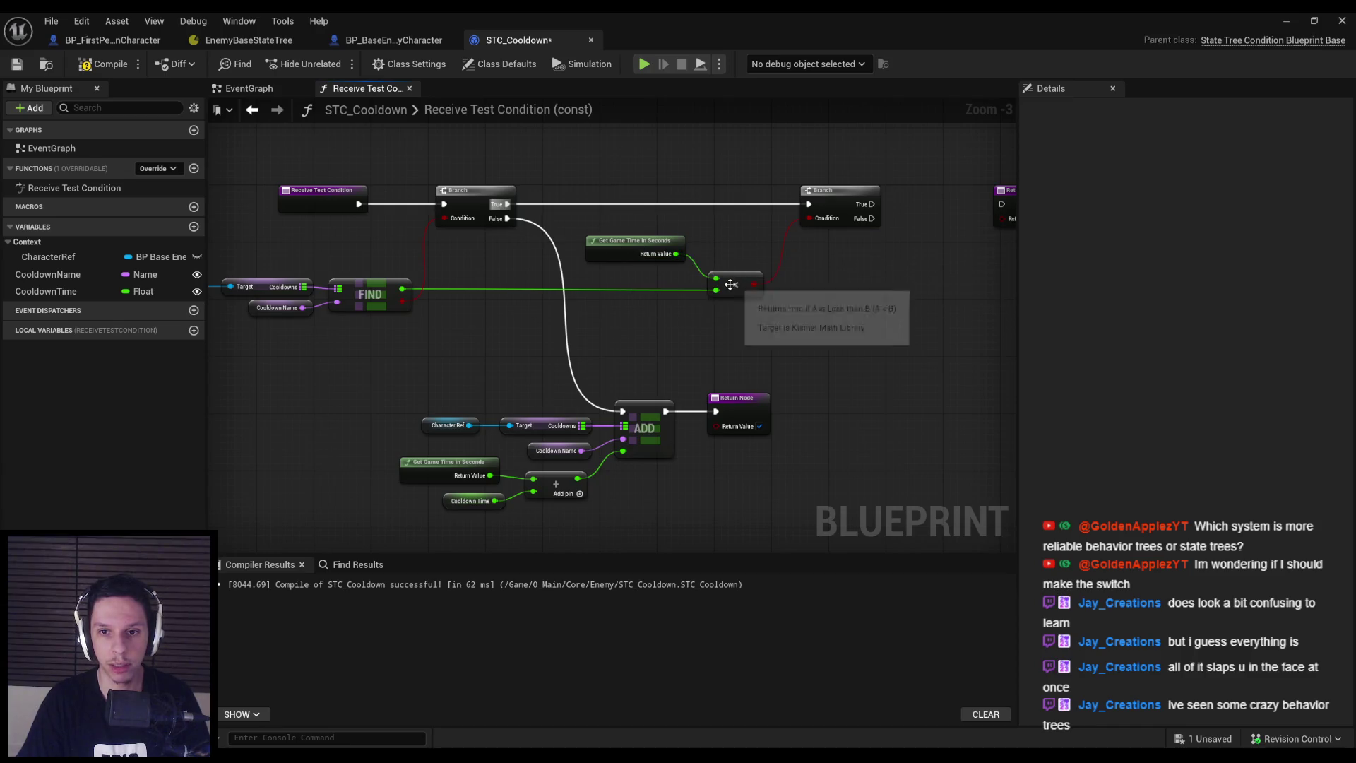
pyautogui.moveTo(715, 330); pyautogui.dragTo(572, 338)
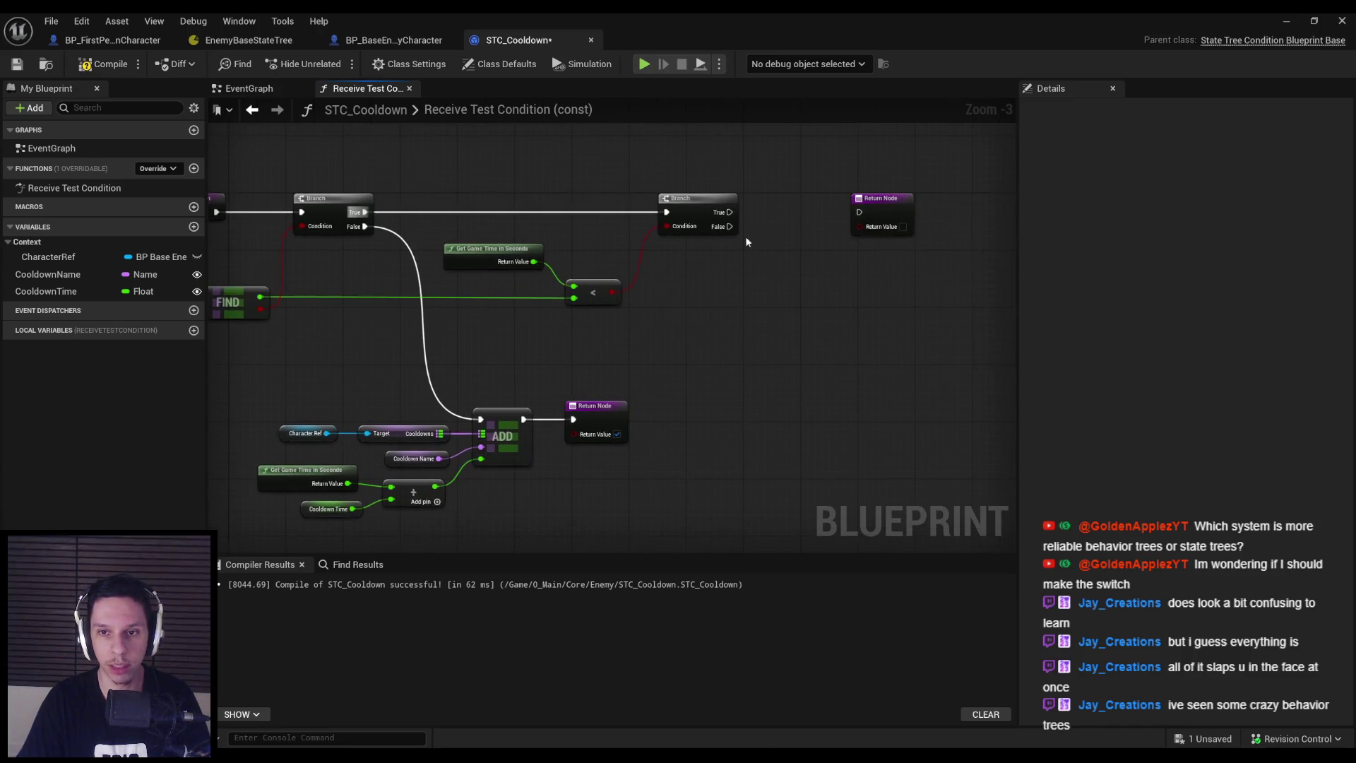
pyautogui.moveTo(730, 211)
pyautogui.mouseDown()
pyautogui.moveTo(781, 298)
pyautogui.moveTo(481, 420)
pyautogui.mouseUp()
# Tidy the lower nodes, reroute the first Branch's False wire, then compile and save
pyautogui.moveTo(705, 492); pyautogui.dragTo(705, 413)
pyautogui.moveTo(692, 311); pyautogui.dragTo(297, 452)
pyautogui.moveTo(648, 332)
pyautogui.mouseDown()
pyautogui.moveTo(558, 356)
pyautogui.moveTo(879, 363)
pyautogui.mouseUp()
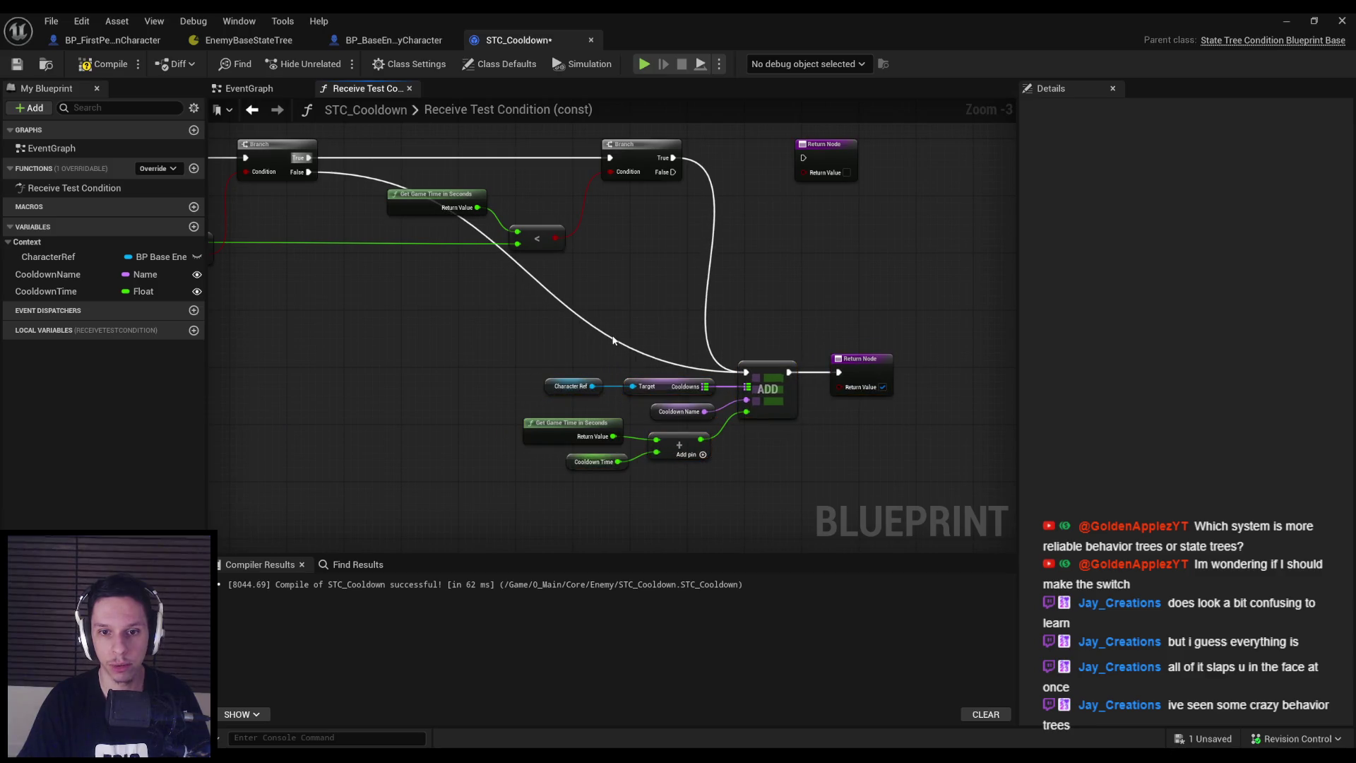
pyautogui.doubleClick(611, 337)
pyautogui.moveTo(613, 342)
pyautogui.mouseDown()
pyautogui.moveTo(367, 376)
pyautogui.moveTo(412, 381)
pyautogui.mouseUp()
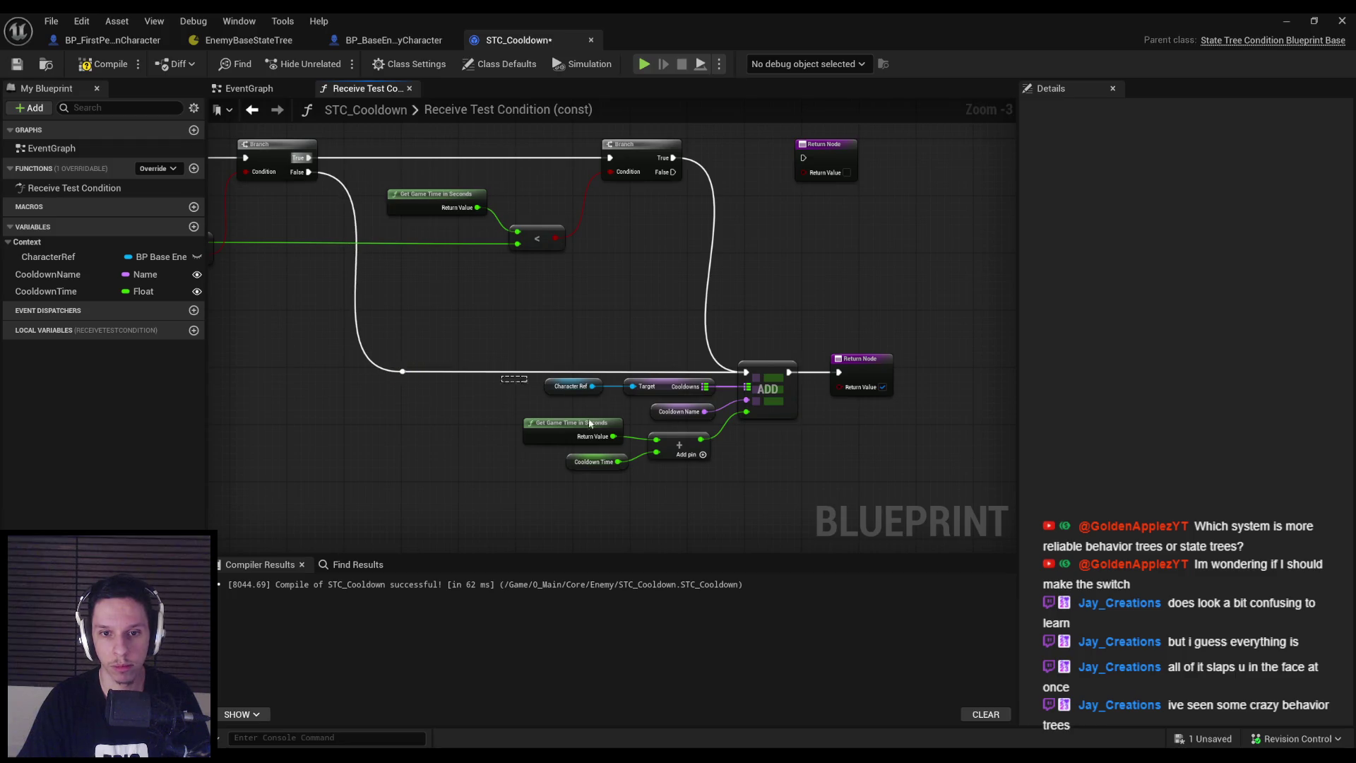
pyautogui.moveTo(561, 403); pyautogui.dragTo(734, 488)
pyautogui.moveTo(676, 452); pyautogui.dragTo(672, 459)
pyautogui.click(603, 314)
pyautogui.press('F7')
pyautogui.hotkey('ctrl', 's')
pyautogui.moveTo(342, 202)
pyautogui.mouseDown()
pyautogui.moveTo(433, 286)
pyautogui.moveTo(478, 305)
pyautogui.moveTo(639, 318)
pyautogui.mouseUp()
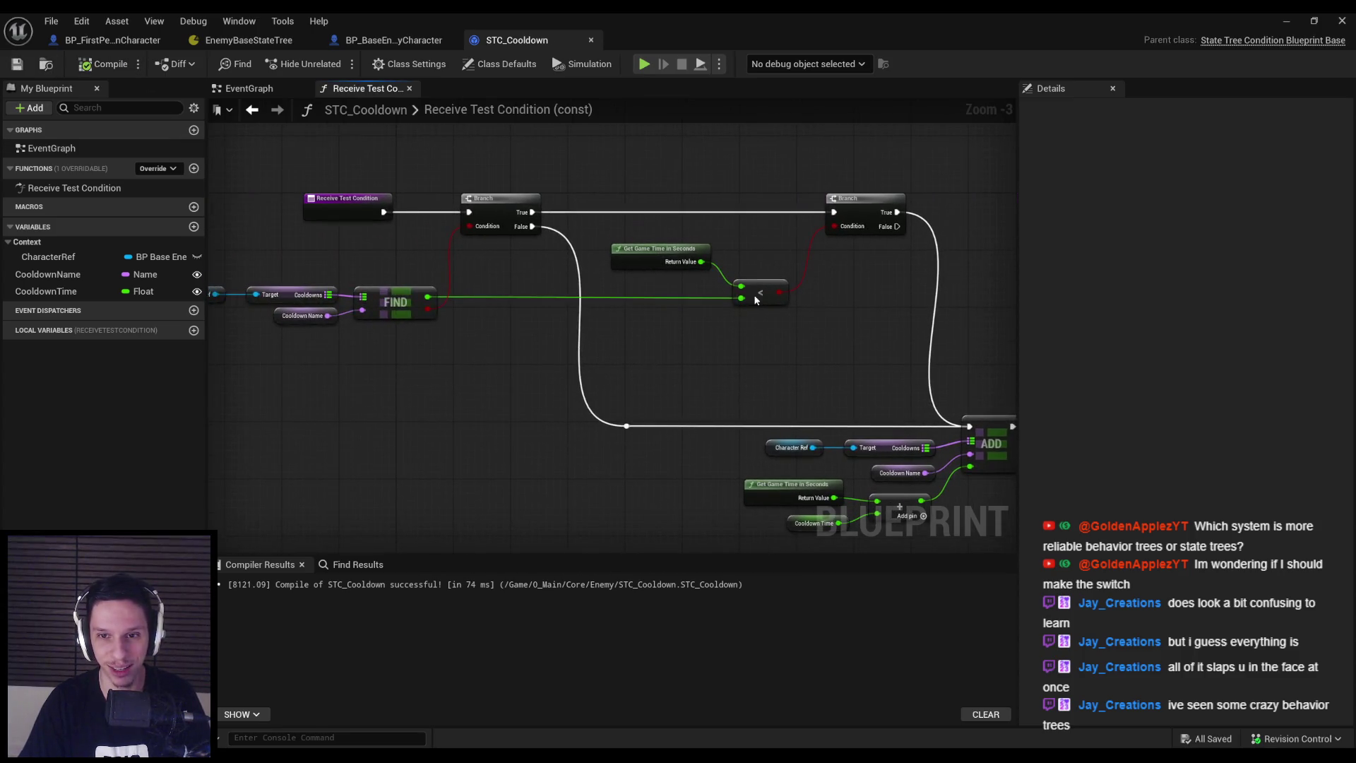
# Wire the second Branch's False pin to the original upper Return Node, then compile and save
pyautogui.press('F7')
pyautogui.hotkey('ctrl', 's')
pyautogui.moveTo(533, 342); pyautogui.dragTo(494, 326)
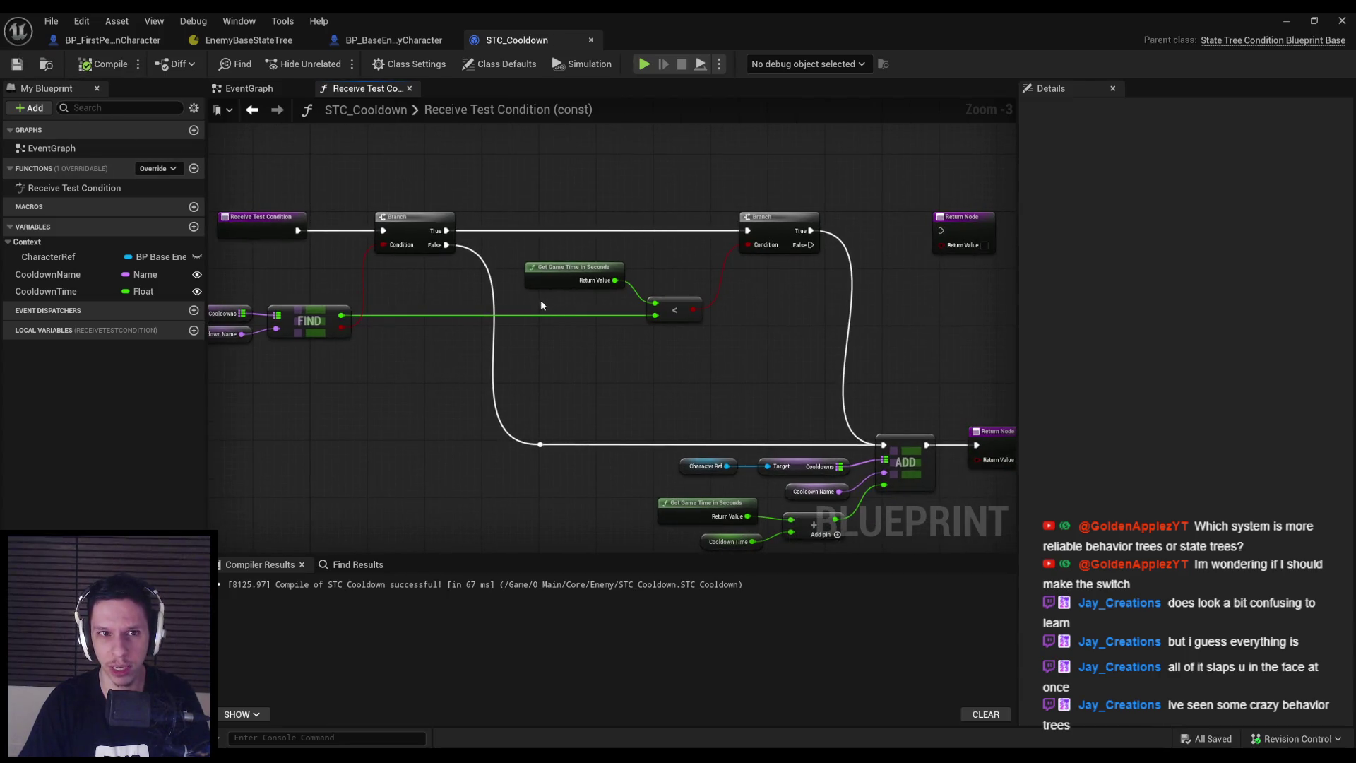
pyautogui.moveTo(587, 373)
pyautogui.mouseDown()
pyautogui.moveTo(638, 346)
pyautogui.moveTo(512, 349)
pyautogui.moveTo(528, 344)
pyautogui.mouseUp()
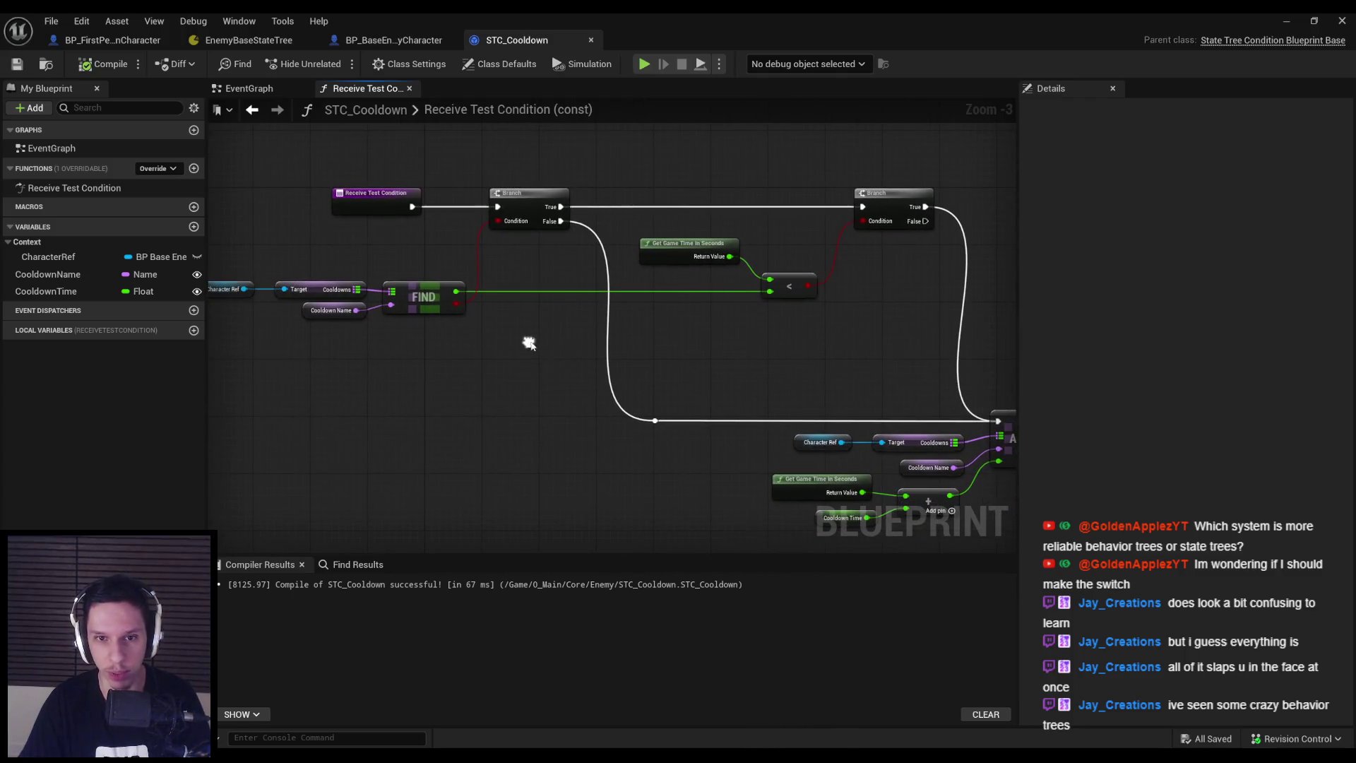
pyautogui.scroll(-1, 577, 353)
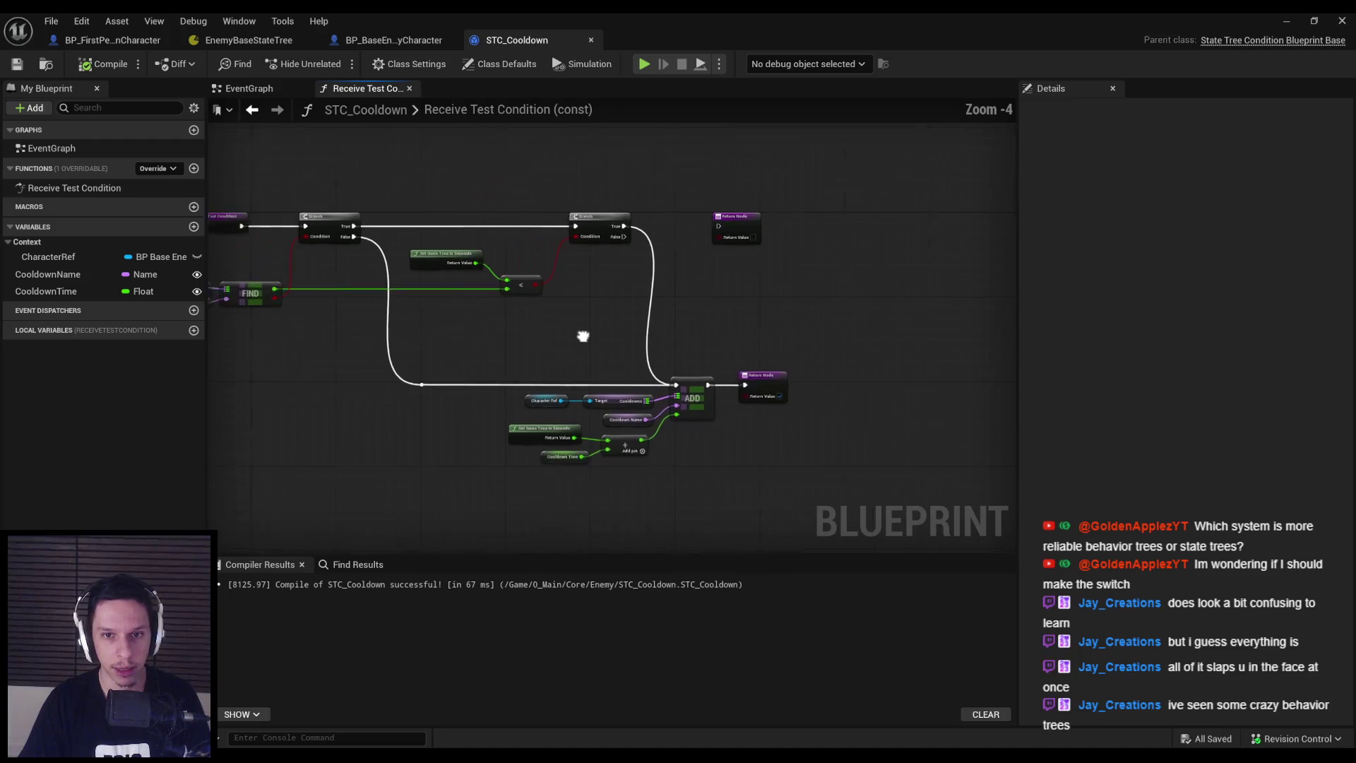
pyautogui.scroll(1, 560, 335)
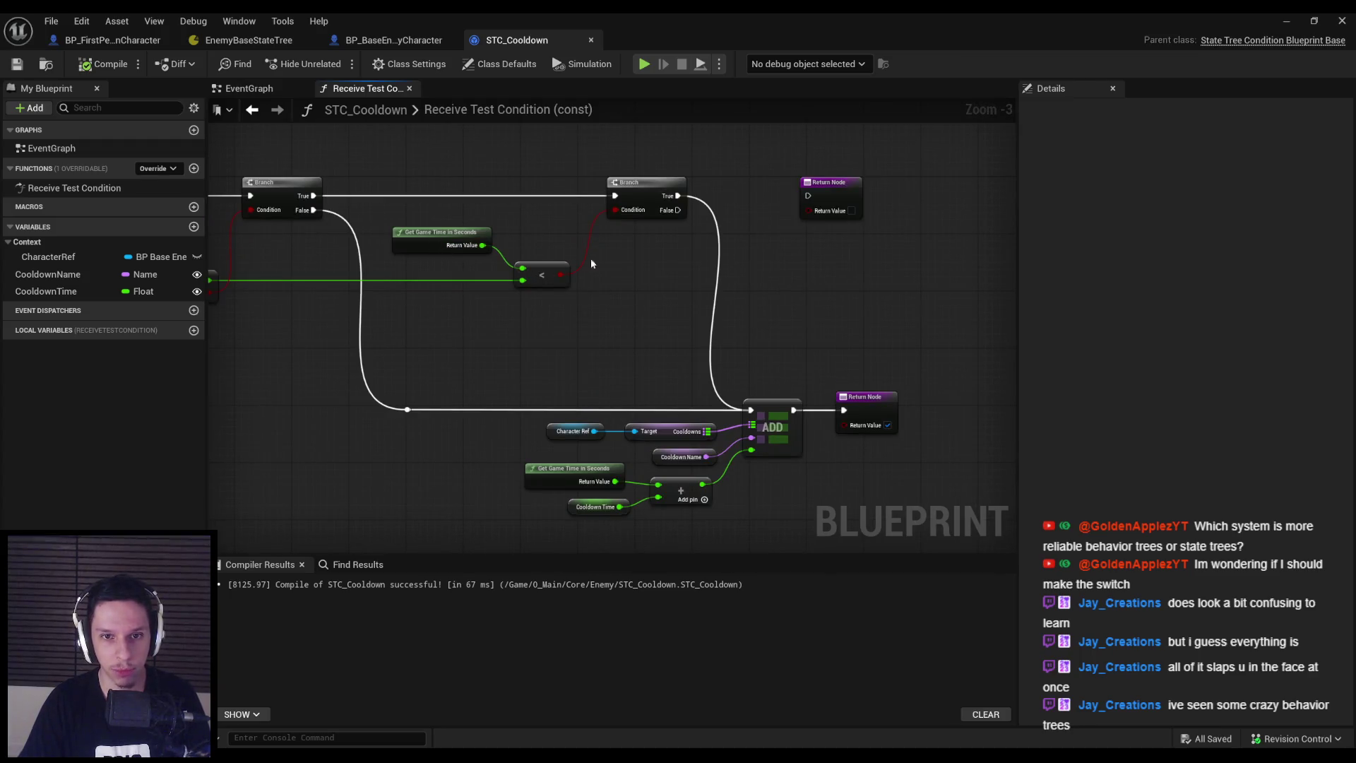
pyautogui.moveTo(678, 210); pyautogui.dragTo(807, 195)
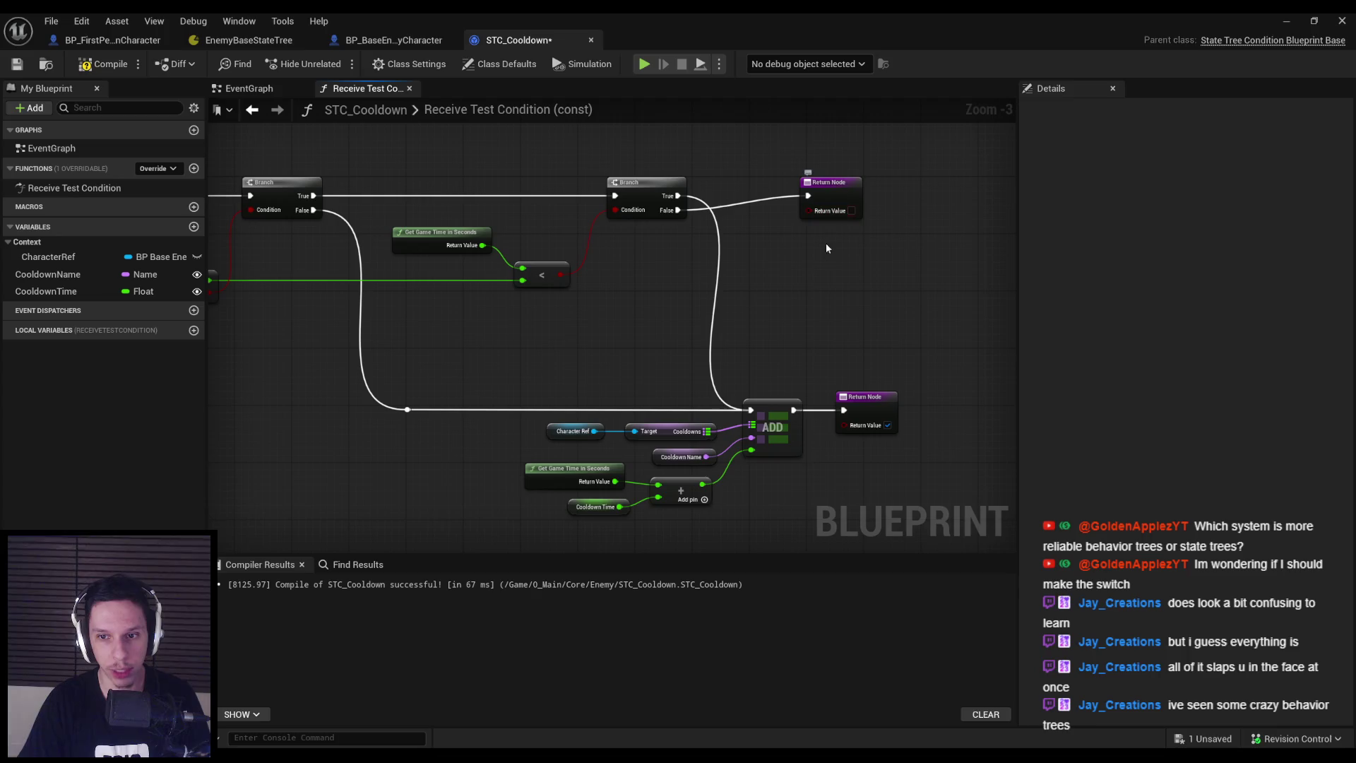
pyautogui.click(126, 67)
pyautogui.hotkey('ctrl', 's')
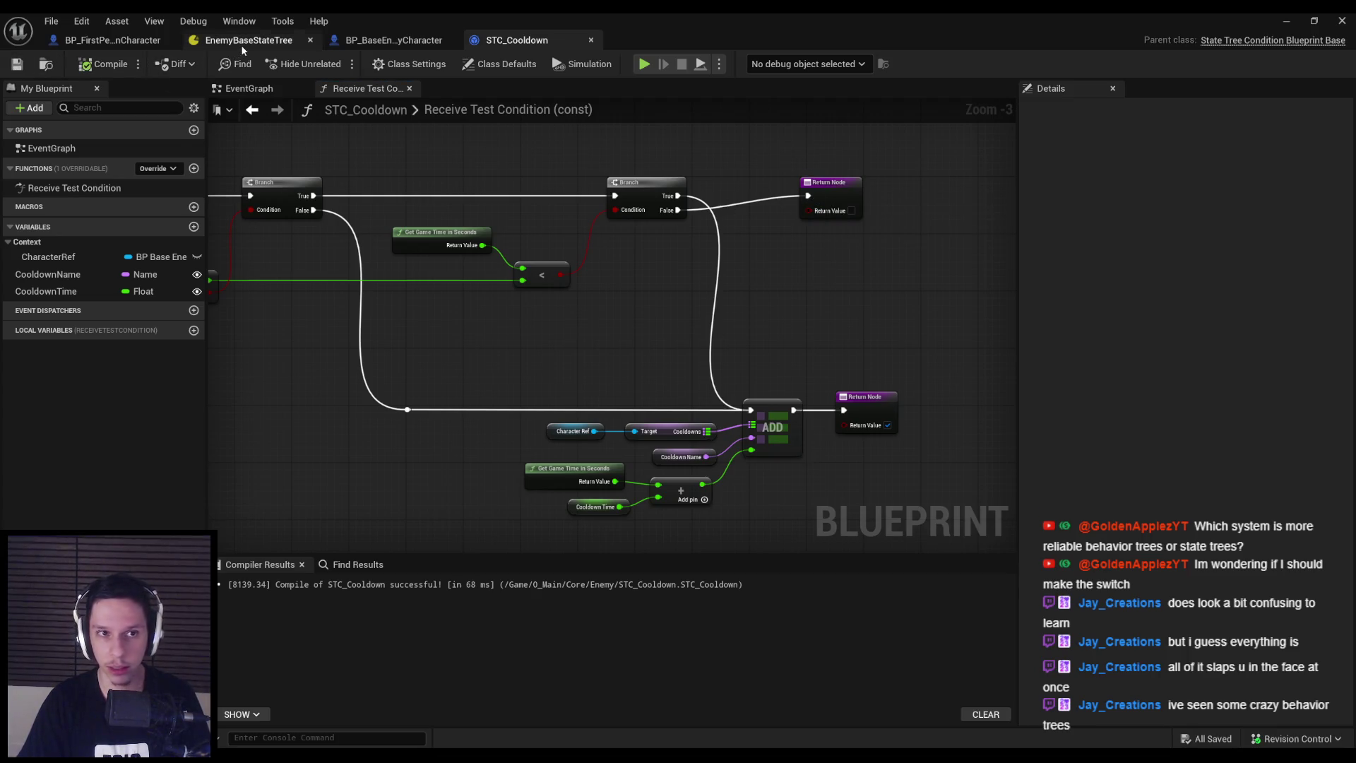
# Play-test DevTestLevel, walking toward the enemies to watch them attack, then go back to STC_Cooldown
pyautogui.click(240, 45)
pyautogui.click(723, 391)
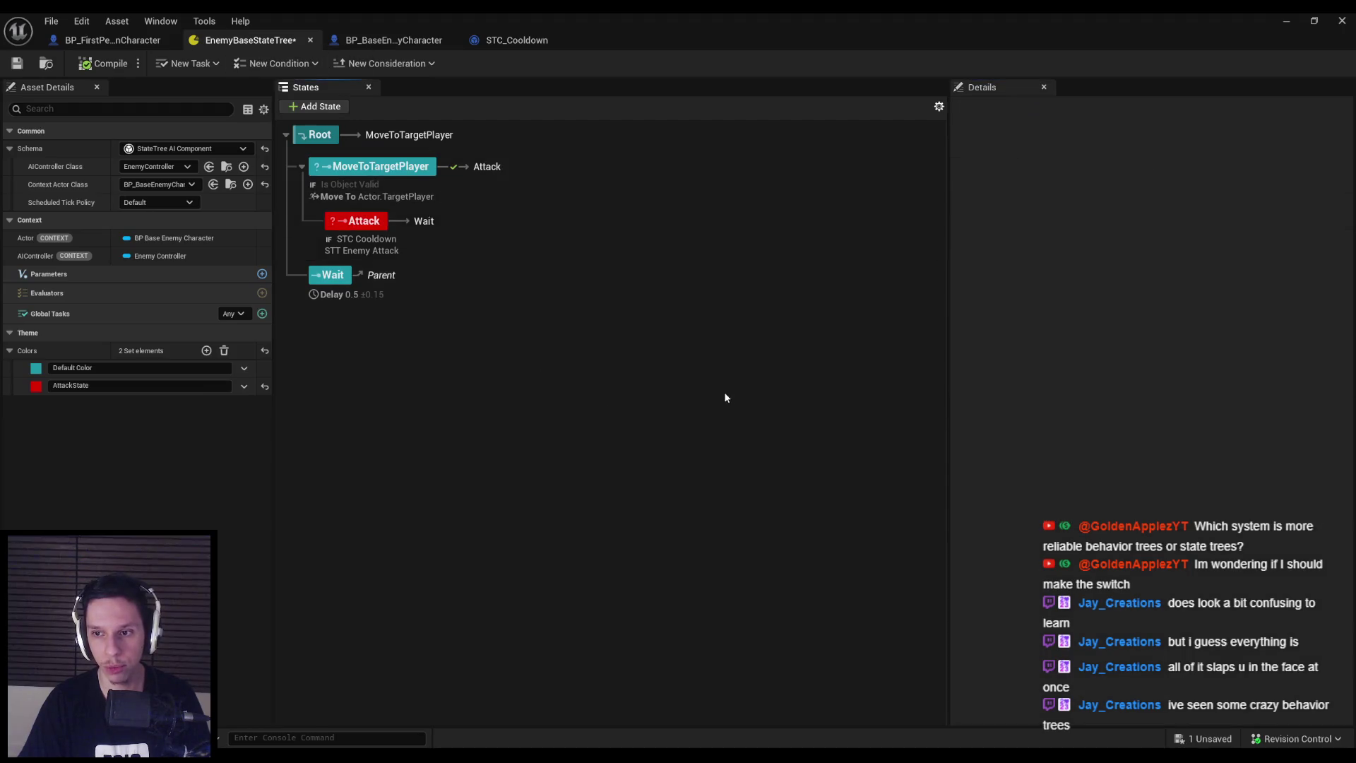
pyautogui.click(1287, 22)
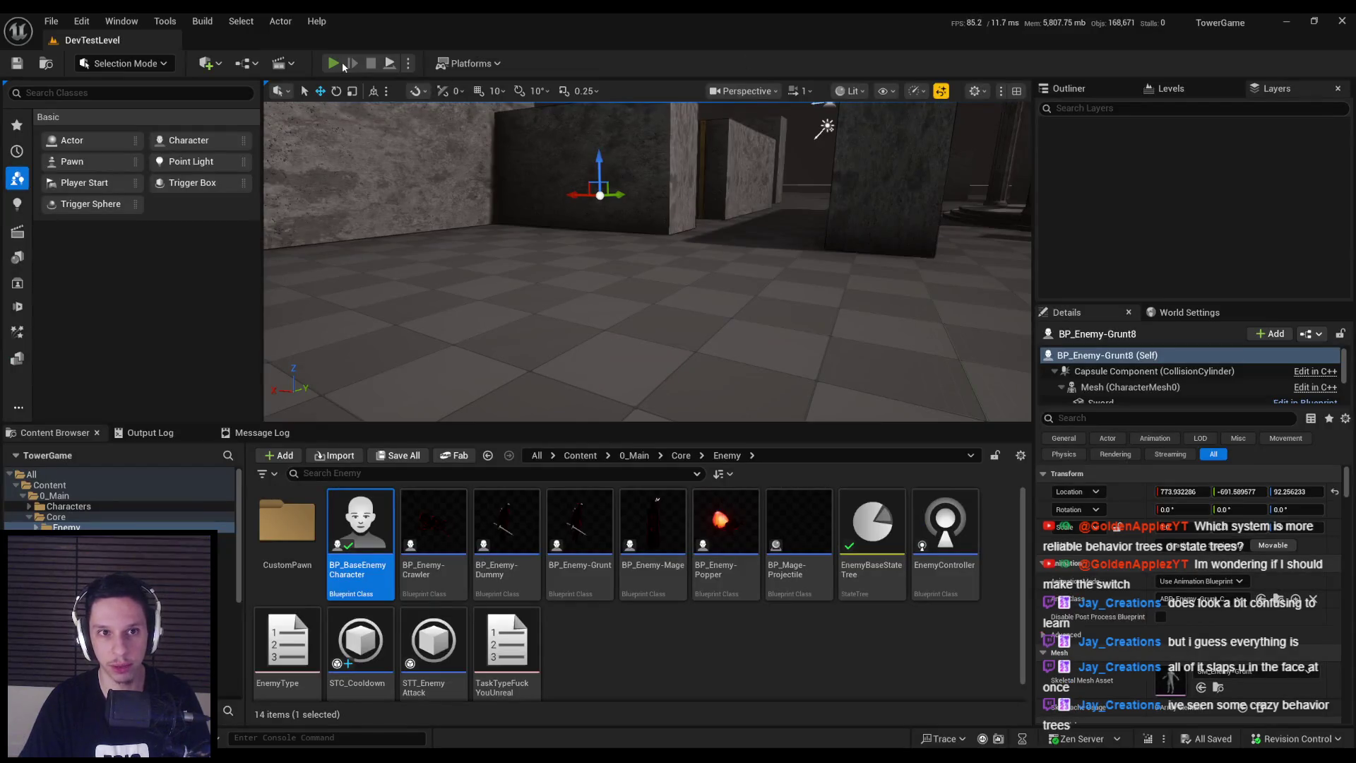
pyautogui.click(333, 64)
pyautogui.press('w')
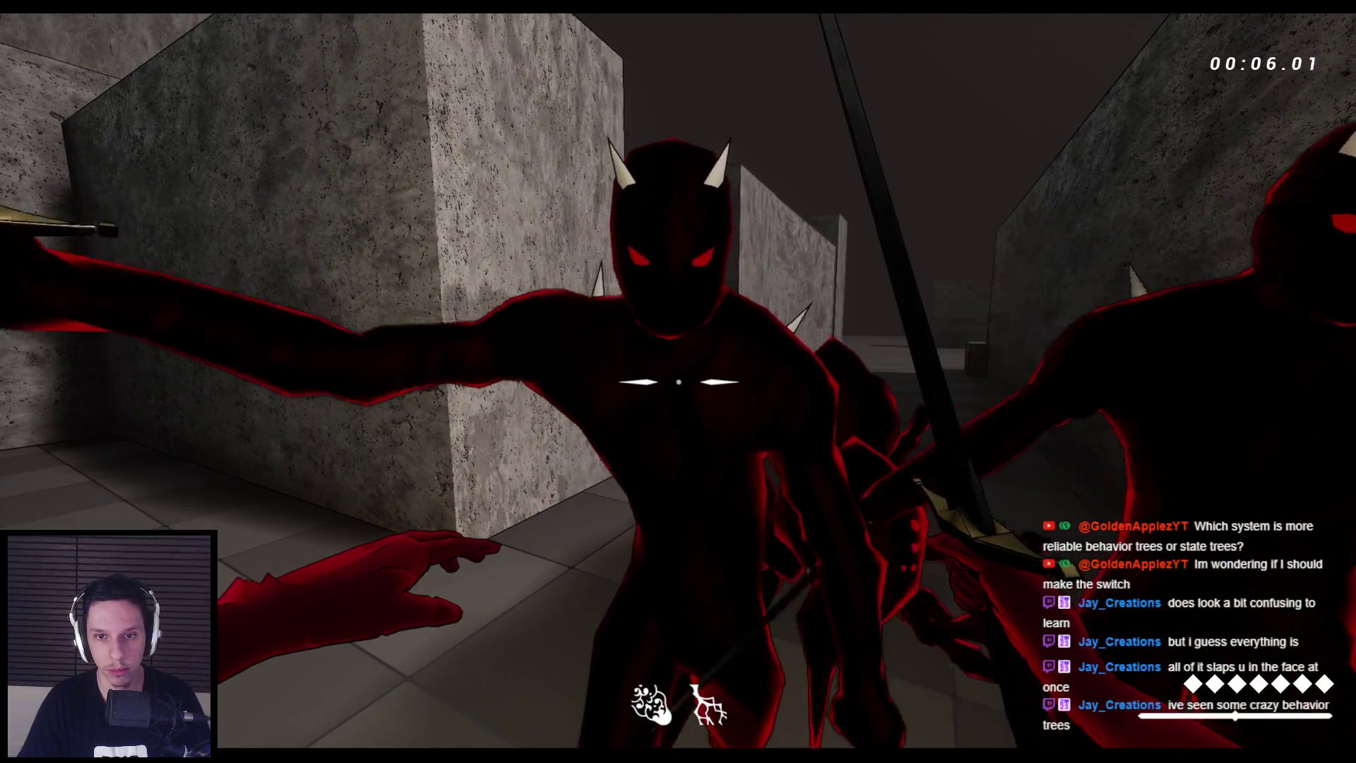
pyautogui.press('Escape')
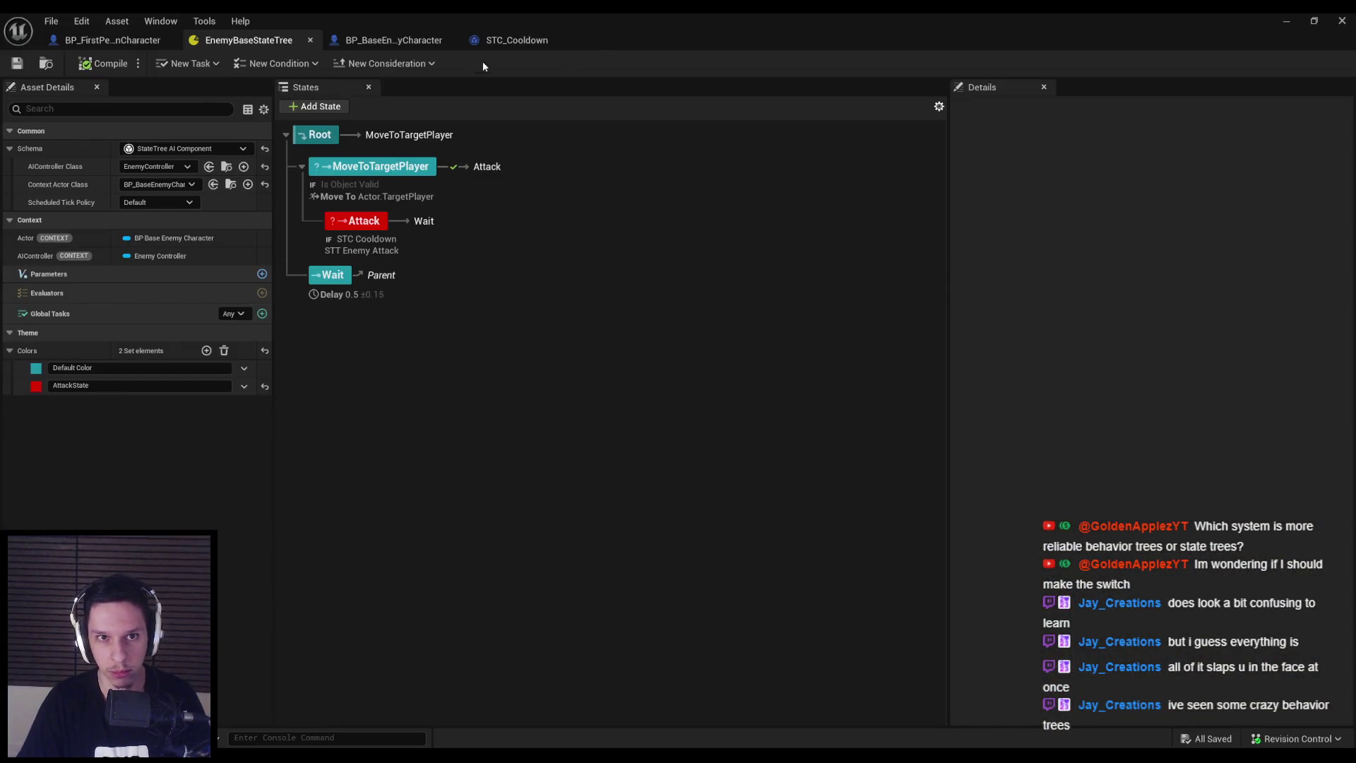
pyautogui.click(424, 40)
pyautogui.click(492, 41)
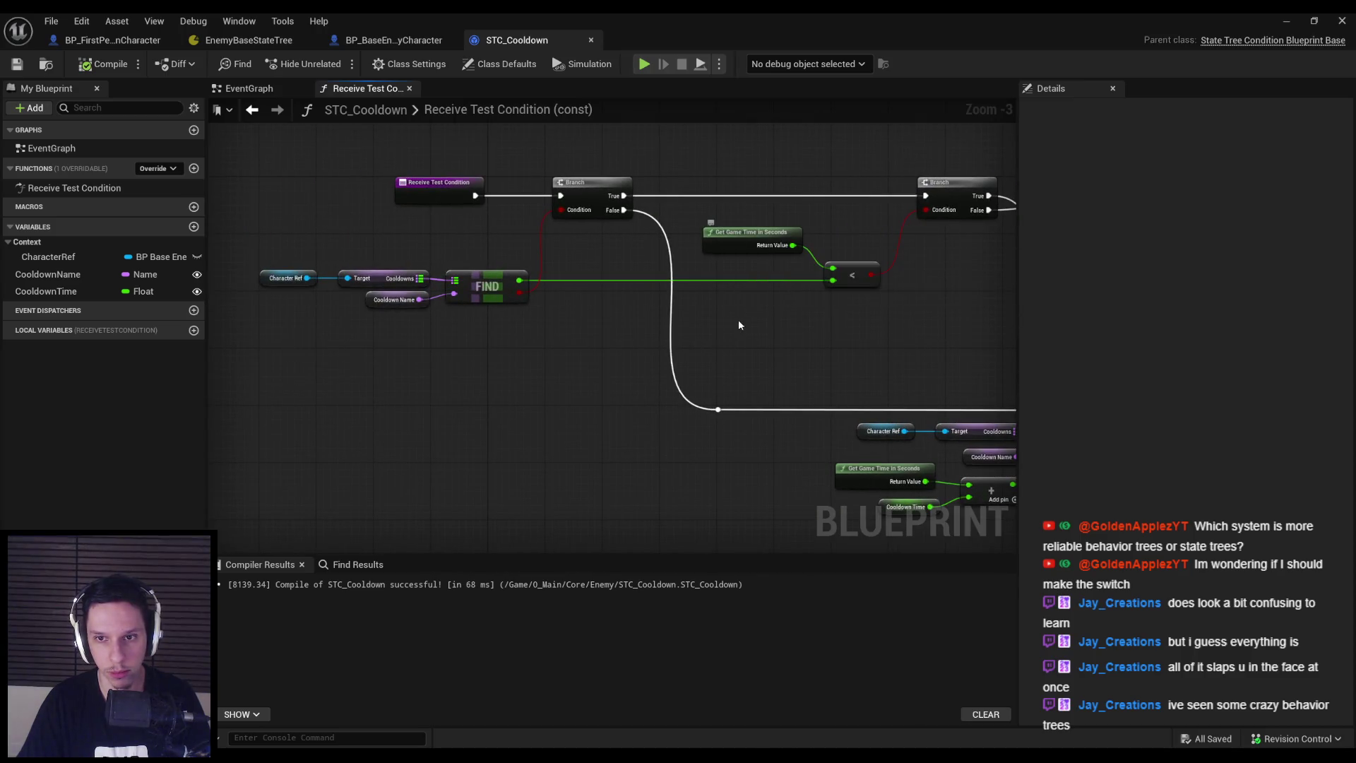
# Look over the Receive Test Condition graph, then switch to the EnemyBaseStateTree editor
pyautogui.moveTo(739, 315); pyautogui.dragTo(736, 376)
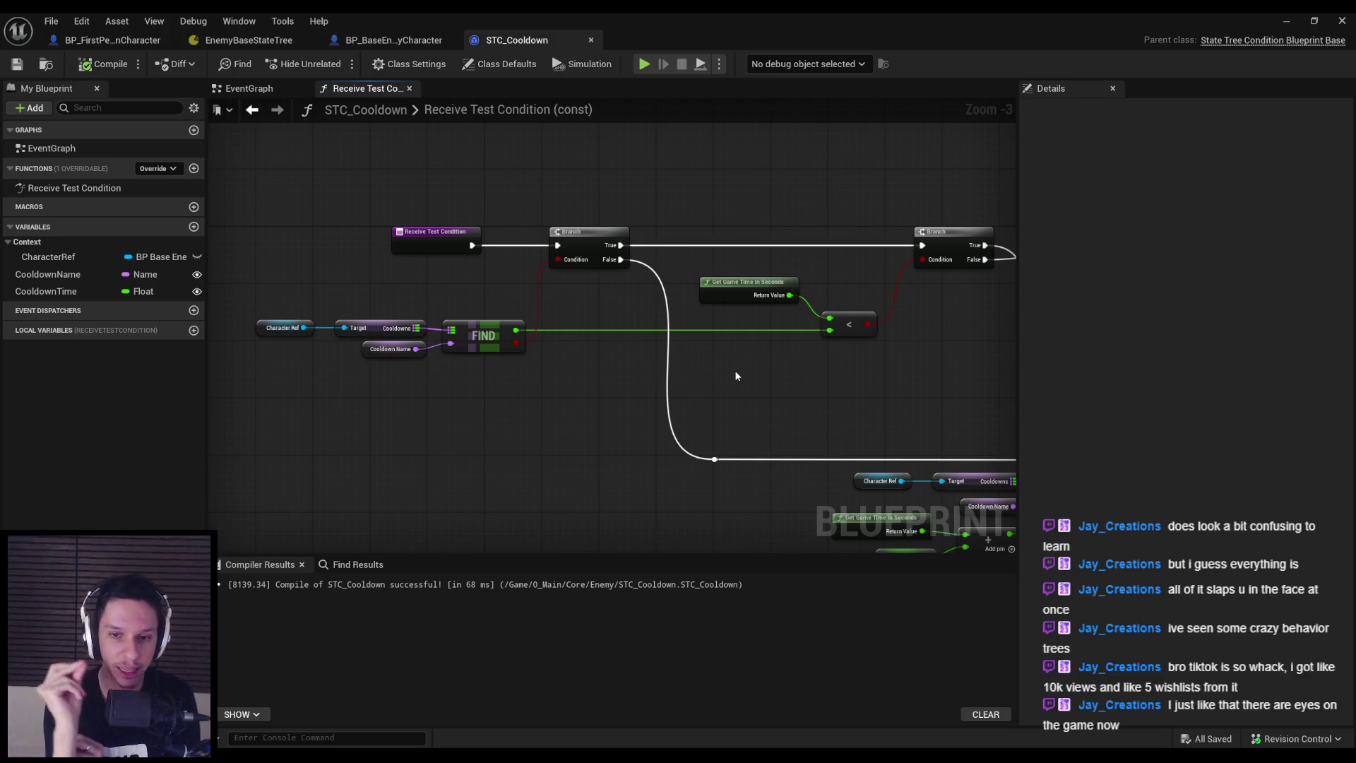
pyautogui.scroll(-1, 558, 359)
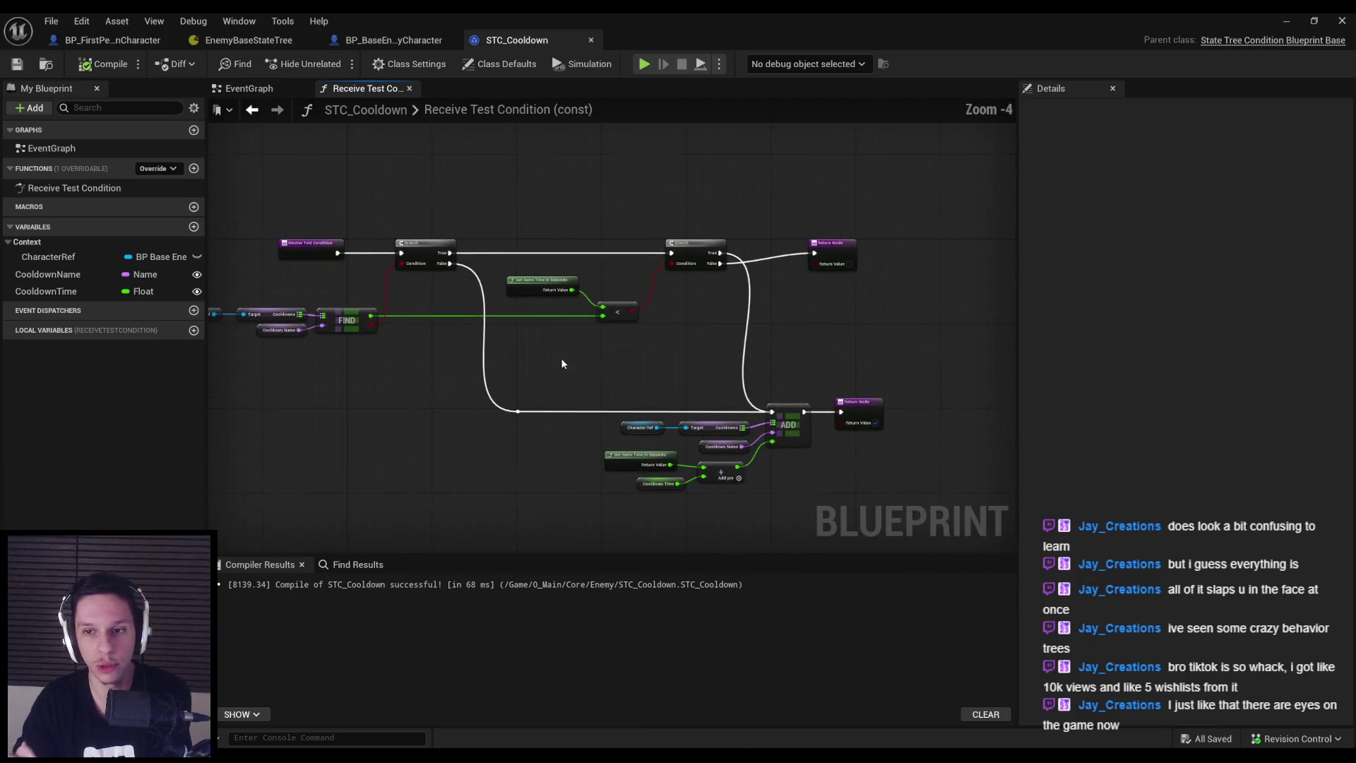
pyautogui.scroll(2, 738, 301)
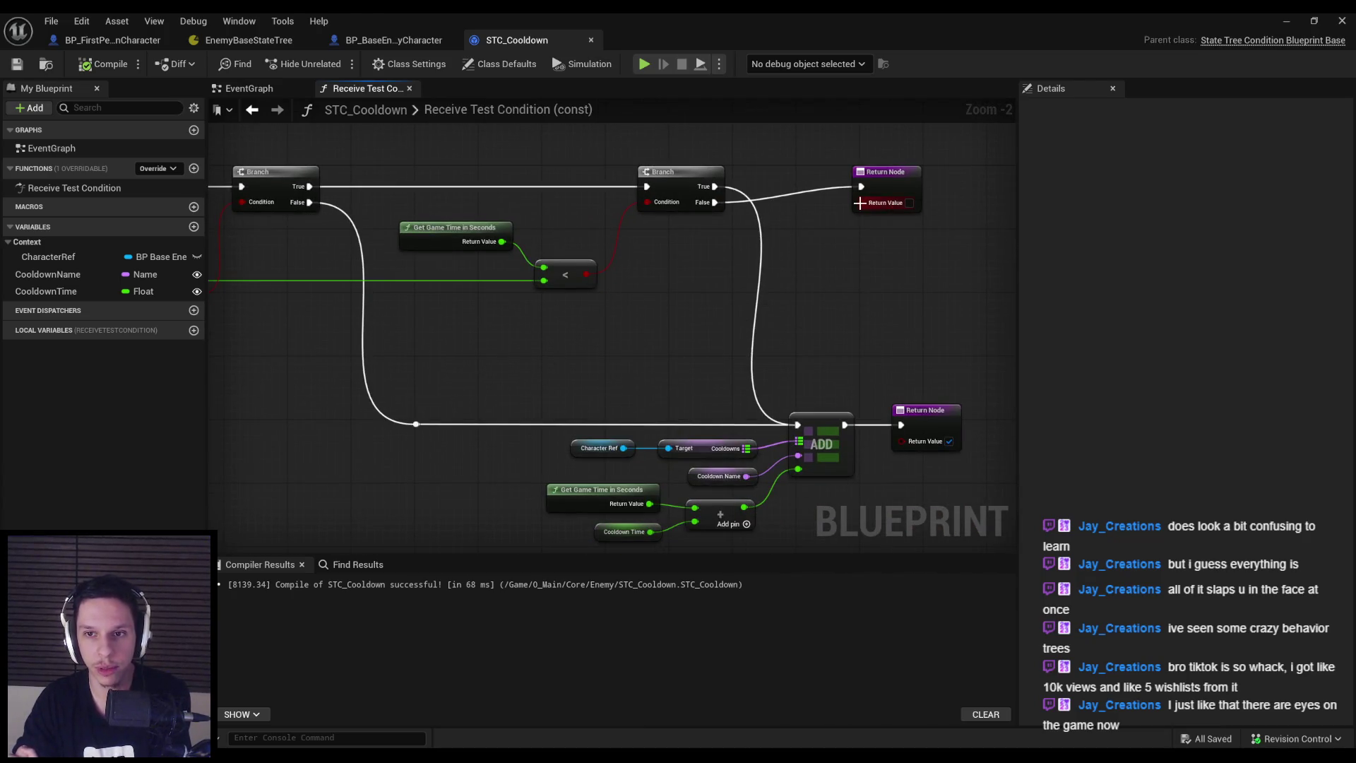
pyautogui.click(248, 40)
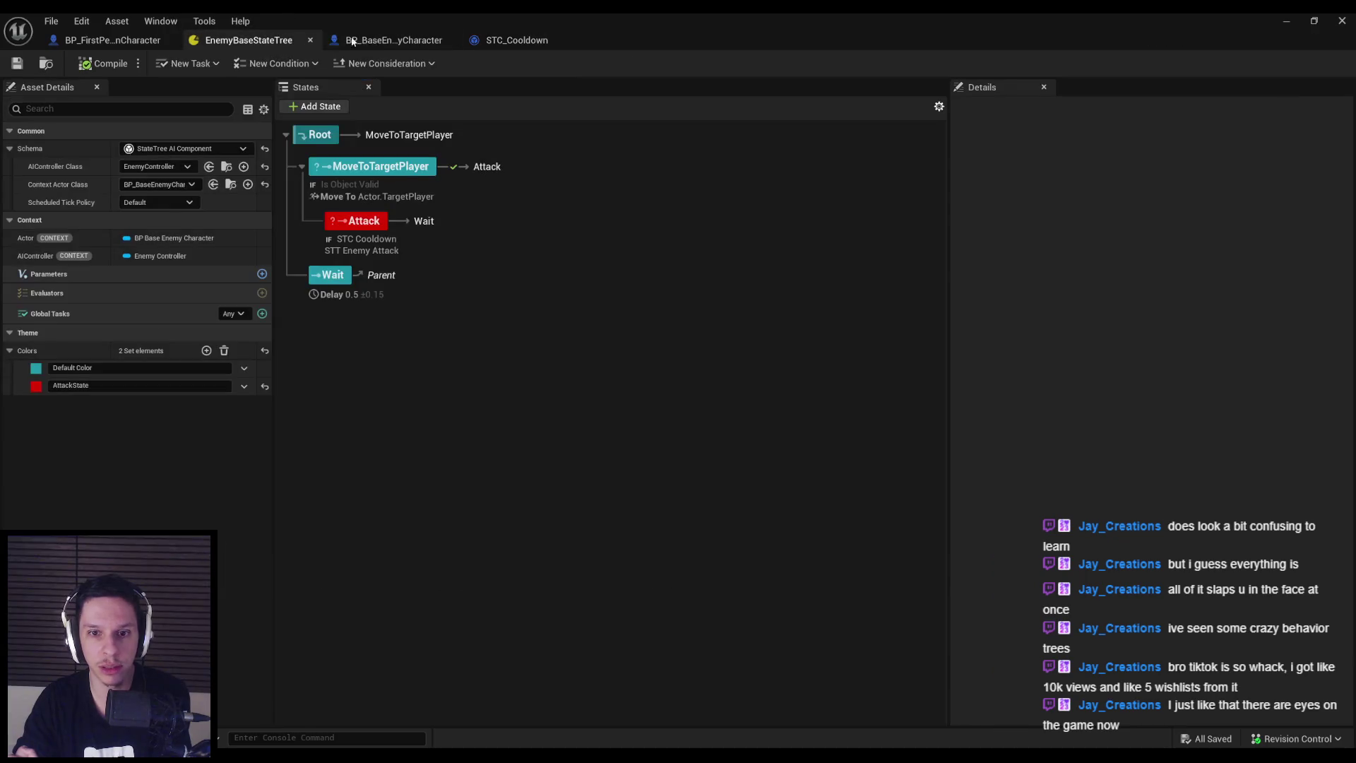
# Inspect the Attack state's STC Cooldown condition (Cooldown Time 5.0), then return to the STC_Cooldown graph
pyautogui.click(366, 239)
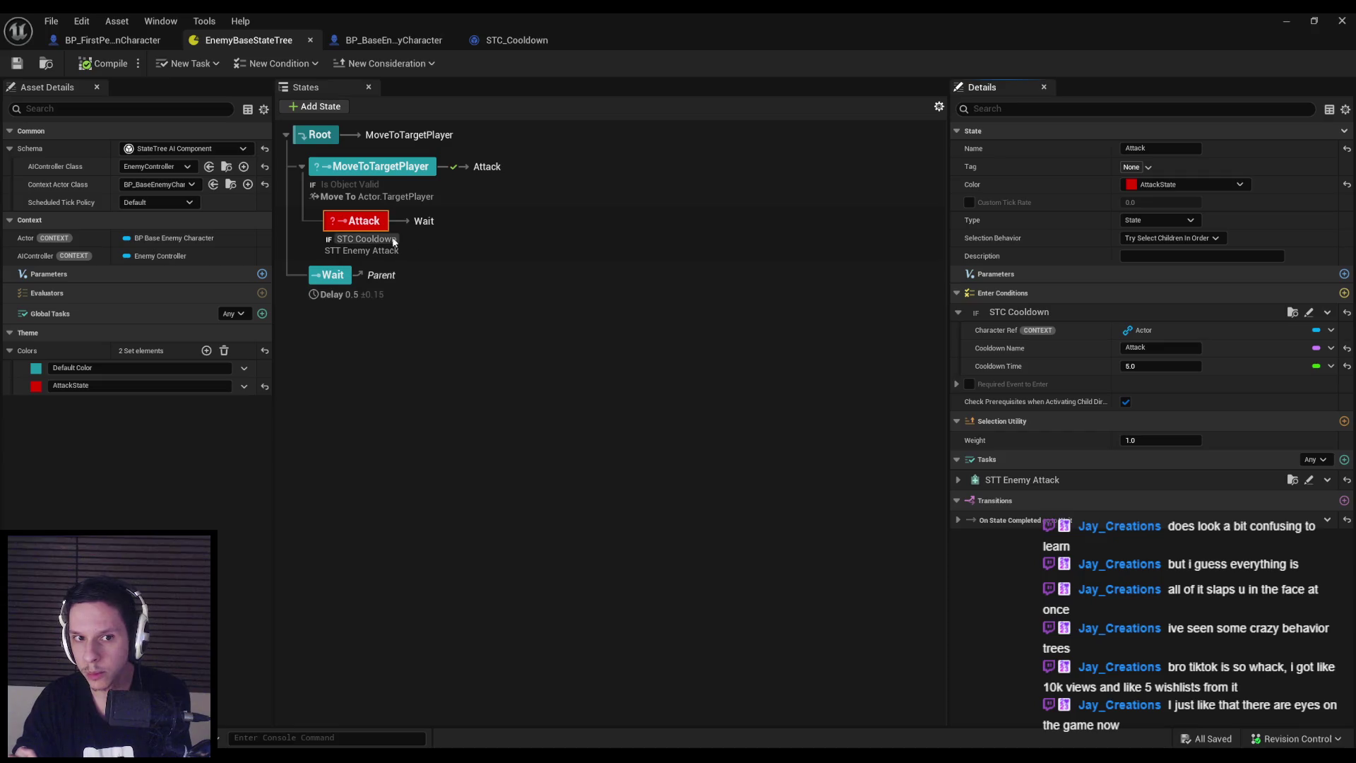
pyautogui.click(1309, 313)
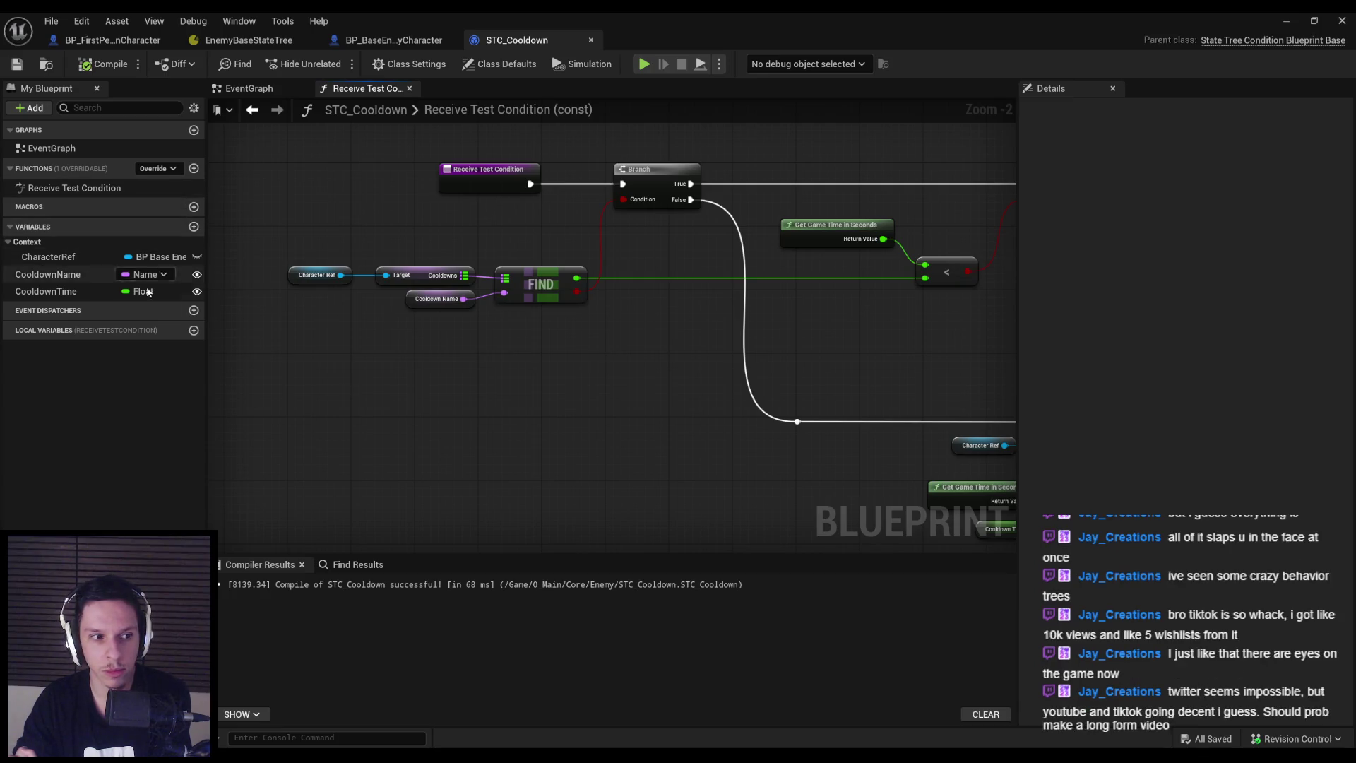
# Open the EventGraph briefly, then reopen the Receive Test Condition function graph
pyautogui.doubleClick(82, 149)
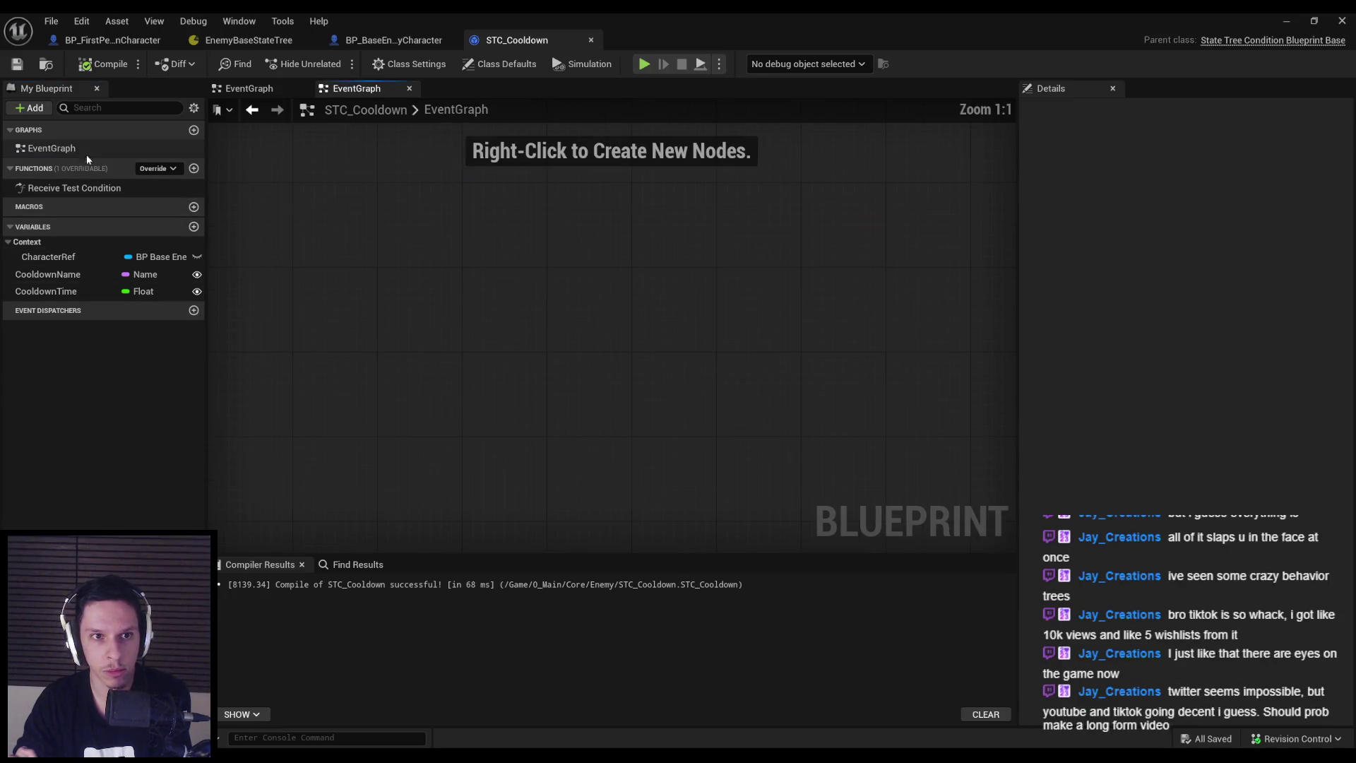
pyautogui.rightClick(435, 246)
pyautogui.click(426, 249)
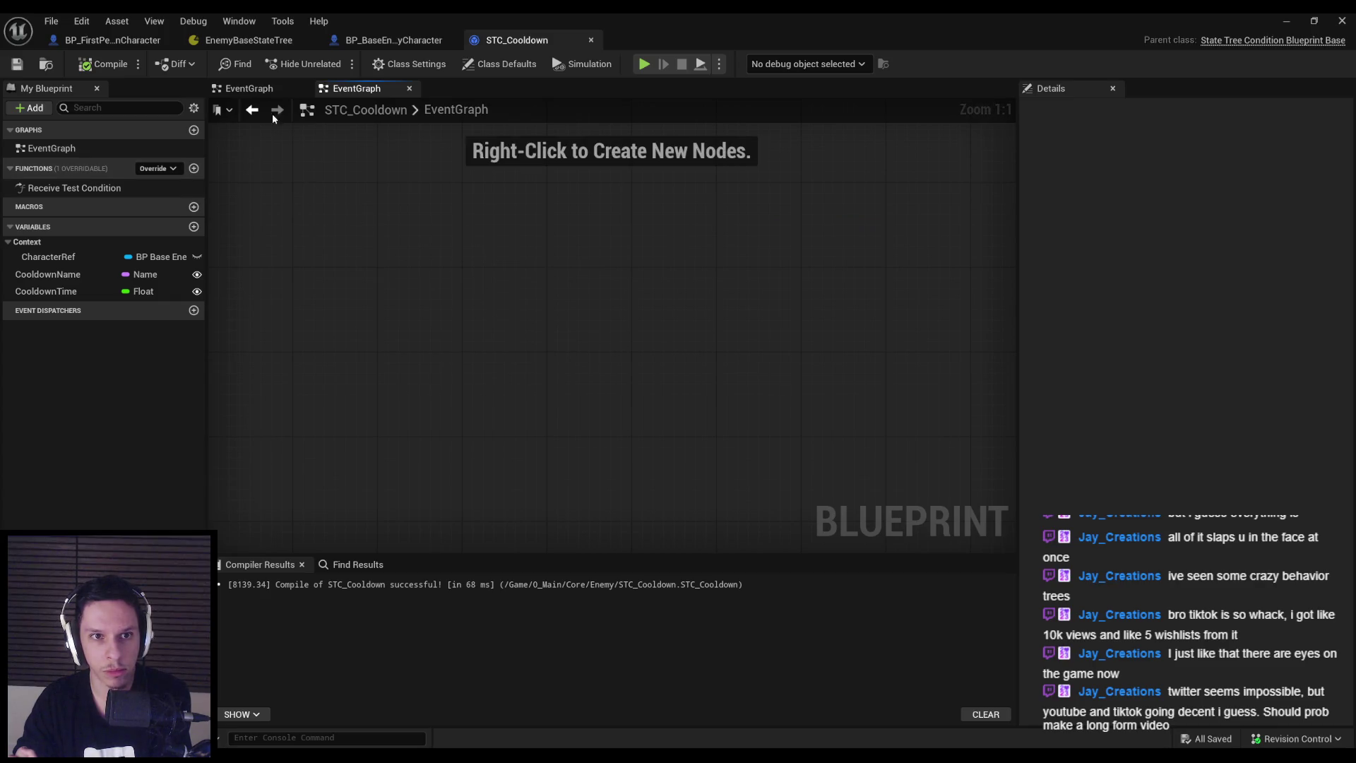
pyautogui.doubleClick(99, 188)
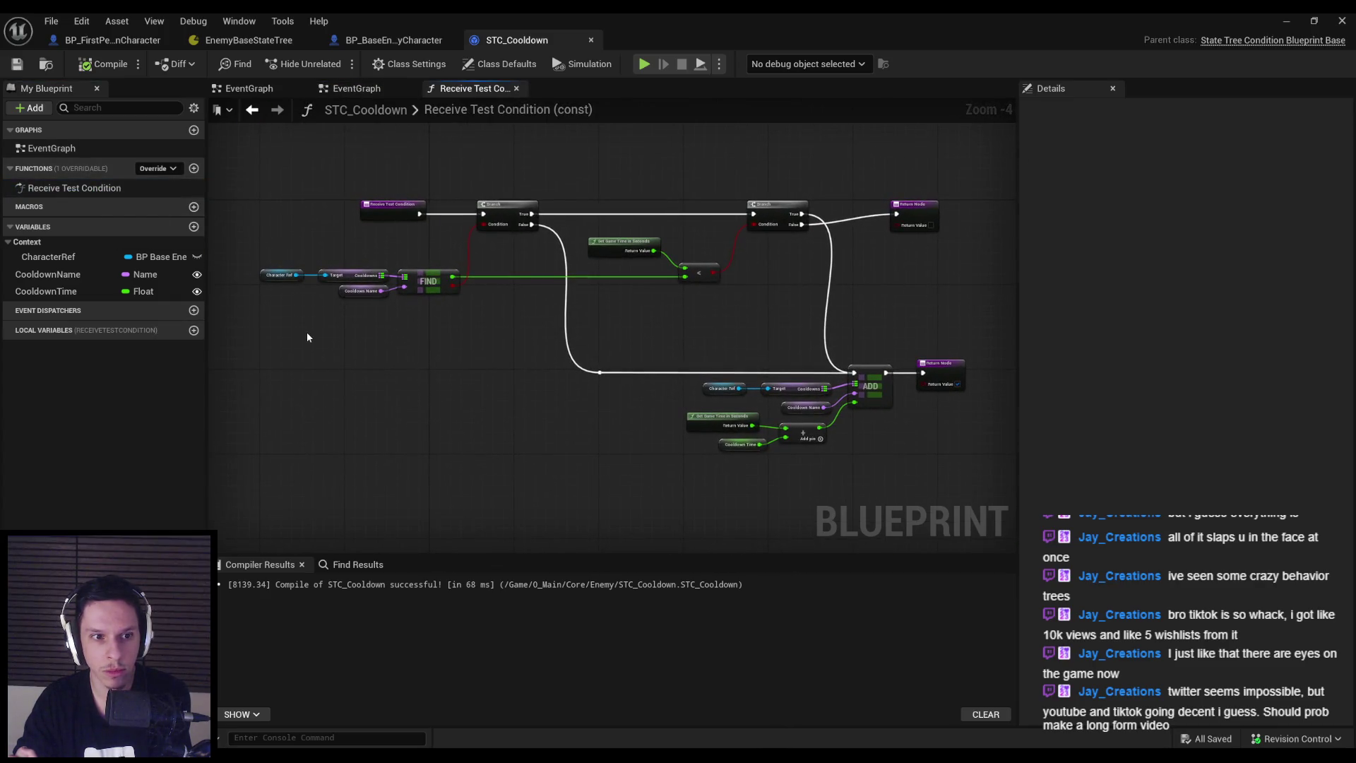
pyautogui.scroll(2, 417, 268)
pyautogui.scroll(-2, 499, 372)
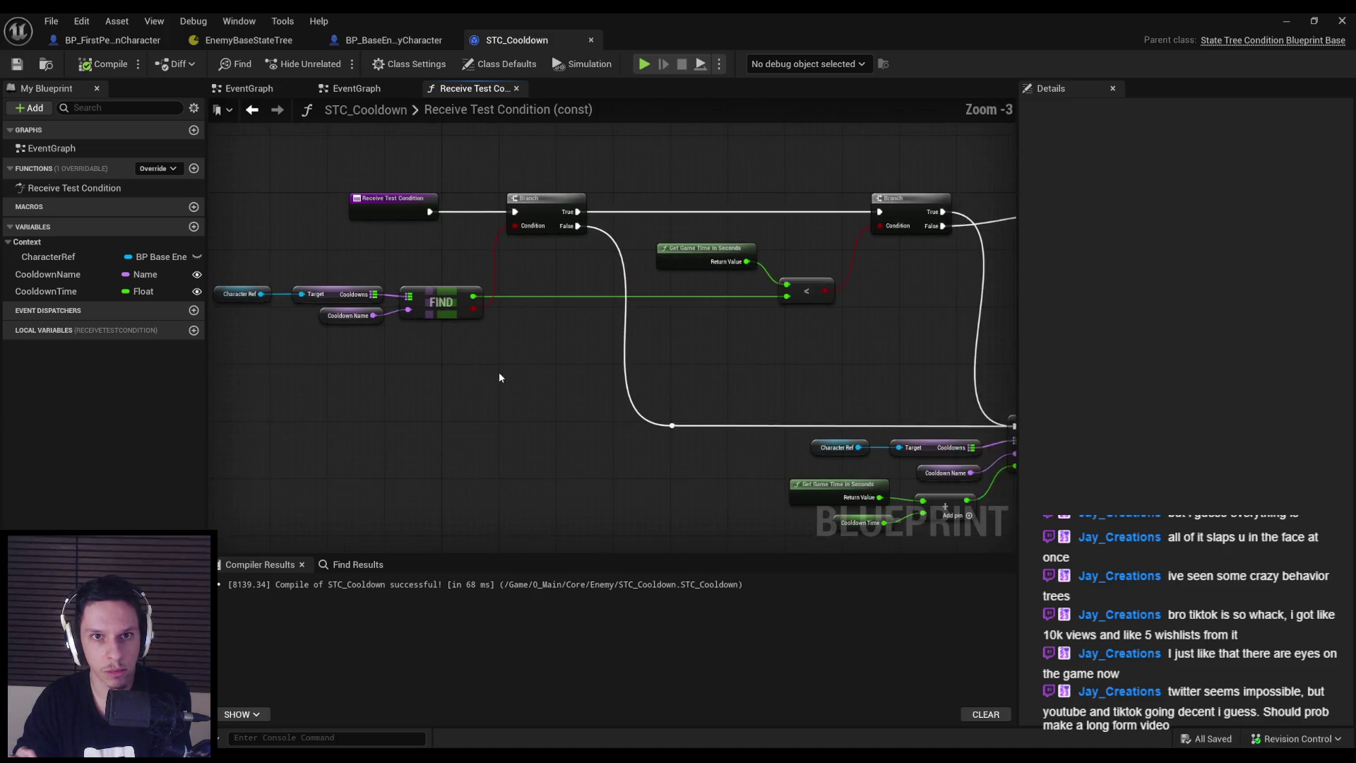
# Show Class Defaults (Cooldown Name None, Cooldown Time 0.0) and review the FIND node
pyautogui.click(502, 68)
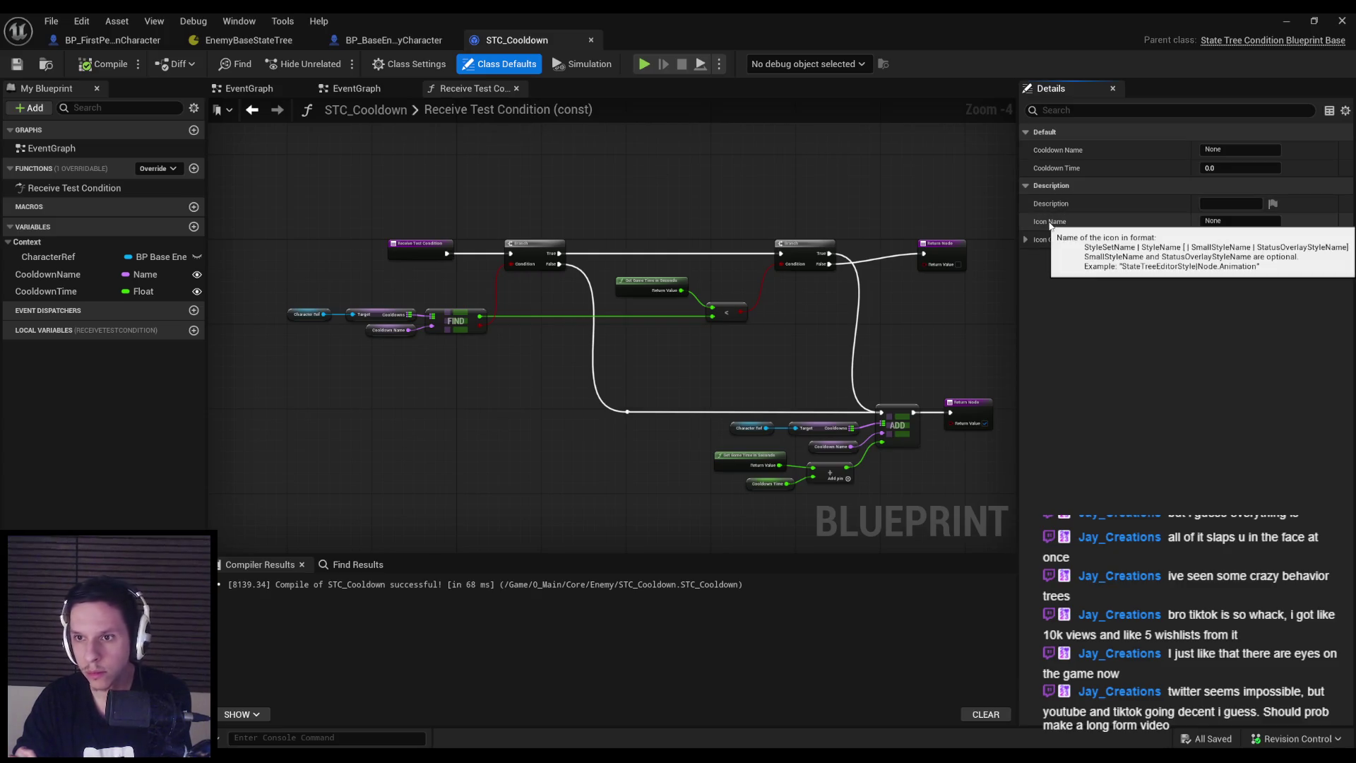
pyautogui.click(1025, 239)
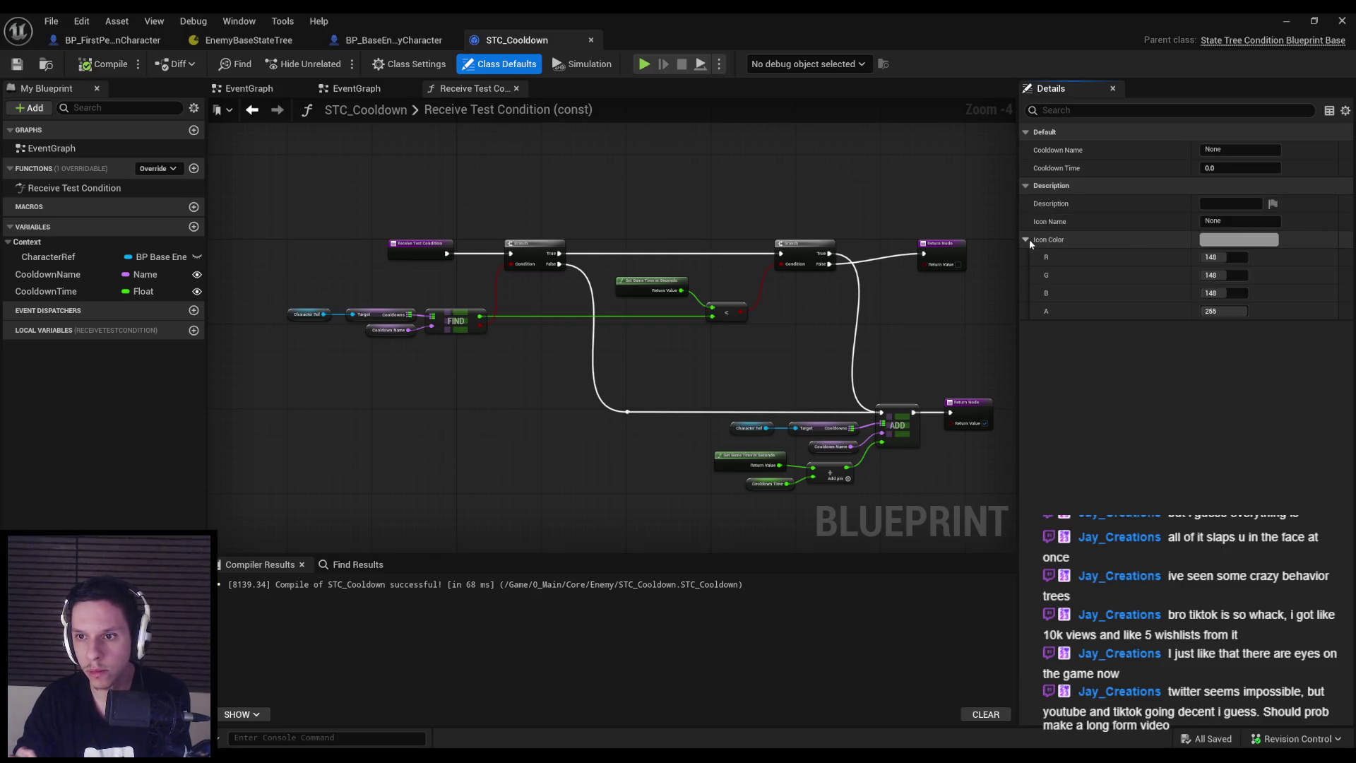
pyautogui.click(1026, 239)
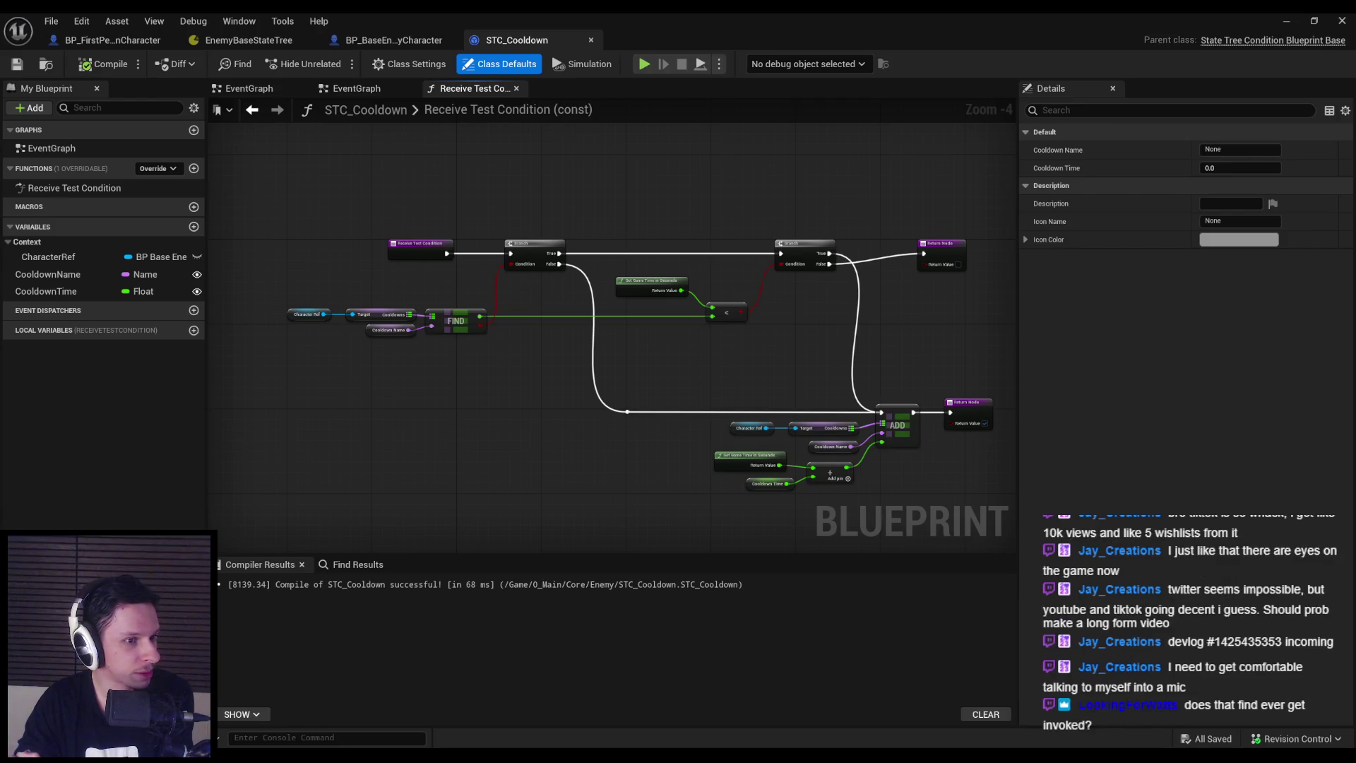
pyautogui.moveTo(429, 420)
pyautogui.mouseDown()
pyautogui.moveTo(411, 367)
pyautogui.moveTo(398, 405)
pyautogui.mouseUp()
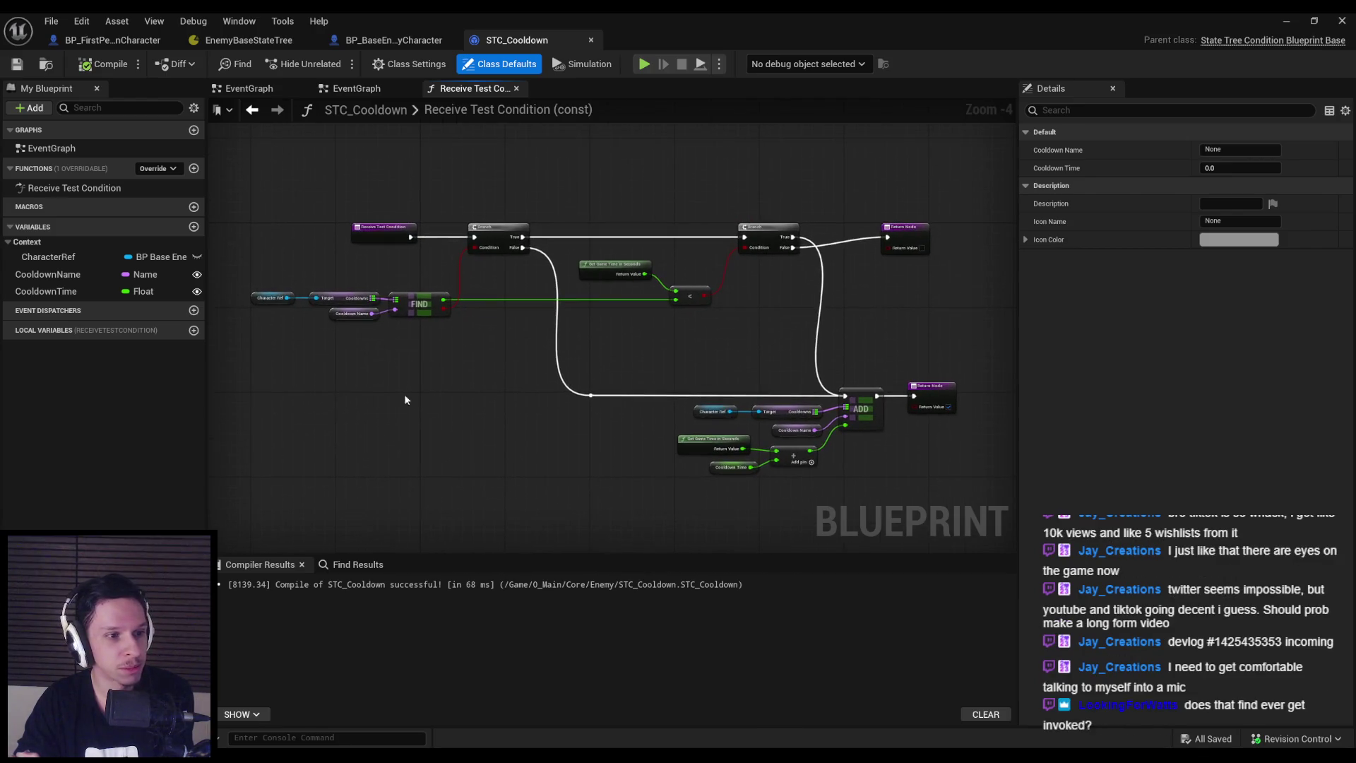
pyautogui.scroll(1, 572, 311)
pyautogui.moveTo(371, 304); pyautogui.dragTo(531, 323)
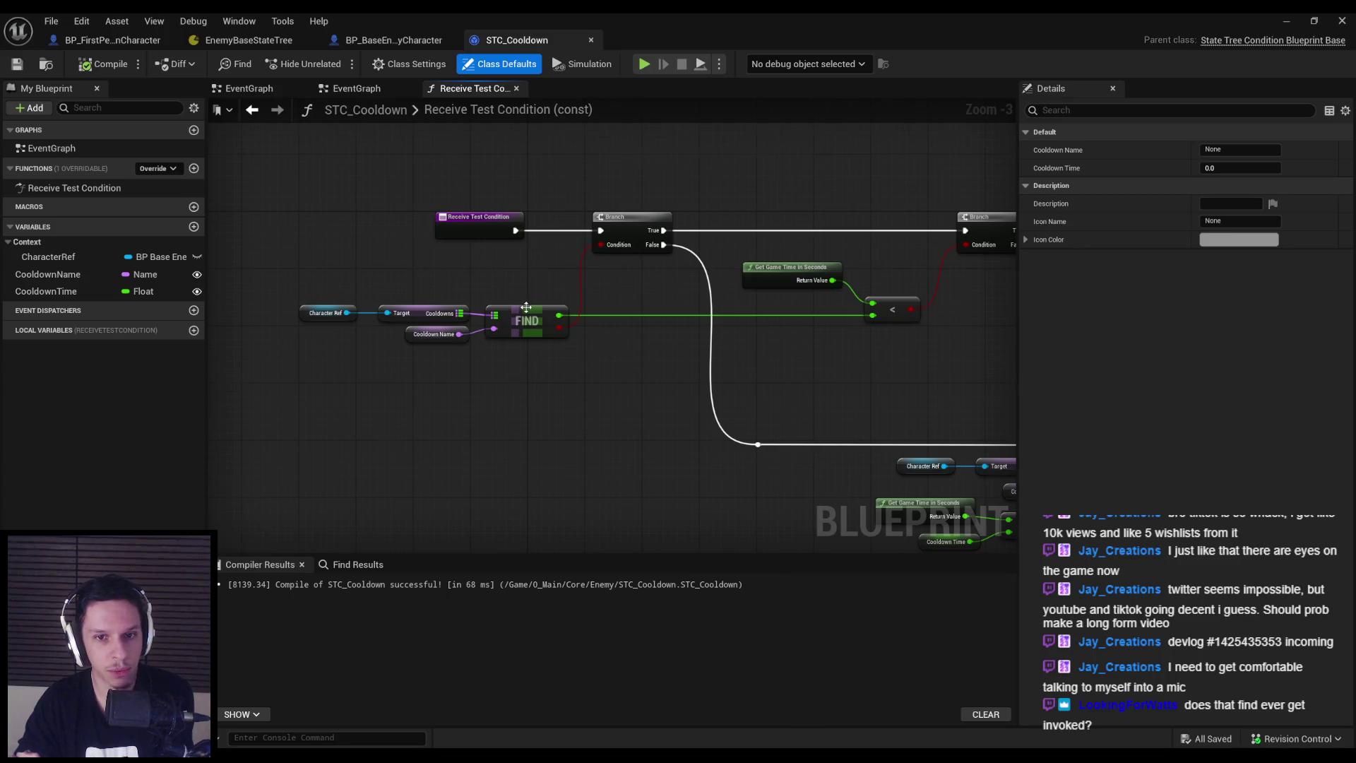
pyautogui.scroll(2, 529, 373)
# Set a breakpoint on the first Branch node and start a play-test, walking toward an enemy
pyautogui.rightClick(617, 252)
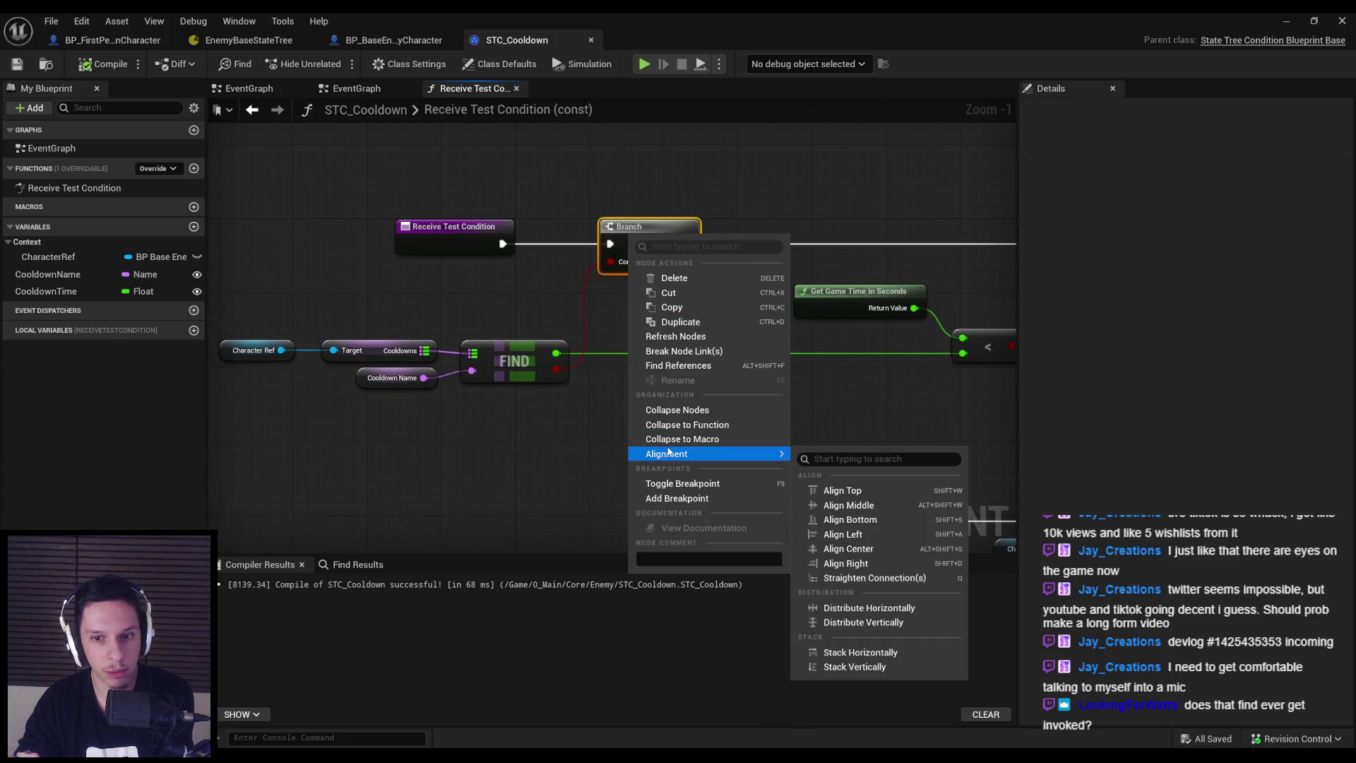
pyautogui.click(671, 484)
pyautogui.click(1286, 21)
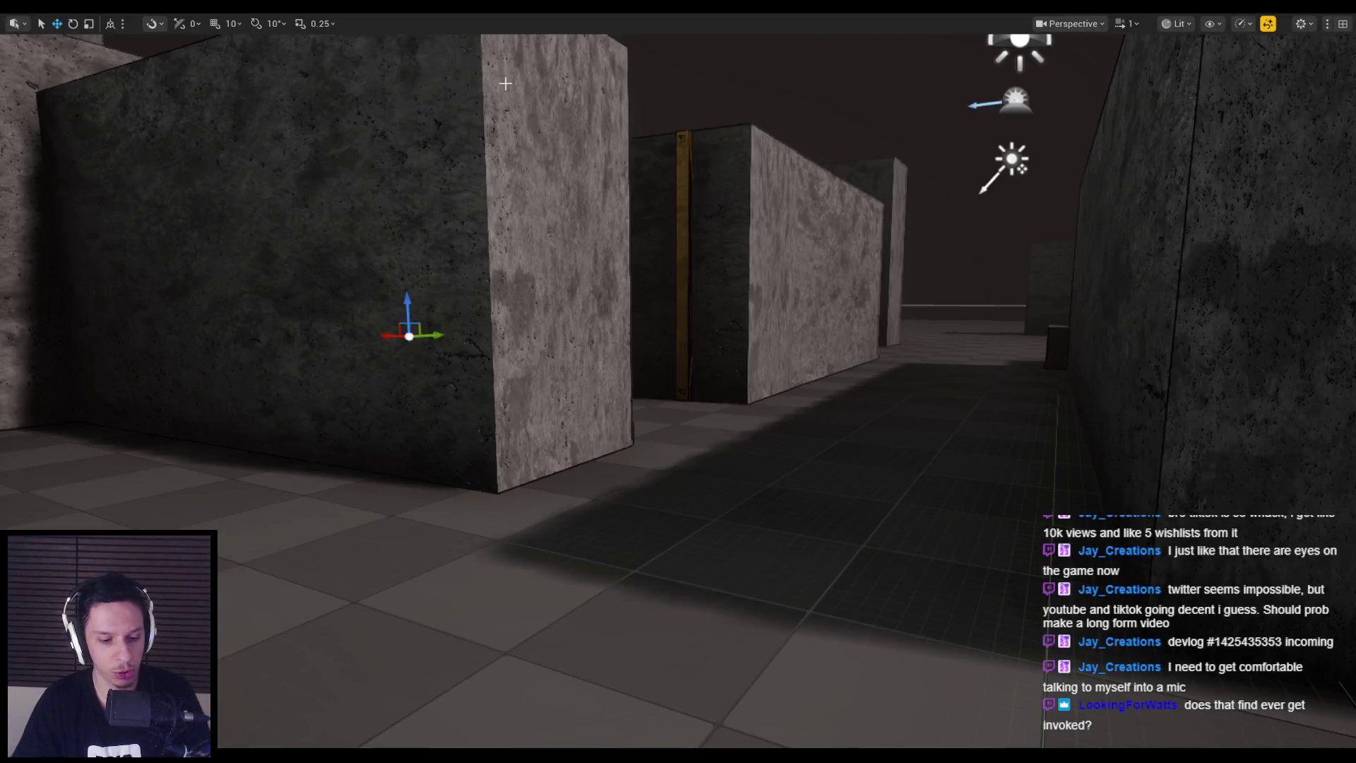
pyautogui.hotkey('alt', 'p')
pyautogui.press('w')
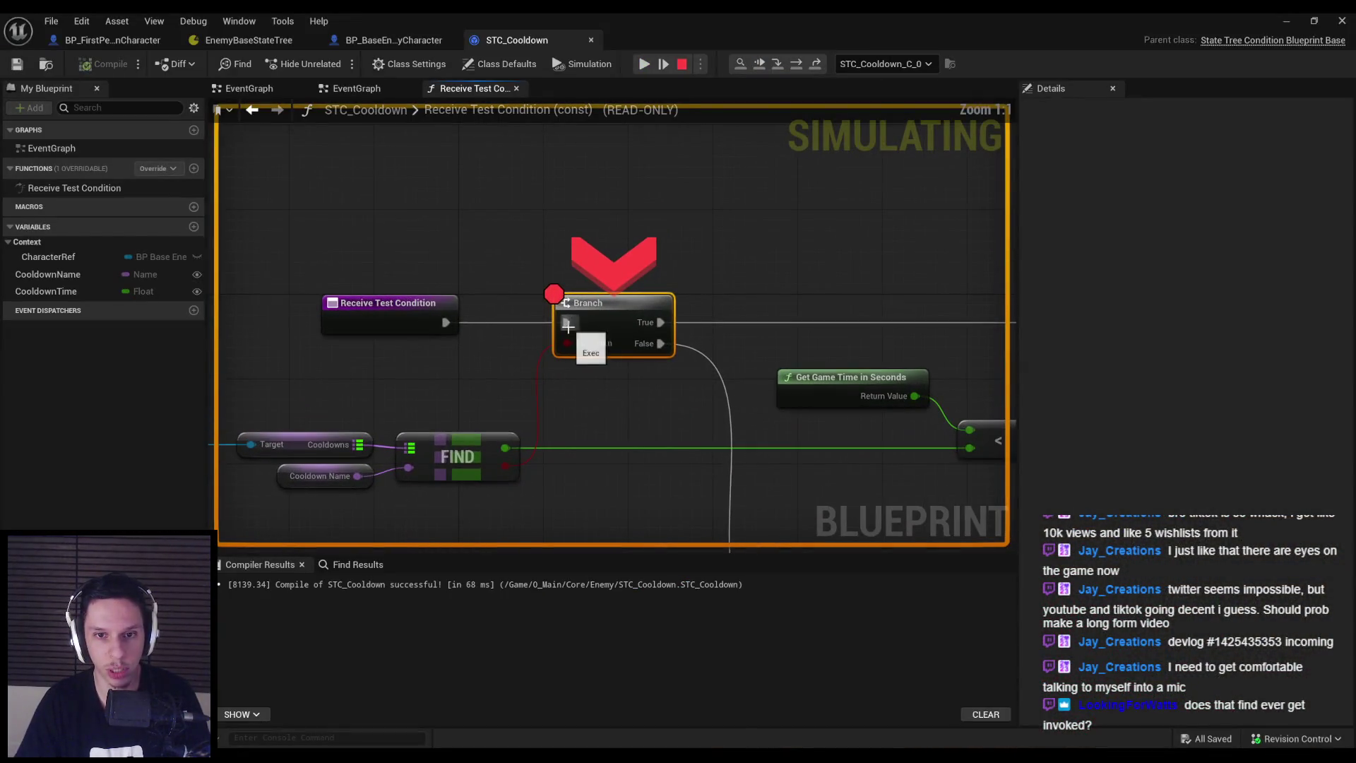
# Step the debugger forward from the breakpoint to the next Branch node
pyautogui.moveTo(506, 448)
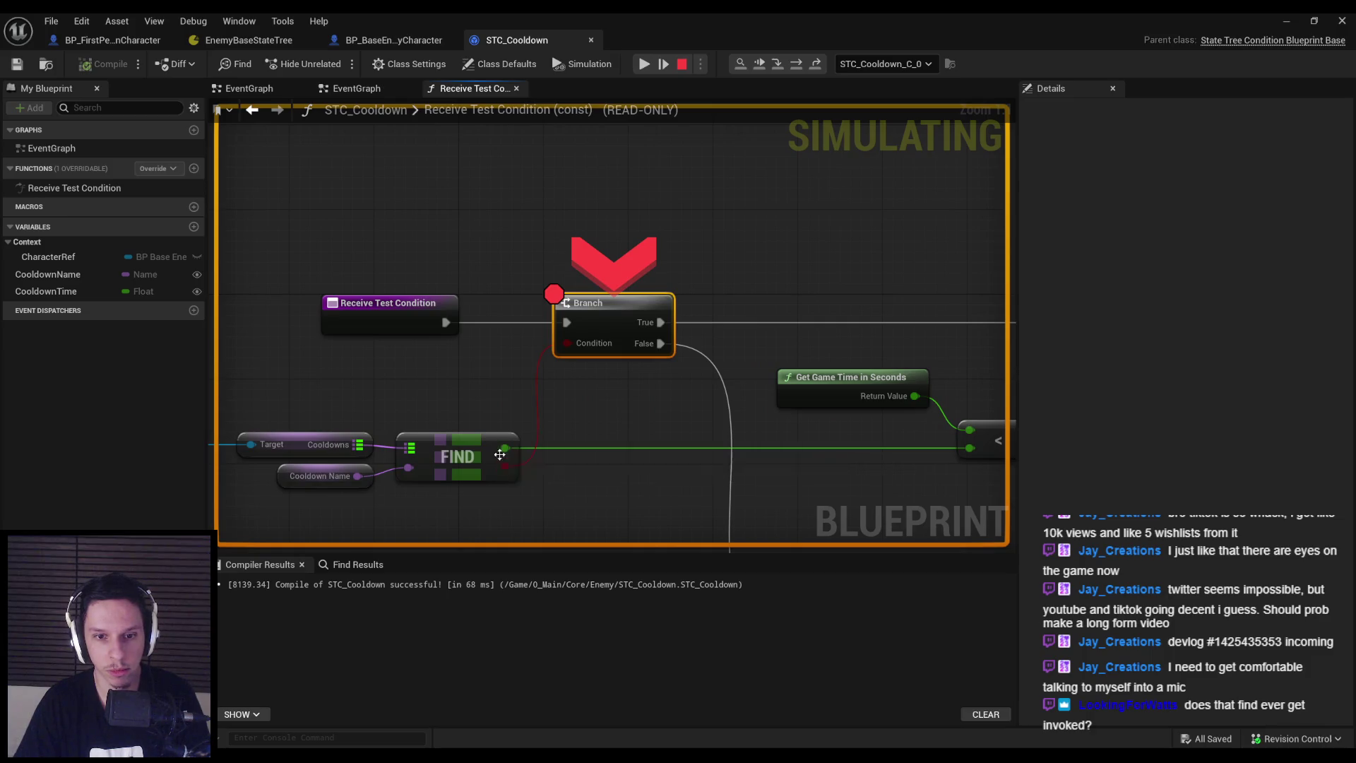
pyautogui.scroll(-2, 707, 212)
pyautogui.press('F10')
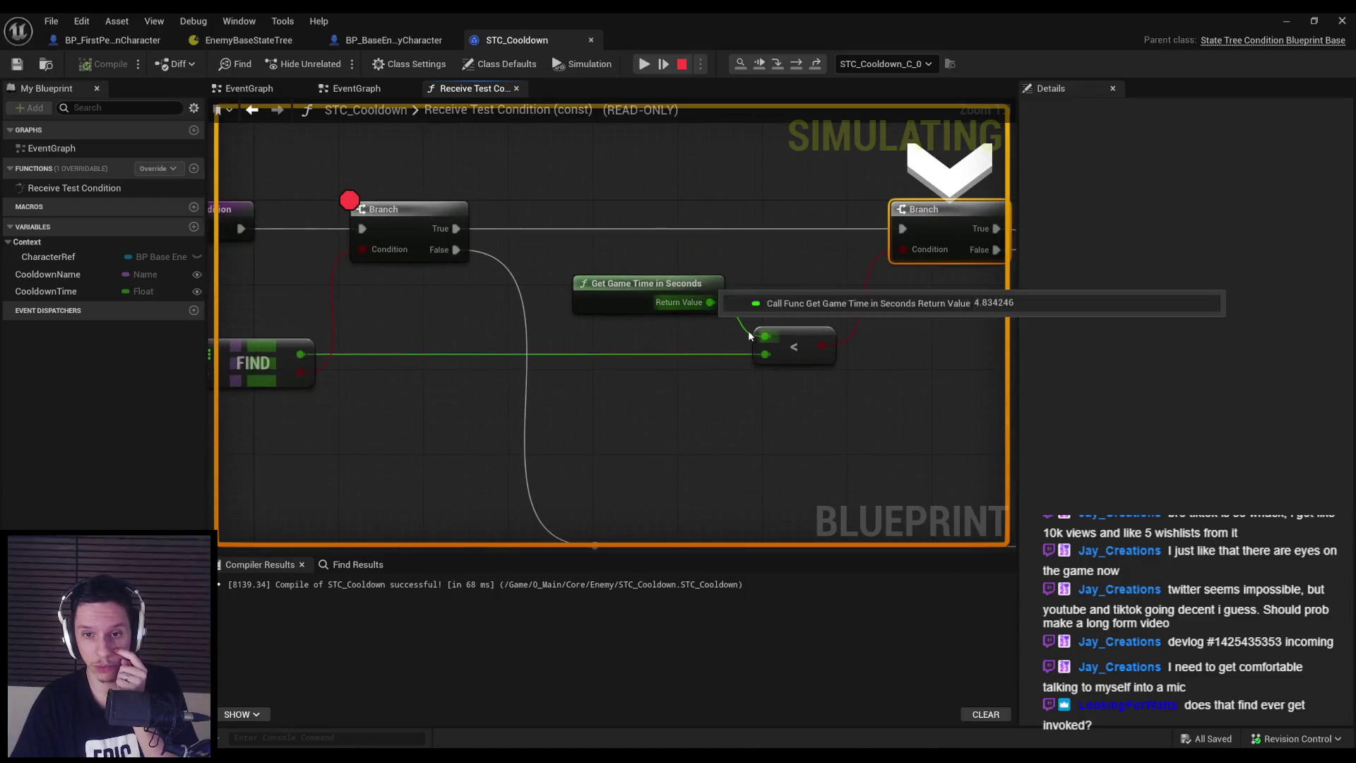
pyautogui.moveTo(303, 355)
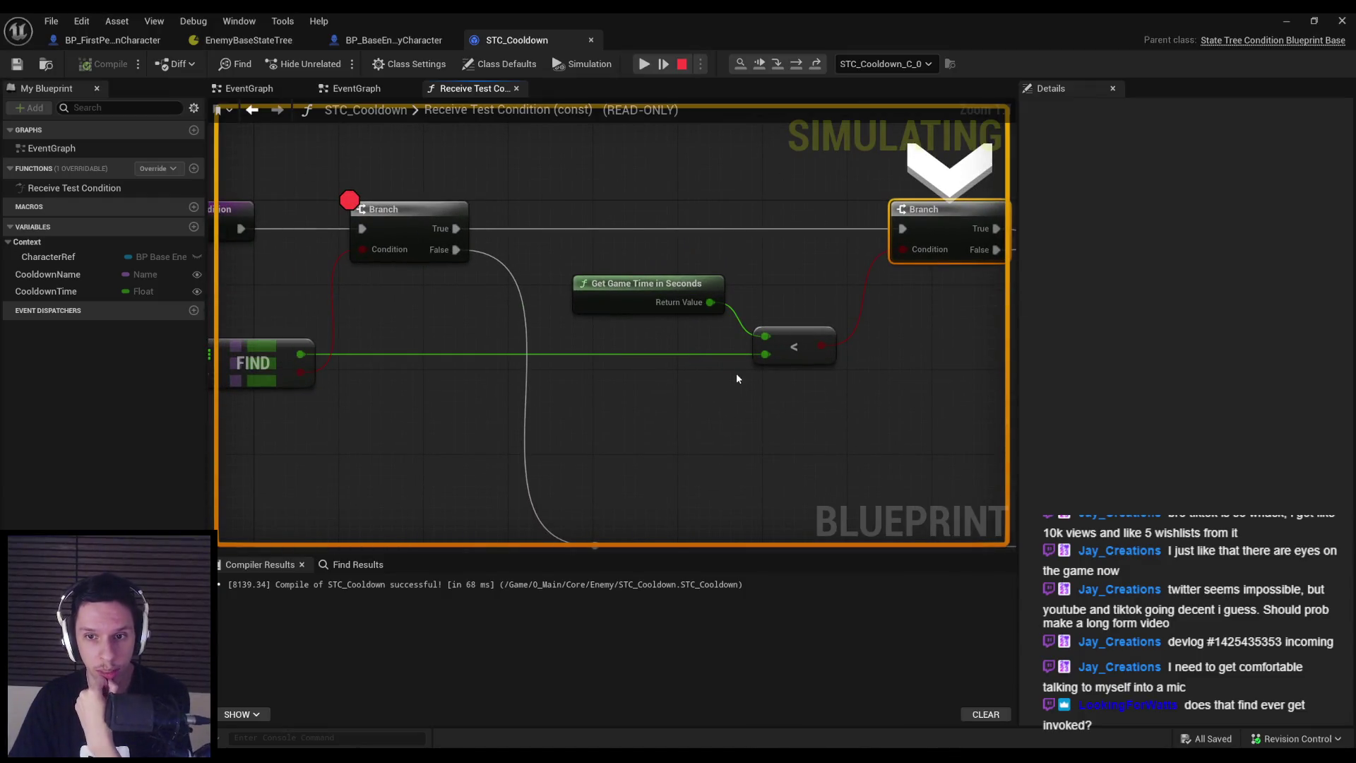
pyautogui.scroll(-1, 685, 412)
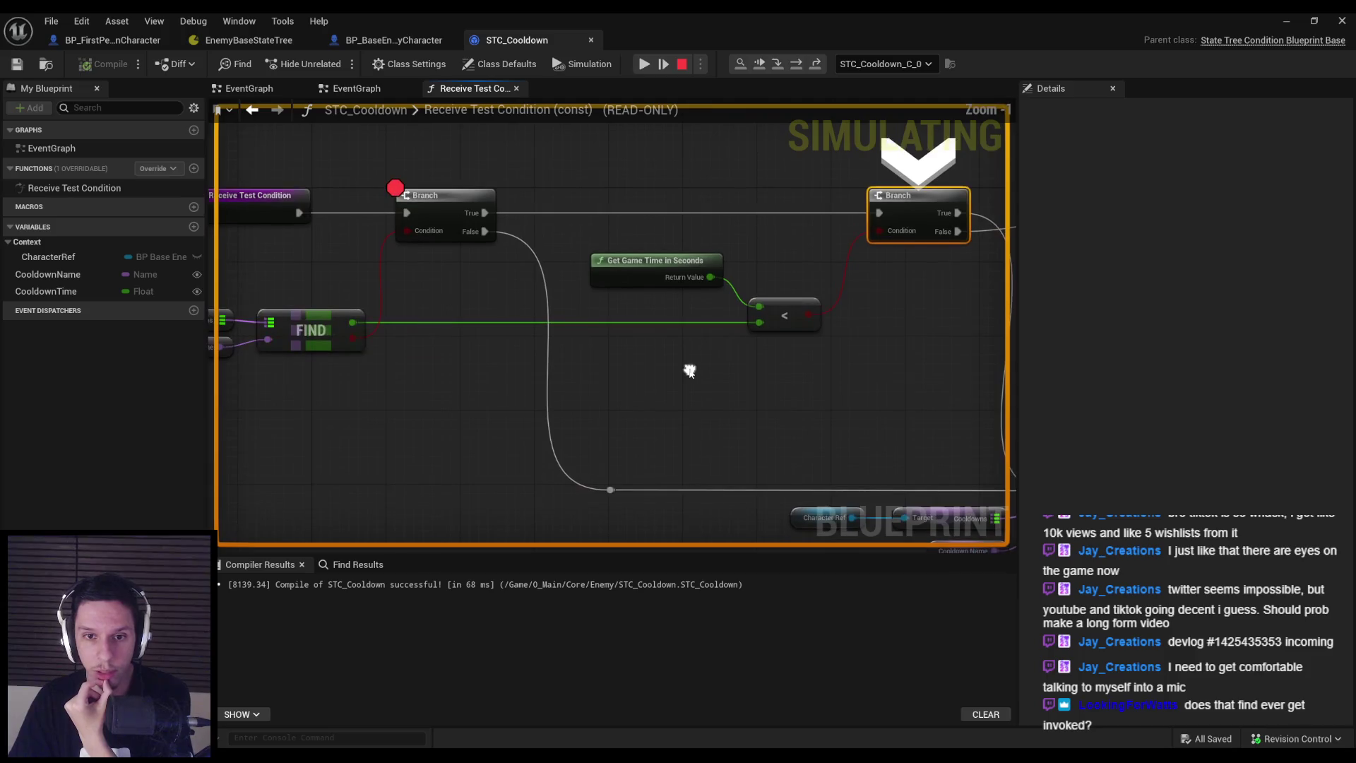
pyautogui.moveTo(760, 304)
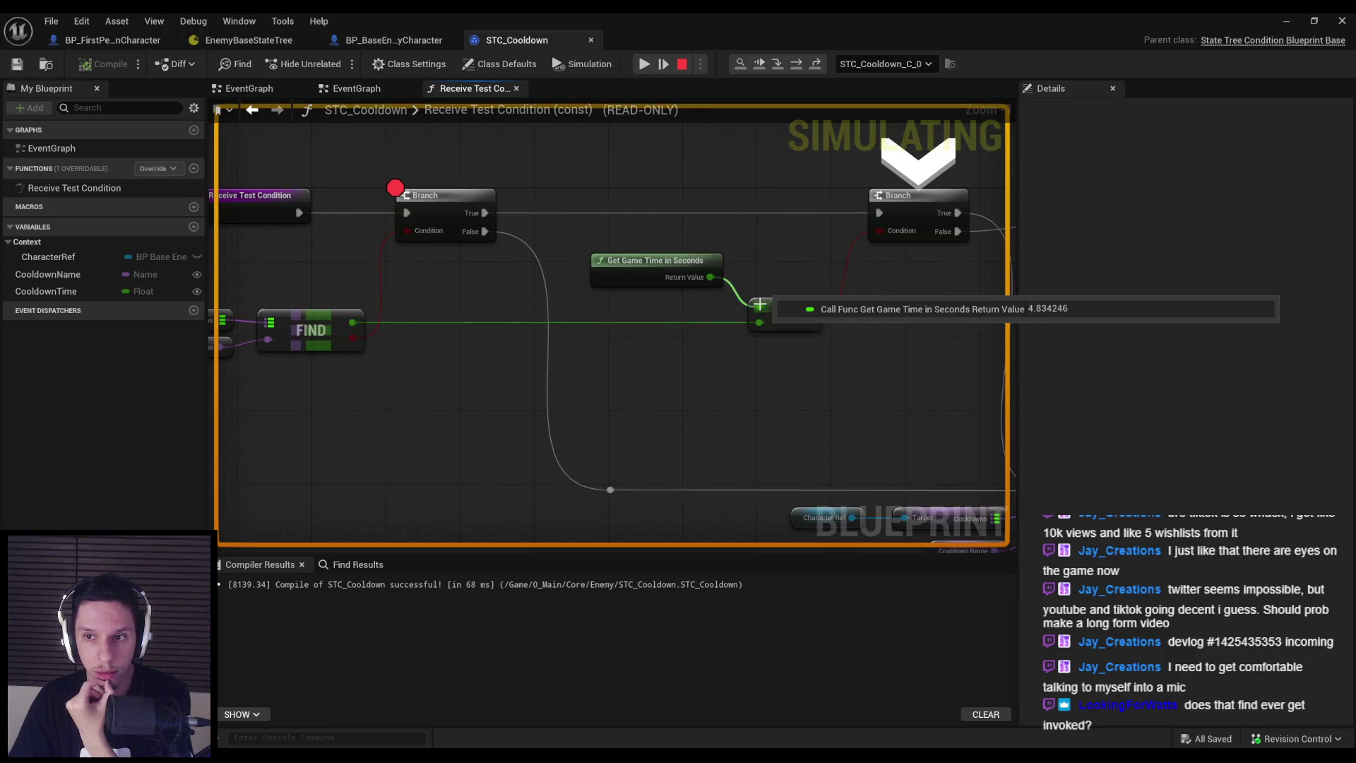
# Replace the less-than node with a float > float comparing Get Game Time against the found cooldown
pyautogui.press('Escape')
pyautogui.moveTo(711, 277); pyautogui.dragTo(753, 363)
pyautogui.write('>')
pyautogui.click(786, 448)
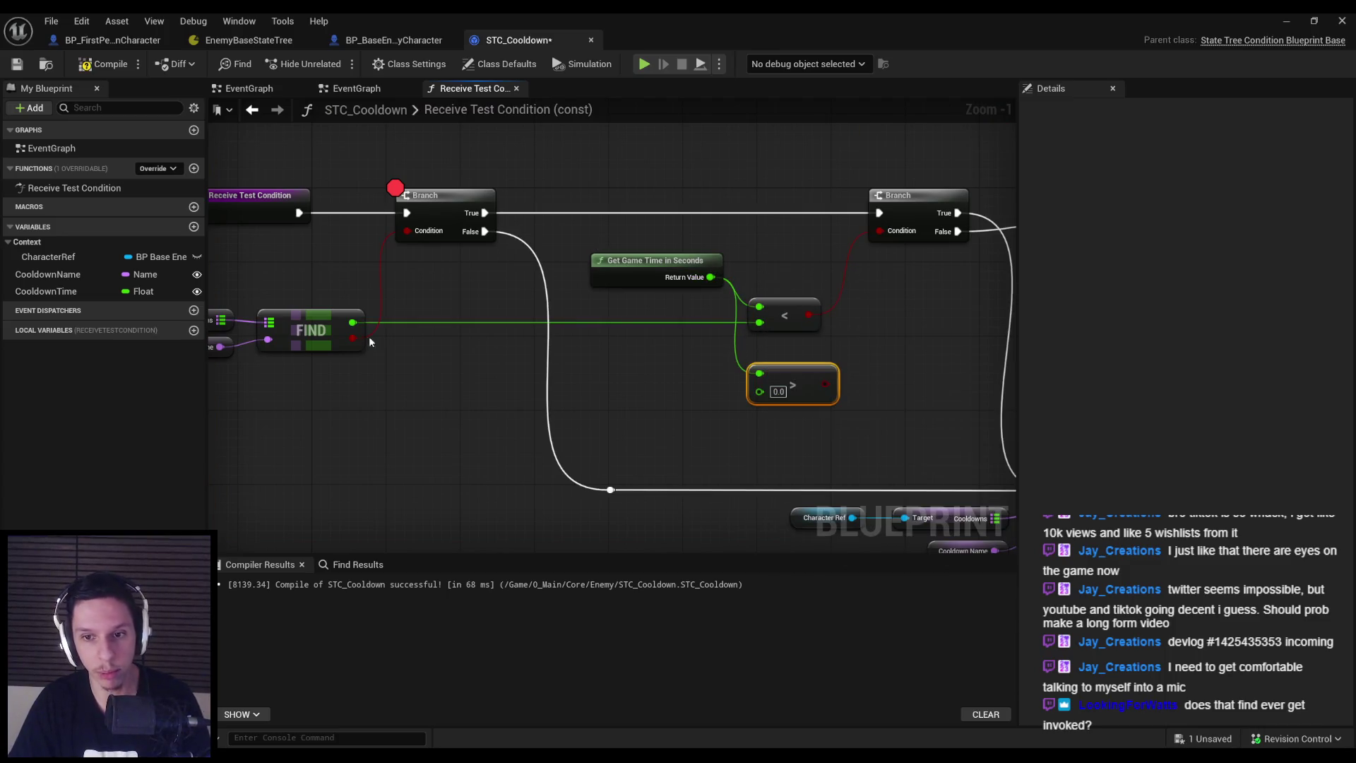
pyautogui.moveTo(352, 322)
pyautogui.mouseDown()
pyautogui.moveTo(766, 400)
pyautogui.moveTo(785, 317)
pyautogui.moveTo(837, 318)
pyautogui.moveTo(880, 231)
pyautogui.mouseUp()
pyautogui.click(790, 305)
pyautogui.press('Delete')
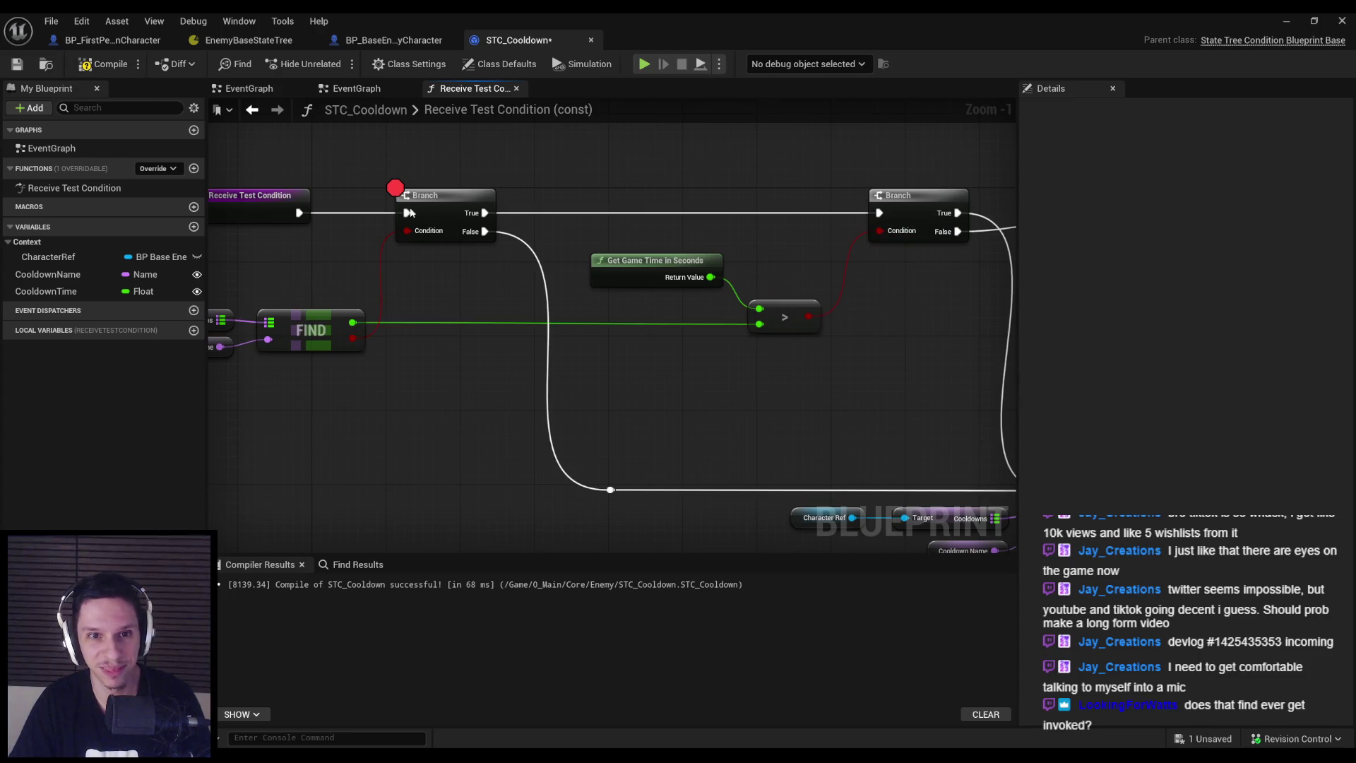
# Remove the left Branch's breakpoint, compile STC_Cooldown, and start a play-test
pyautogui.rightClick(427, 215)
pyautogui.click(481, 478)
pyautogui.click(100, 65)
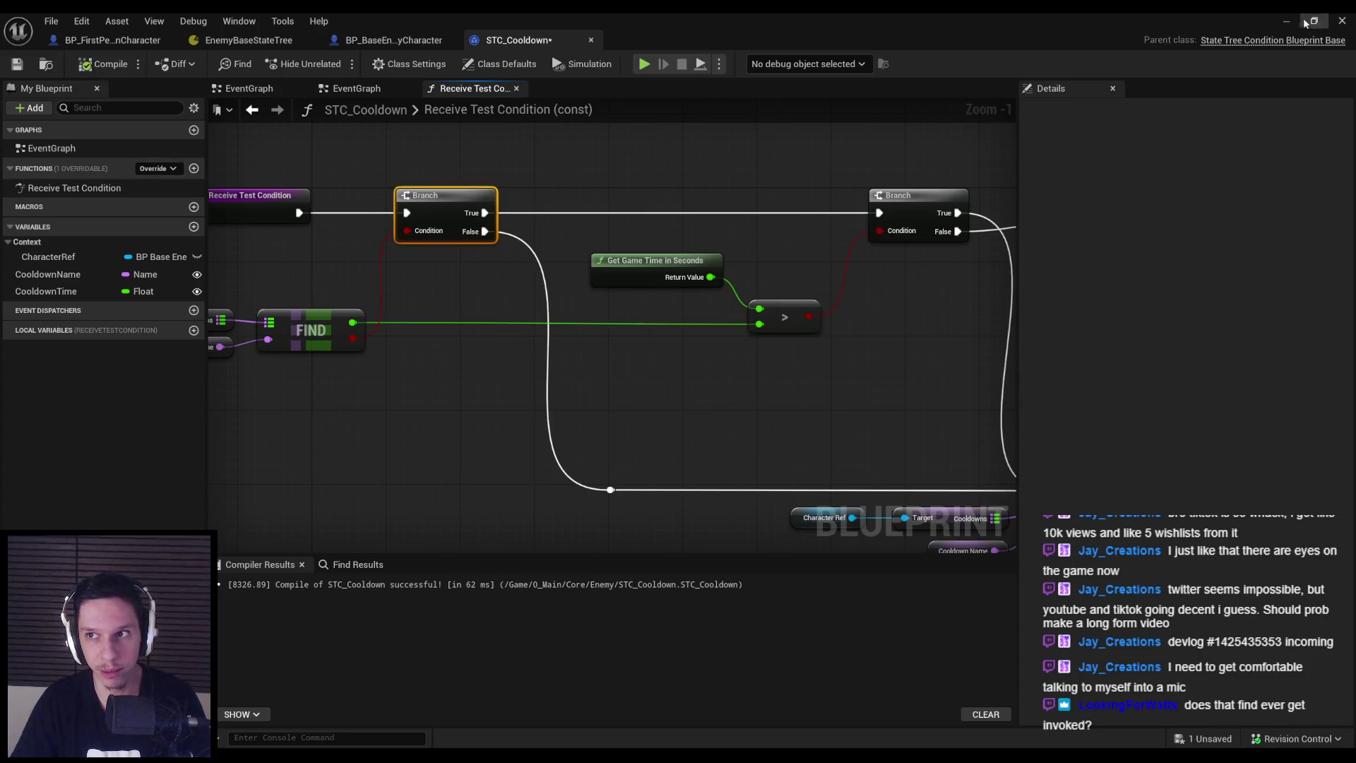
pyautogui.hotkey('alt', 'p')
# Fight the attacking enemy group and spider in the play-test until all are defeated
pyautogui.press('w')
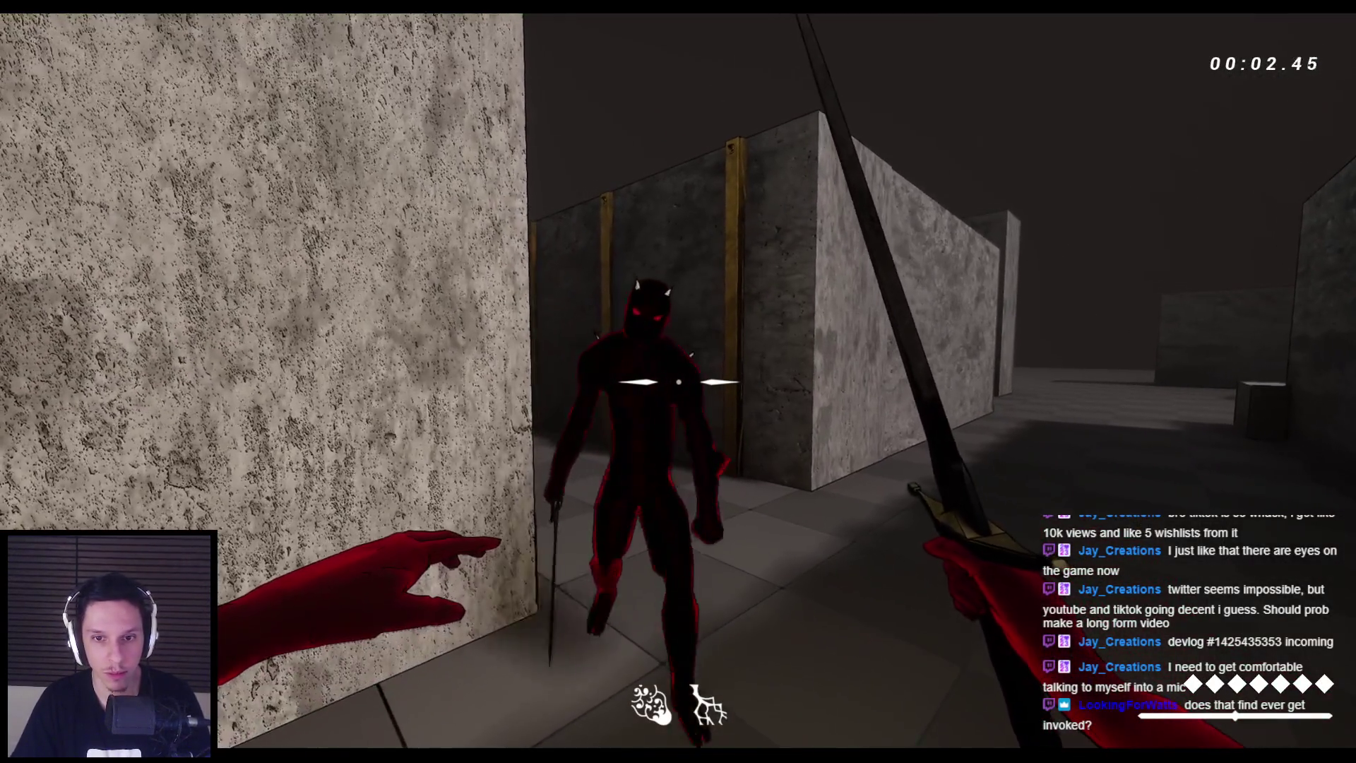
pyautogui.click(678, 381)
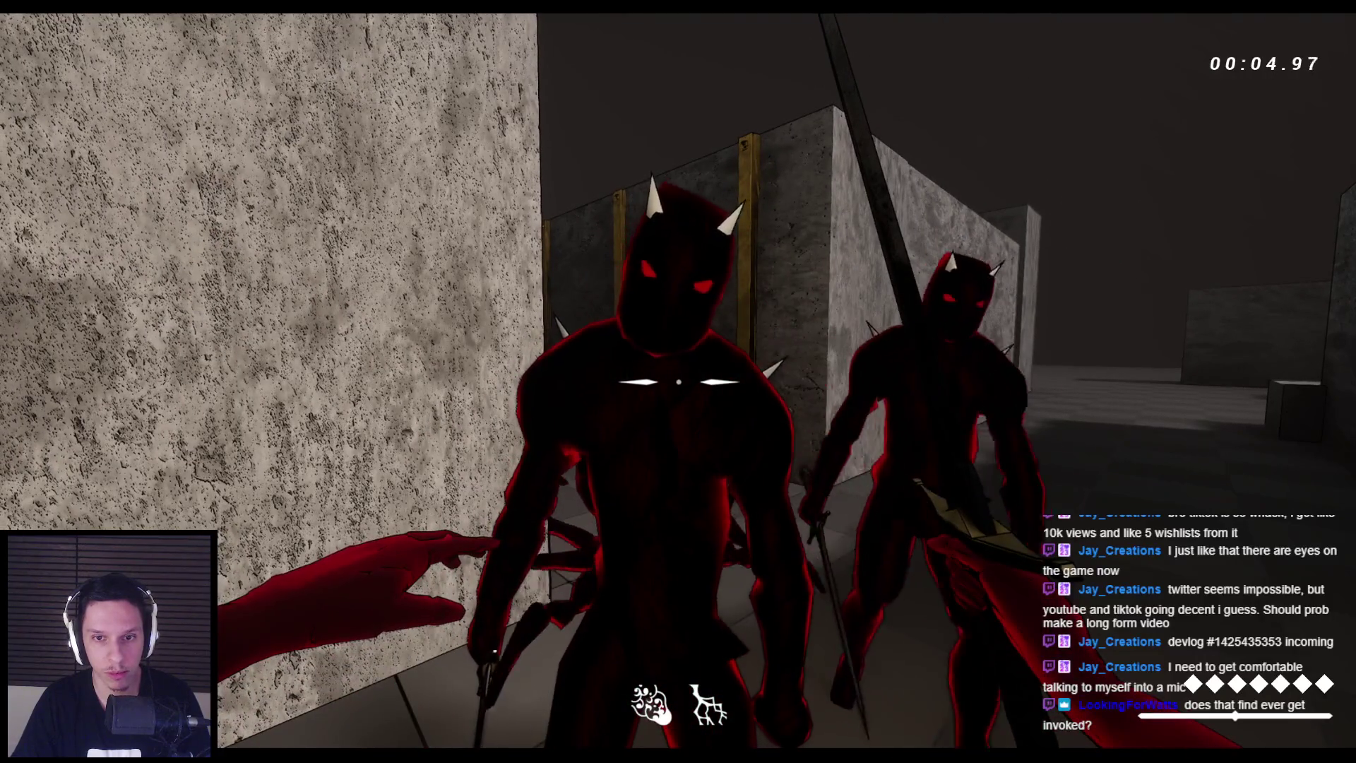
pyautogui.press('s')
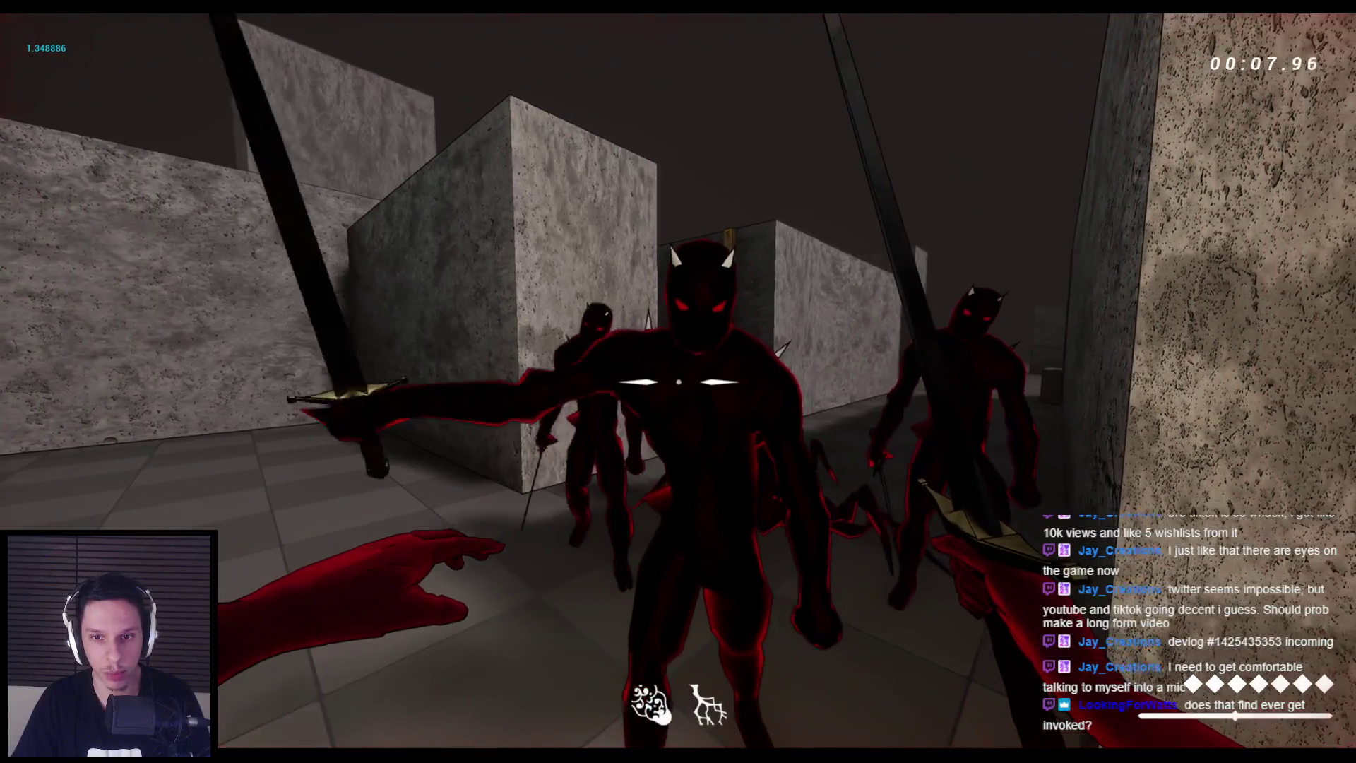
pyautogui.click(678, 382)
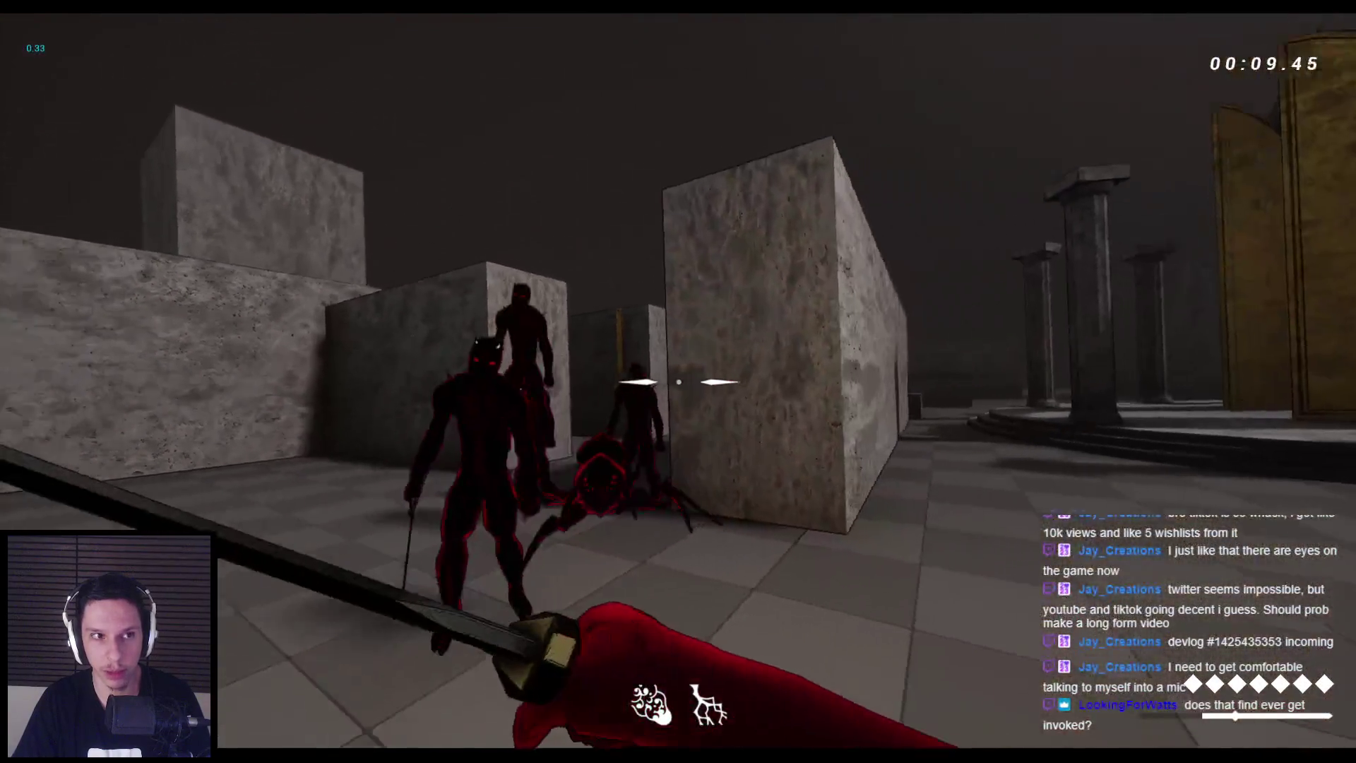
pyautogui.click(678, 382)
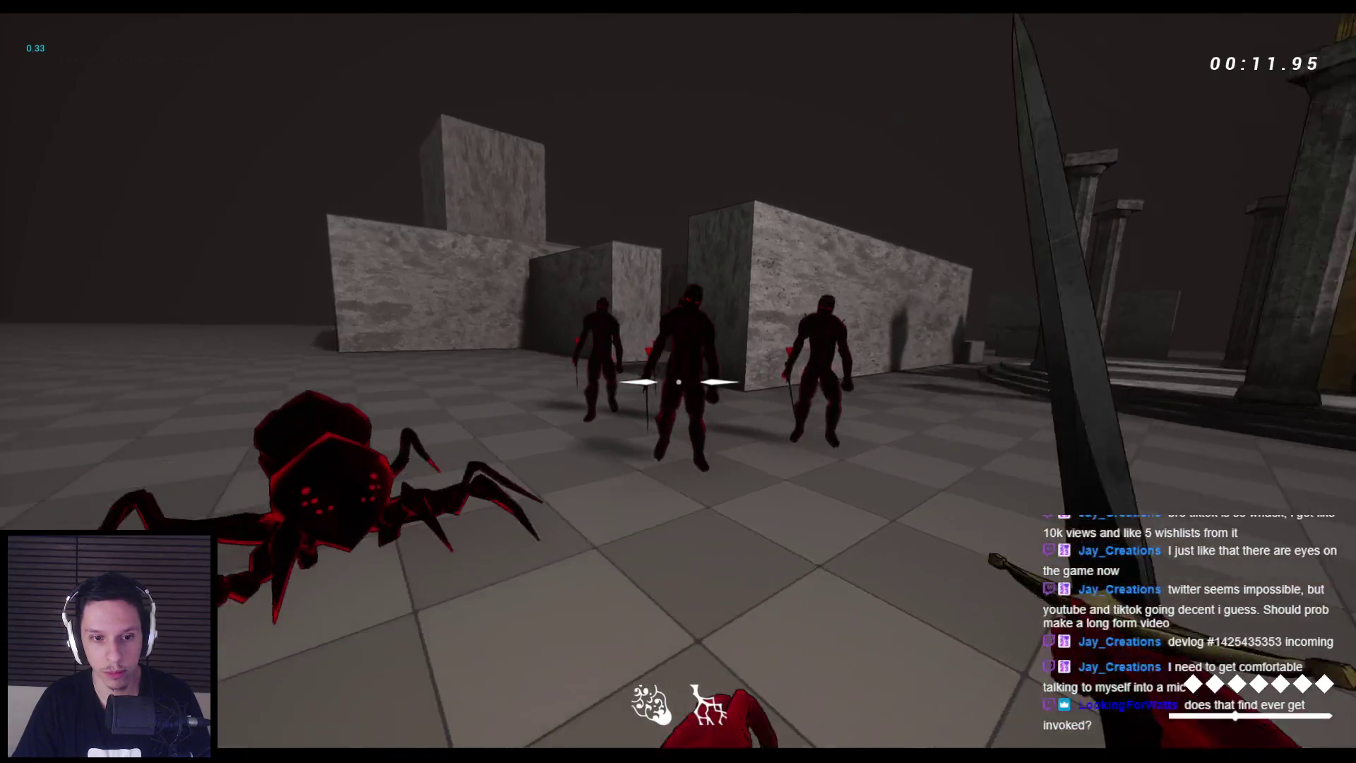
pyautogui.click(678, 381)
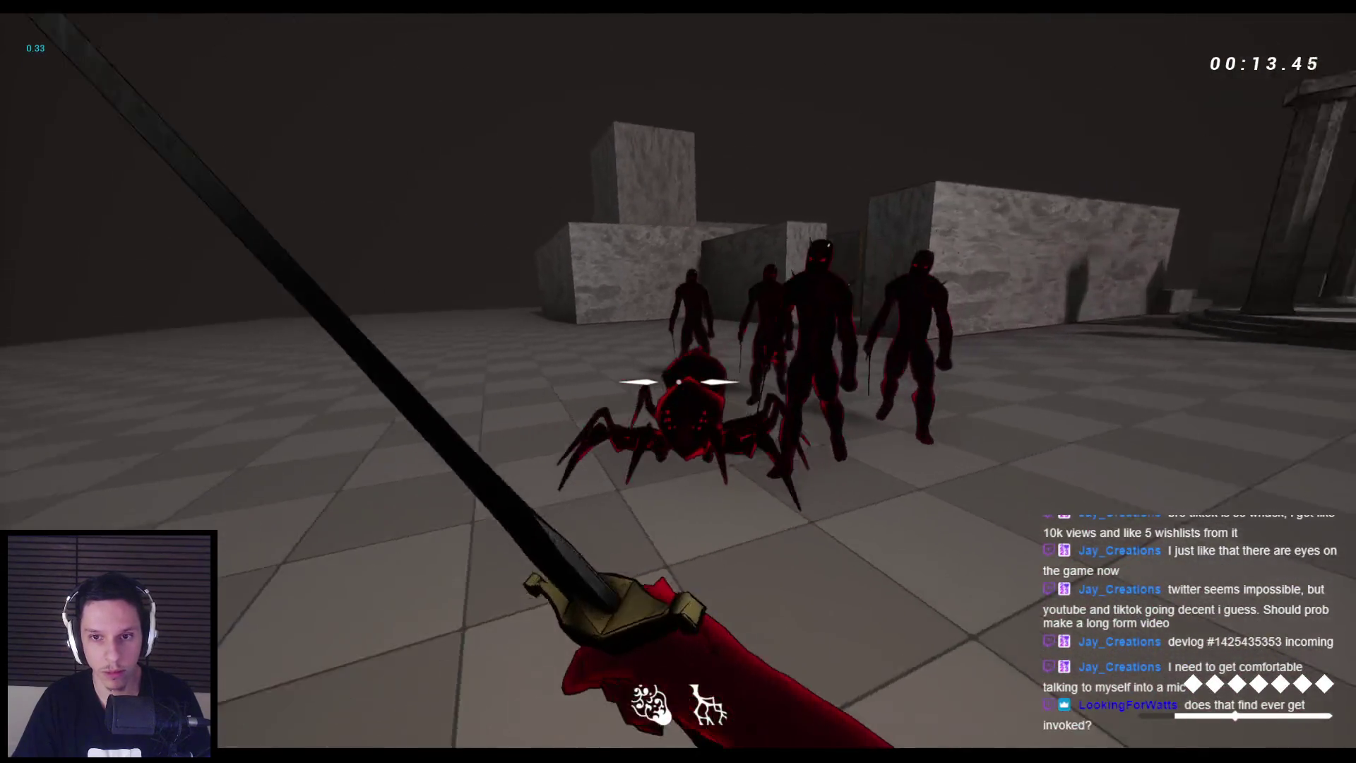
pyautogui.click(678, 382)
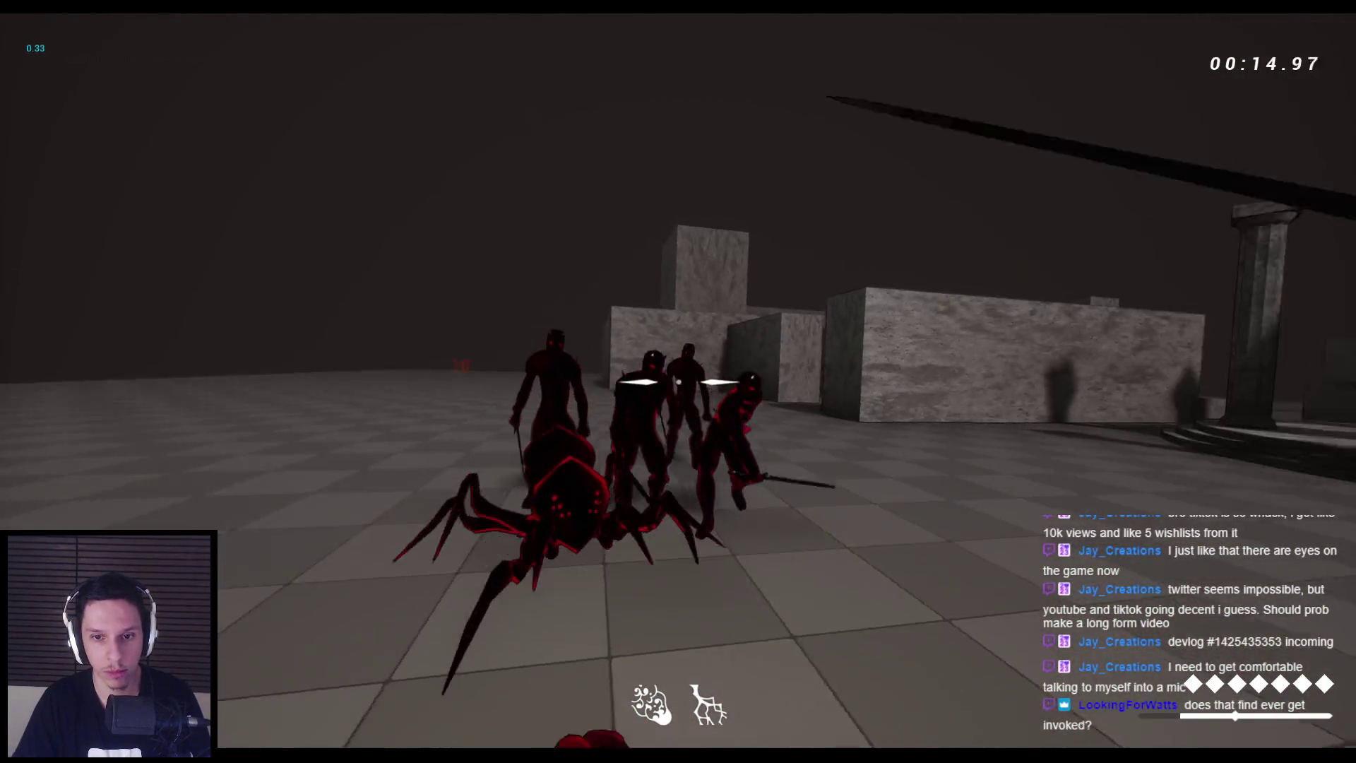
pyautogui.click(678, 381)
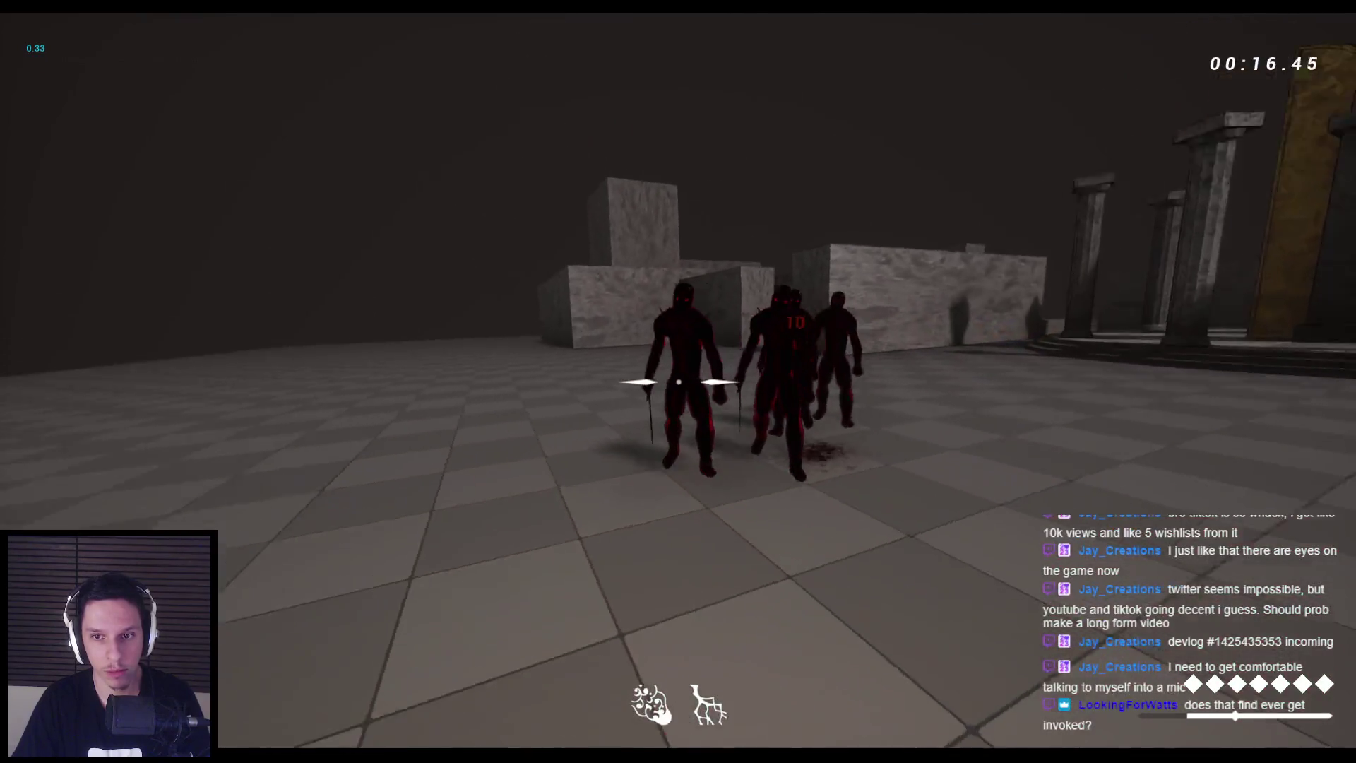
pyautogui.click(678, 381)
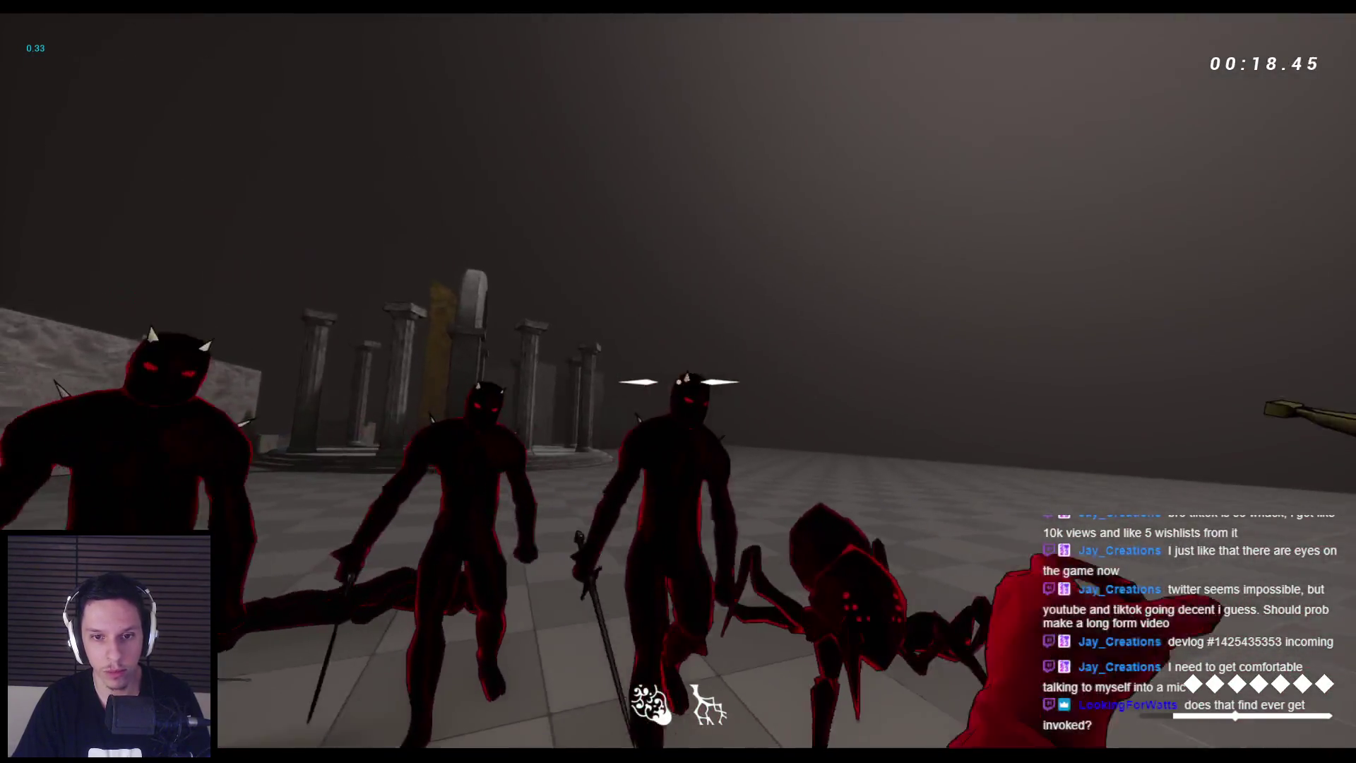
pyautogui.click(678, 381)
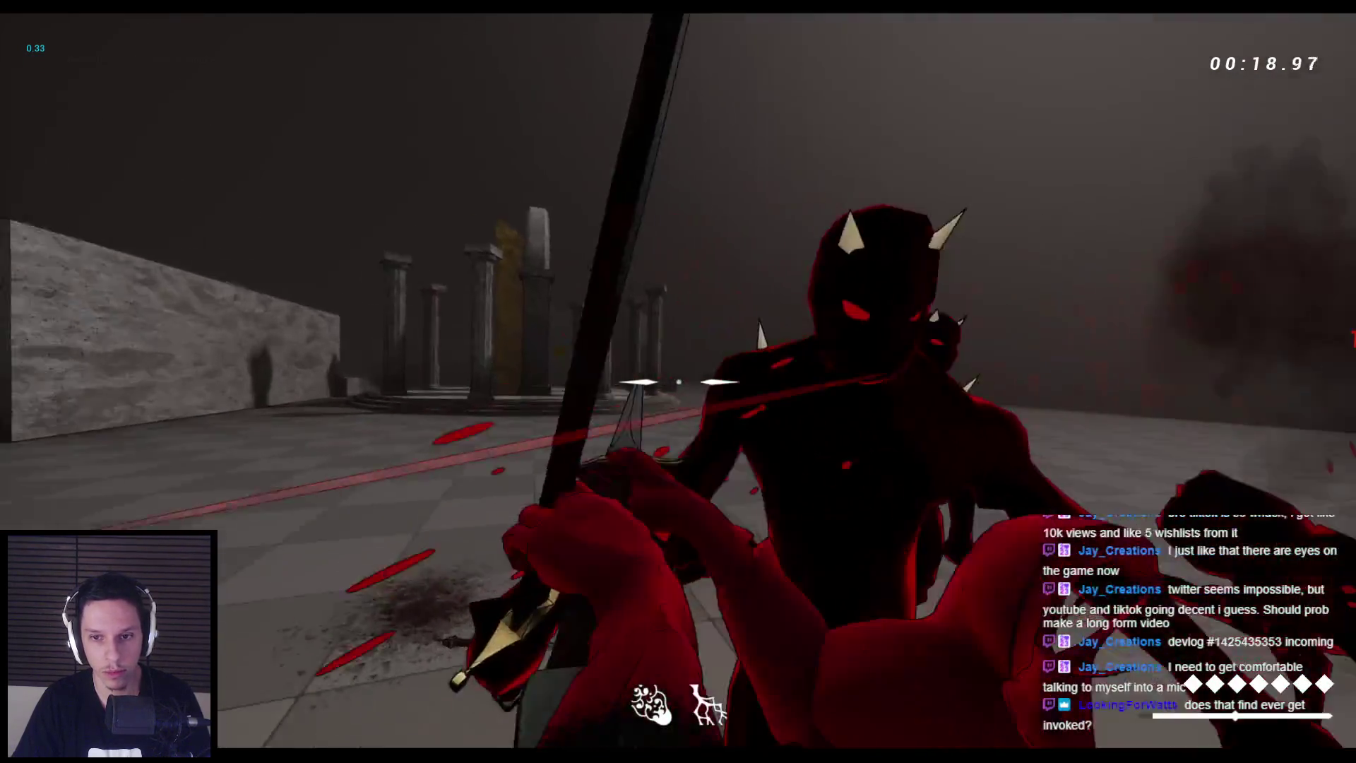
pyautogui.click(678, 381)
pyautogui.click(678, 381)
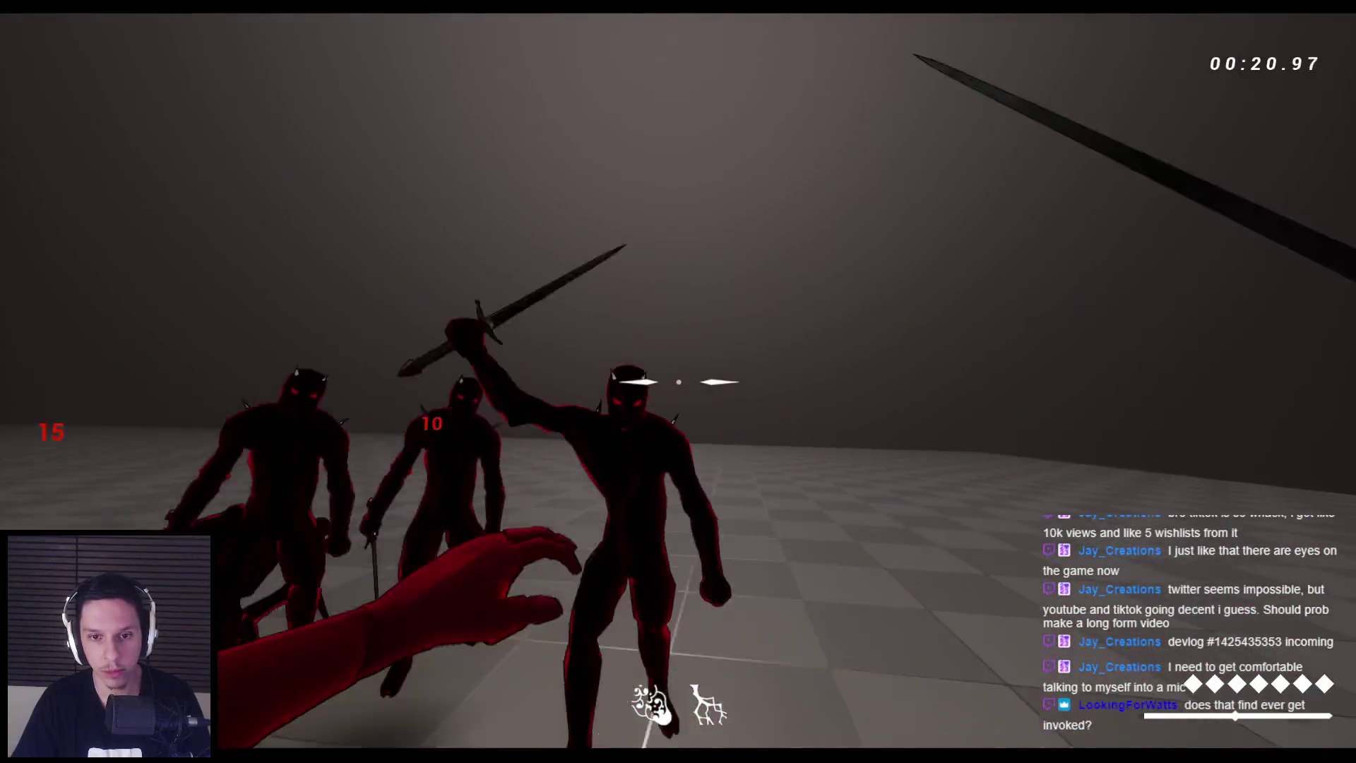
pyautogui.click(678, 381)
pyautogui.click(679, 382)
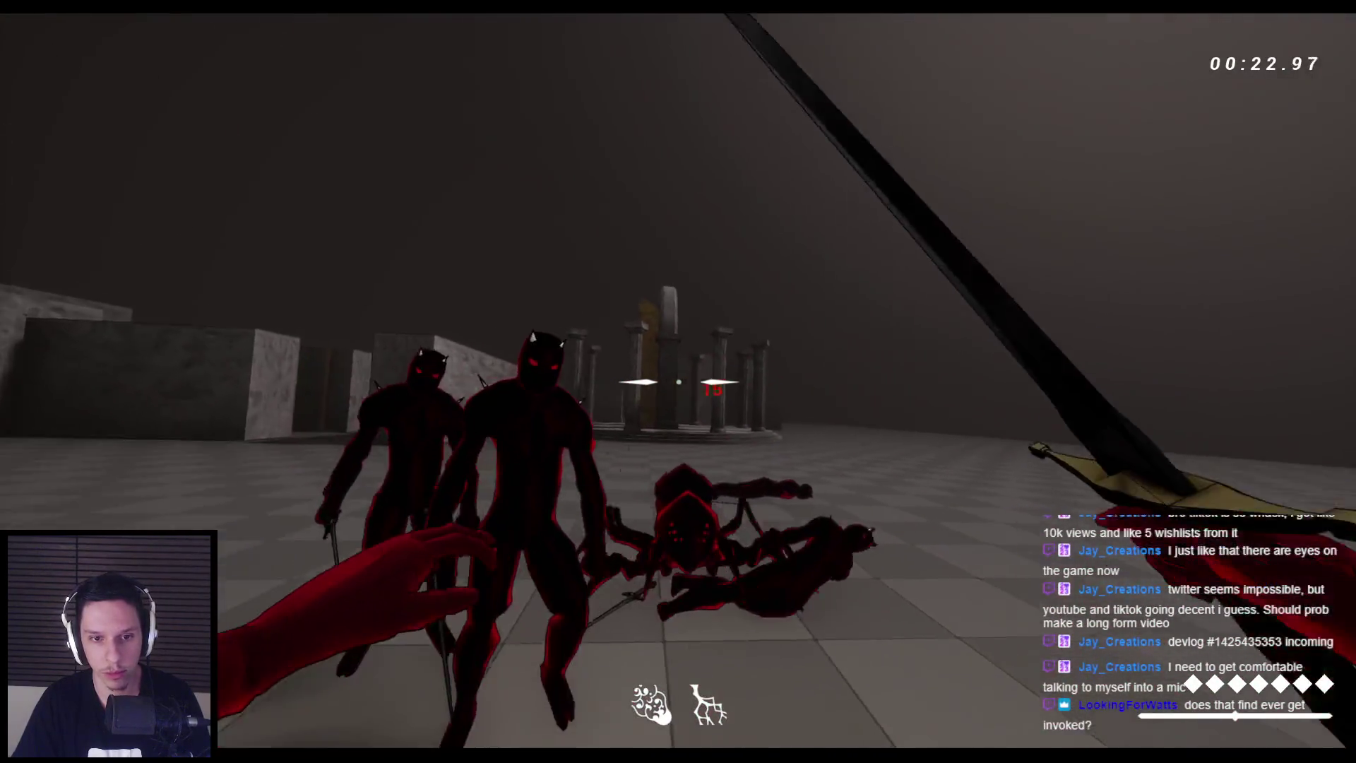
pyautogui.click(678, 381)
pyautogui.click(678, 382)
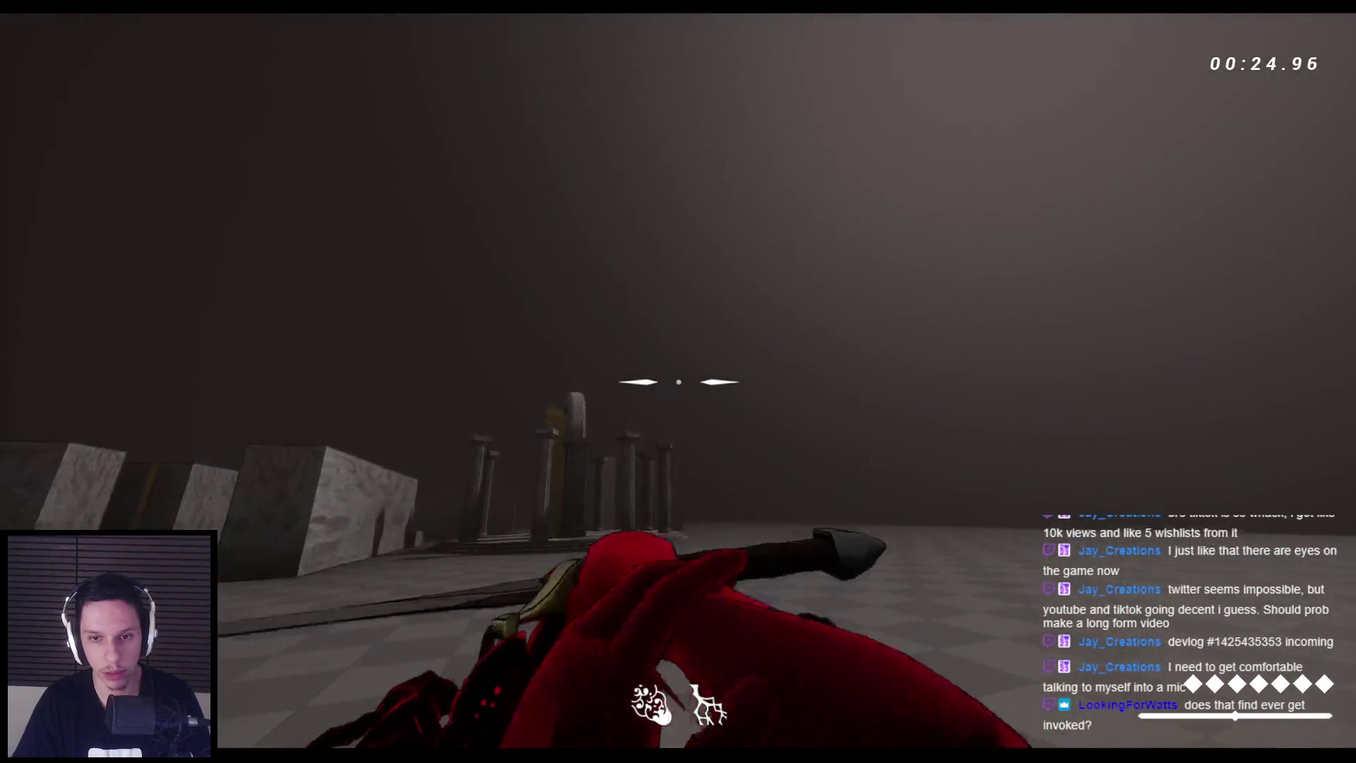
pyautogui.click(678, 382)
pyautogui.click(678, 382)
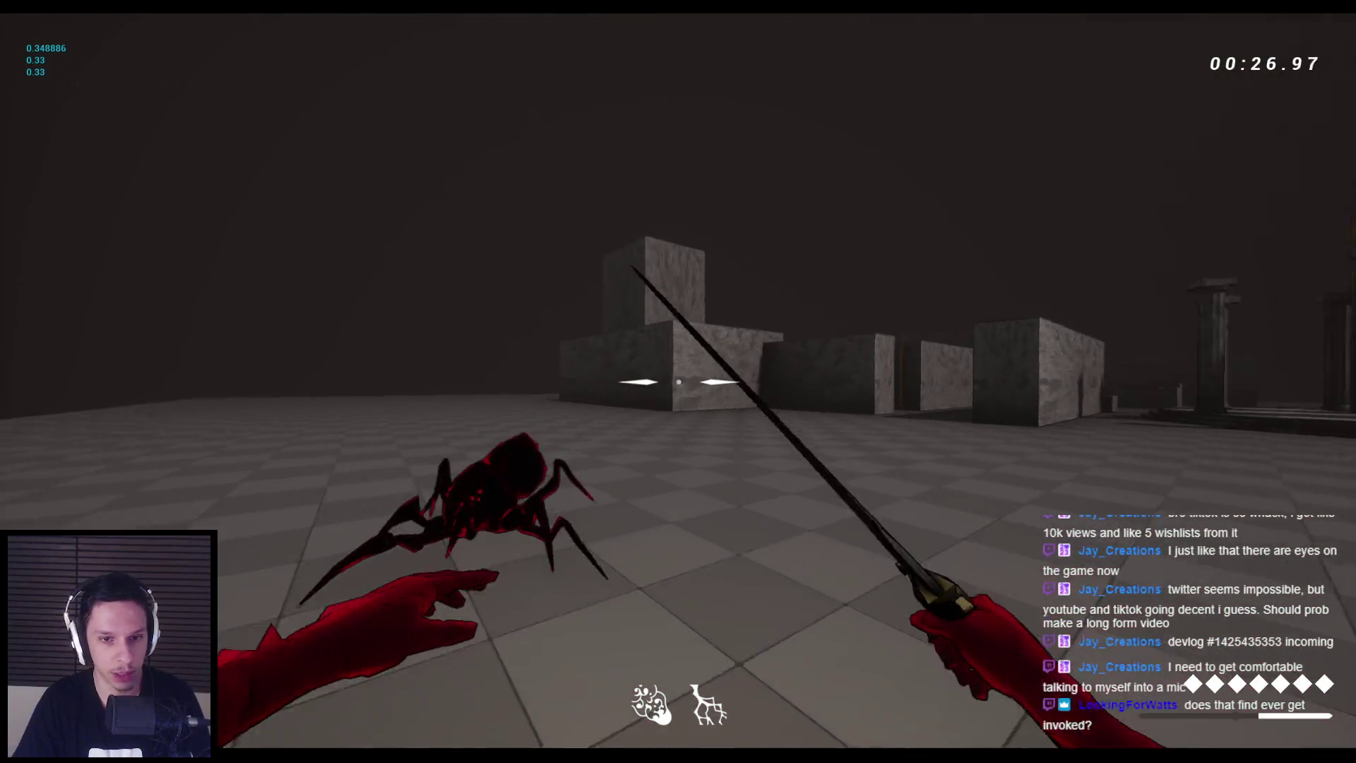
pyautogui.click(678, 382)
pyautogui.click(678, 382)
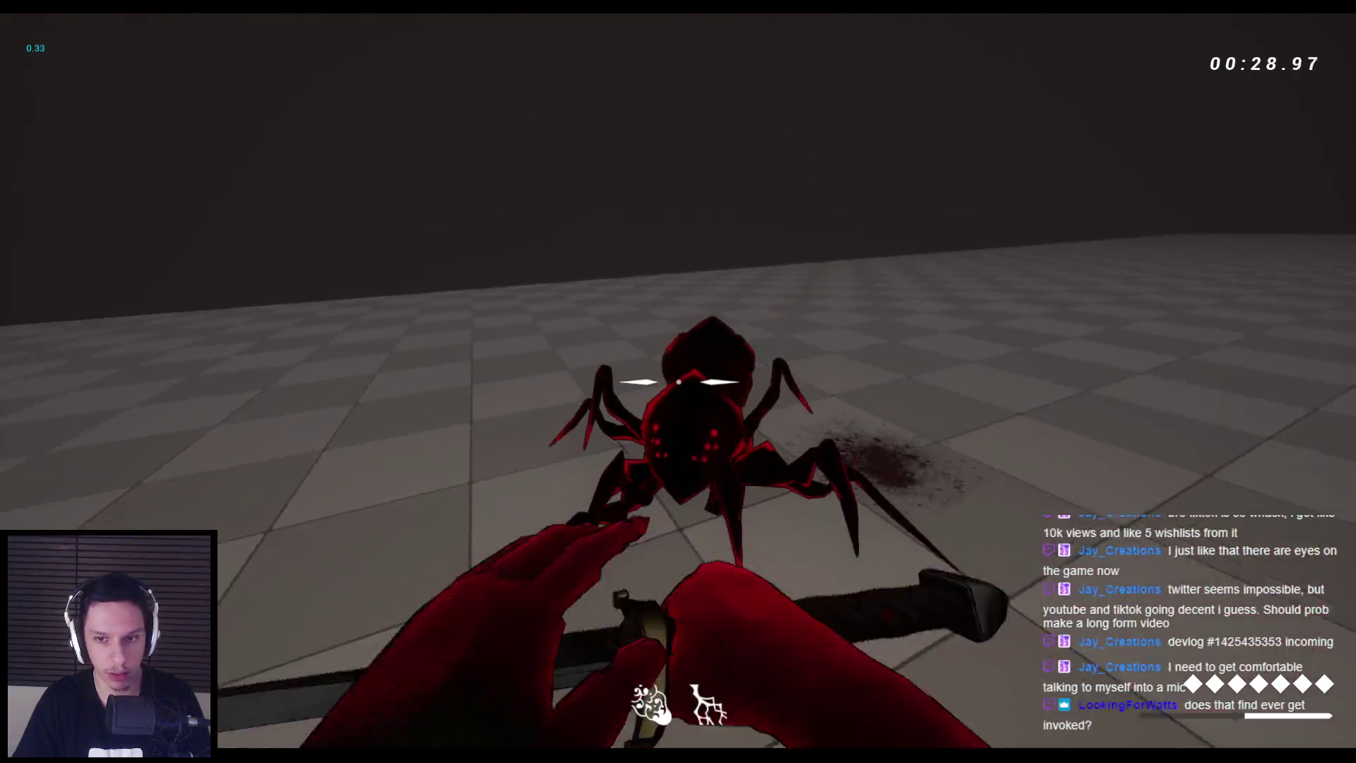
pyautogui.click(678, 381)
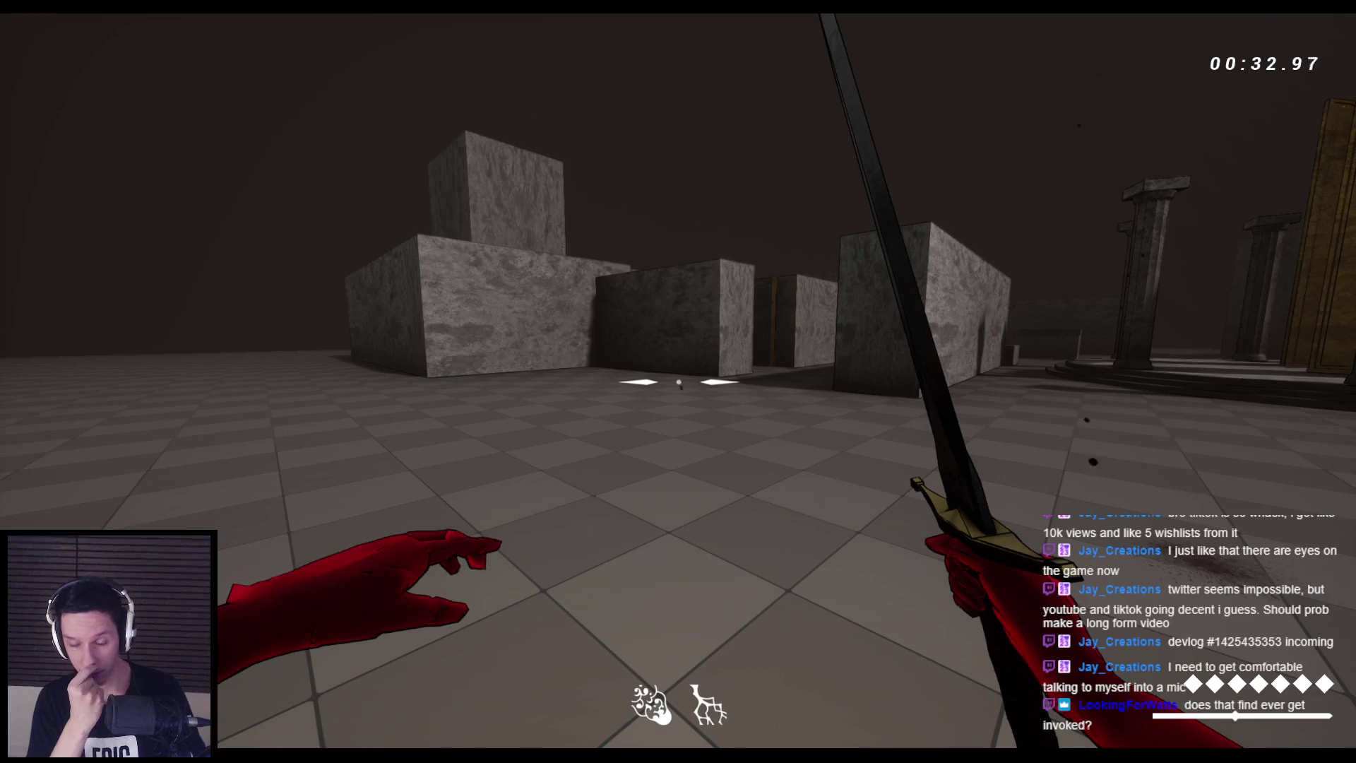
# End the play-test, straighten the wire into the > node, and compile and save STC_Cooldown
pyautogui.press('Escape')
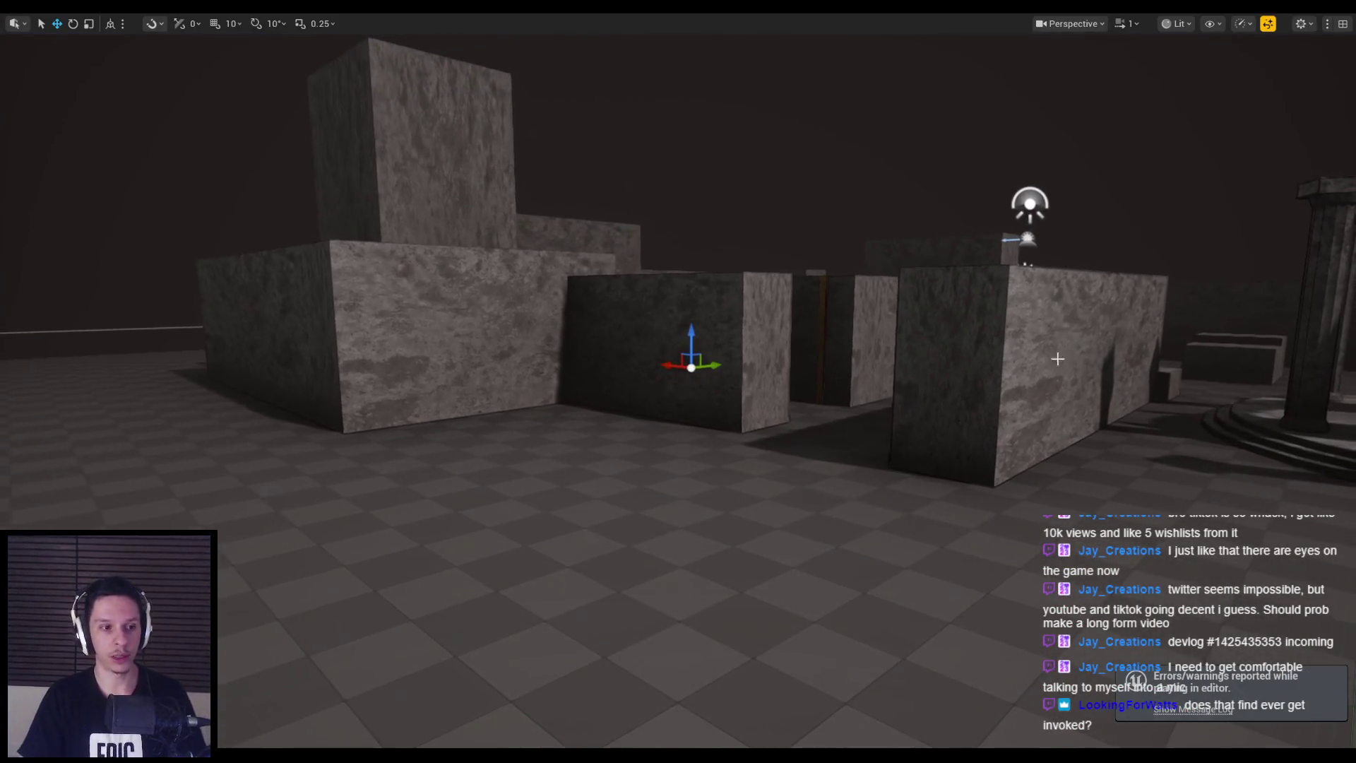
pyautogui.hotkey('alt', 'Tab')
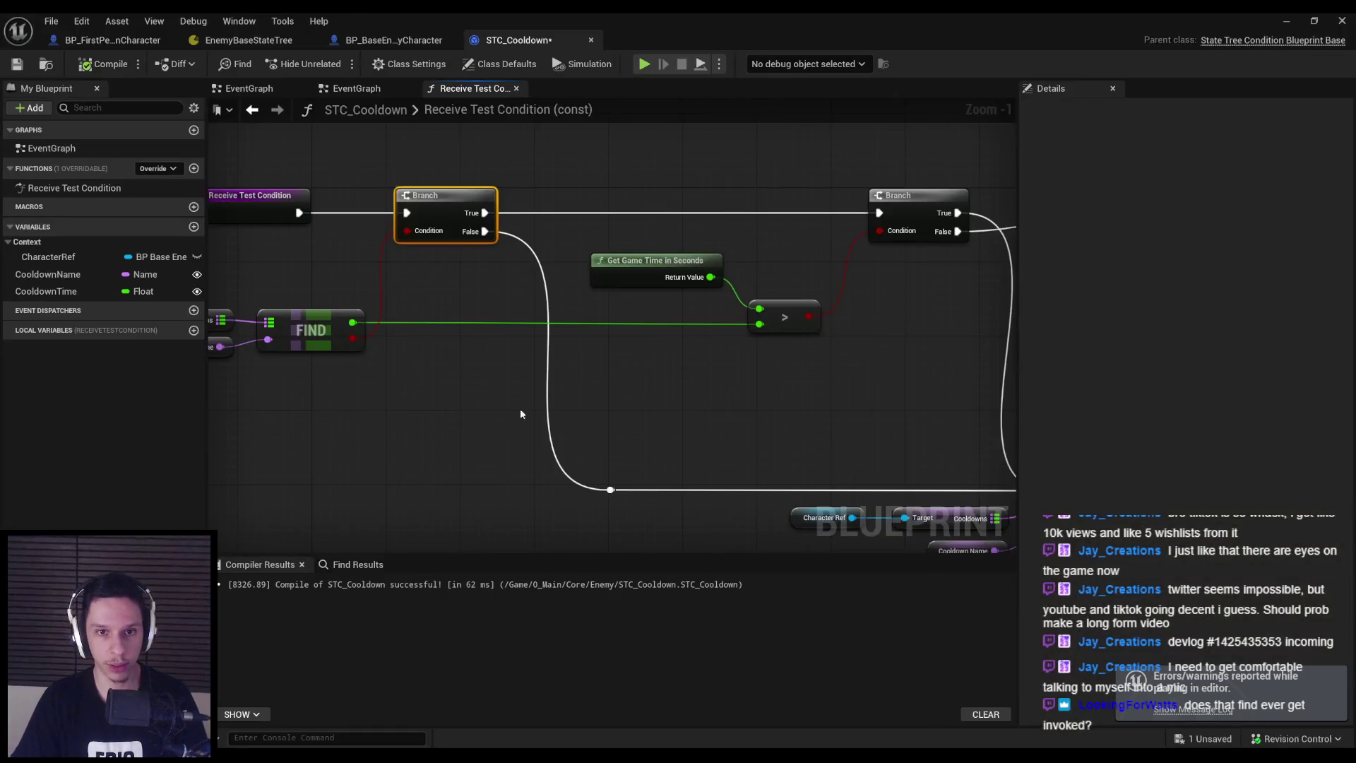
pyautogui.scroll(-2, 544, 410)
pyautogui.click(813, 363)
pyautogui.keyDown('ctrl'); pyautogui.click(448, 373); pyautogui.keyUp('ctrl')
pyautogui.press('q')
pyautogui.click(297, 268)
pyautogui.click(15, 63)
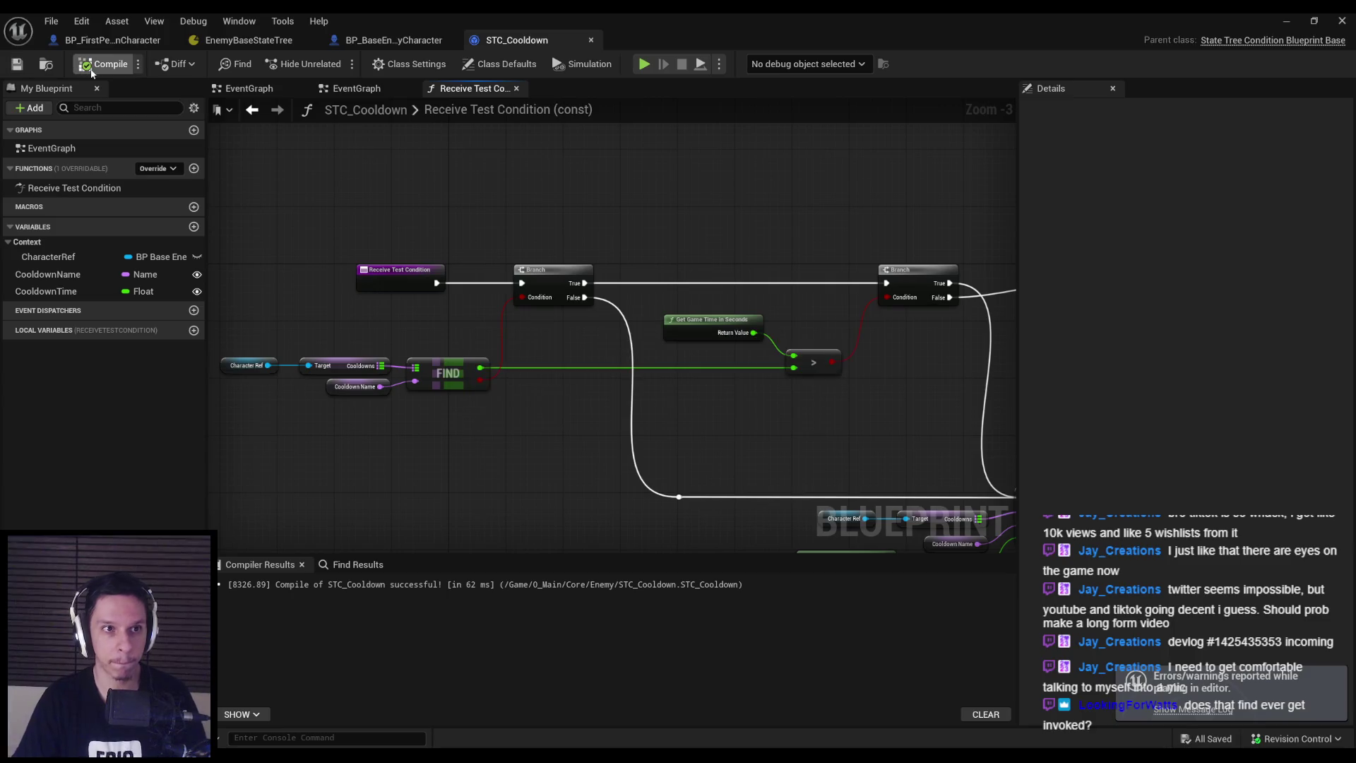
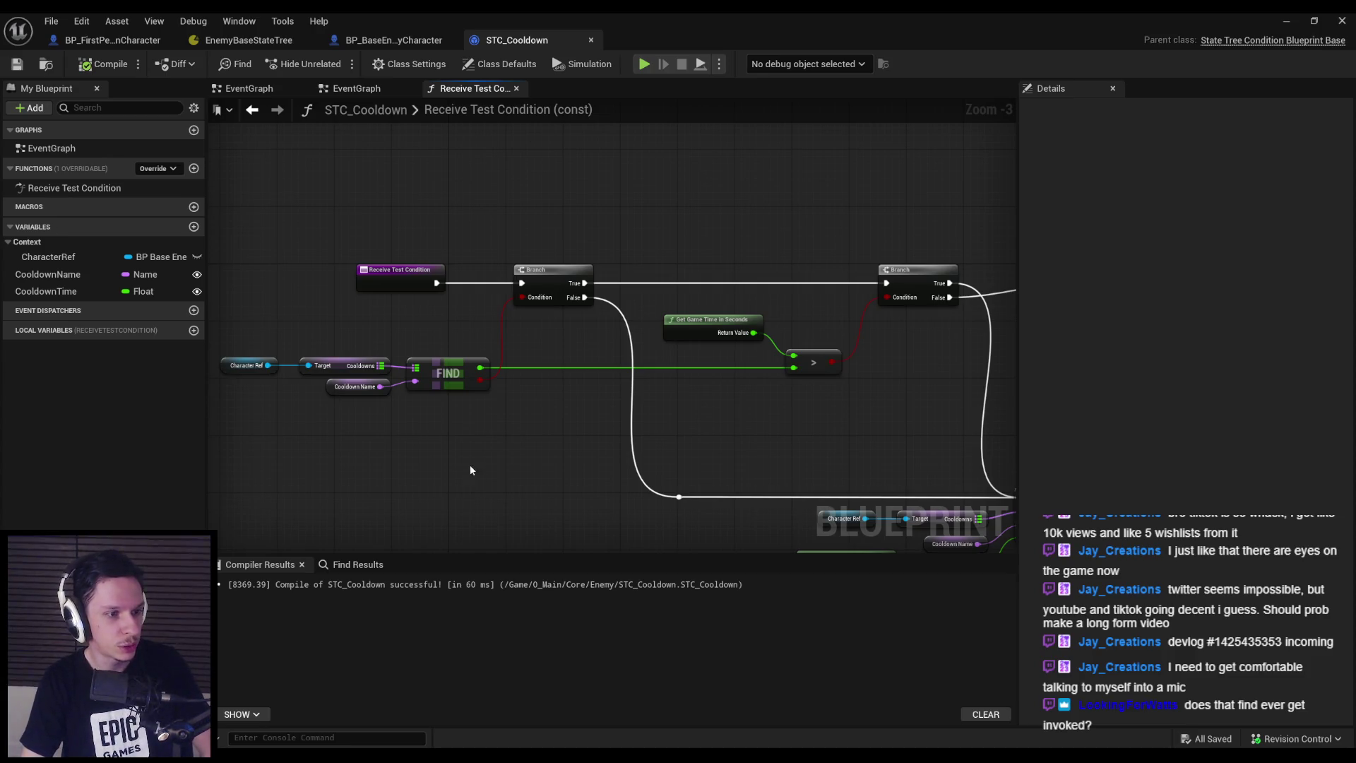
# Close the STC_Cooldown blueprint tab and switch back to the EnemyBaseStateTree editor
pyautogui.scroll(-1, 476, 403)
pyautogui.scroll(2, 485, 355)
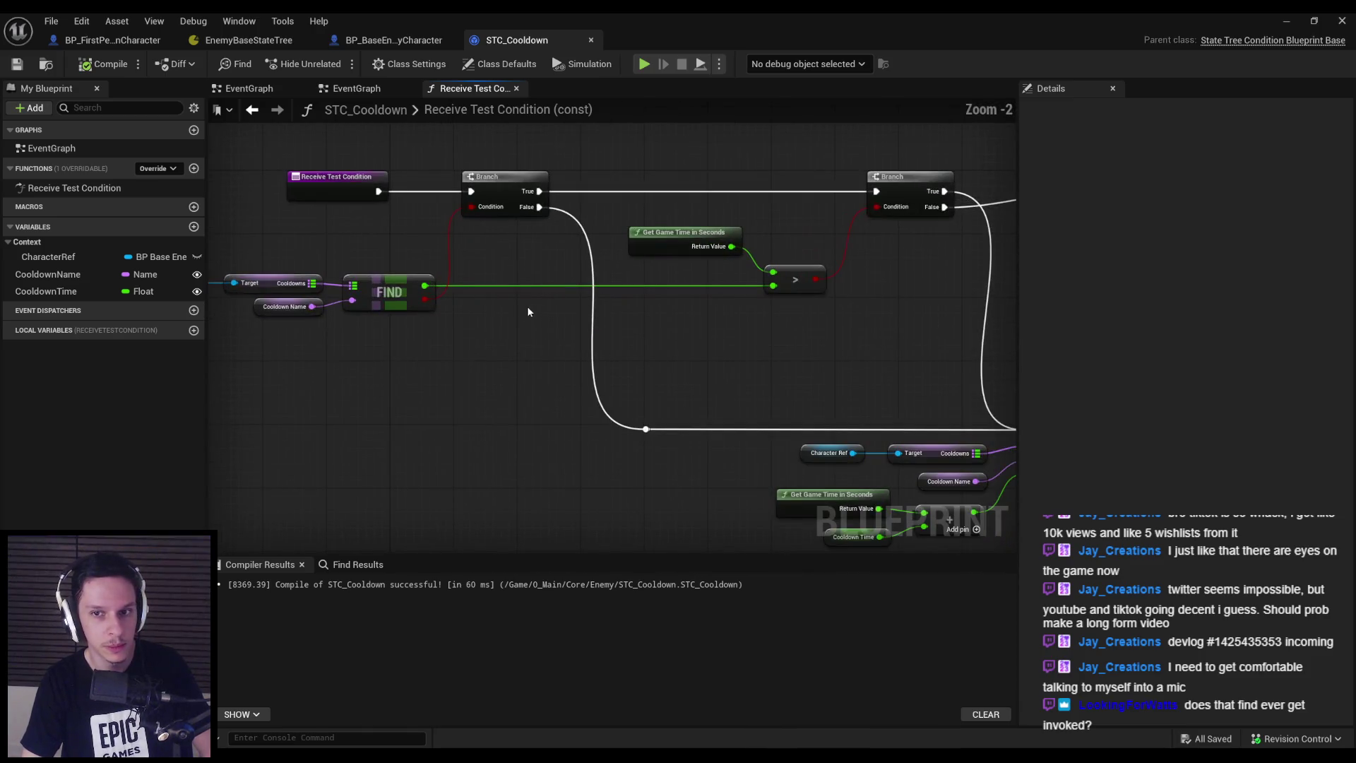
pyautogui.scroll(-1, 530, 310)
pyautogui.moveTo(490, 323); pyautogui.dragTo(459, 339)
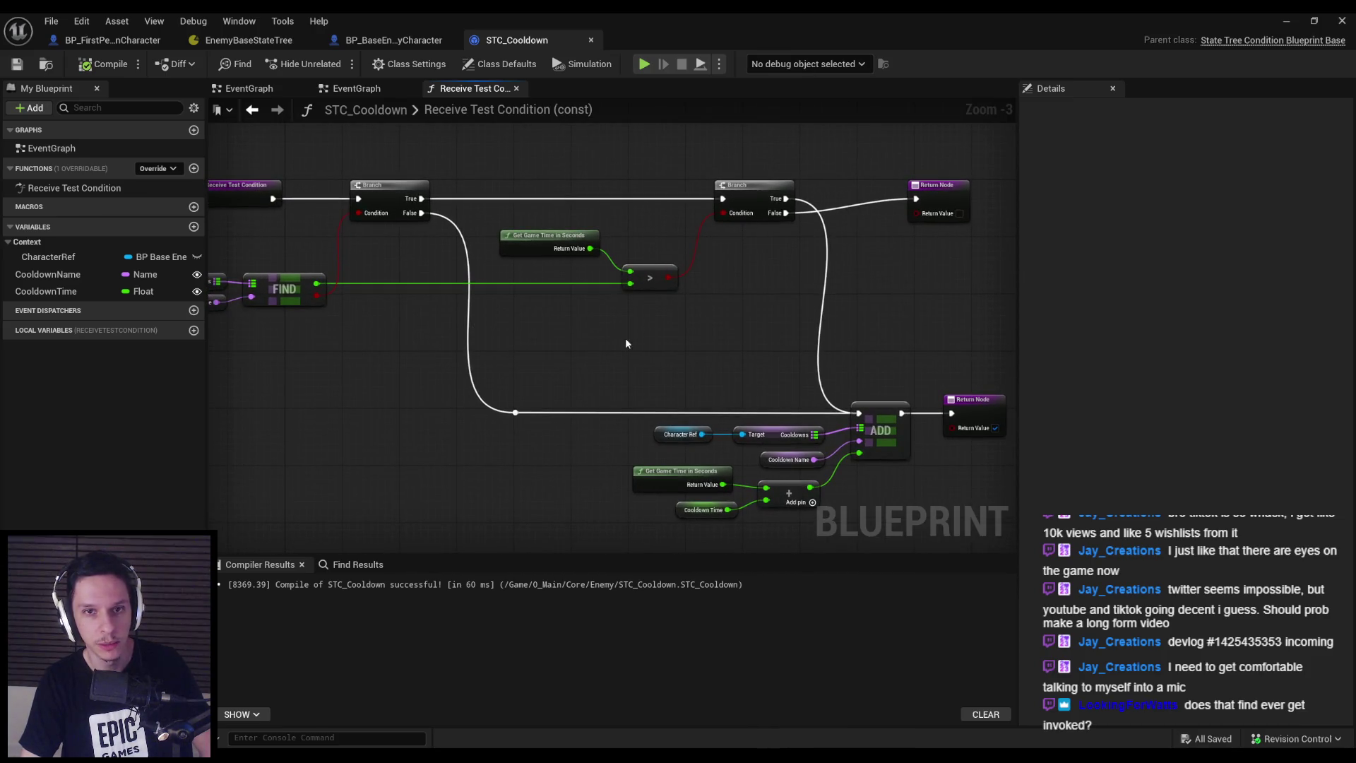
pyautogui.middleClick(523, 41)
pyautogui.click(249, 40)
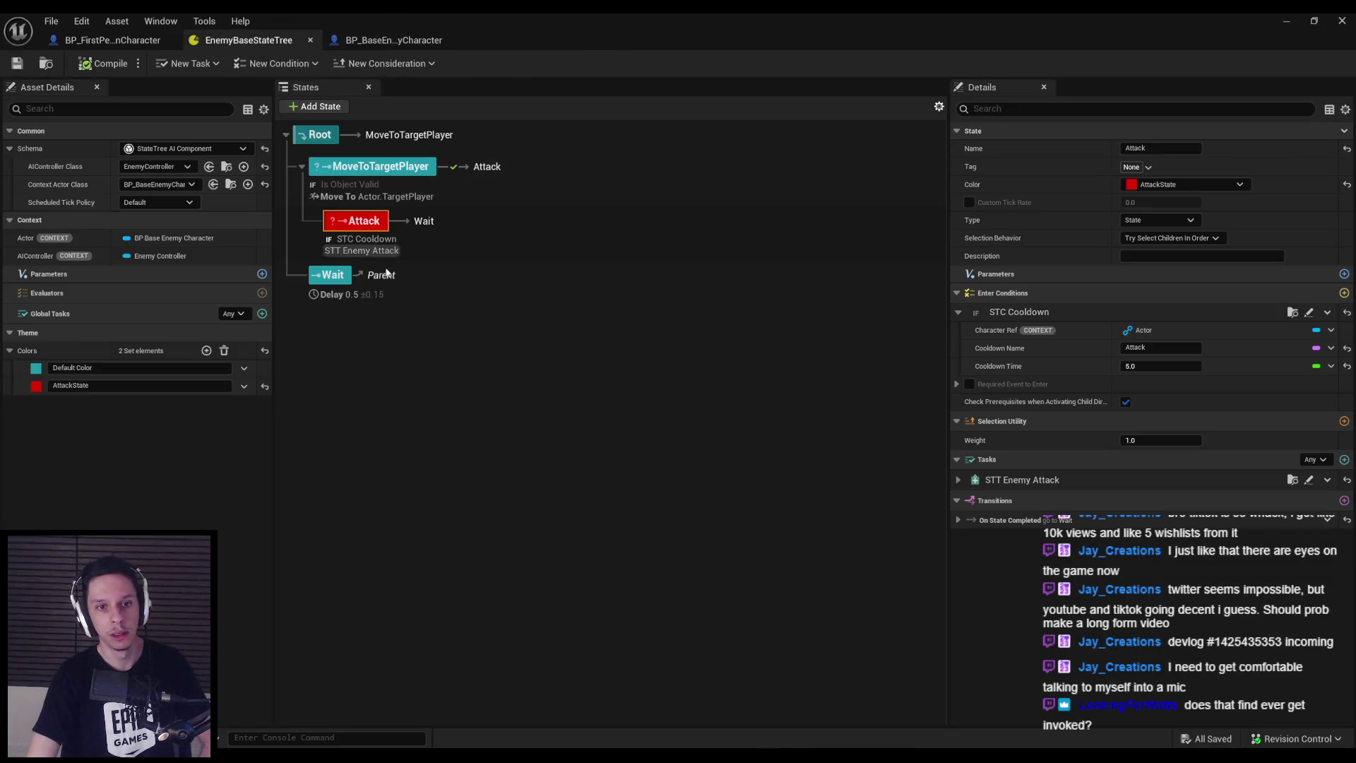
pyautogui.click(464, 363)
pyautogui.click(359, 230)
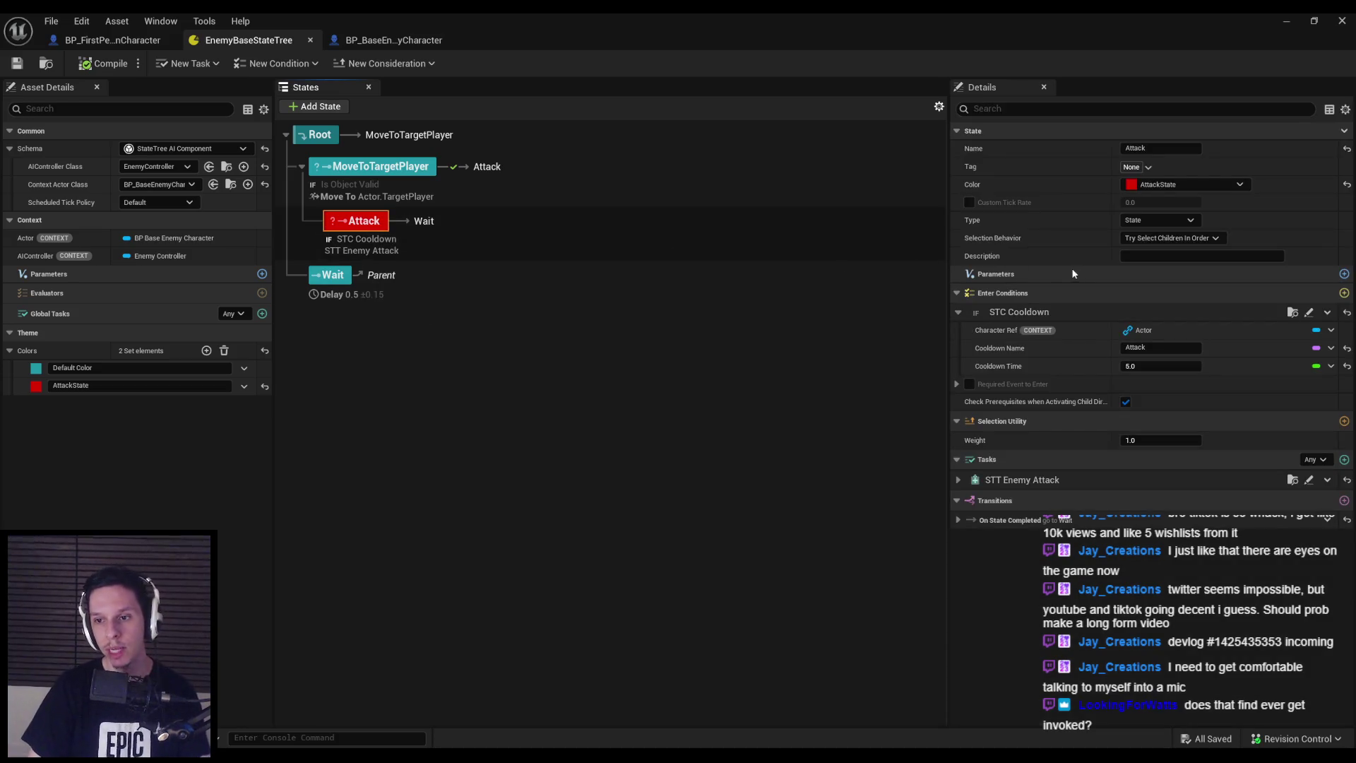
pyautogui.click(390, 167)
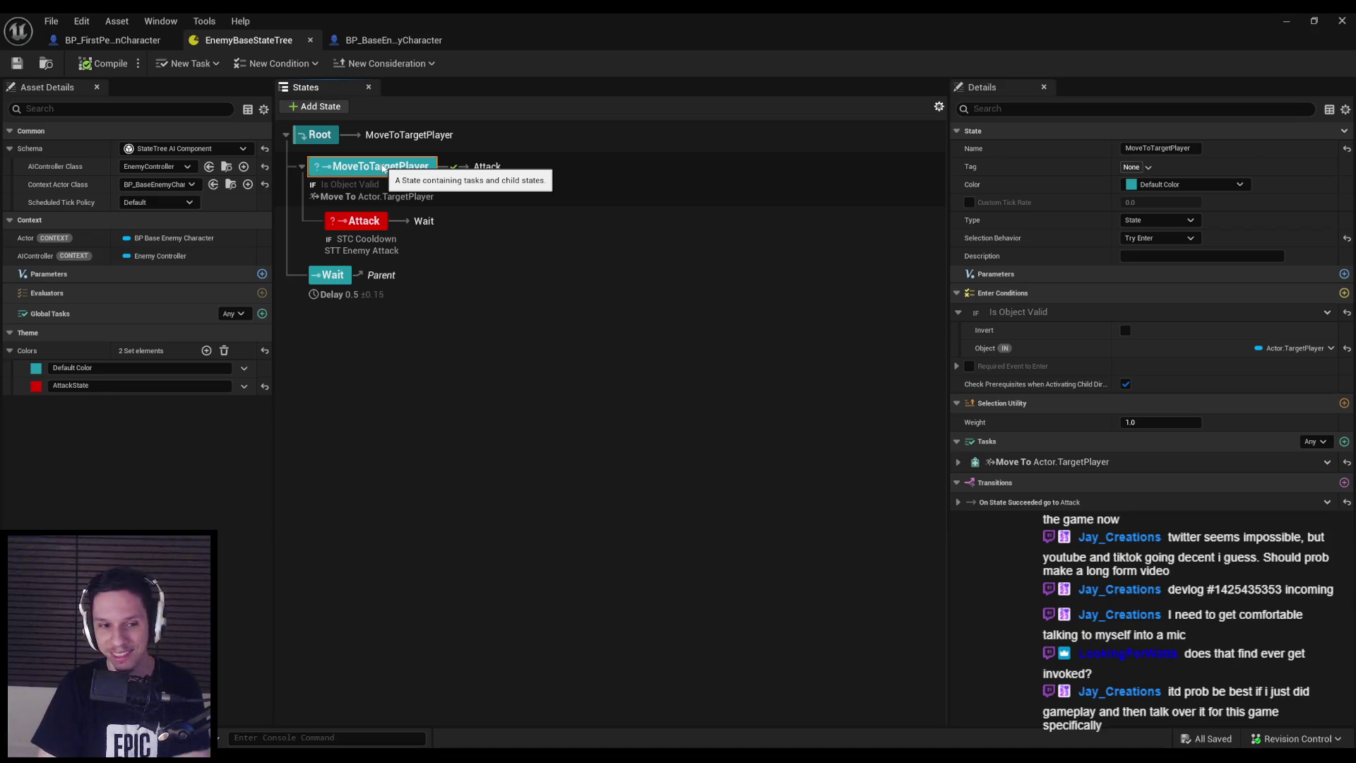
pyautogui.click(959, 462)
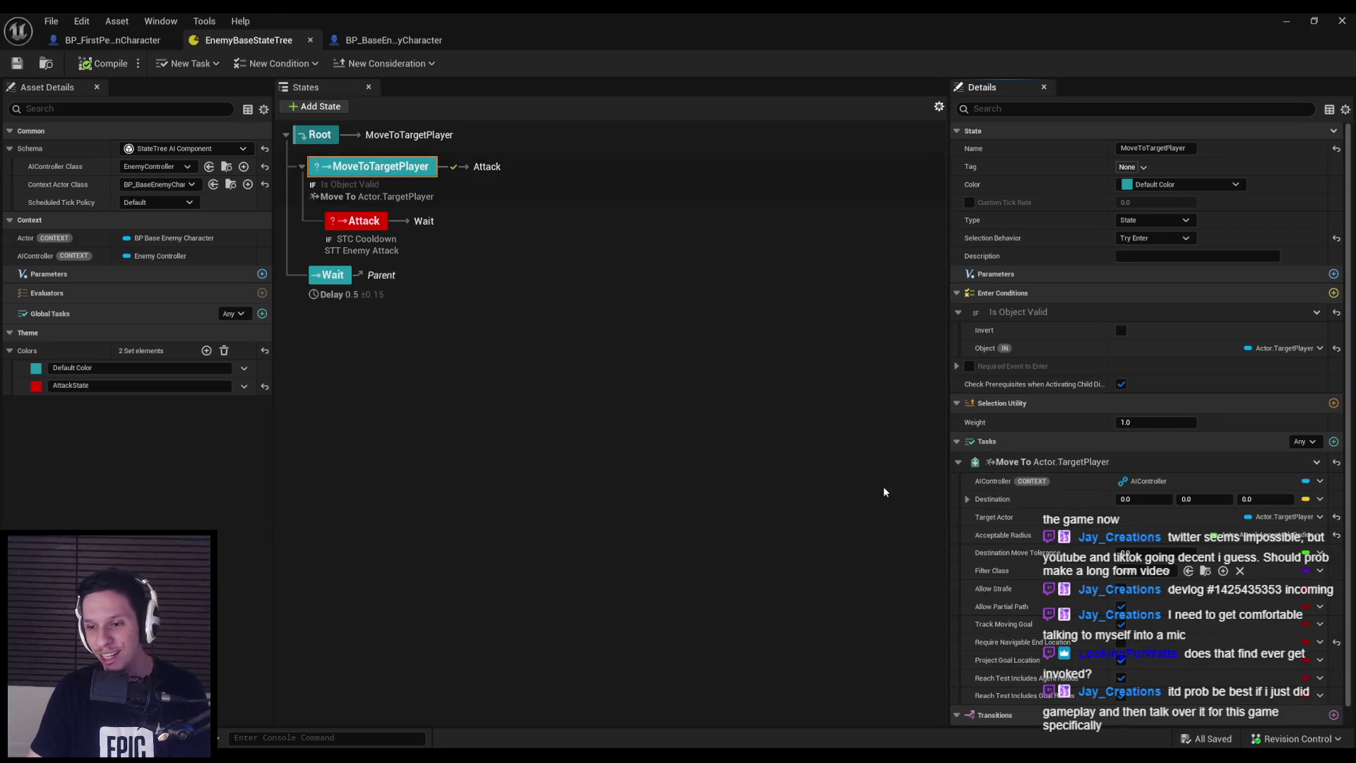
pyautogui.scroll(-1, 1023, 537)
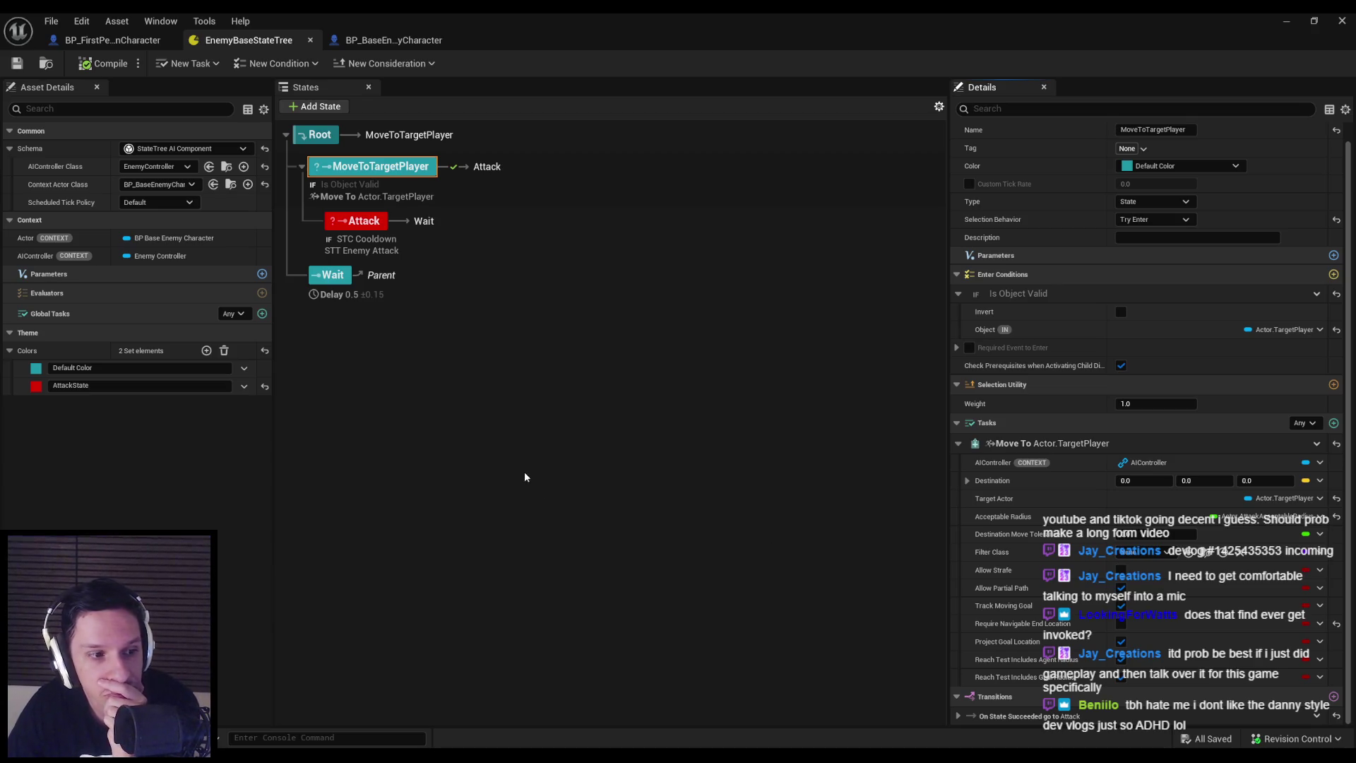
pyautogui.click(365, 220)
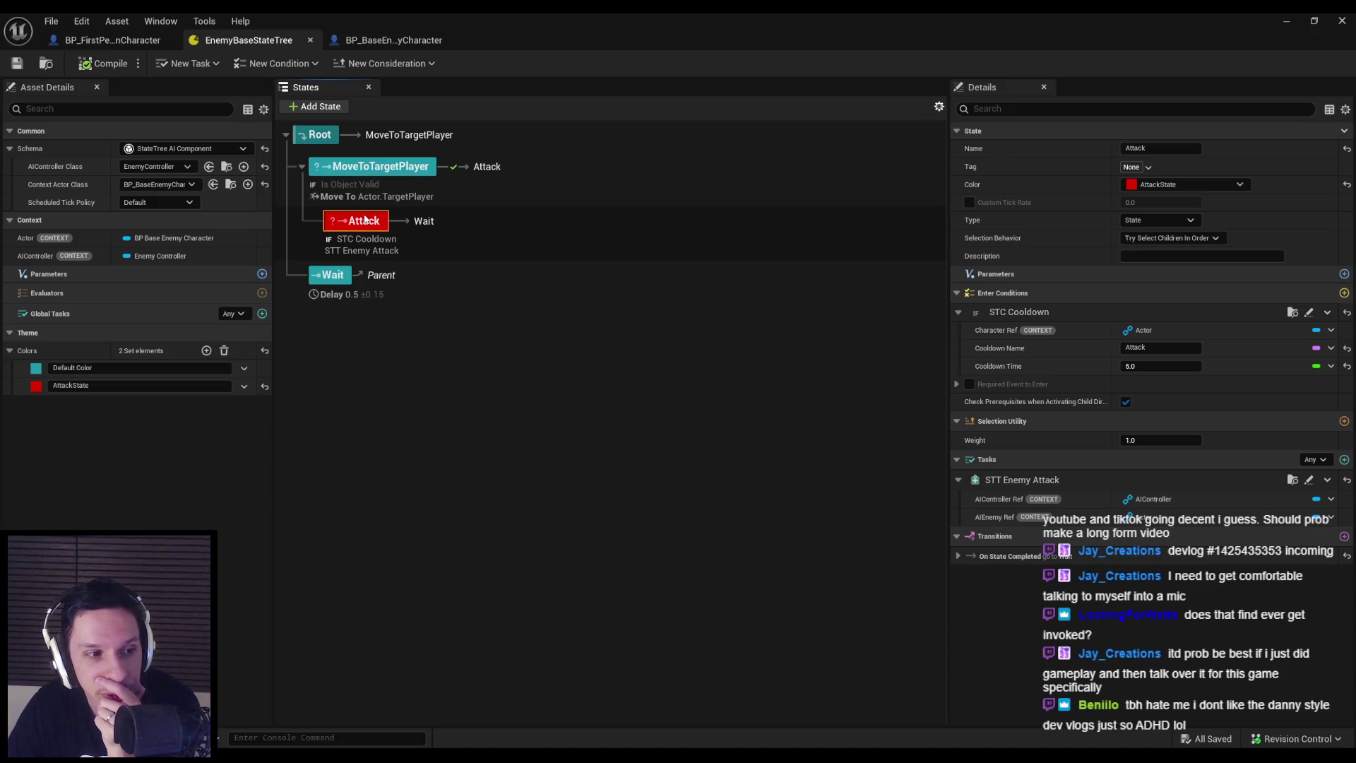
pyautogui.click(332, 275)
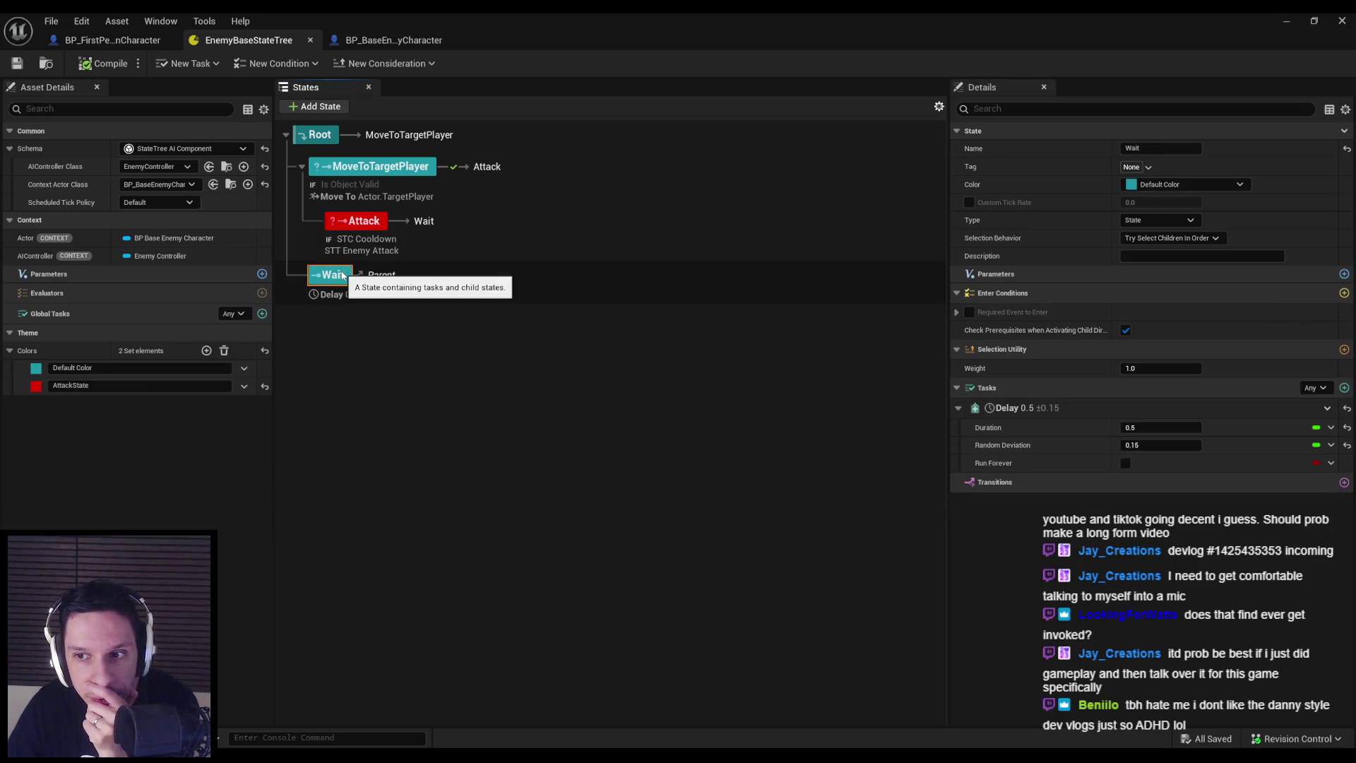
pyautogui.click(354, 225)
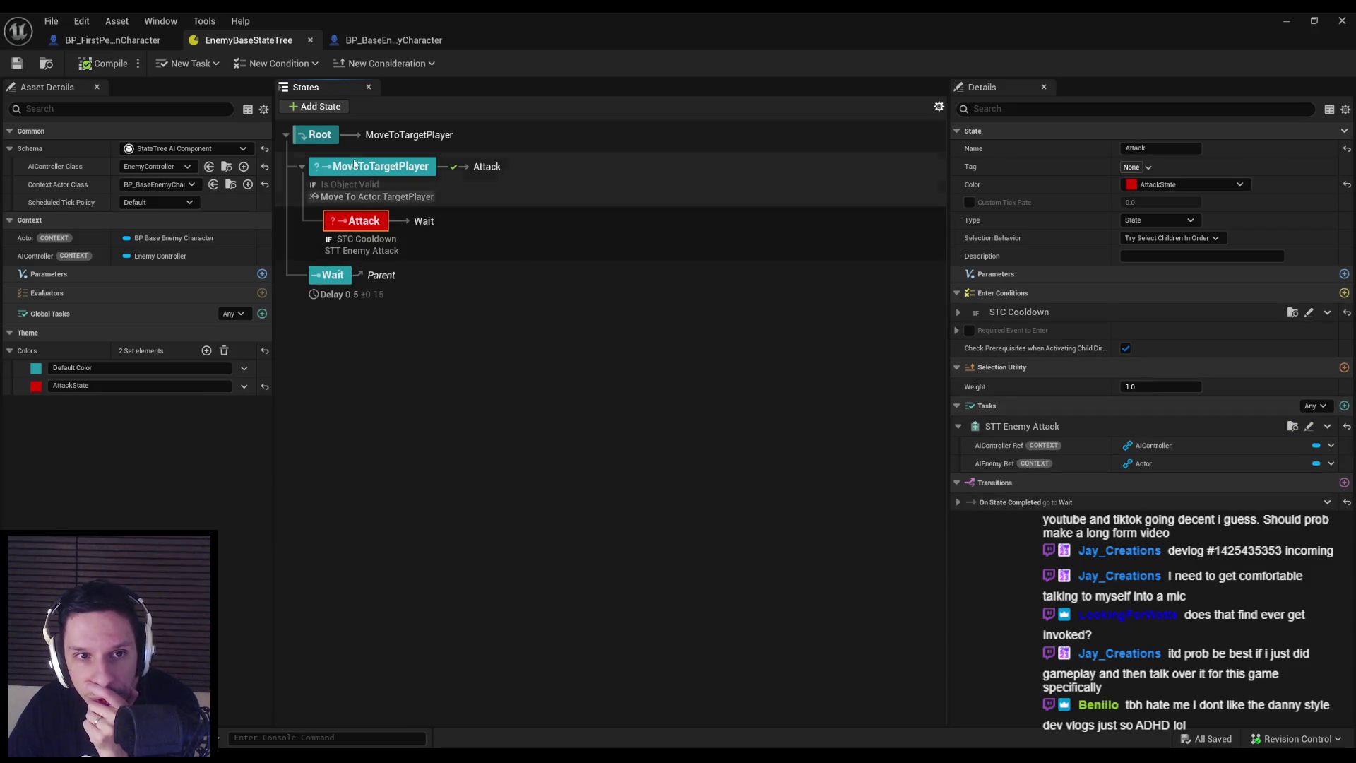
pyautogui.click(355, 170)
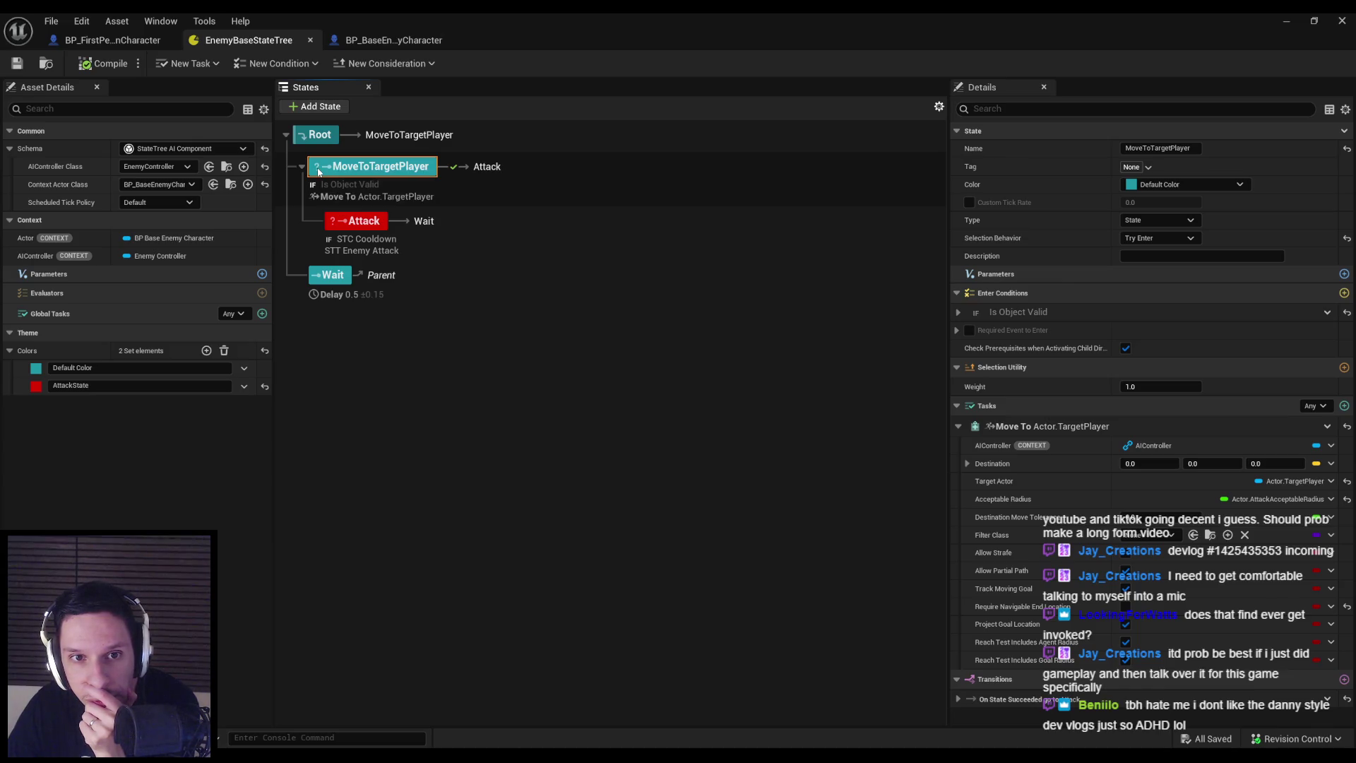
pyautogui.rightClick(320, 172)
pyautogui.click(342, 400)
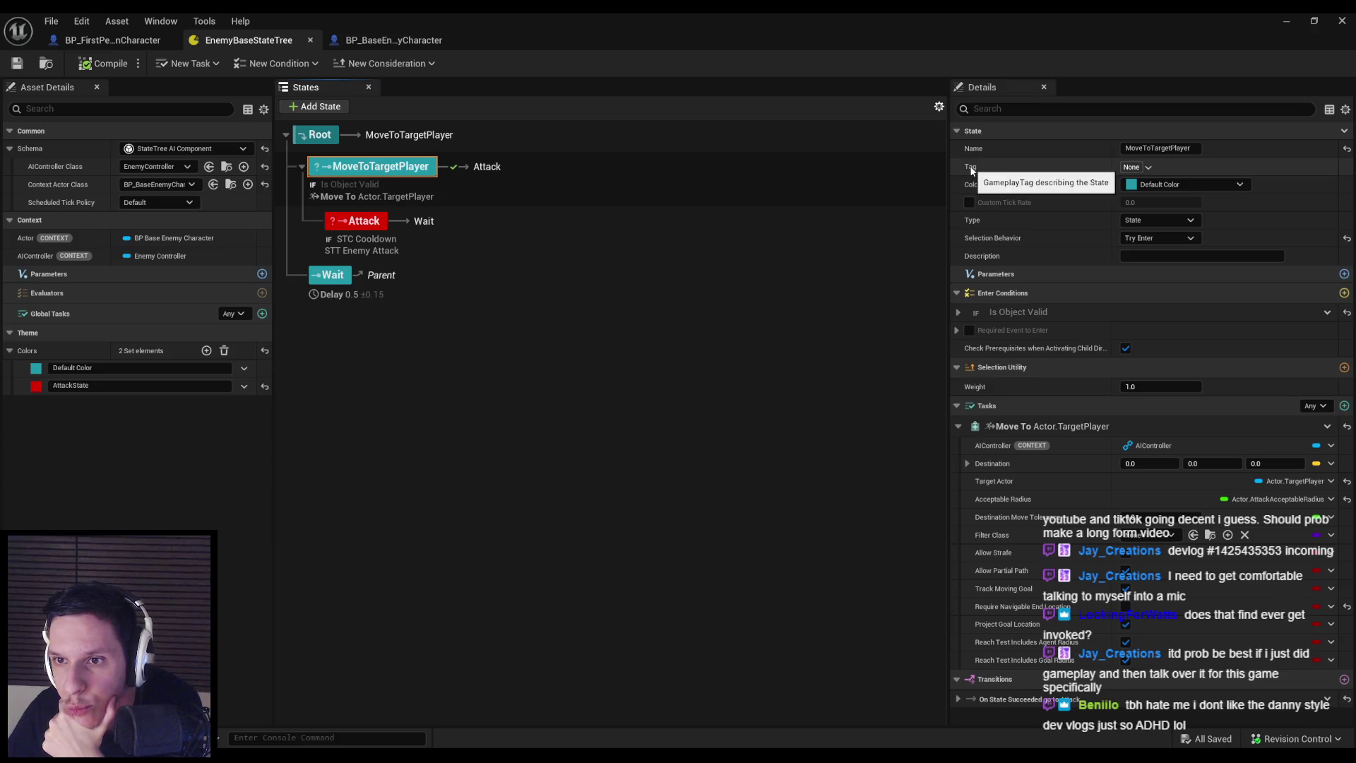
pyautogui.click(1153, 166)
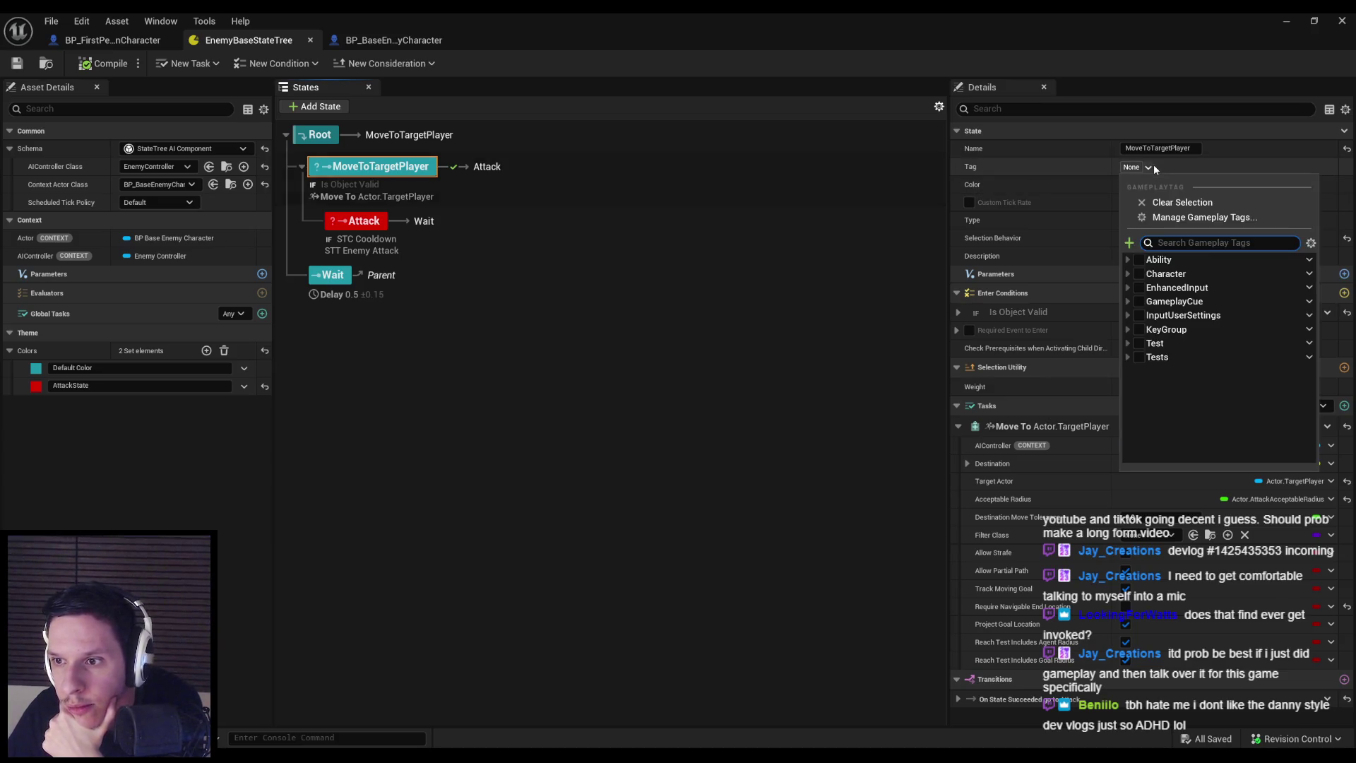
pyautogui.click(1154, 164)
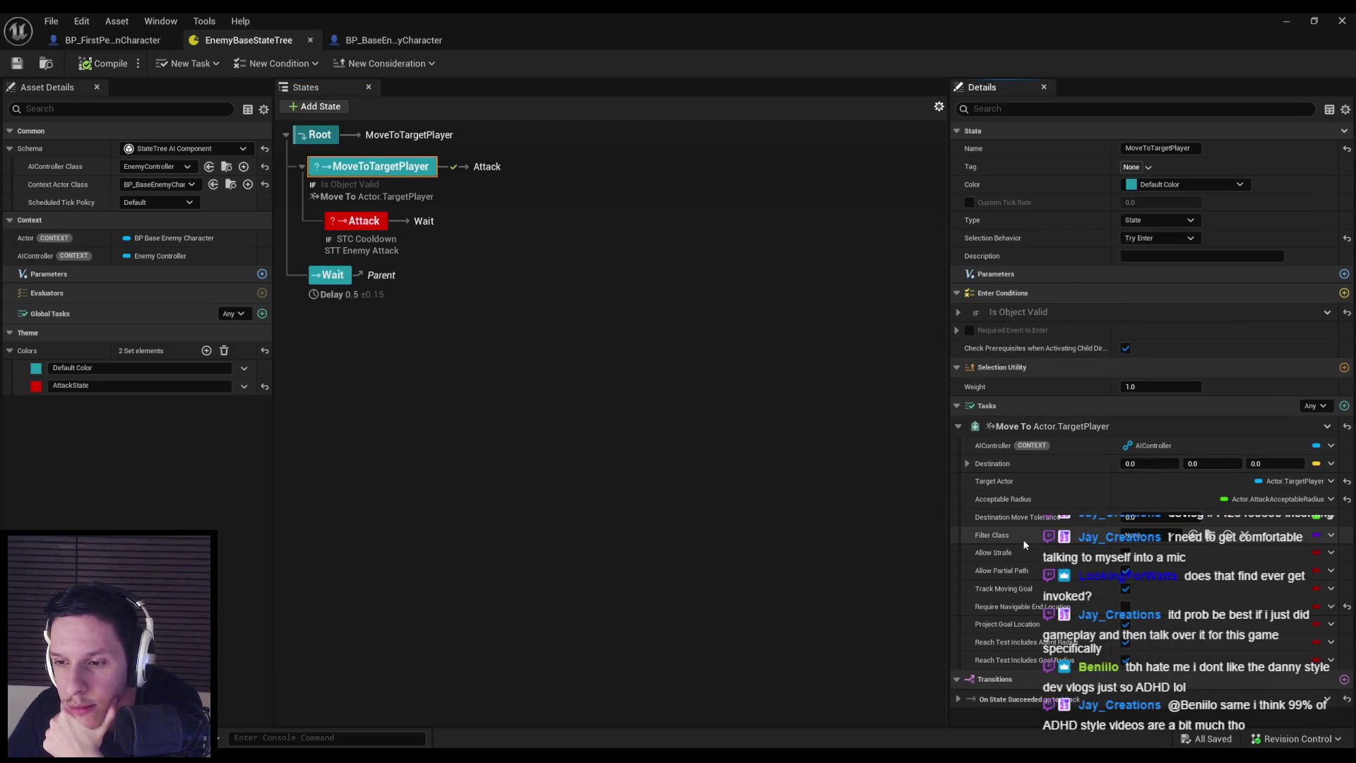
pyautogui.click(735, 418)
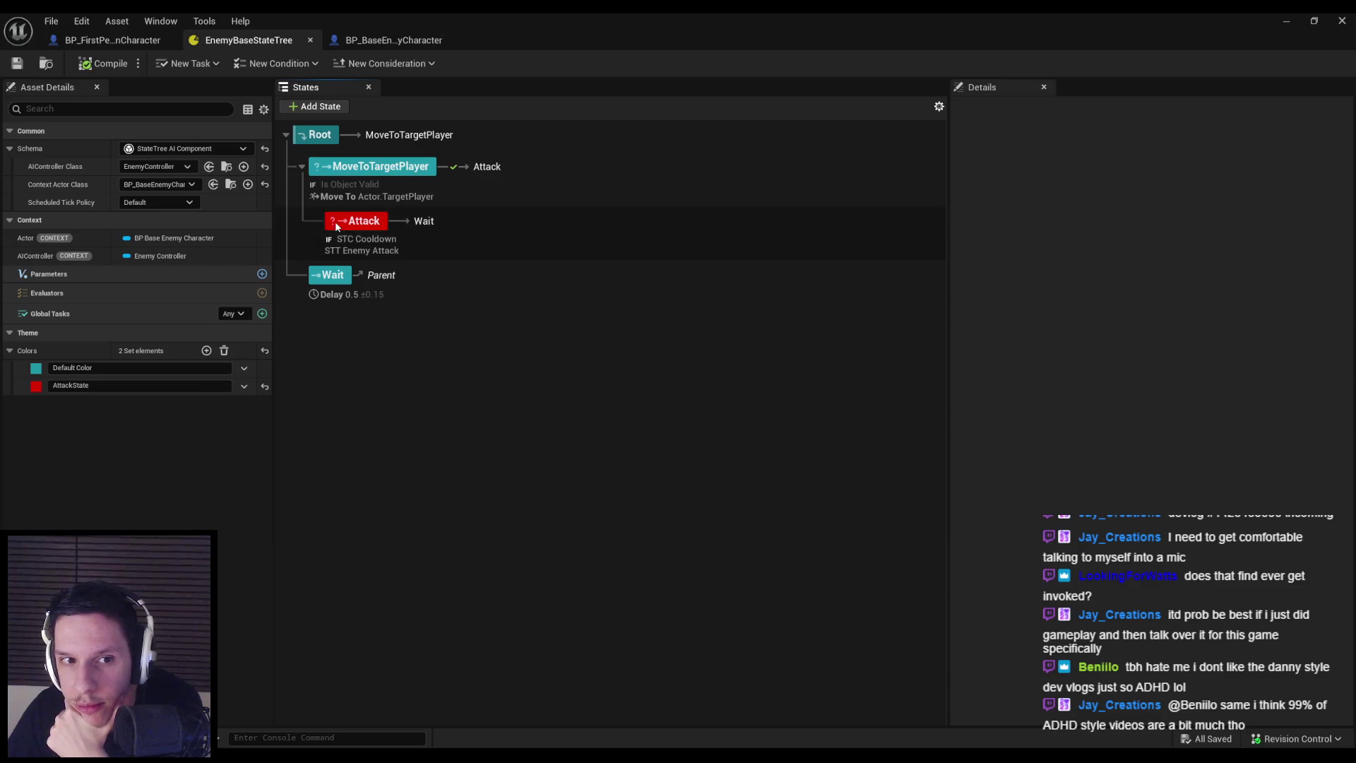
pyautogui.click(337, 225)
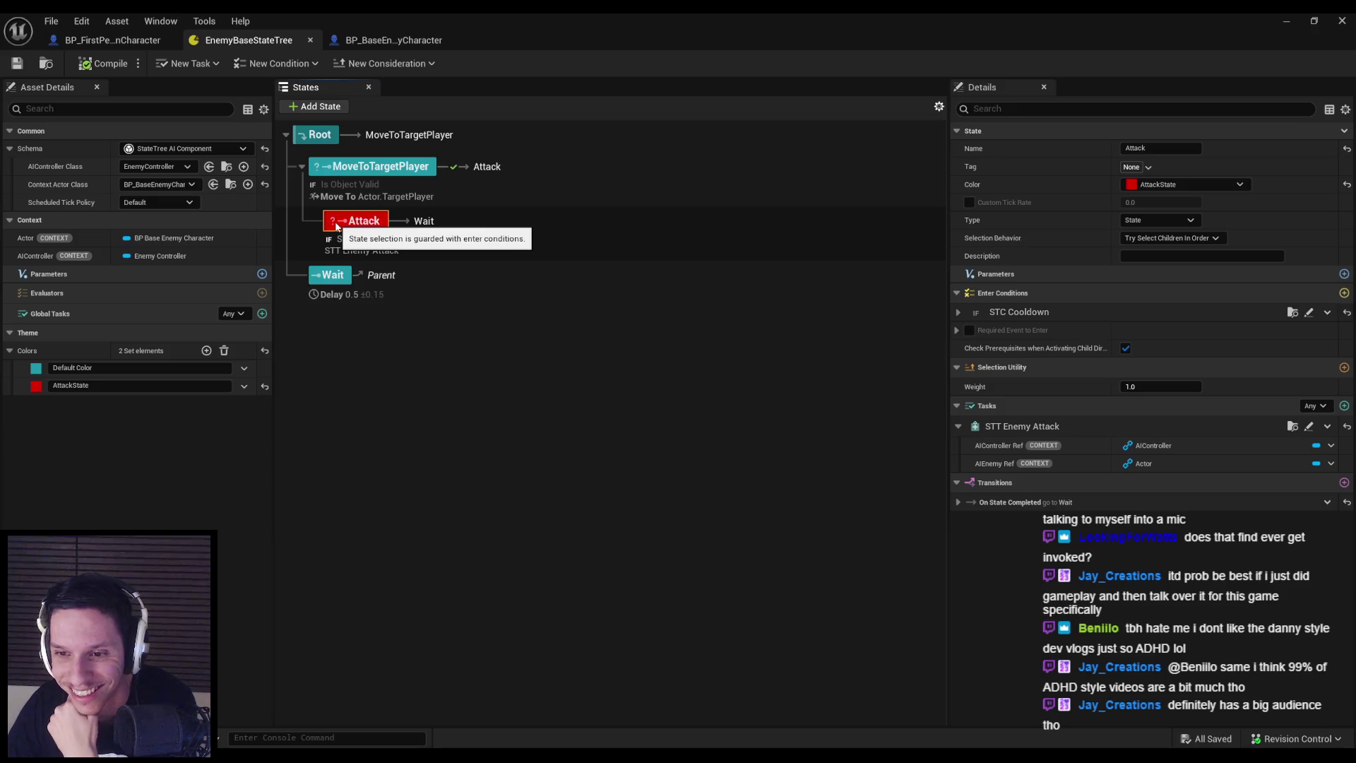
pyautogui.click(320, 169)
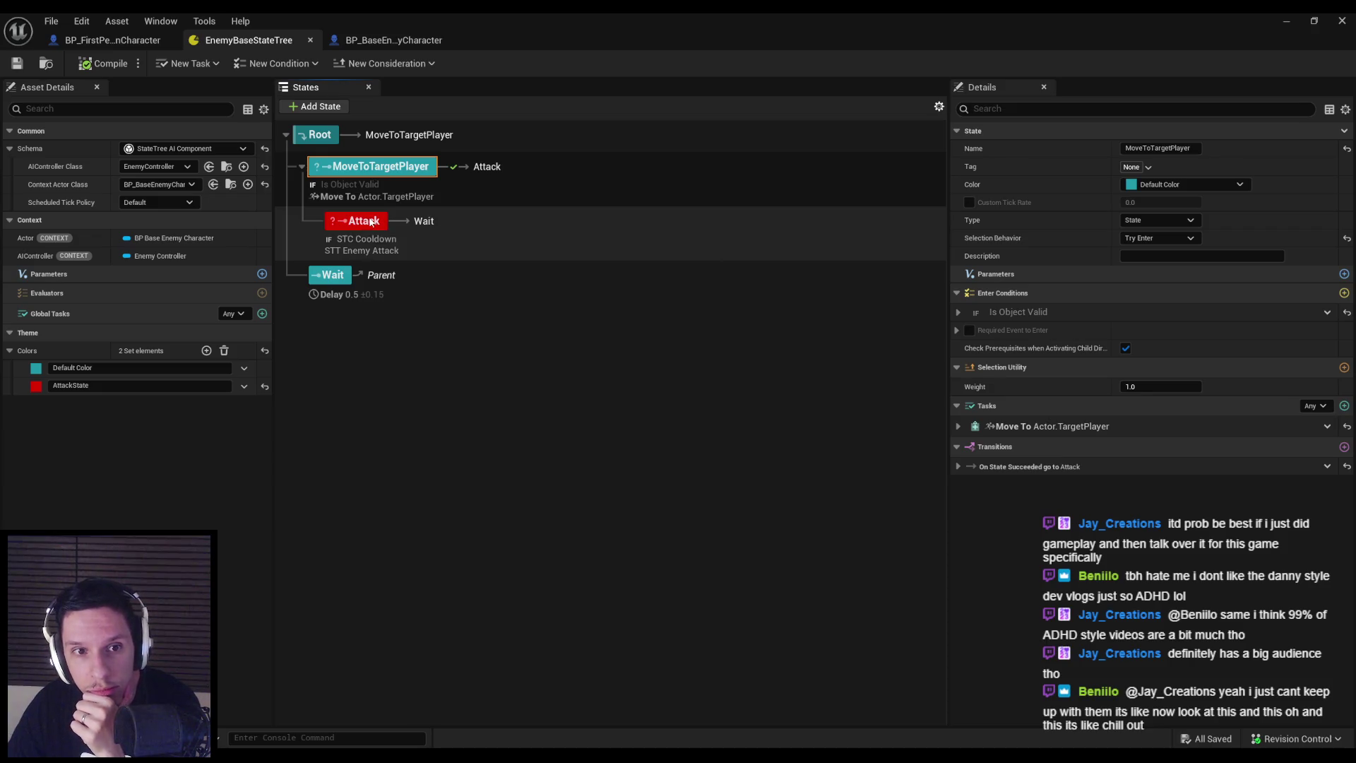
# Set the Attack state's Selection Behavior to Try Enter
pyautogui.click(369, 222)
pyautogui.click(381, 173)
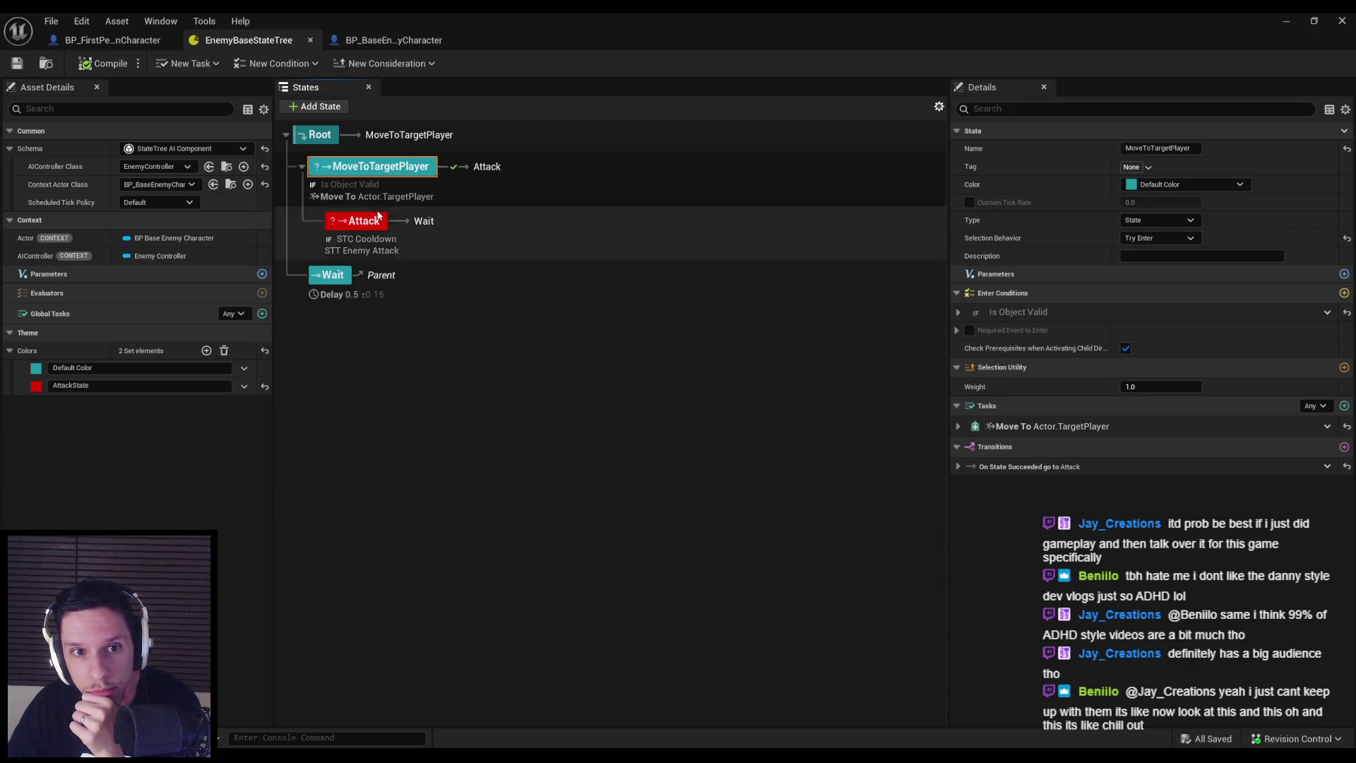
pyautogui.click(369, 223)
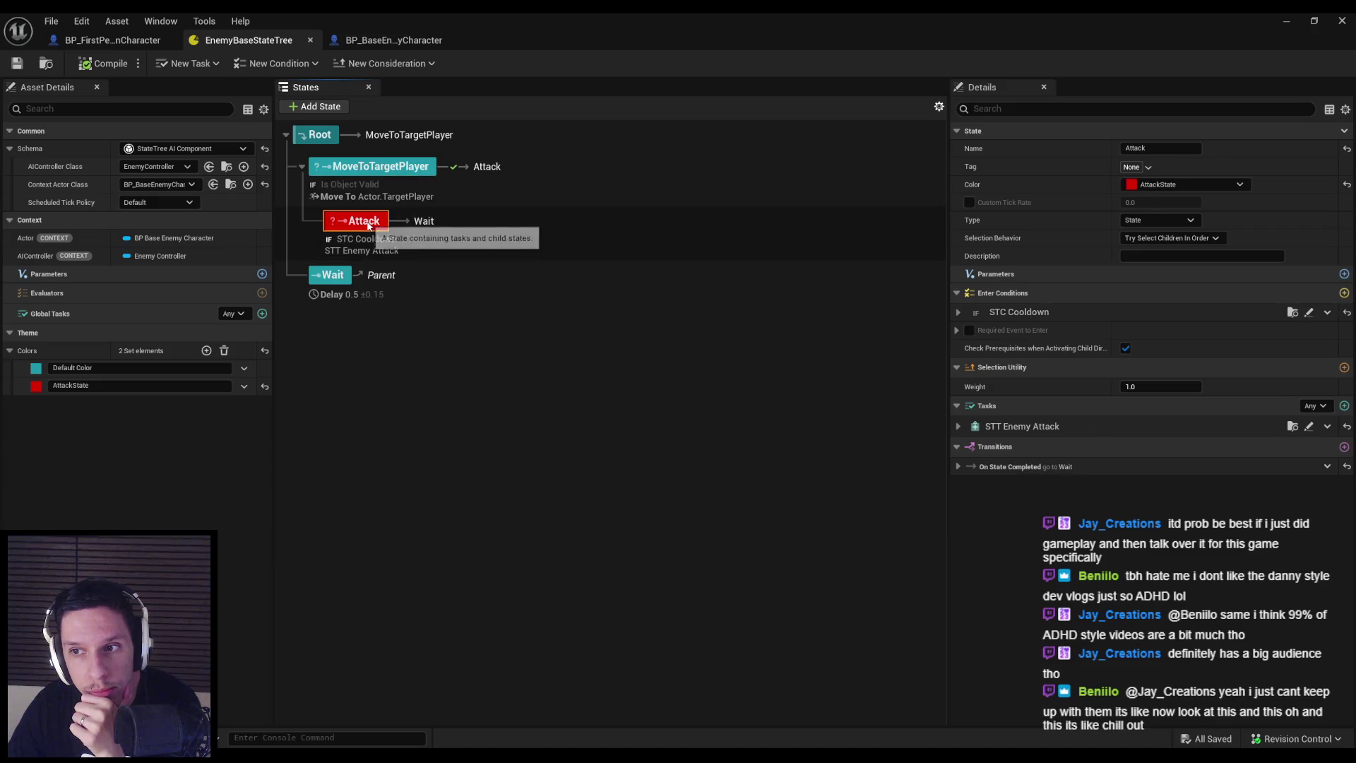
pyautogui.click(1173, 238)
pyautogui.click(1166, 264)
pyautogui.click(381, 170)
pyautogui.click(360, 233)
# Set the Wait state's Selection Behavior to Try Enter and minimize the StateTree editor
pyautogui.click(332, 275)
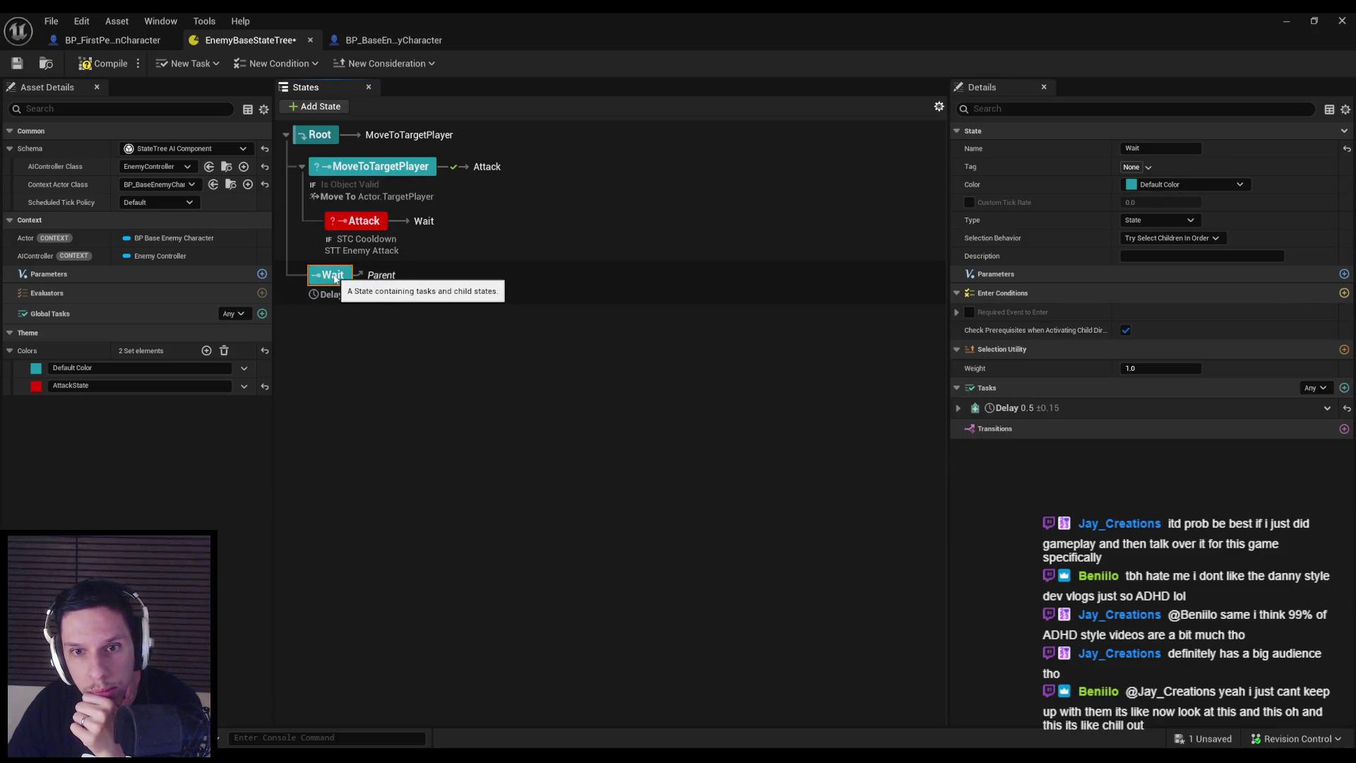
pyautogui.click(1169, 238)
pyautogui.click(1166, 263)
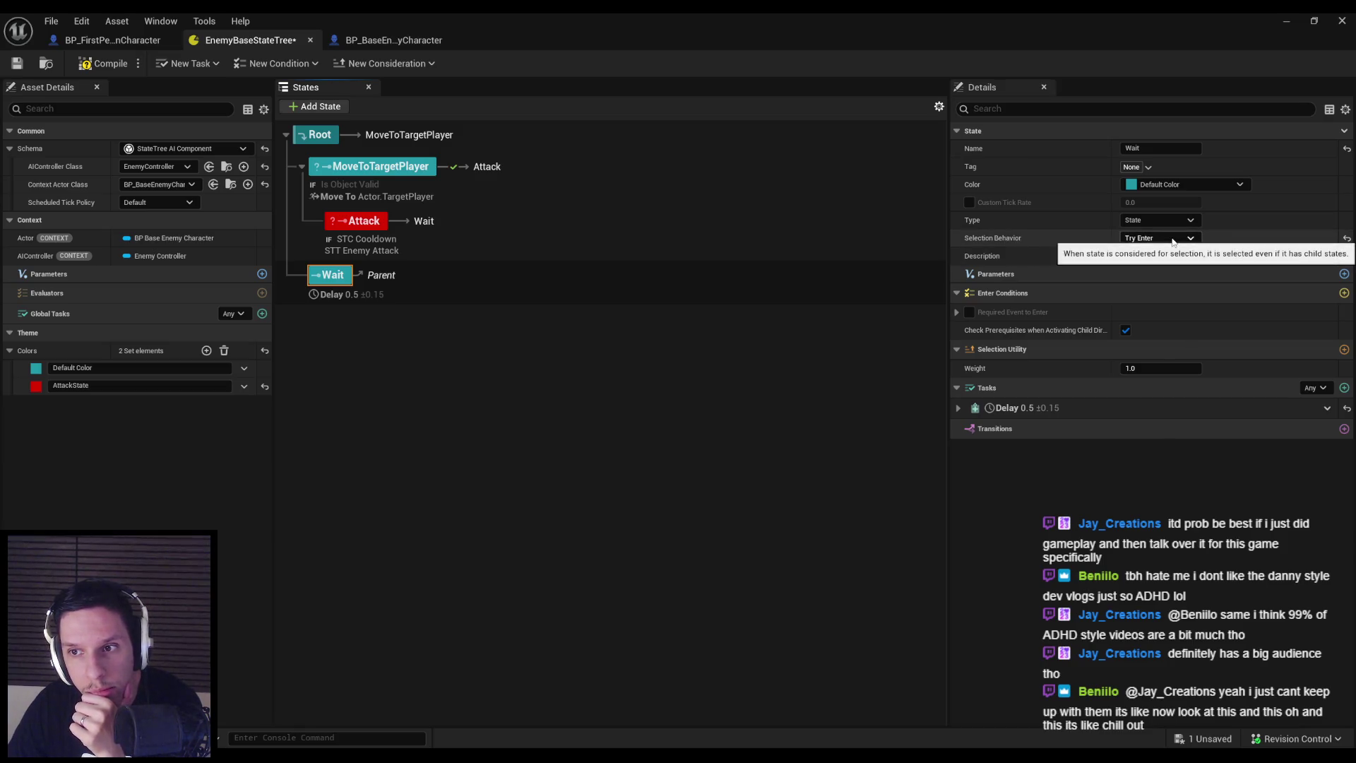
pyautogui.click(1290, 21)
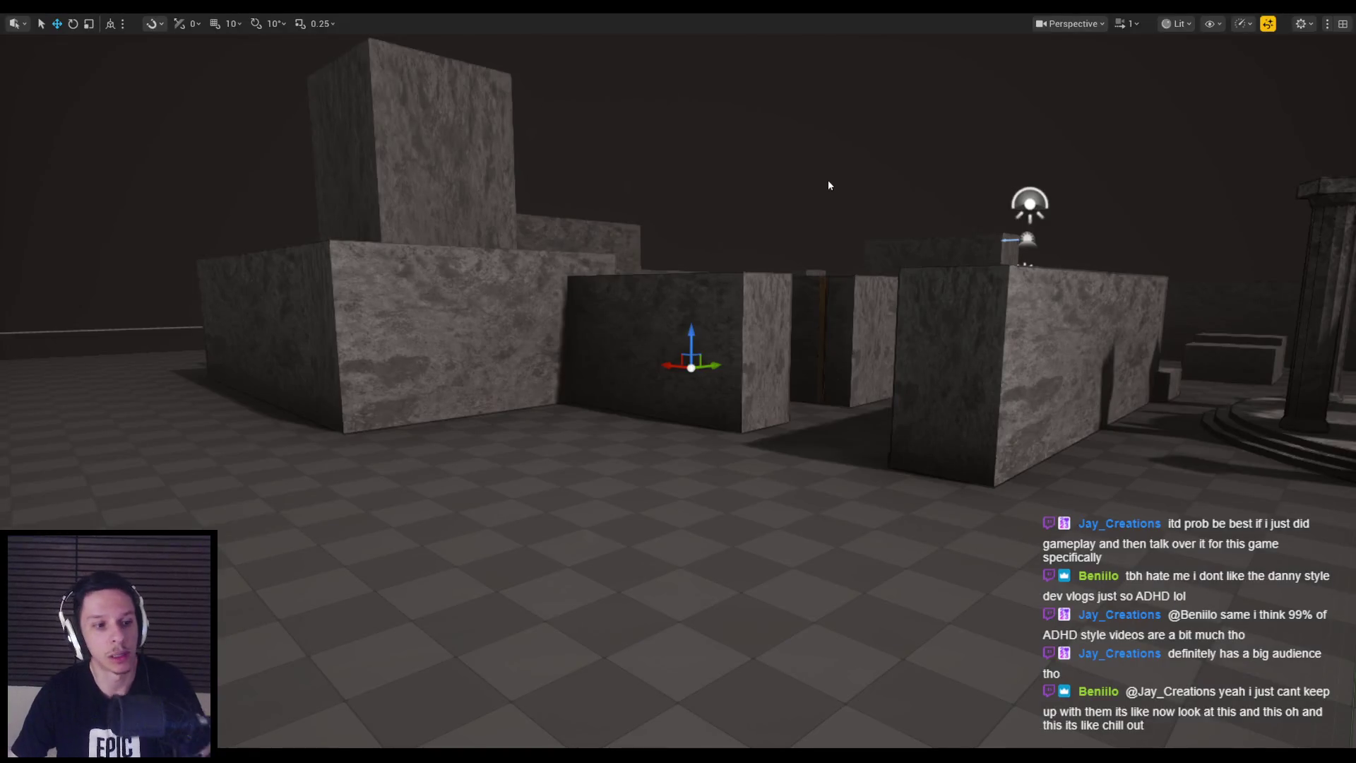
# Start a play-in-editor session and fight the enemy group with repeated sword attacks
pyautogui.hotkey('alt', 'p')
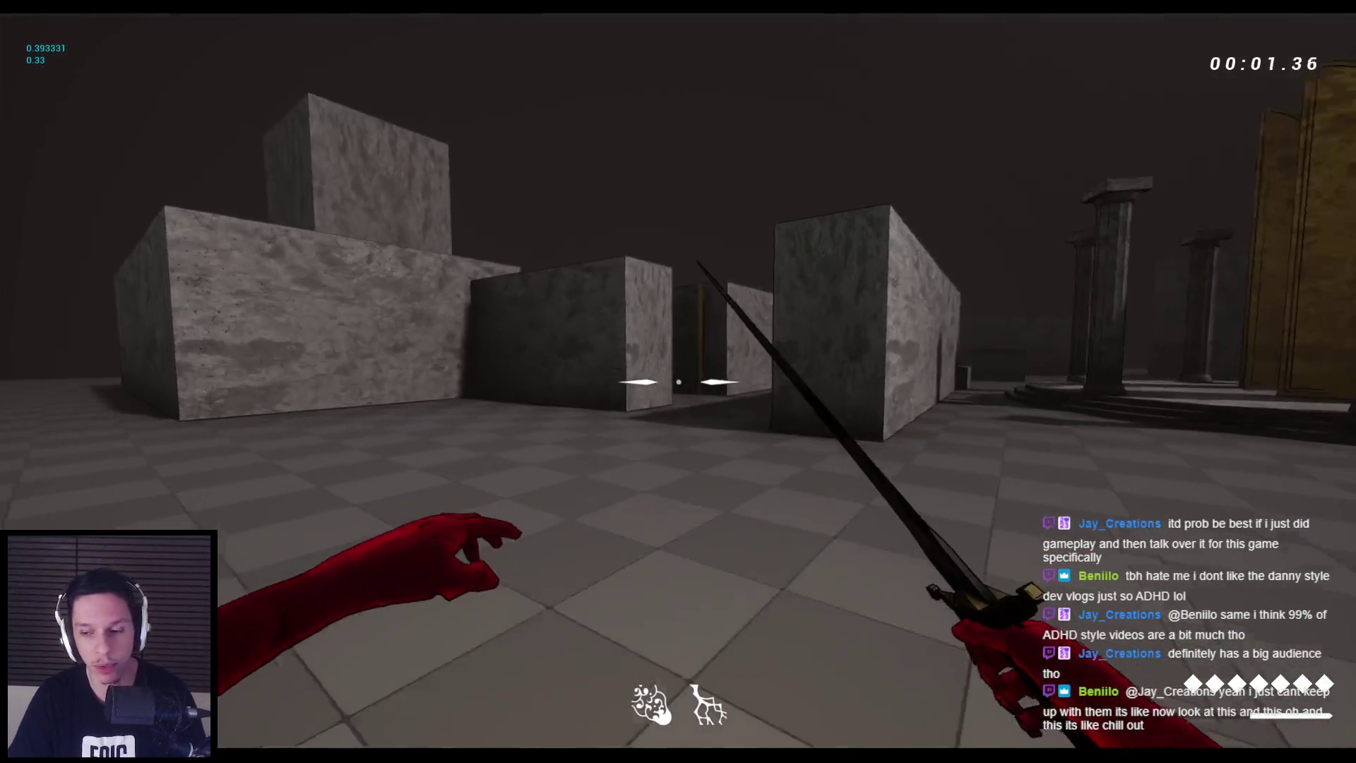
pyautogui.press('w')
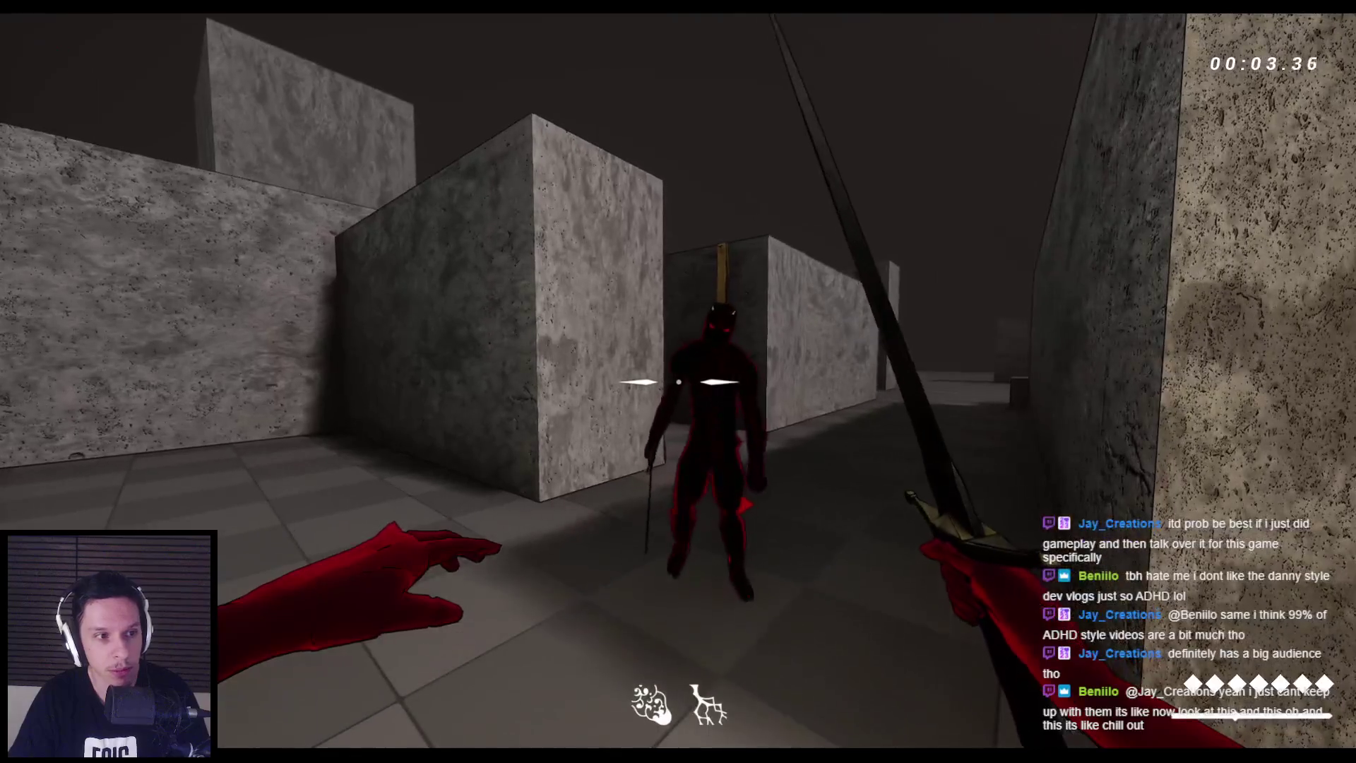
pyautogui.click(678, 382)
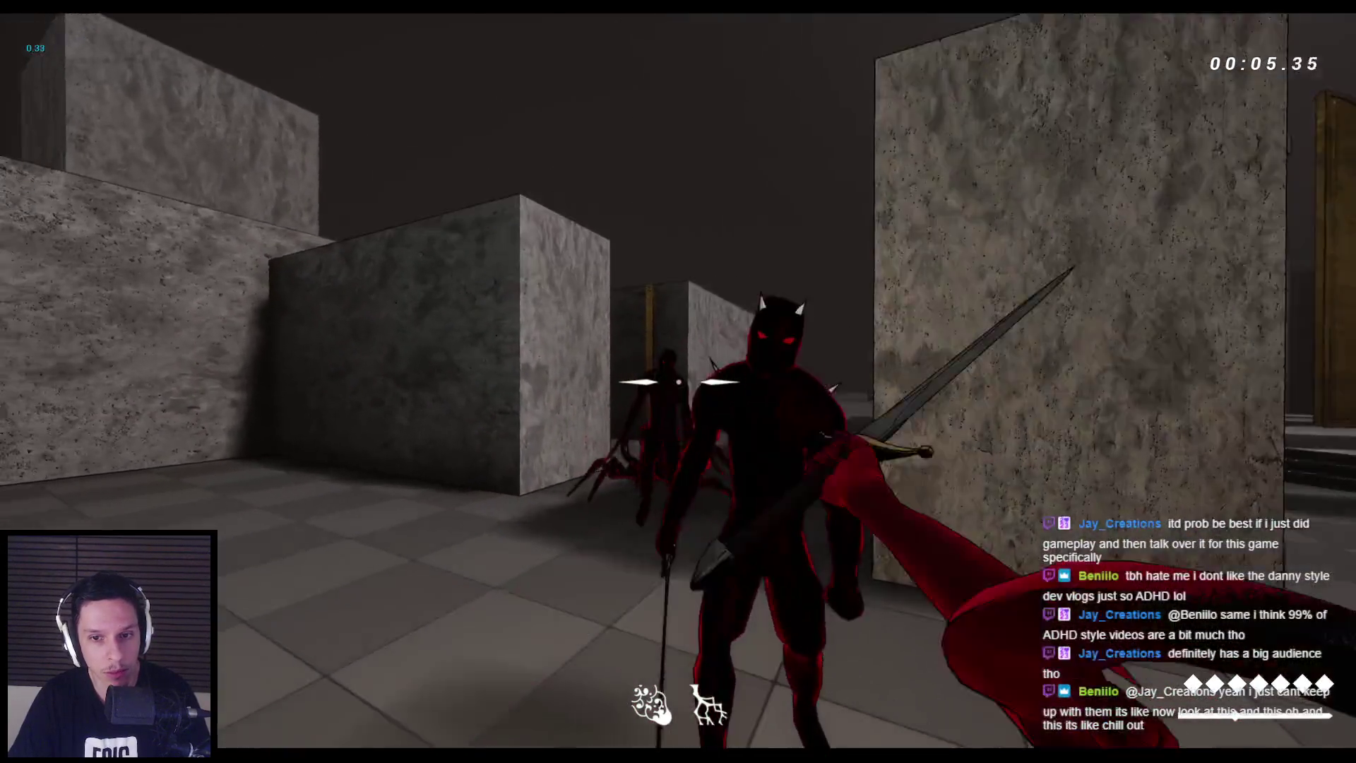
pyautogui.click(678, 382)
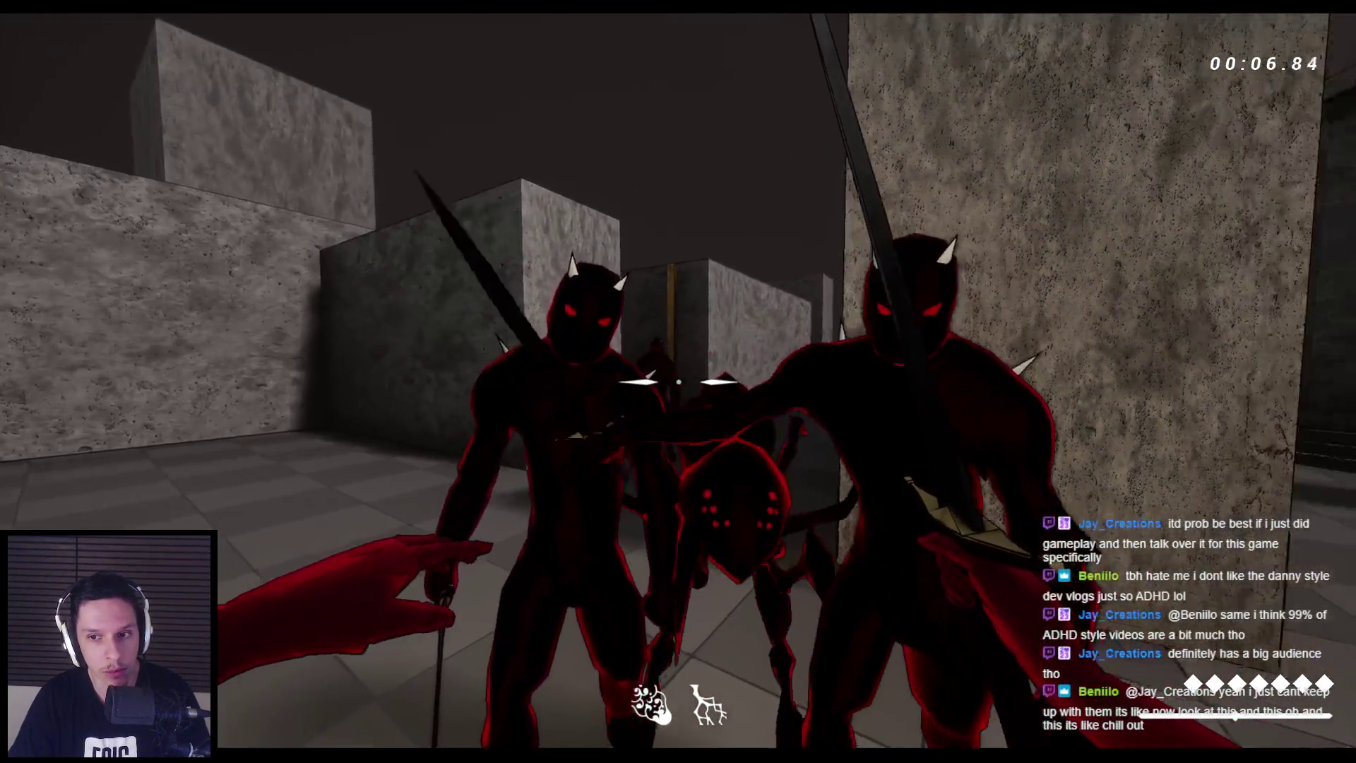
pyautogui.click(678, 381)
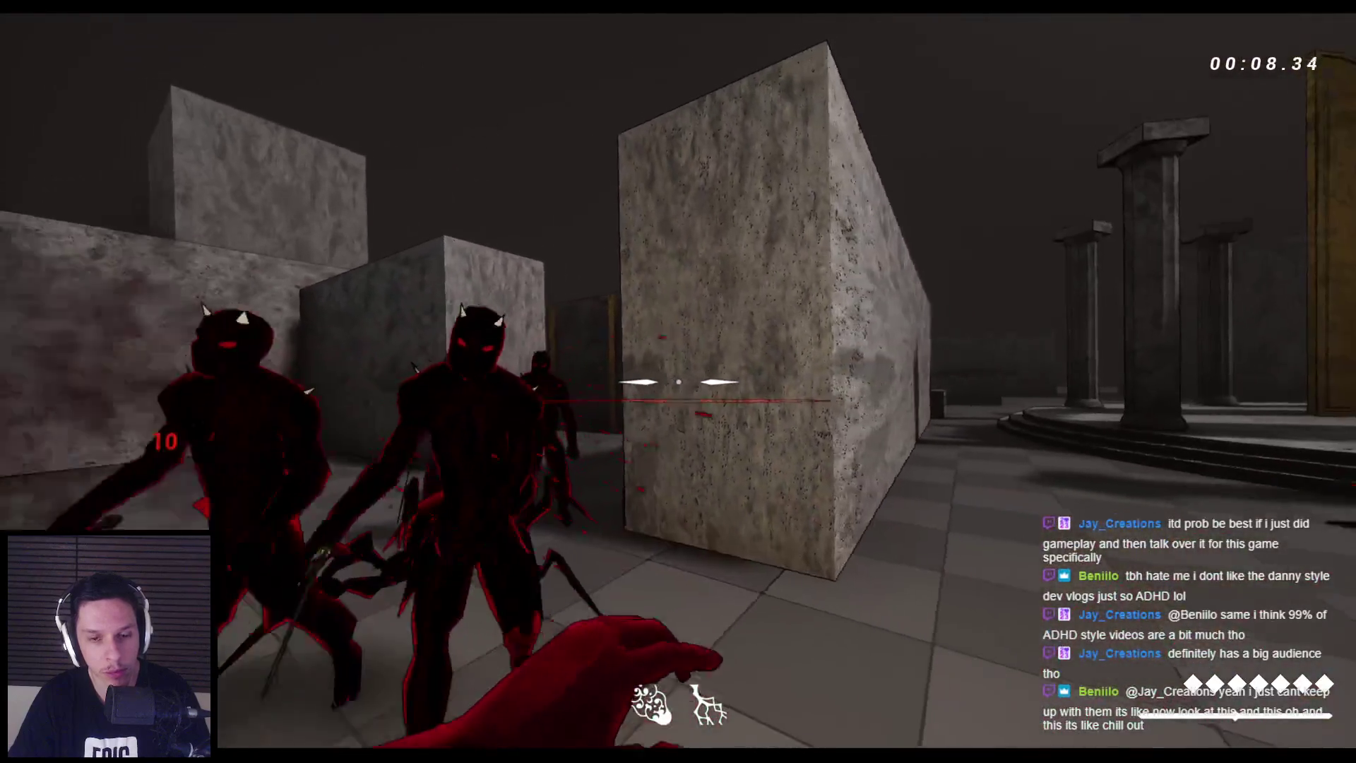
pyautogui.click(679, 382)
pyautogui.click(678, 381)
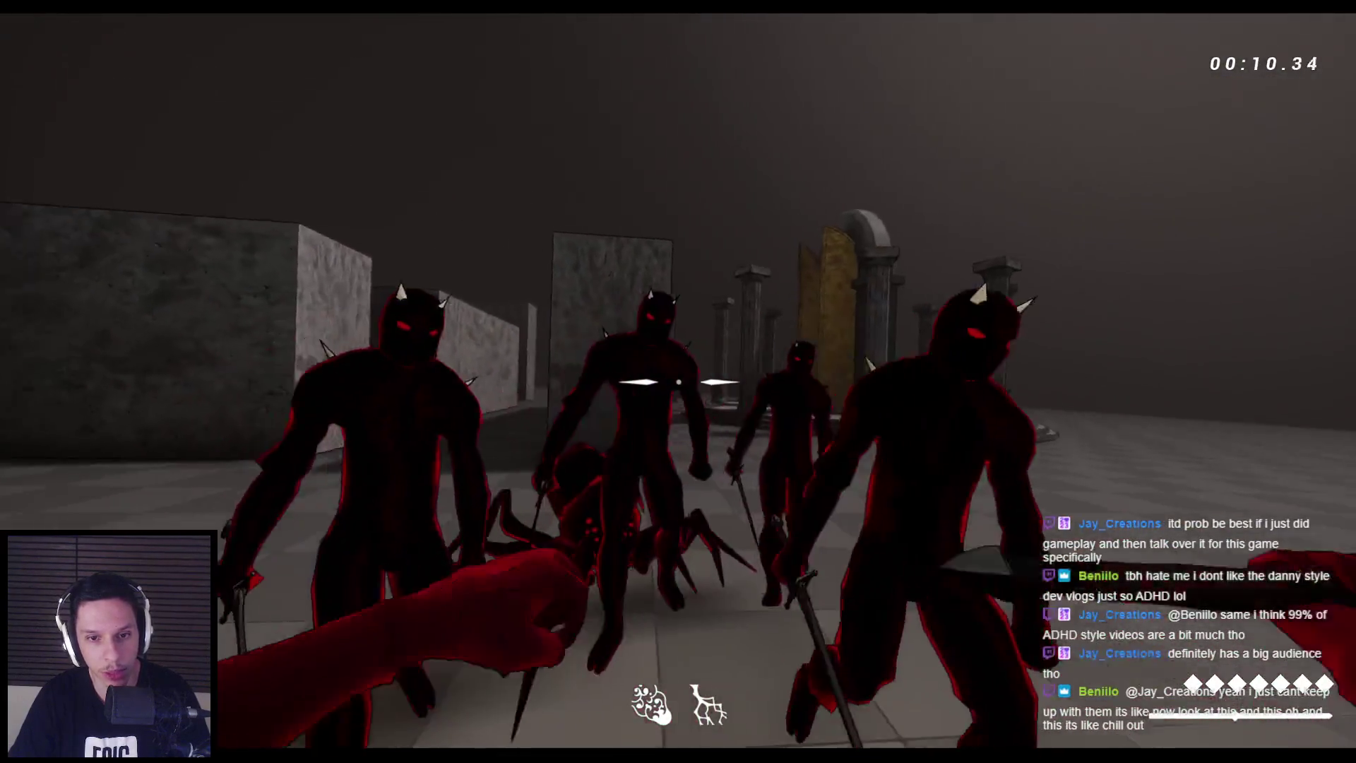
pyautogui.click(678, 381)
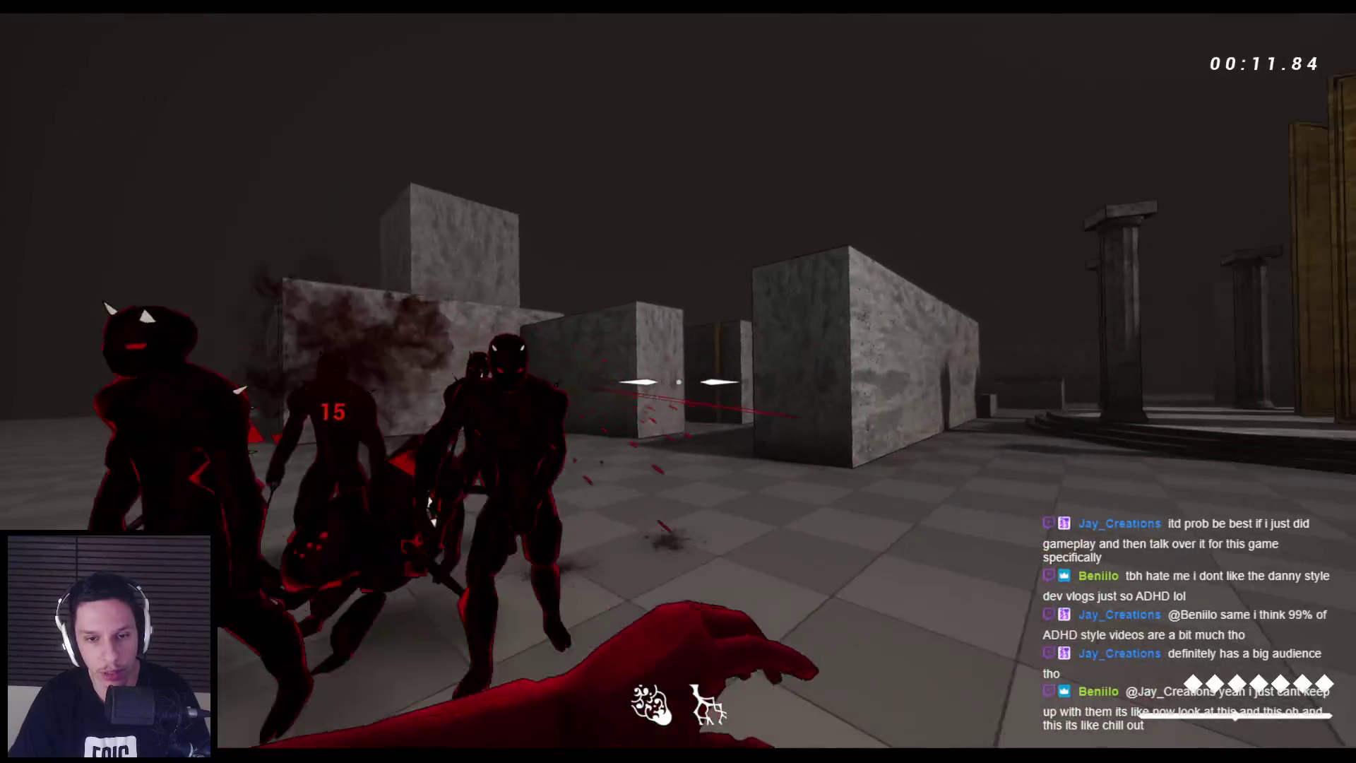
pyautogui.click(678, 381)
pyautogui.click(678, 382)
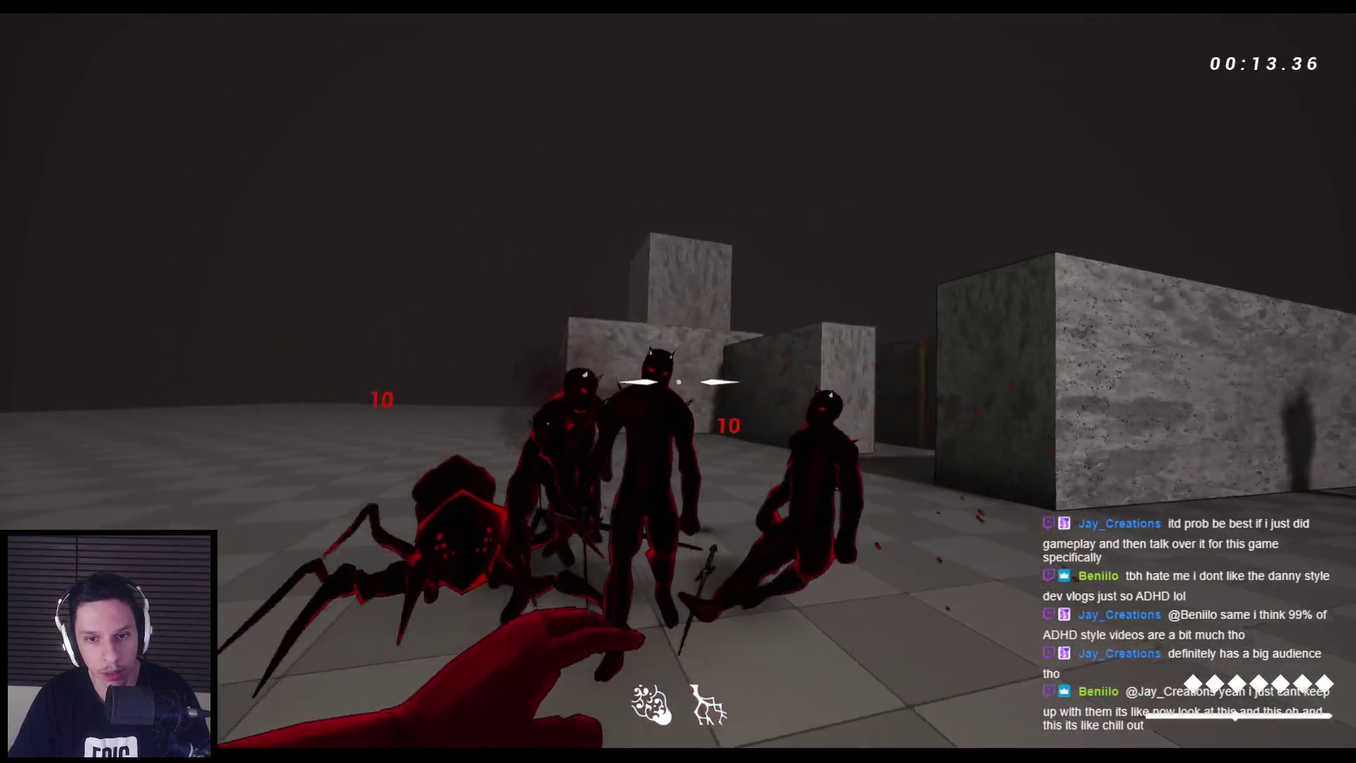
pyautogui.click(679, 381)
pyautogui.click(678, 382)
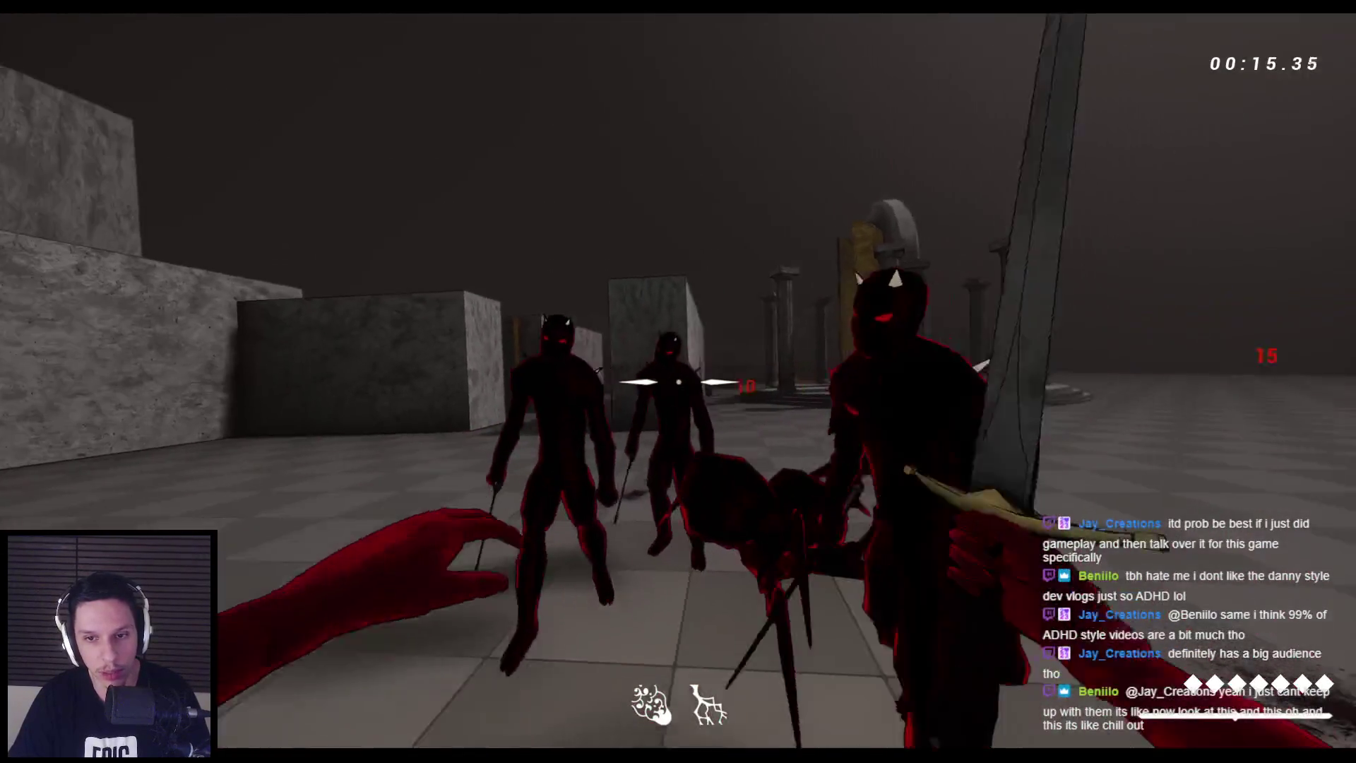
pyautogui.click(678, 382)
pyautogui.click(678, 381)
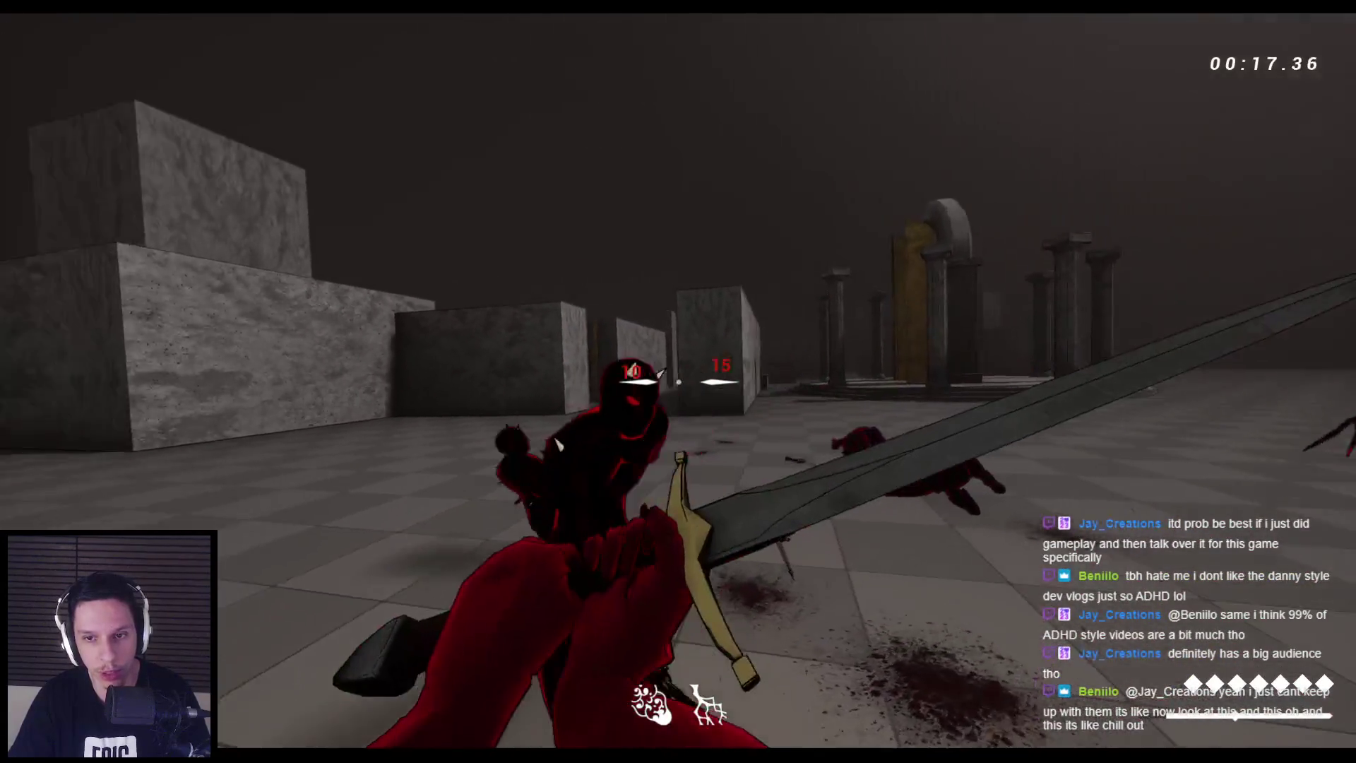
pyautogui.click(678, 381)
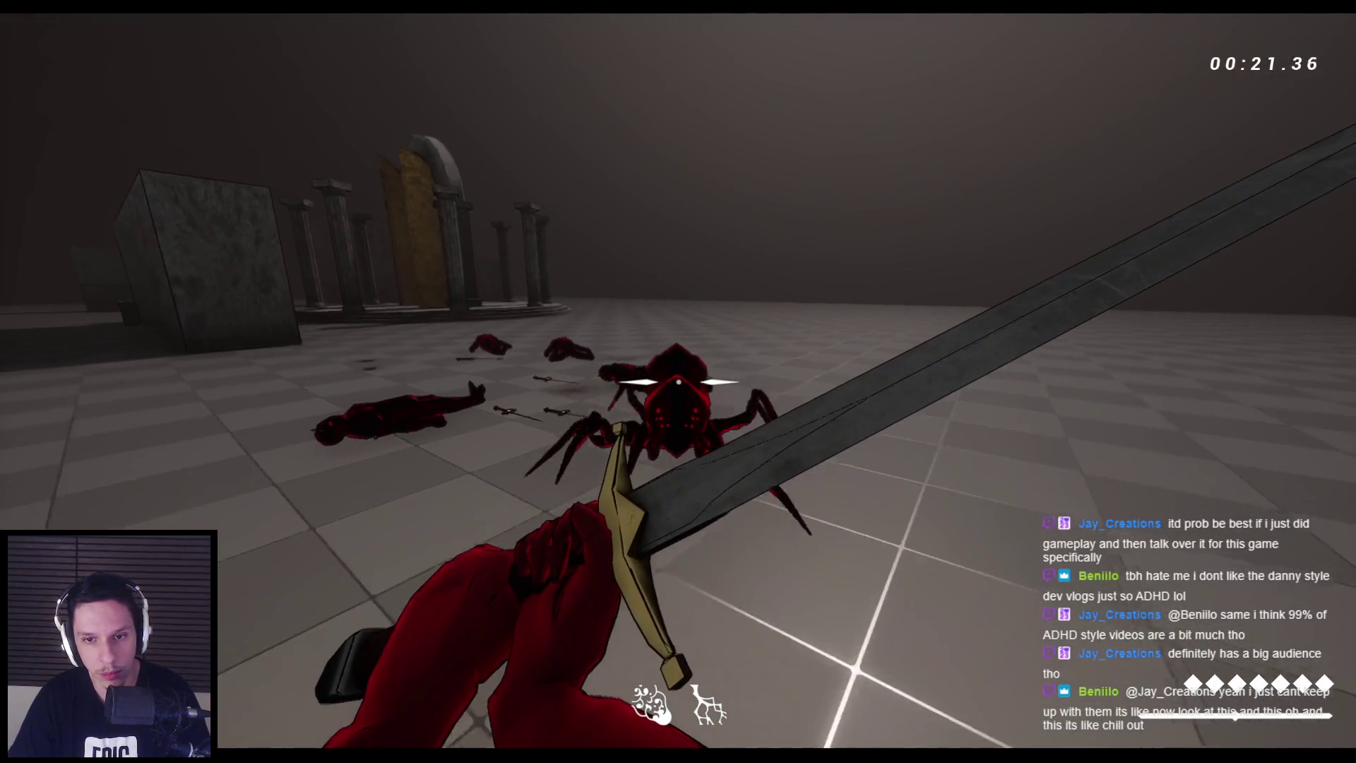
# Kill the spider, stop the play-test, and bring the EnemyBaseStateTree editor back
pyautogui.click(678, 381)
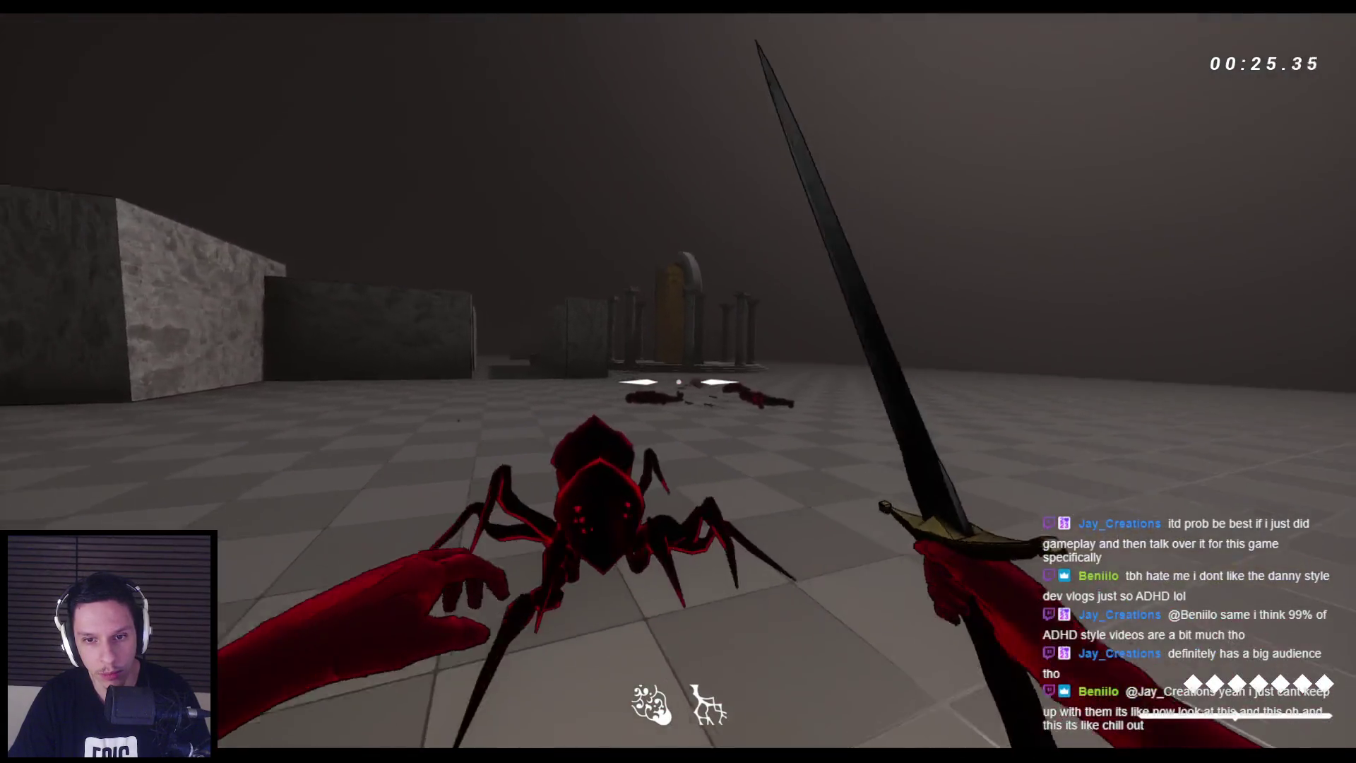
pyautogui.click(678, 382)
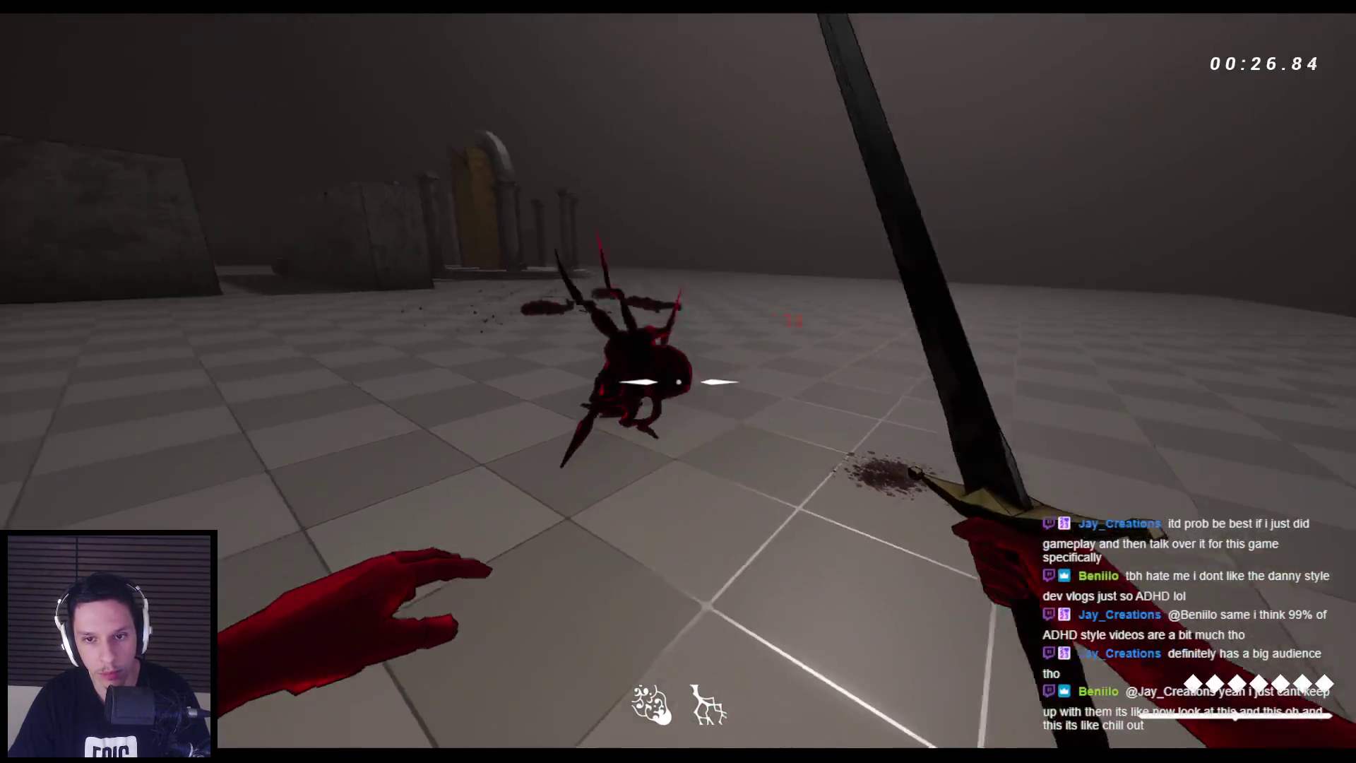
pyautogui.click(678, 382)
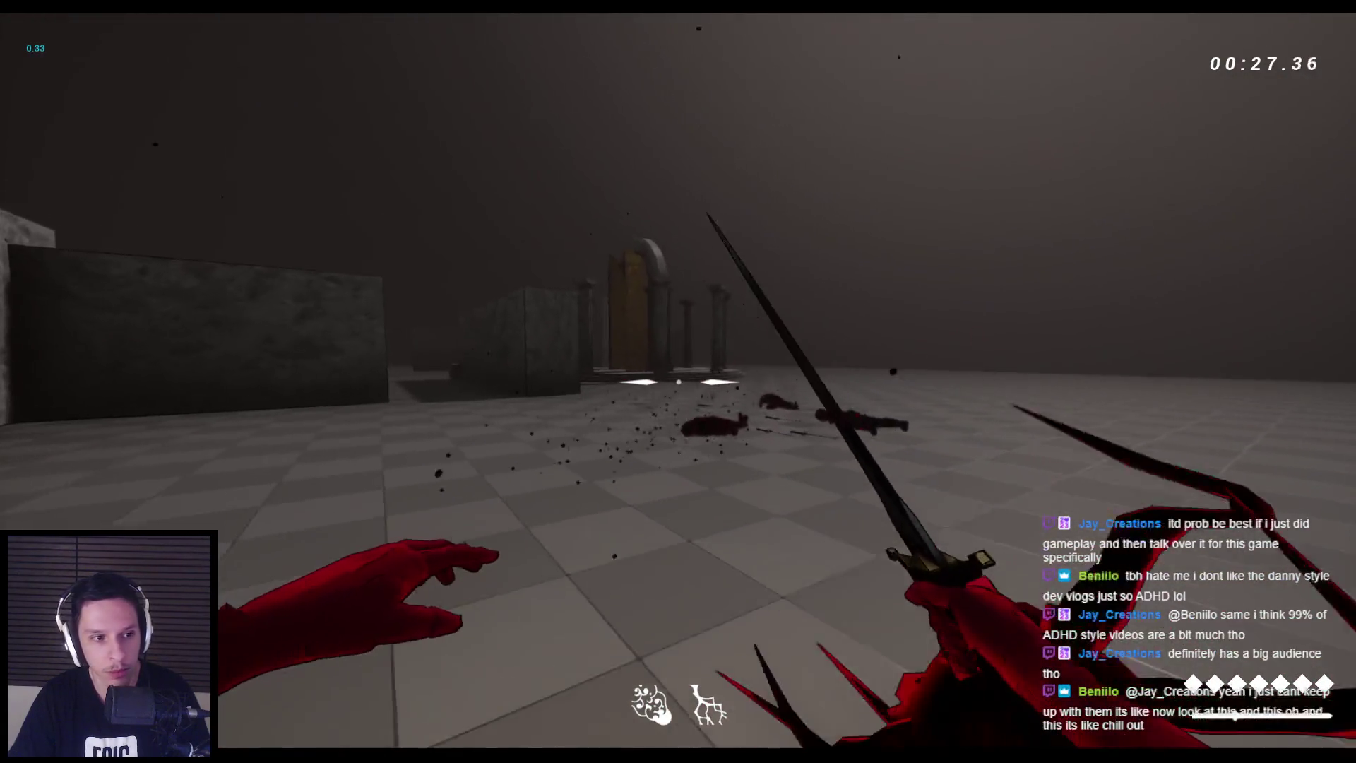
pyautogui.press('space')
pyautogui.press('w')
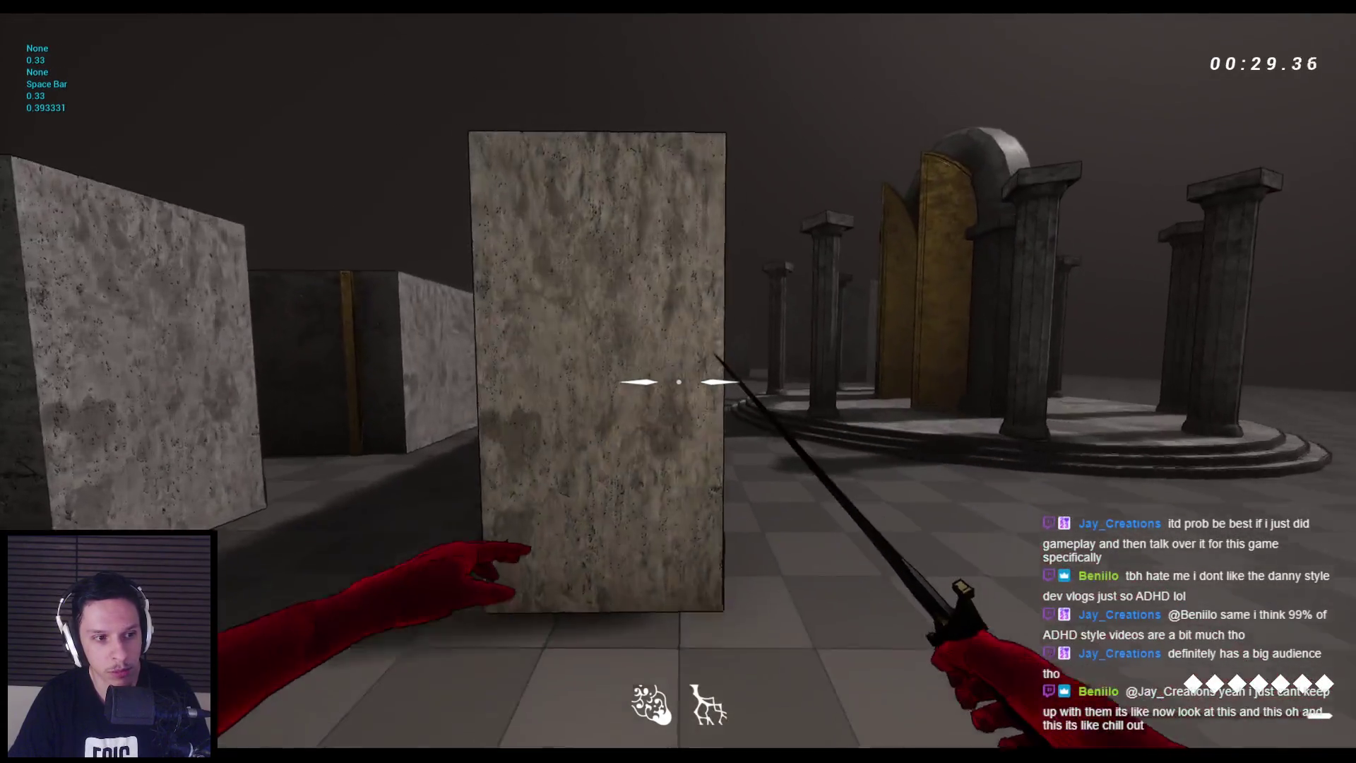
pyautogui.press('Escape')
pyautogui.click(456, 734)
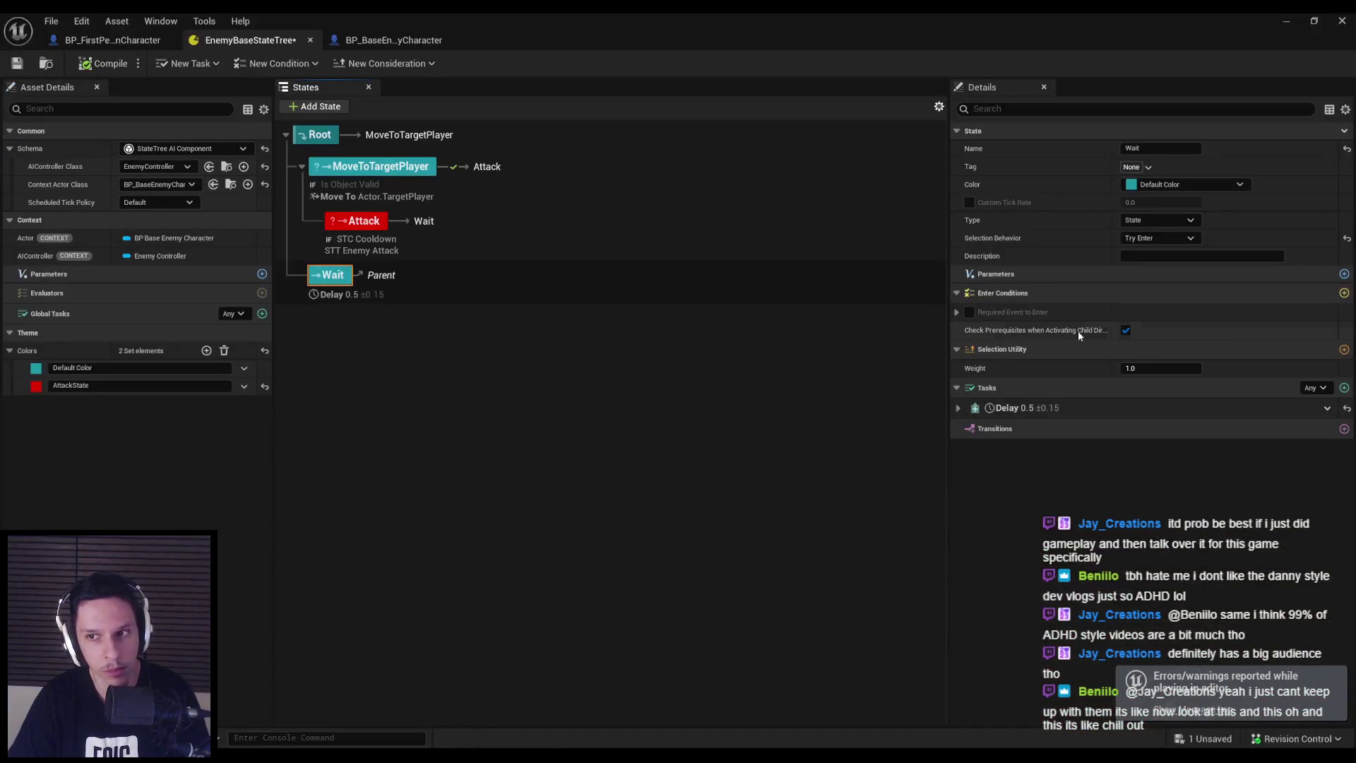
# Check the Attack state's 3.0 STC Cooldown, save the EnemyBaseStateTree, and minimize its editor
pyautogui.click(355, 230)
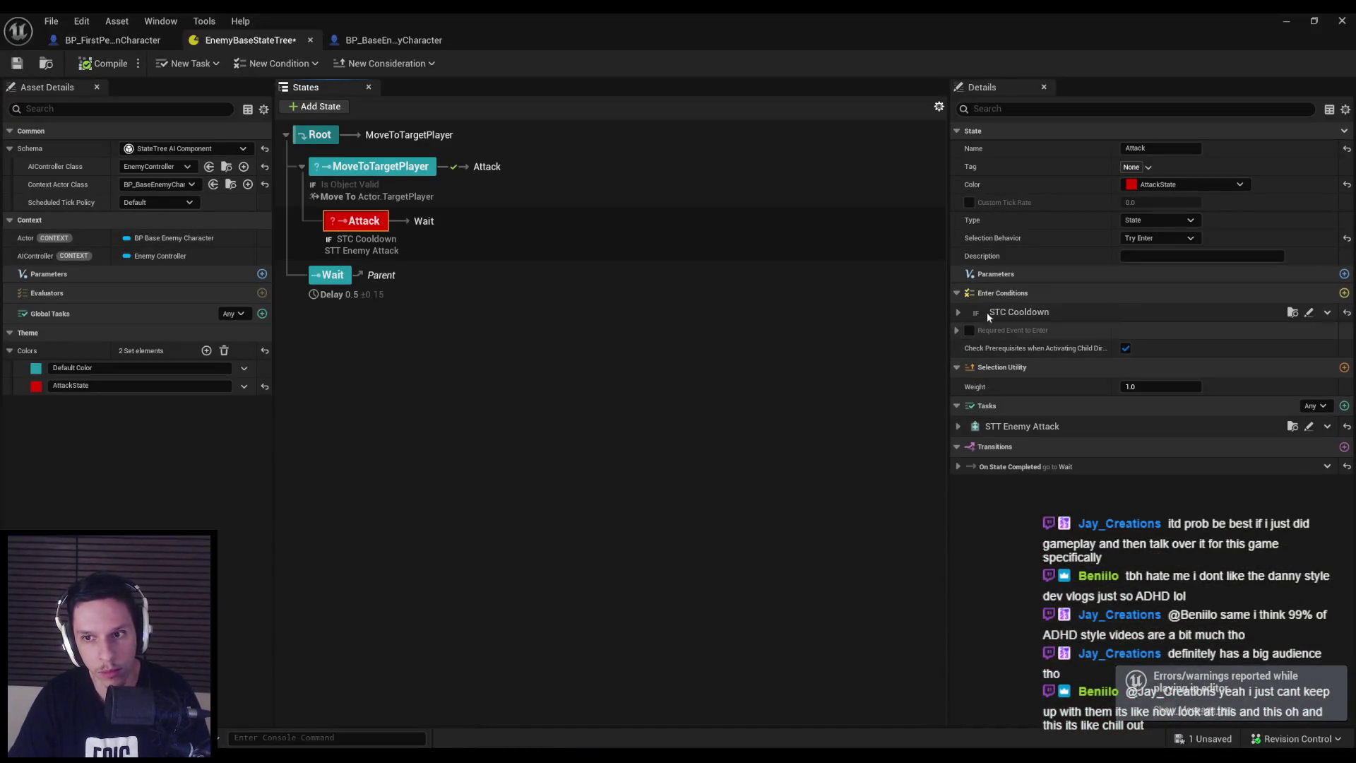
pyautogui.click(994, 312)
pyautogui.click(1130, 366)
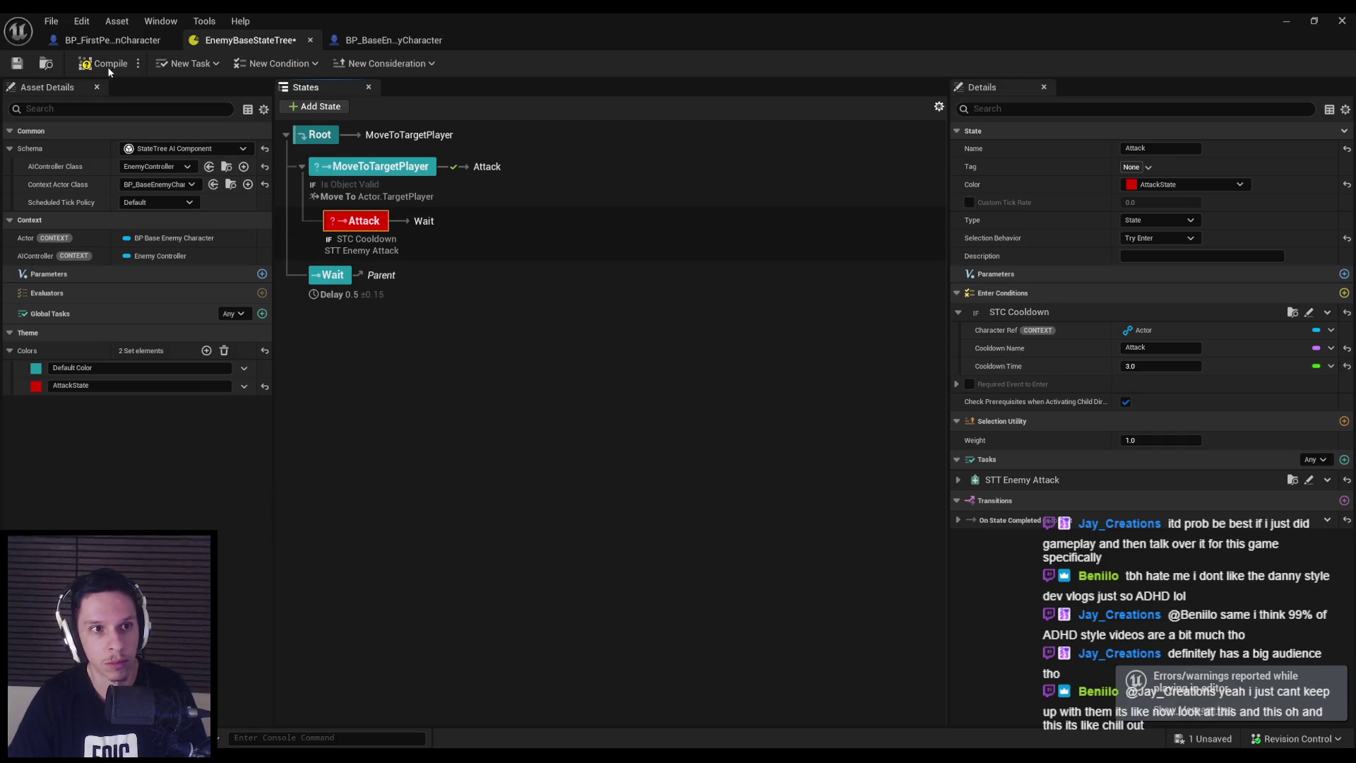
pyautogui.click(16, 62)
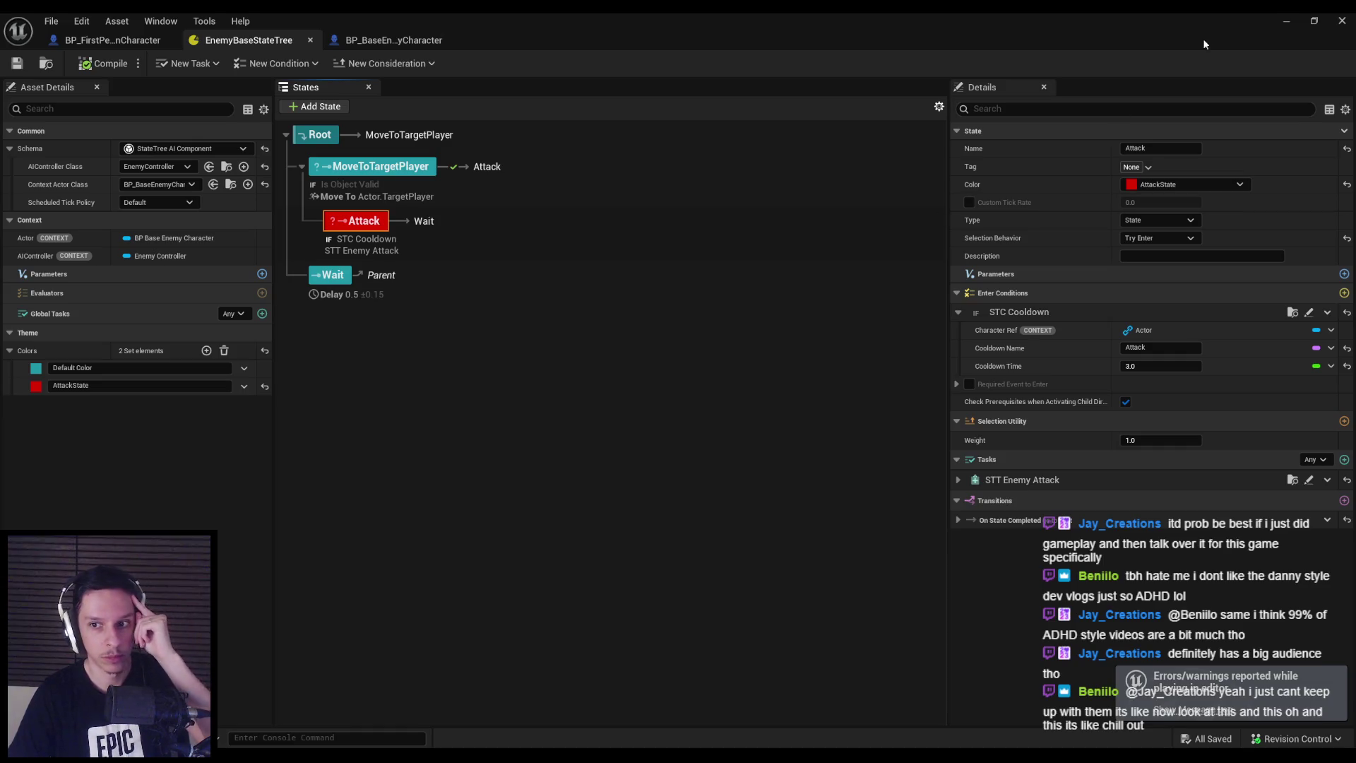
pyautogui.click(1288, 21)
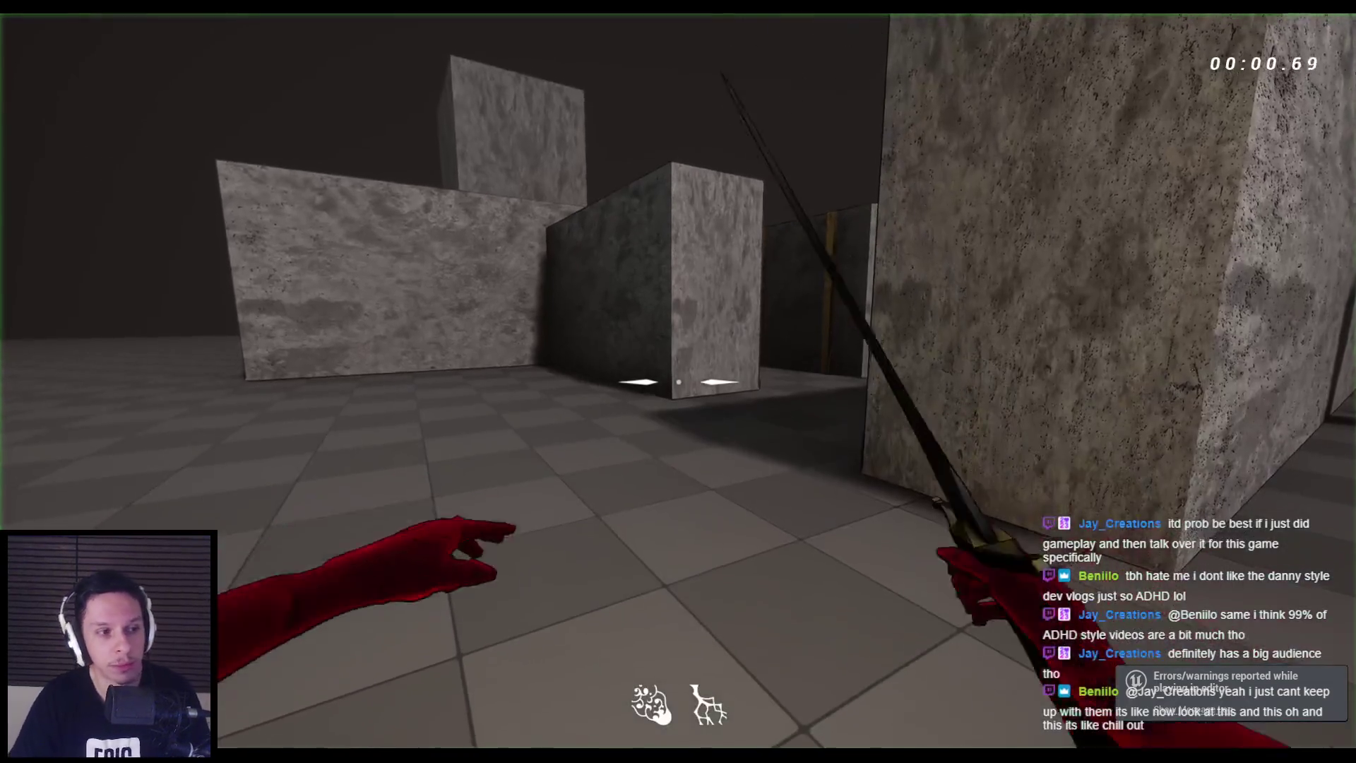
# Approach, back off and slash the group of horned enemies with the sword
pyautogui.press('w')
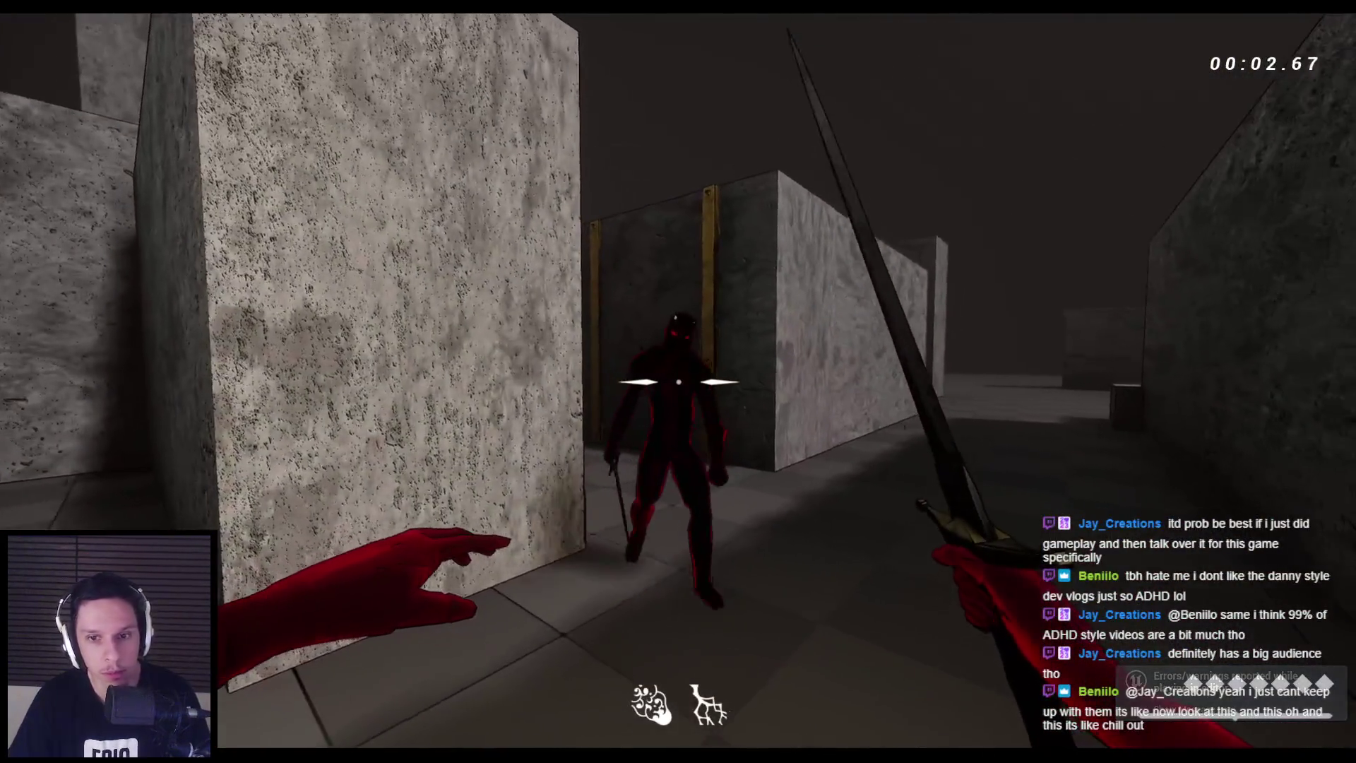
pyautogui.press('s')
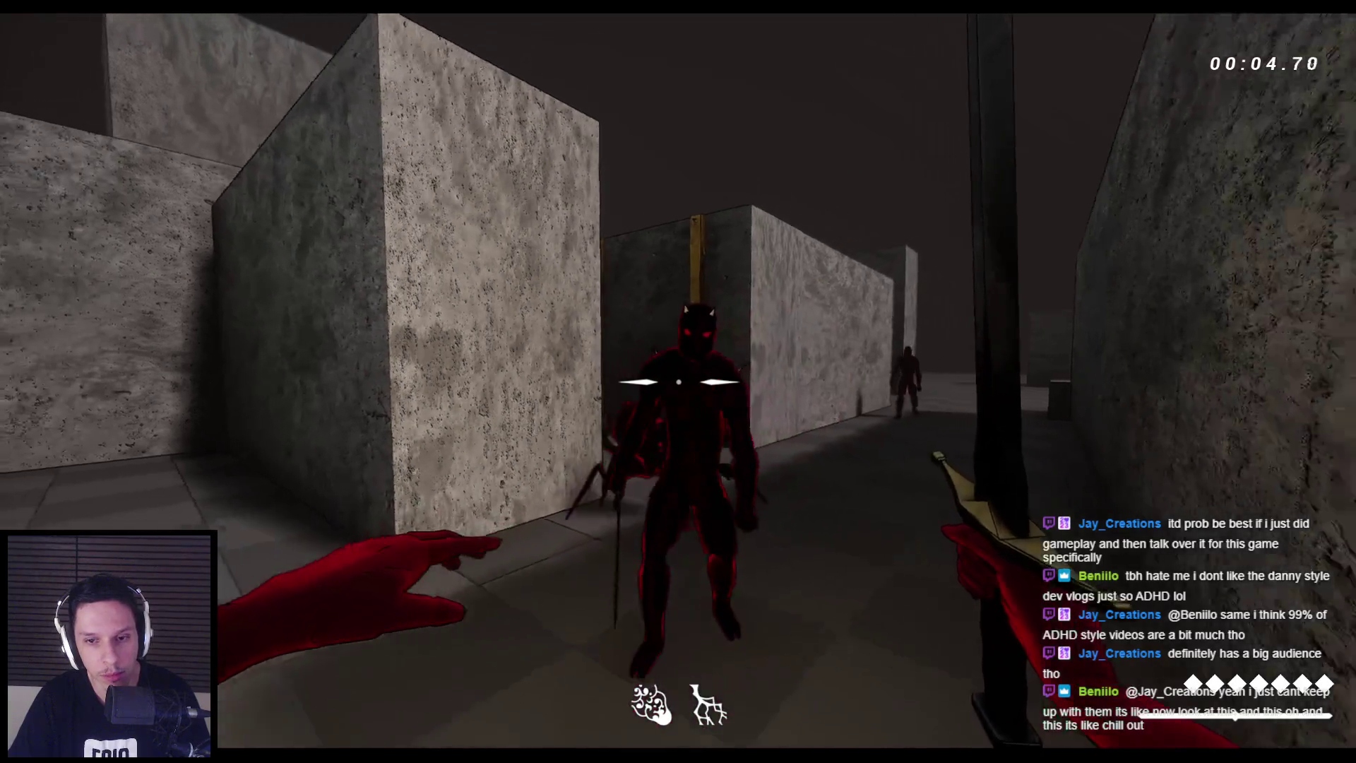
pyautogui.click(678, 381)
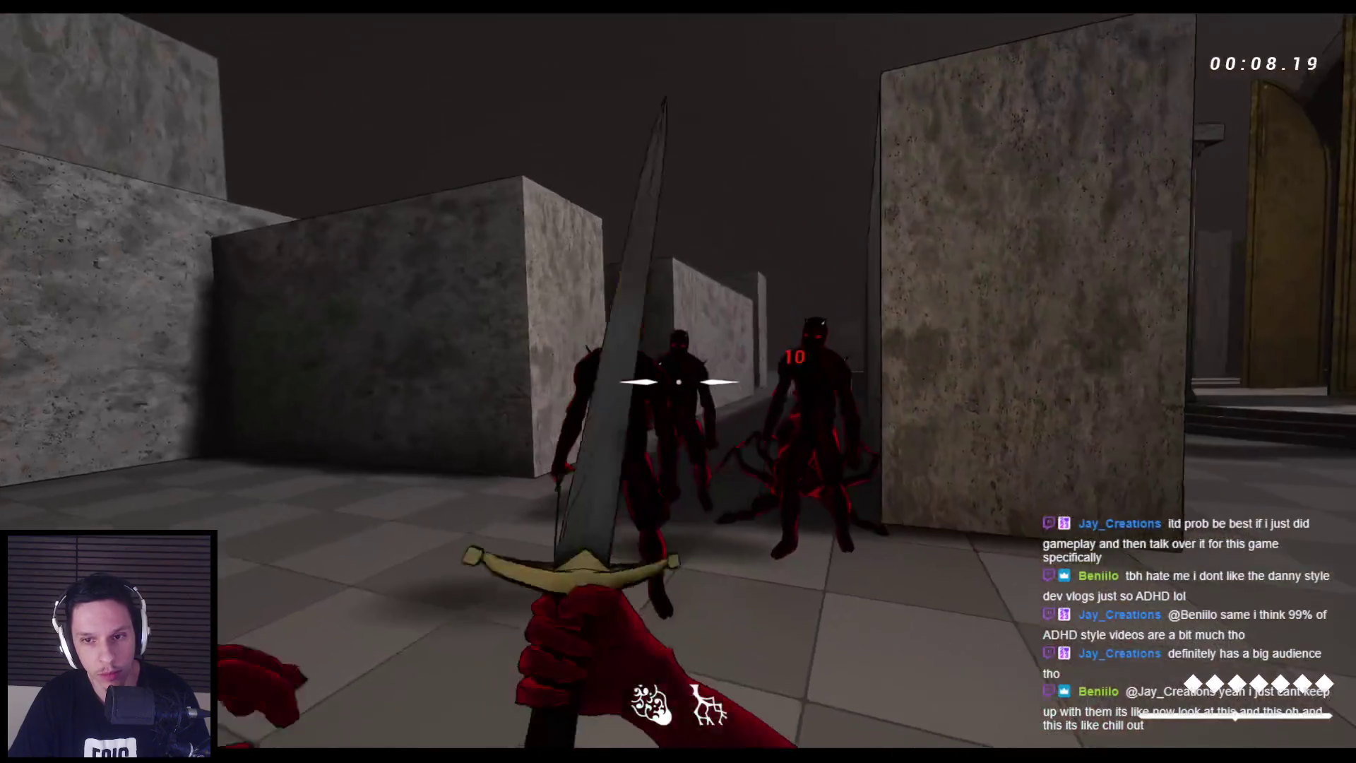
pyautogui.click(679, 381)
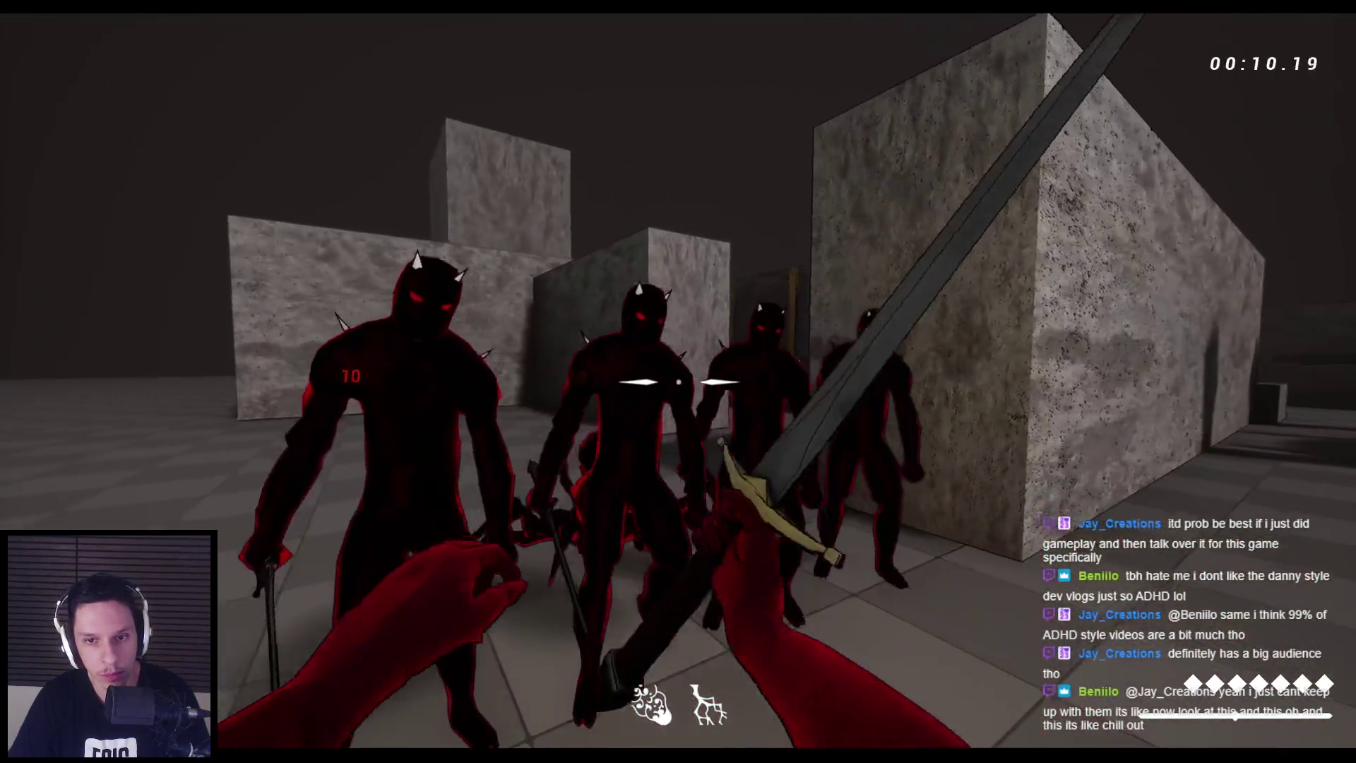
pyautogui.click(678, 382)
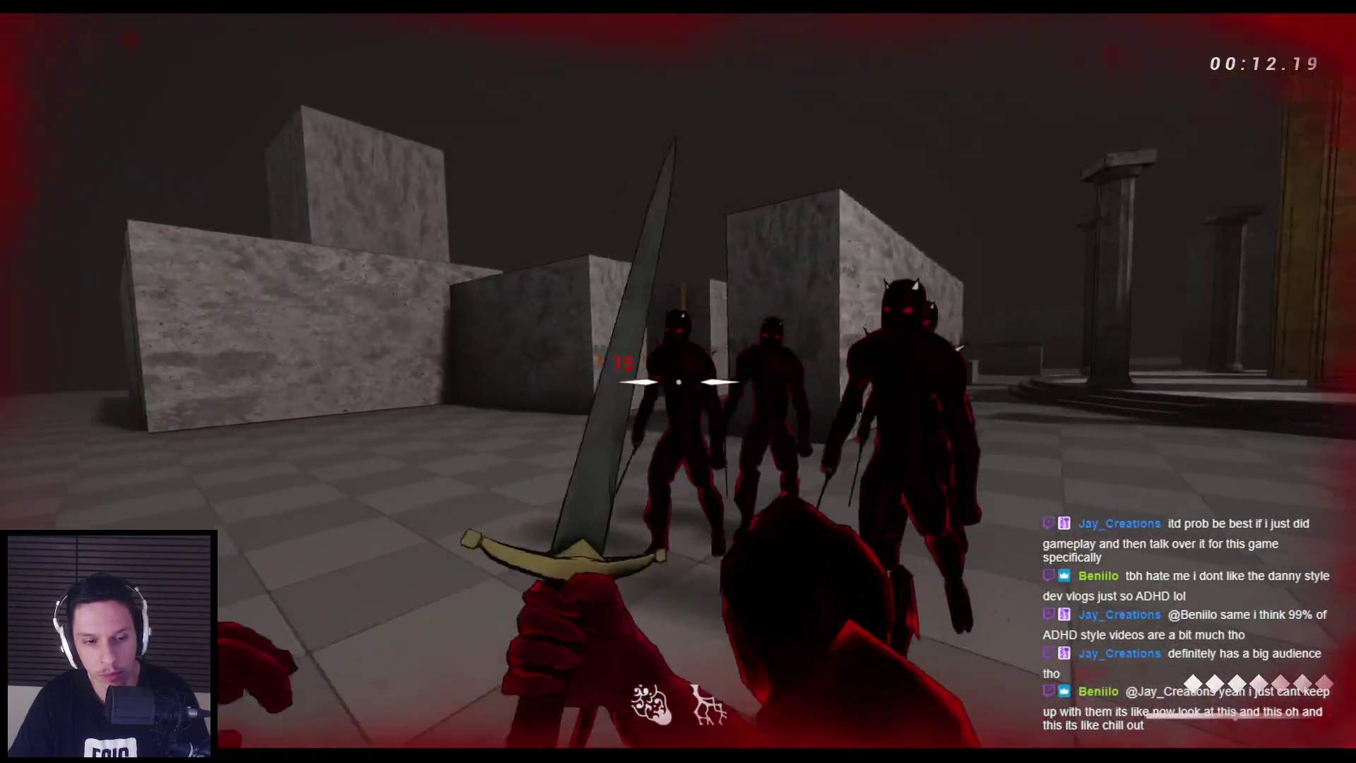
pyautogui.click(678, 381)
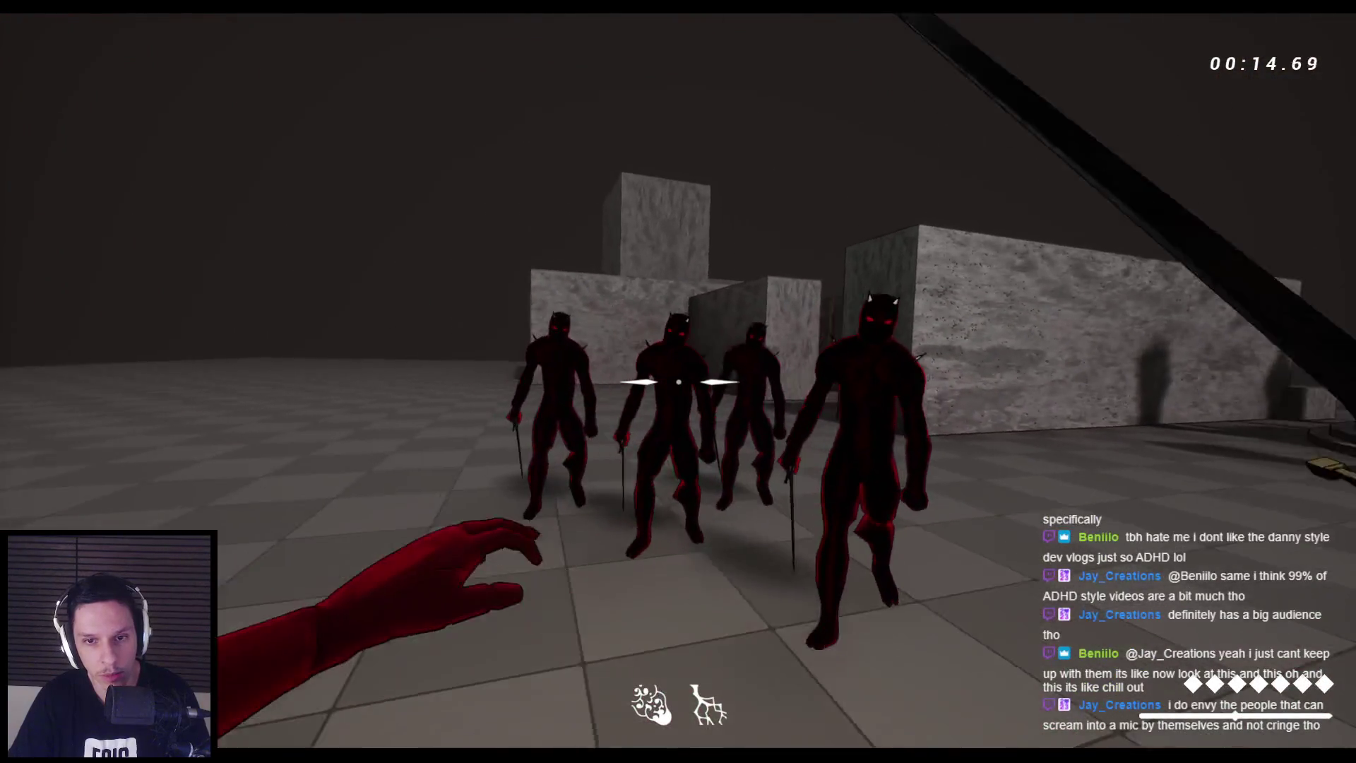
pyautogui.click(678, 381)
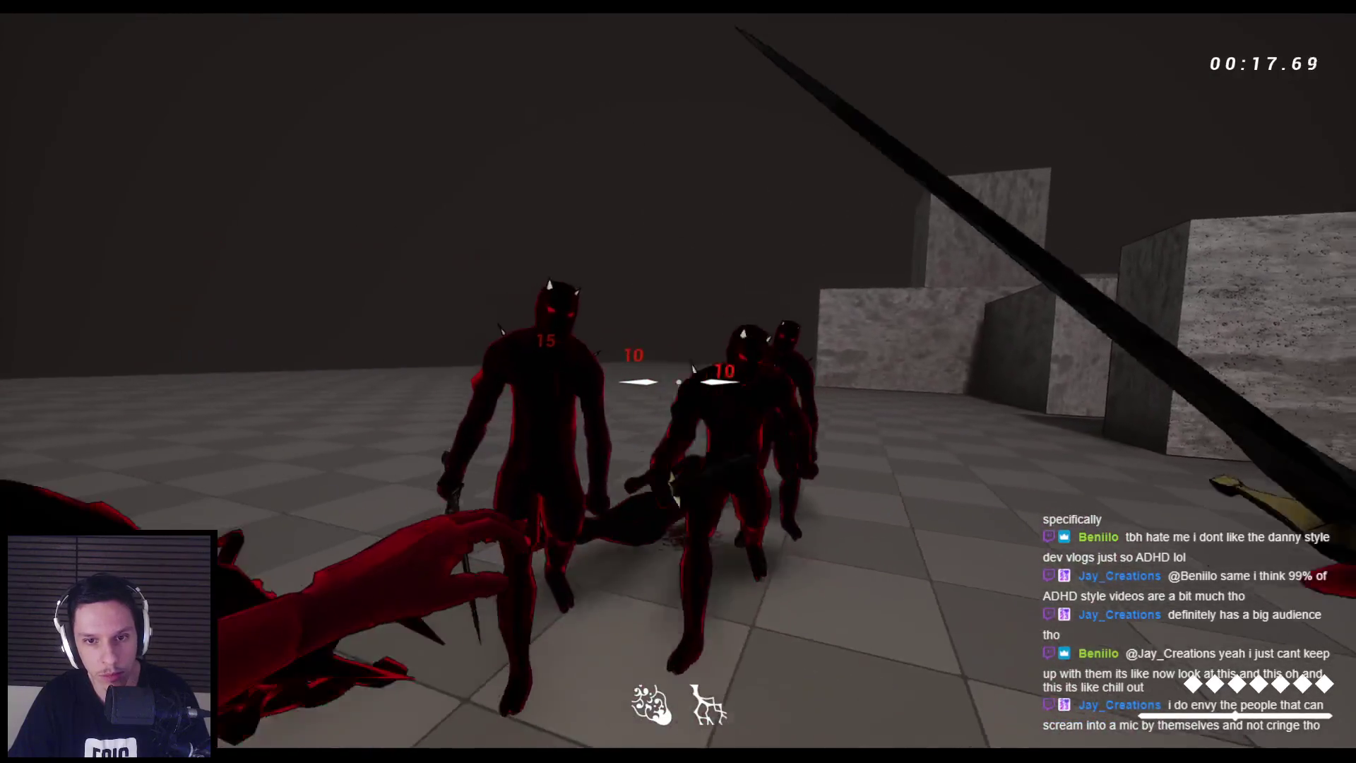
pyautogui.click(678, 382)
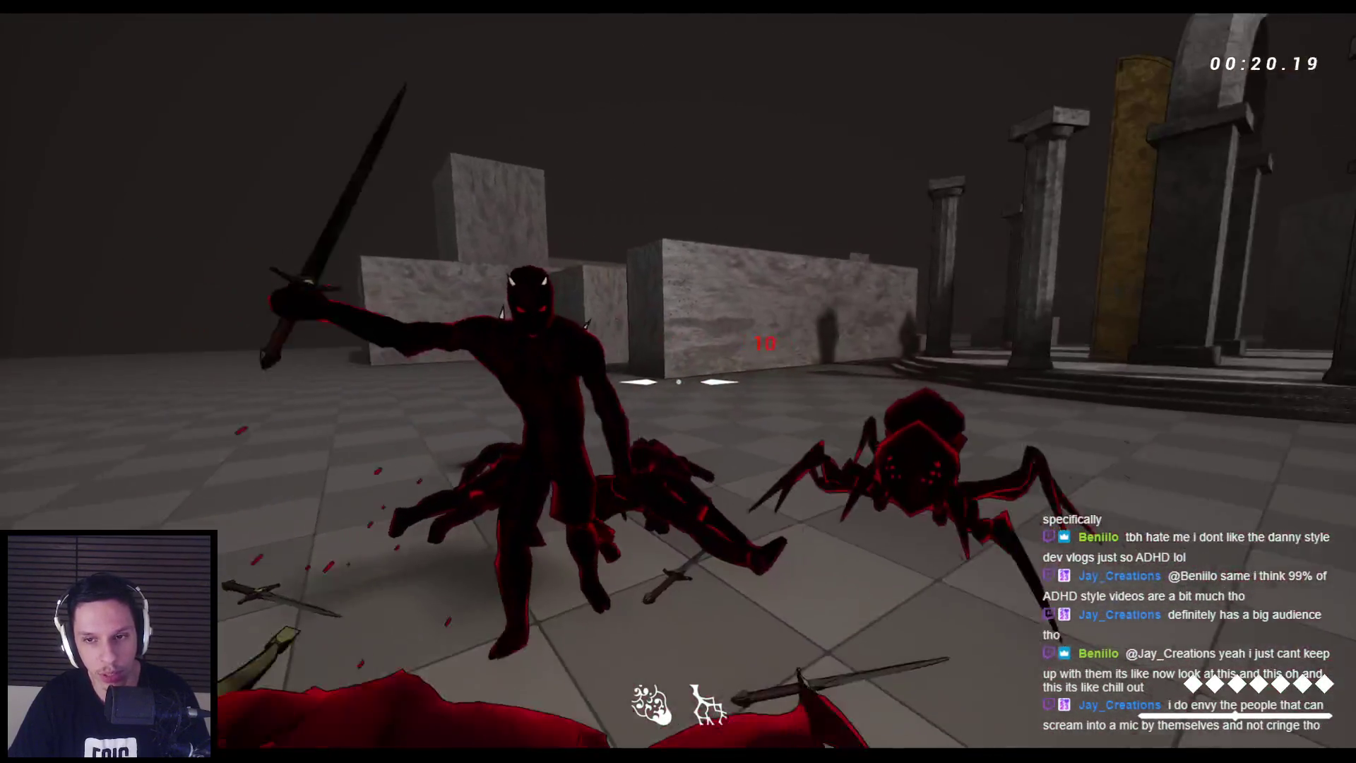
# Attack the spider with repeated sword swings until it dies
pyautogui.click(678, 381)
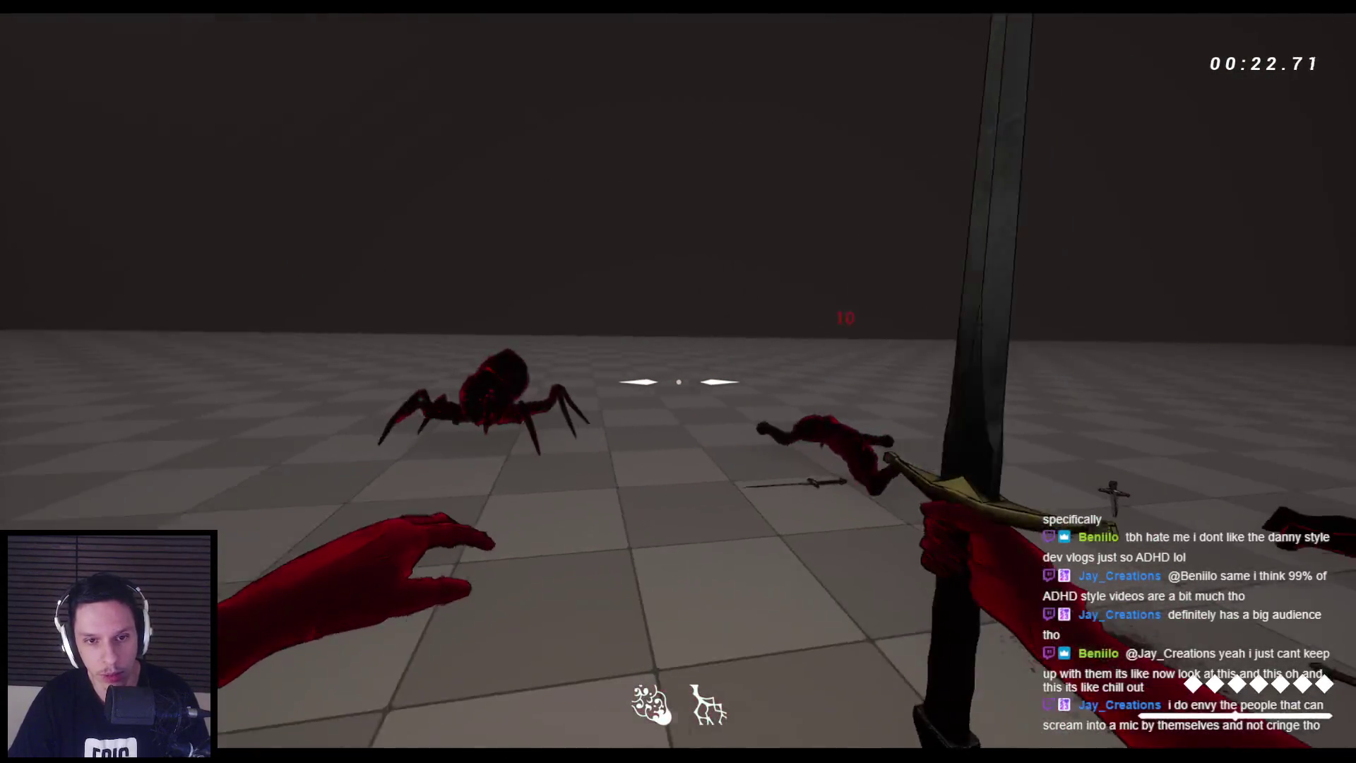
pyautogui.click(678, 381)
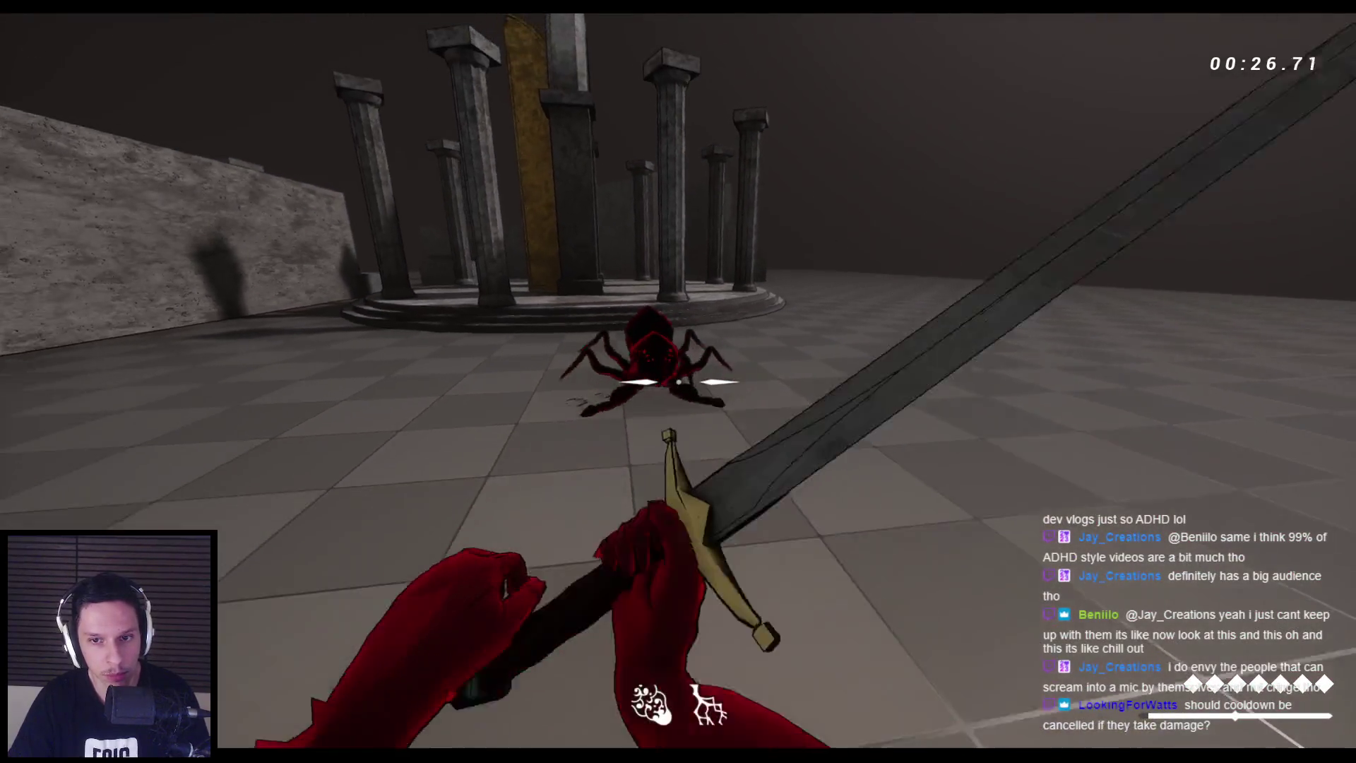
pyautogui.click(678, 382)
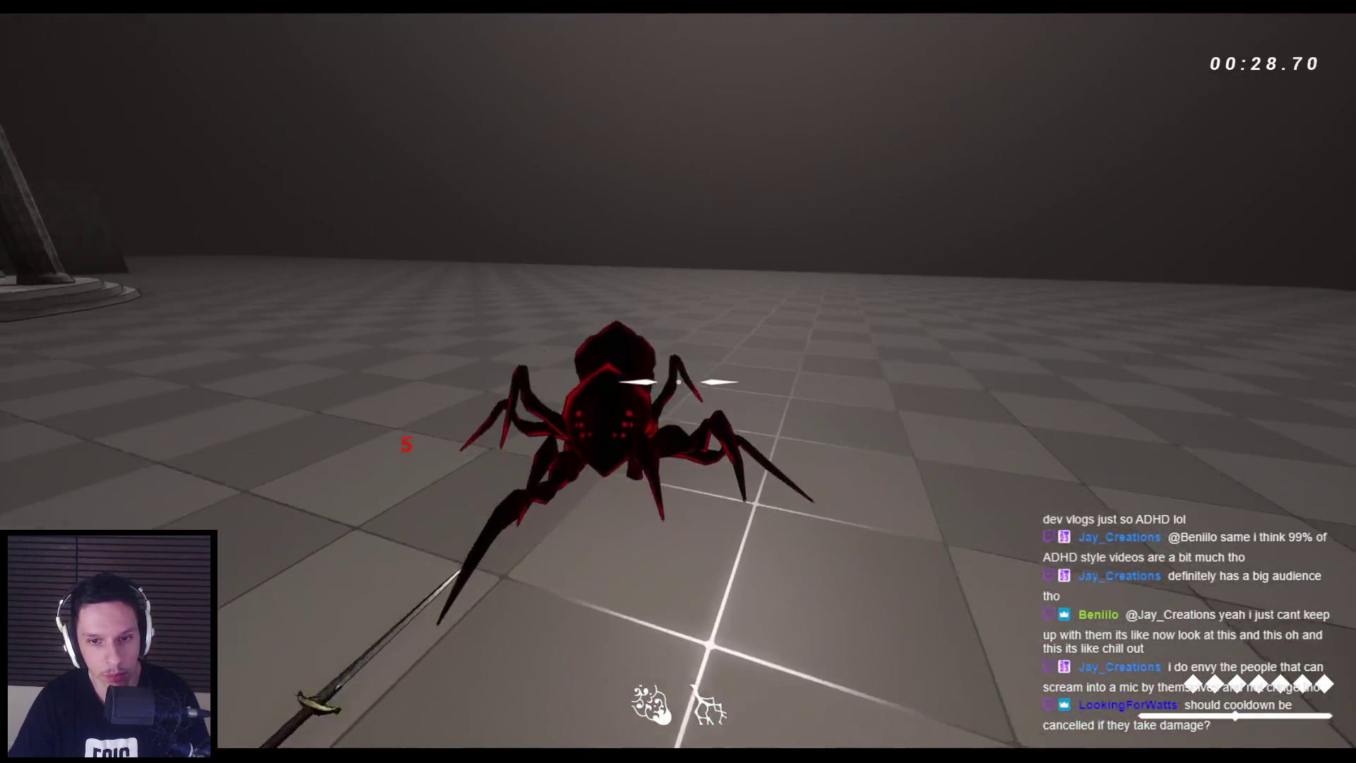
pyautogui.click(678, 382)
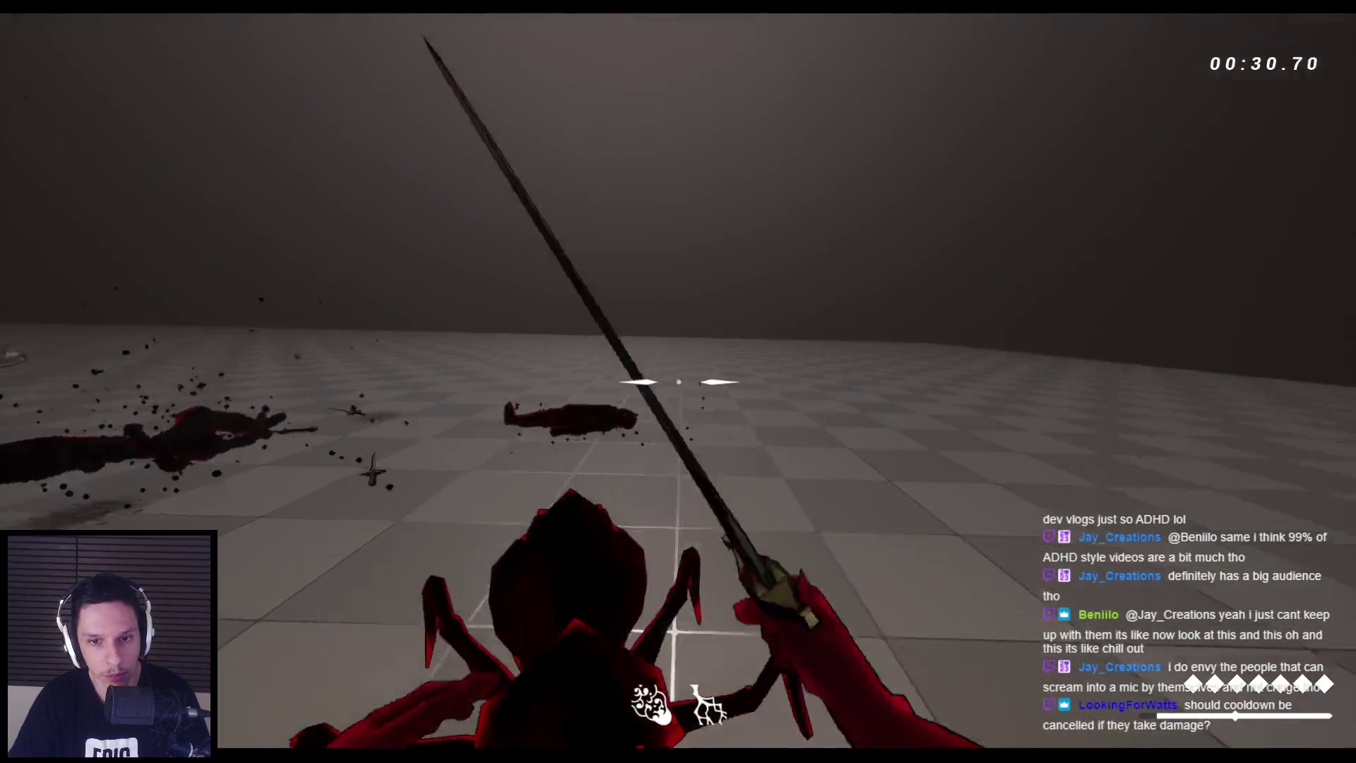
pyautogui.click(678, 382)
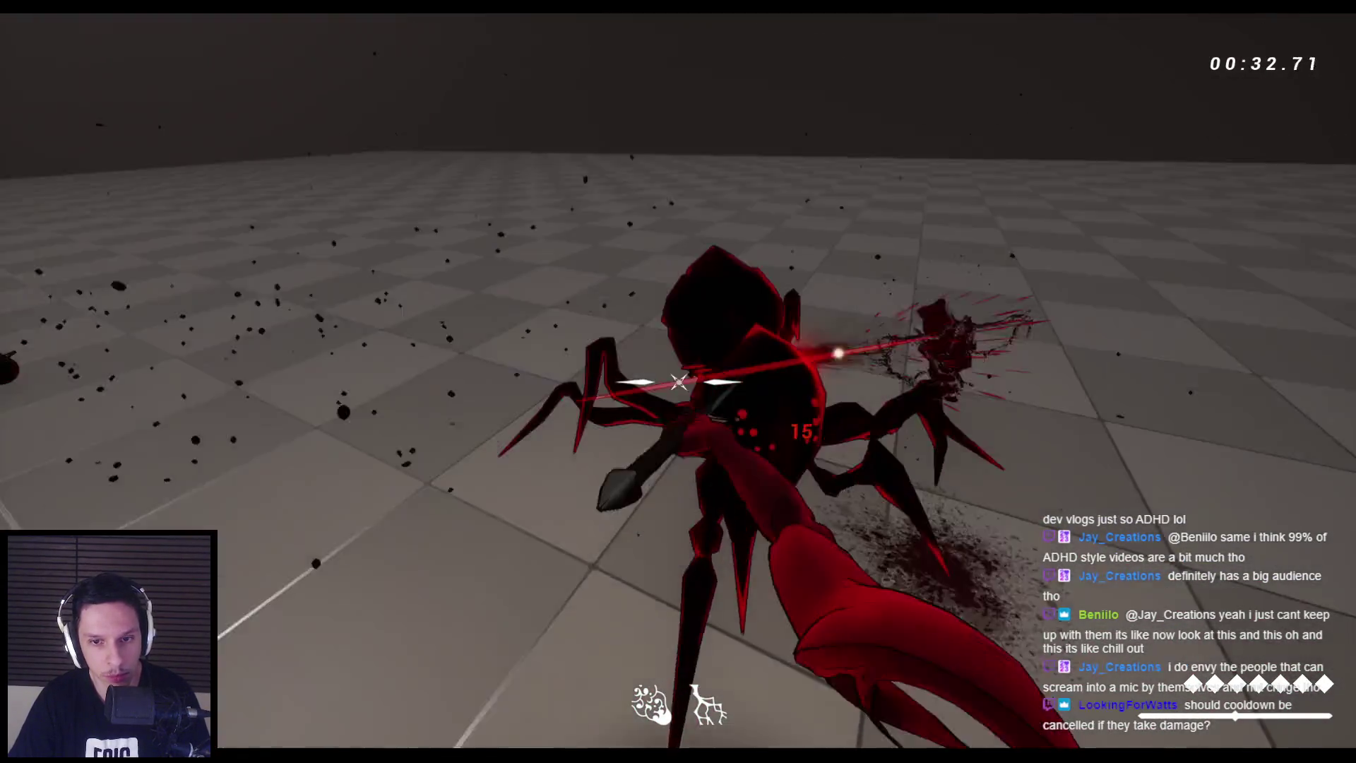
# Wall-run onto the stone blocks and jump across the maze ledges back to the floor
pyautogui.press('w')
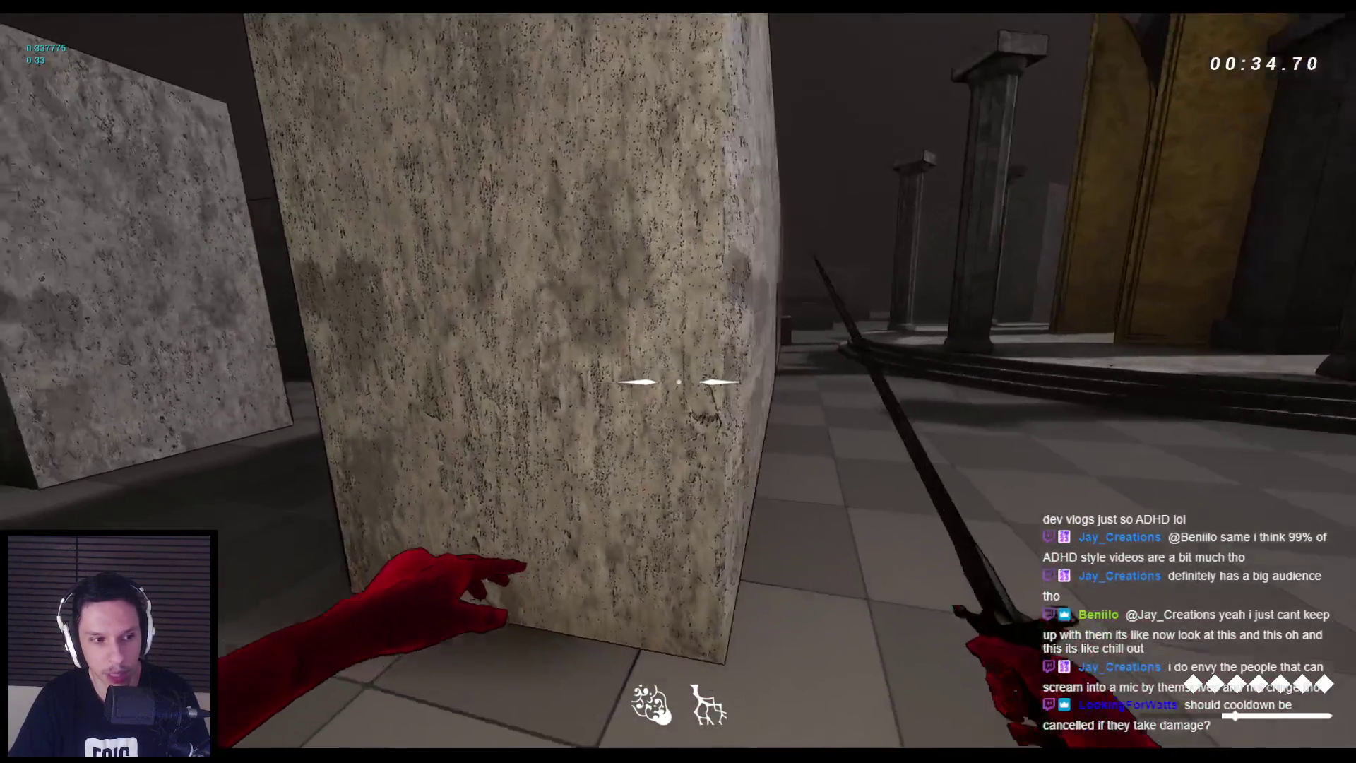
pyautogui.press('space')
pyautogui.press('space')
pyautogui.press('space')
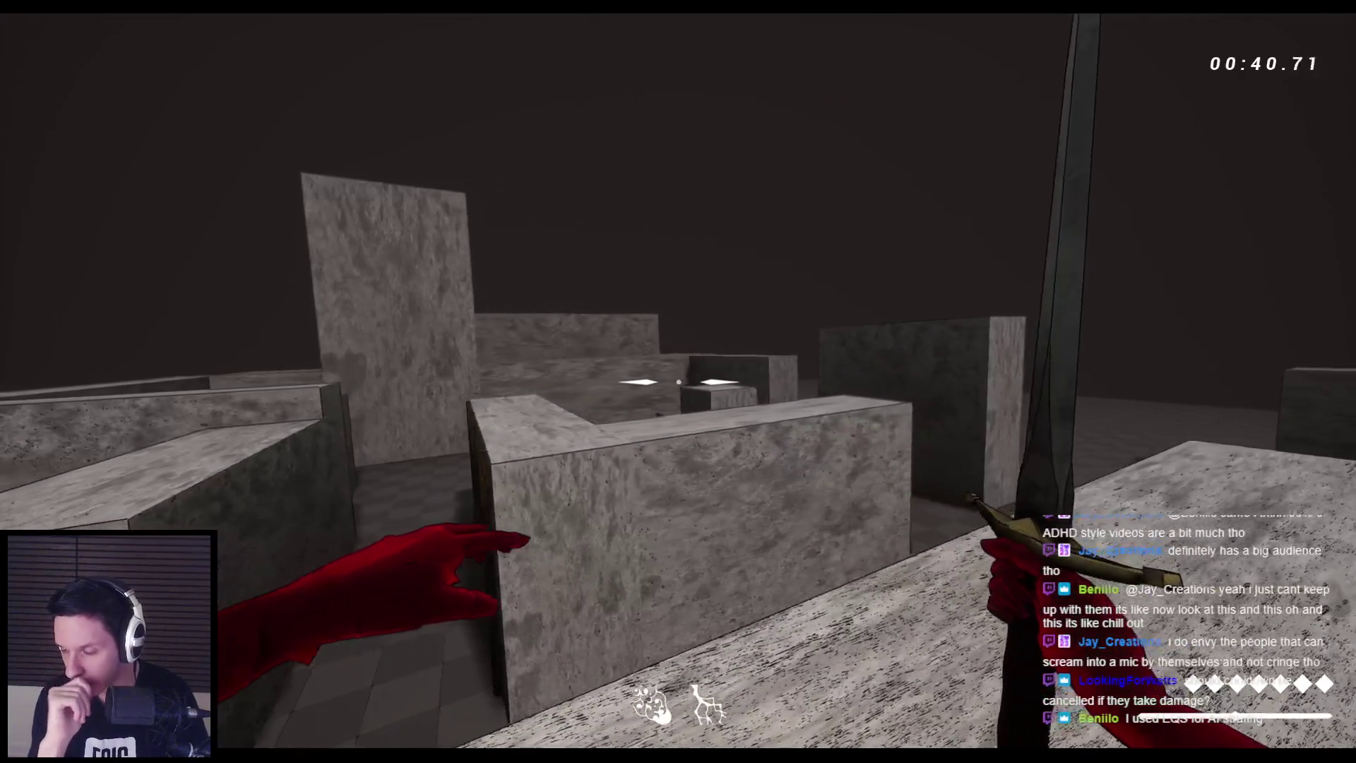
pyautogui.click(678, 381)
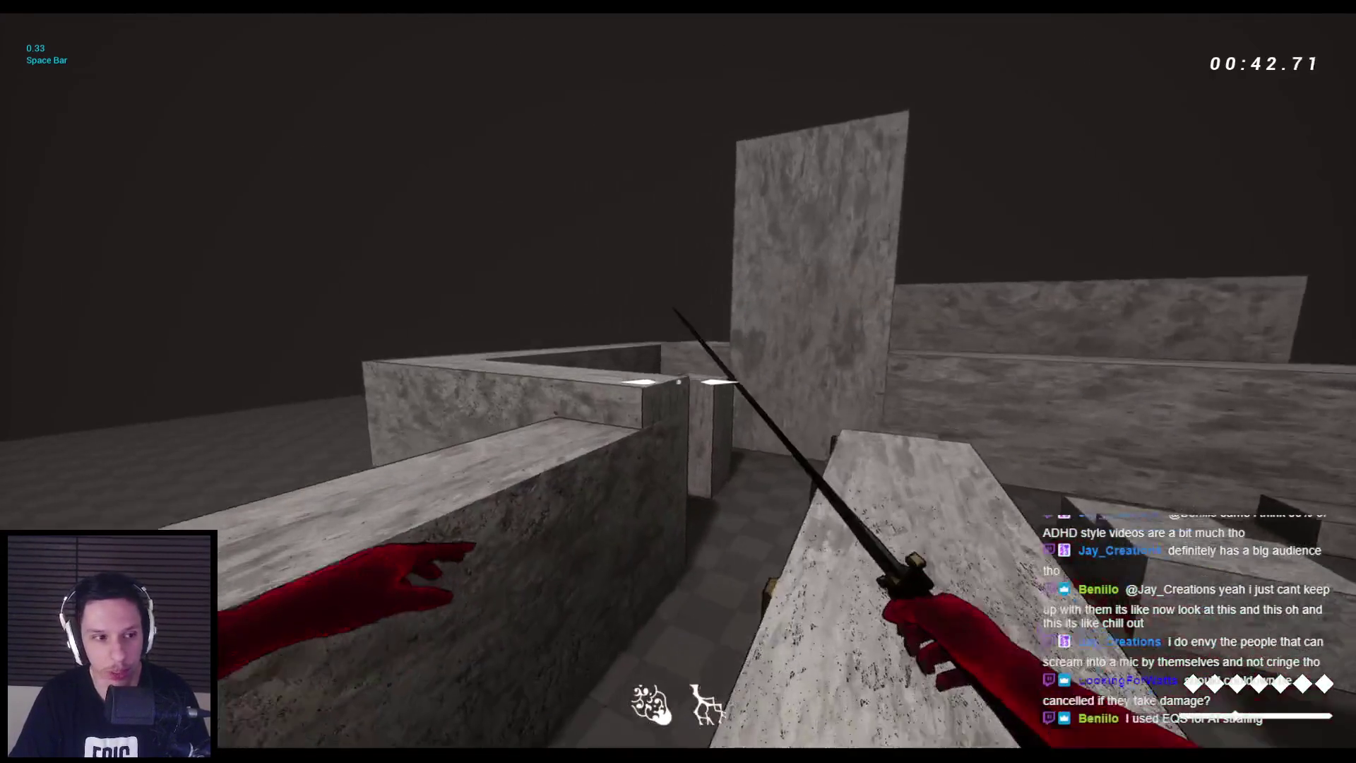
pyautogui.press('space')
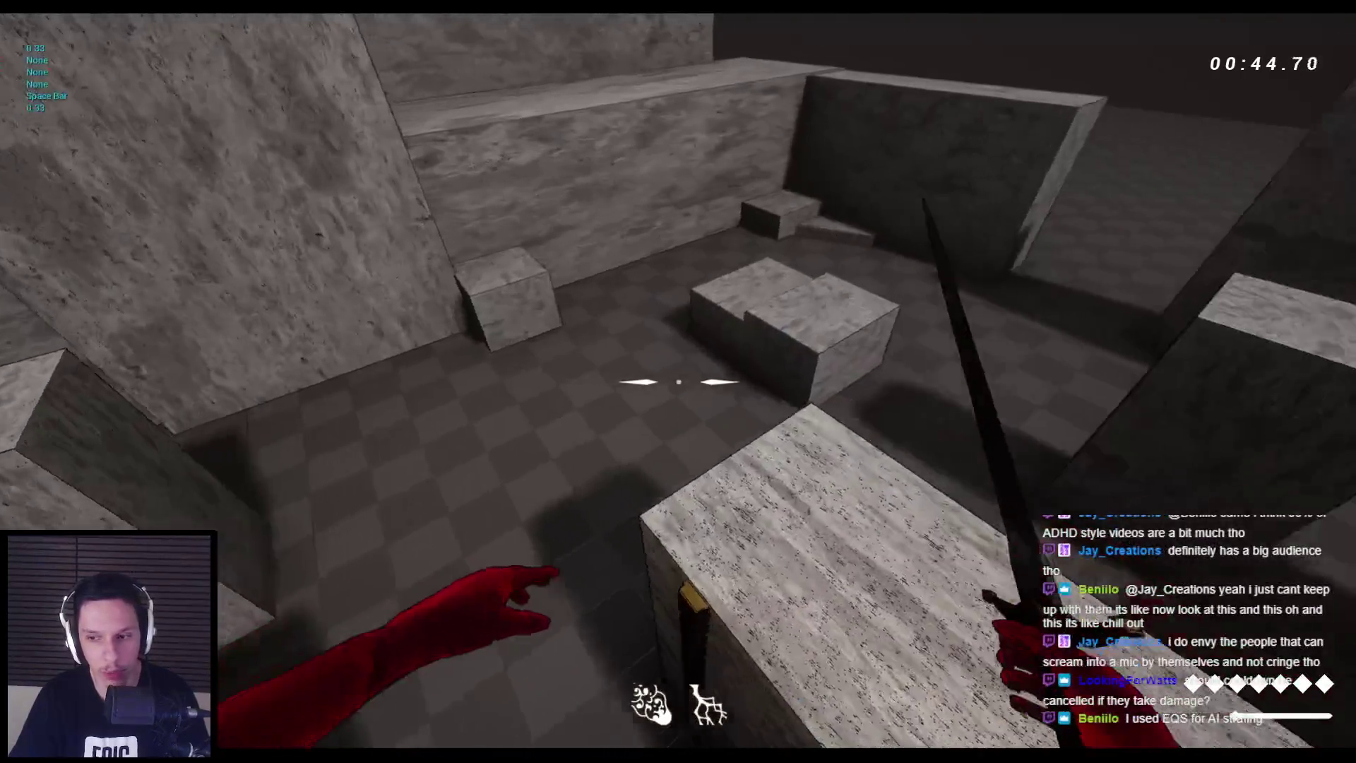
pyautogui.press('space')
pyautogui.press('space')
pyautogui.press('space')
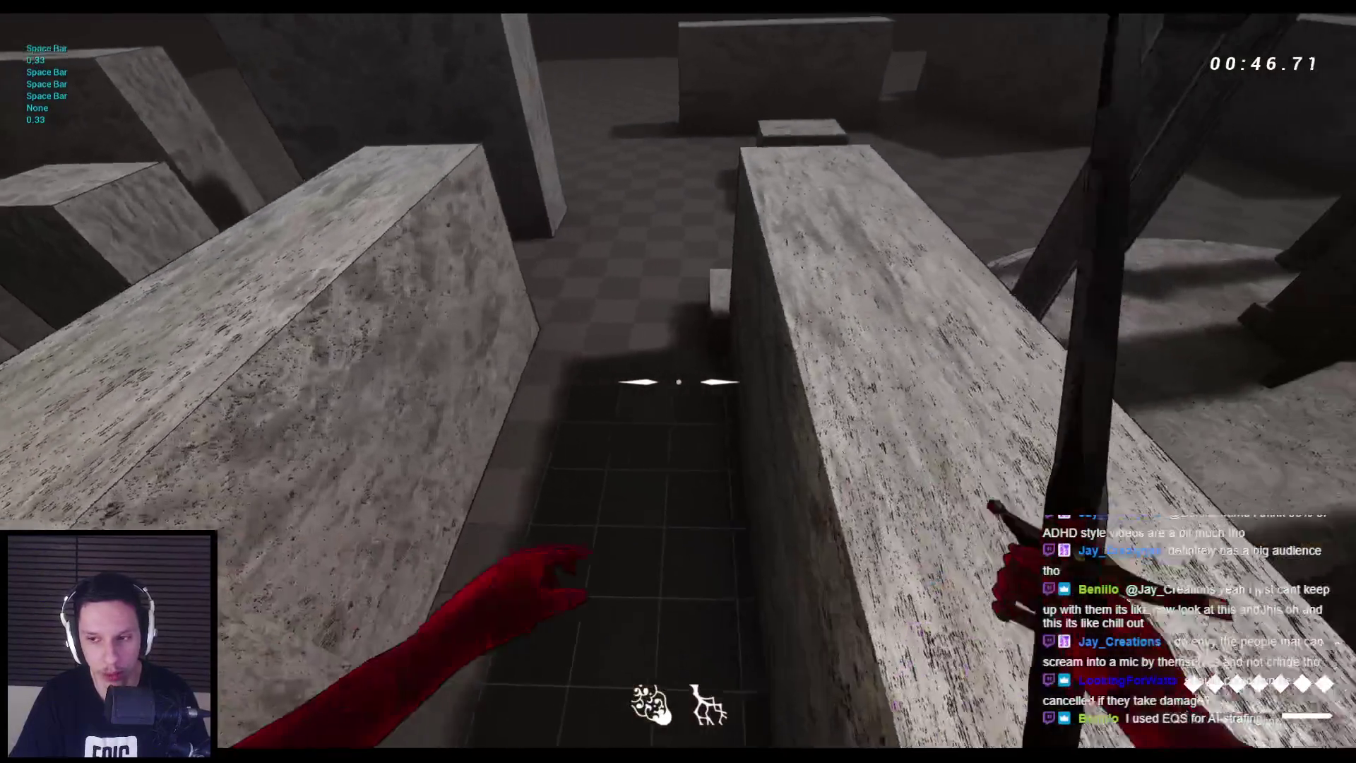
pyautogui.press('space')
pyautogui.press('space')
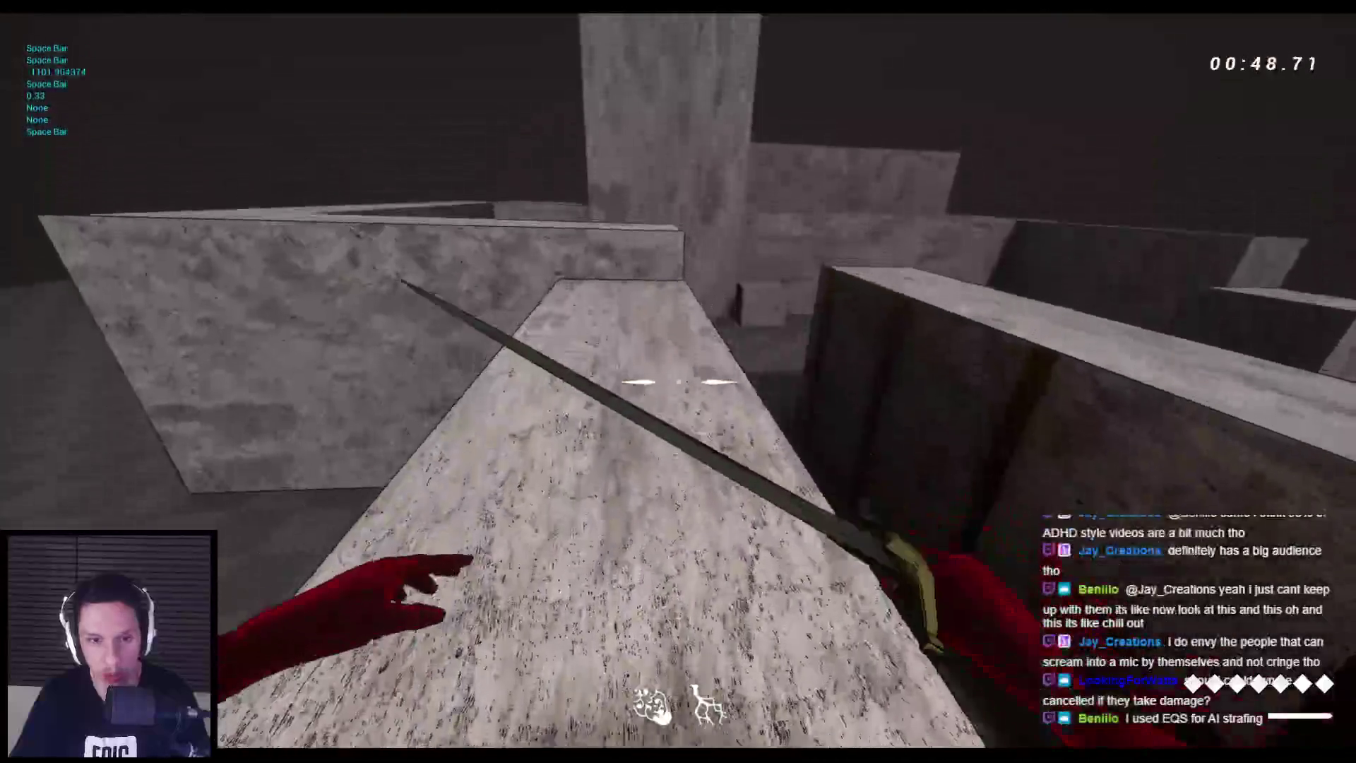
pyautogui.press('space')
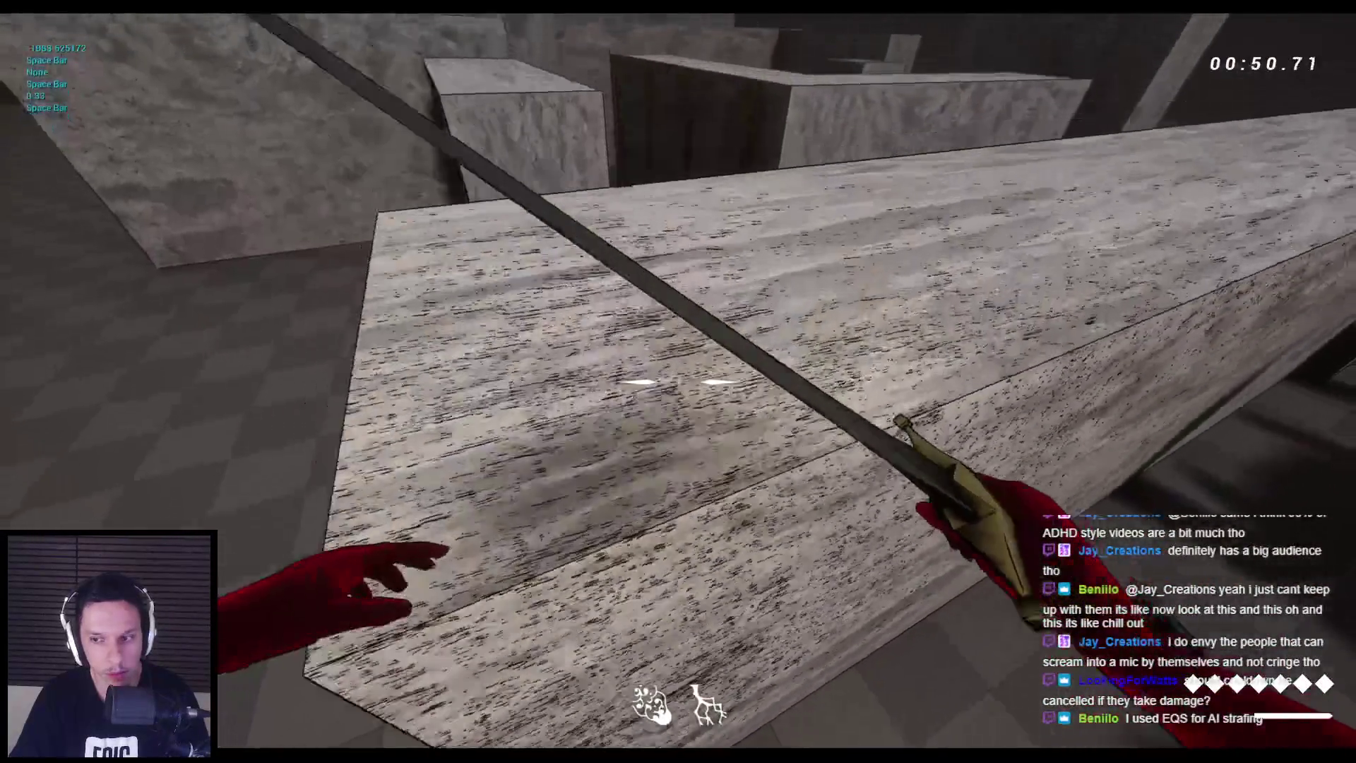
pyautogui.press('space')
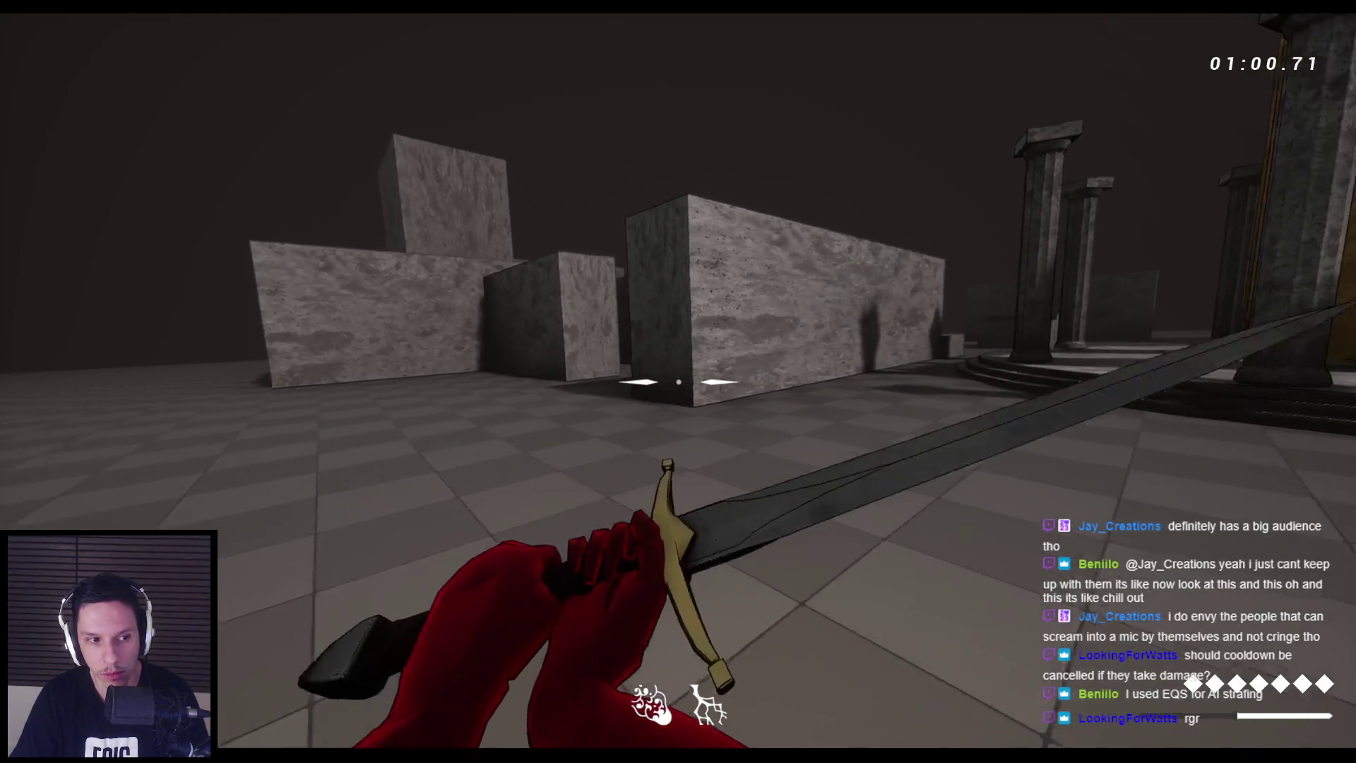
# Walk among the blocks, swing at the wall, then stop the play-test with Esc
pyautogui.press('w')
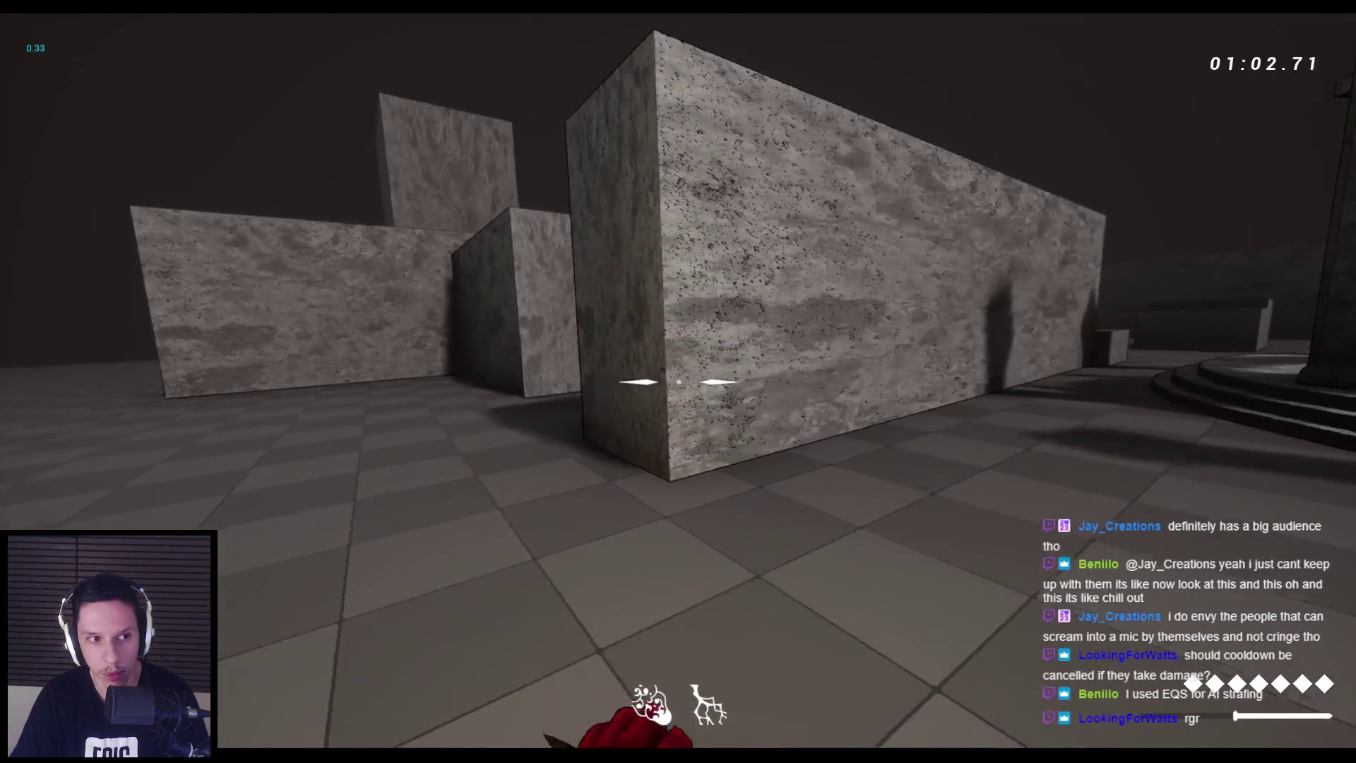
pyautogui.click(678, 382)
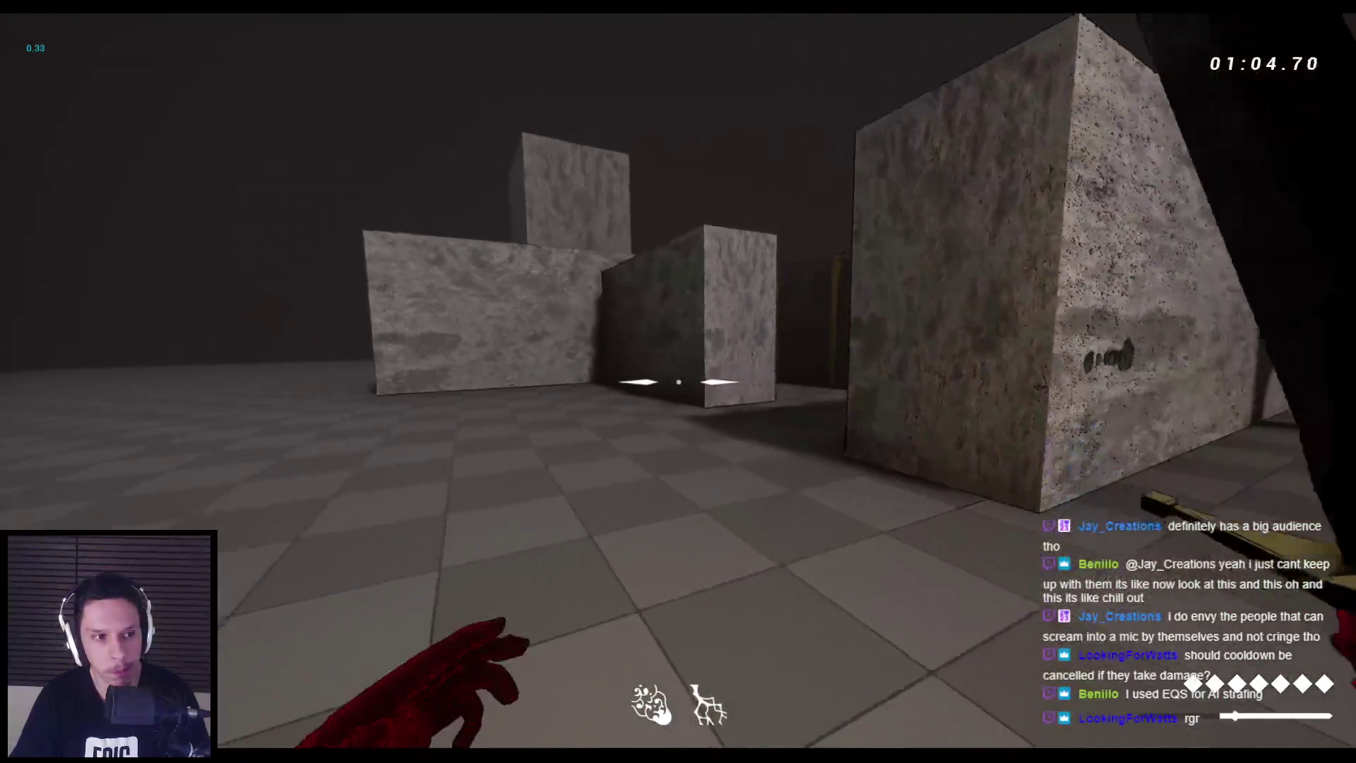
pyautogui.press('space')
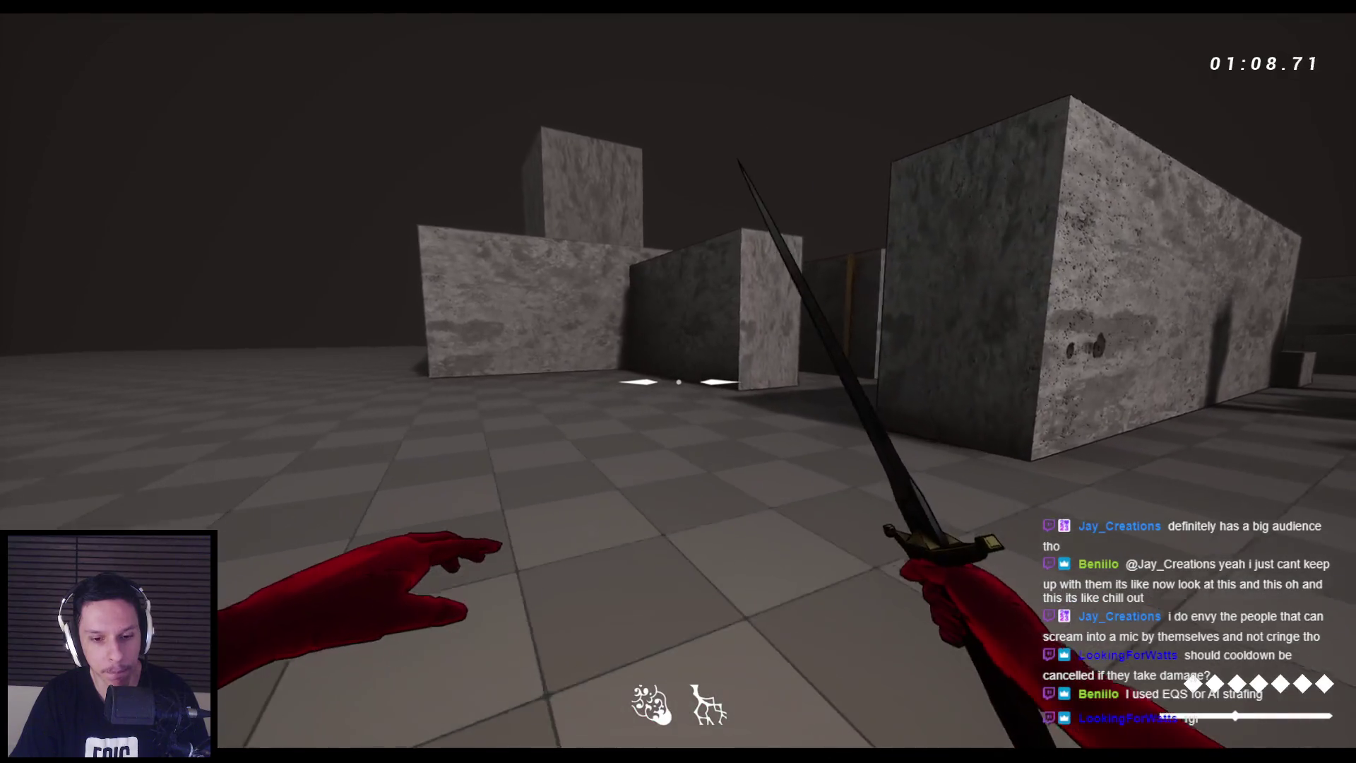
pyautogui.press('Escape')
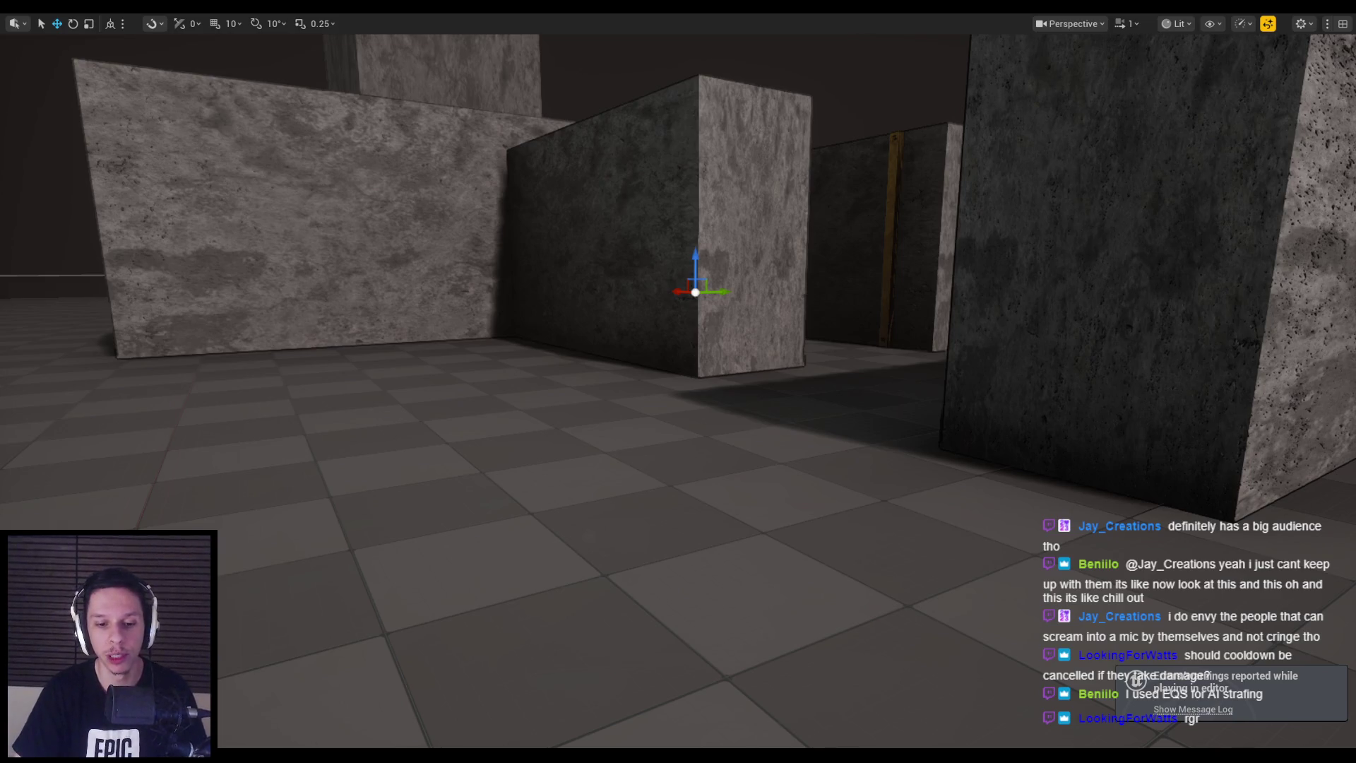
# Review the Attack state in EnemyBaseStateTree, then switch to the BP_BaseEnemyCharacter Blueprint
pyautogui.click(469, 719)
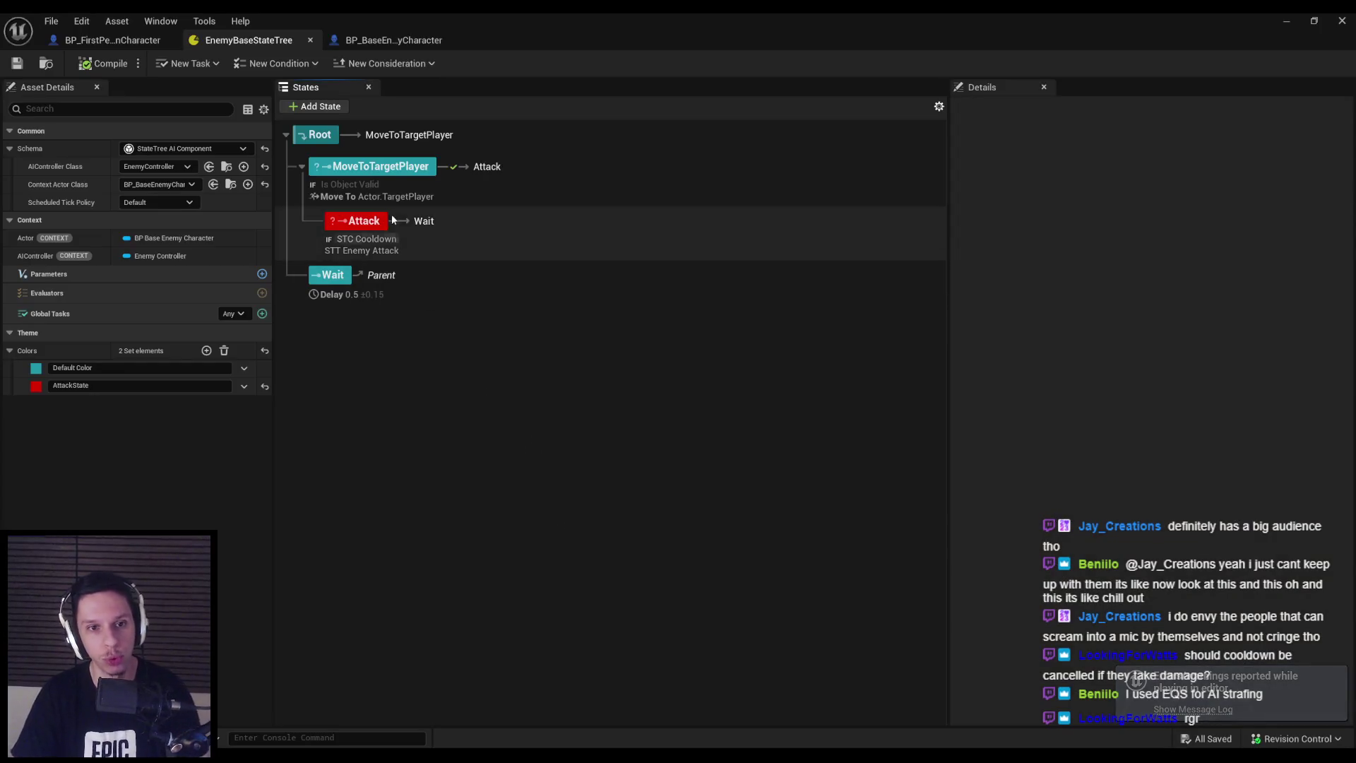
pyautogui.click(378, 236)
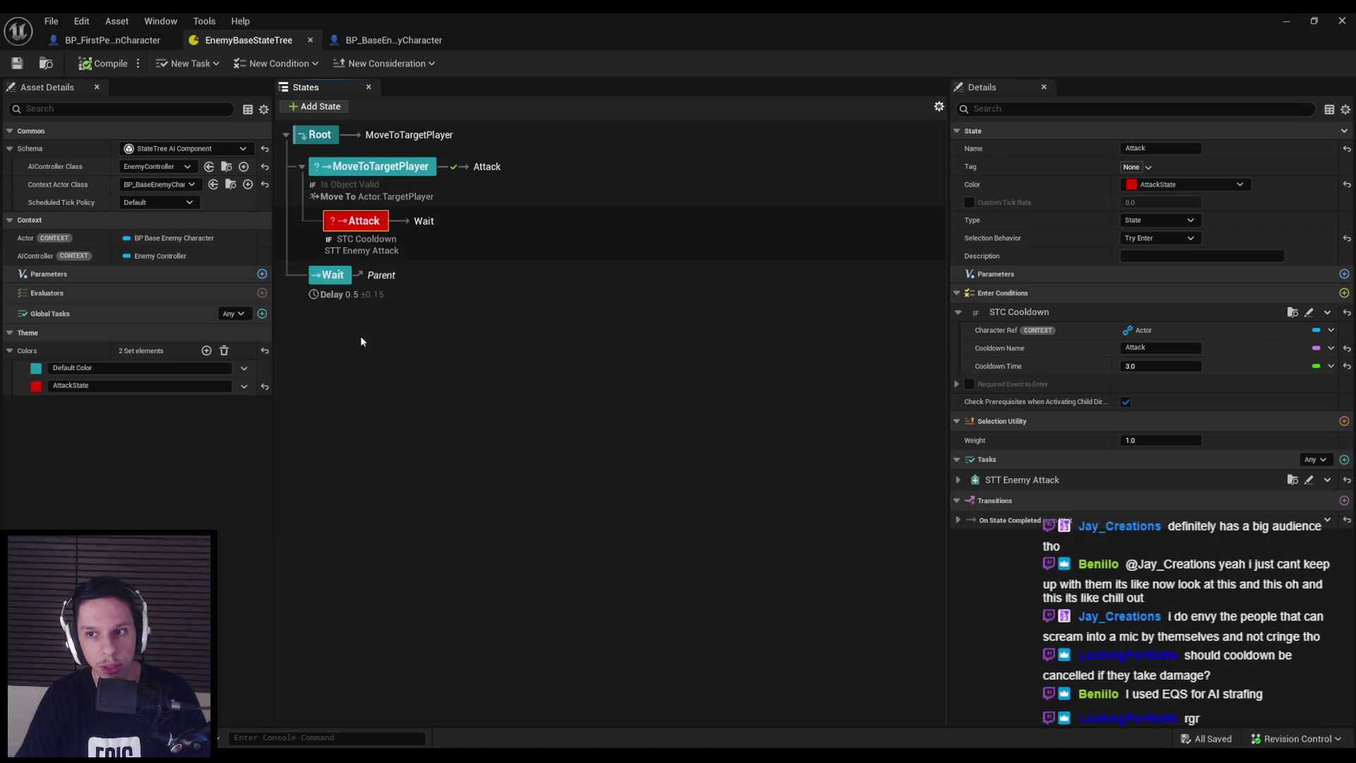
pyautogui.click(394, 39)
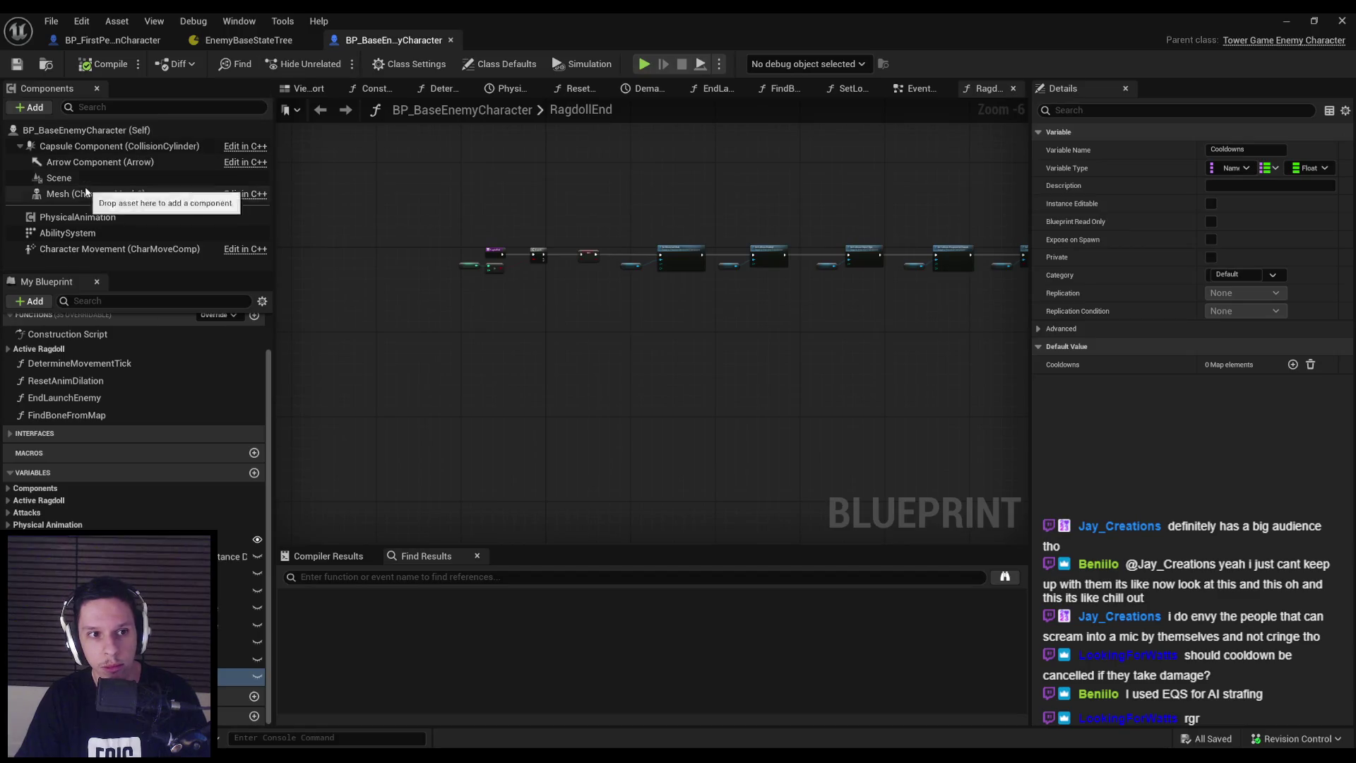
# Open the enemy's Class Defaults and scroll the Details panel toward the RVO avoidance settings
pyautogui.click(99, 146)
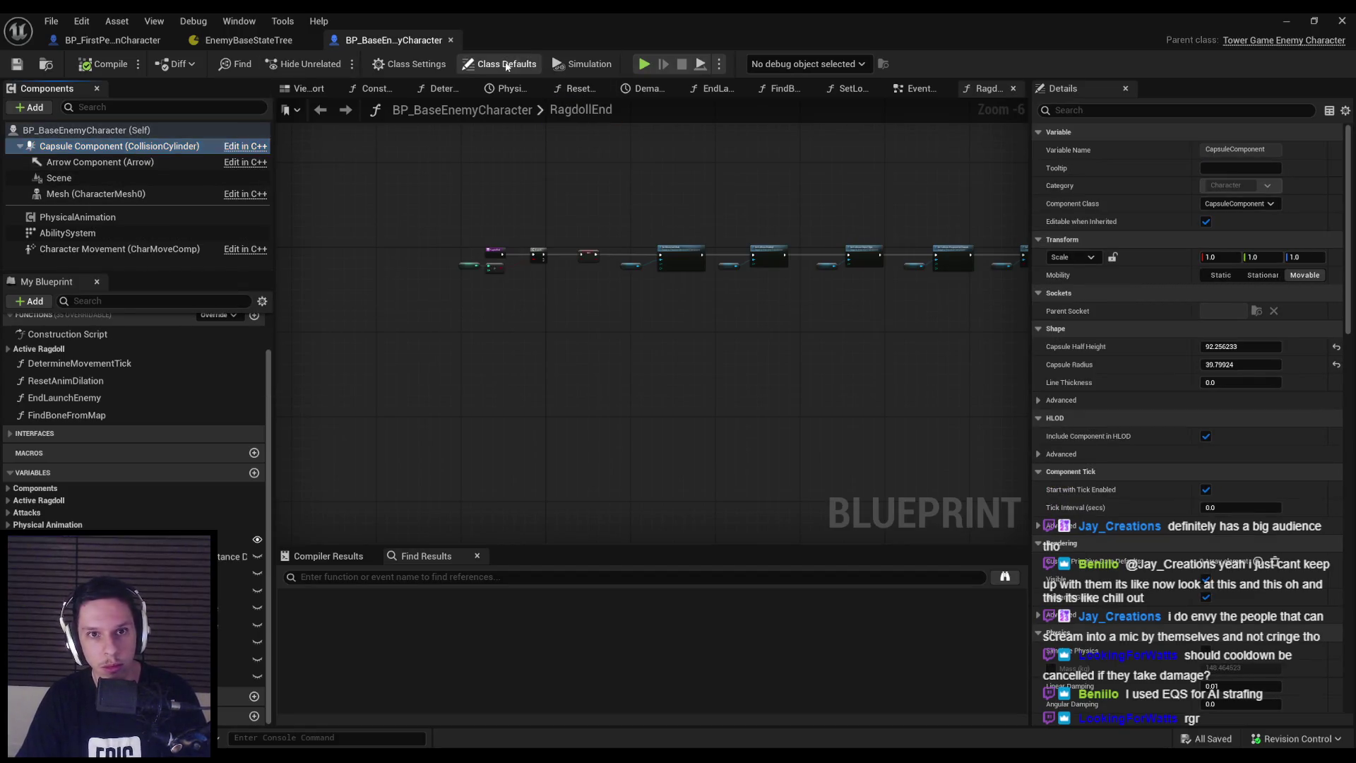
pyautogui.click(506, 65)
pyautogui.scroll(-5, 1150, 457)
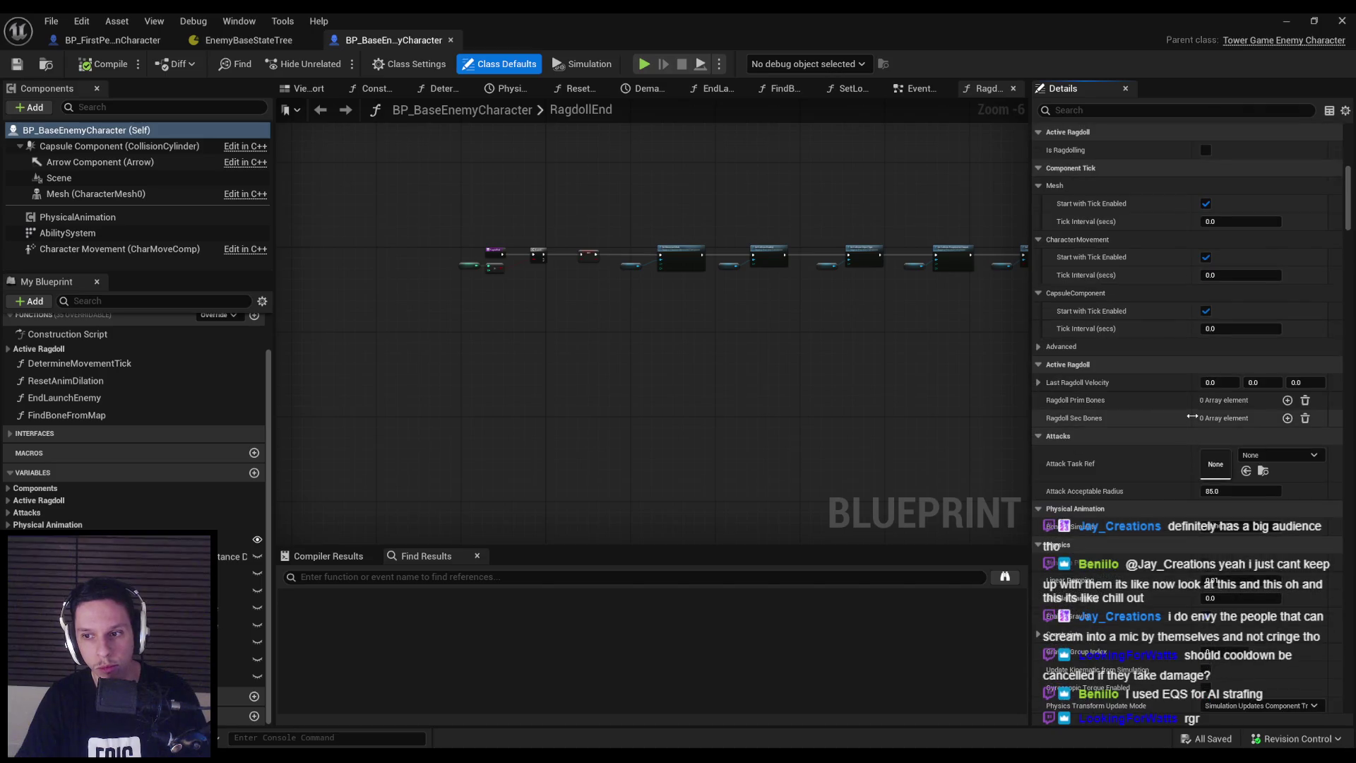
pyautogui.scroll(-6, 1110, 427)
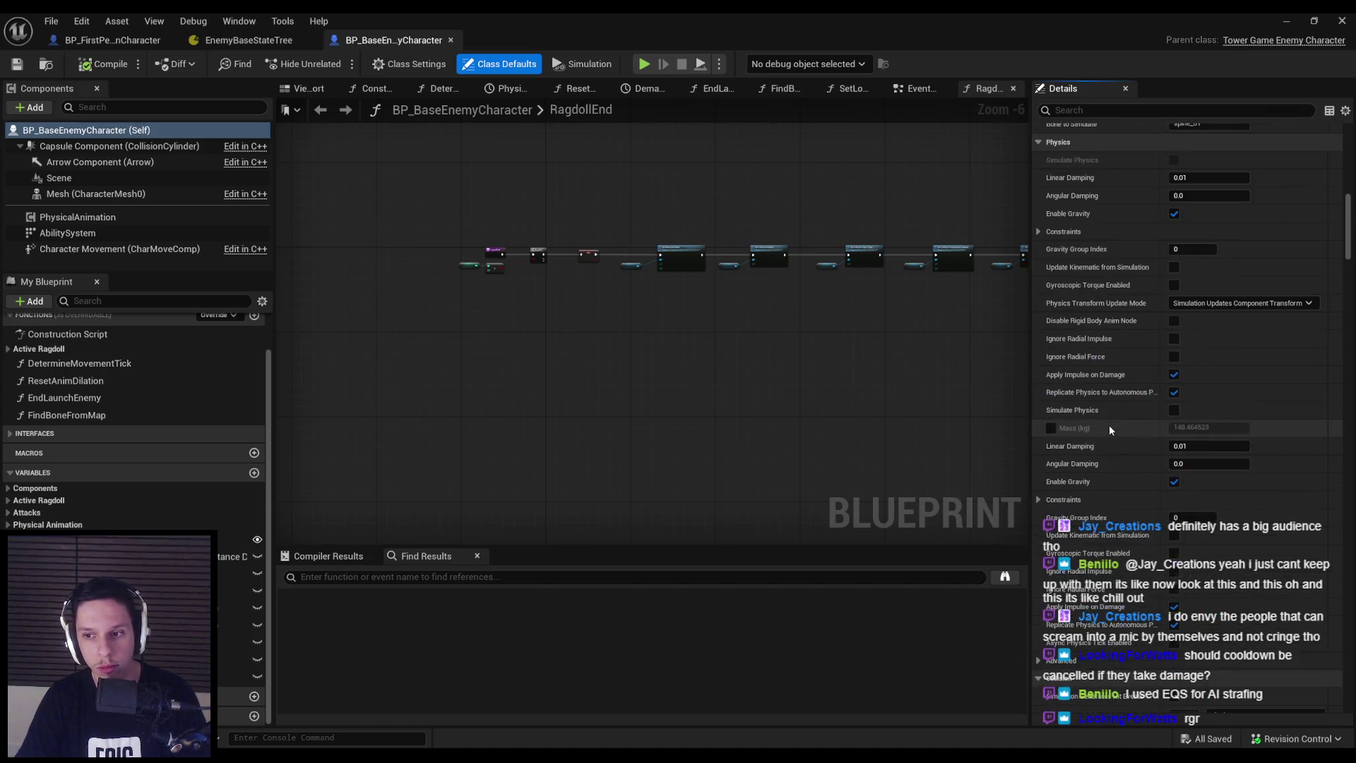
pyautogui.moveTo(1350, 254); pyautogui.dragTo(1349, 283)
pyautogui.moveTo(1351, 284); pyautogui.dragTo(1353, 599)
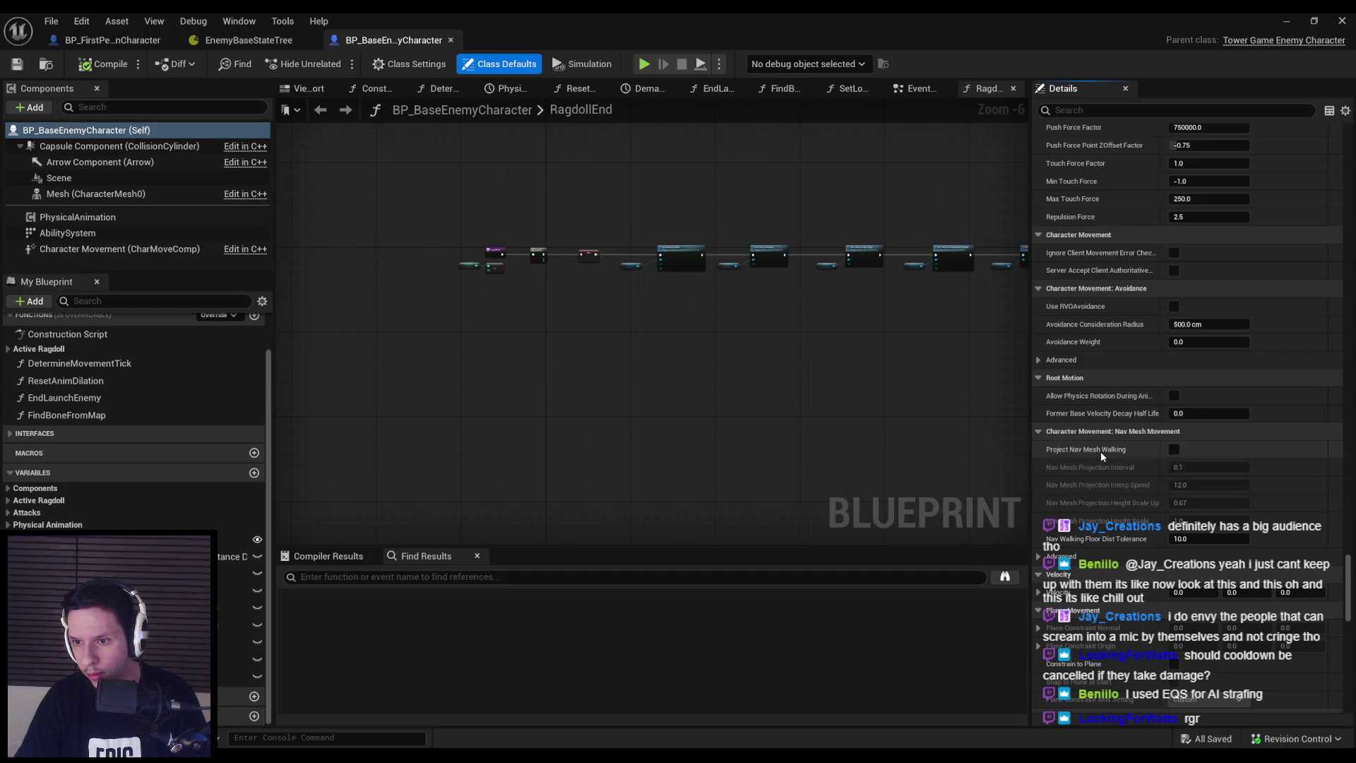
pyautogui.moveTo(1348, 585)
pyautogui.mouseDown()
pyautogui.moveTo(1348, 385)
pyautogui.moveTo(1326, 221)
pyautogui.moveTo(1336, 150)
pyautogui.mouseUp()
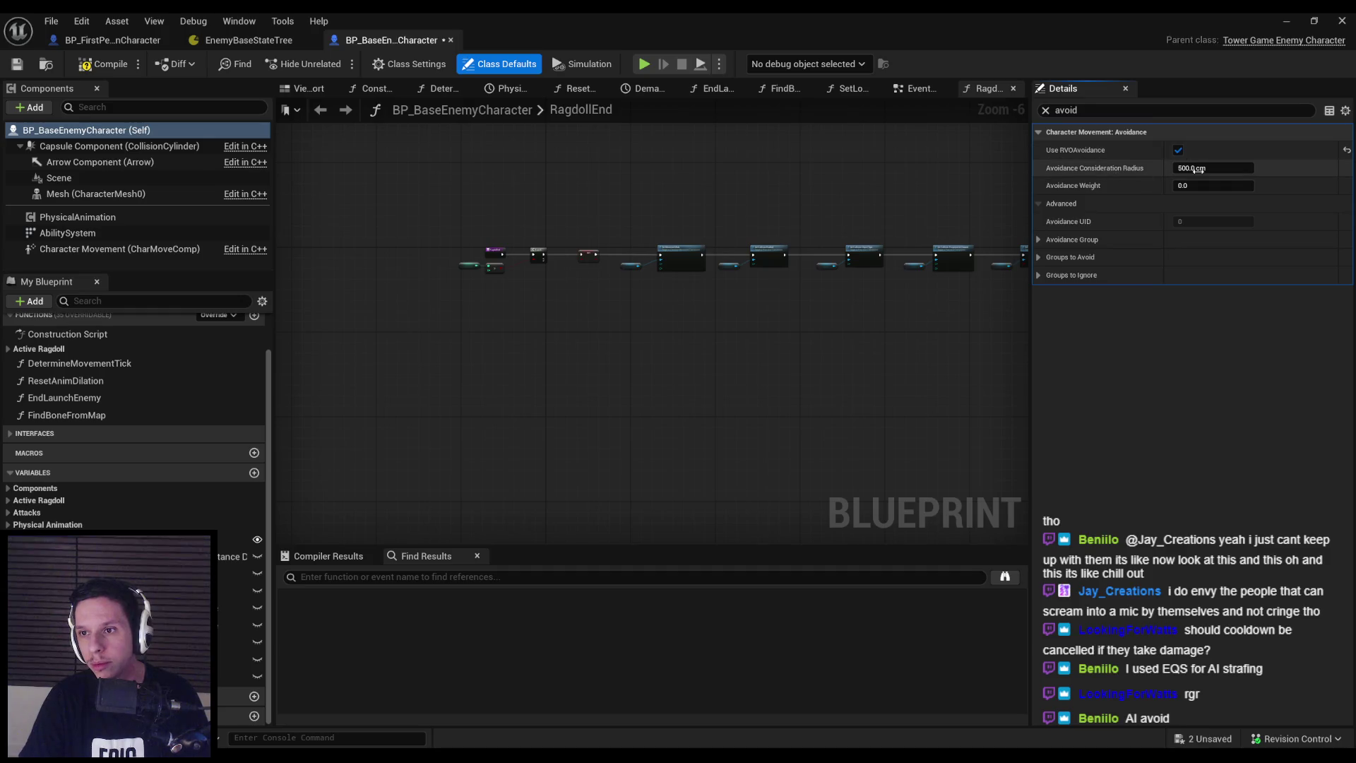
pyautogui.click(1287, 21)
pyautogui.hotkey('alt', 'p')
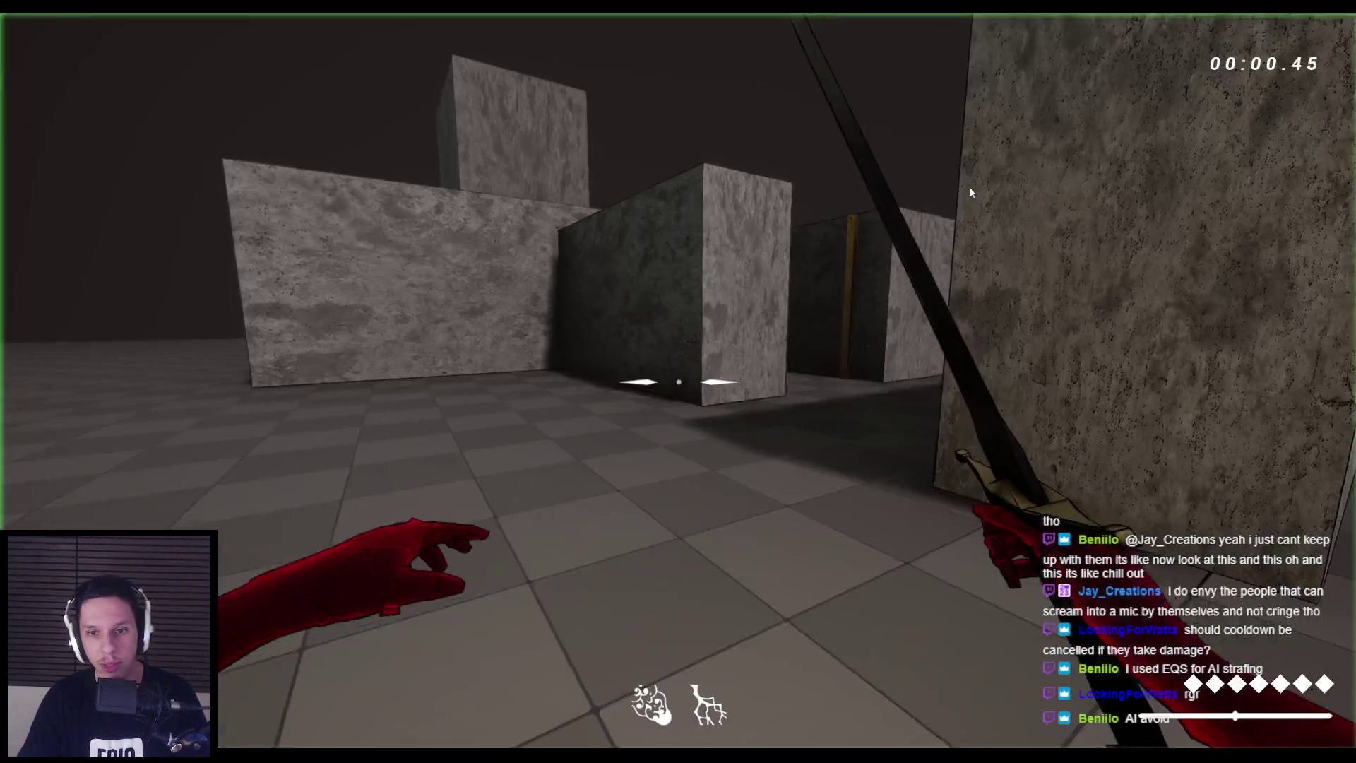
pyautogui.press('w')
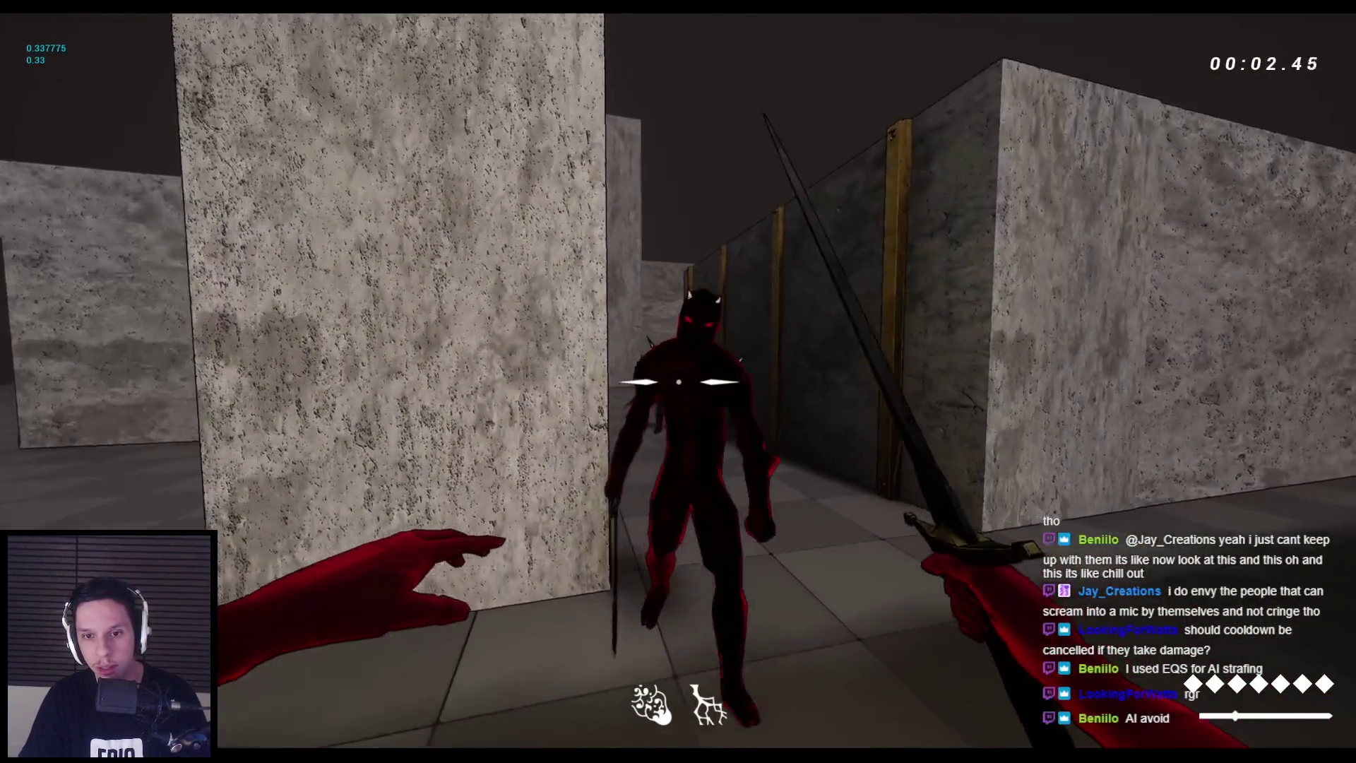
pyautogui.click(678, 382)
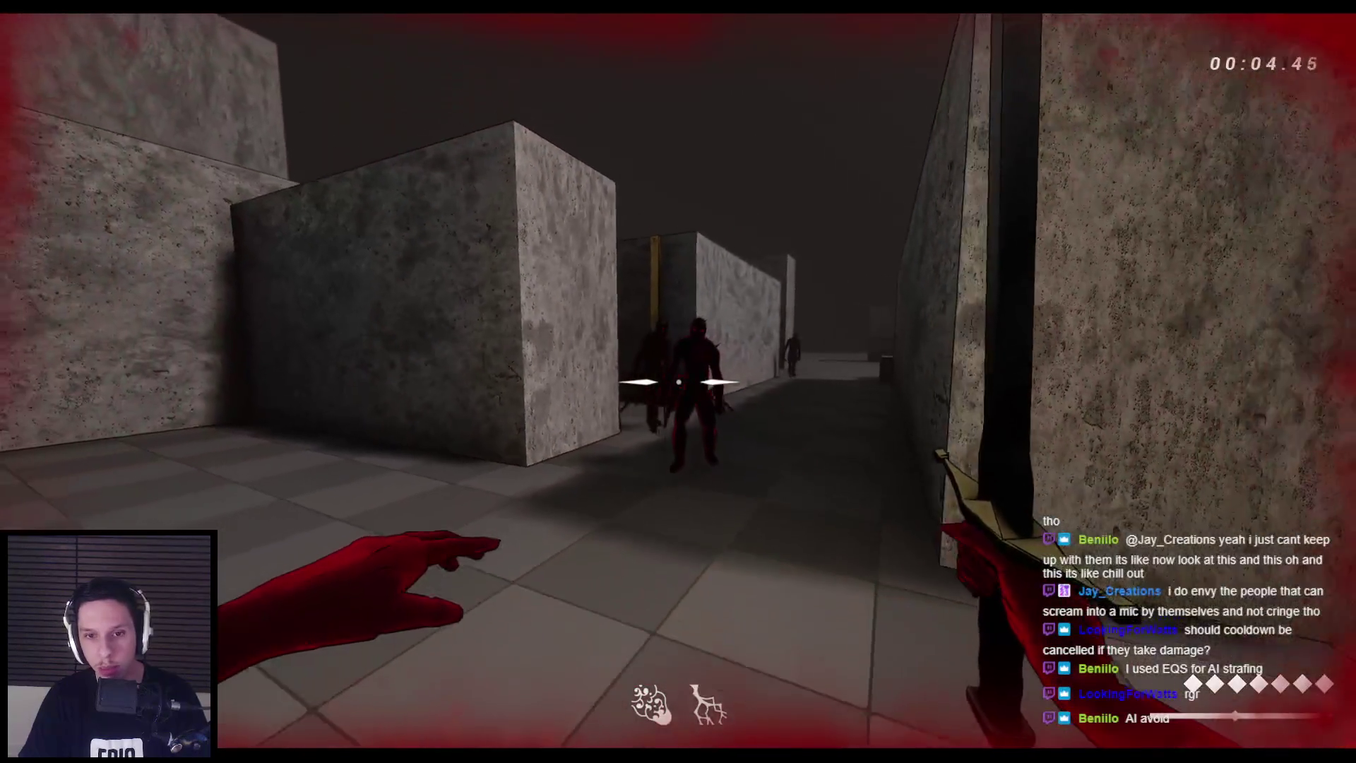
pyautogui.click(678, 382)
pyautogui.press('w')
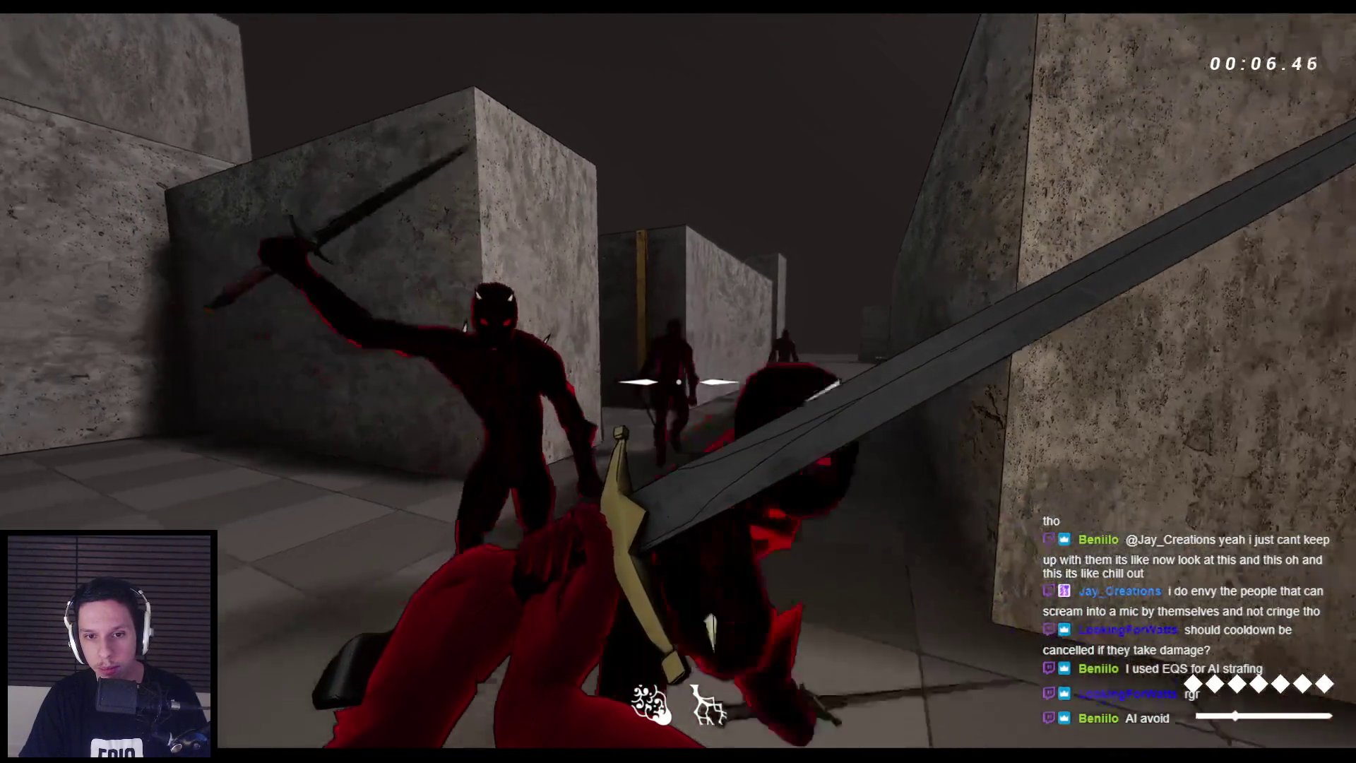
pyautogui.press('Escape')
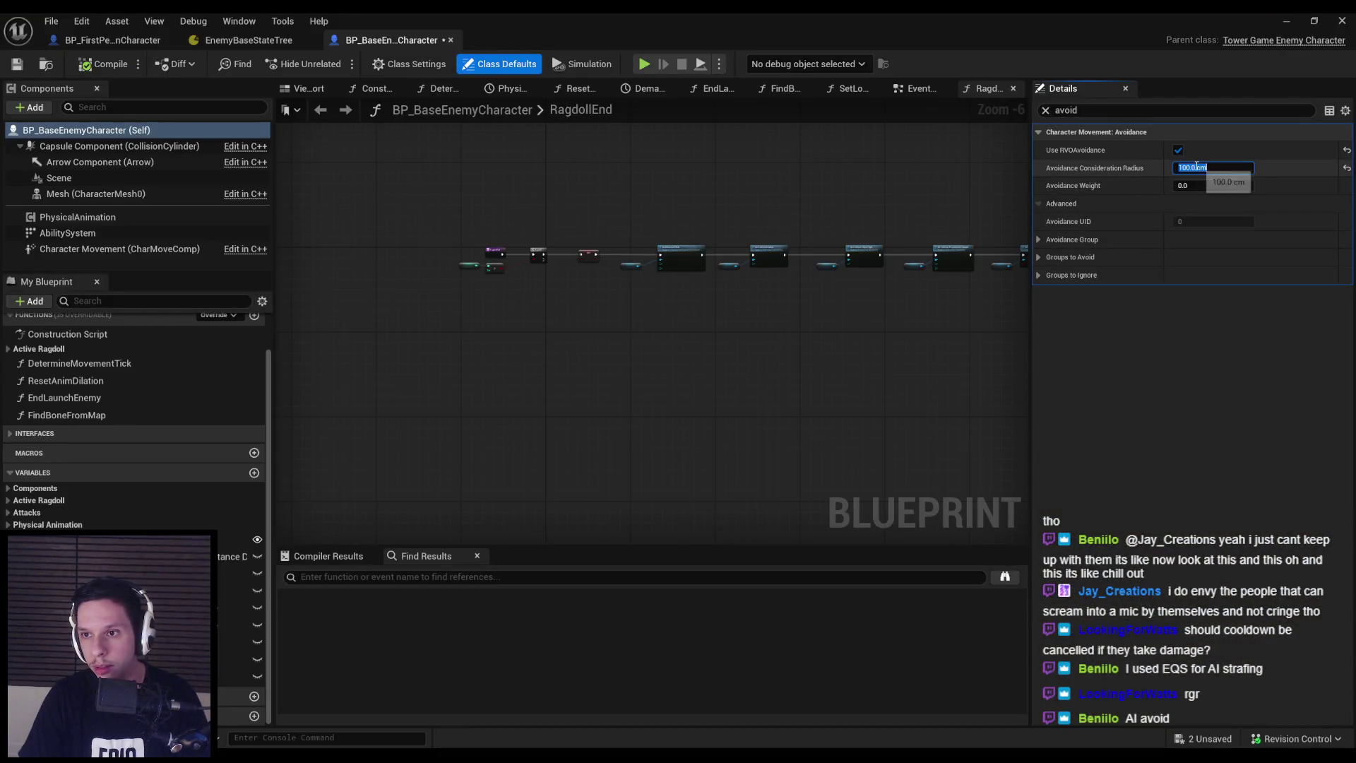
# Commit the 300 cm avoidance consideration radius and inspect the Avoidance Group and Groups to Ignore rows
pyautogui.click(1043, 238)
pyautogui.click(1041, 237)
pyautogui.click(1040, 239)
pyautogui.click(1040, 239)
pyautogui.click(1041, 274)
pyautogui.click(1040, 275)
pyautogui.click(1039, 238)
pyautogui.click(1039, 239)
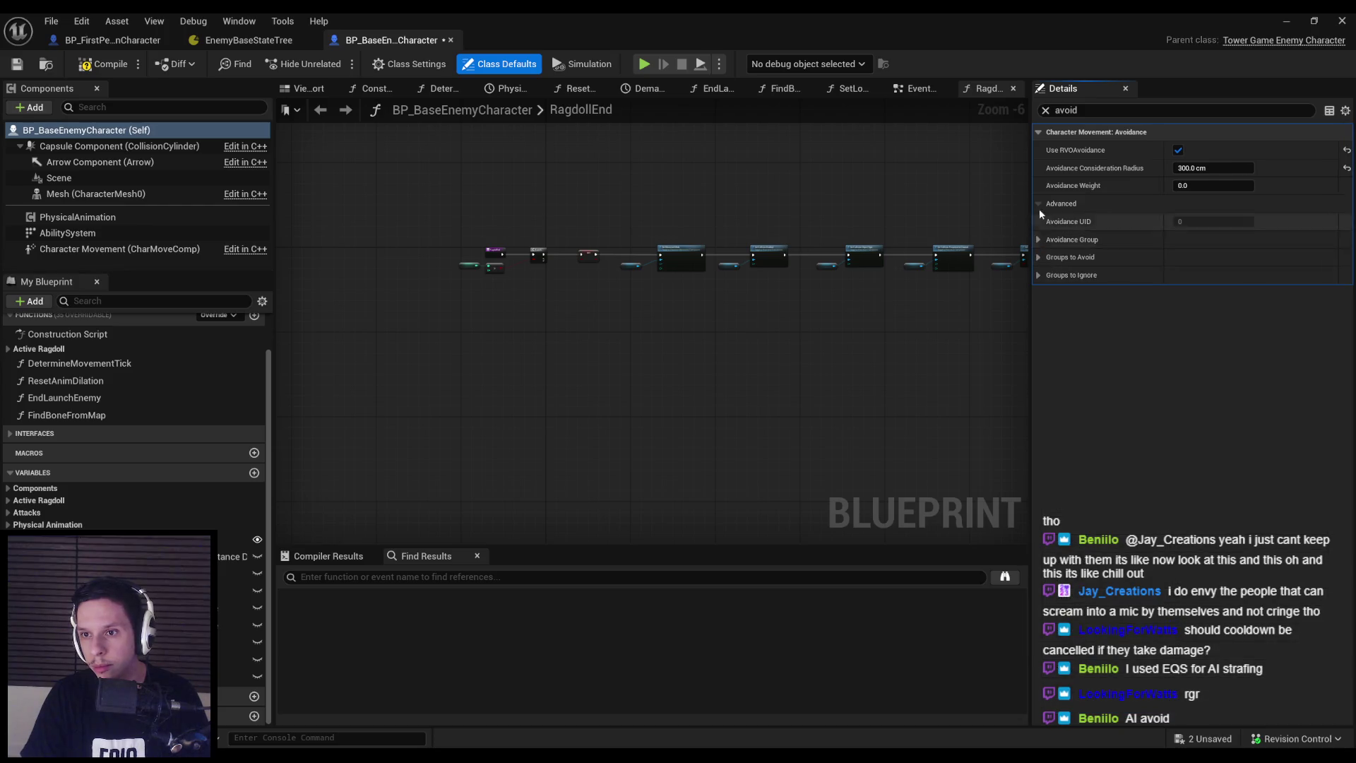
# Set Avoidance Weight to 0.5 and minimize the Blueprint editor
pyautogui.moveTo(1083, 186)
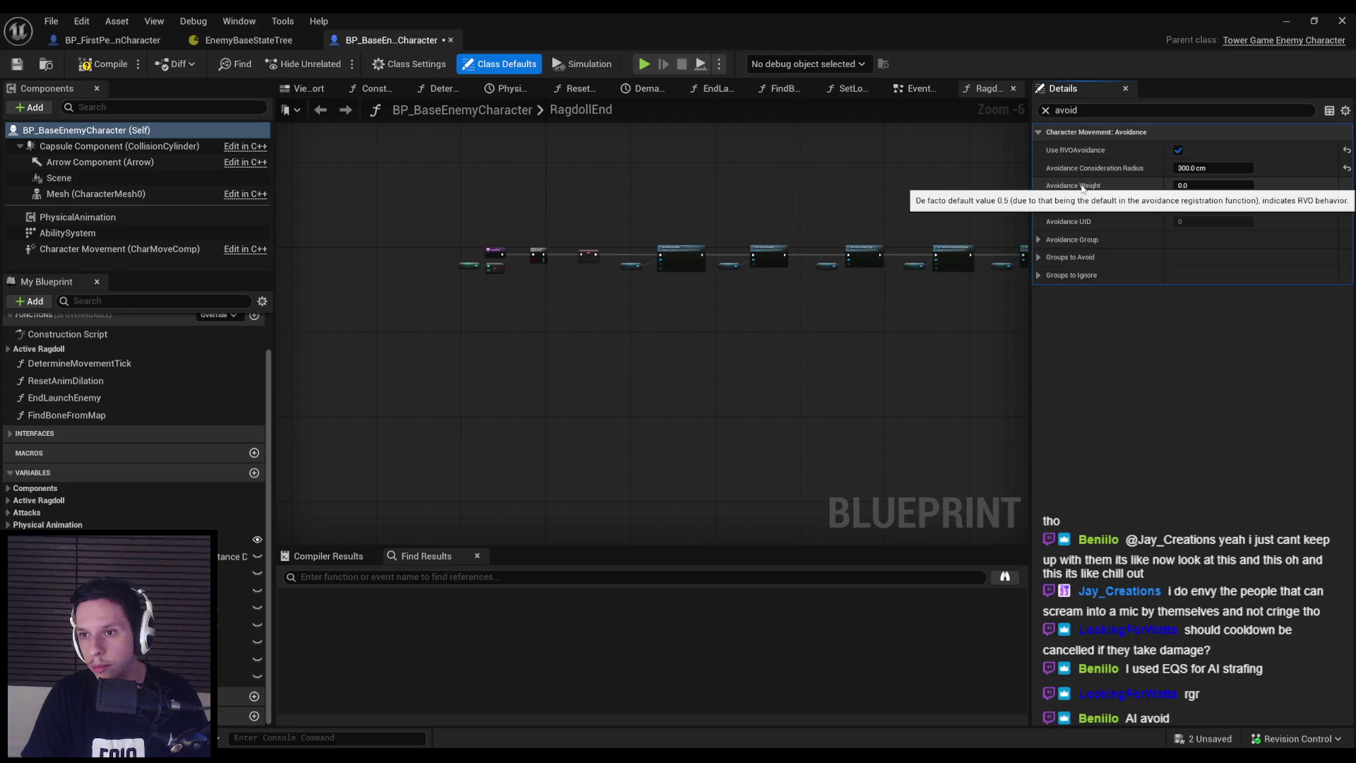
pyautogui.click(1199, 188)
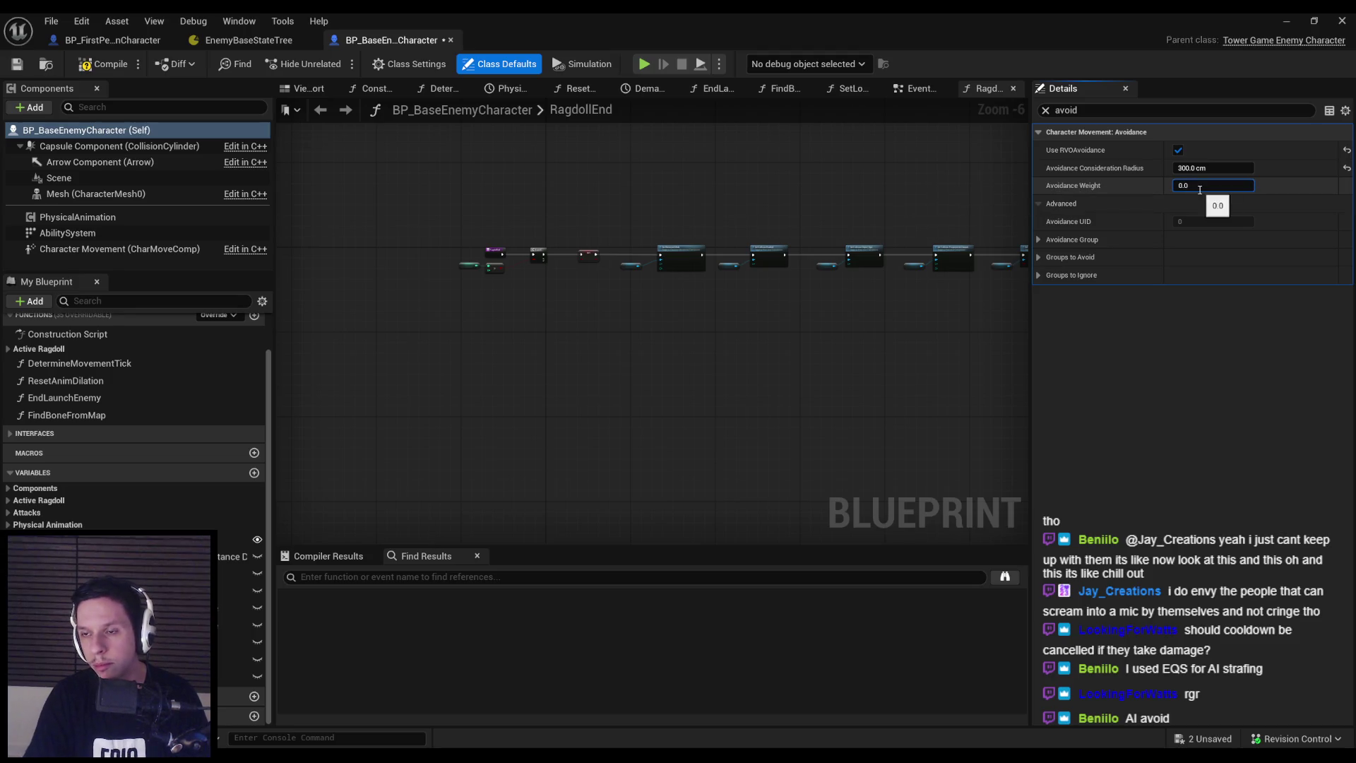
pyautogui.write('0.5')
pyautogui.press('Return')
pyautogui.click(1288, 26)
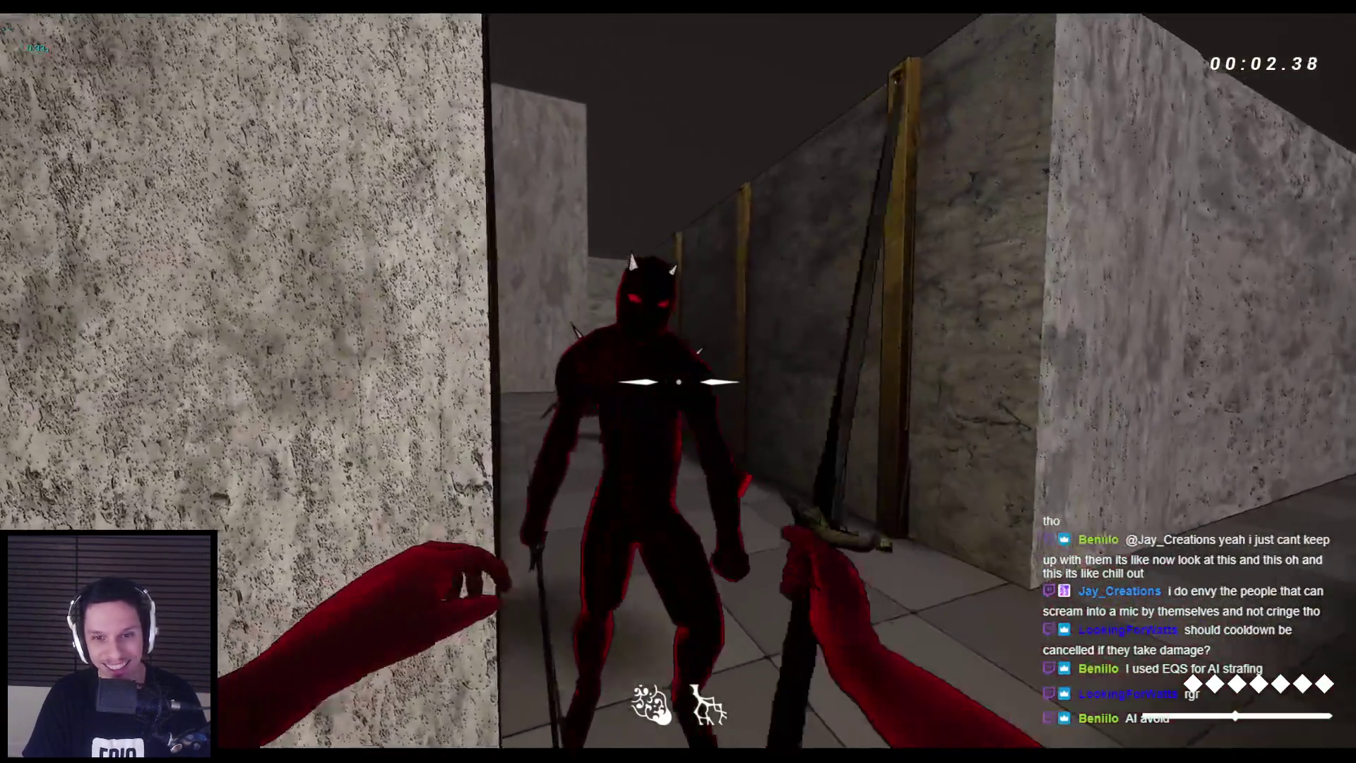
pyautogui.click(678, 382)
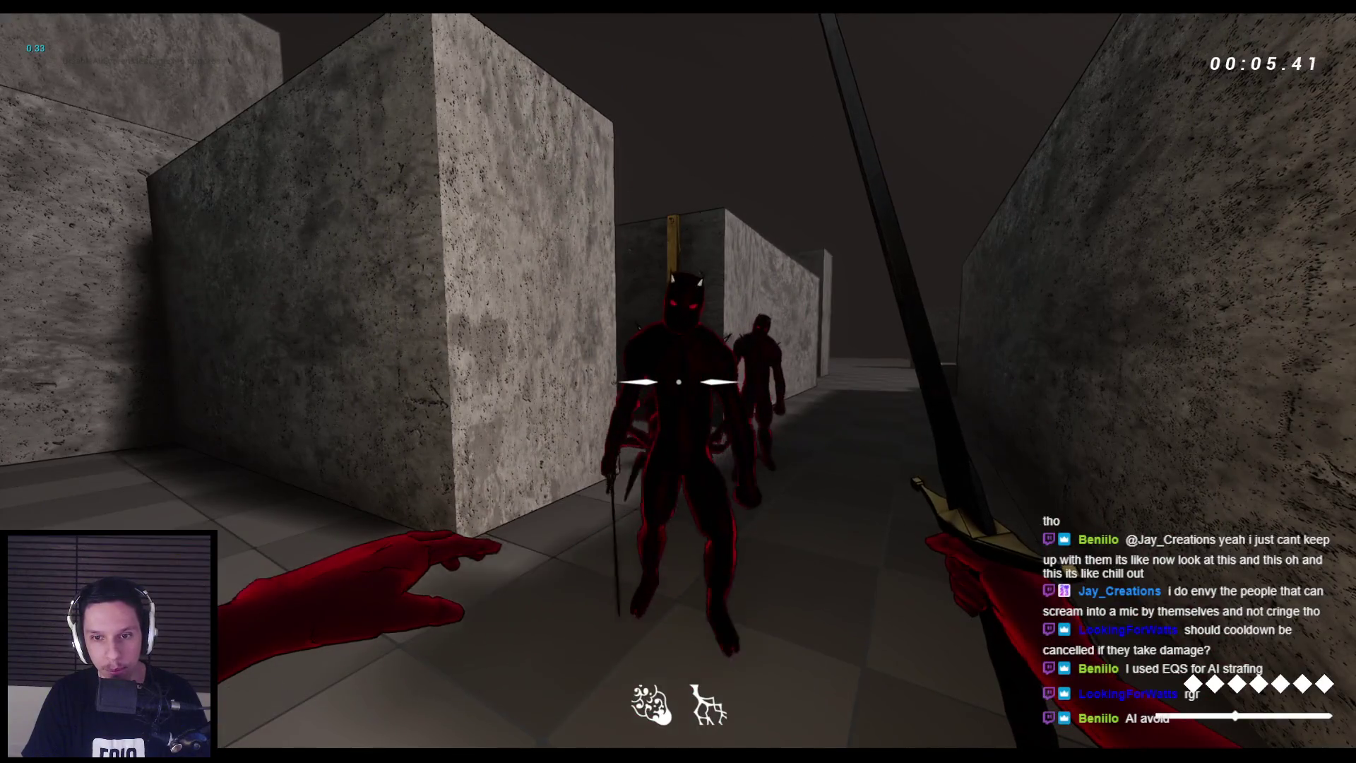
pyautogui.click(678, 381)
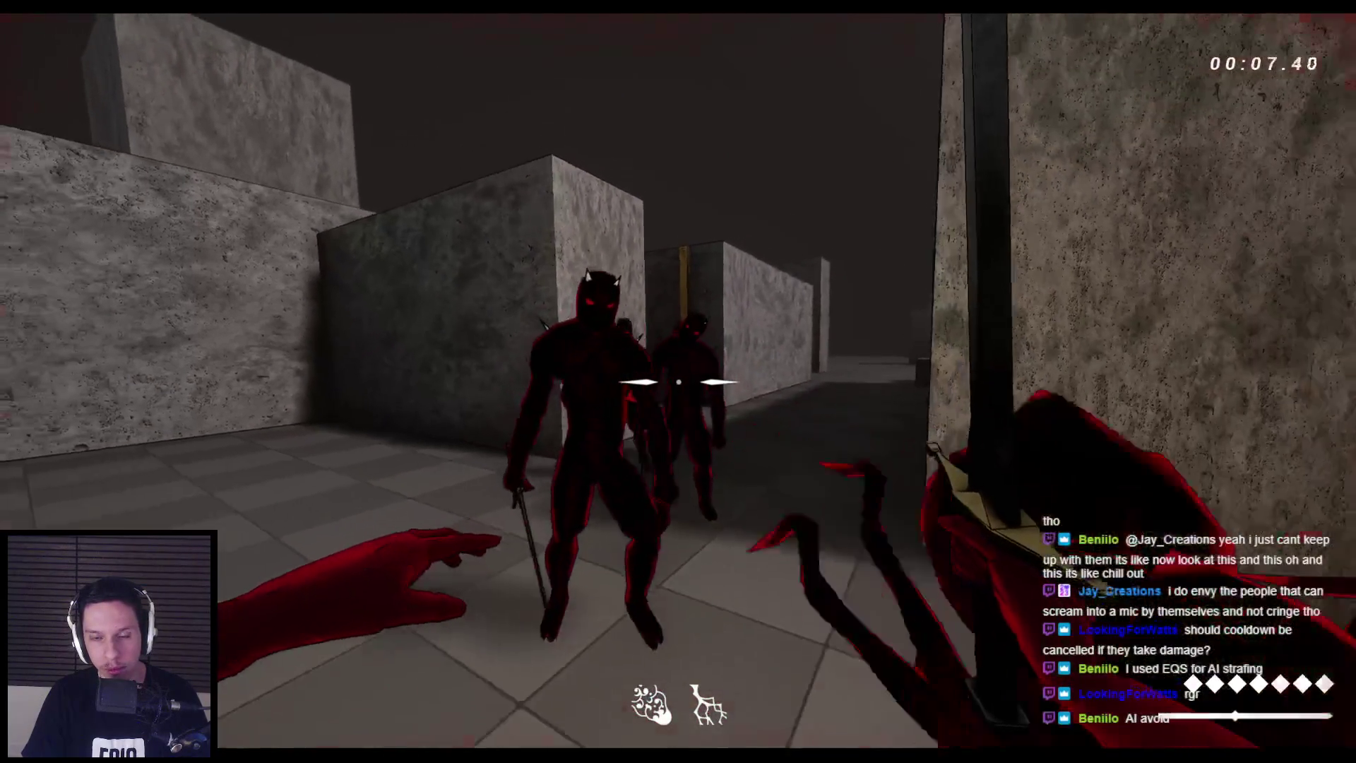
pyautogui.click(678, 382)
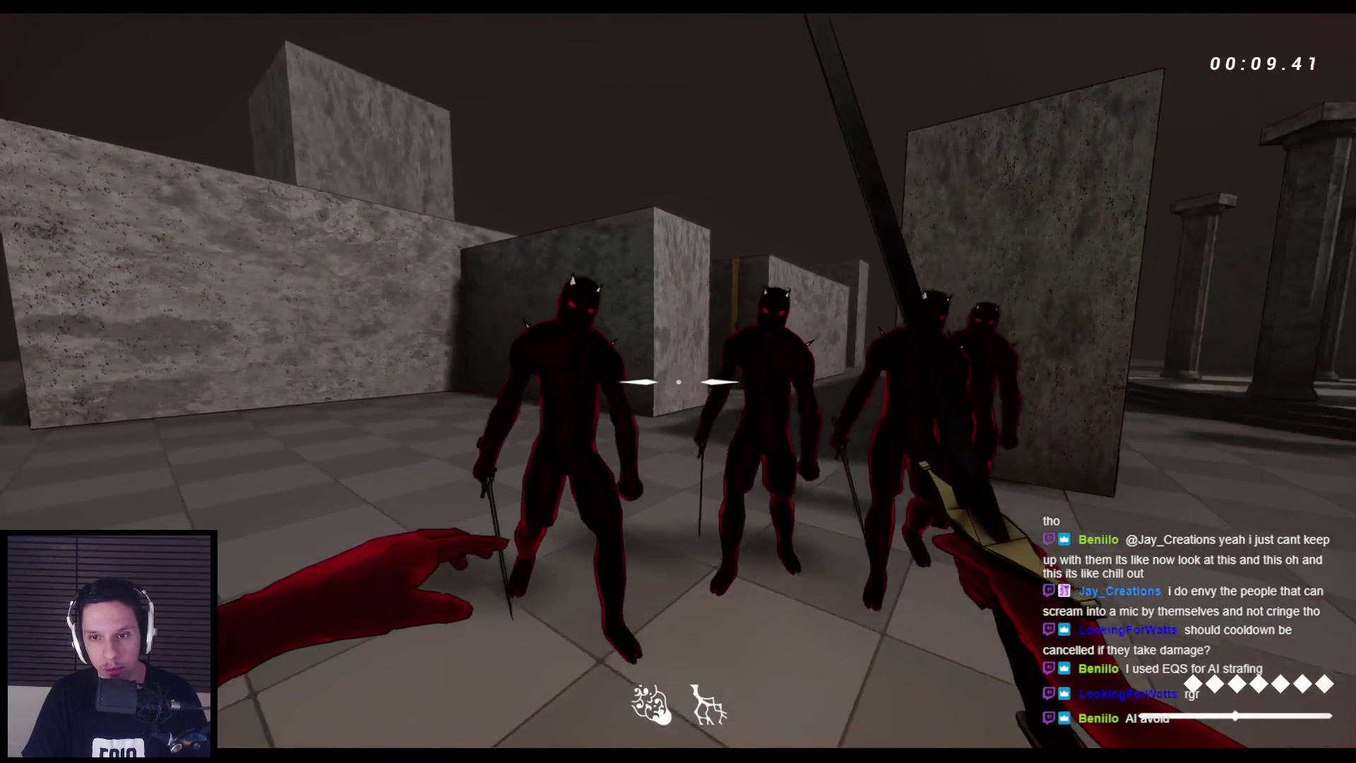
pyautogui.click(678, 381)
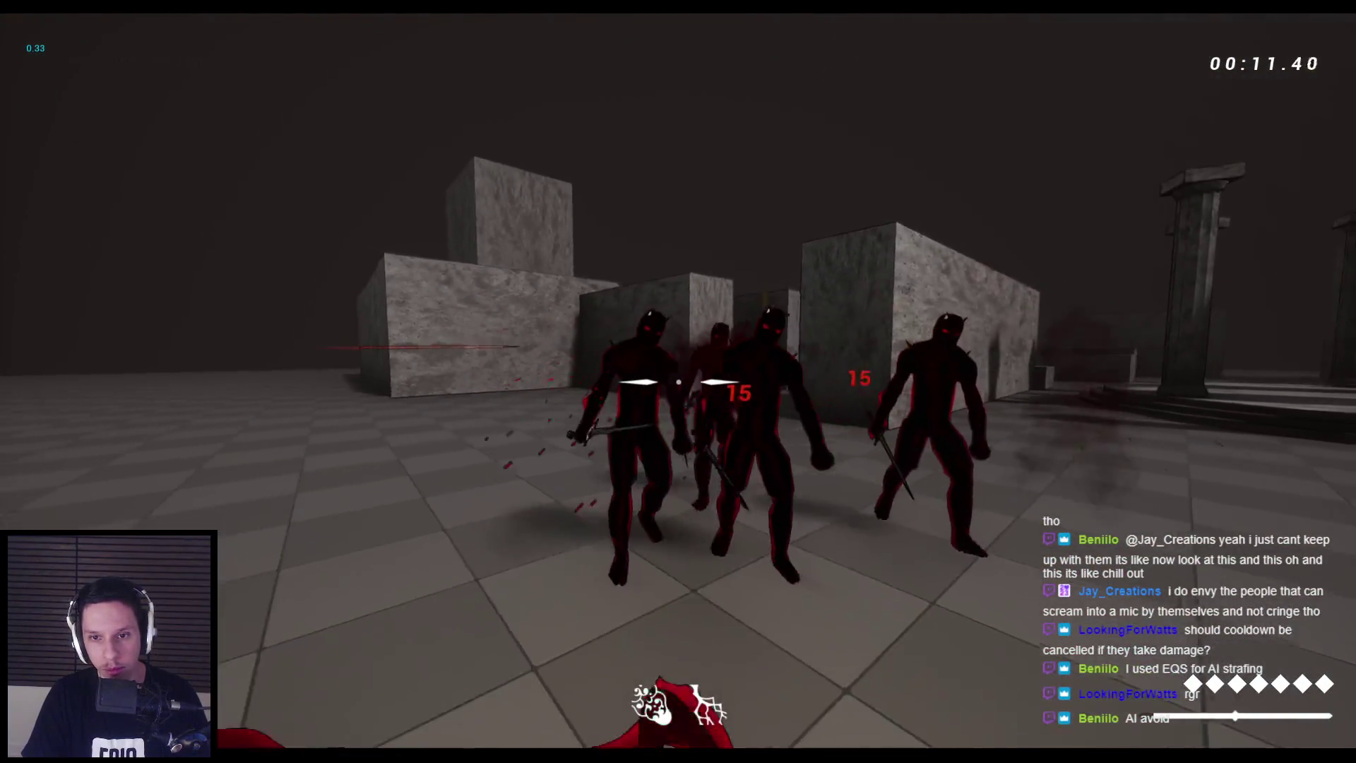
pyautogui.click(678, 381)
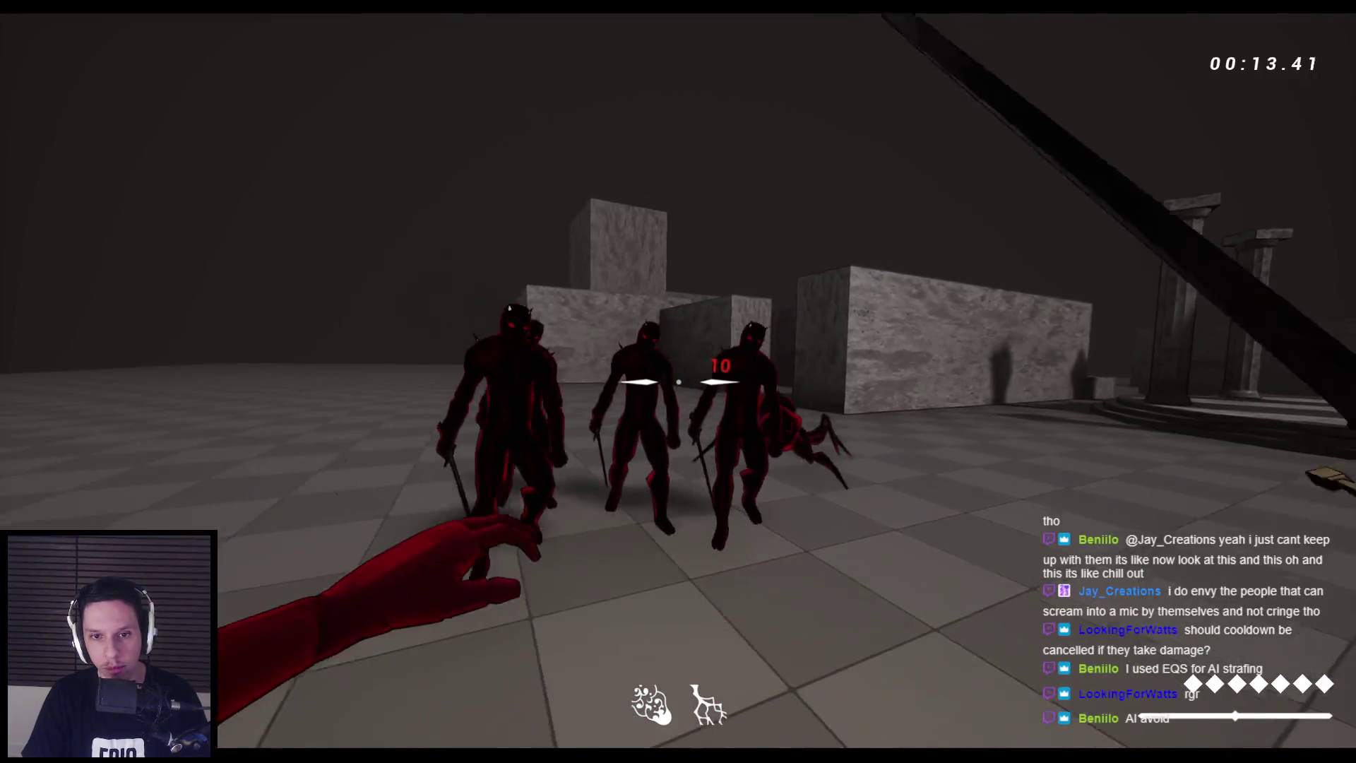
pyautogui.click(678, 382)
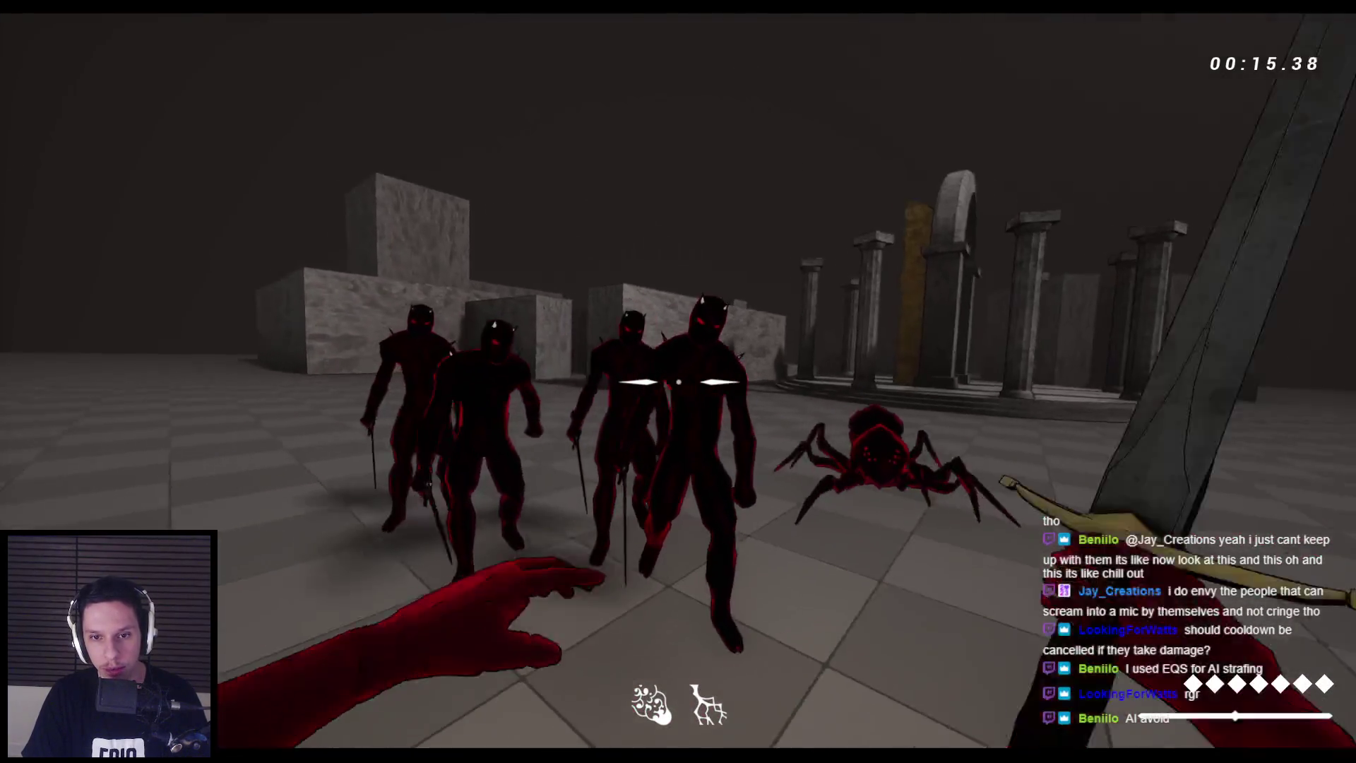
pyautogui.click(678, 382)
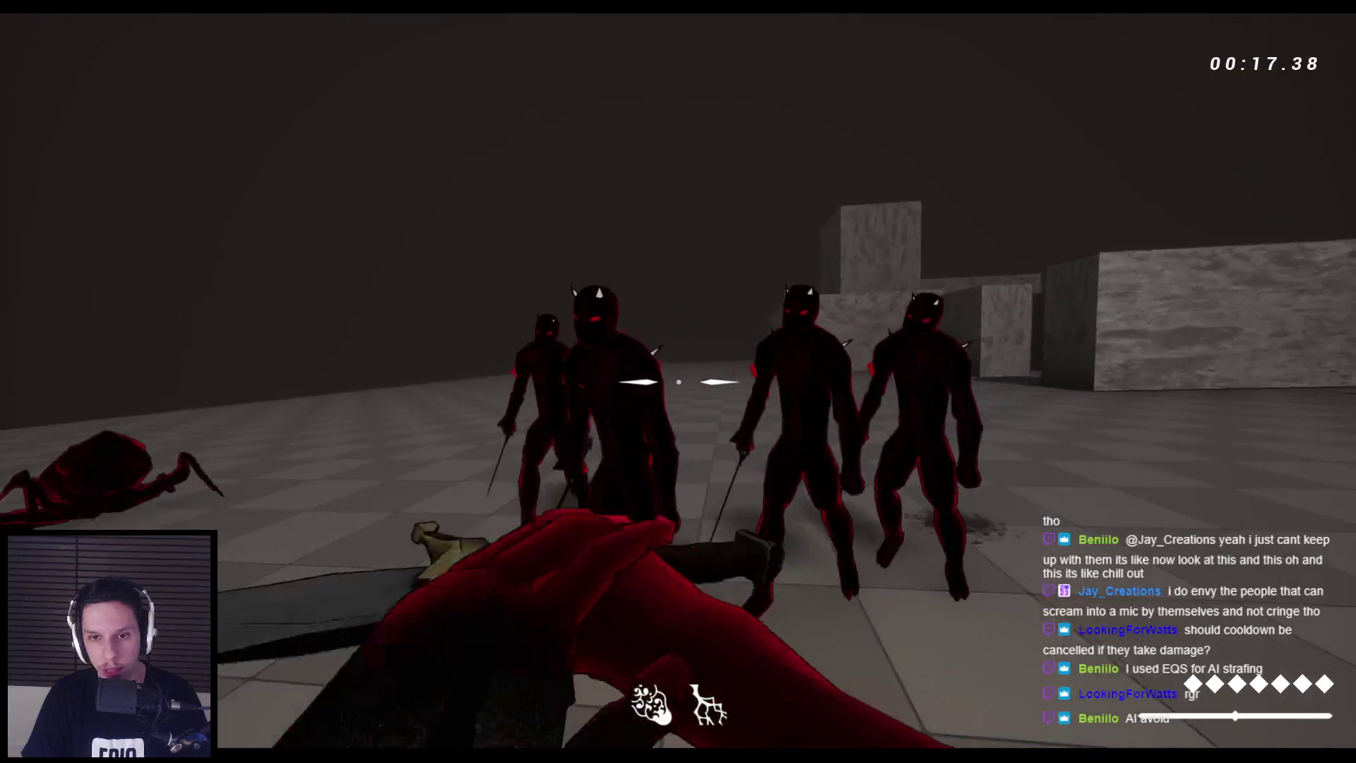
pyautogui.click(678, 382)
pyautogui.click(679, 381)
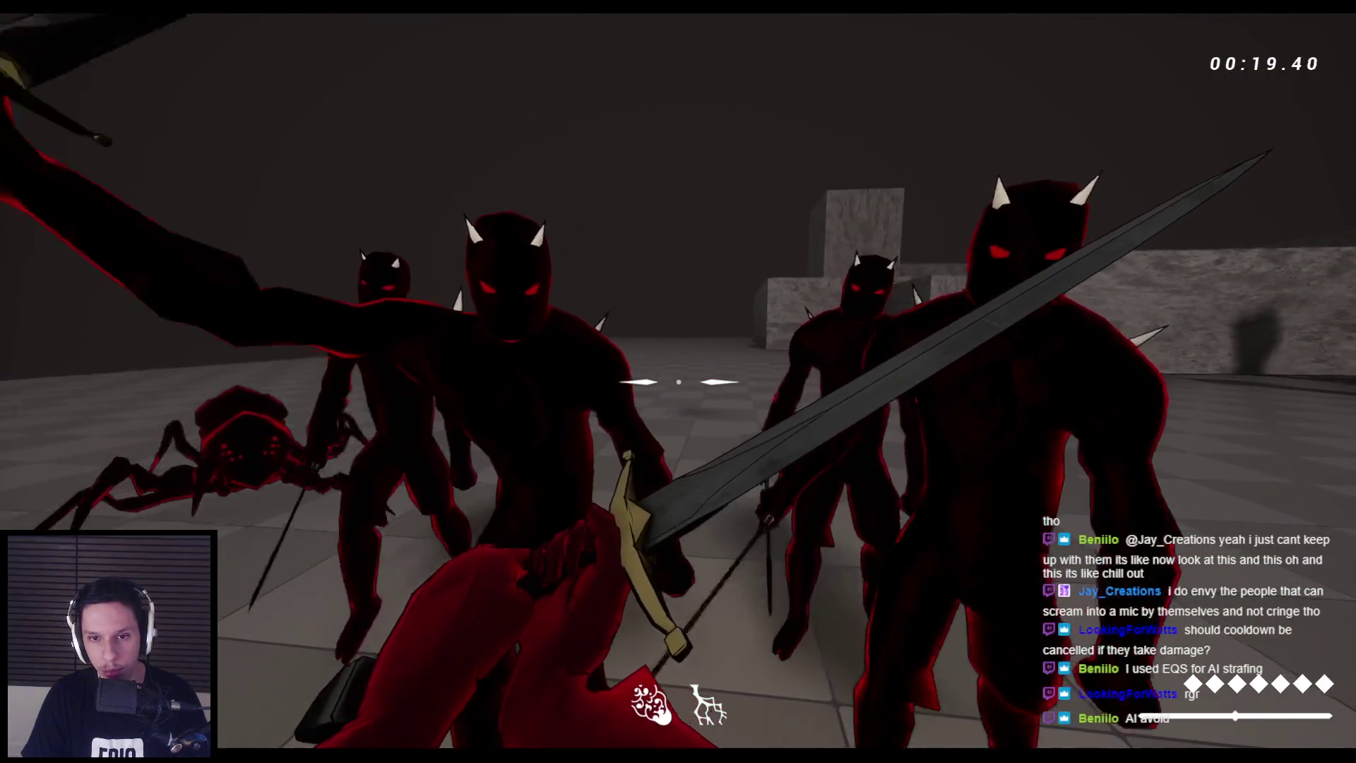
pyautogui.press('Escape')
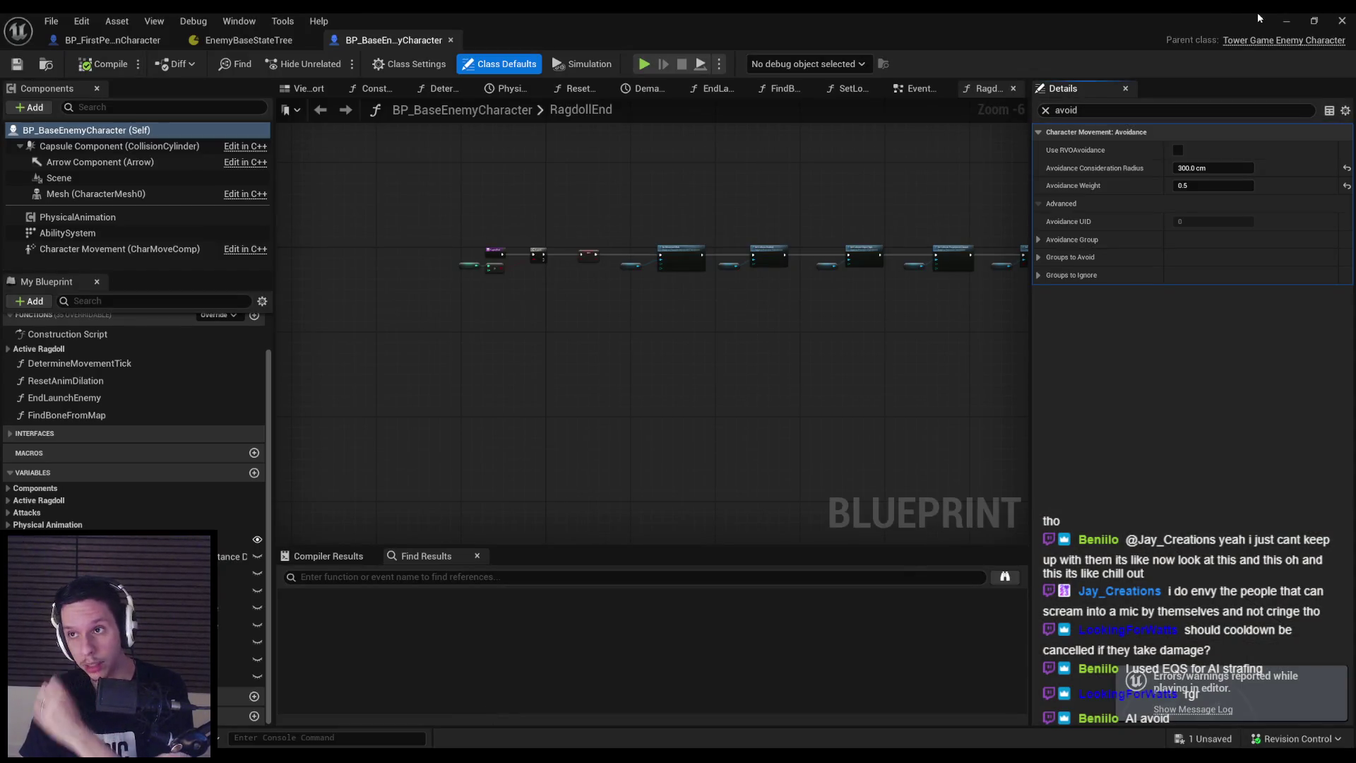
pyautogui.click(1287, 21)
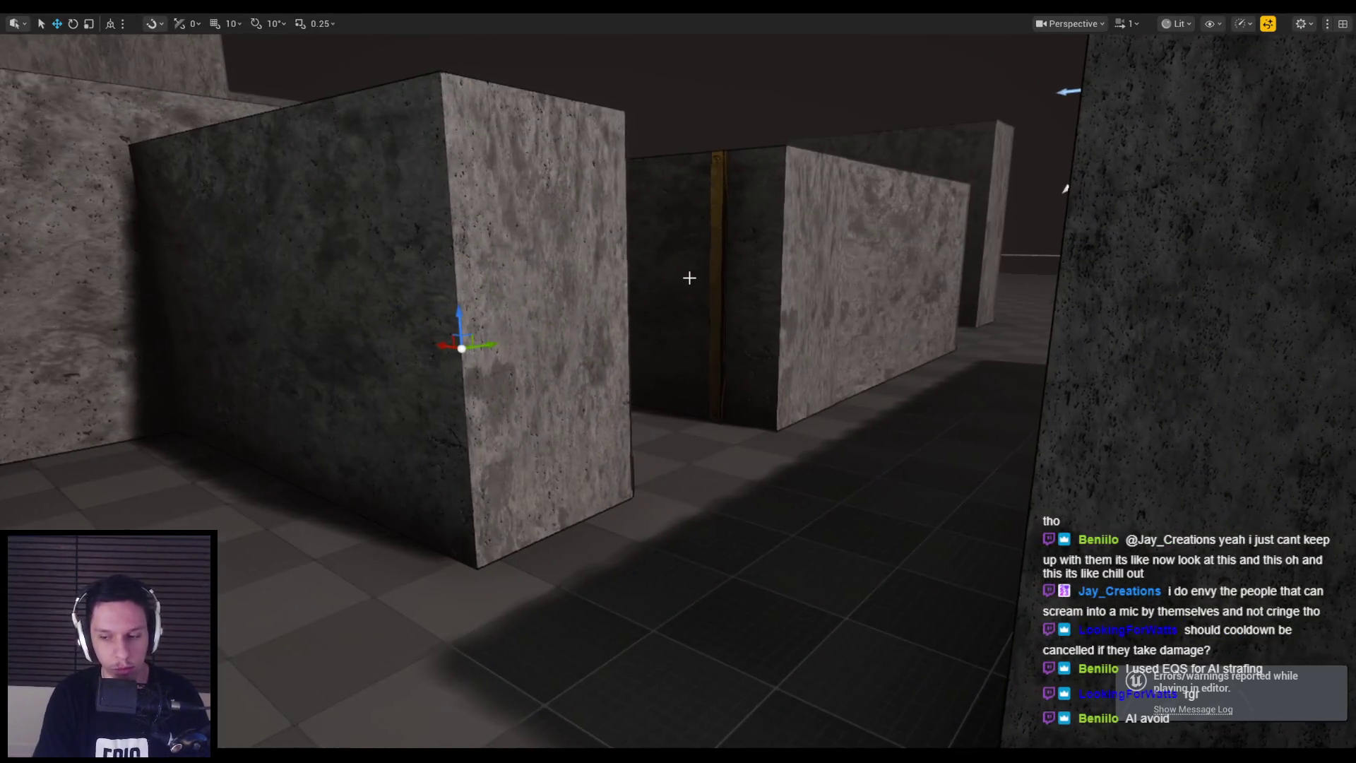
pyautogui.hotkey('alt', 'p')
pyautogui.press('w')
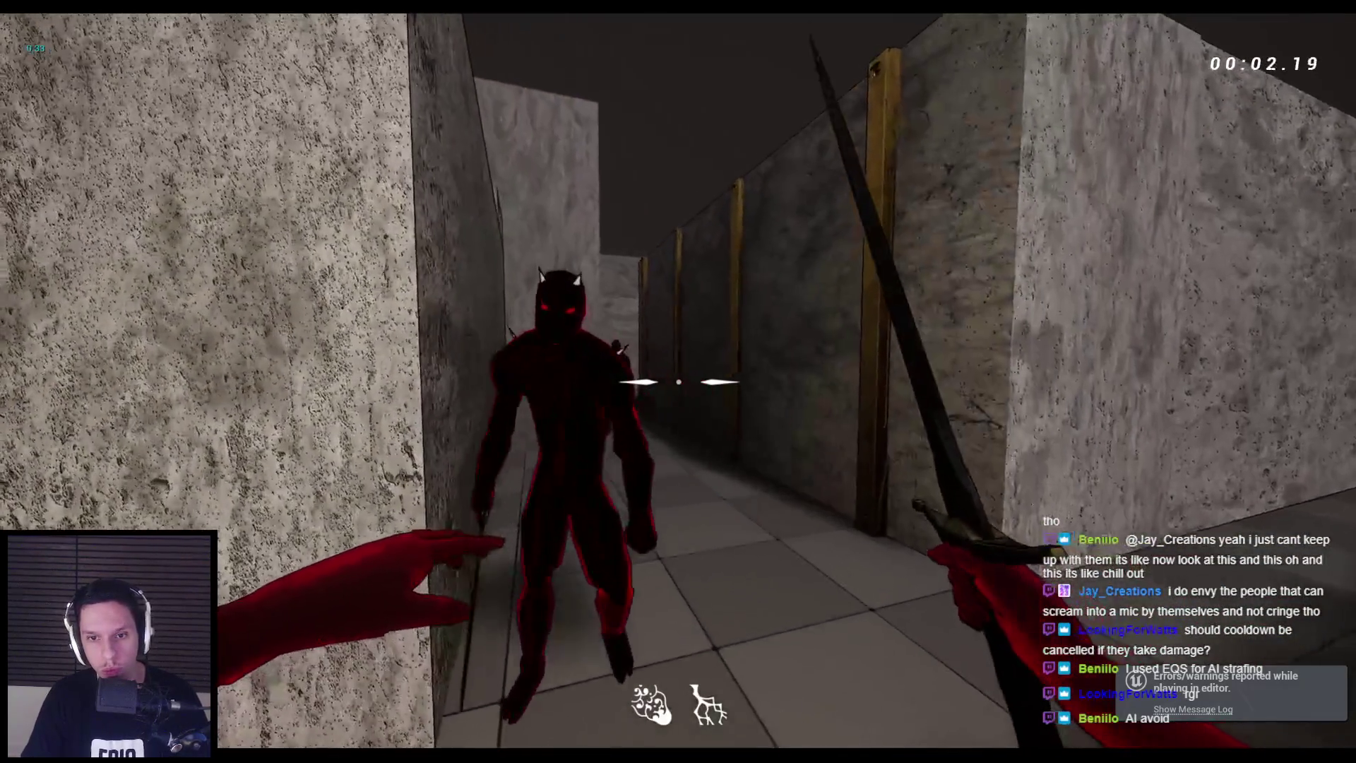
pyautogui.press('w')
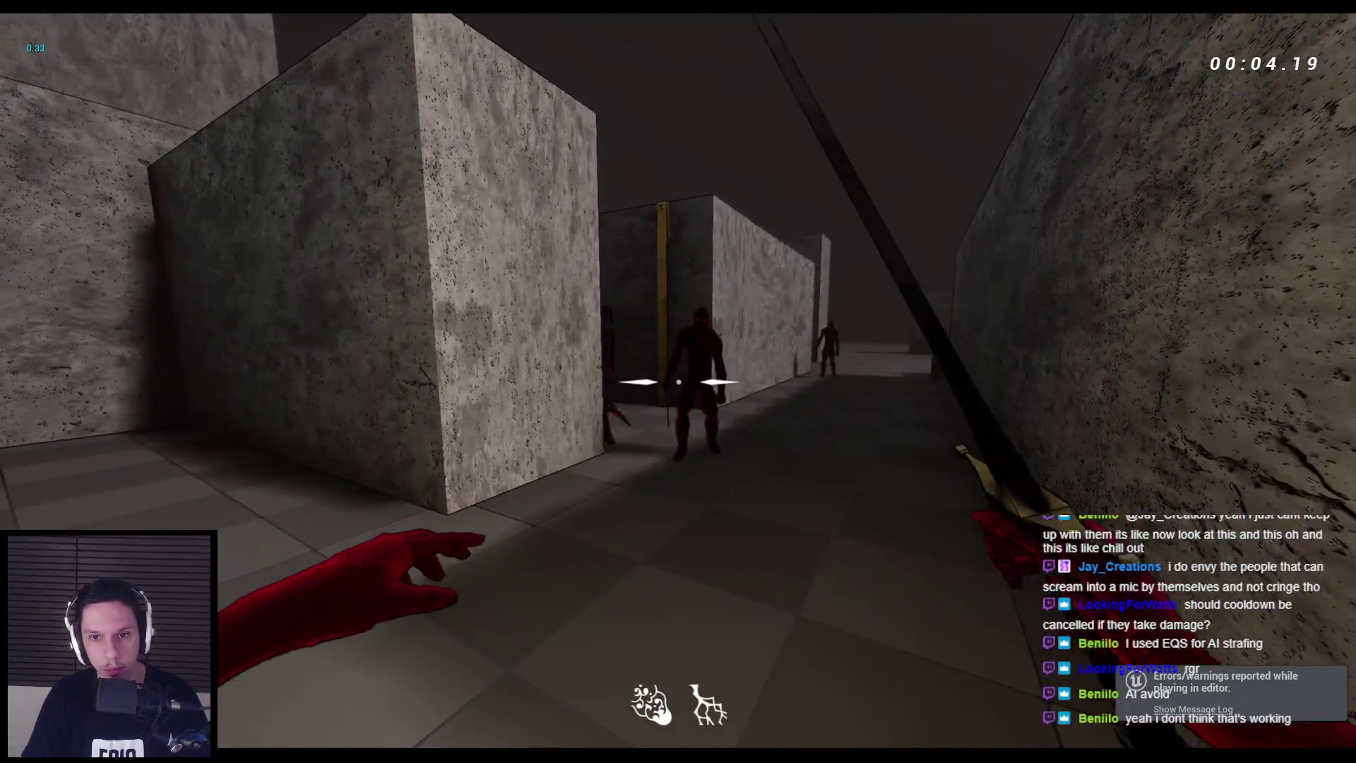
pyautogui.click(678, 381)
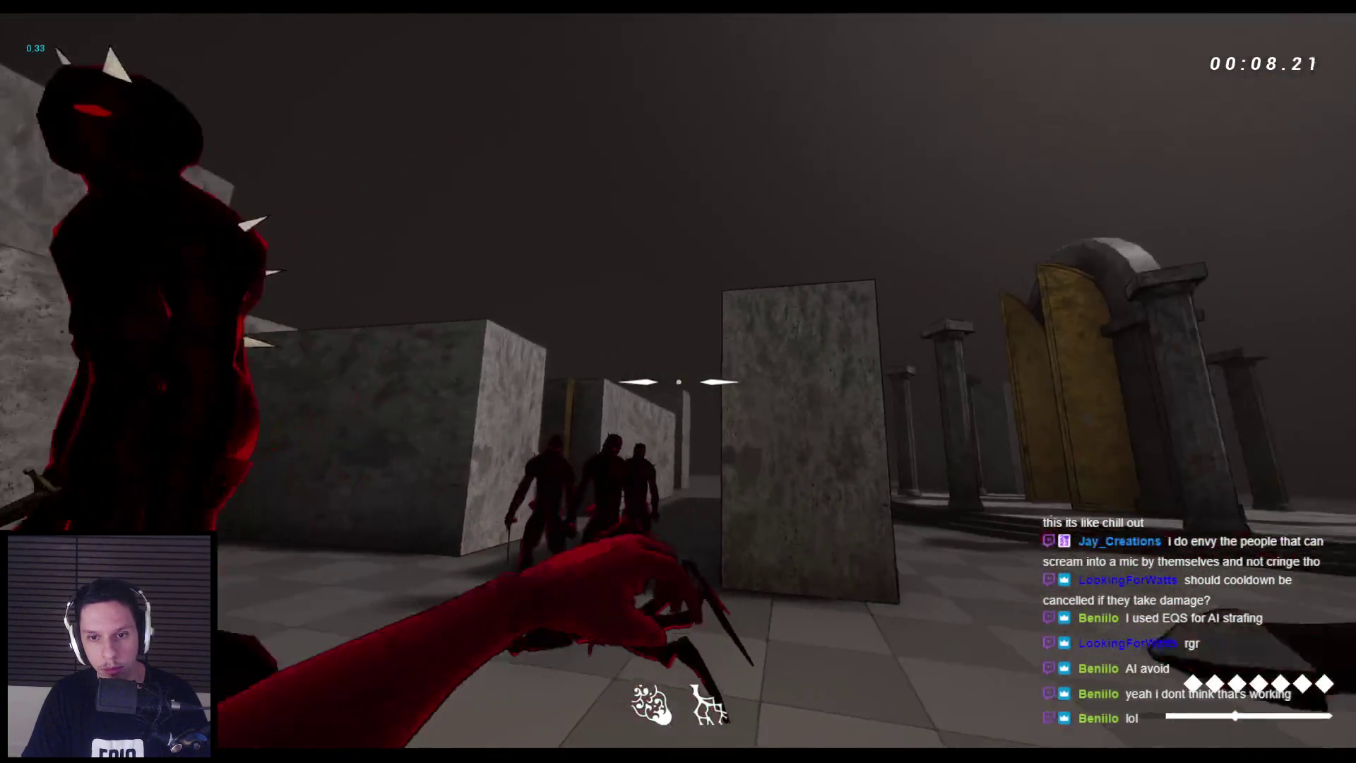
pyautogui.click(679, 382)
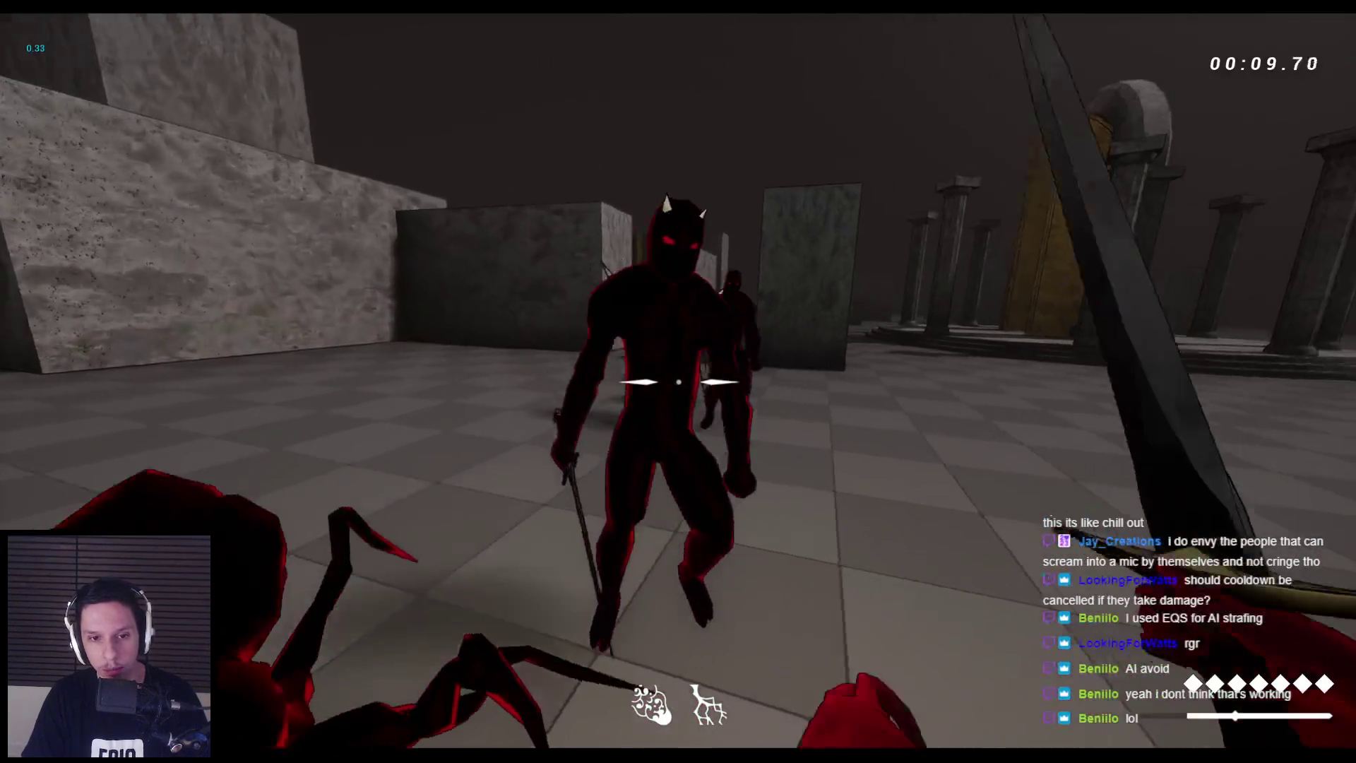
pyautogui.click(678, 381)
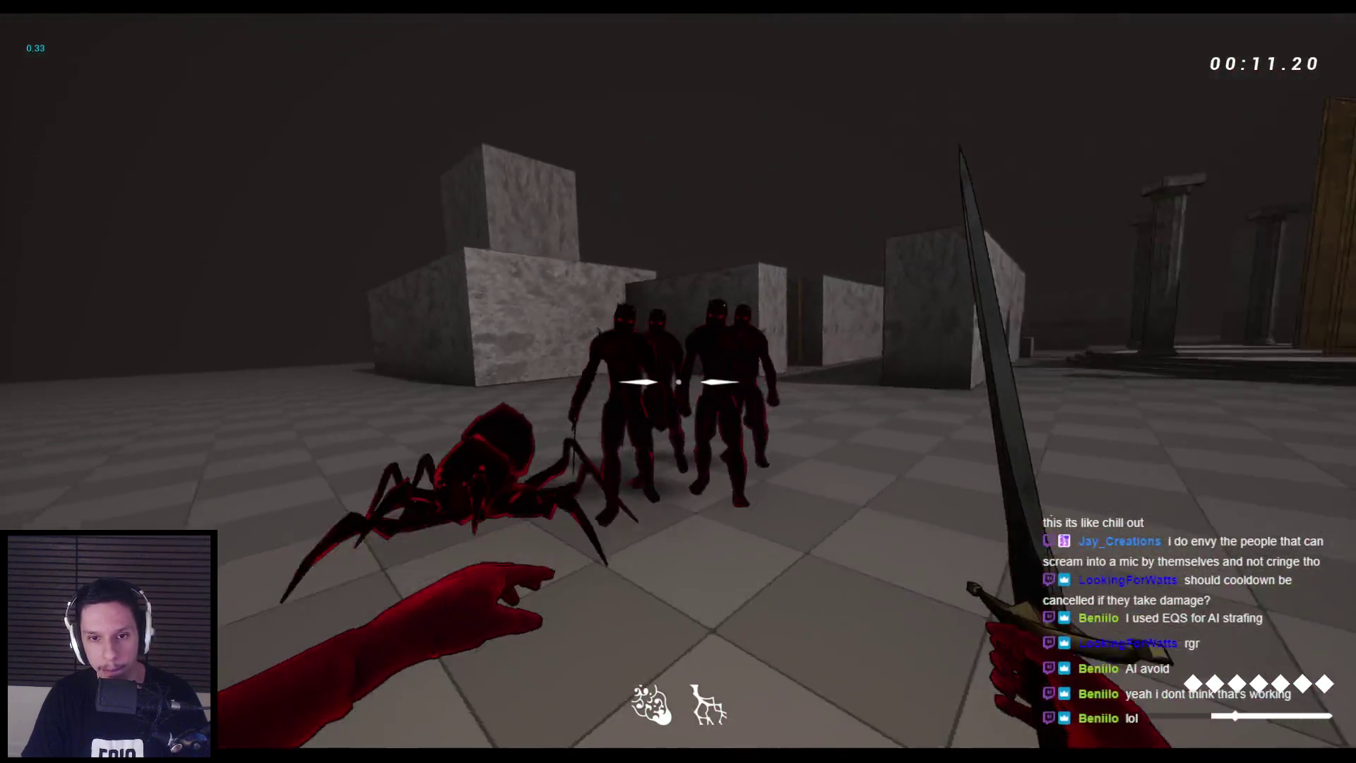
pyautogui.click(679, 382)
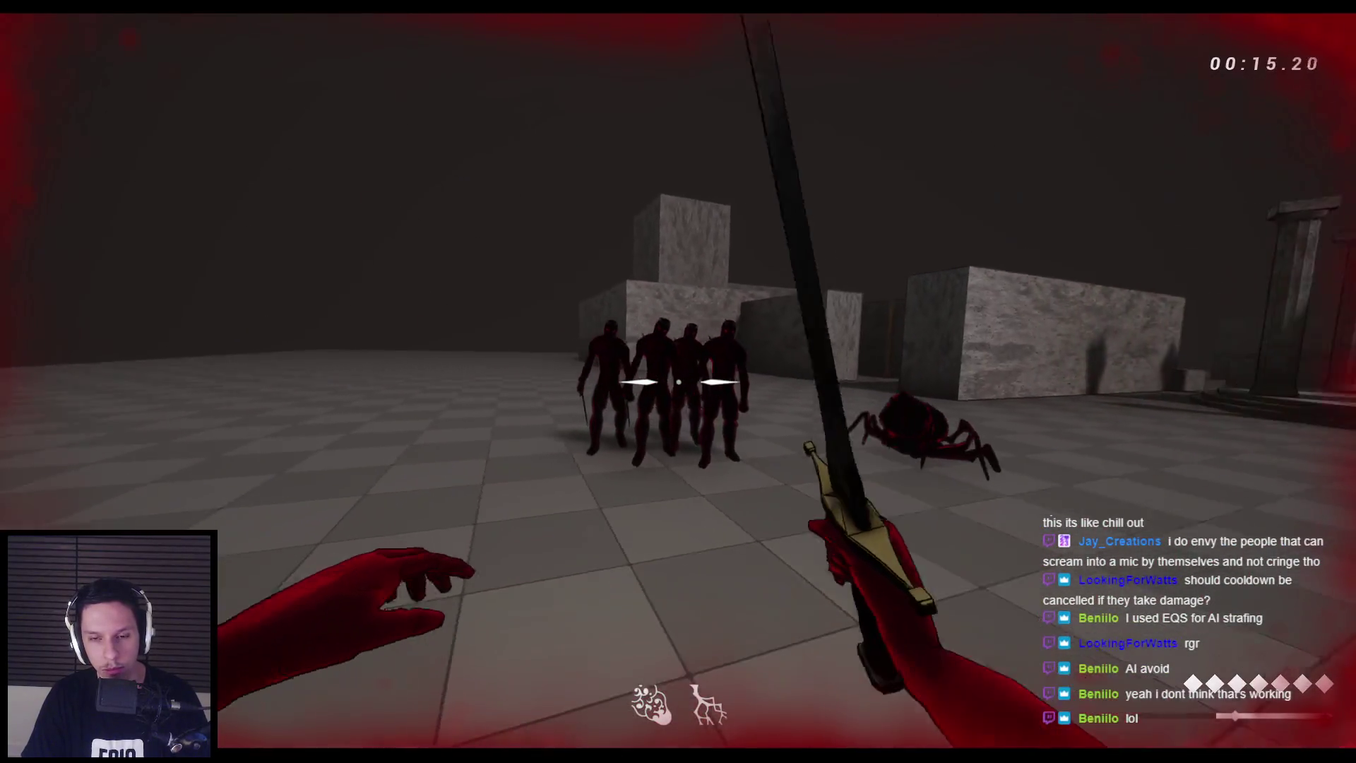
pyautogui.click(679, 381)
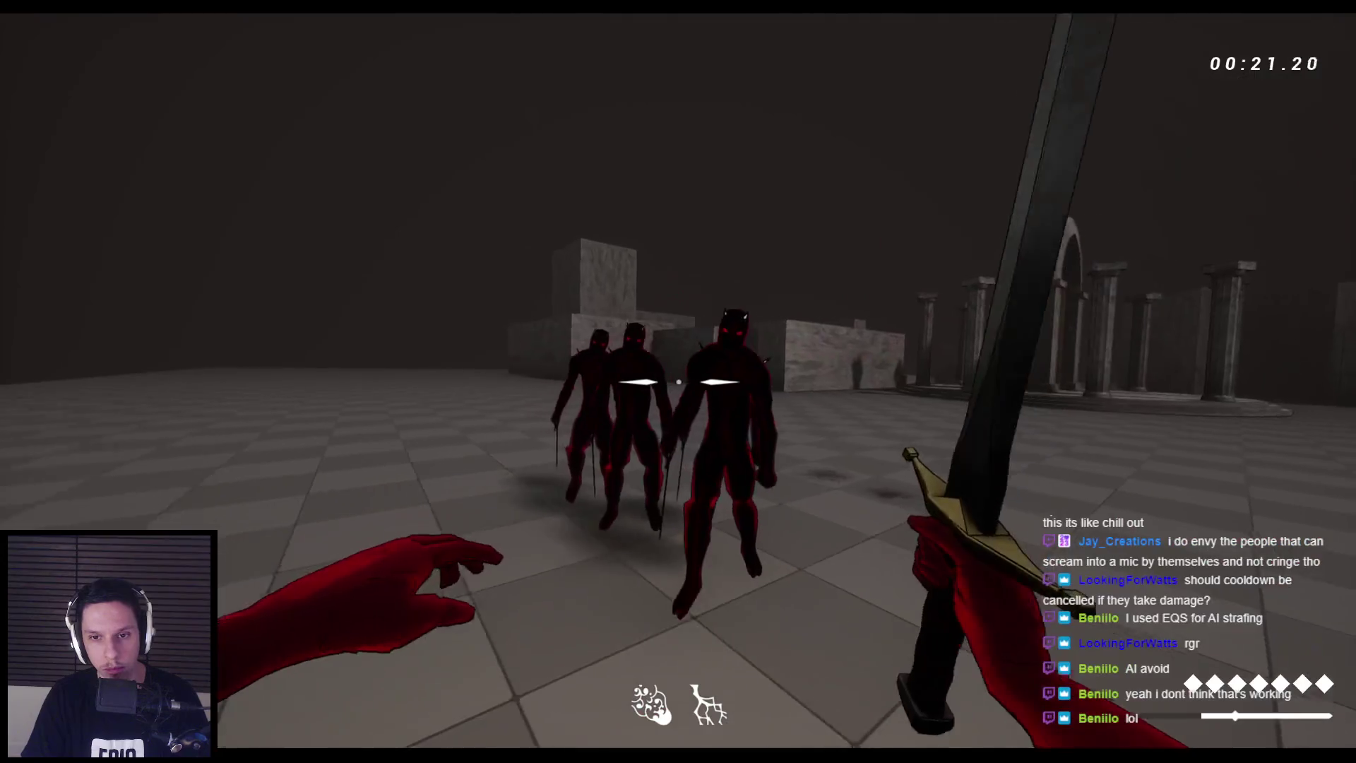
pyautogui.click(679, 381)
pyautogui.click(678, 382)
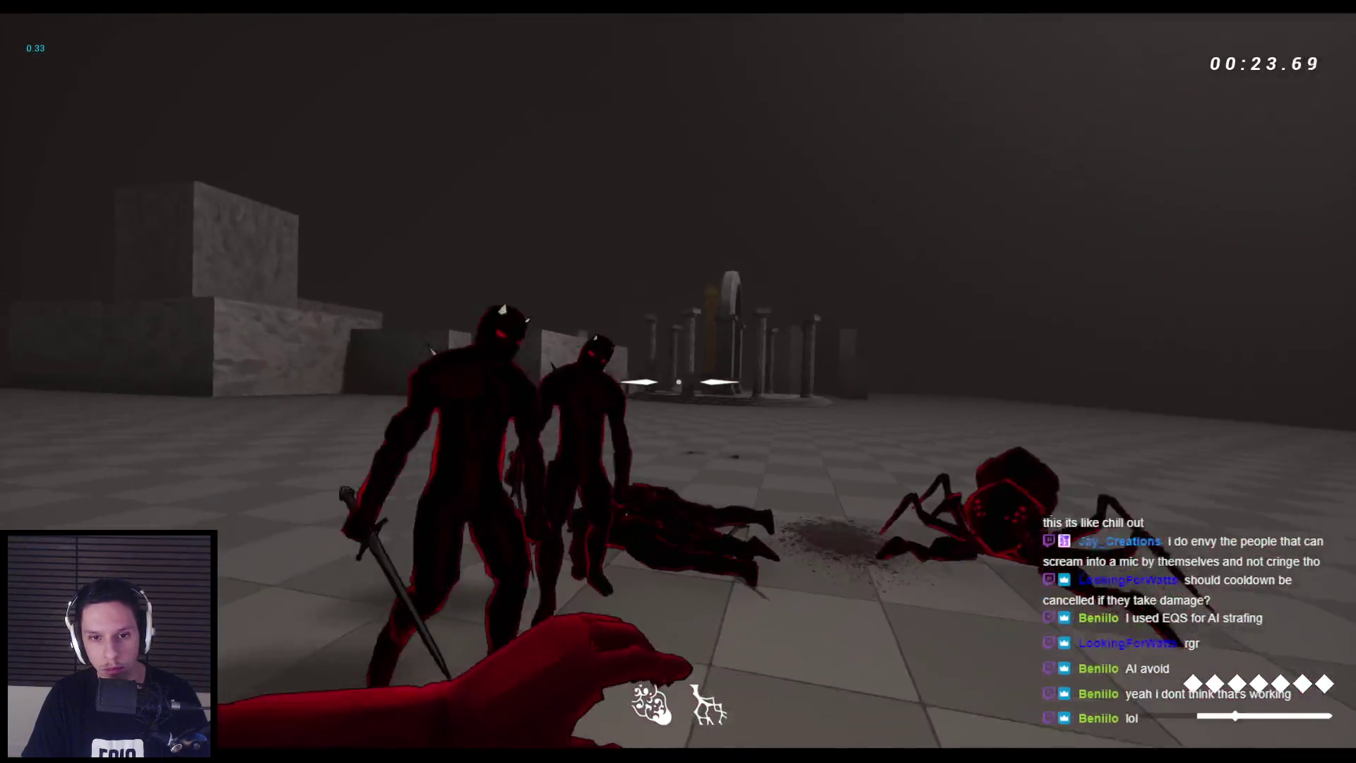
pyautogui.click(679, 382)
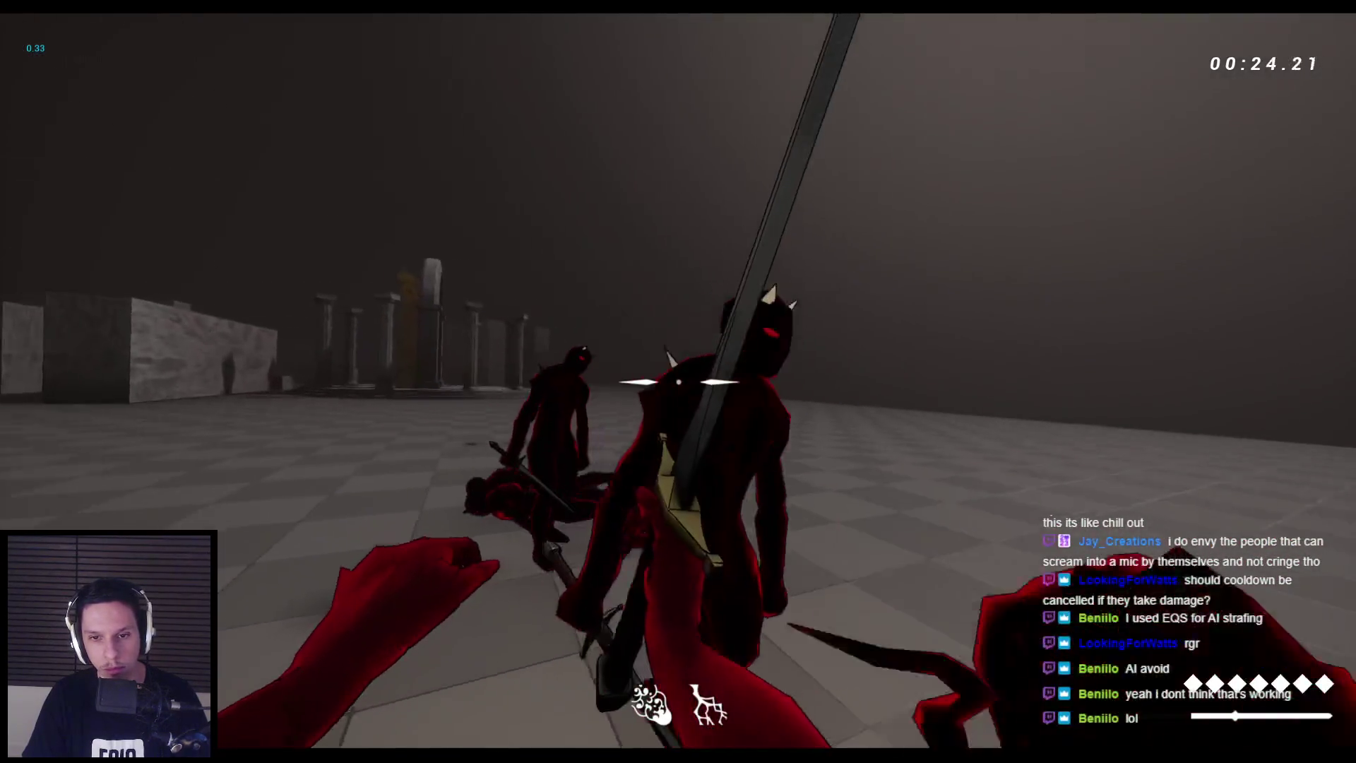
pyautogui.click(678, 382)
pyautogui.click(679, 382)
pyautogui.click(678, 381)
pyautogui.click(678, 382)
pyautogui.click(678, 382)
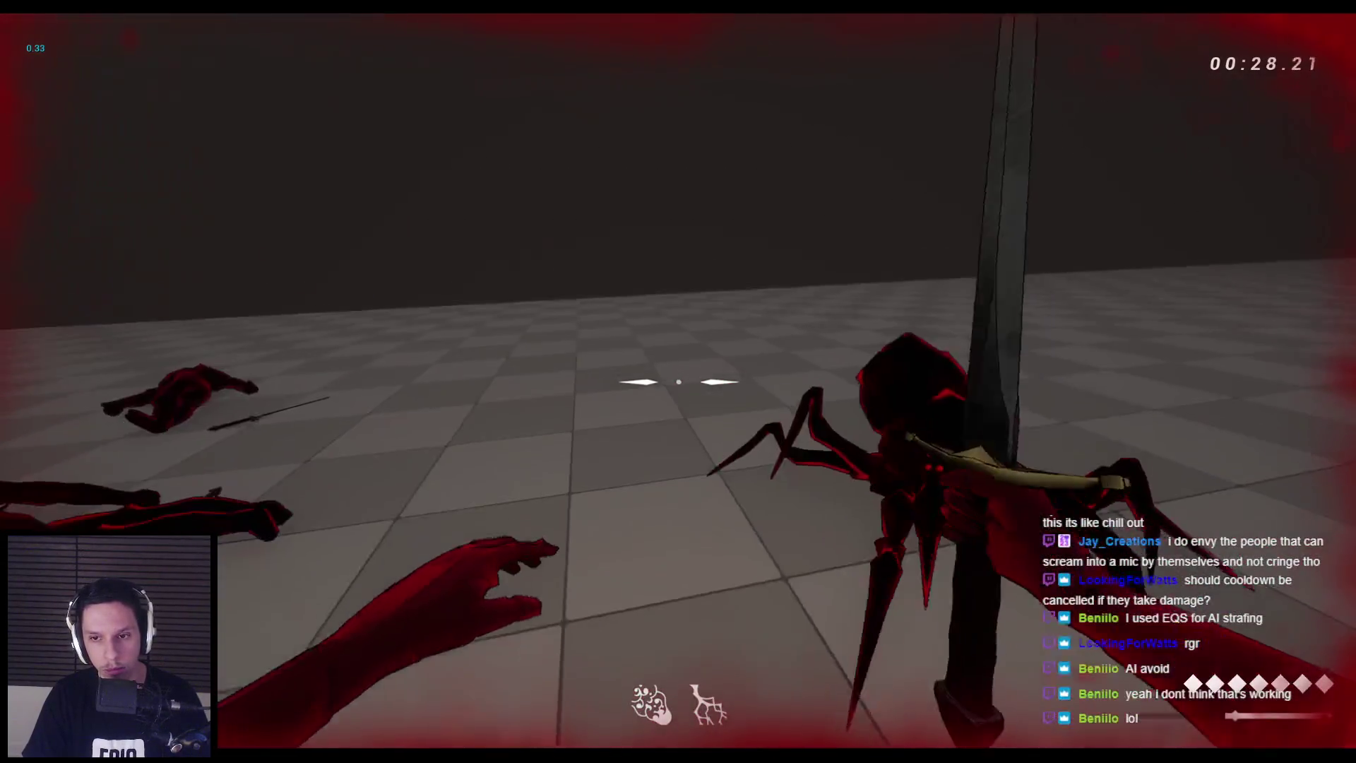
pyautogui.click(678, 381)
pyautogui.click(679, 381)
pyautogui.click(679, 382)
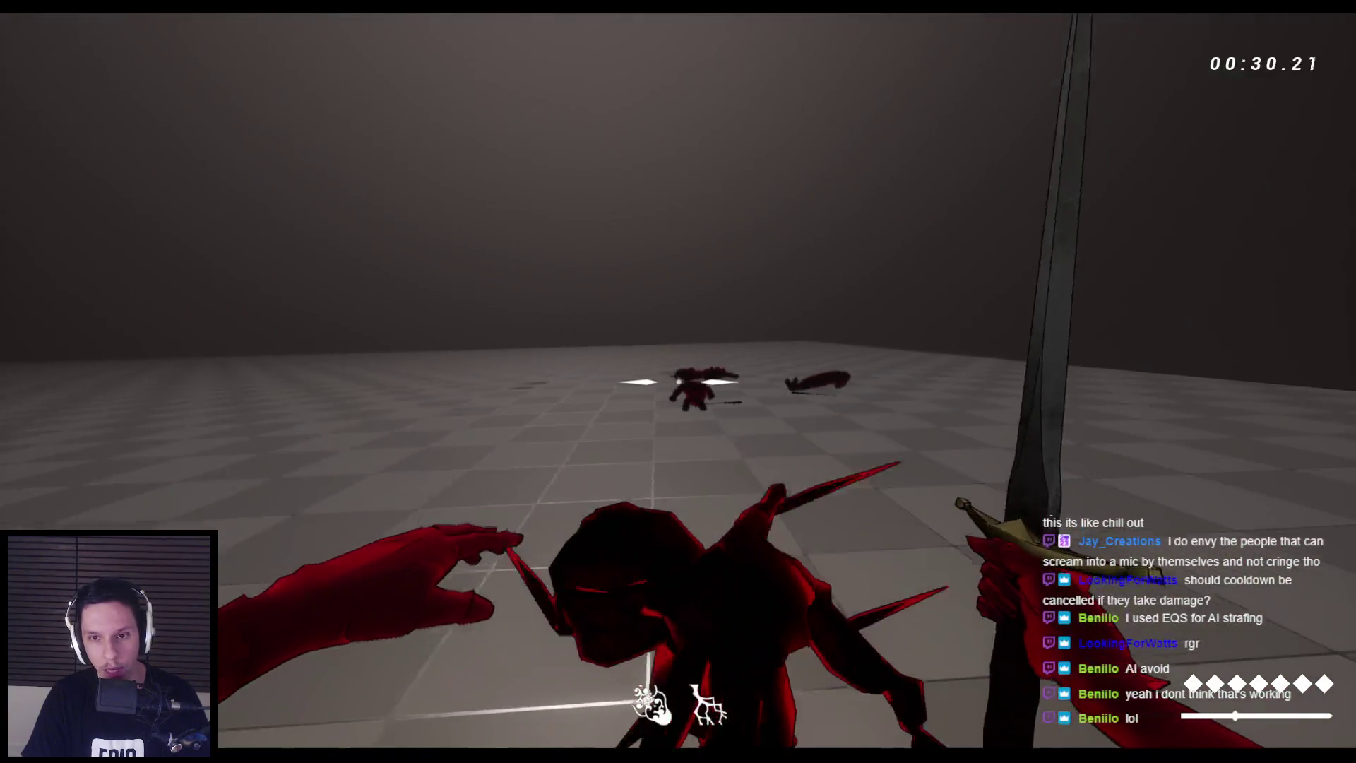
pyautogui.press('space')
pyautogui.click(678, 382)
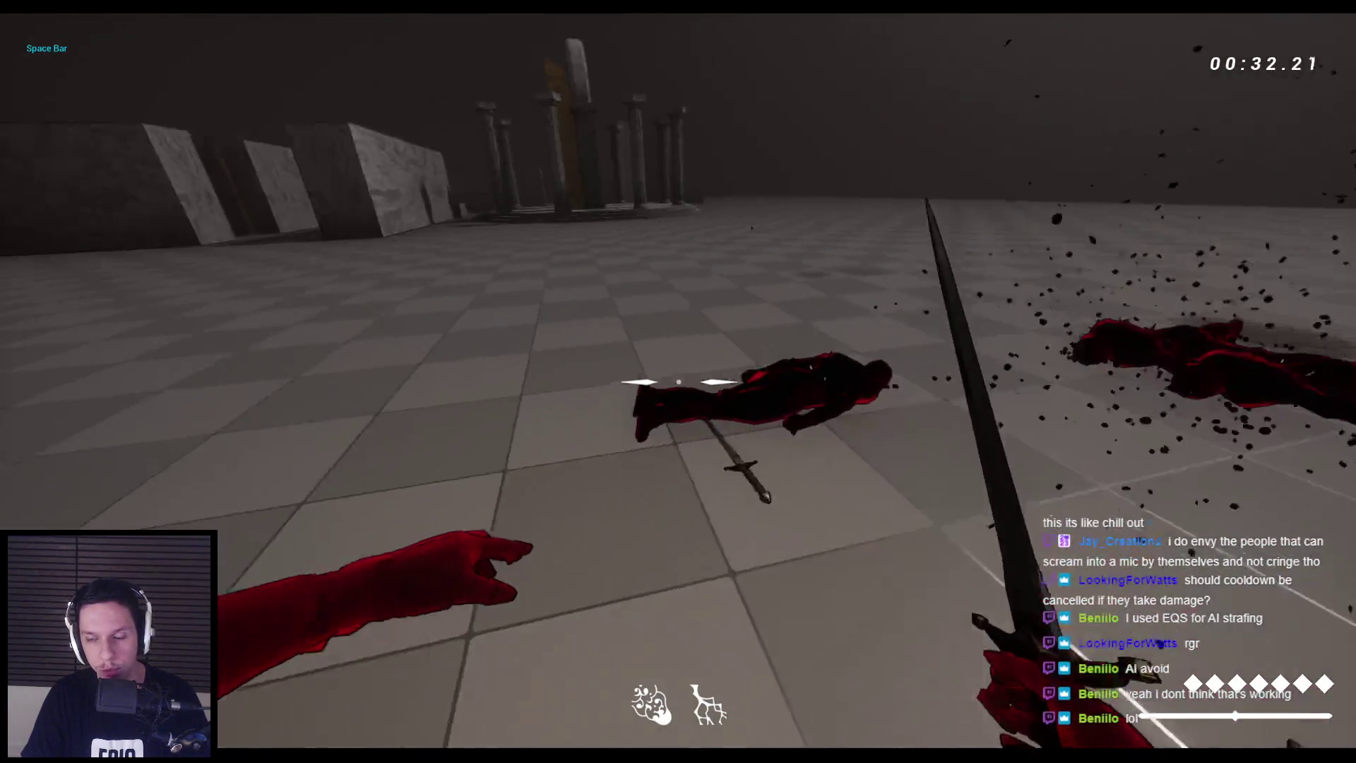
pyautogui.press('space')
pyautogui.press('space')
pyautogui.press('space')
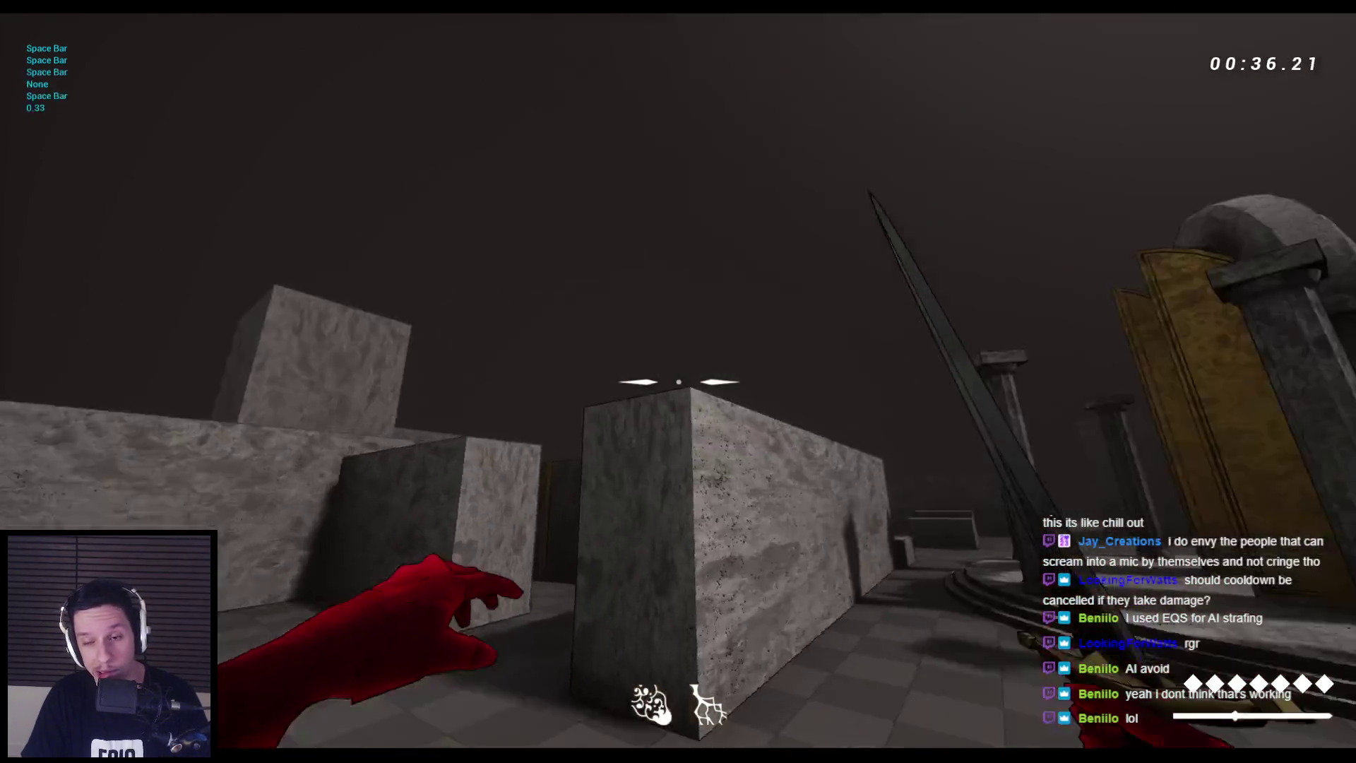
pyautogui.press('space')
pyautogui.press('Escape')
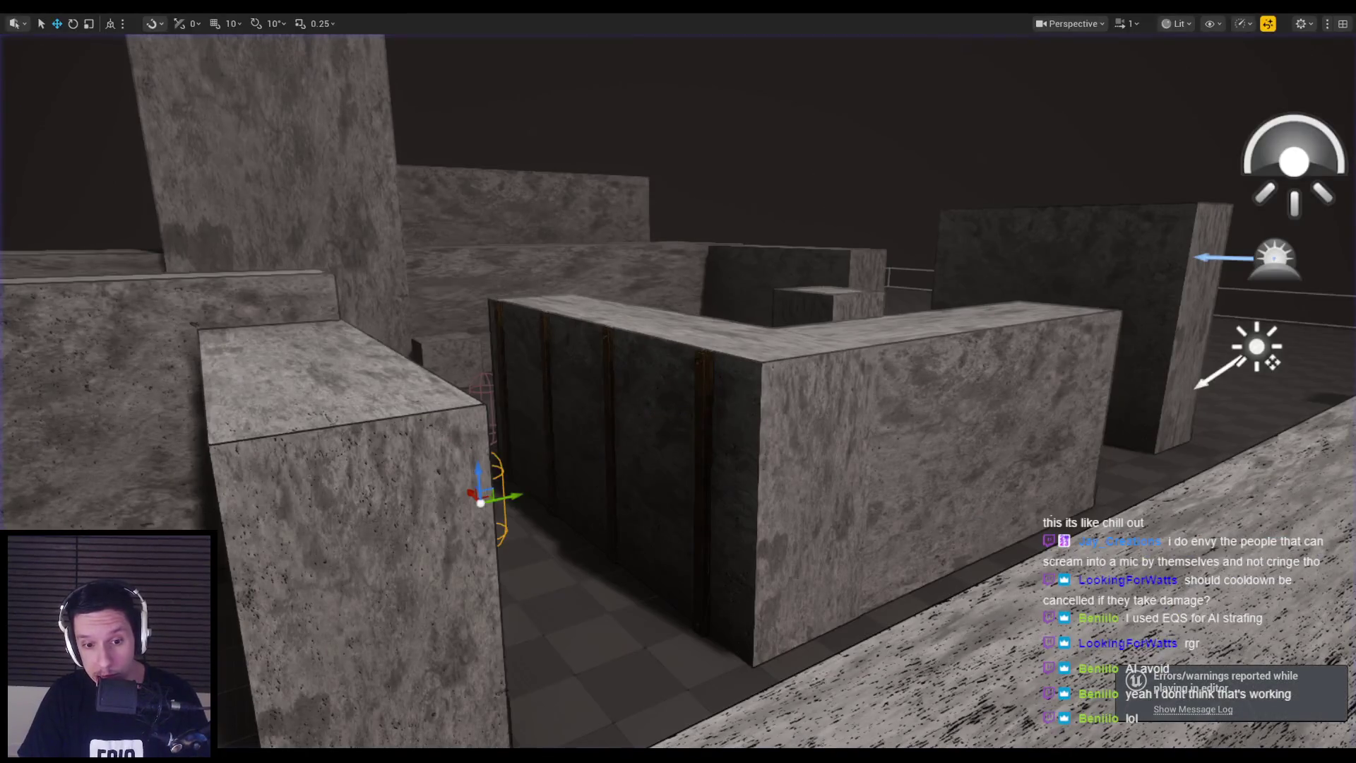
pyautogui.click(461, 730)
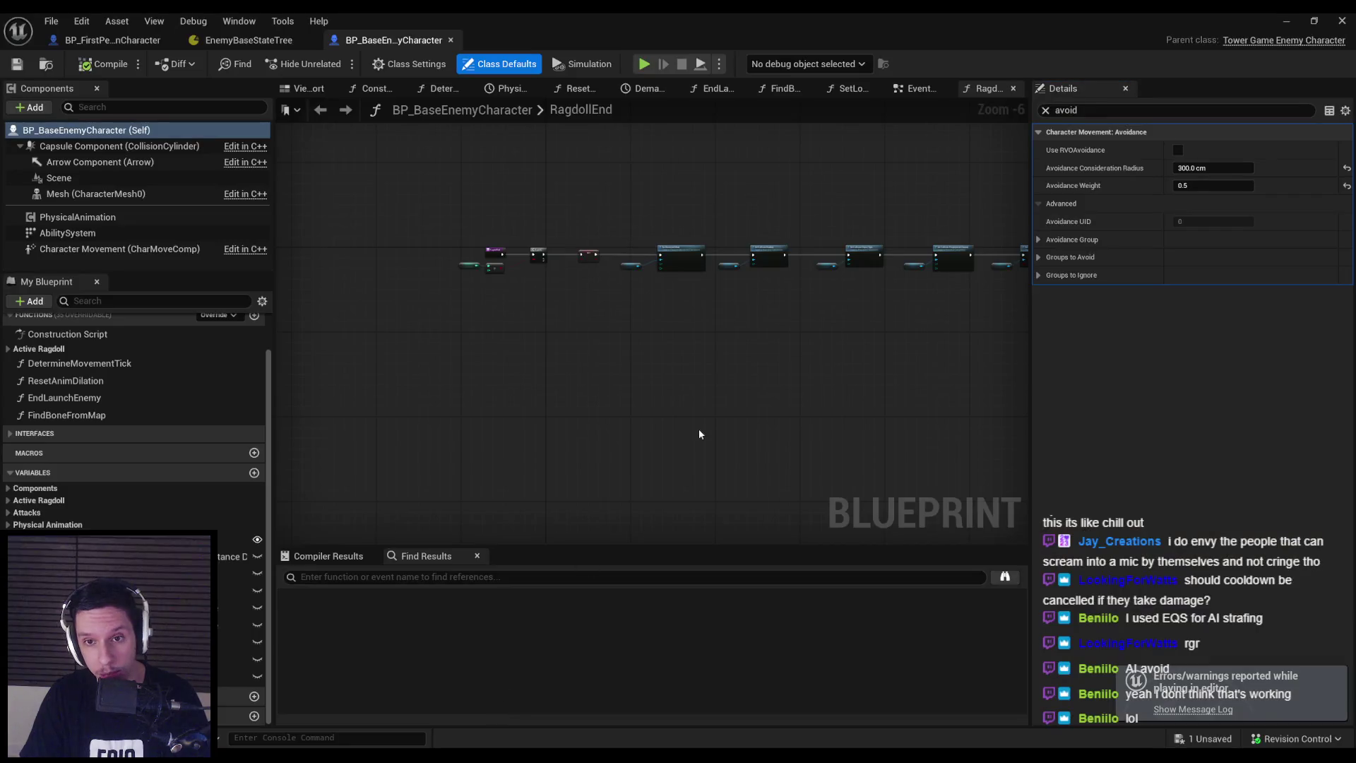
pyautogui.click(1046, 111)
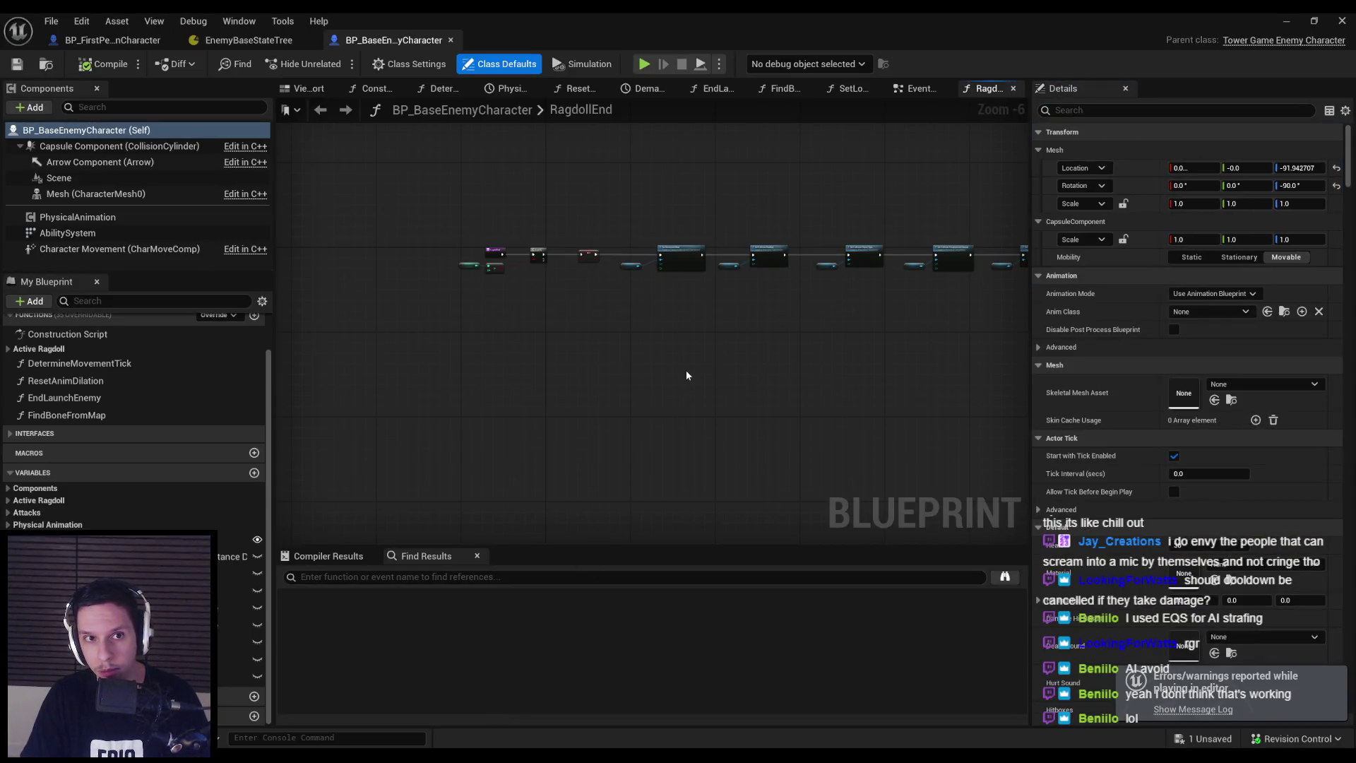
pyautogui.click(248, 43)
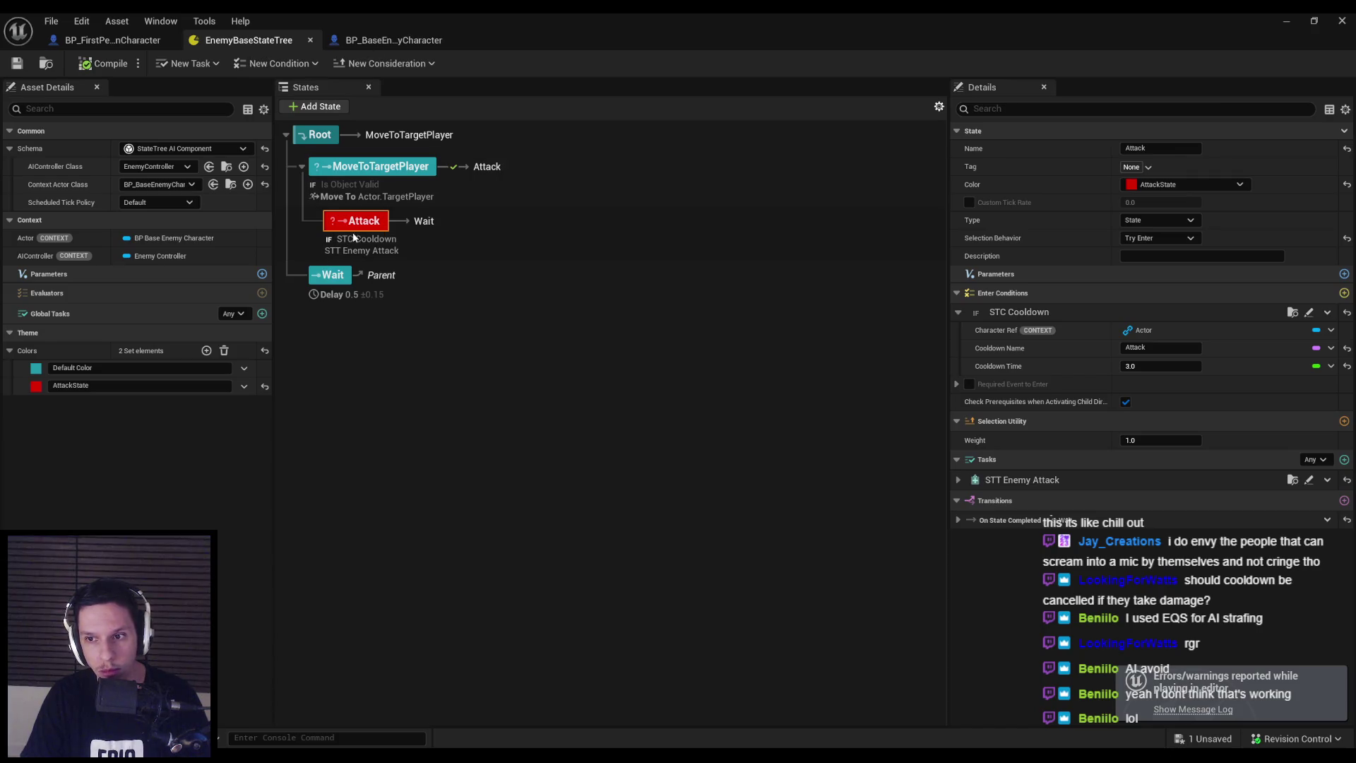
pyautogui.click(375, 185)
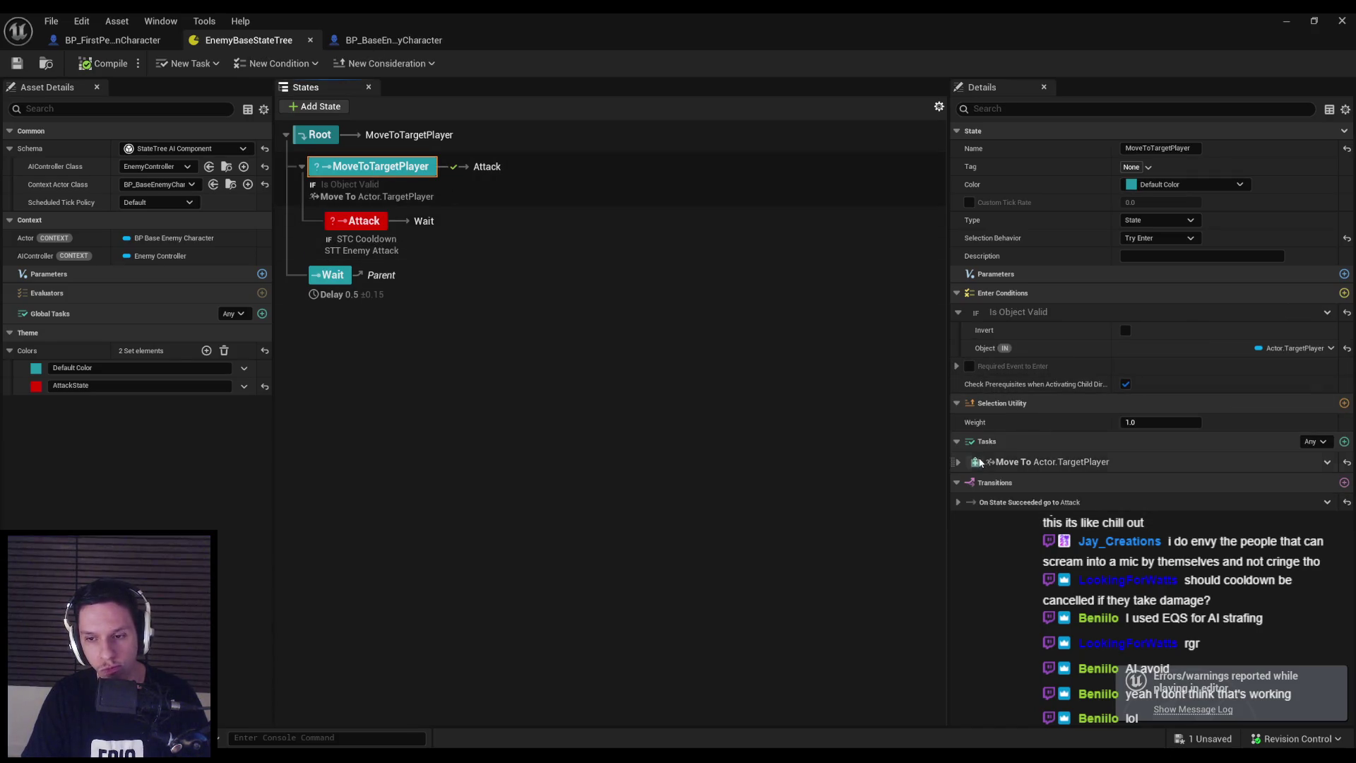
pyautogui.click(978, 462)
pyautogui.scroll(-1, 968, 500)
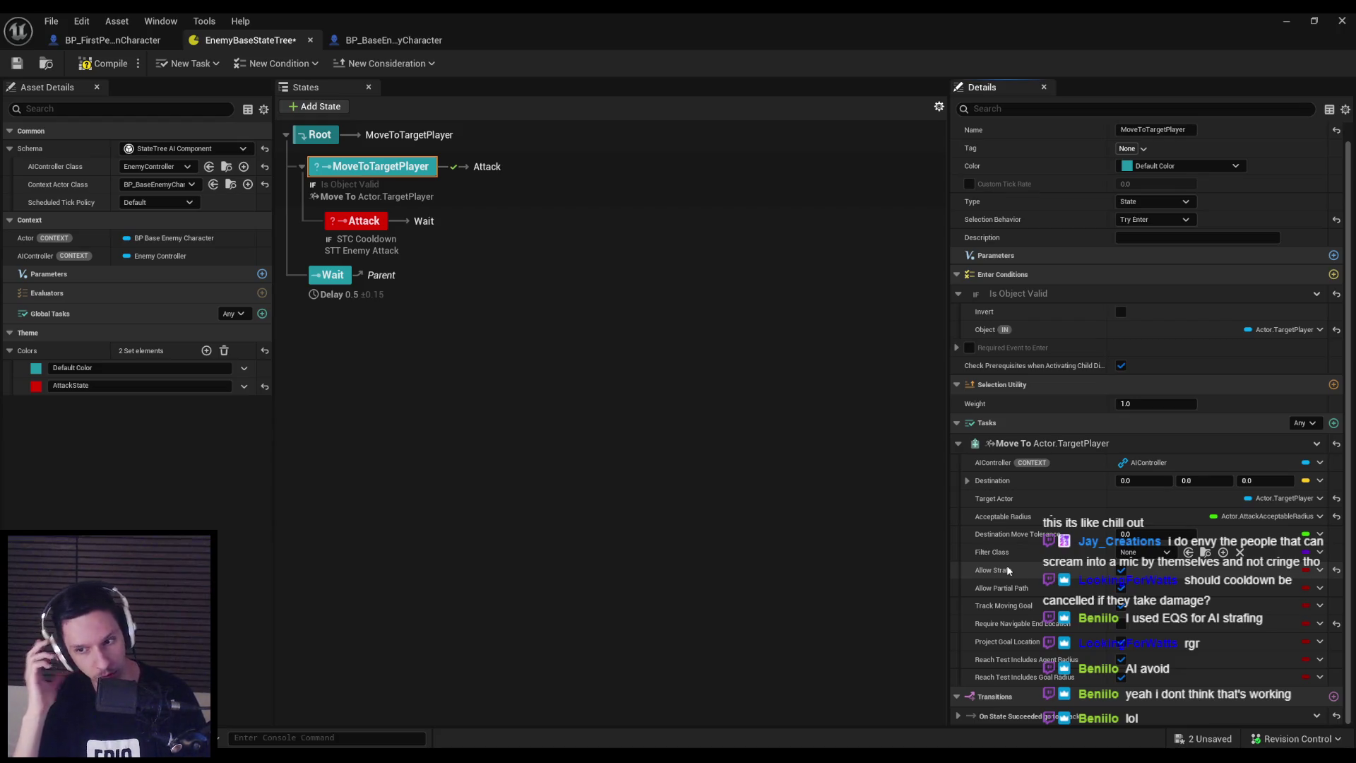
pyautogui.click(1284, 21)
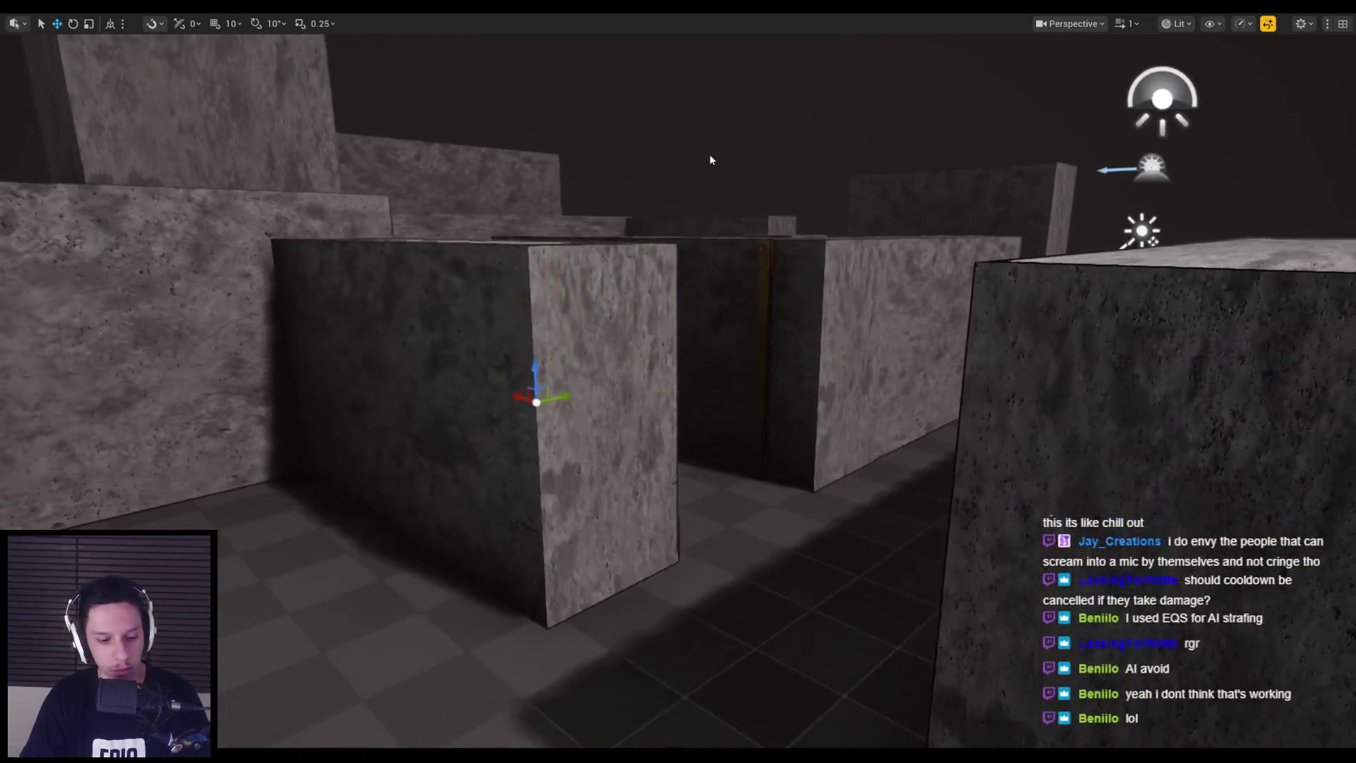
pyautogui.hotkey('alt', 'p')
pyautogui.click(709, 154)
pyautogui.press('w')
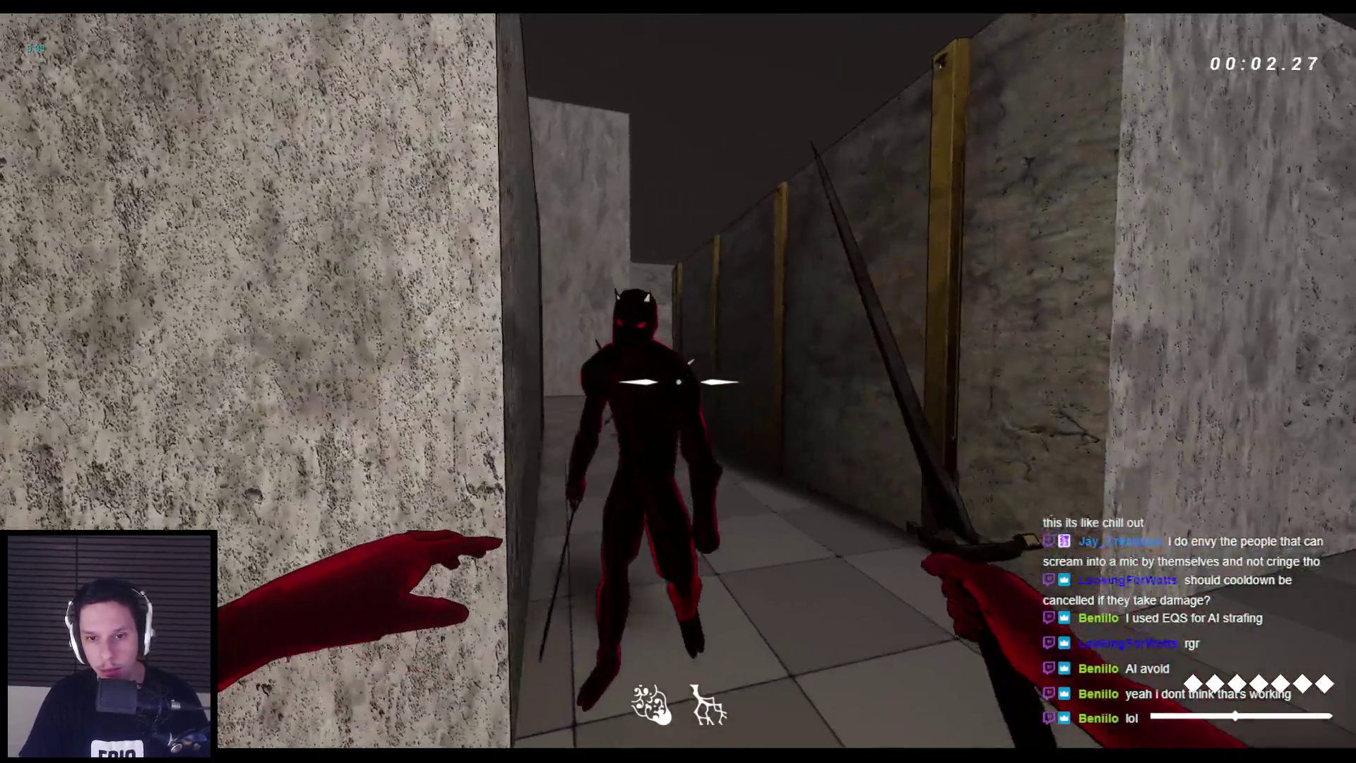
pyautogui.click(679, 381)
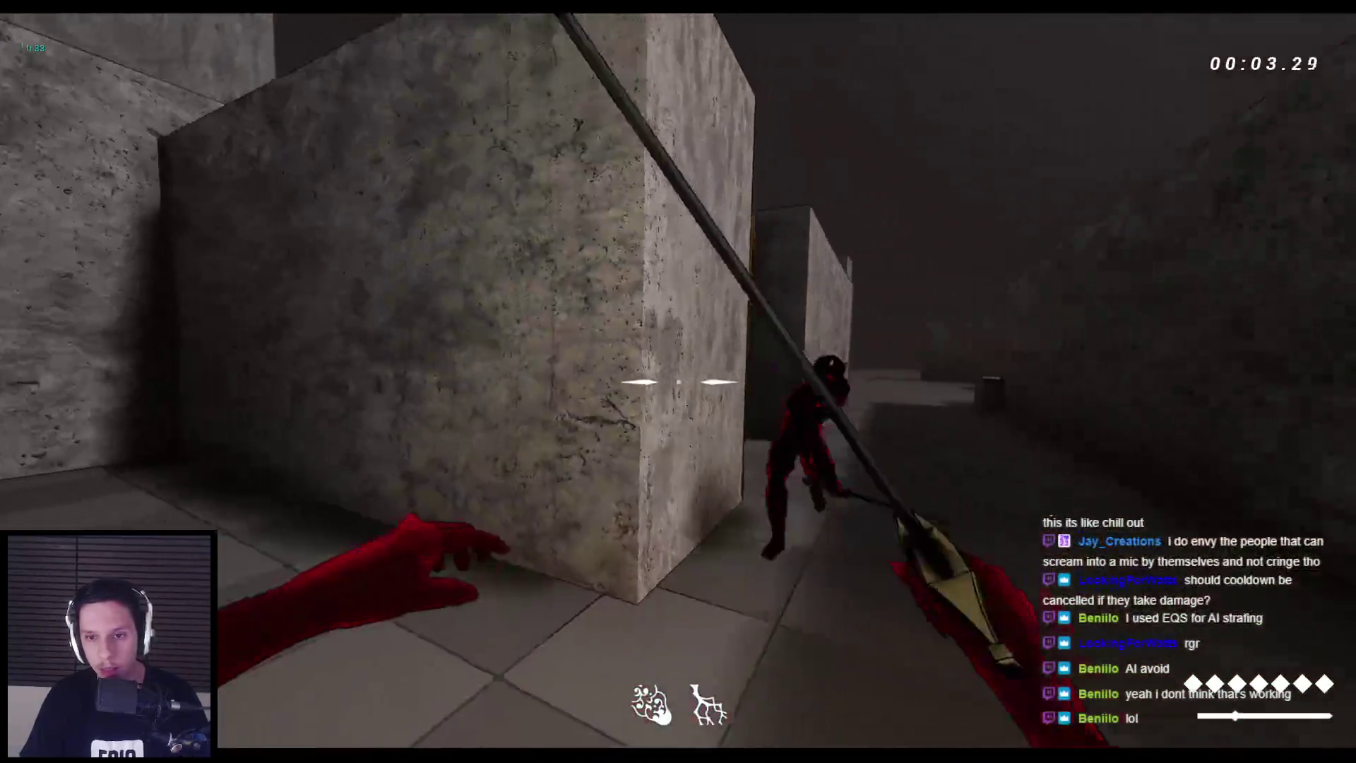
pyautogui.press('space')
pyautogui.press('space')
pyautogui.press('space')
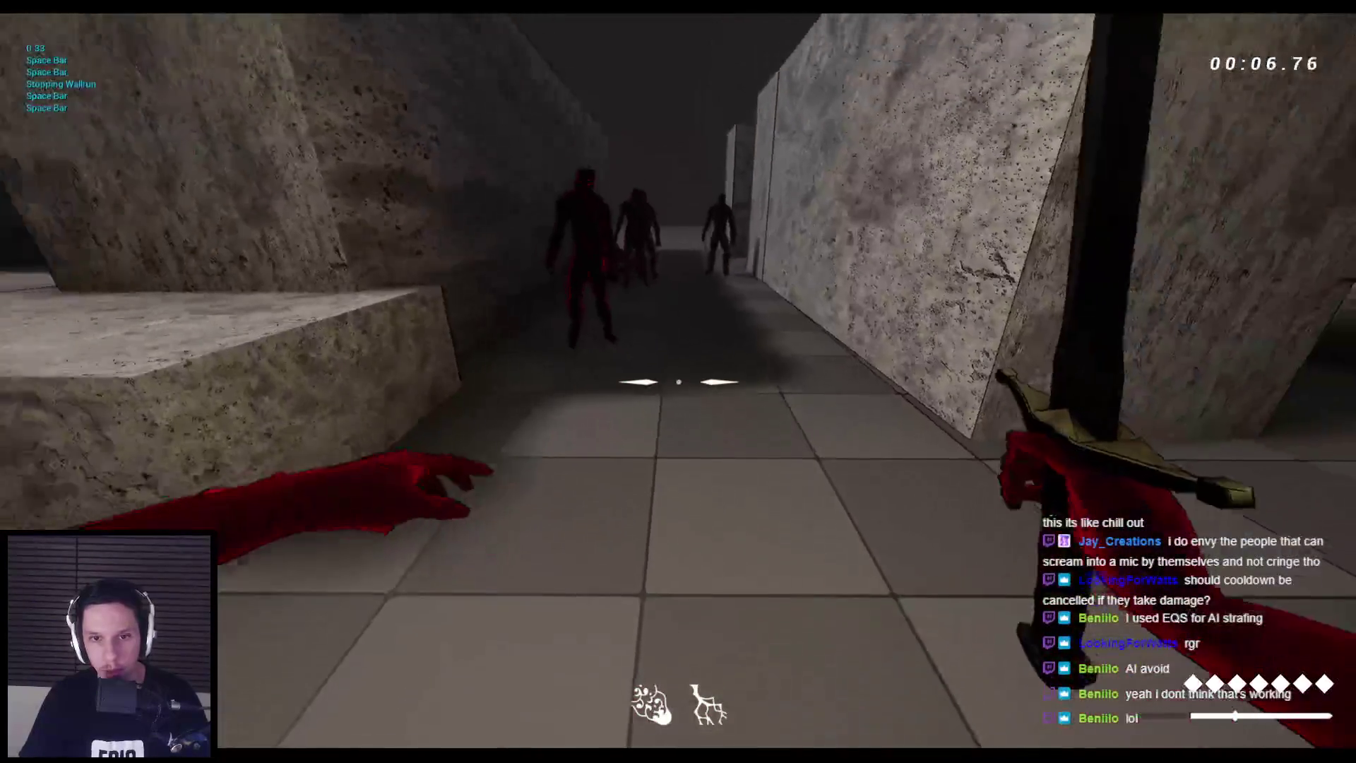
pyautogui.click(679, 382)
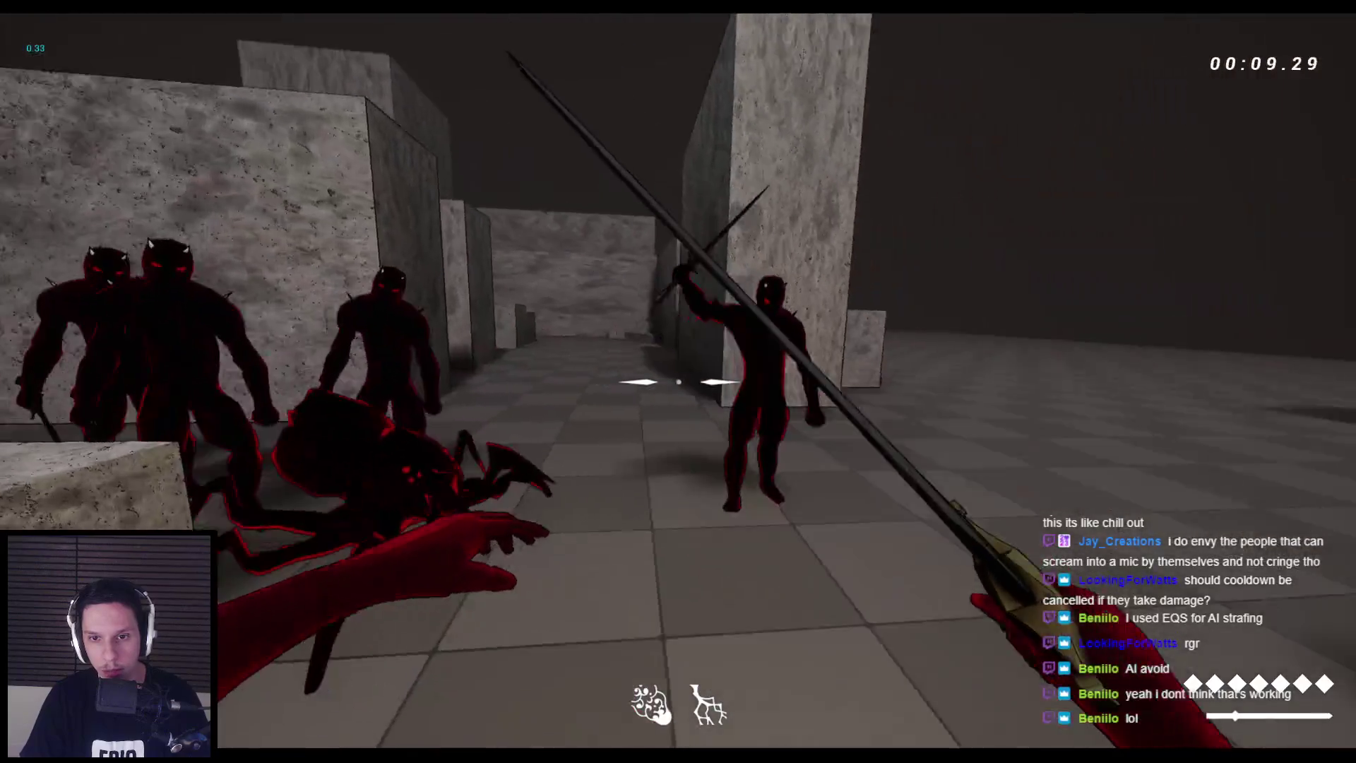
pyautogui.click(678, 381)
pyautogui.press('shift')
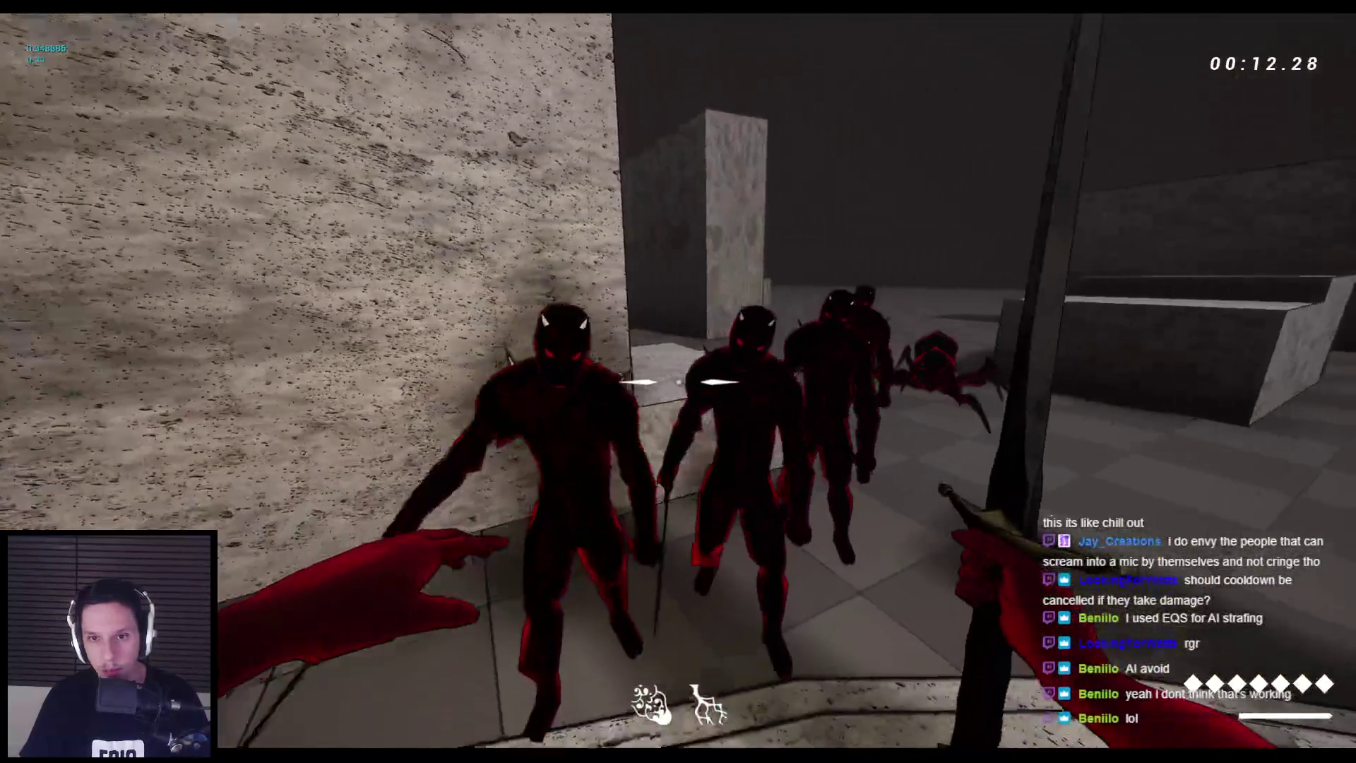
pyautogui.click(679, 382)
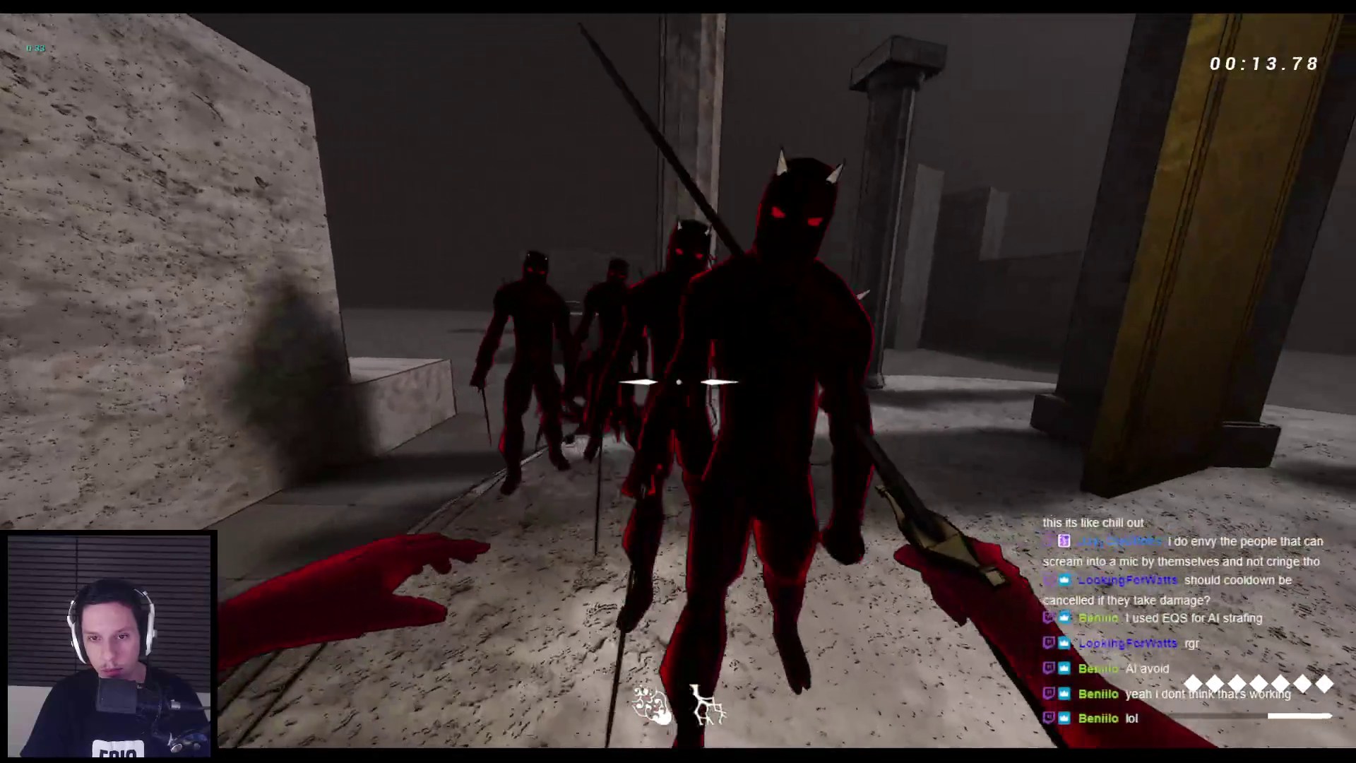
pyautogui.click(678, 382)
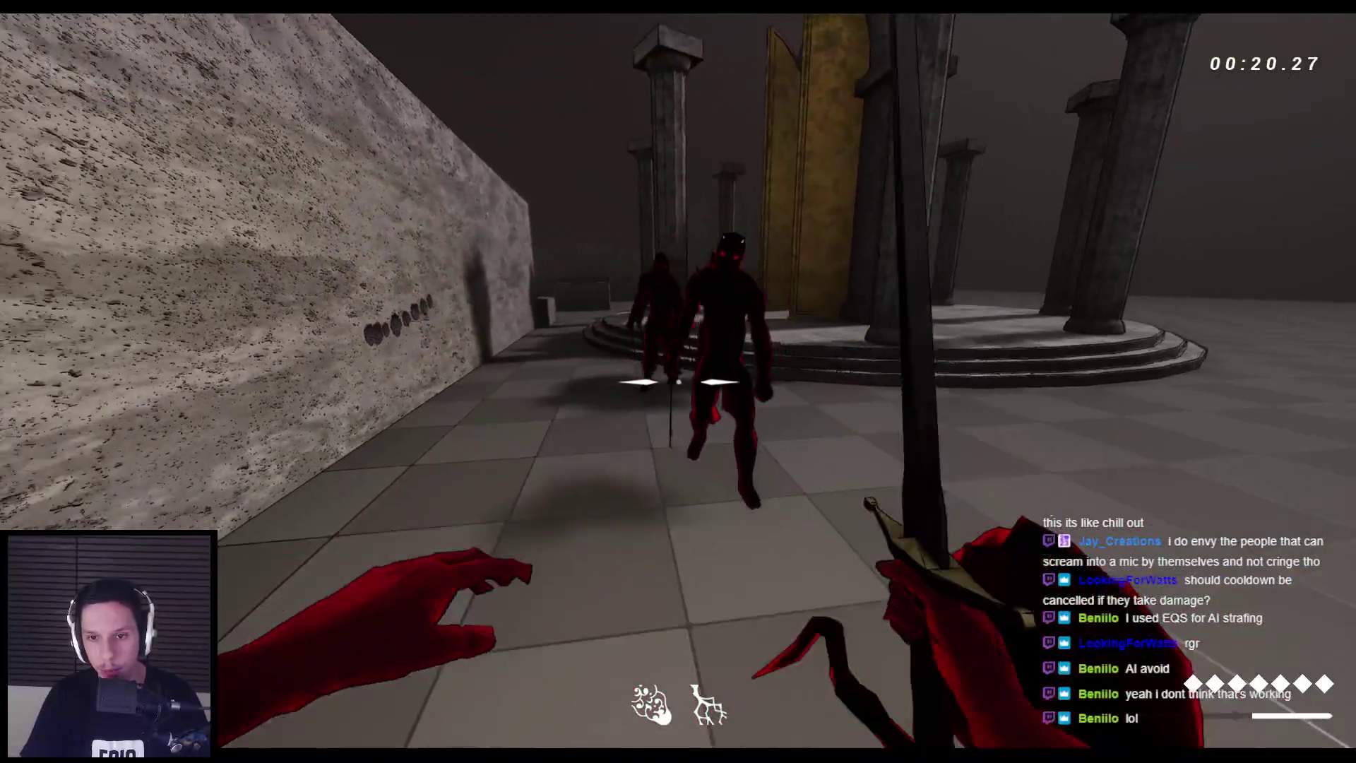
pyautogui.rightClick(678, 382)
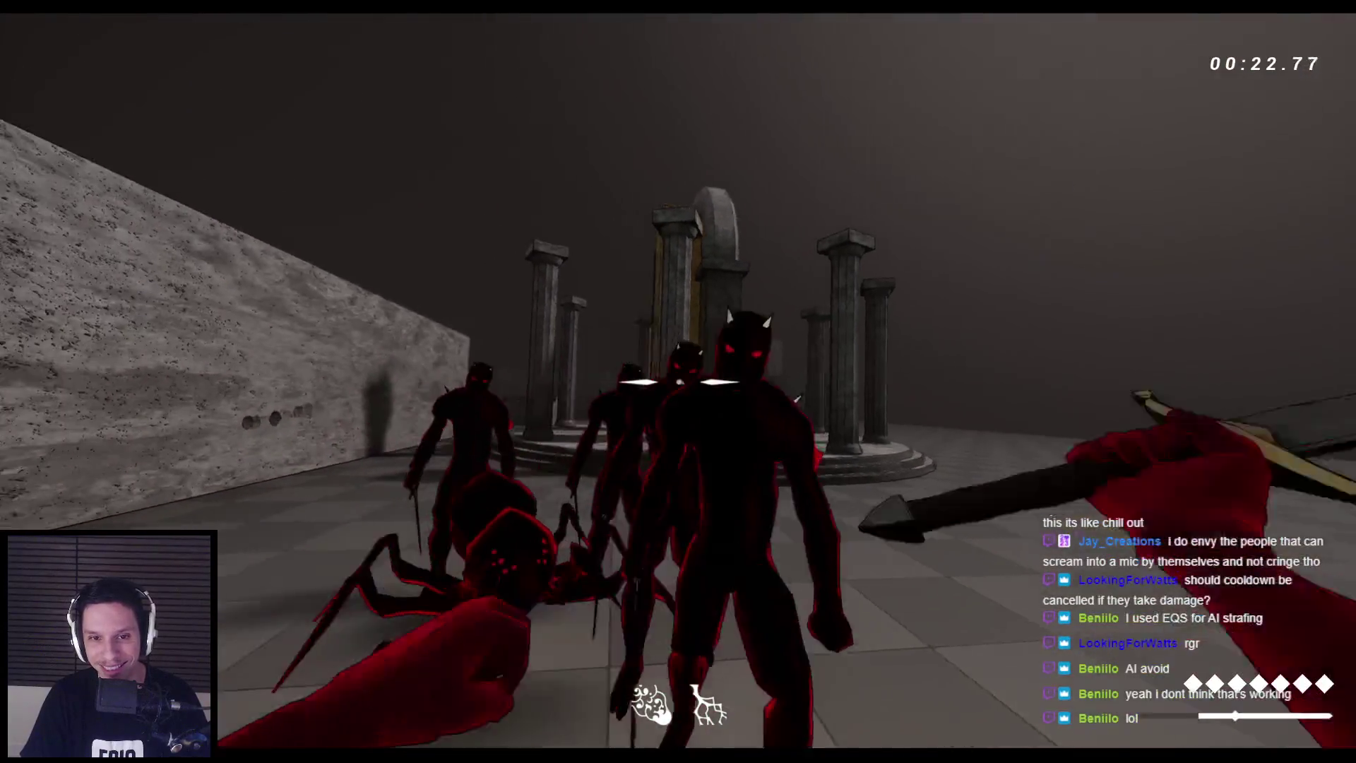
pyautogui.click(678, 382)
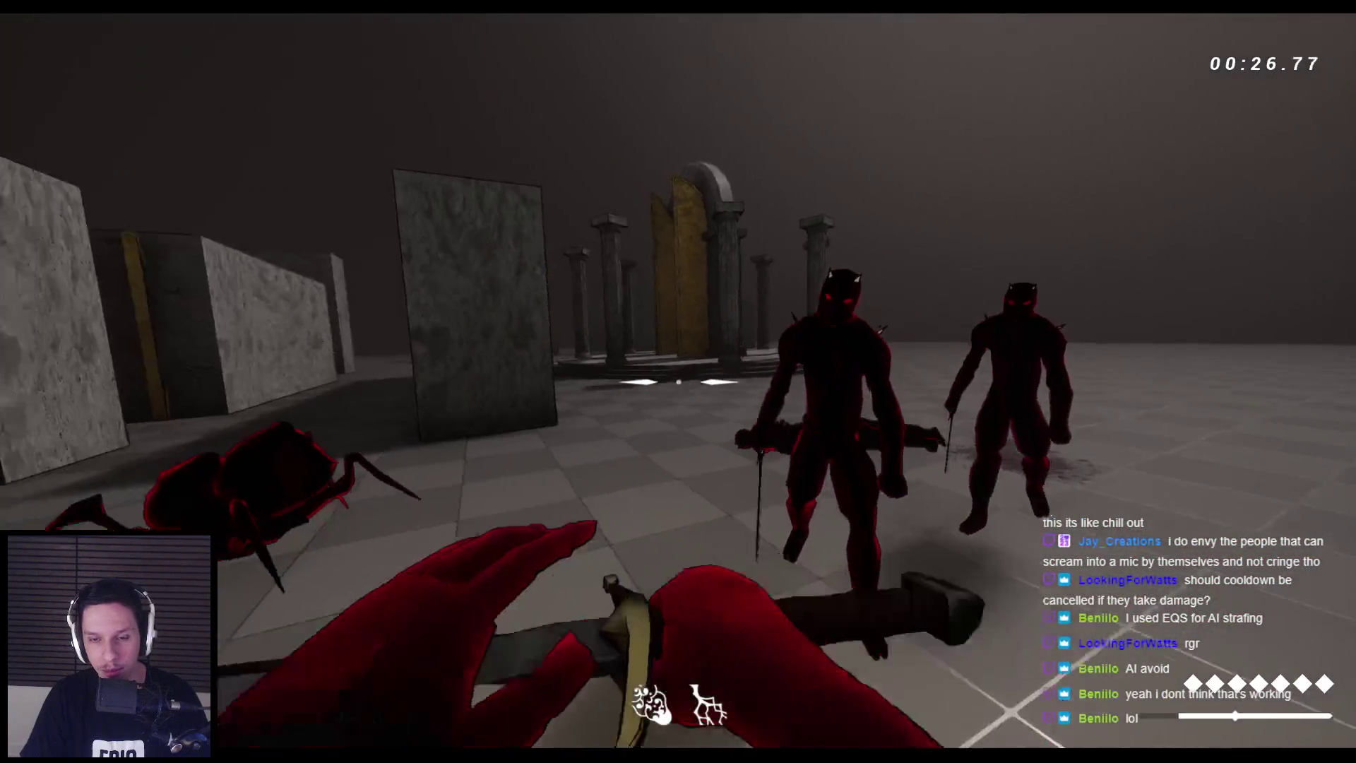
pyautogui.click(678, 382)
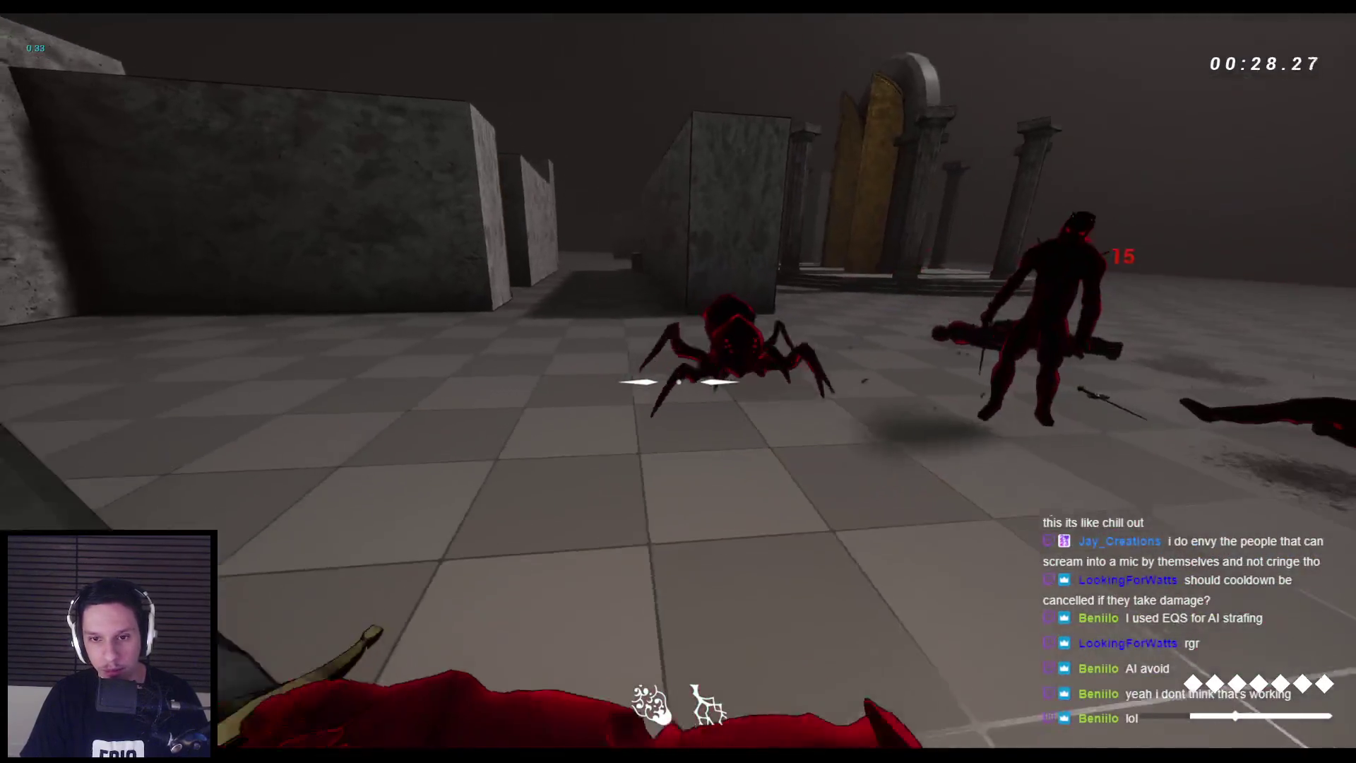
pyautogui.click(678, 381)
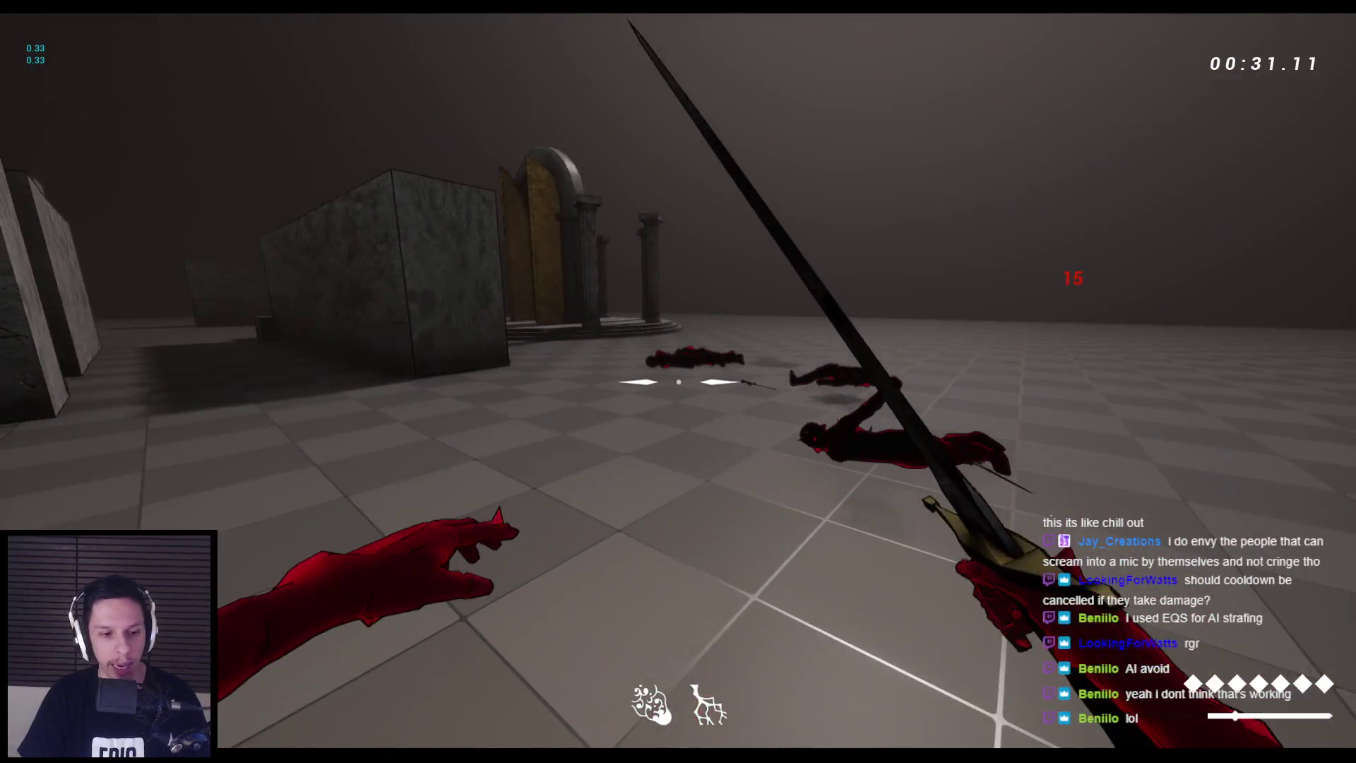
pyautogui.press('Escape')
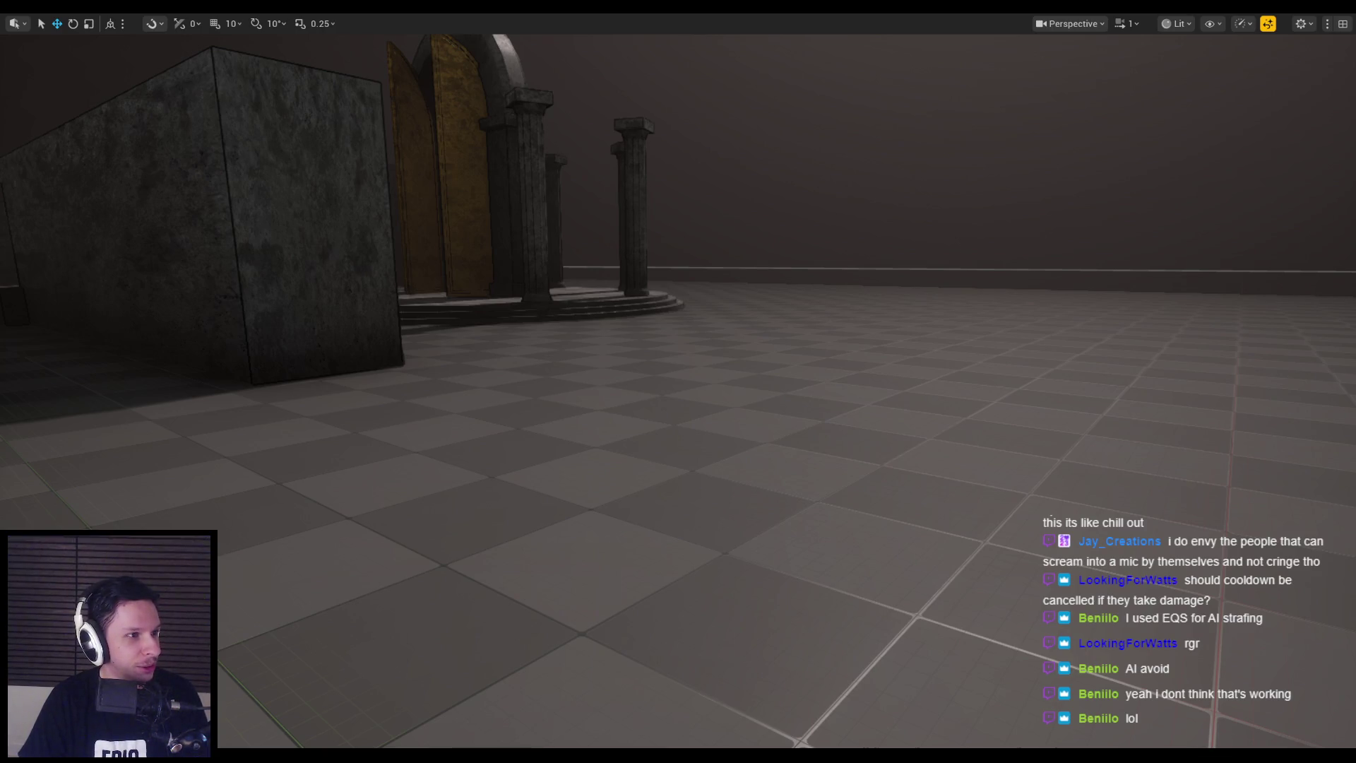
# Switch to Chrome and maximize the YouTube window playing the GDC DOOM combat talk
pyautogui.hotkey('alt', 'Tab')
pyautogui.press('super+Up')
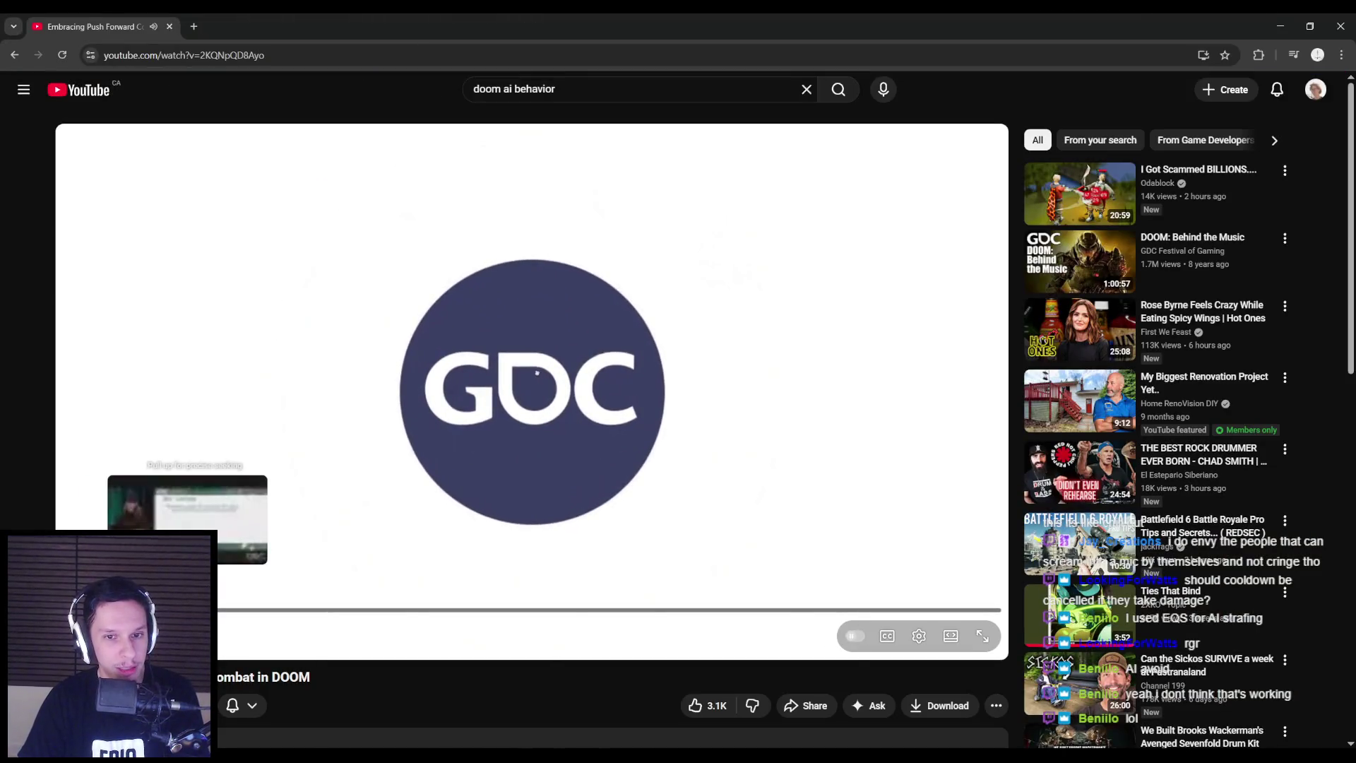
# Play the DOOM GDC talk and skim its combat slides up to the Recap slide
pyautogui.click(187, 609)
pyautogui.moveTo(212, 611)
pyautogui.mouseDown()
pyautogui.moveTo(497, 613)
pyautogui.moveTo(481, 613)
pyautogui.mouseUp()
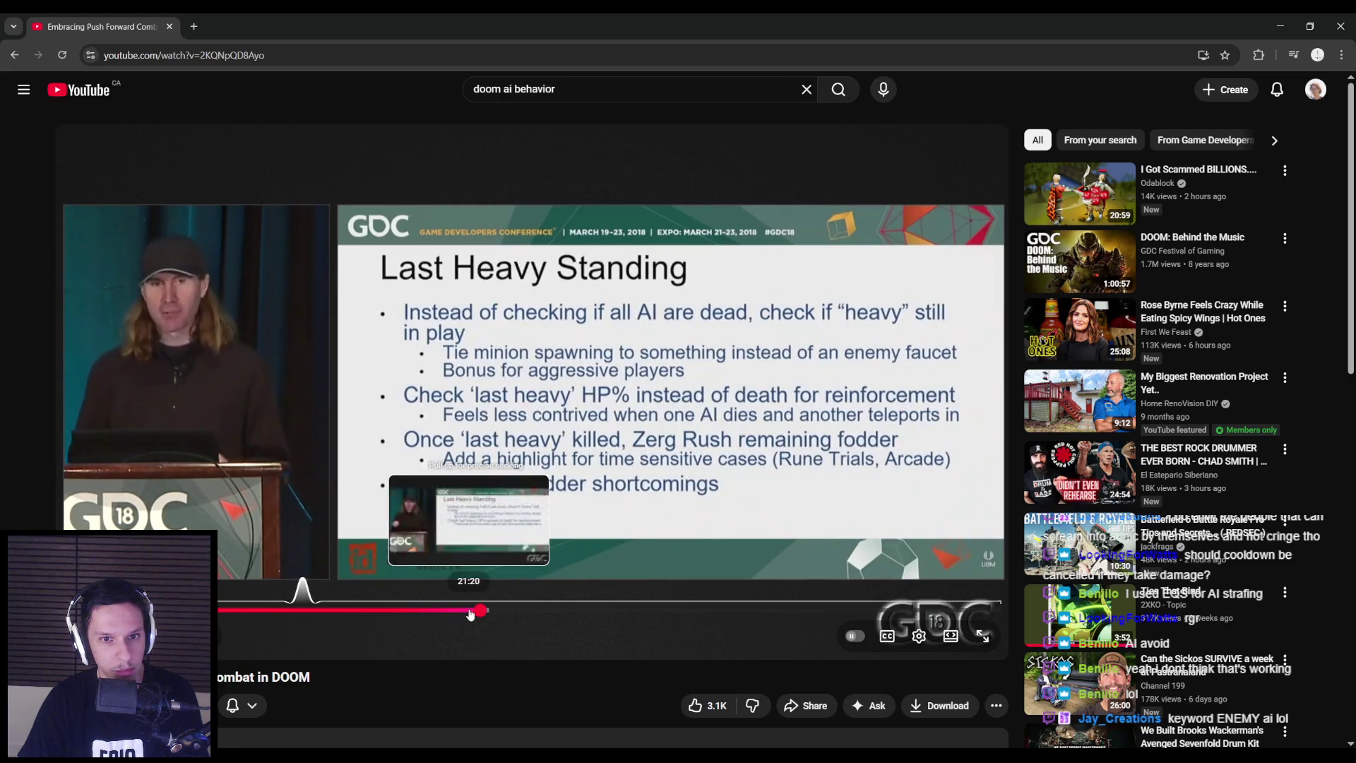
pyautogui.moveTo(471, 615)
pyautogui.mouseDown()
pyautogui.moveTo(410, 615)
pyautogui.moveTo(500, 616)
pyautogui.mouseUp()
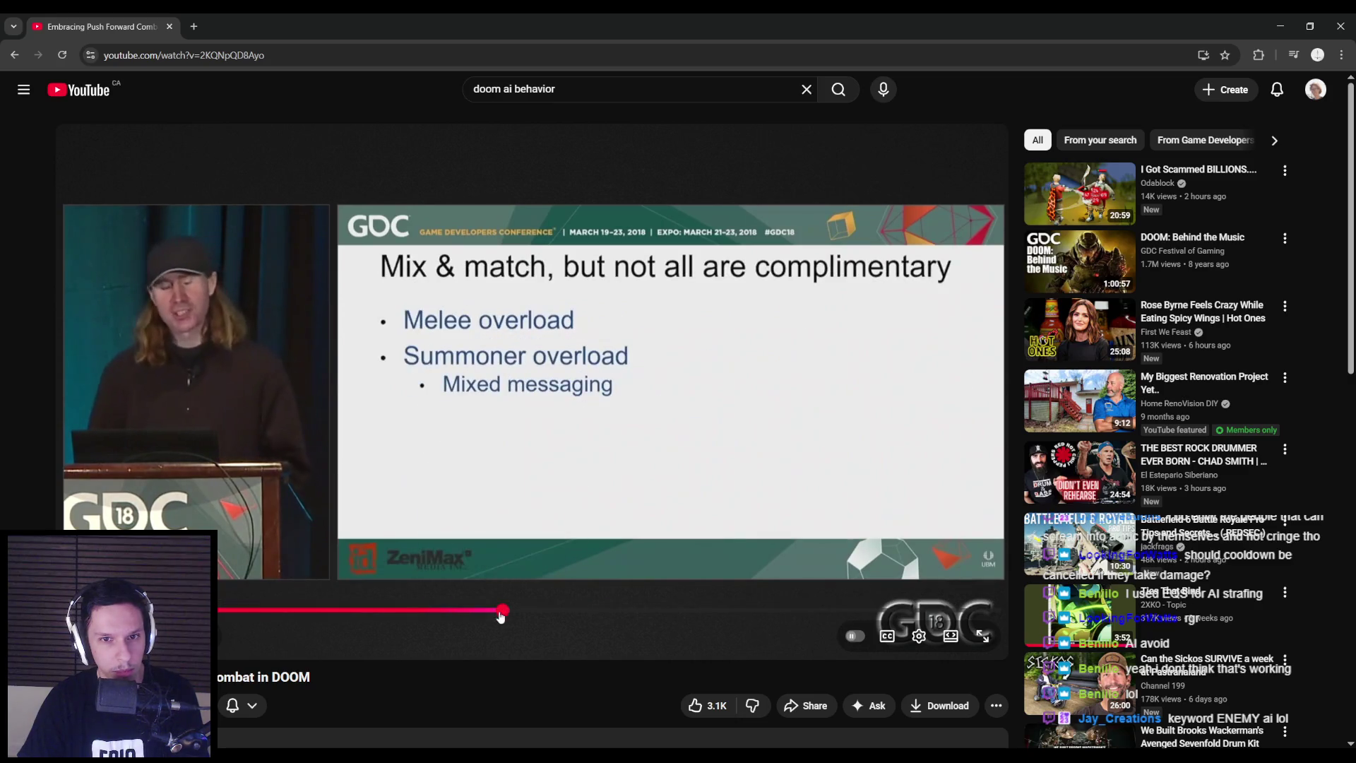
pyautogui.click(409, 614)
pyautogui.click(488, 615)
pyautogui.click(517, 616)
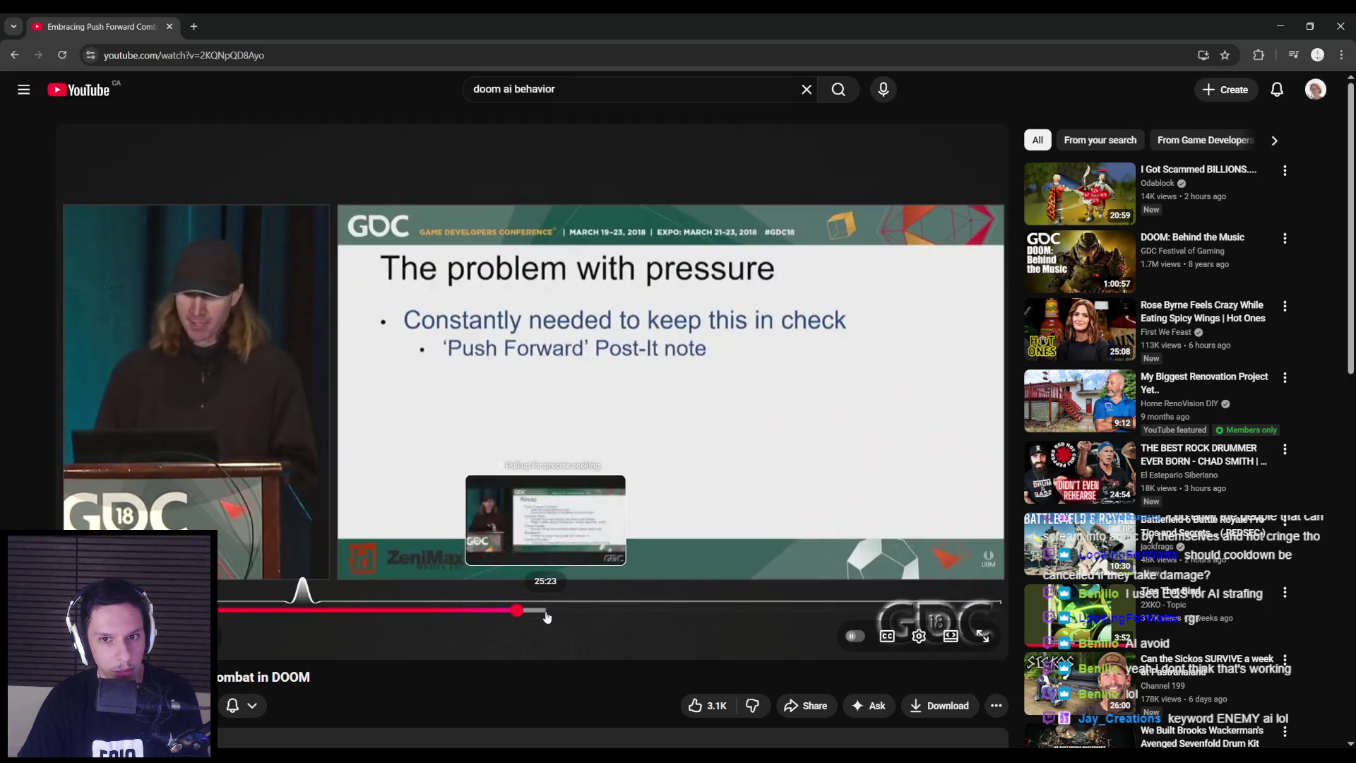
pyautogui.click(547, 616)
# Skip through the AI Systems and Hit Reactions sections to the Glory Kills slide
pyautogui.click(573, 616)
pyautogui.click(591, 616)
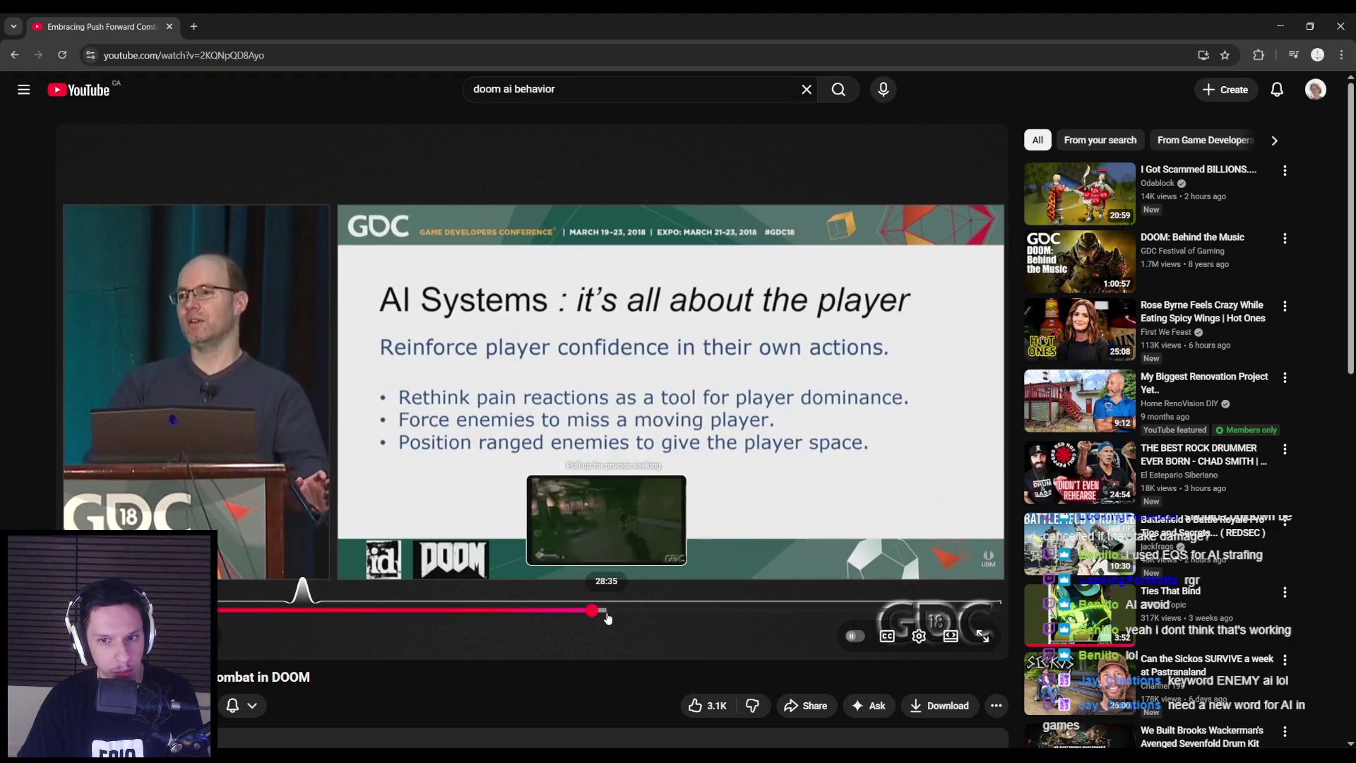
pyautogui.click(608, 617)
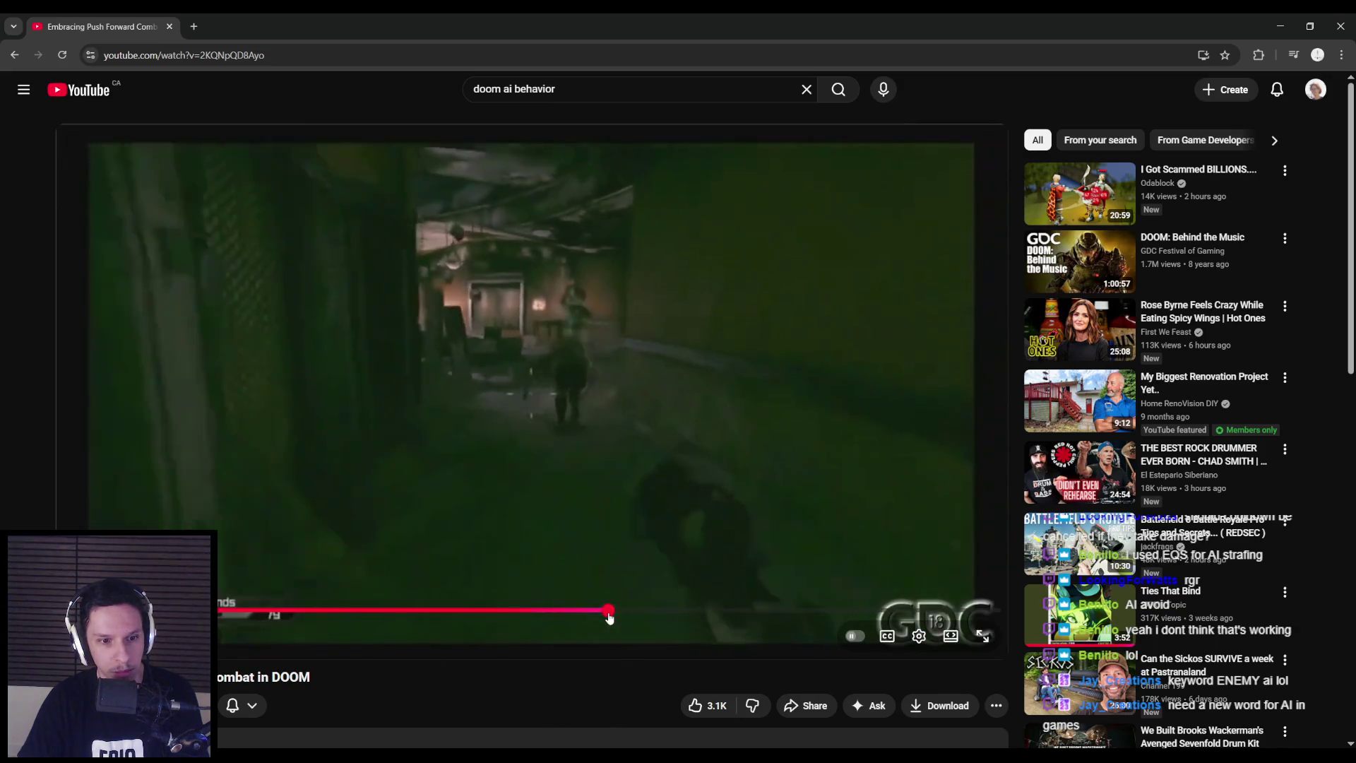
pyautogui.click(625, 616)
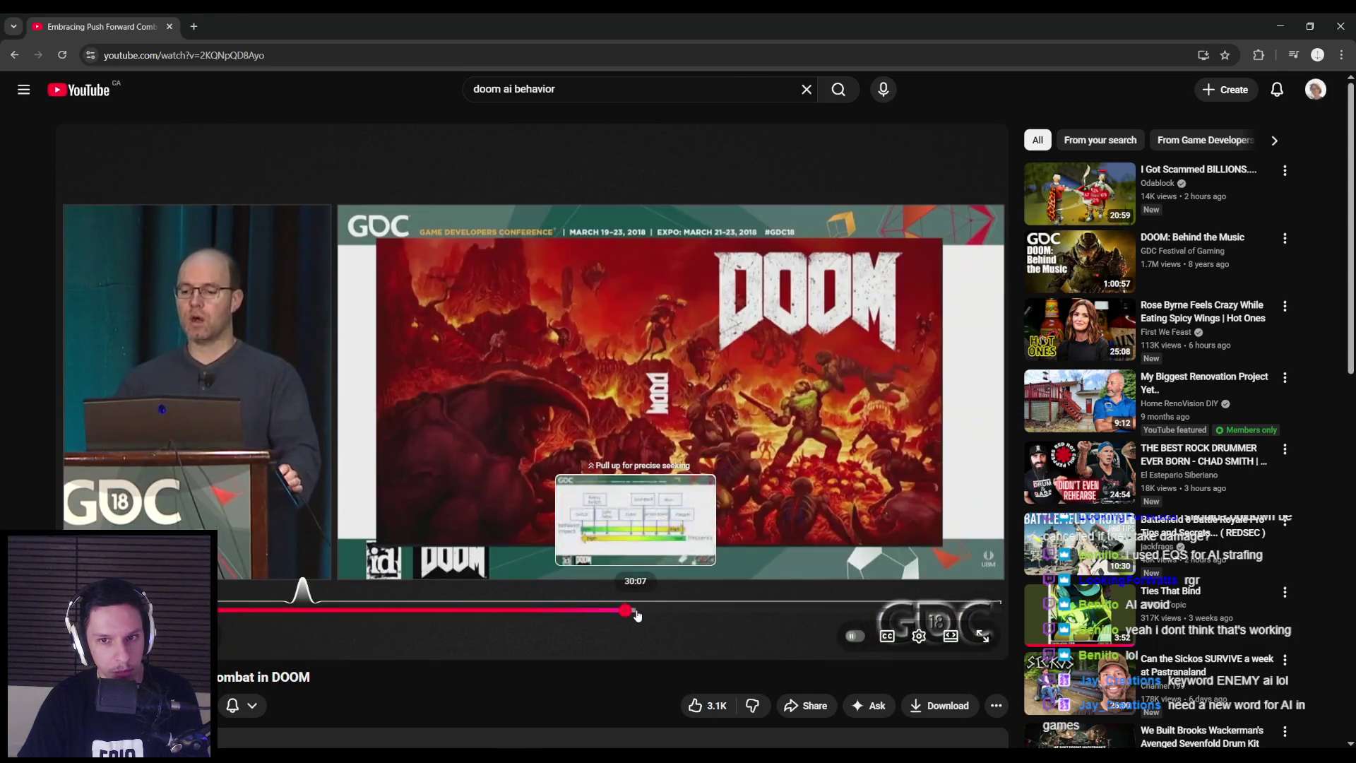
pyautogui.click(636, 616)
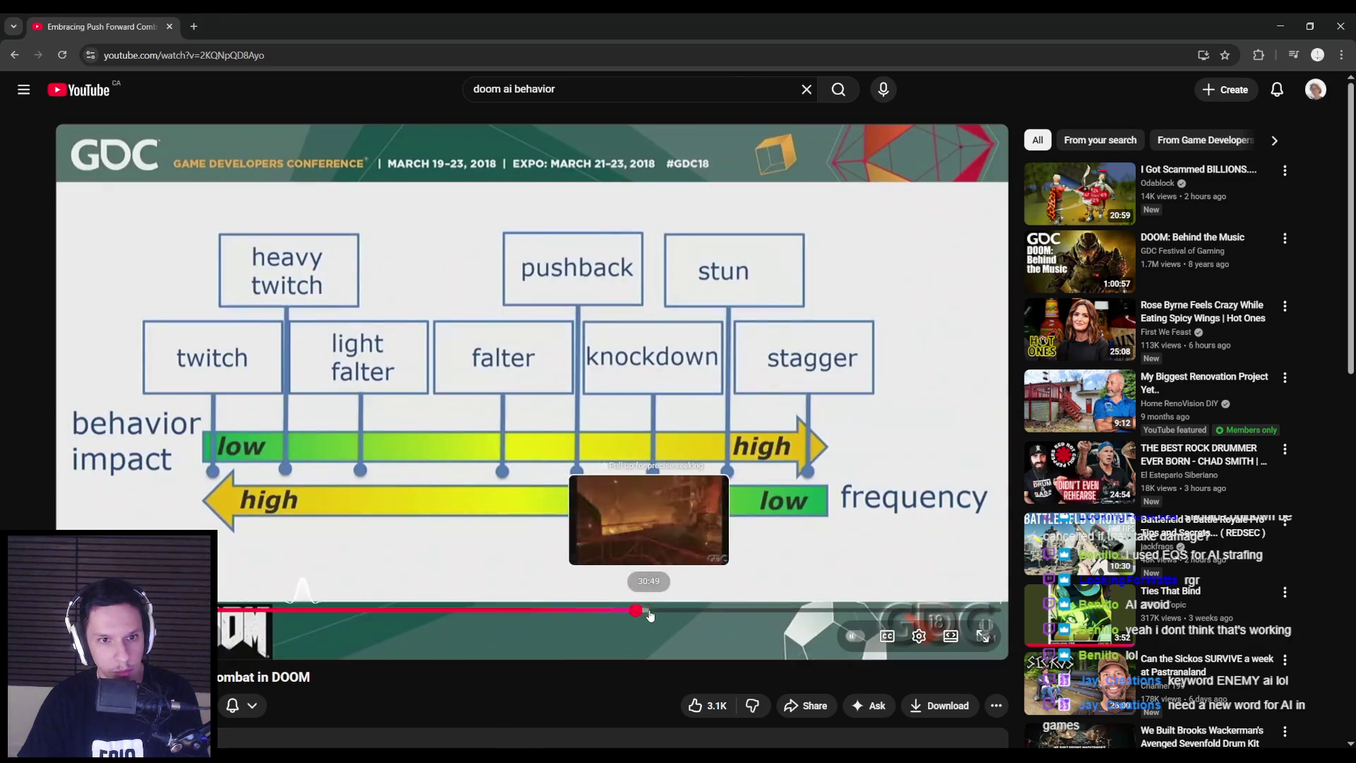
pyautogui.click(650, 616)
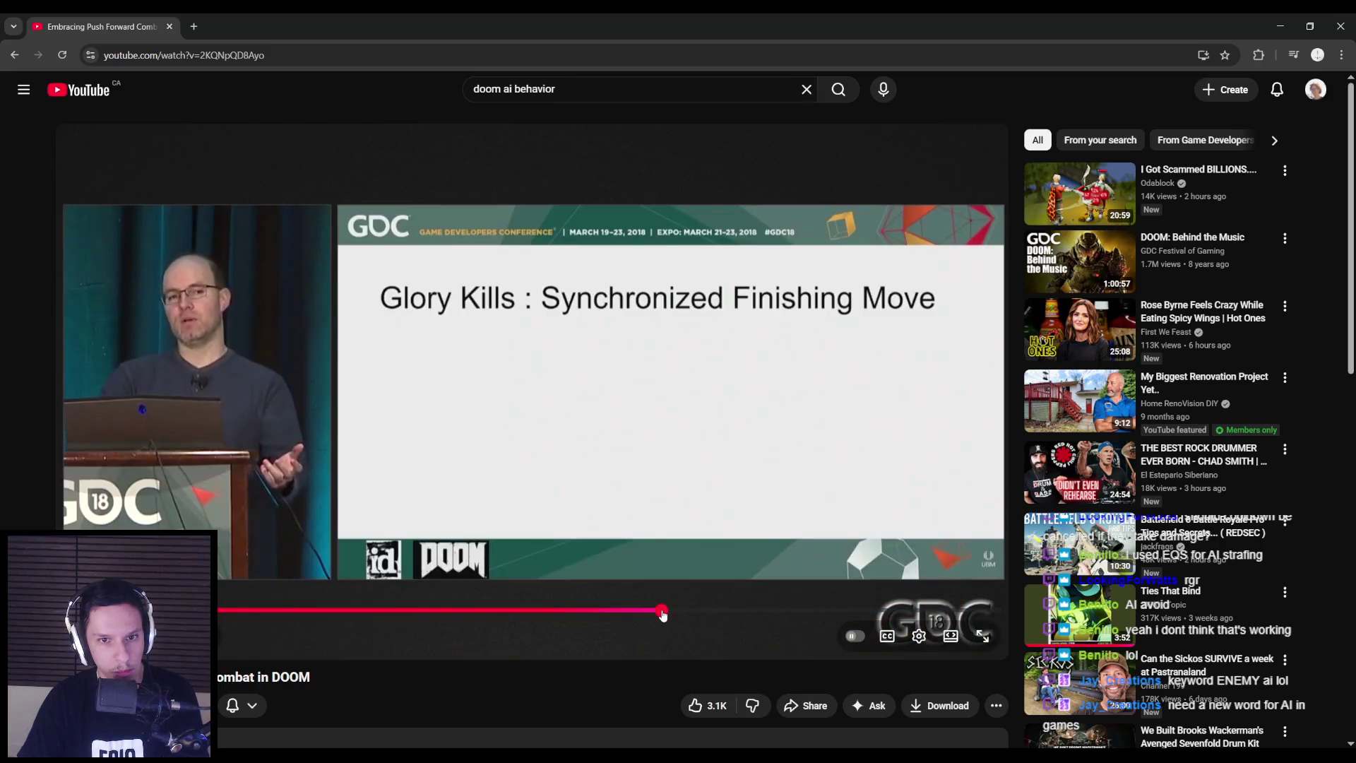
pyautogui.click(644, 616)
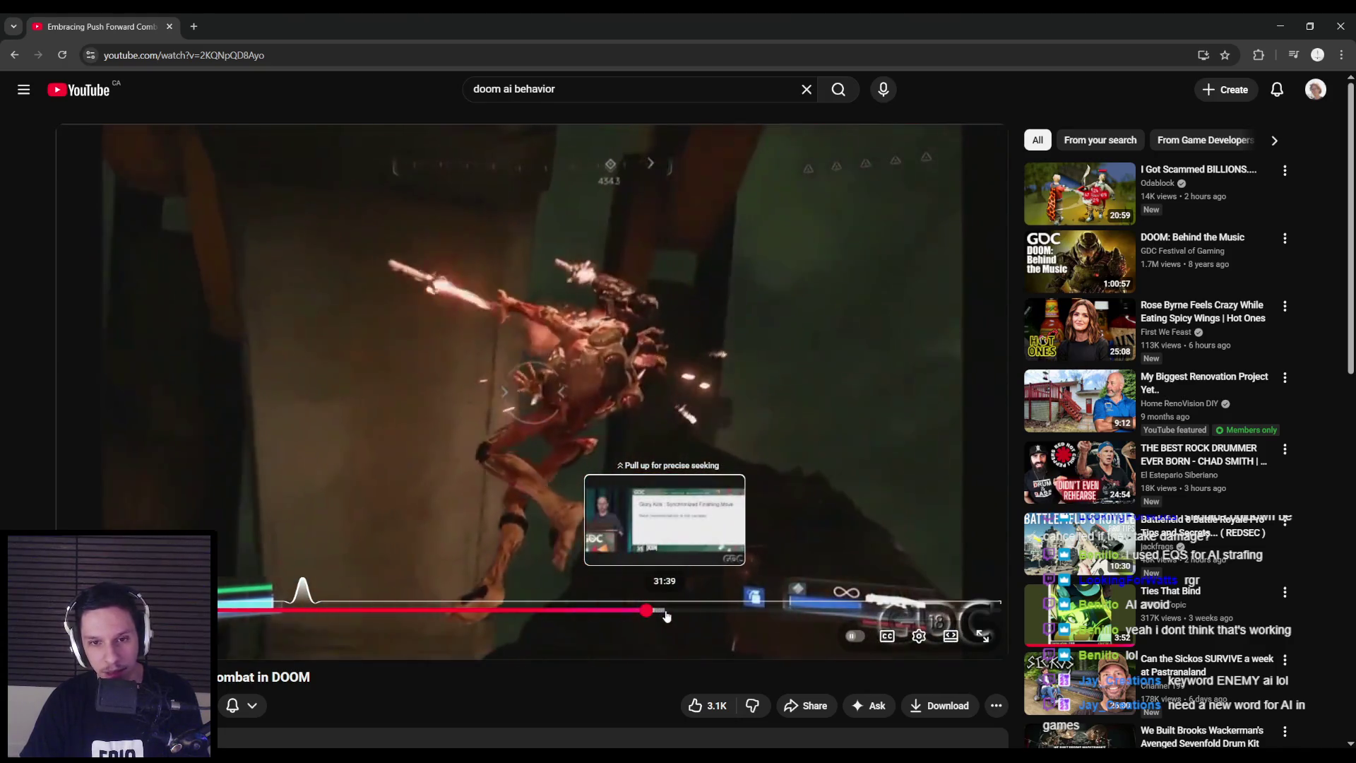
pyautogui.click(667, 612)
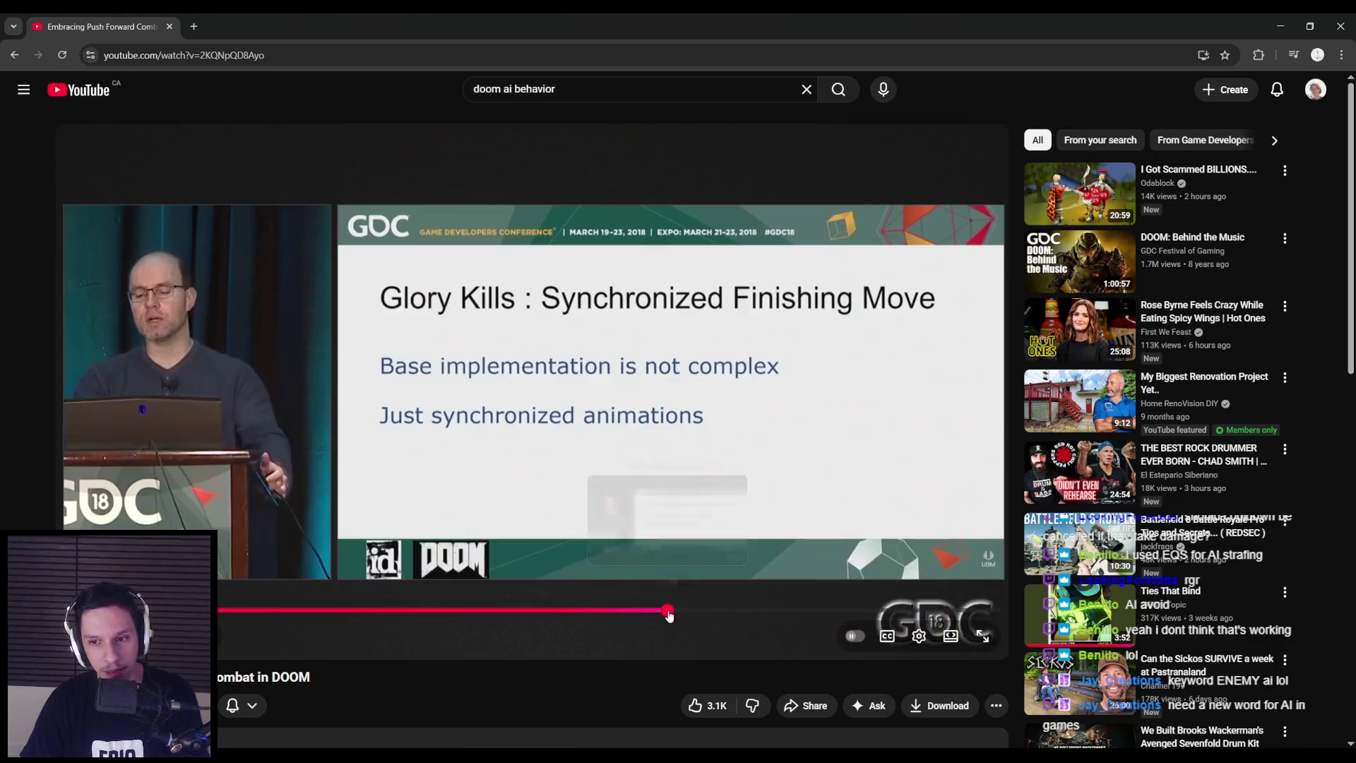
# Skim through the Glory Kill Details, Use a Curve and AI targeting-rays slides into gameplay footage
pyautogui.click(676, 612)
pyautogui.click(671, 611)
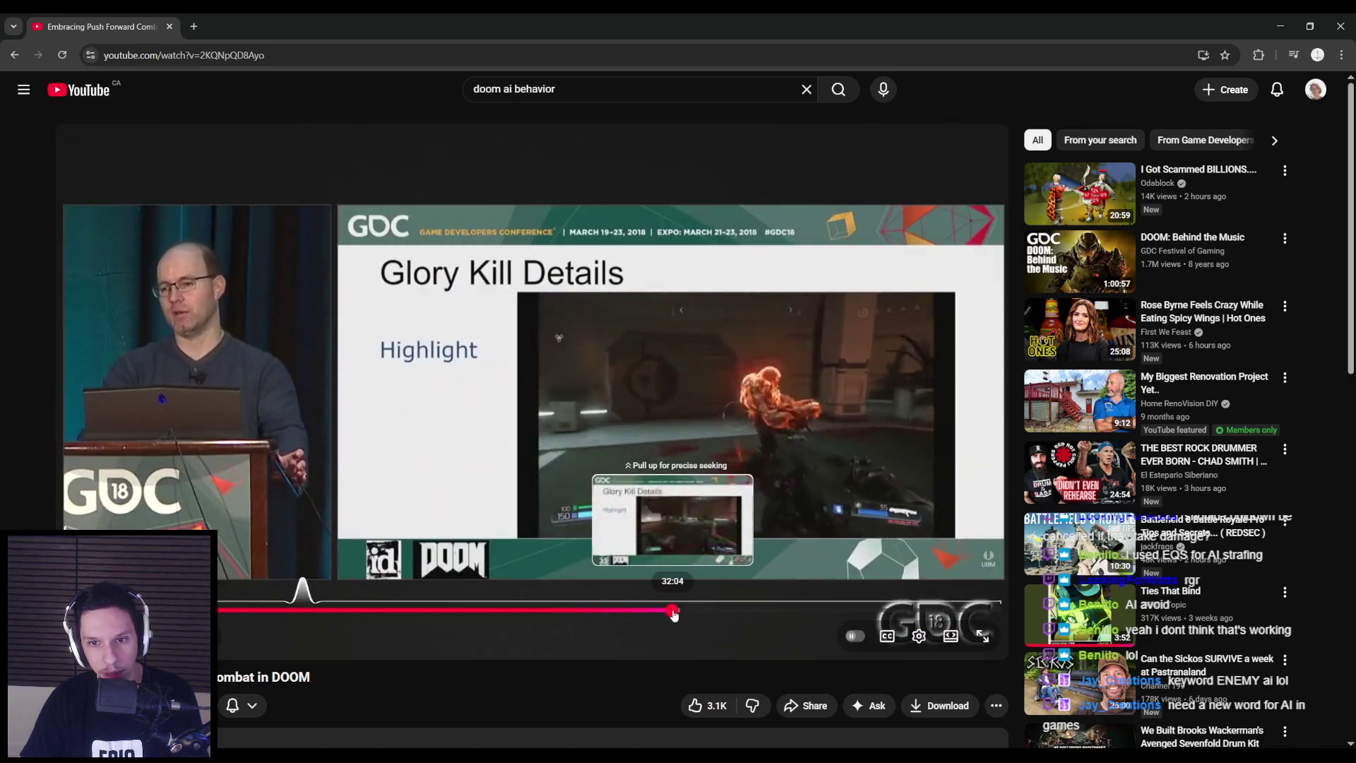
pyautogui.click(693, 613)
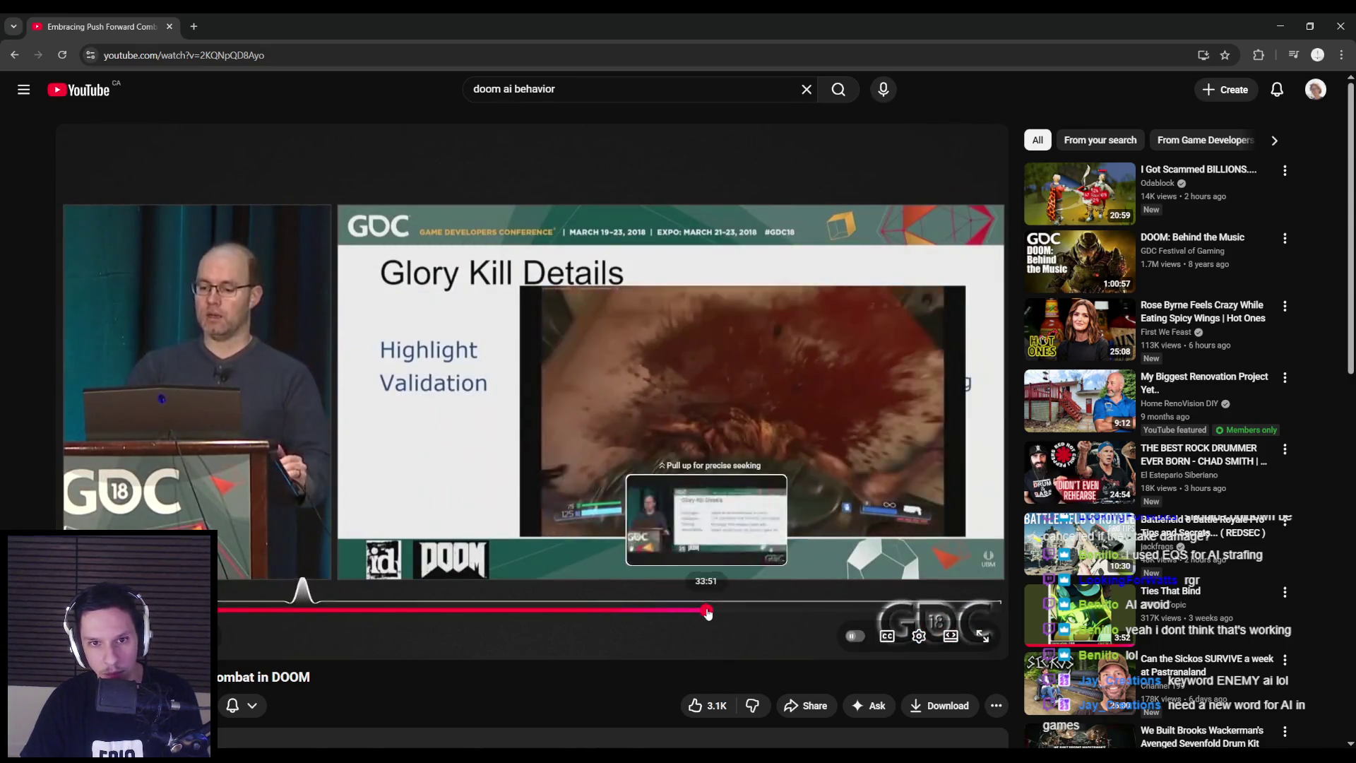
pyautogui.click(719, 614)
pyautogui.moveTo(718, 614); pyautogui.dragTo(748, 617)
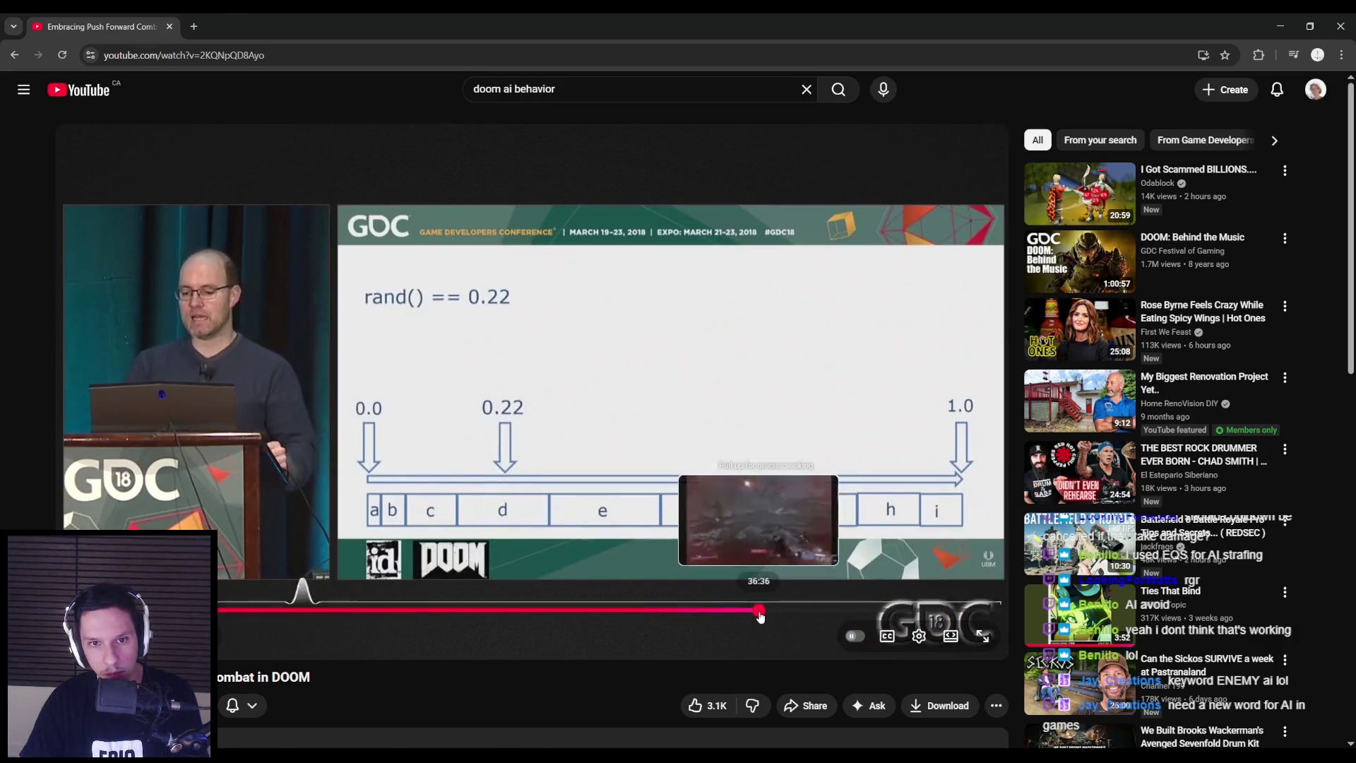
pyautogui.click(770, 616)
pyautogui.click(788, 616)
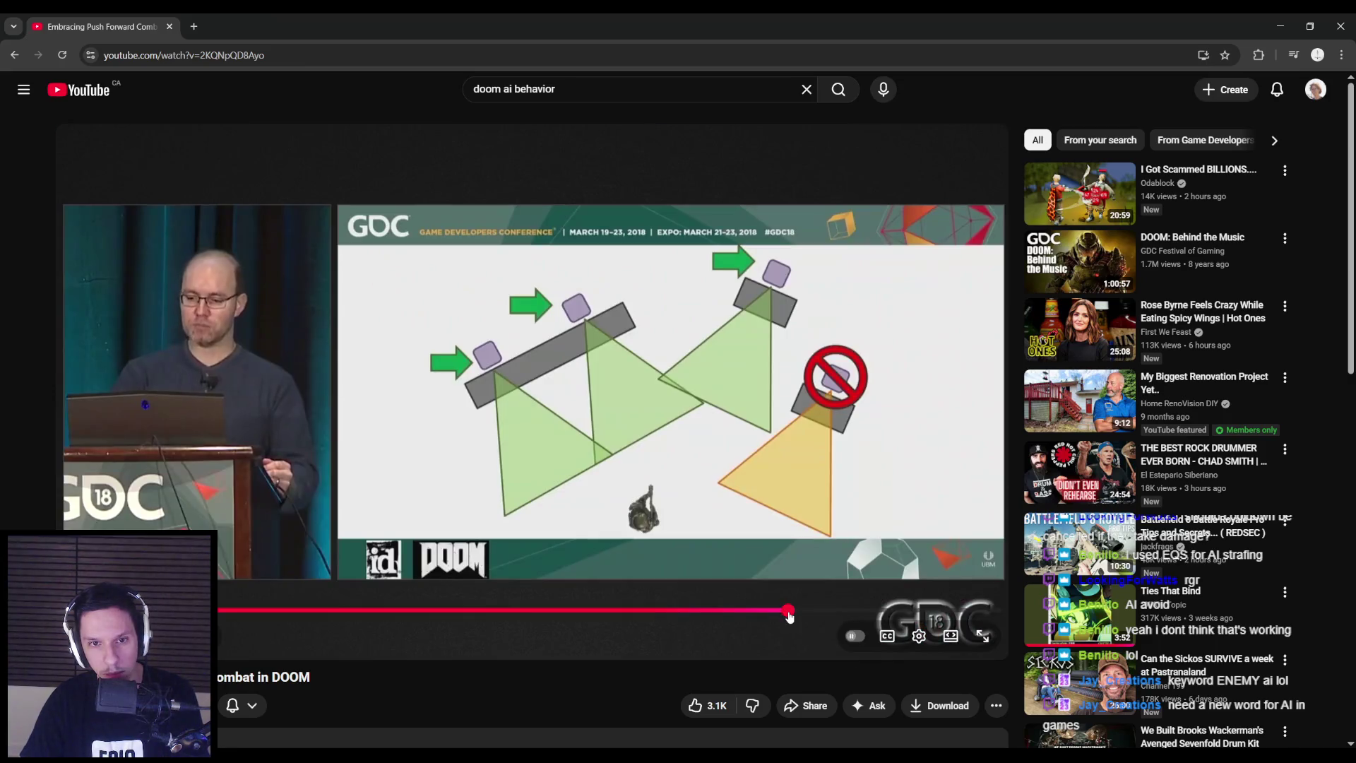
pyautogui.click(799, 616)
pyautogui.click(819, 616)
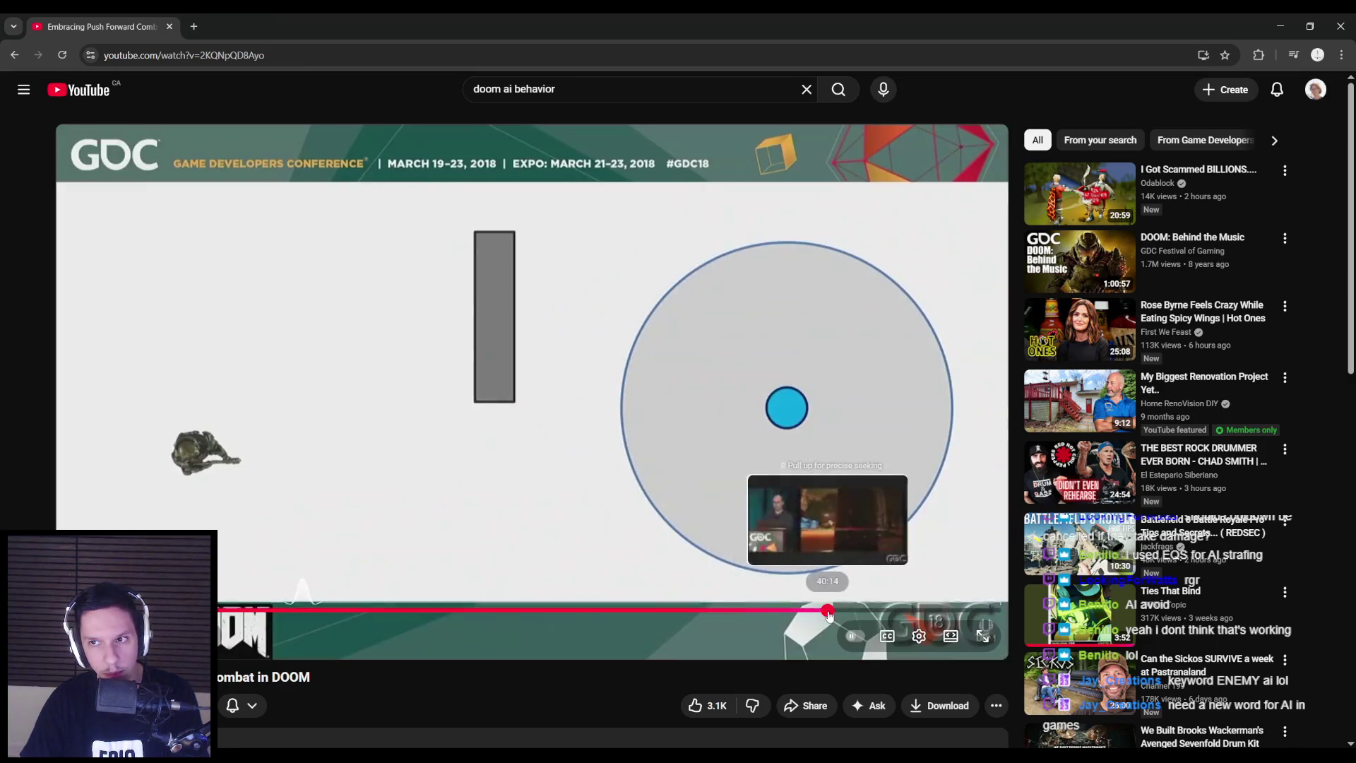
pyautogui.click(844, 616)
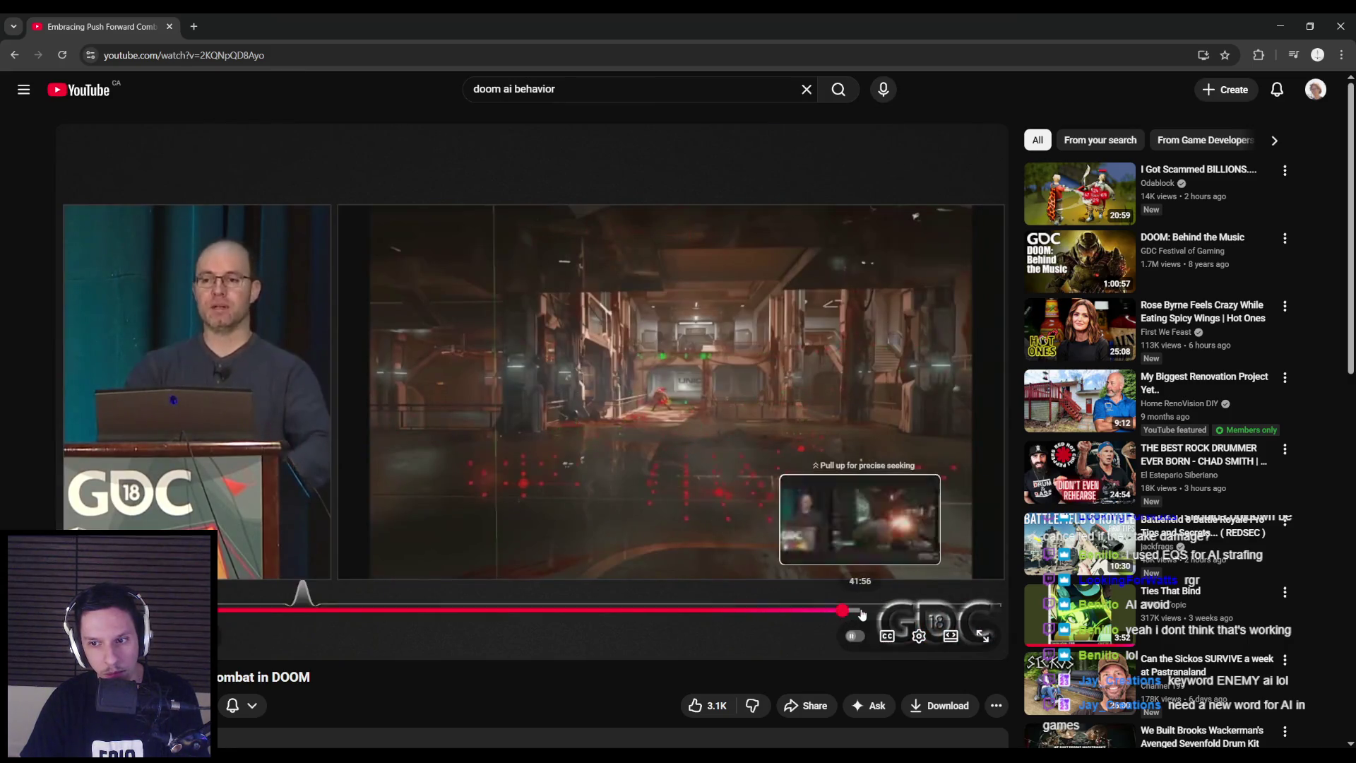
pyautogui.click(861, 616)
# Pause the talk, glance at the Unreal editor, and return to YouTube
pyautogui.click(511, 448)
pyautogui.hotkey('alt', 'Tab')
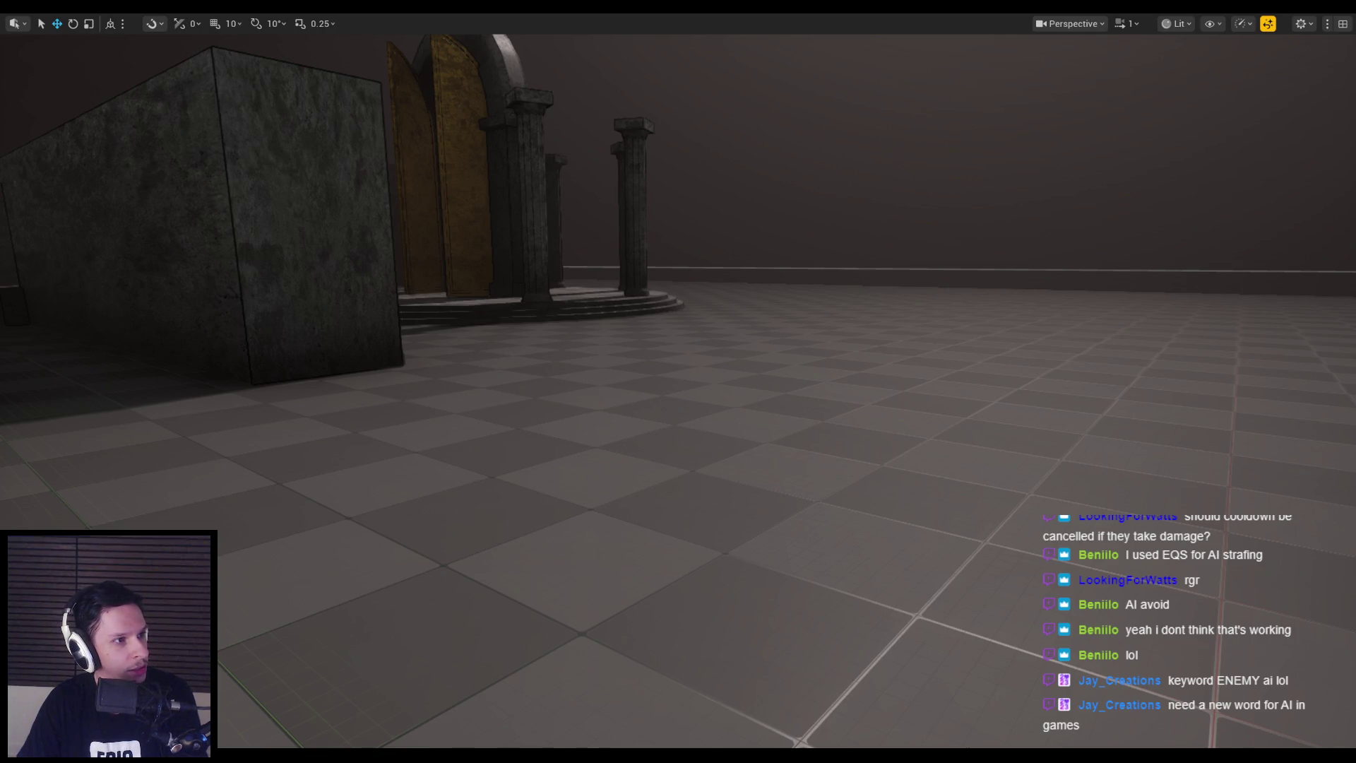
pyautogui.hotkey('alt', 'Tab')
# Maximize the browser and skim the God of War talk ahead to the Tokens slide
pyautogui.doubleClick(922, 282)
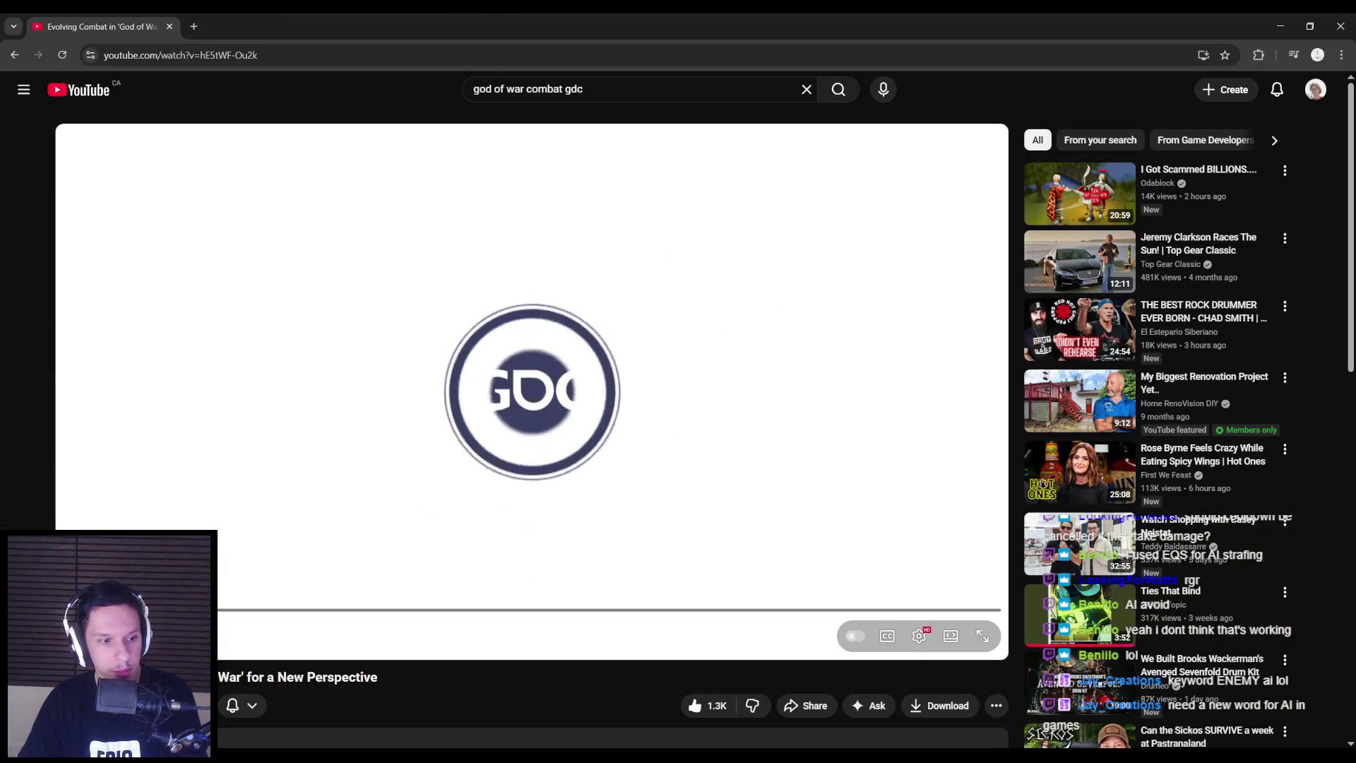
pyautogui.moveTo(85, 610); pyautogui.dragTo(159, 610)
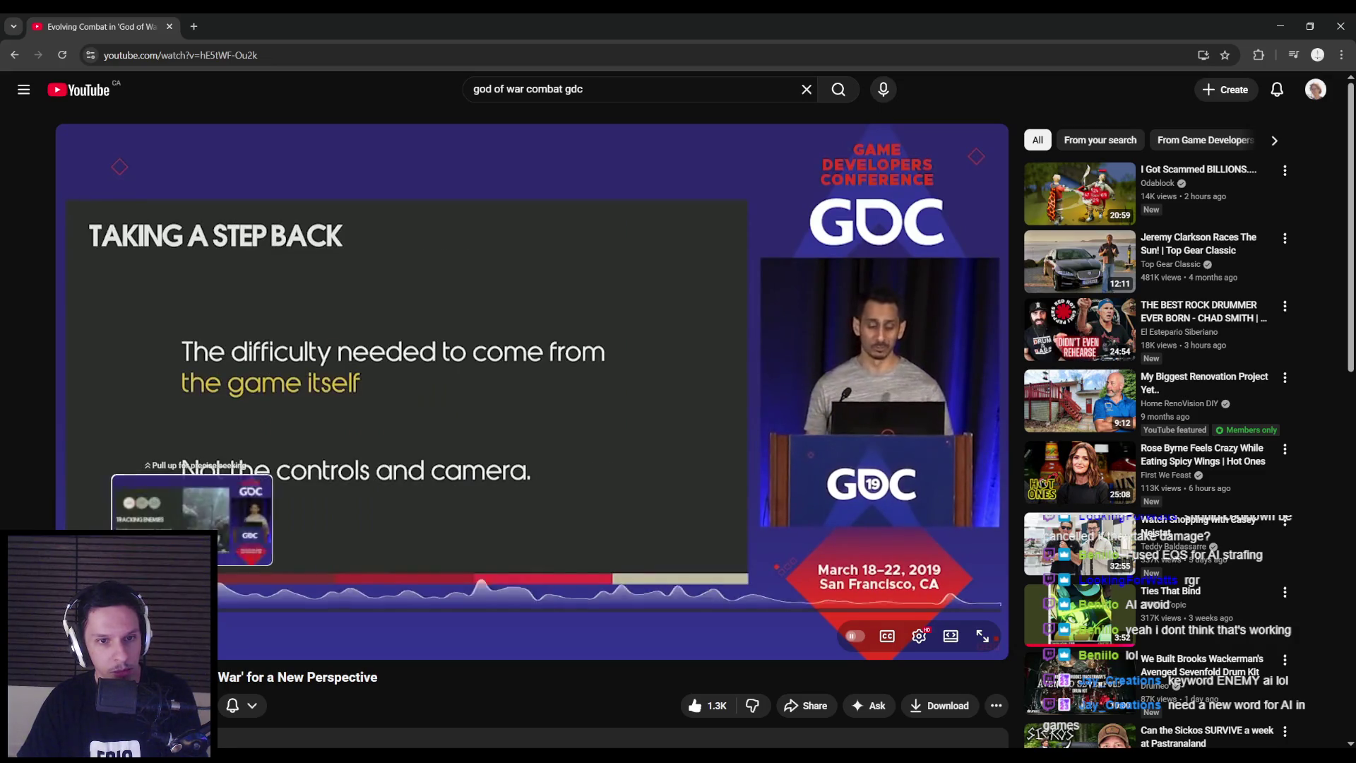
pyautogui.click(170, 610)
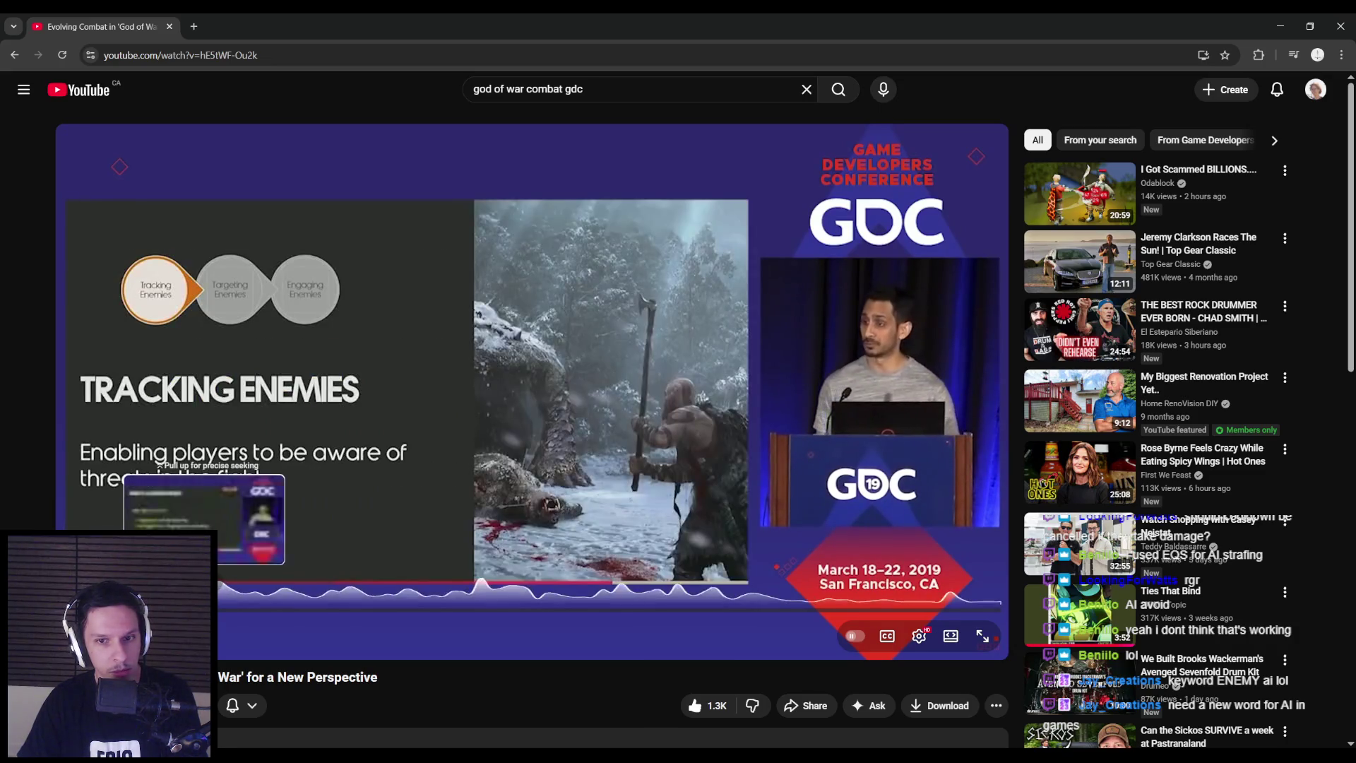
pyautogui.click(183, 610)
pyautogui.click(217, 610)
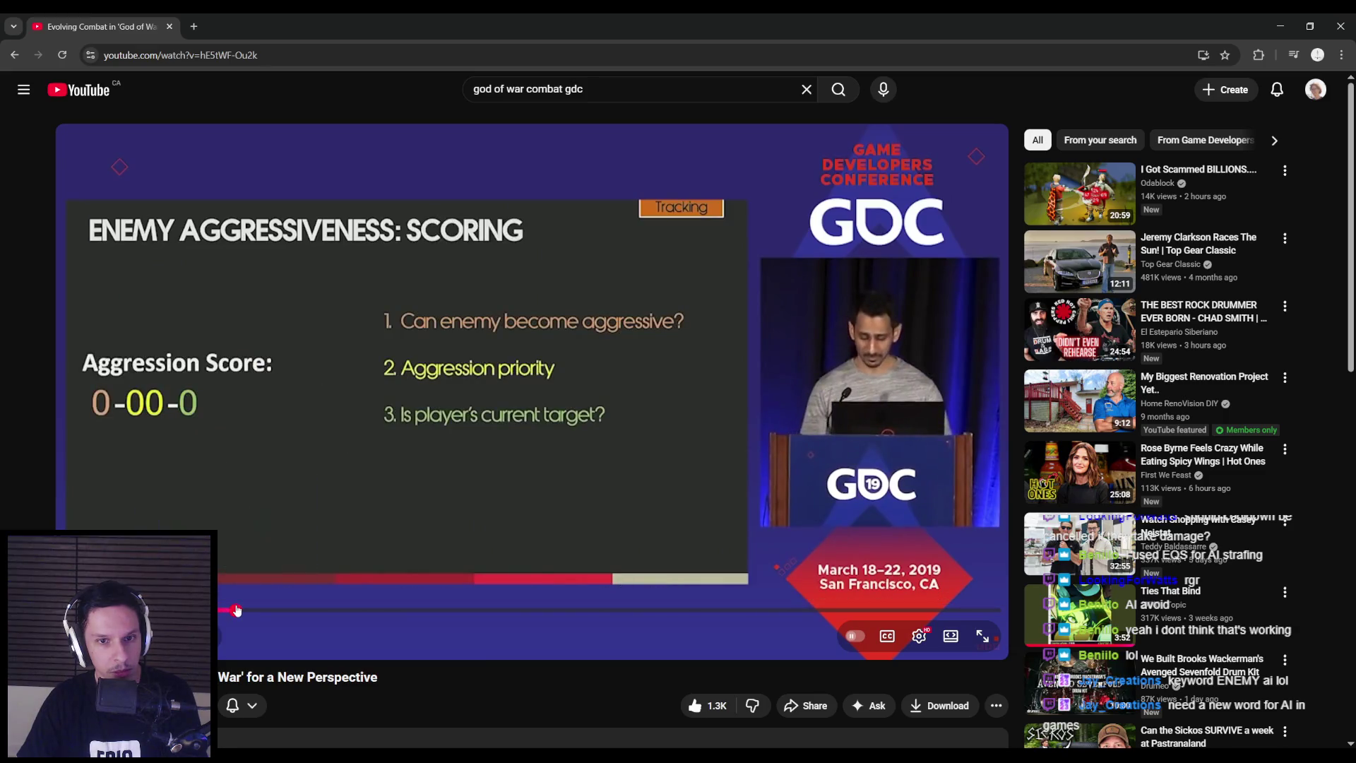
pyautogui.click(236, 609)
# Scrub back through the Enemy Positioning and New Positioning: First Attempt slides
pyautogui.moveTo(246, 611)
pyautogui.mouseDown()
pyautogui.moveTo(223, 613)
pyautogui.moveTo(243, 612)
pyautogui.moveTo(244, 638)
pyautogui.moveTo(256, 613)
pyautogui.moveTo(270, 630)
pyautogui.mouseUp()
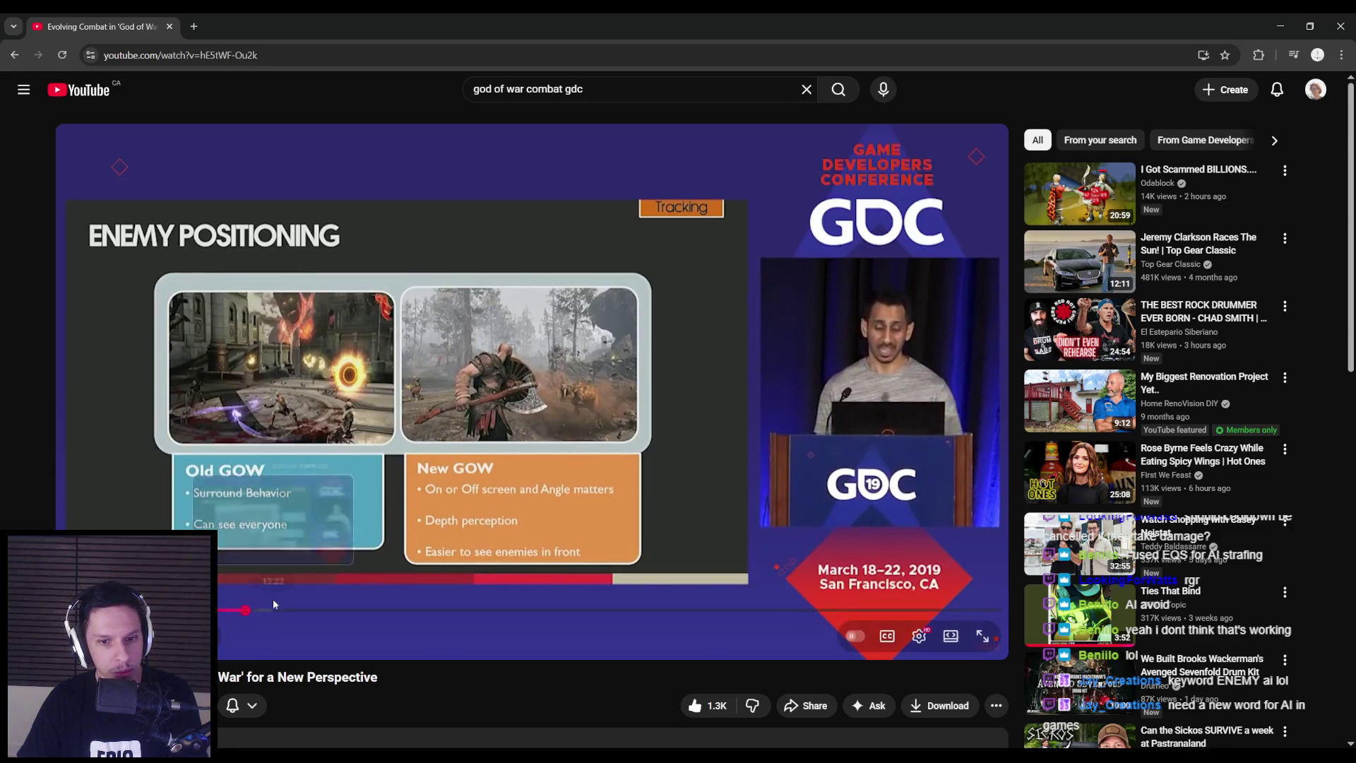
pyautogui.moveTo(259, 611); pyautogui.dragTo(260, 612)
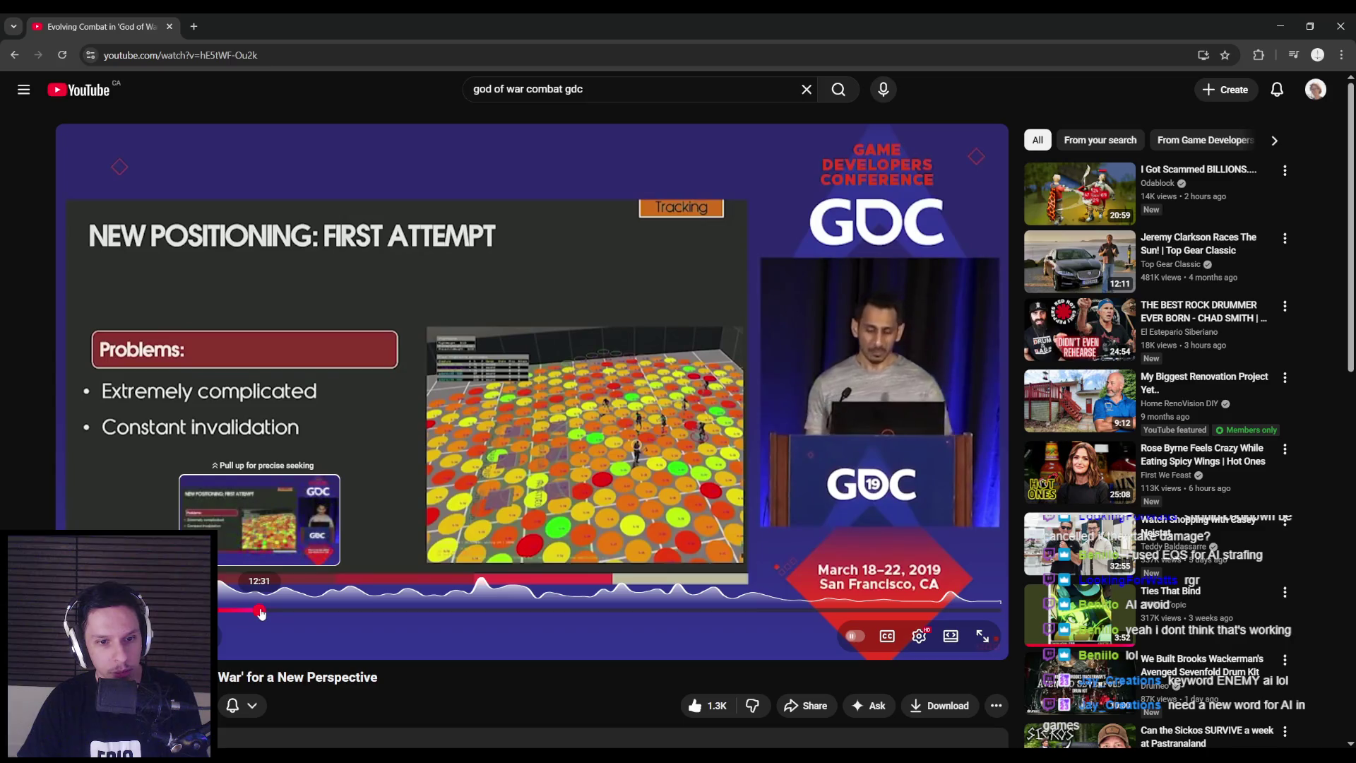
pyautogui.click(251, 612)
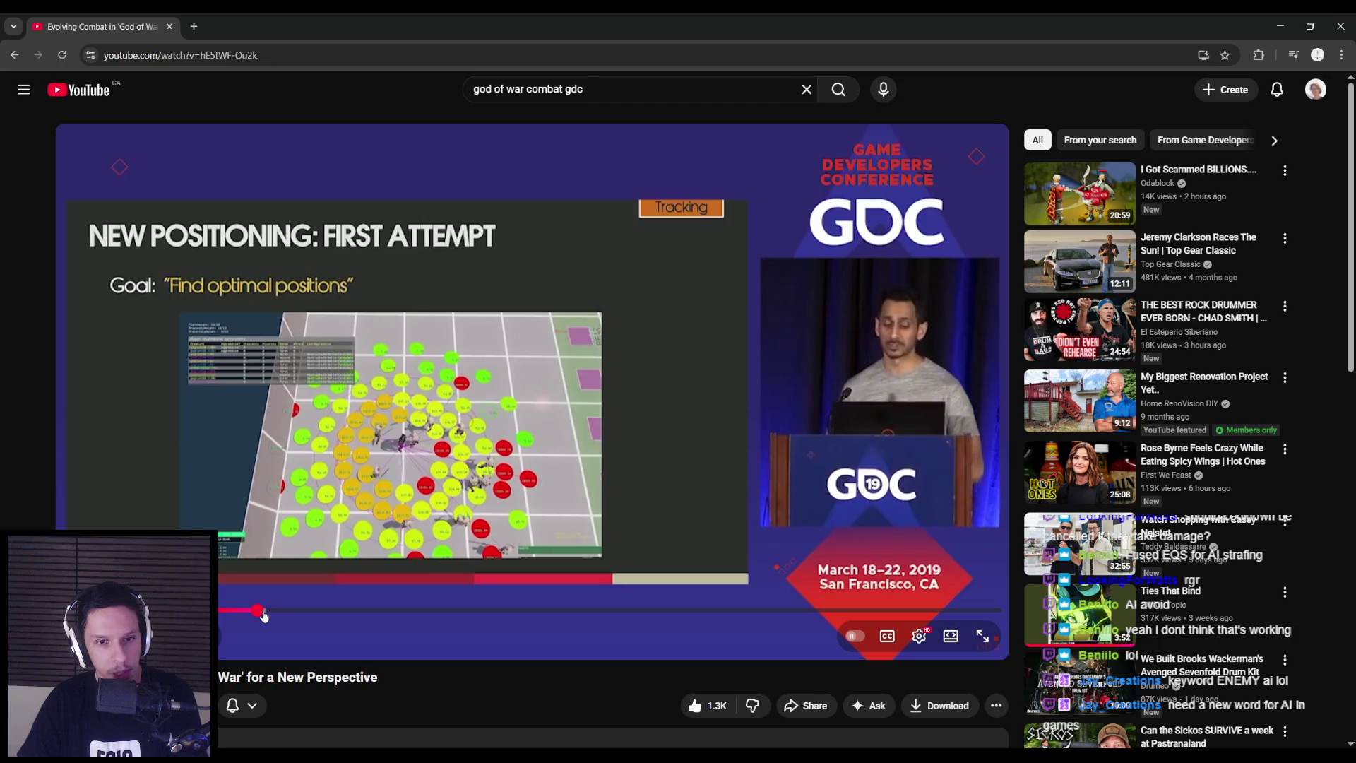
pyautogui.moveTo(263, 616); pyautogui.dragTo(281, 612)
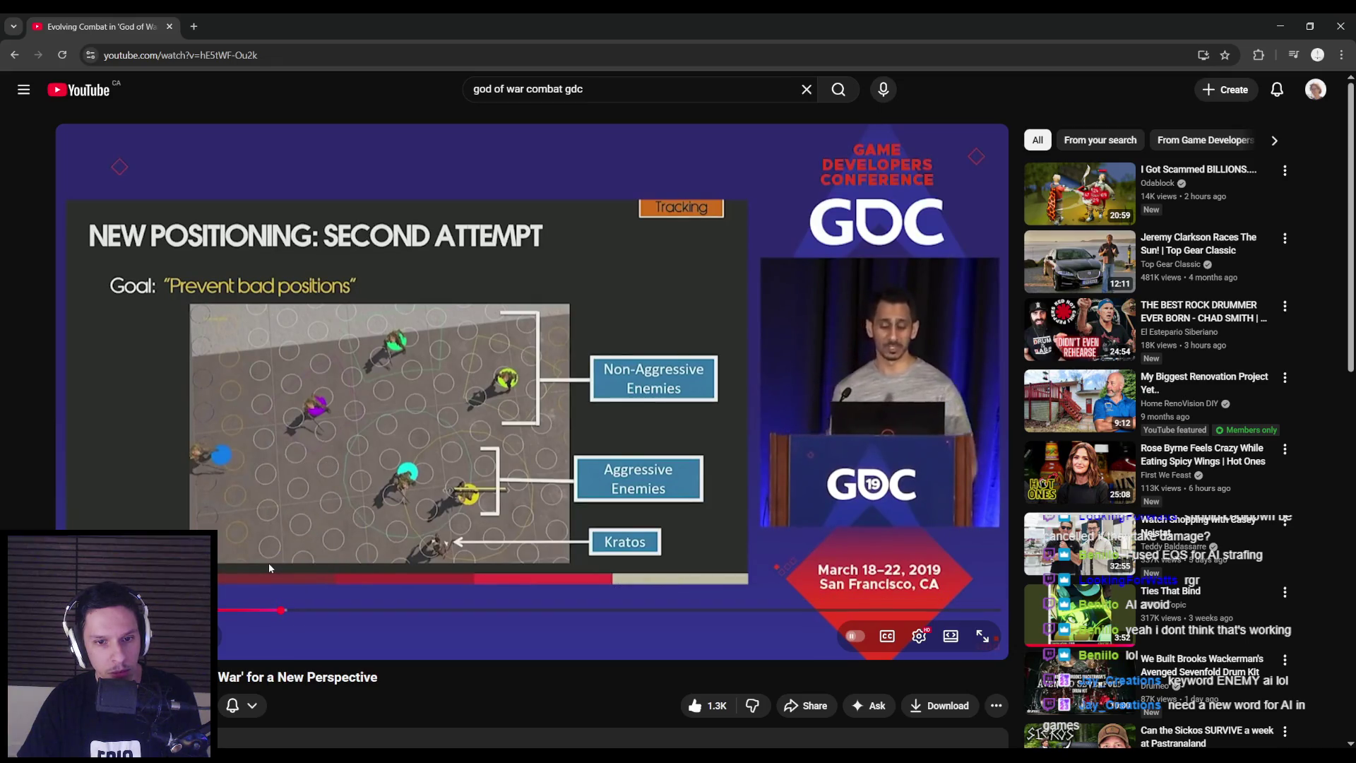
pyautogui.click(530, 363)
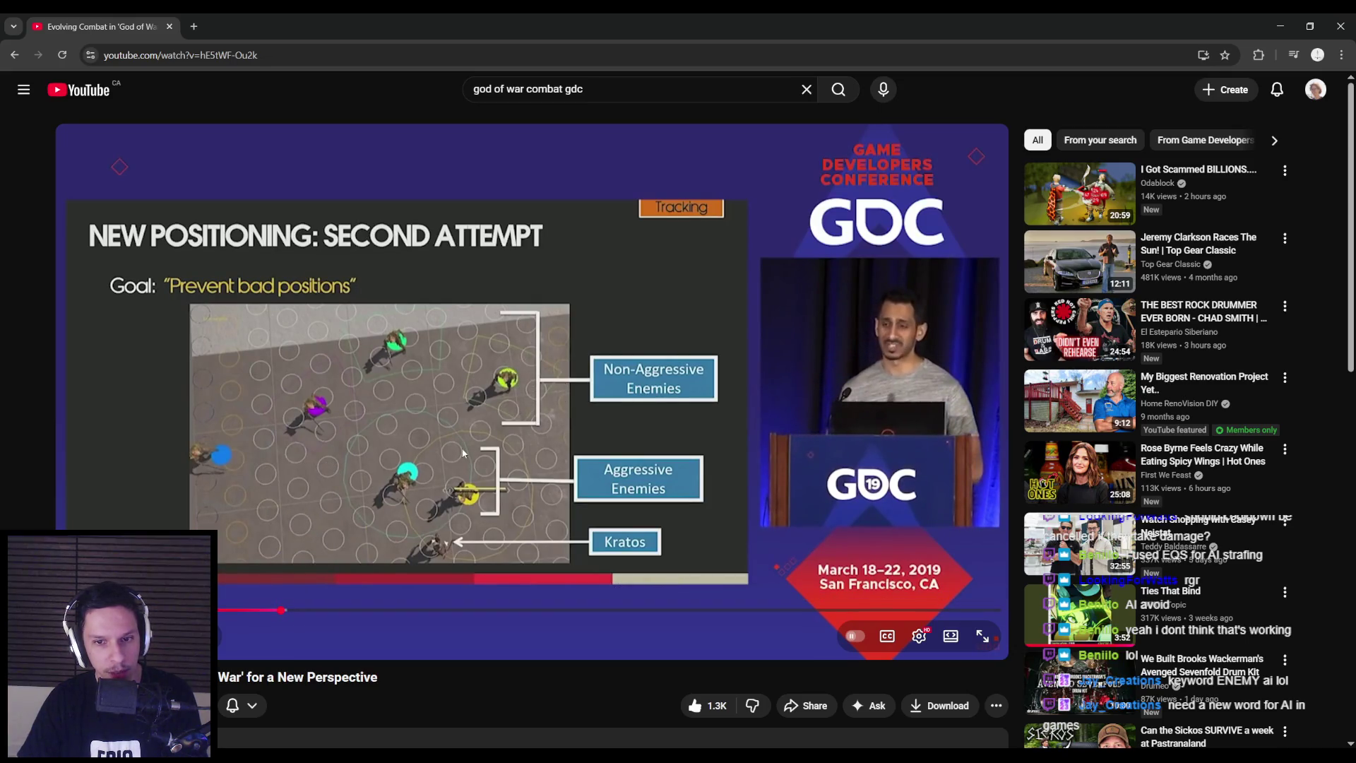
pyautogui.click(463, 452)
# Seek through 14:17, 14:40 and 15:41 to the New Positioning: Second Attempt slide
pyautogui.moveTo(282, 610); pyautogui.dragTo(289, 616)
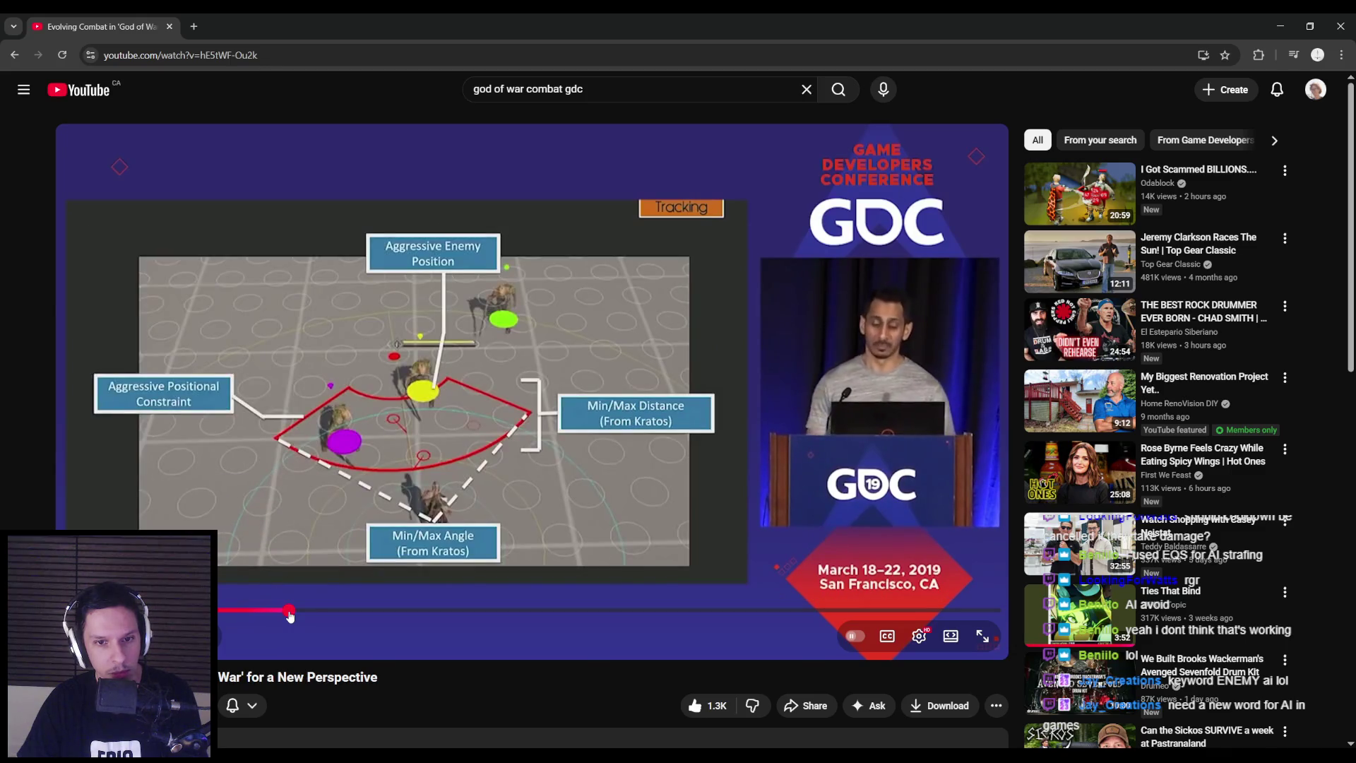
pyautogui.click(295, 568)
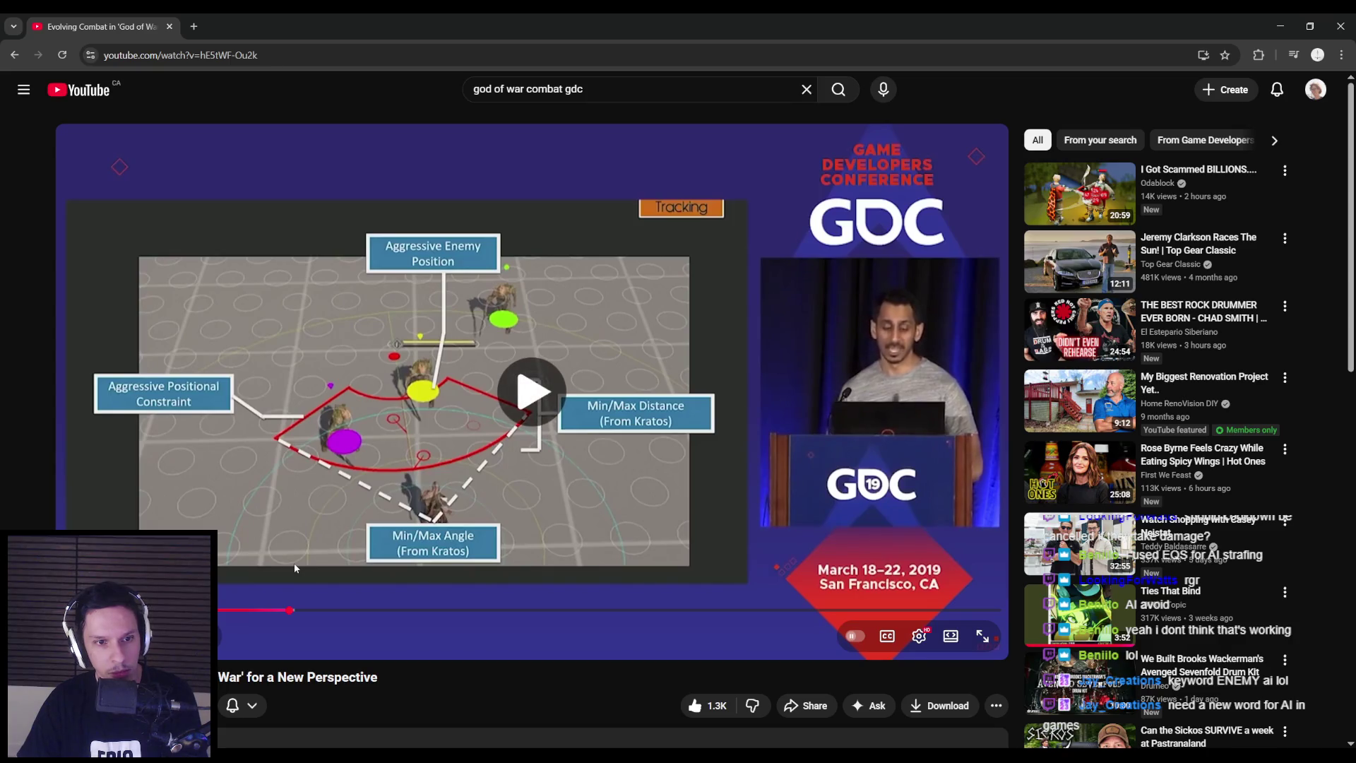
pyautogui.moveTo(293, 610); pyautogui.dragTo(295, 610)
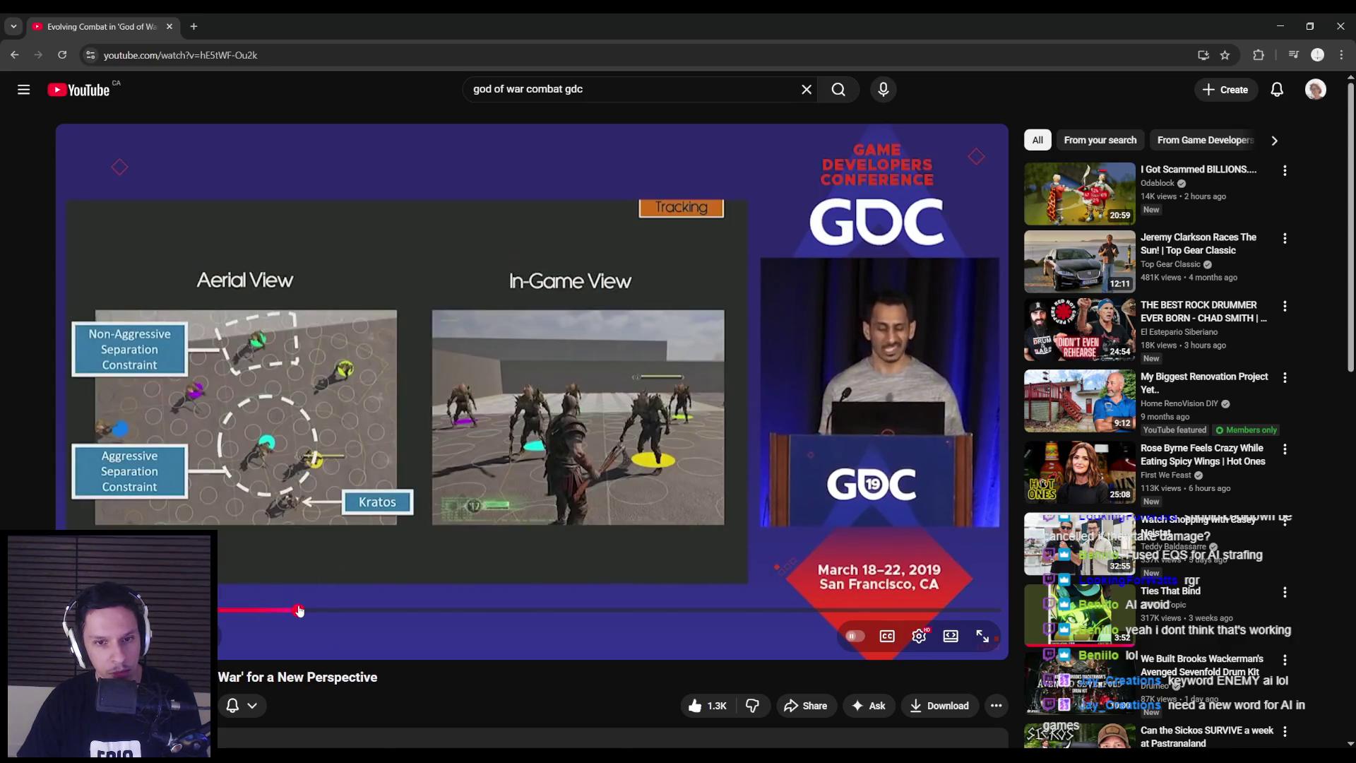
pyautogui.click(301, 566)
pyautogui.click(295, 568)
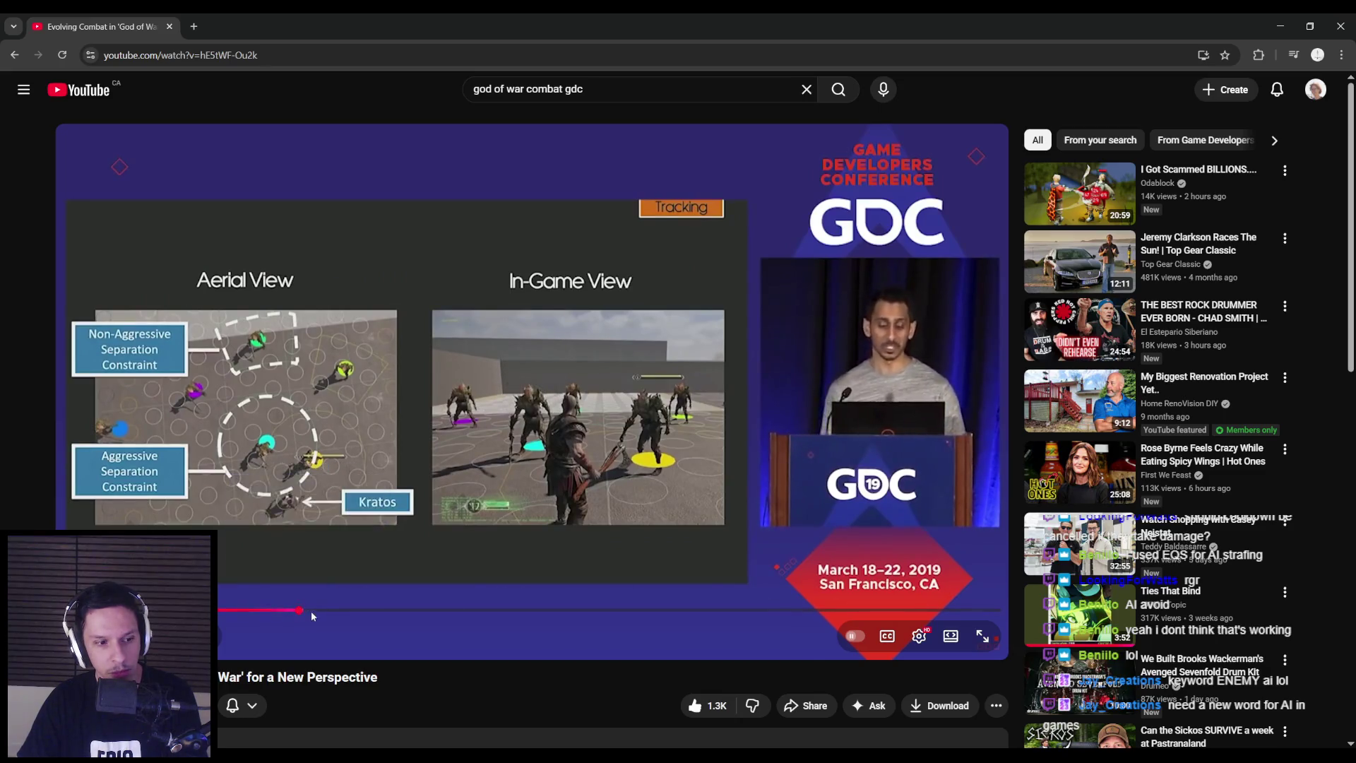
pyautogui.moveTo(309, 614); pyautogui.dragTo(311, 615)
pyautogui.moveTo(311, 616); pyautogui.dragTo(332, 613)
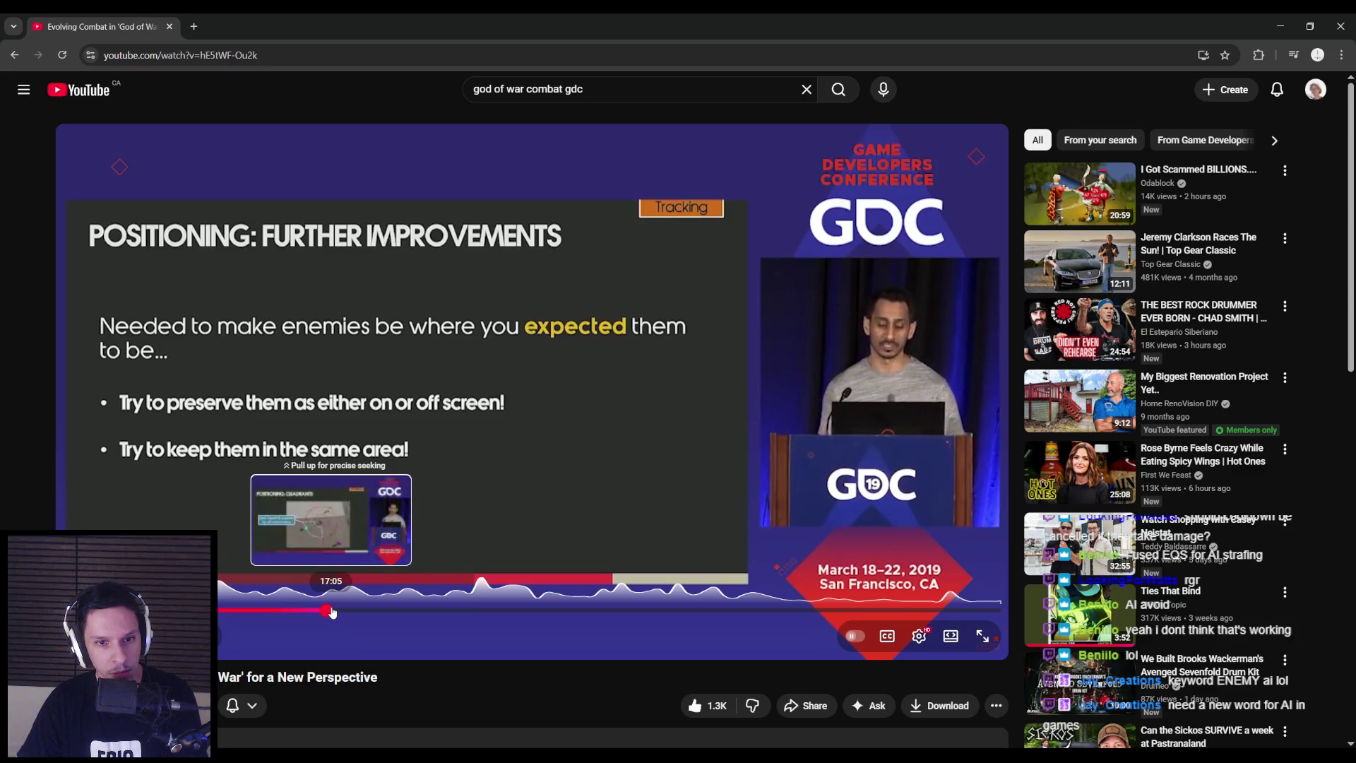
# Move to the positioning improvements section at 17:05, then bring Spotify to the front
pyautogui.moveTo(332, 612); pyautogui.dragTo(353, 611)
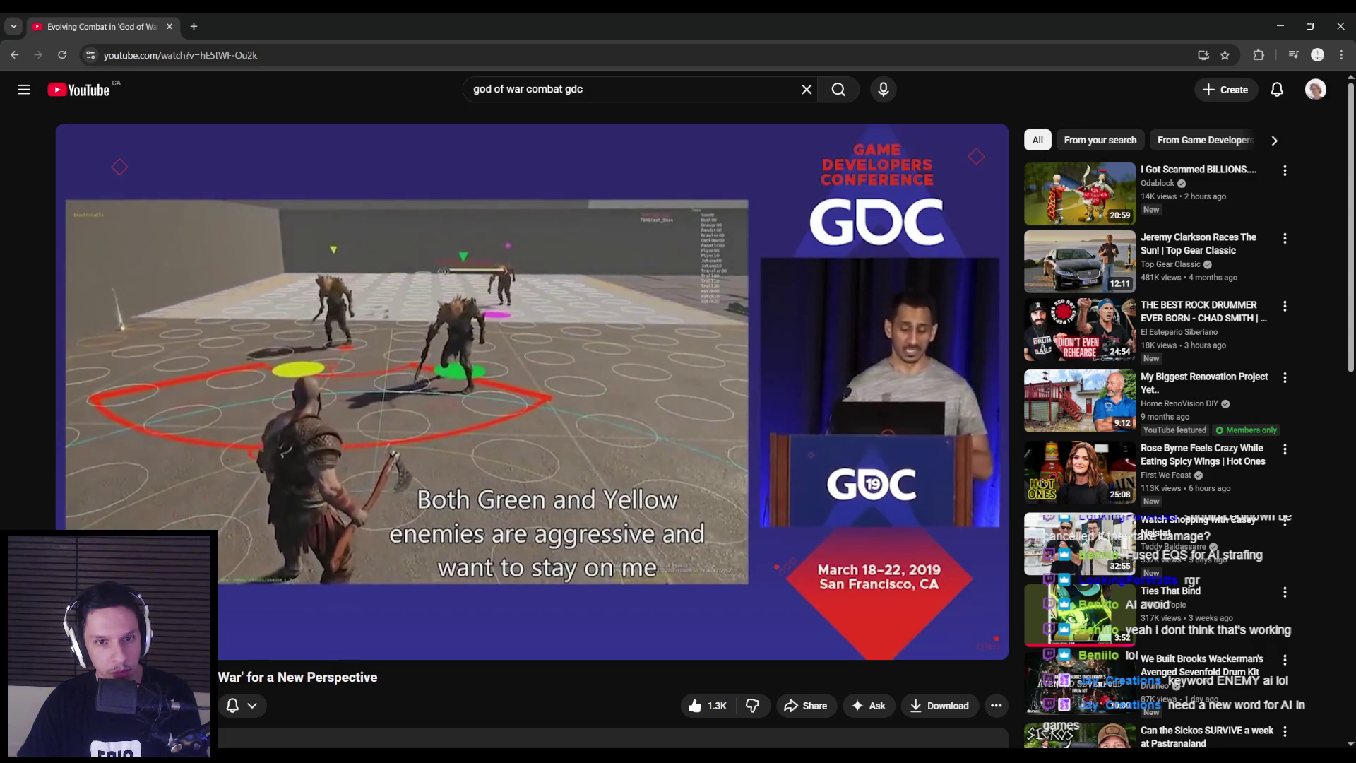
pyautogui.moveTo(366, 553)
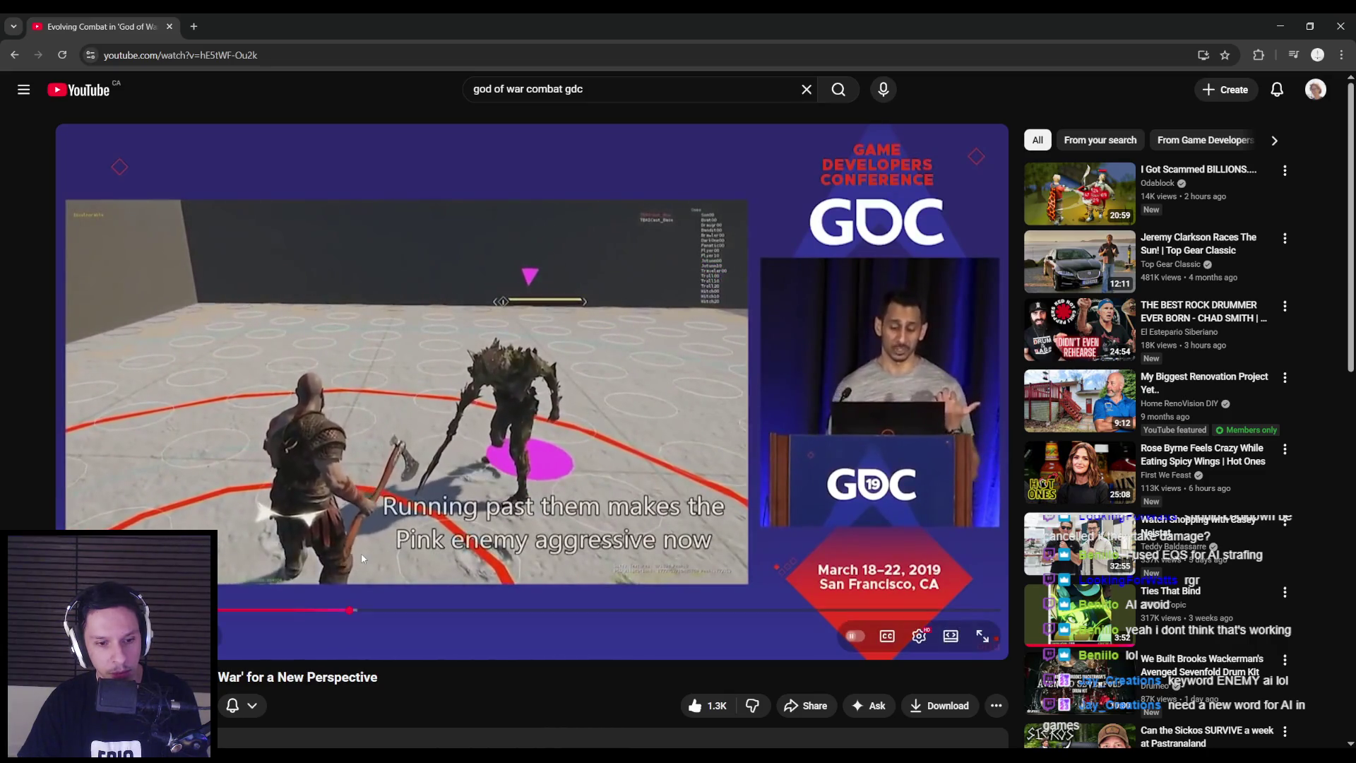
pyautogui.hotkey('alt', 'Tab')
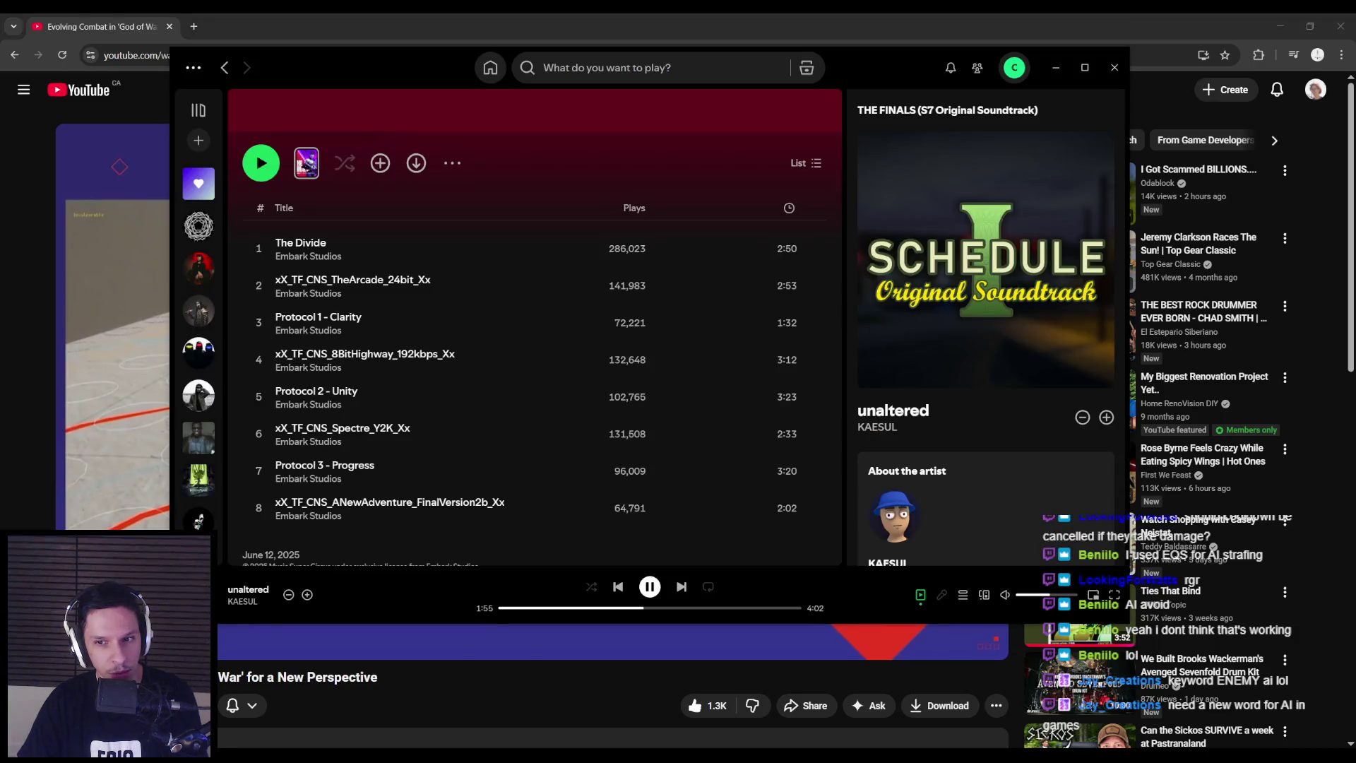
pyautogui.hotkey('alt', 'Tab')
pyautogui.hotkey('alt', 'Tab')
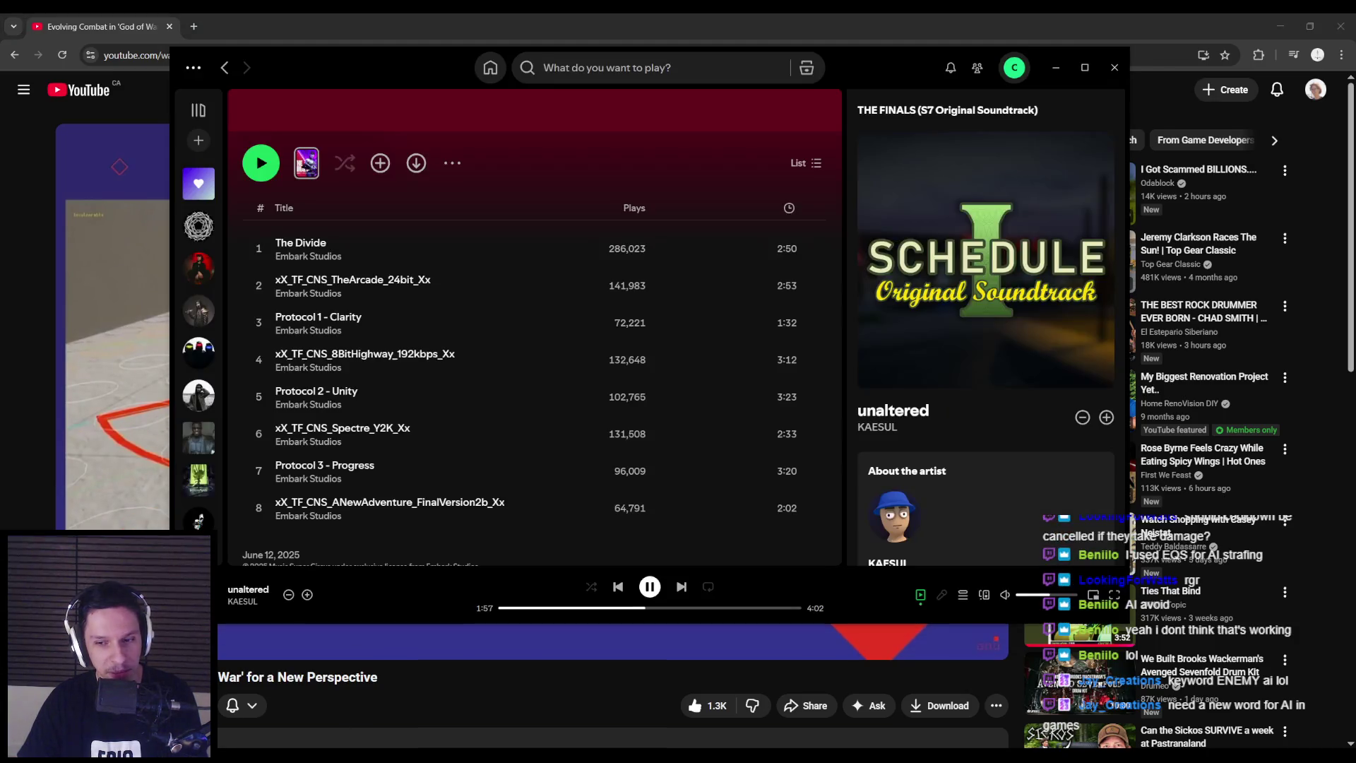
pyautogui.hotkey('alt', 'Tab')
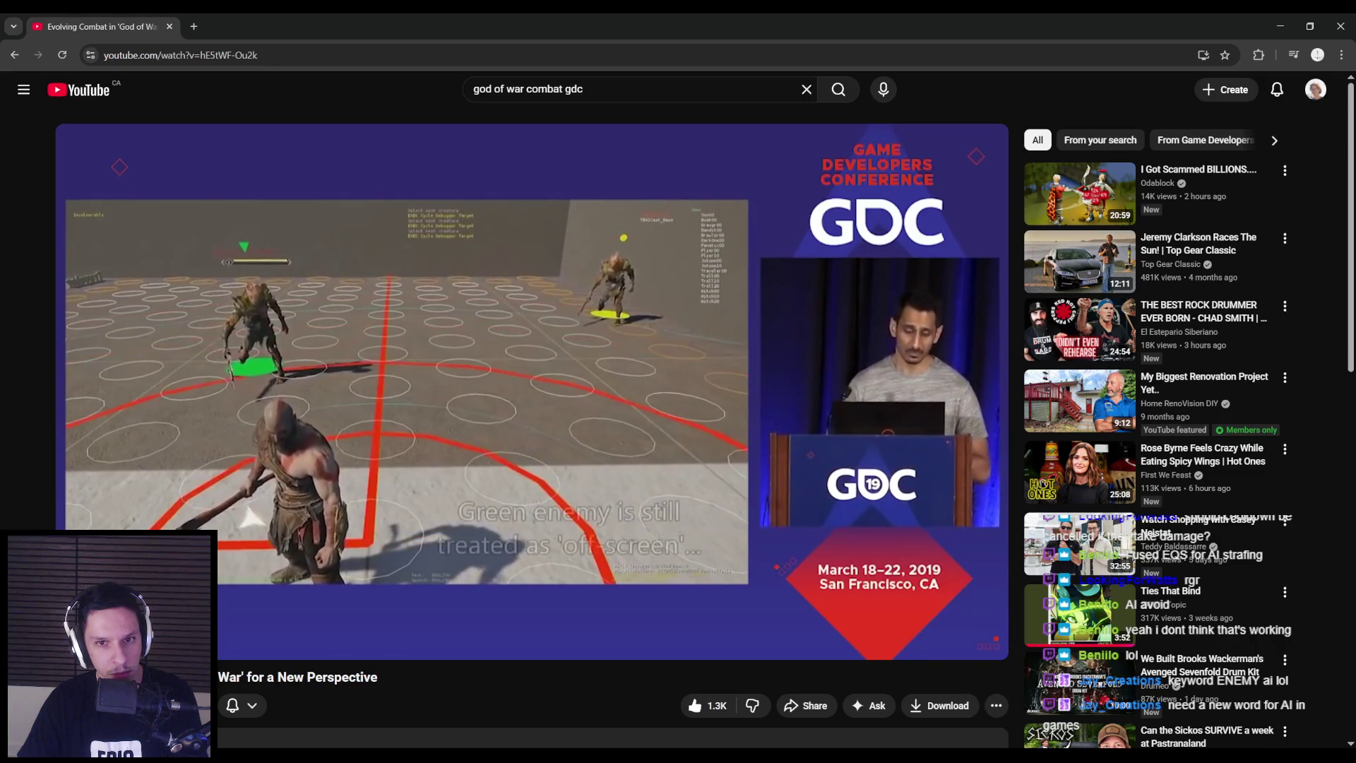
# Seek the talk forward from 17:05 to about 20:53, just before Camera Assists
pyautogui.moveTo(369, 521)
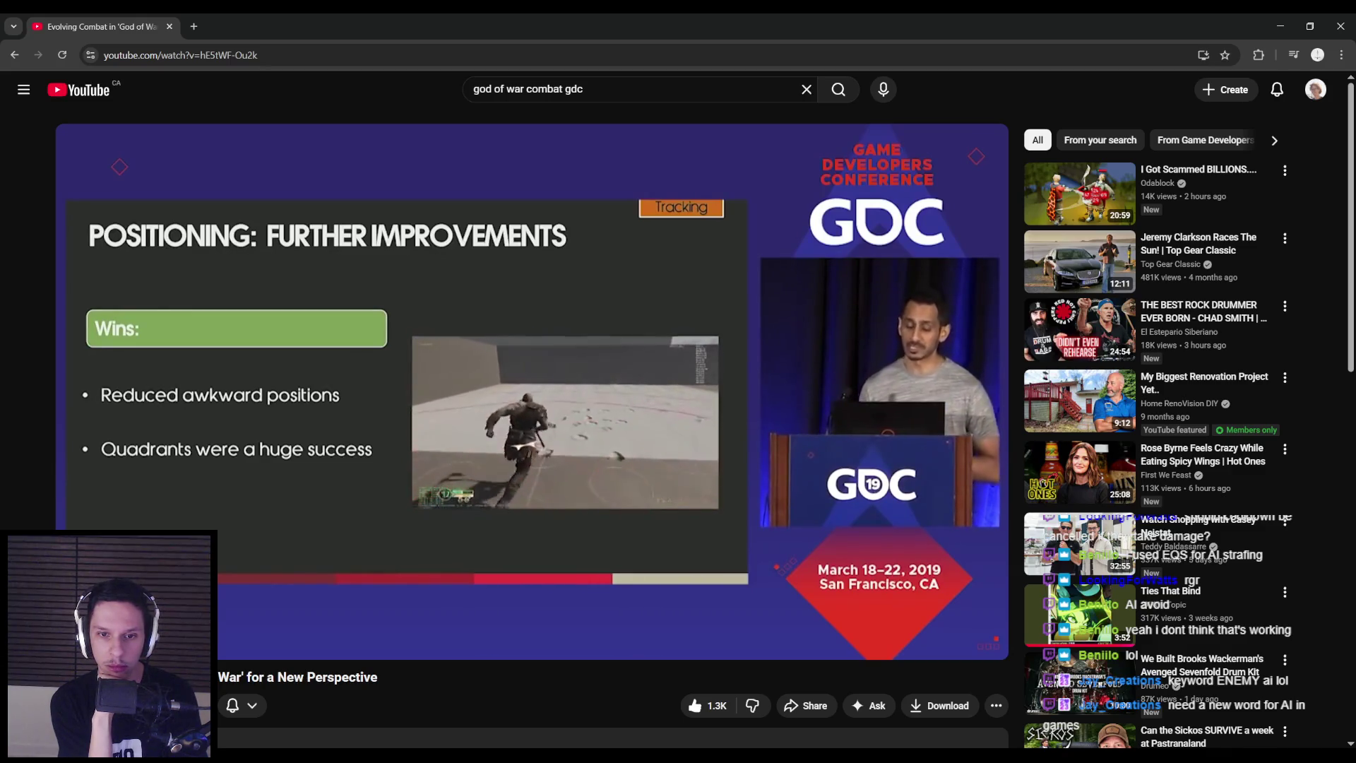
pyautogui.moveTo(353, 610); pyautogui.dragTo(390, 610)
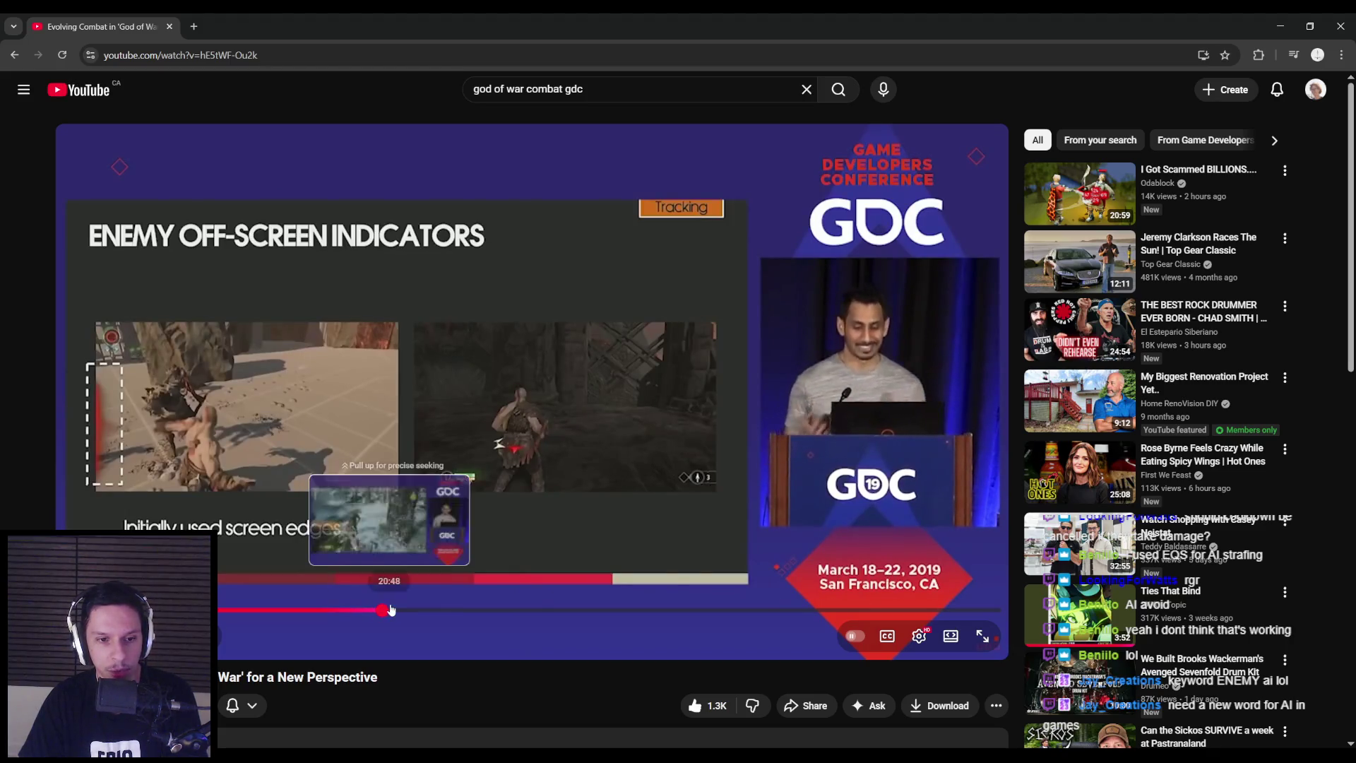
pyautogui.click(392, 610)
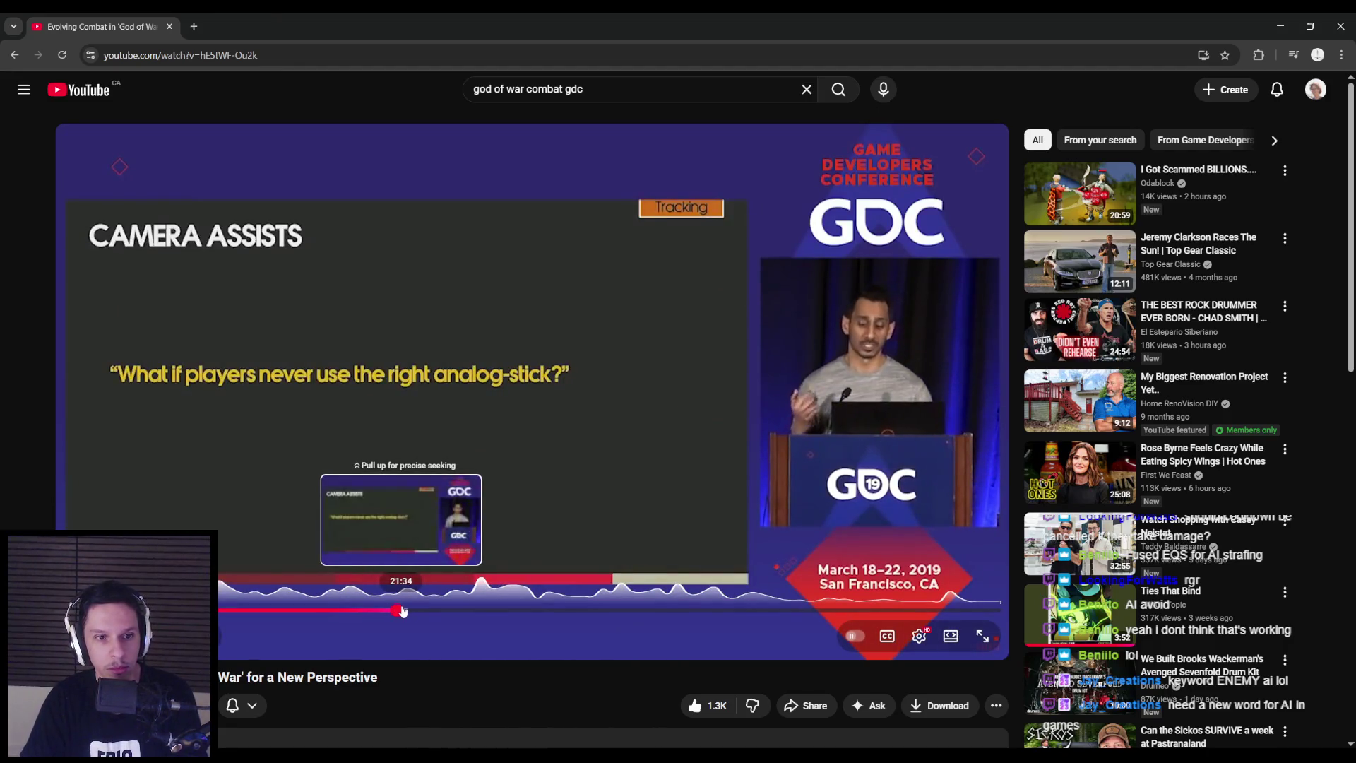
# Seek forward past the Strafe Assist slide to the Melee Targeting slide near 24:01
pyautogui.moveTo(403, 615); pyautogui.dragTo(408, 614)
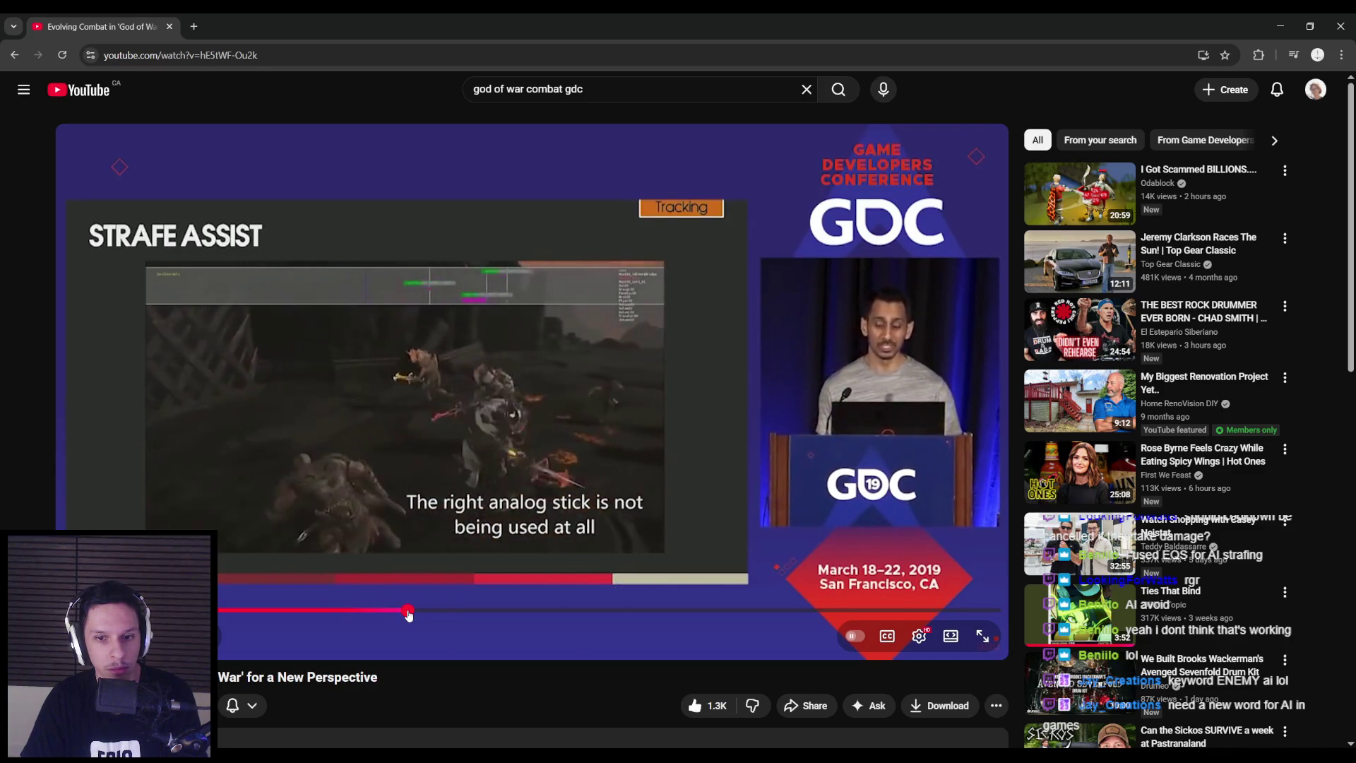
pyautogui.moveTo(409, 614); pyautogui.dragTo(421, 613)
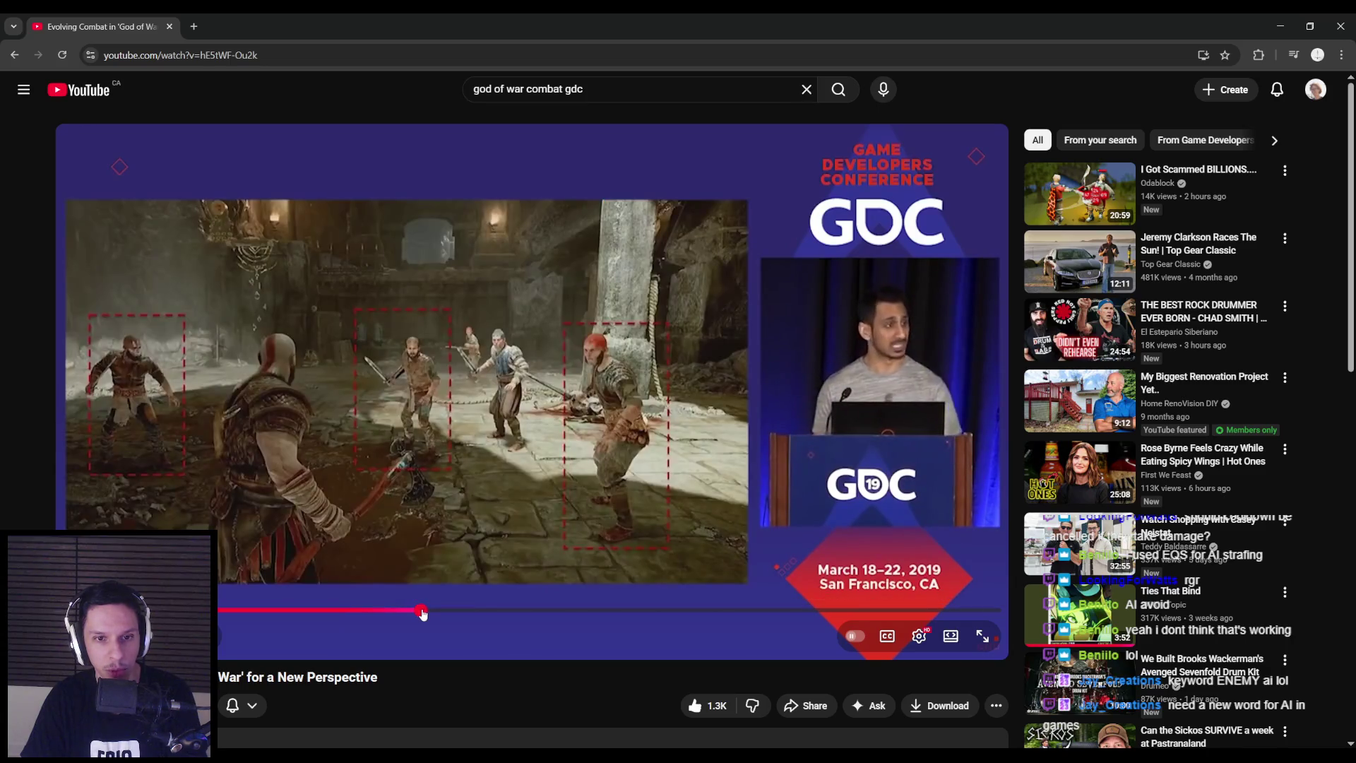
pyautogui.moveTo(433, 612); pyautogui.dragTo(444, 610)
pyautogui.click(455, 503)
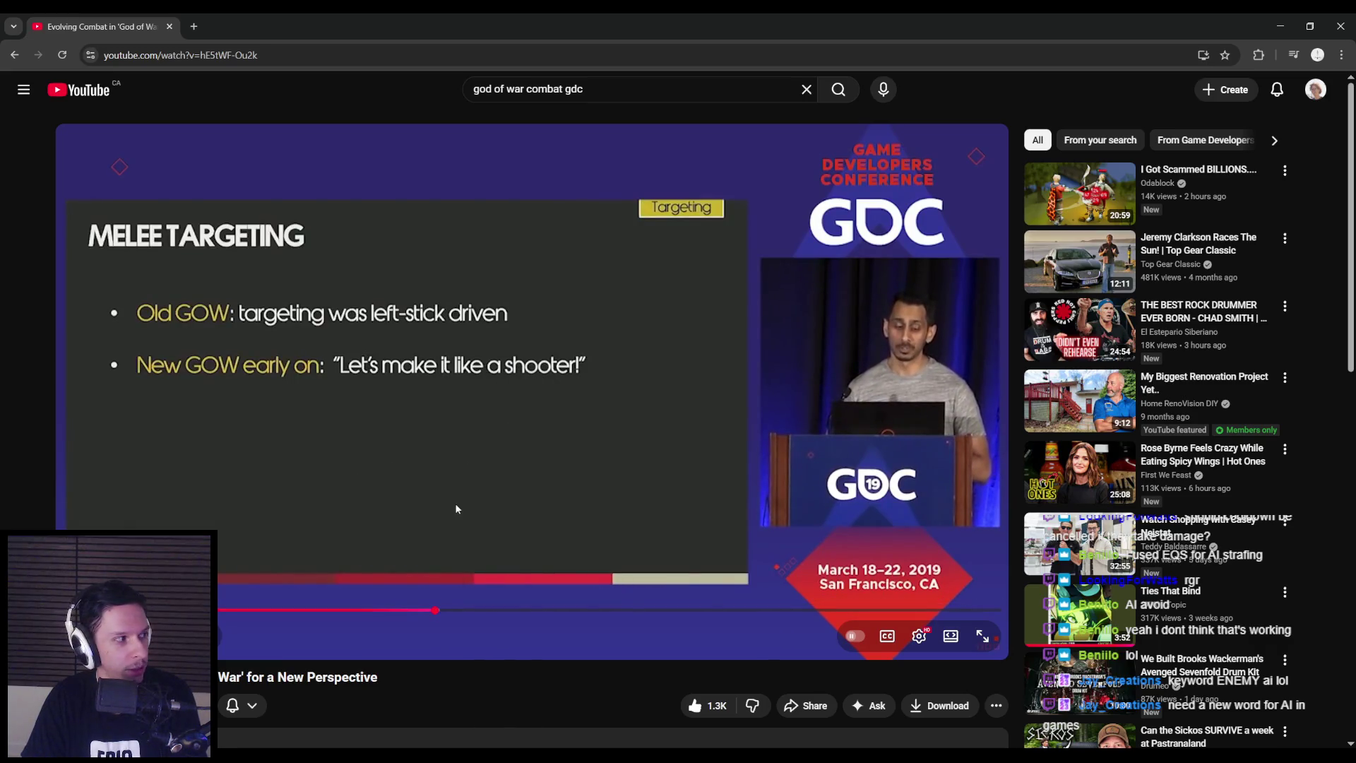
pyautogui.moveTo(438, 611); pyautogui.dragTo(448, 613)
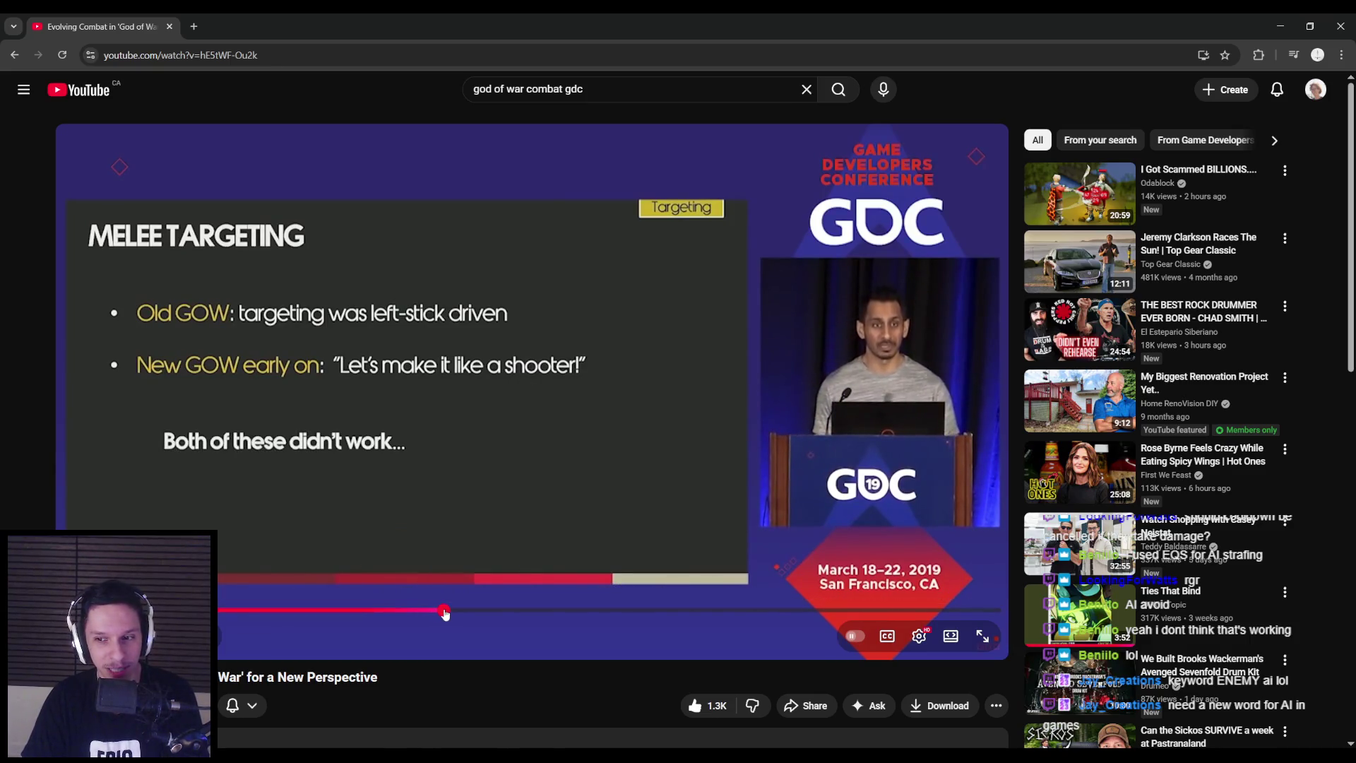
# Advance to the 'STT': Problems slide, pause there, and switch to Unreal Engine
pyautogui.click(455, 611)
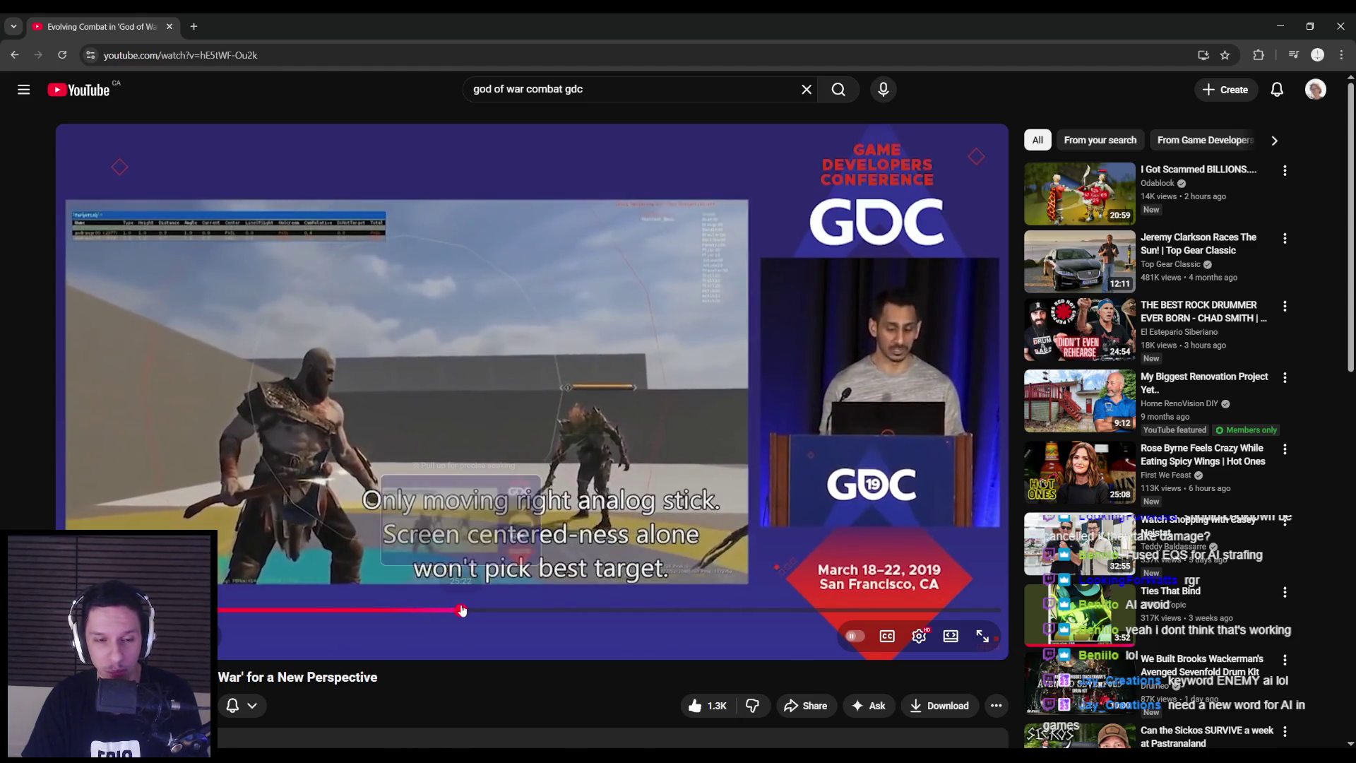
pyautogui.click(459, 612)
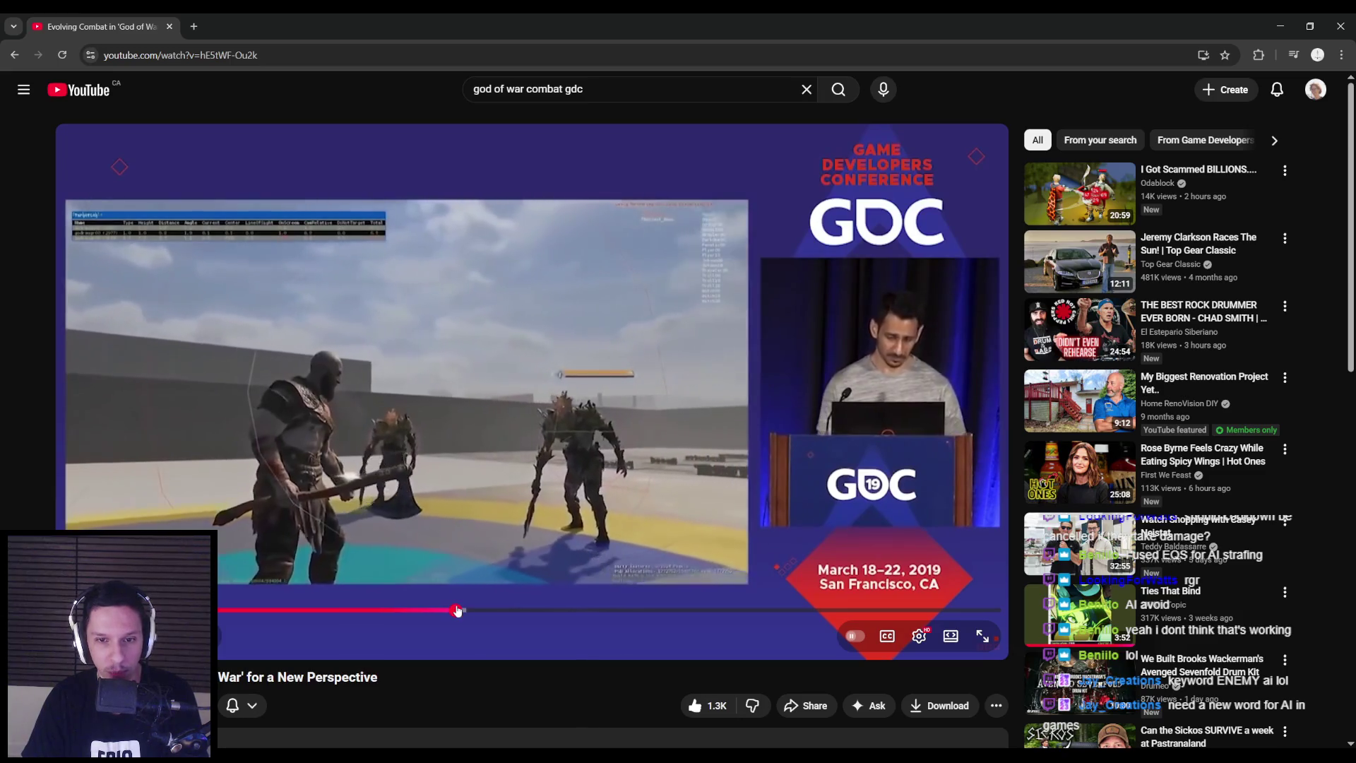
pyautogui.moveTo(459, 611); pyautogui.dragTo(466, 610)
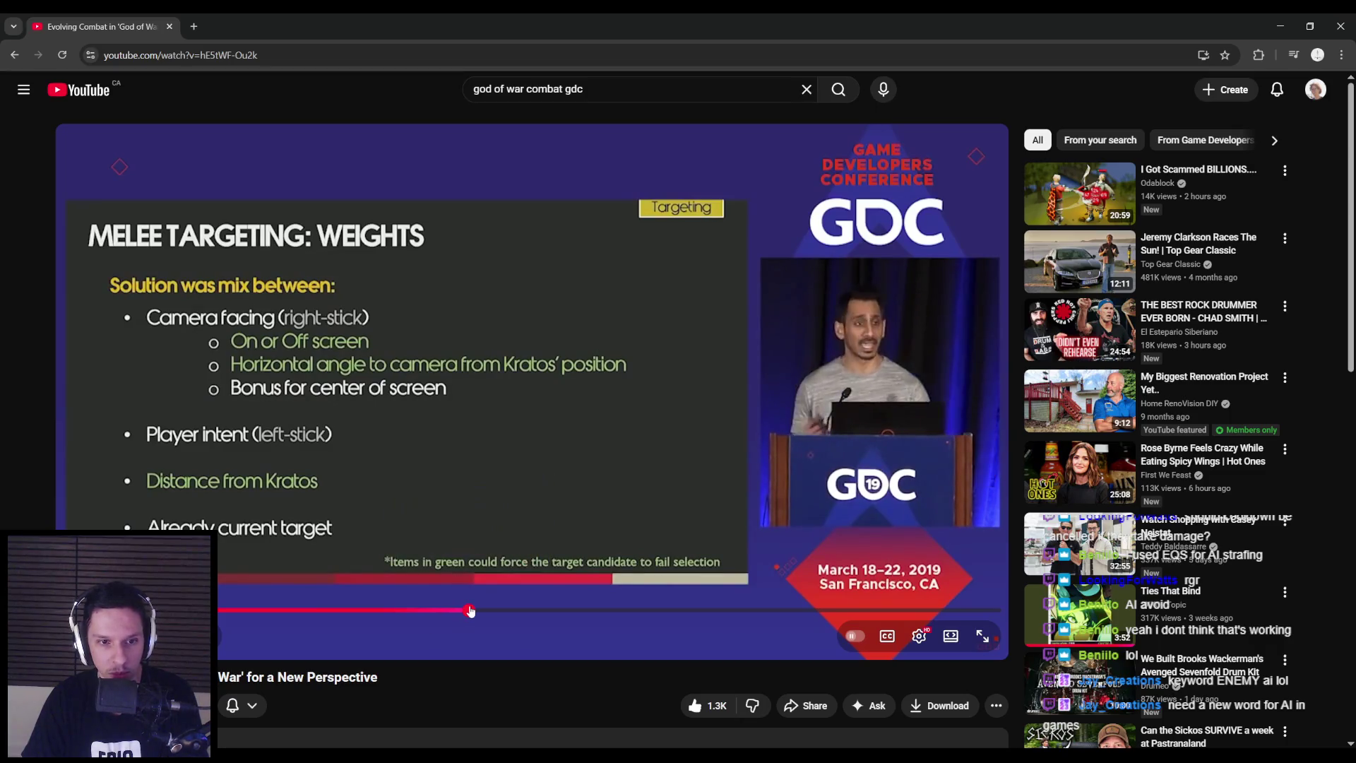
pyautogui.moveTo(471, 612); pyautogui.dragTo(490, 614)
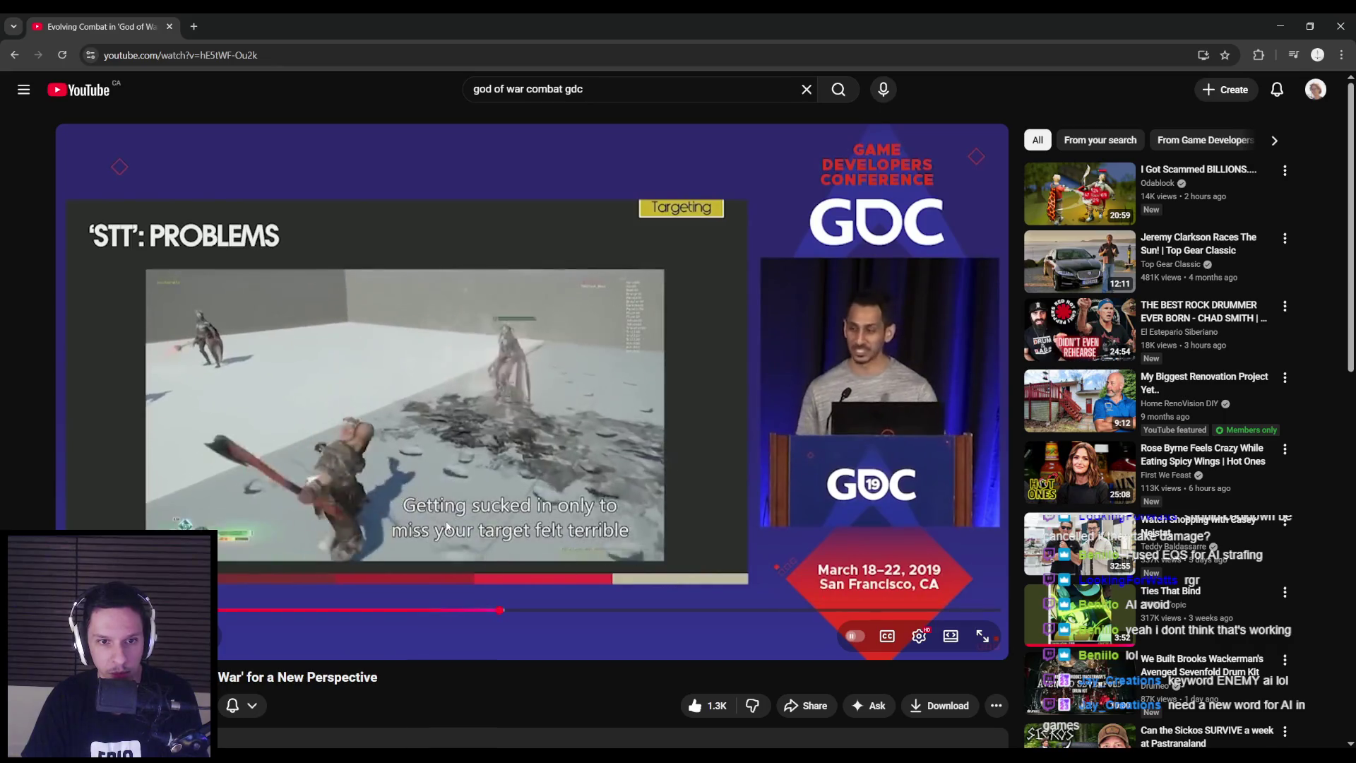
pyautogui.press('space')
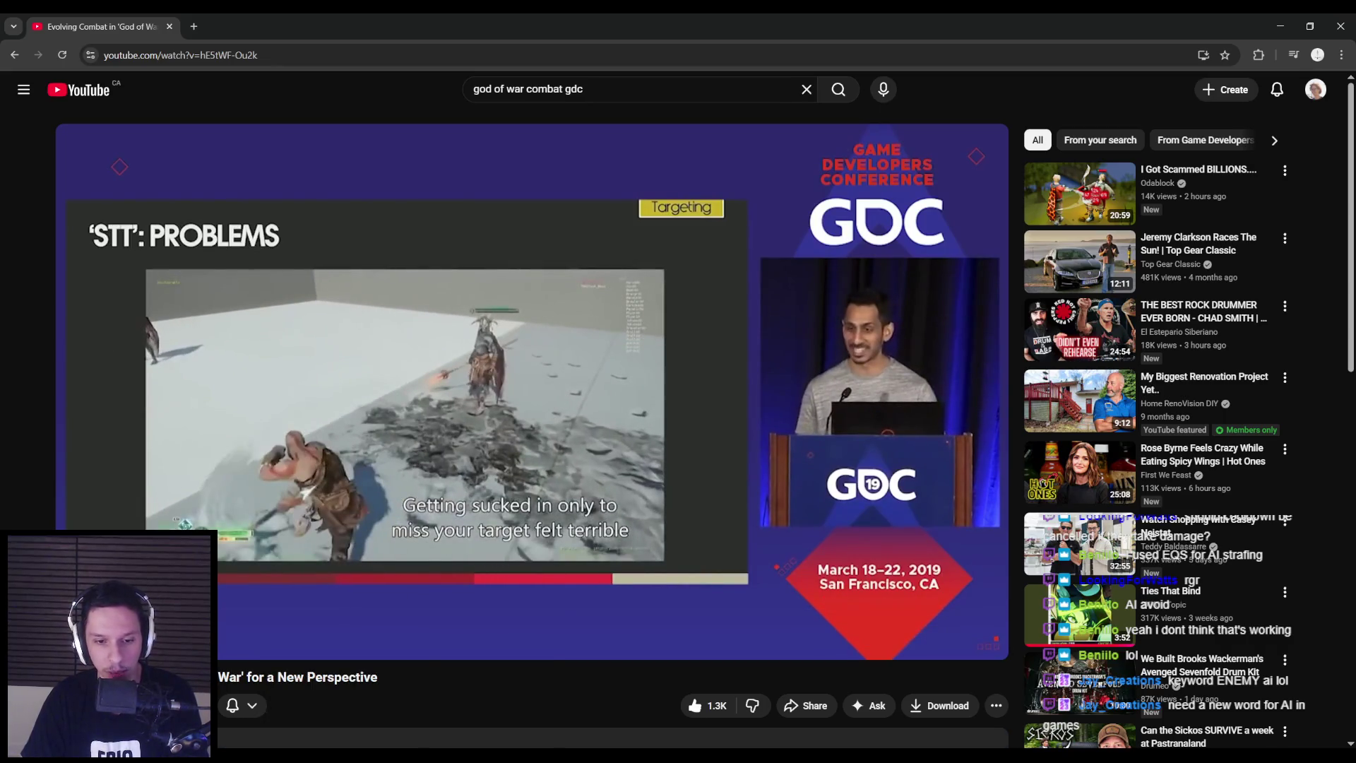
pyautogui.click(342, 694)
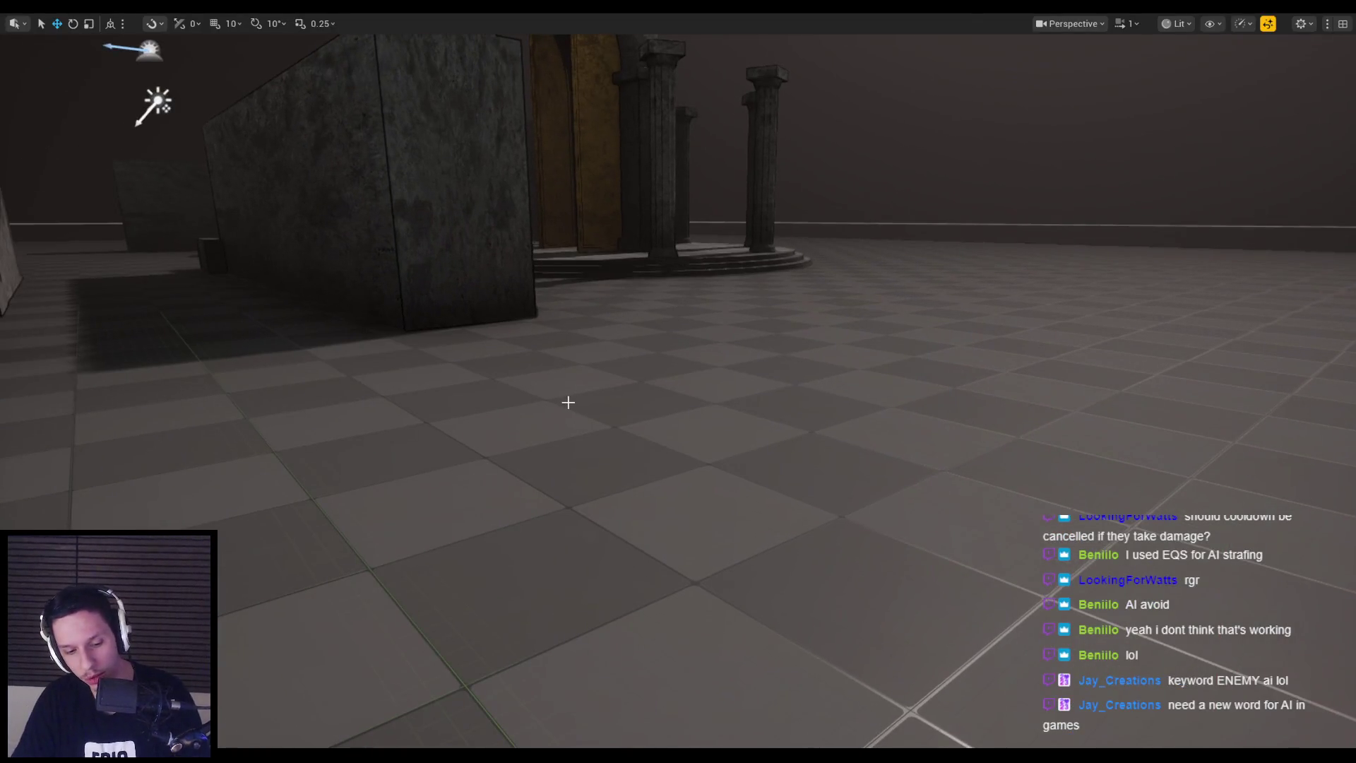
# Exit Play-In-Editor, clear the Content Browser selection, and switch back to the GDC talk
pyautogui.press('Escape')
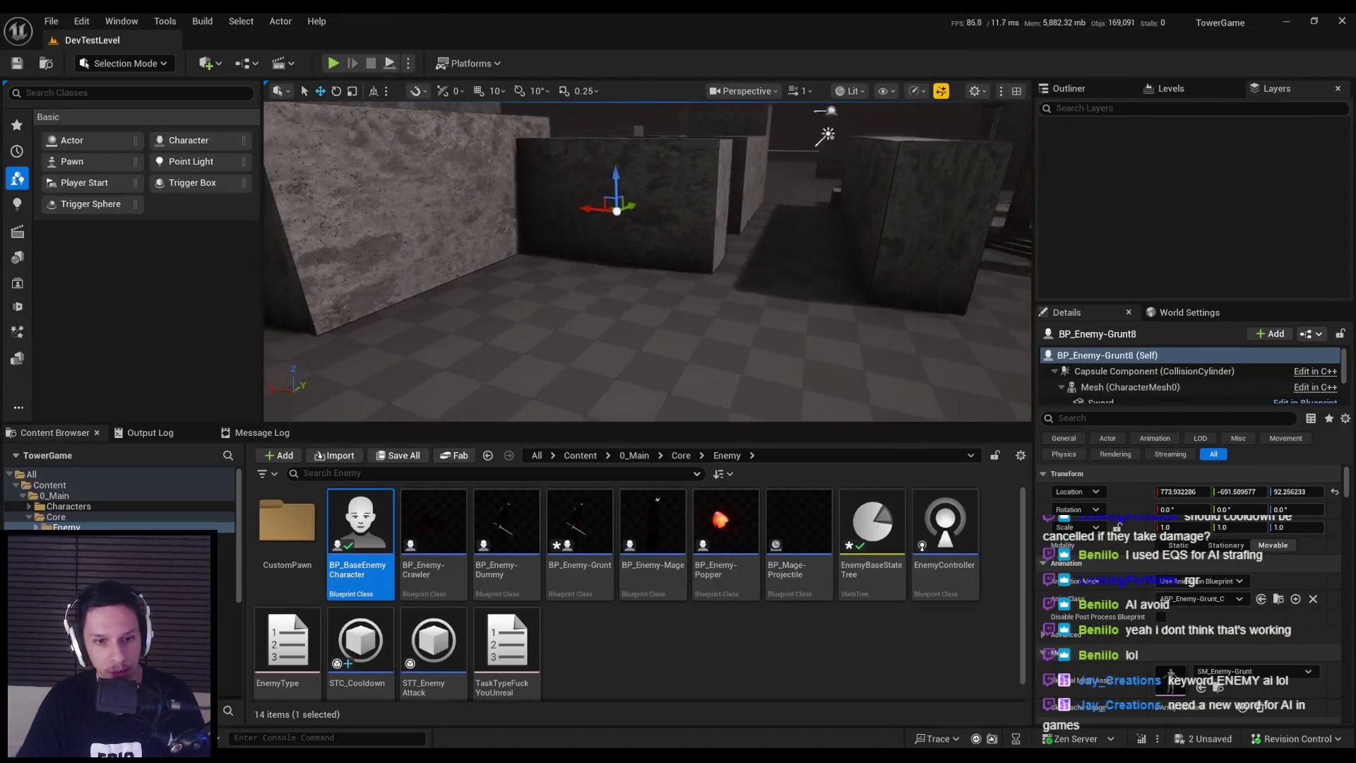
pyautogui.click(599, 680)
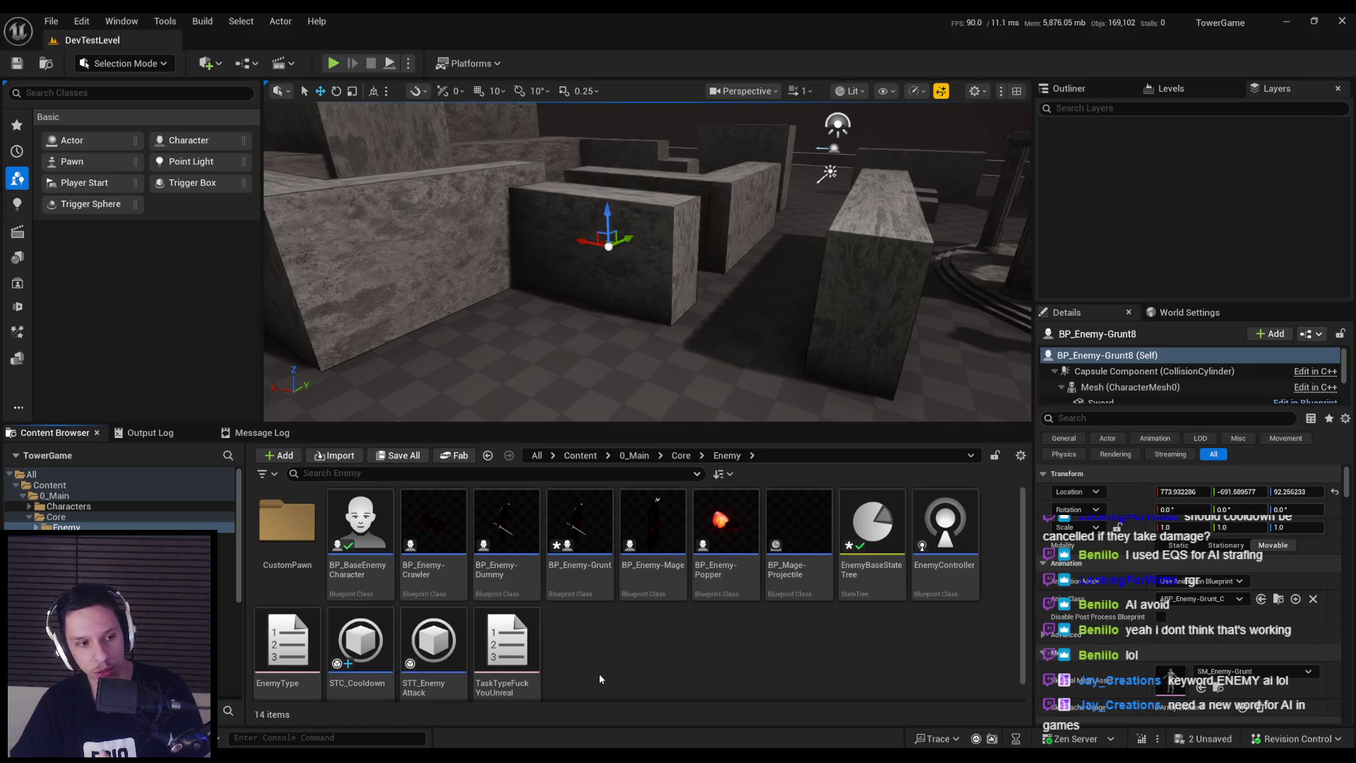
pyautogui.hotkey('alt', 'Tab')
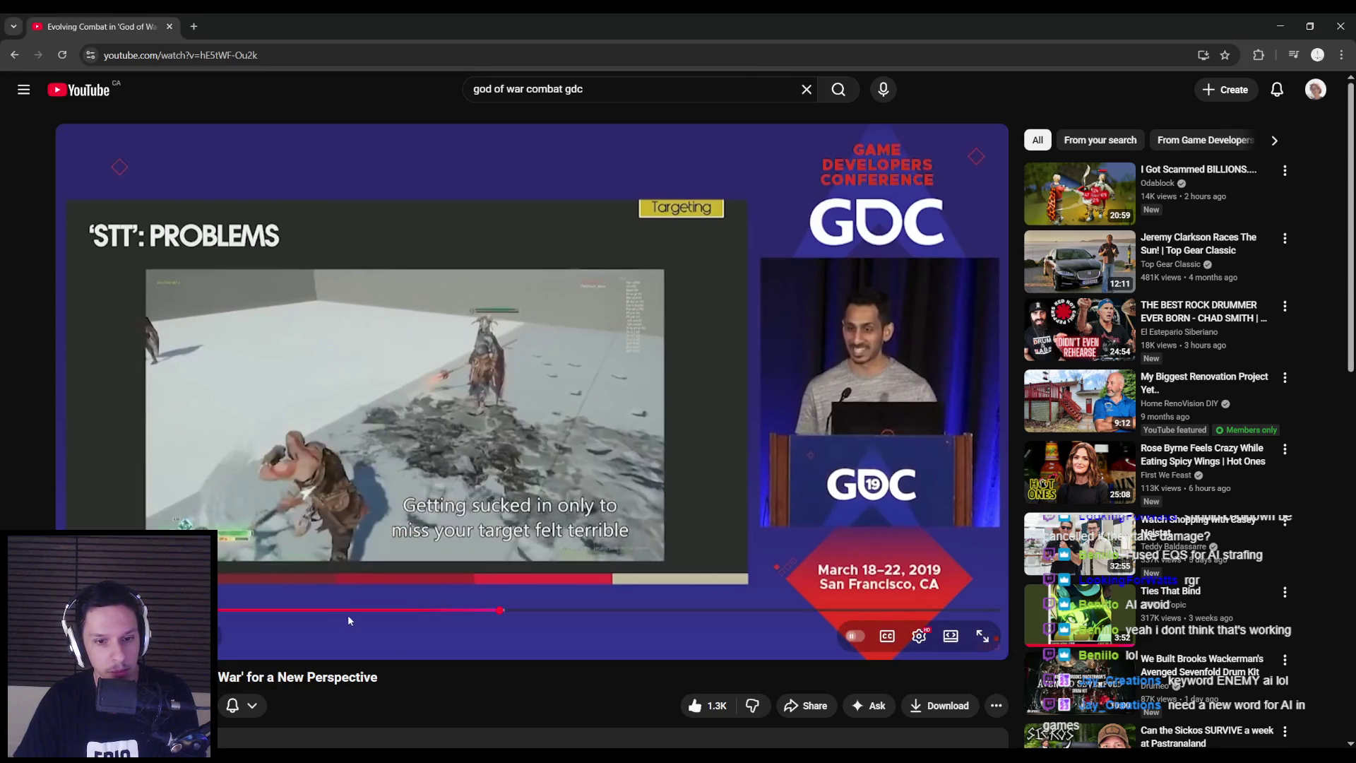
# Drag the talk back past 18:16 to about 14:12, then return to Unreal Engine
pyautogui.moveTo(334, 612)
pyautogui.mouseDown()
pyautogui.moveTo(415, 610)
pyautogui.moveTo(282, 611)
pyautogui.mouseUp()
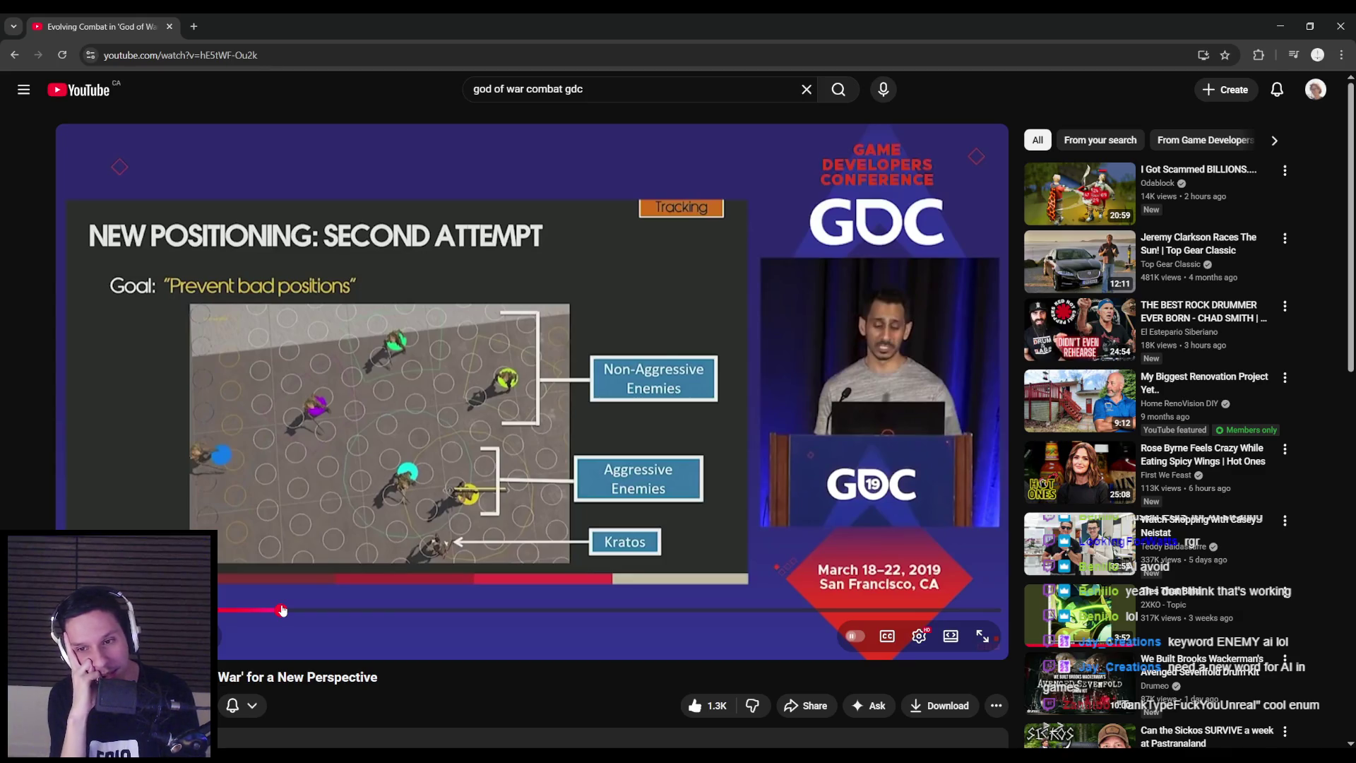
pyautogui.moveTo(283, 612)
pyautogui.mouseDown()
pyautogui.moveTo(297, 612)
pyautogui.moveTo(263, 613)
pyautogui.moveTo(294, 612)
pyautogui.mouseUp()
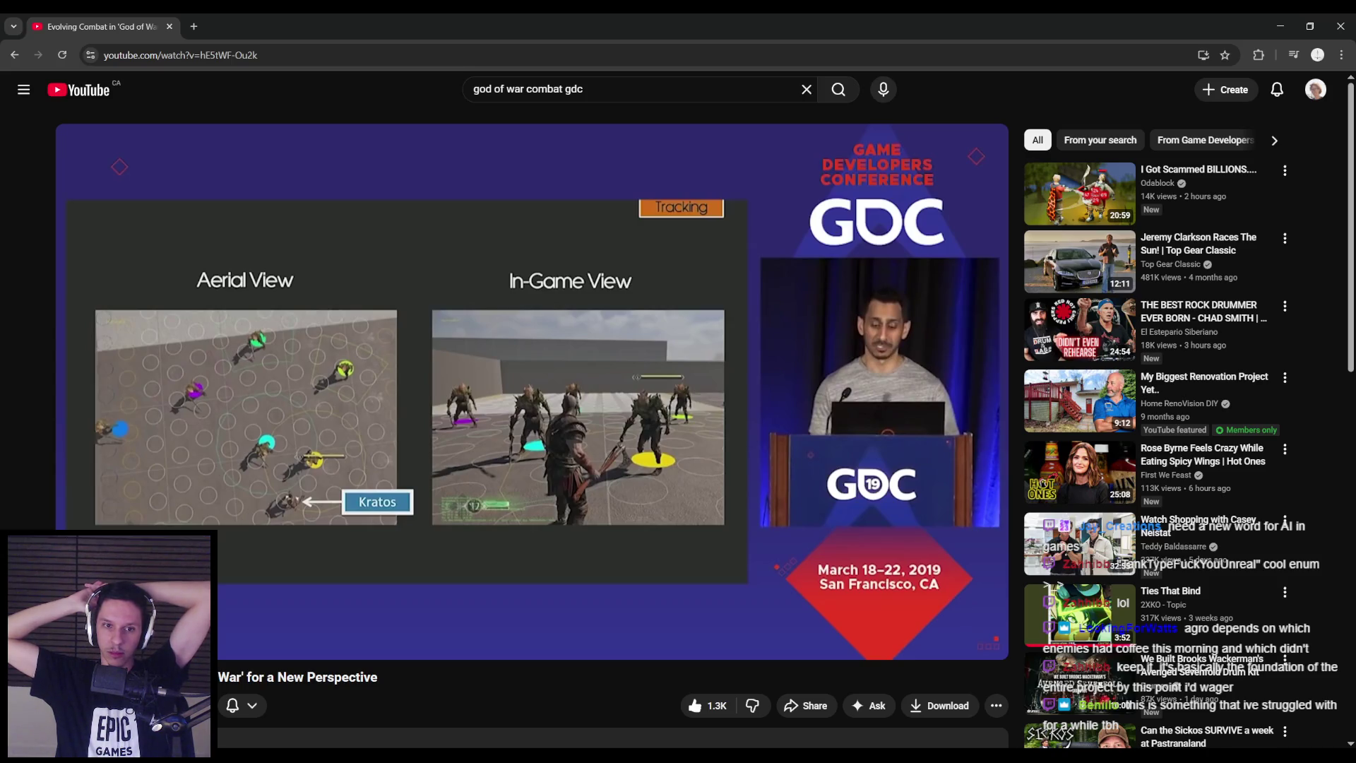
pyautogui.hotkey('alt', 'Tab')
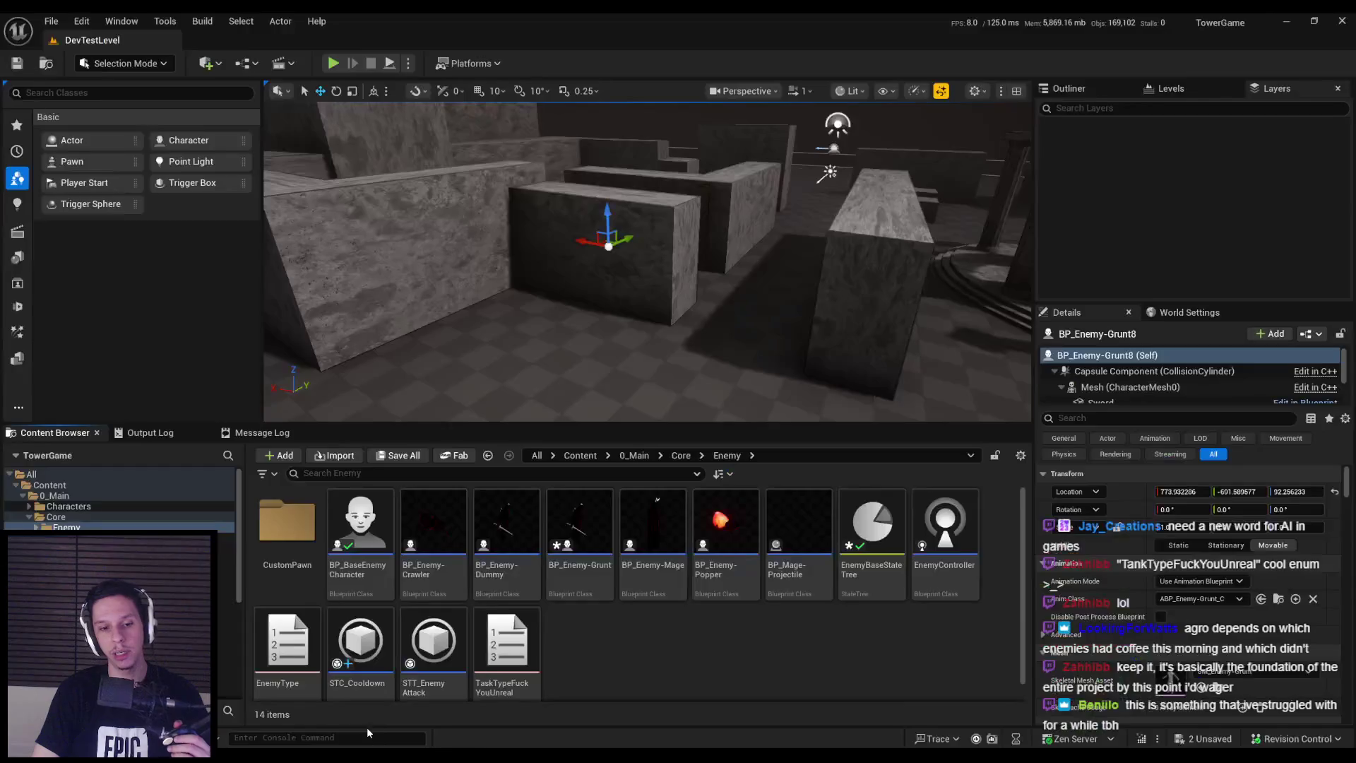
# Save and check out the modified BP_Enemy-Grunt blueprint
pyautogui.hotkey('ctrl', 's')
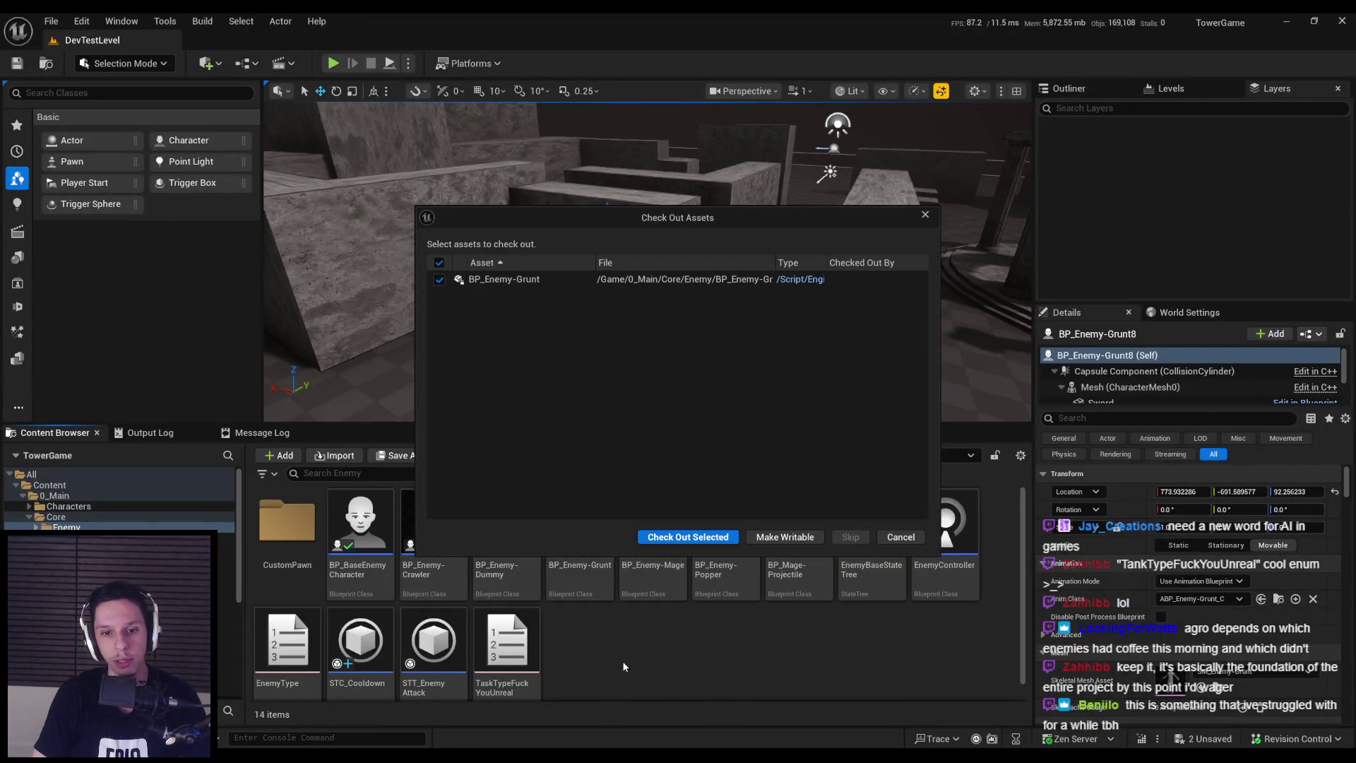
pyautogui.click(699, 536)
pyautogui.rightClick(663, 668)
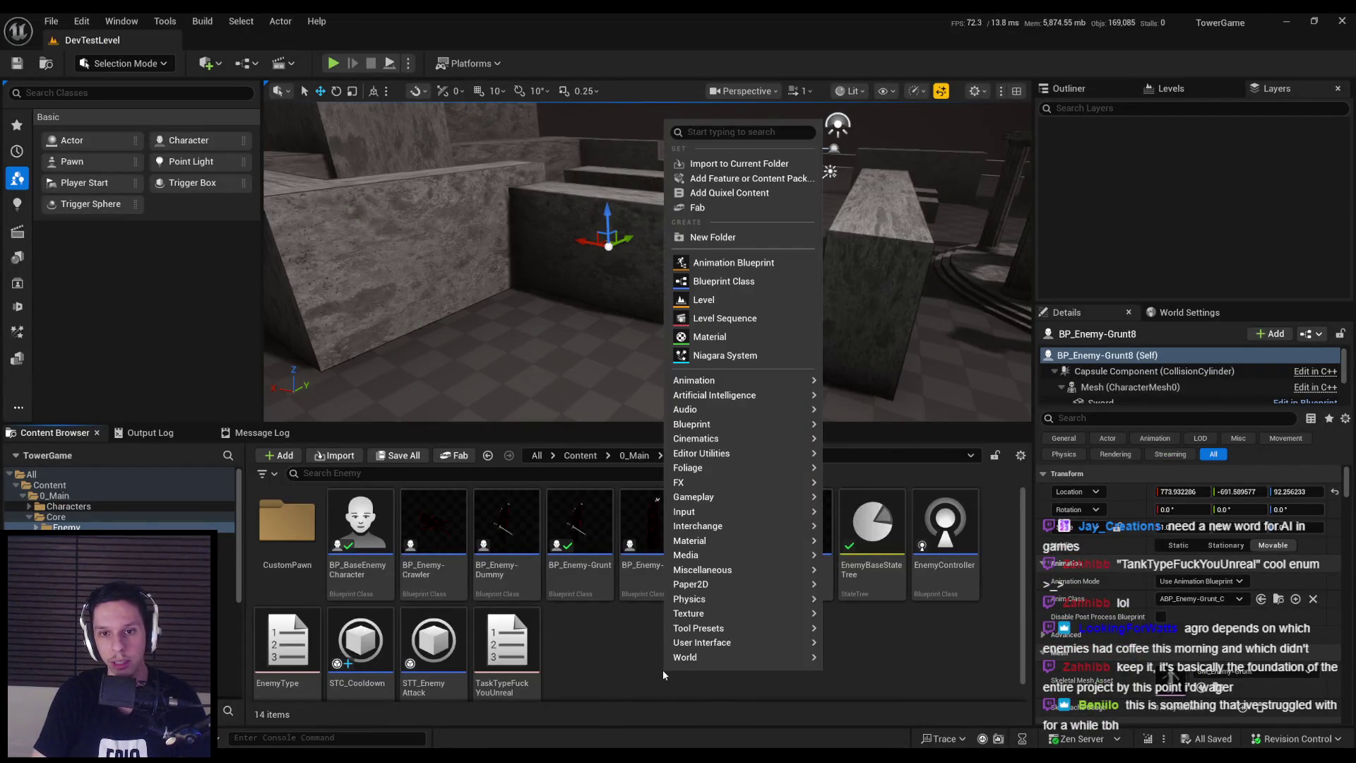
pyautogui.moveTo(698, 397)
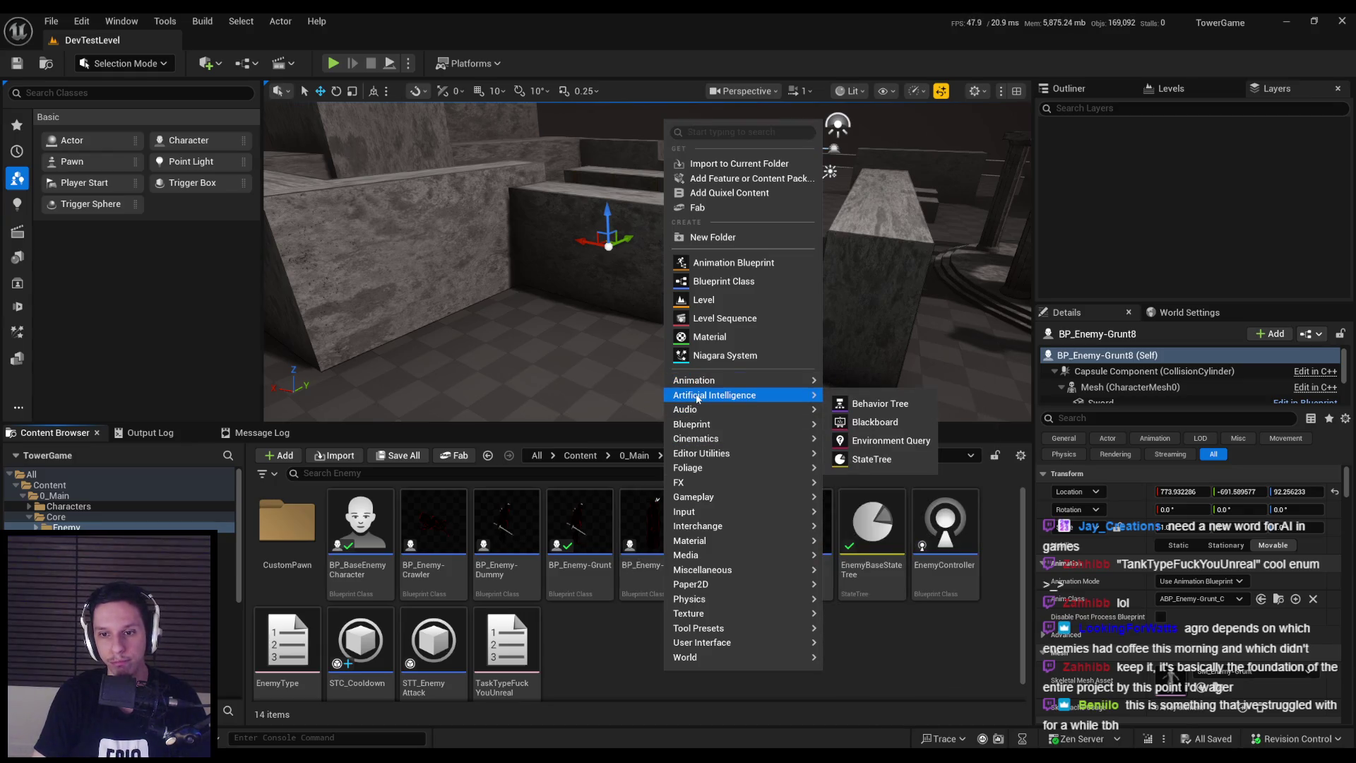
# Search Plugins for 'query' to confirm Environment Query Editor is enabled, then close Plugins
pyautogui.click(81, 21)
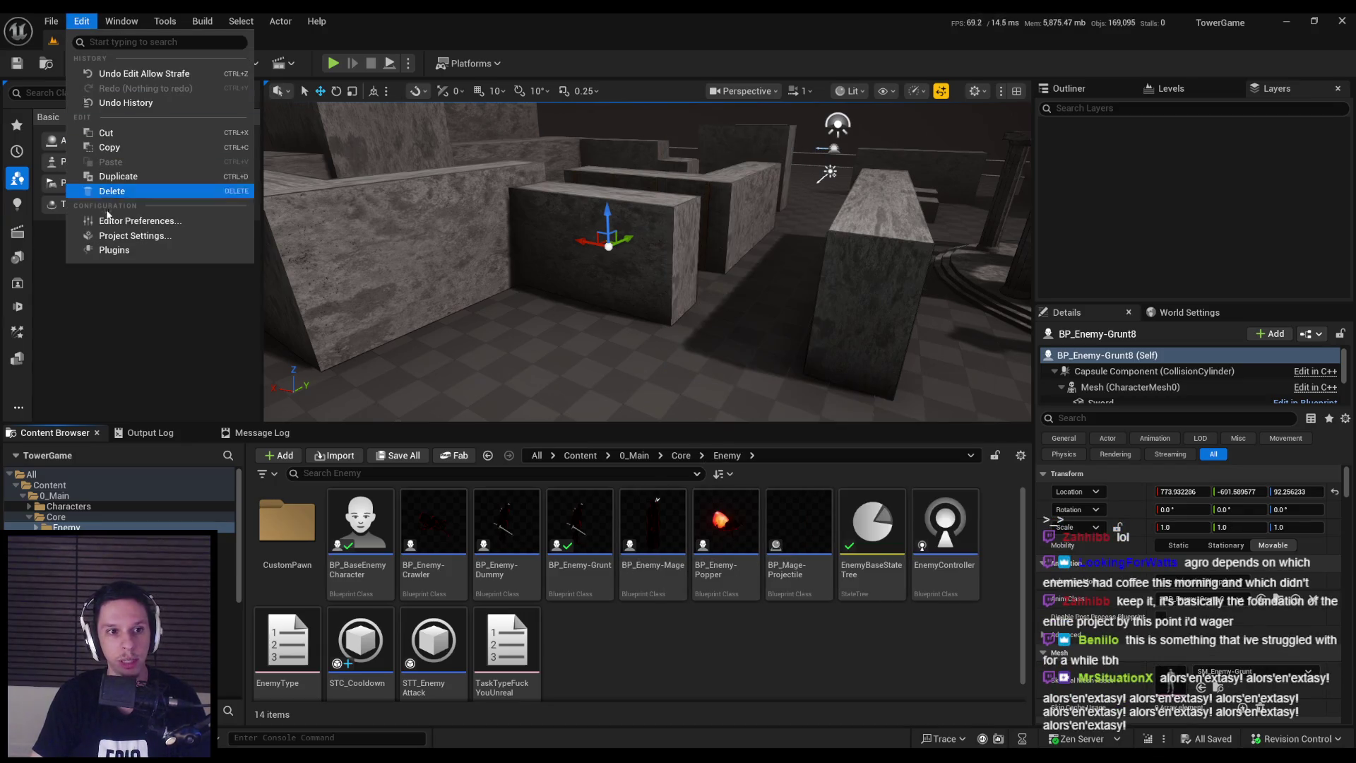
pyautogui.click(106, 247)
pyautogui.write('qs')
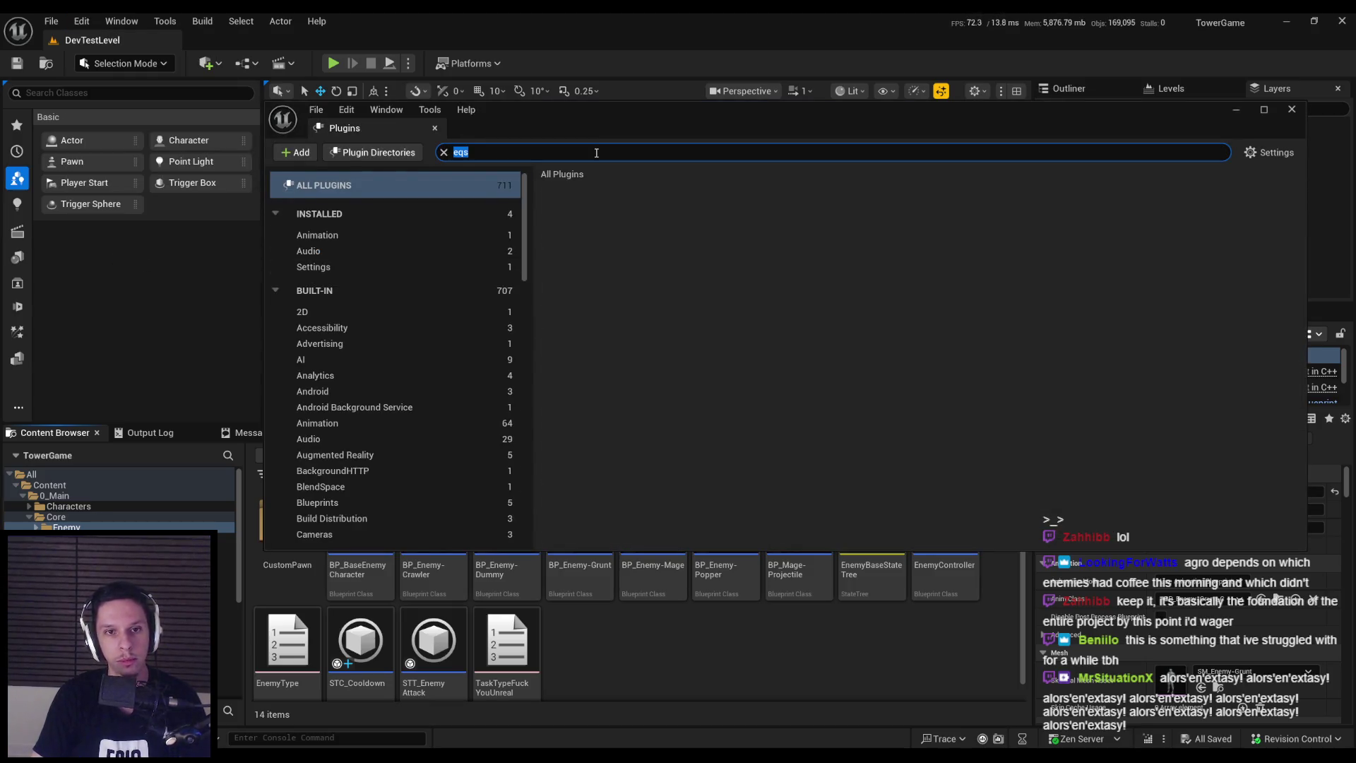
pyautogui.write('query')
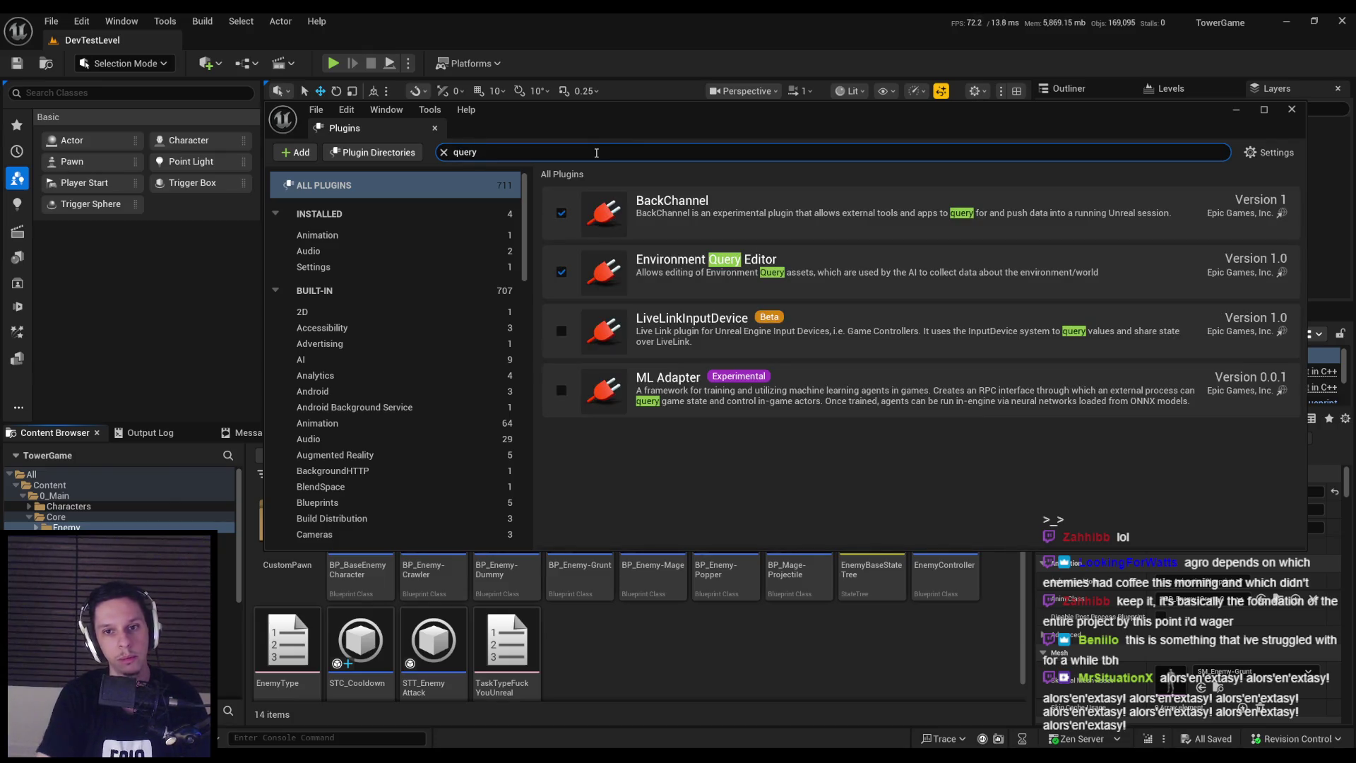
pyautogui.click(444, 152)
pyautogui.click(435, 127)
# Create an Environment Query asset named EQS_FindMoveToLocation in the Enemy folder
pyautogui.rightClick(635, 639)
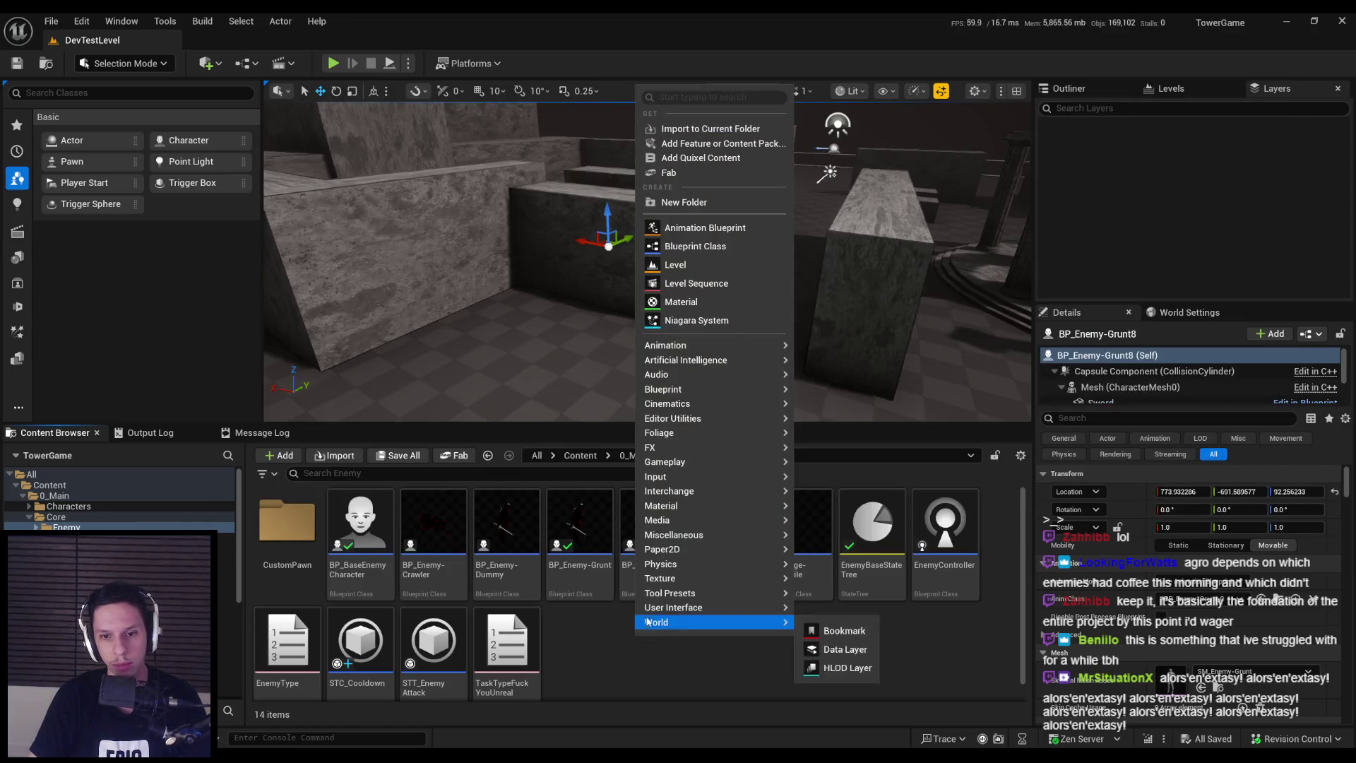
pyautogui.moveTo(671, 349)
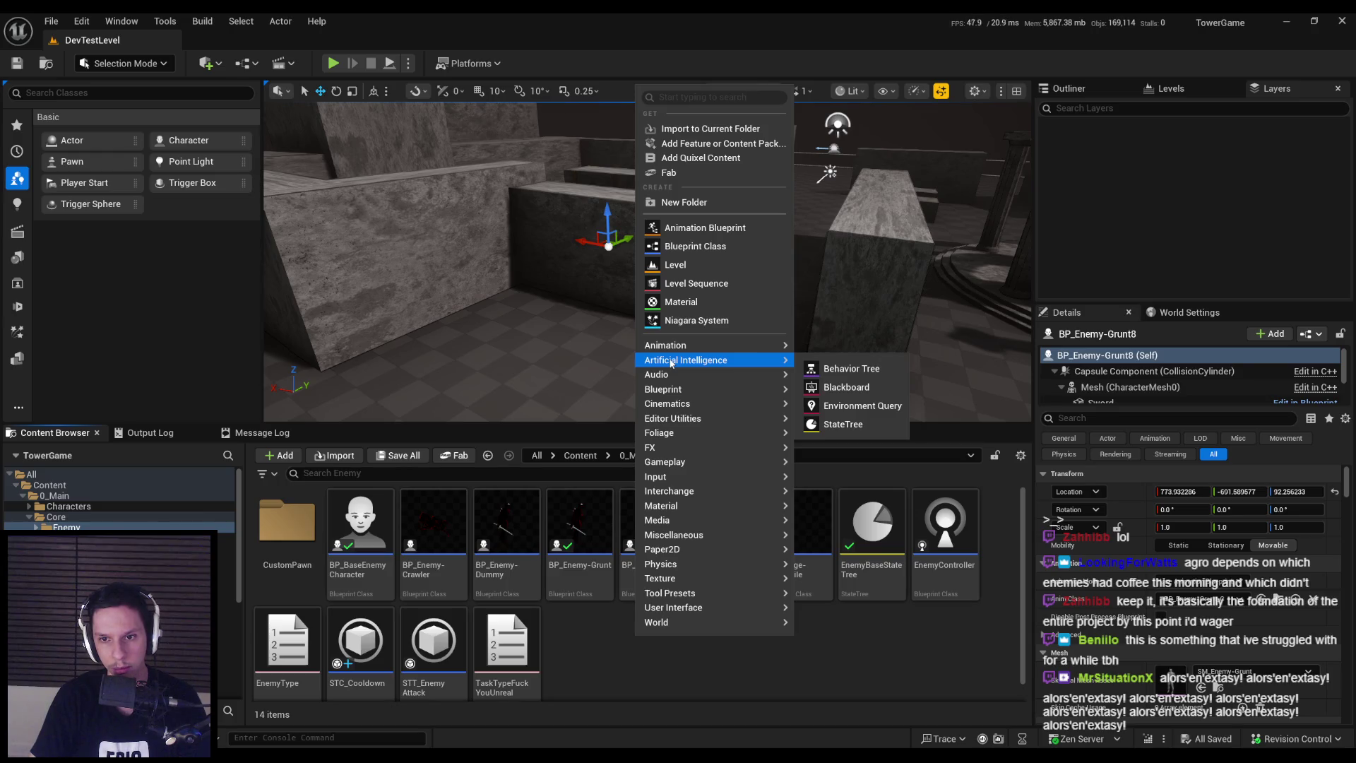
pyautogui.click(862, 406)
pyautogui.write('EQ')
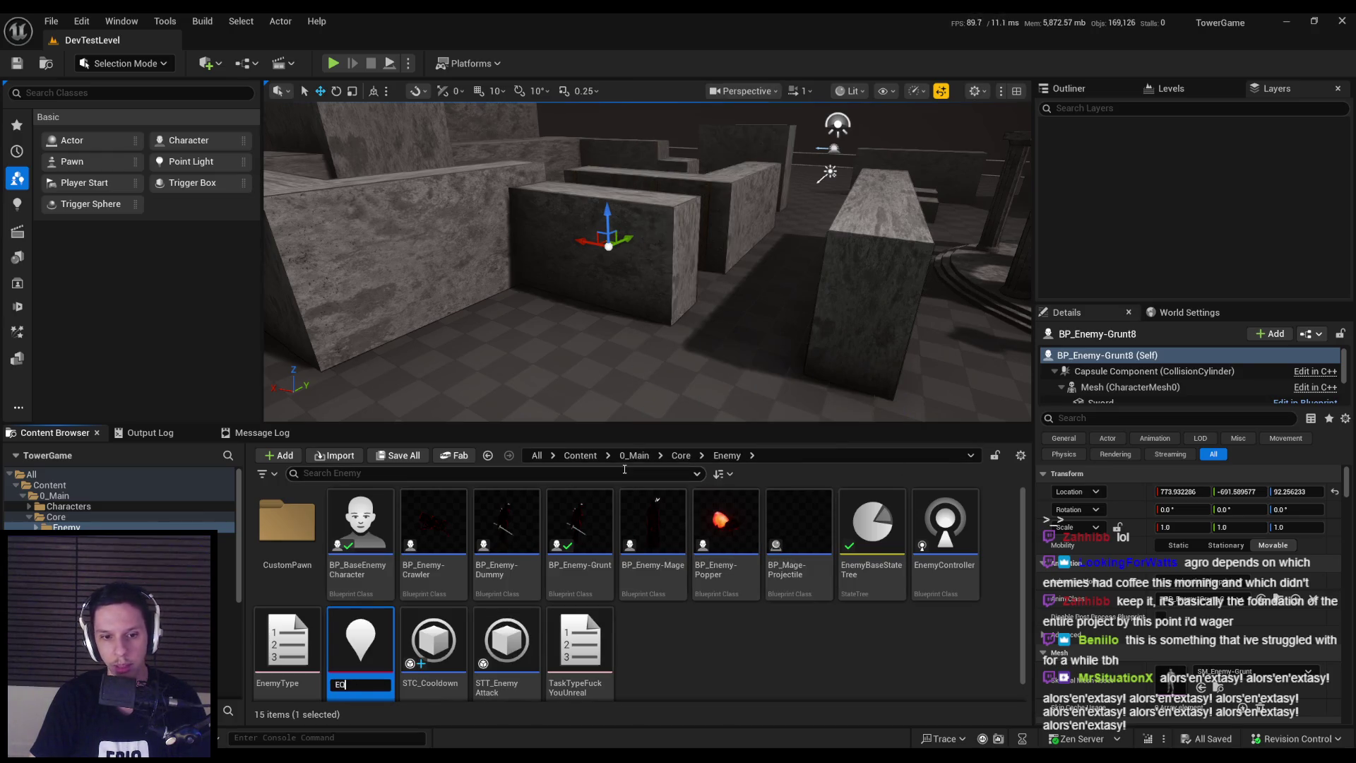
pyautogui.write('S_F')
pyautogui.write('oveT')
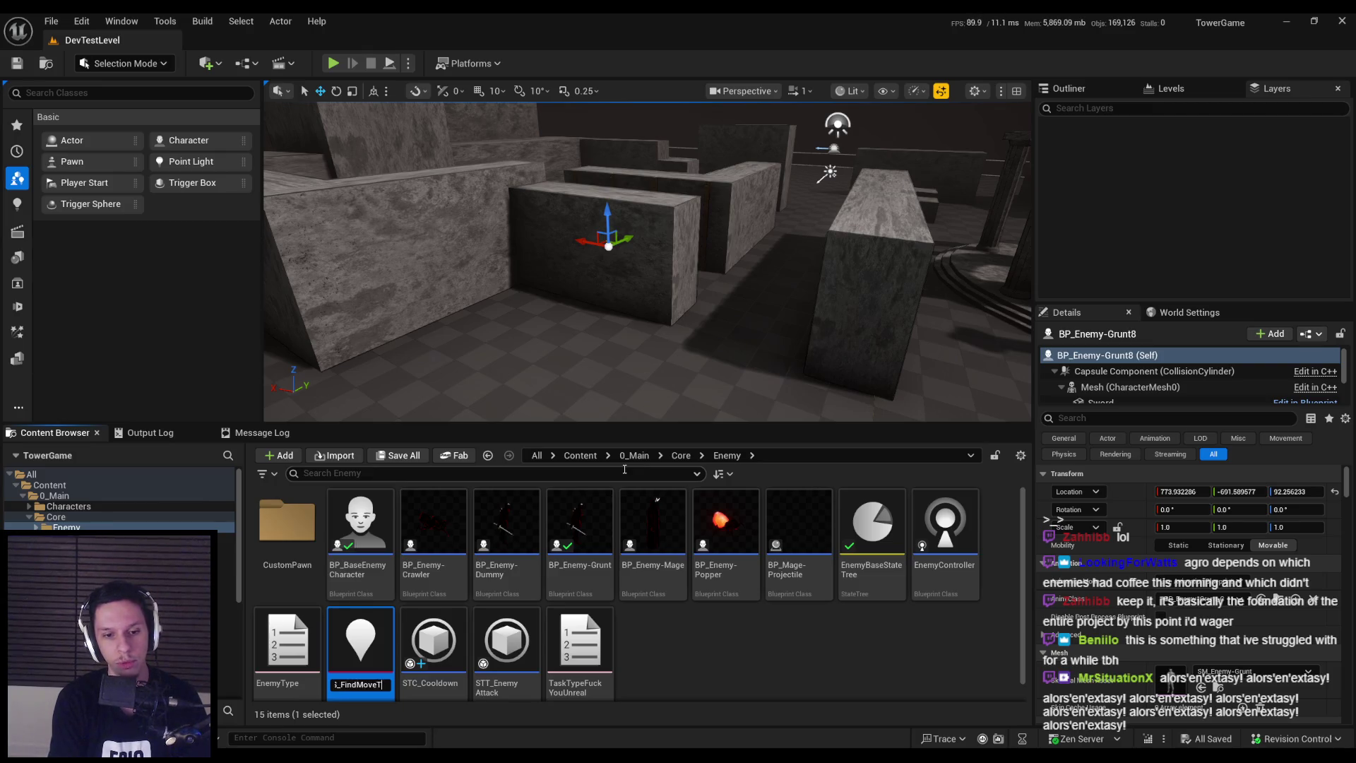
pyautogui.write('cation')
pyautogui.press('Return')
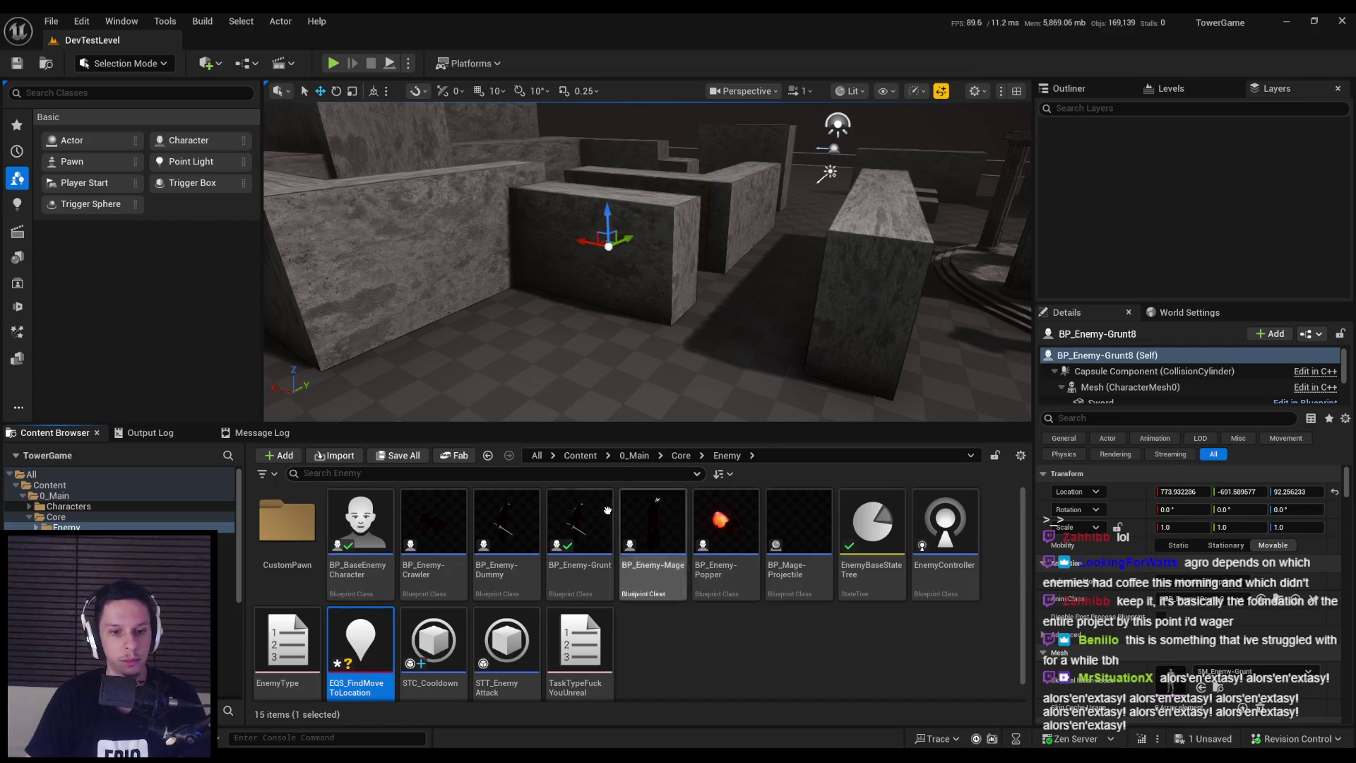
# Open EQS_FindMoveToLocation and drag a new connection out of its ROOT node
pyautogui.doubleClick(369, 633)
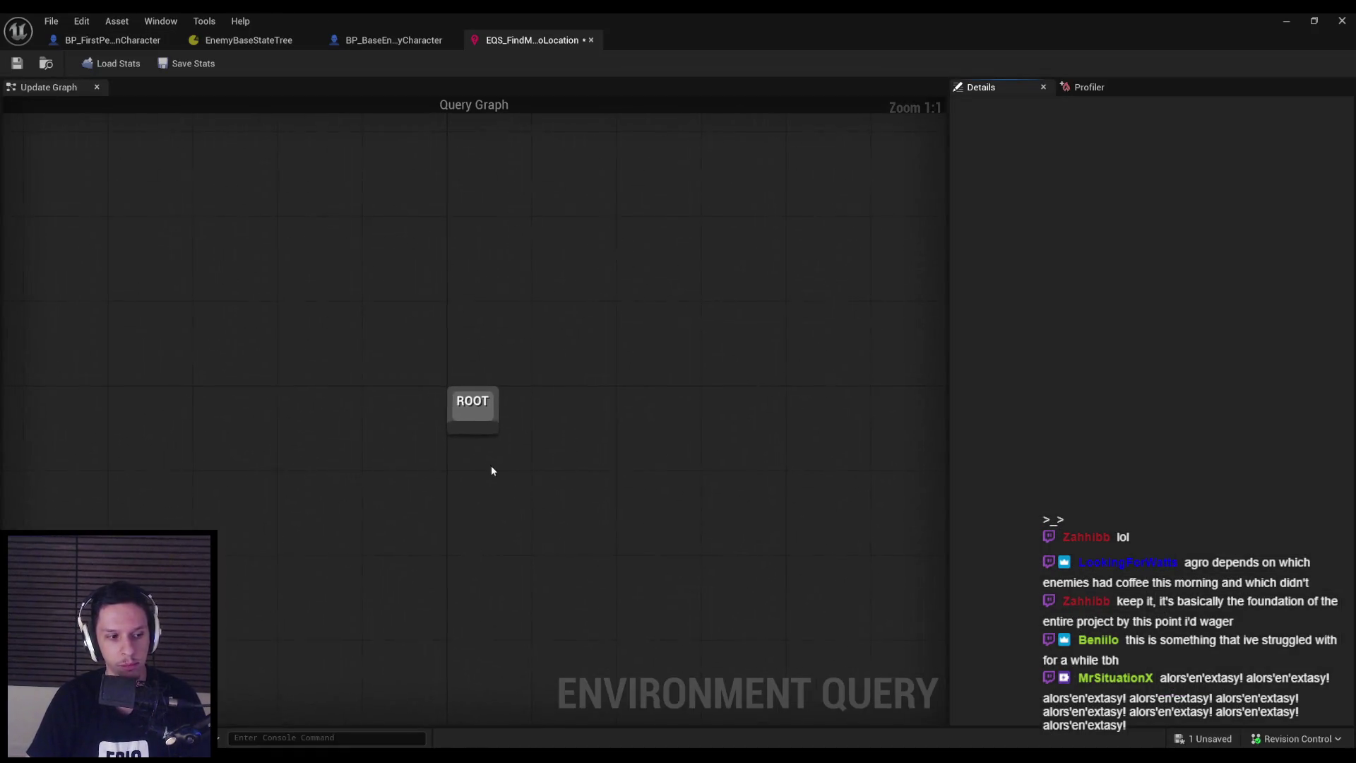
pyautogui.click(467, 398)
pyautogui.scroll(-1, 410, 350)
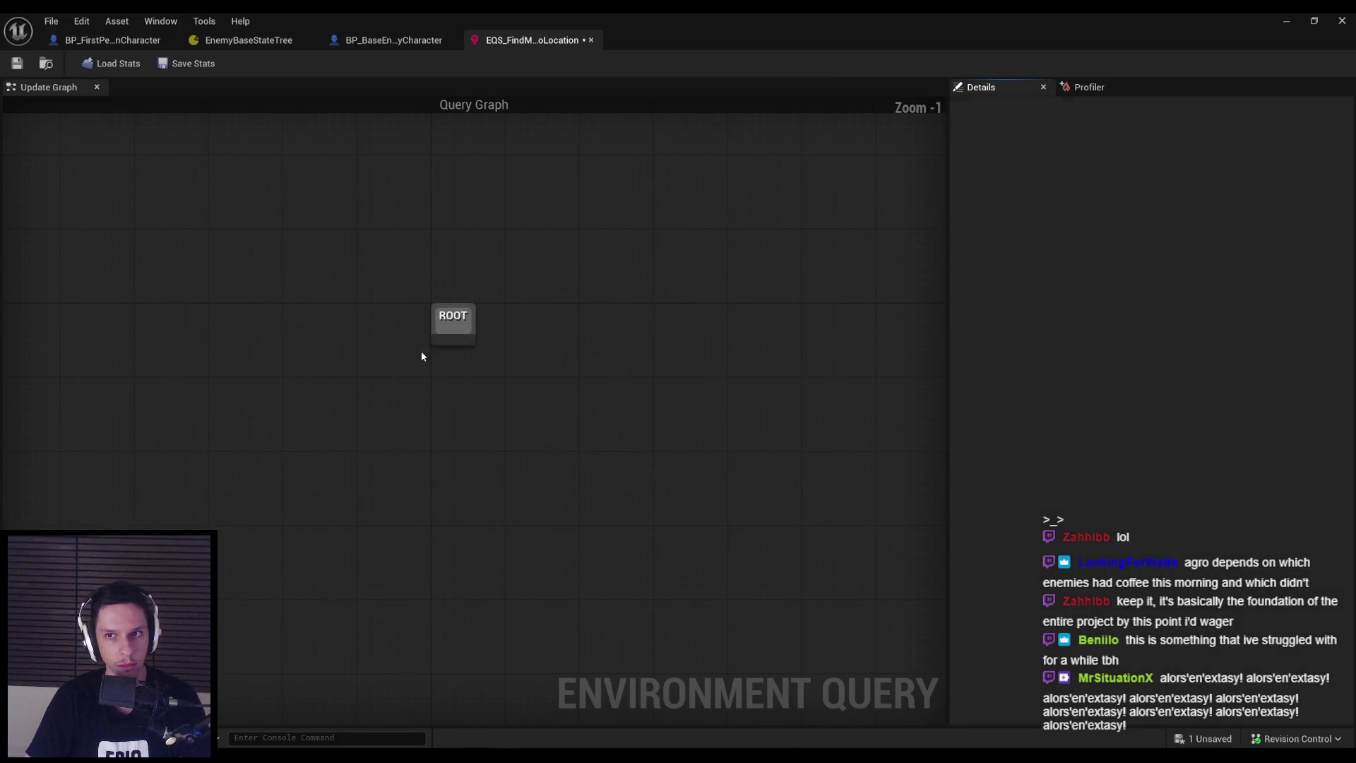
pyautogui.moveTo(452, 340); pyautogui.dragTo(485, 470)
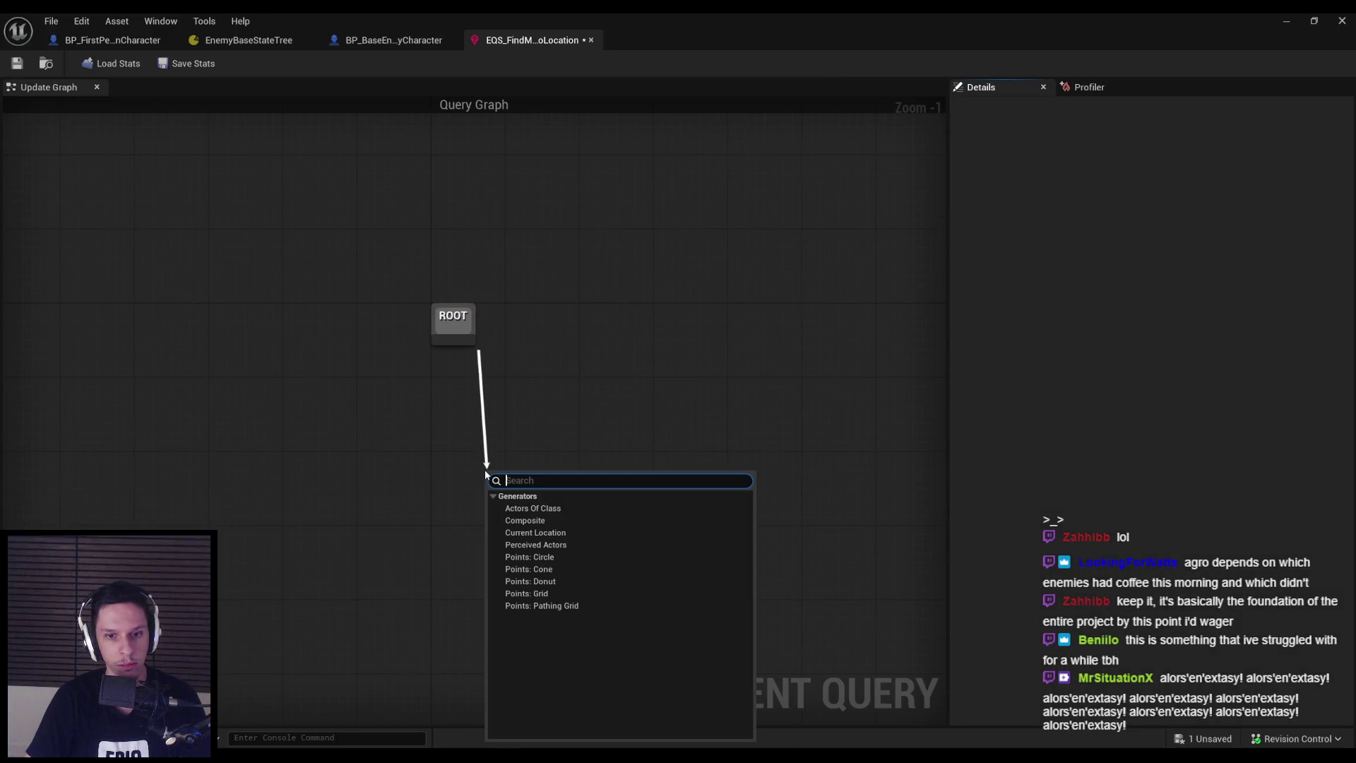
# Add a Points: Circle generator below ROOT, keeping Querier as its circle center
pyautogui.click(530, 558)
pyautogui.moveTo(564, 510); pyautogui.dragTo(422, 494)
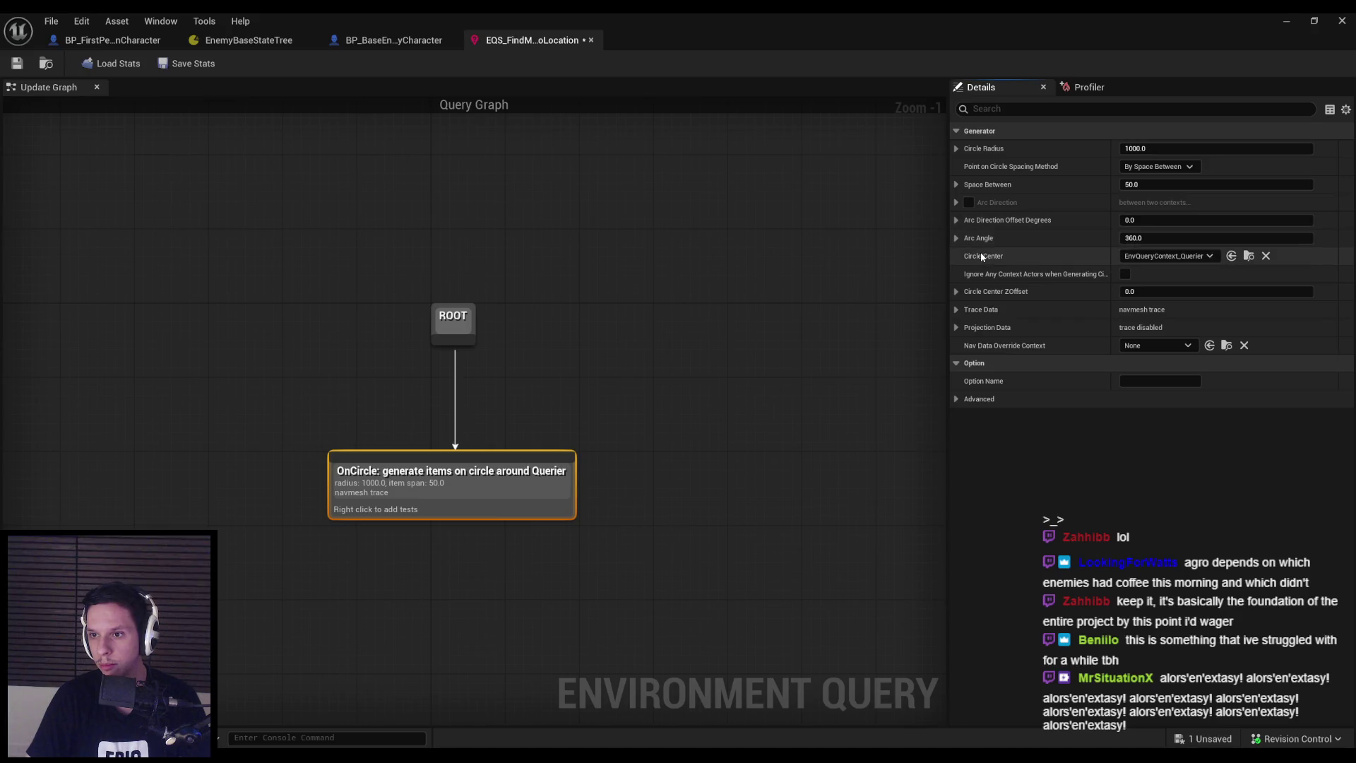
pyautogui.click(1166, 256)
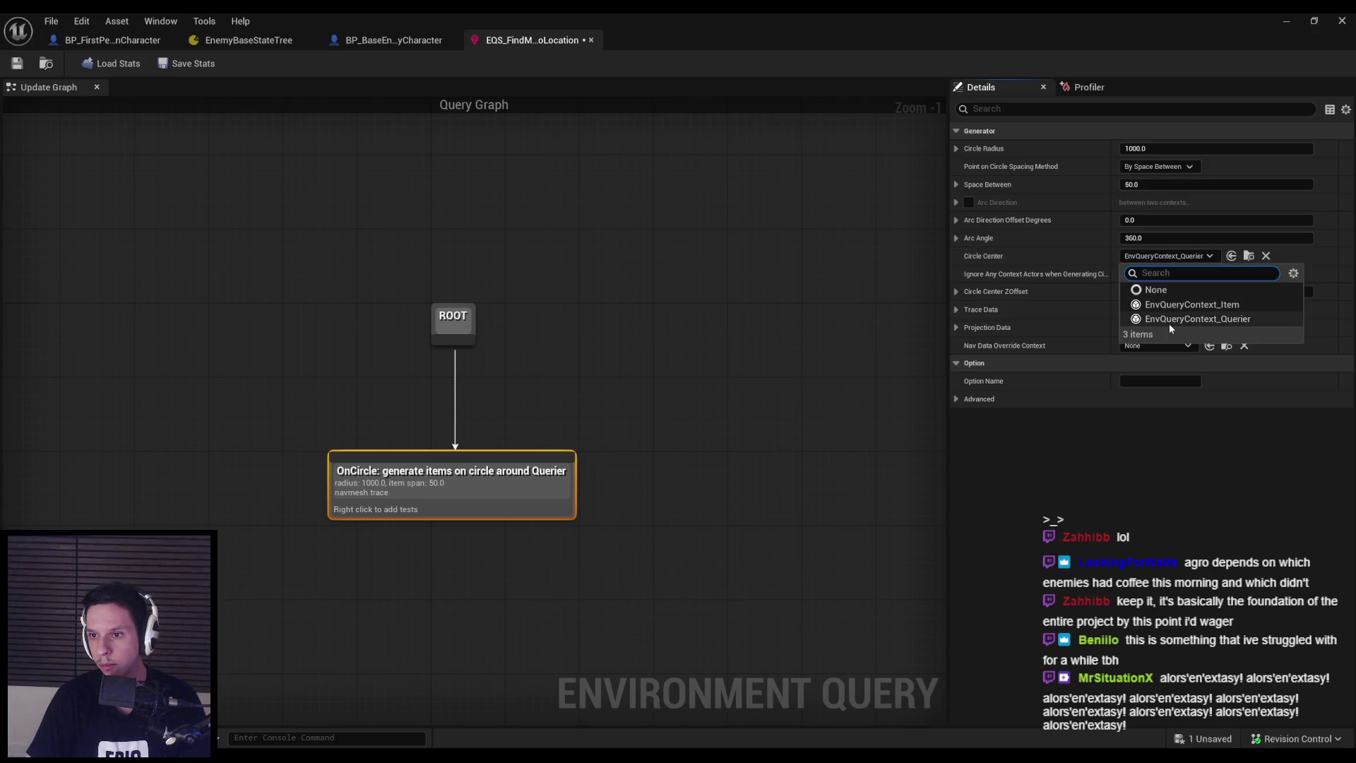
pyautogui.click(986, 253)
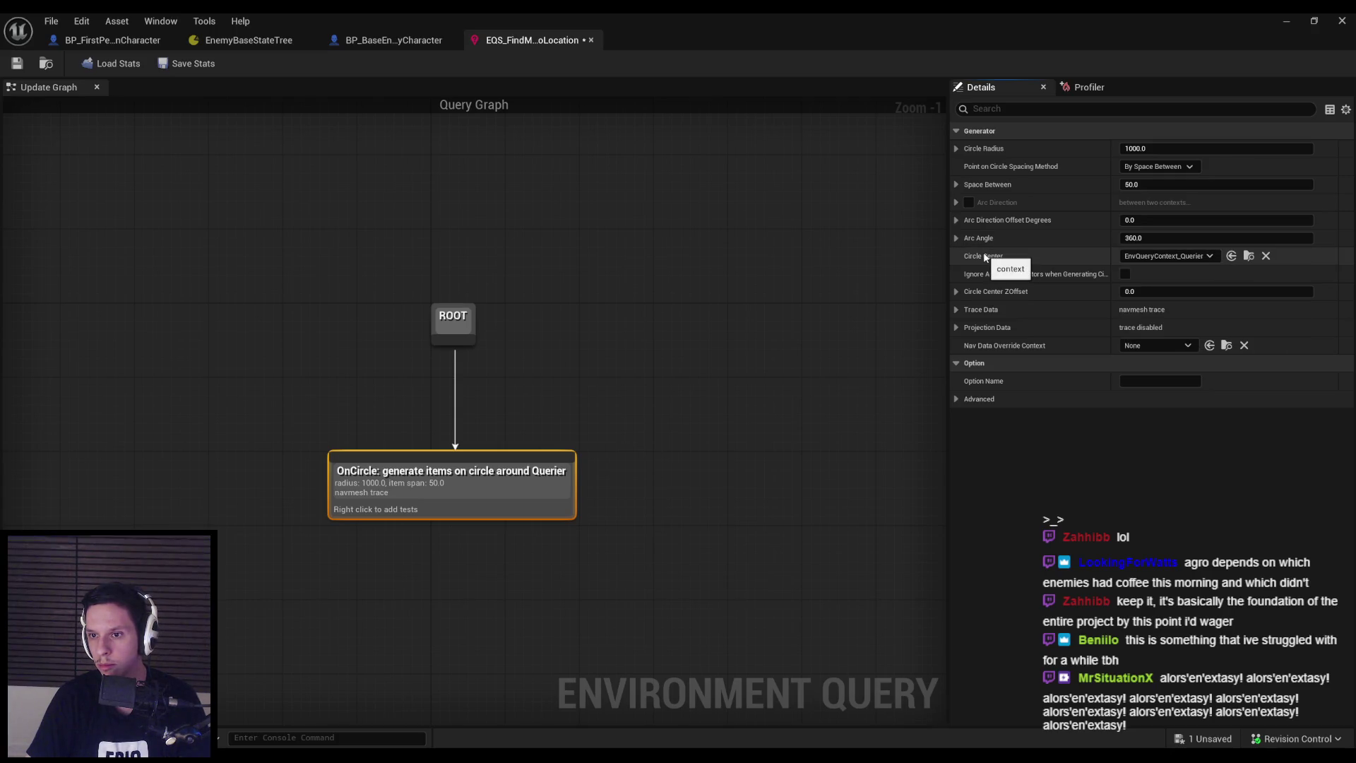
# Inspect the Arc Angle and Trace Data settings, keep Navigation tracing, then close the query editor
pyautogui.click(957, 239)
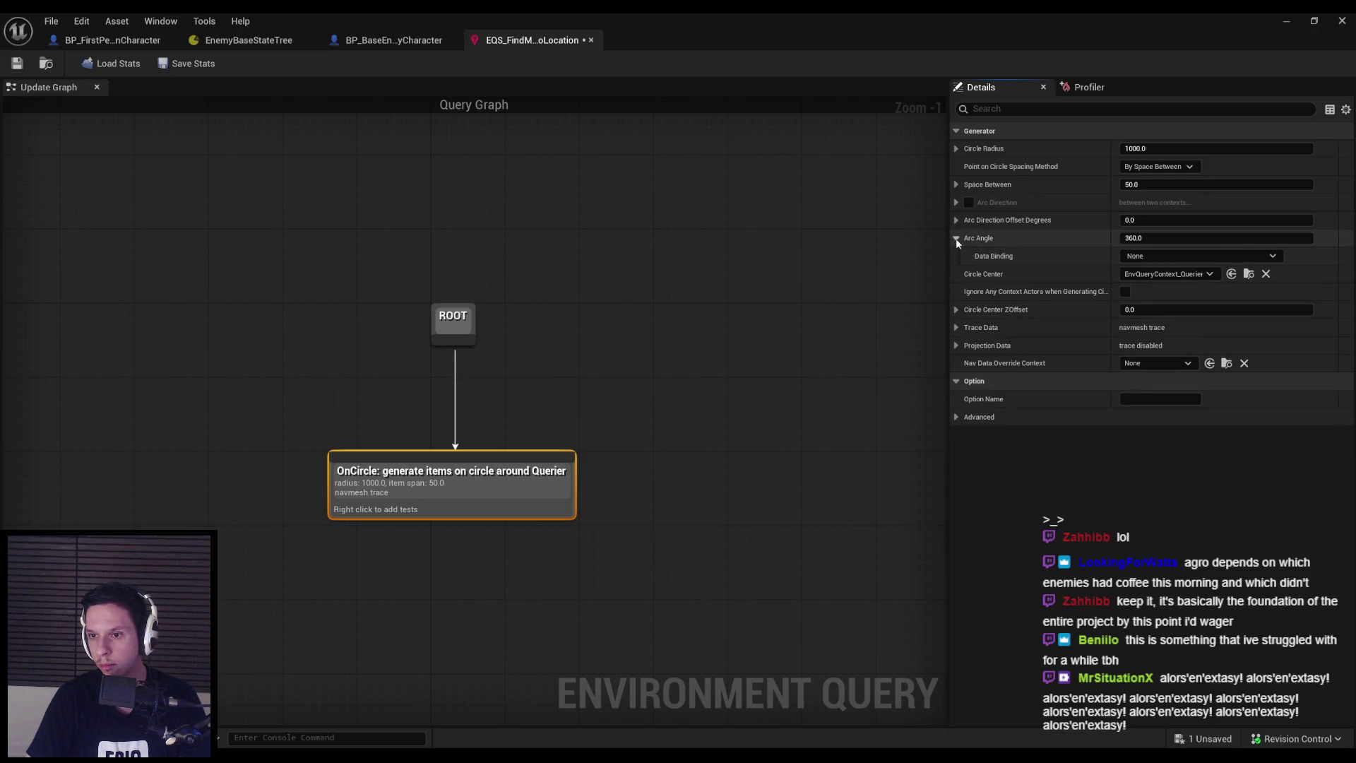
pyautogui.click(957, 239)
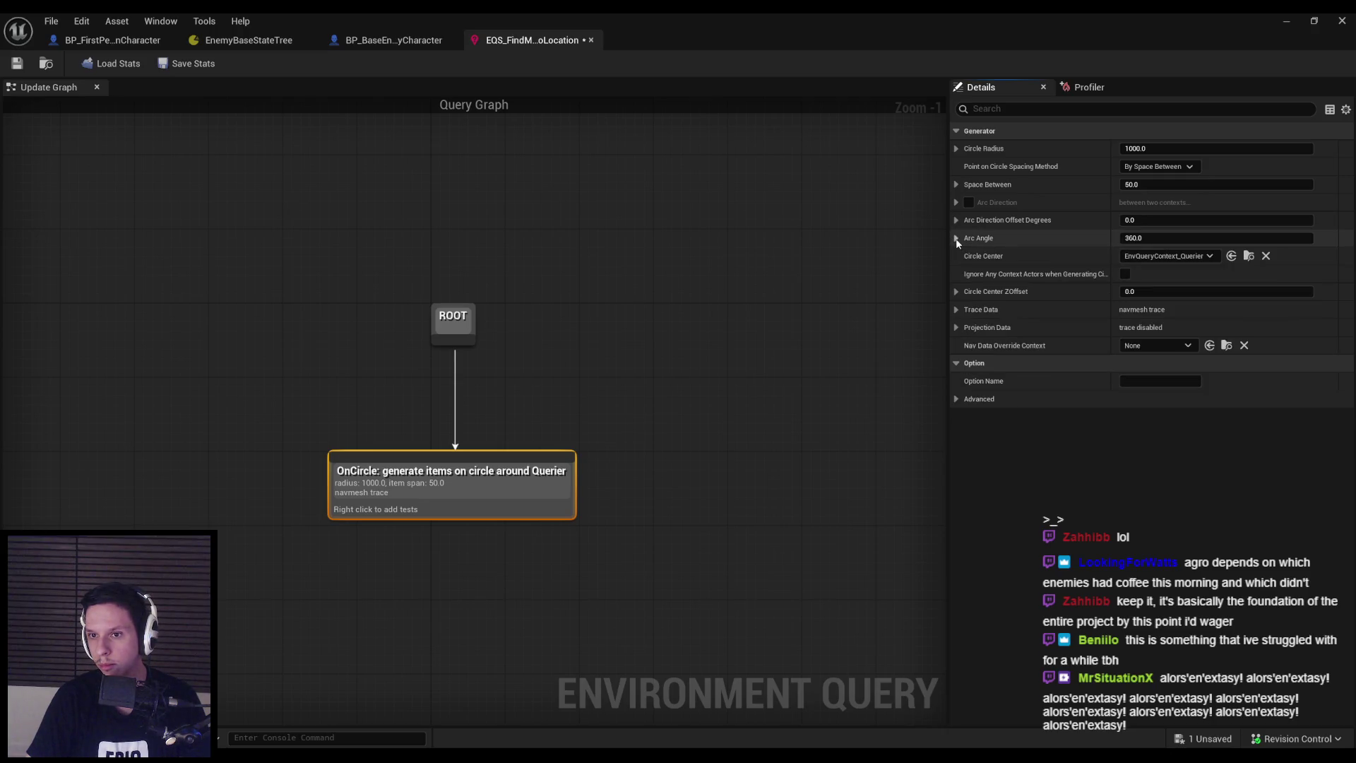
pyautogui.click(957, 310)
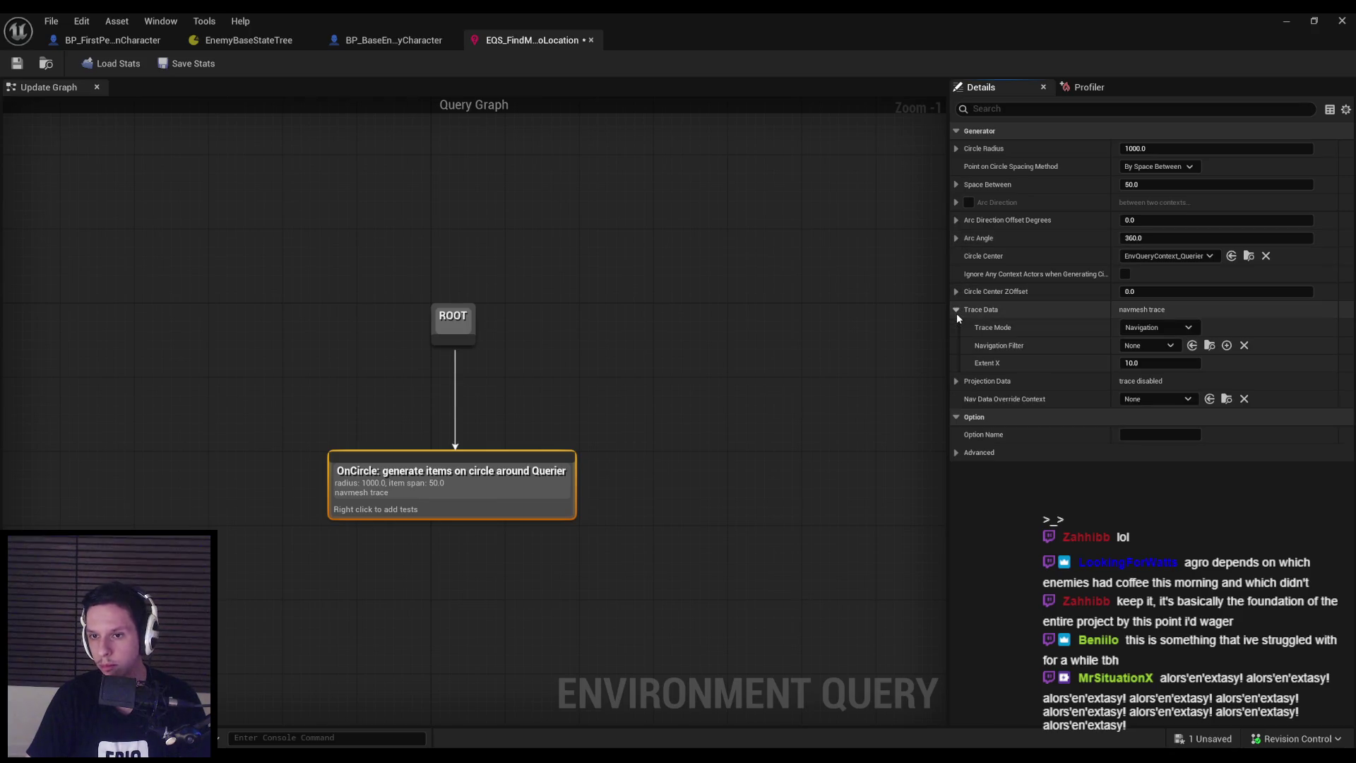
pyautogui.click(1167, 329)
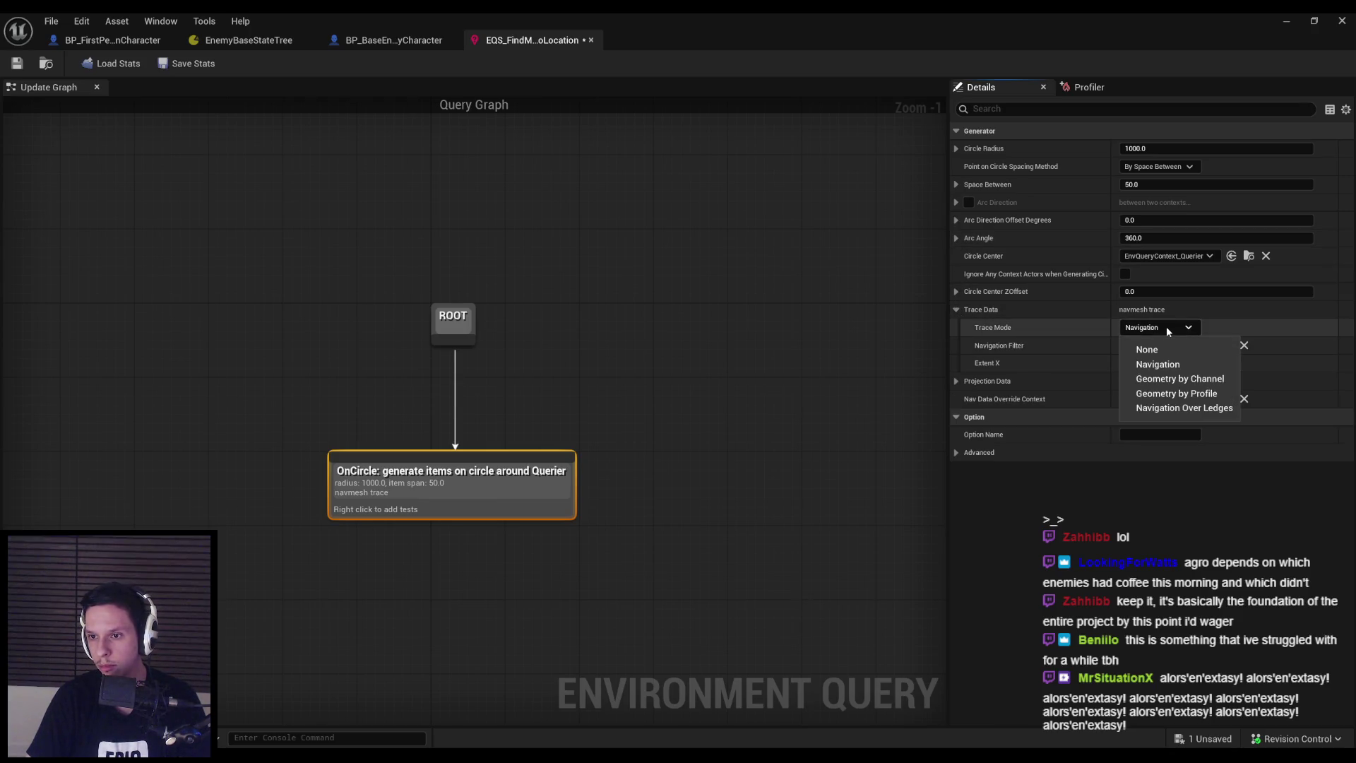
pyautogui.click(1167, 327)
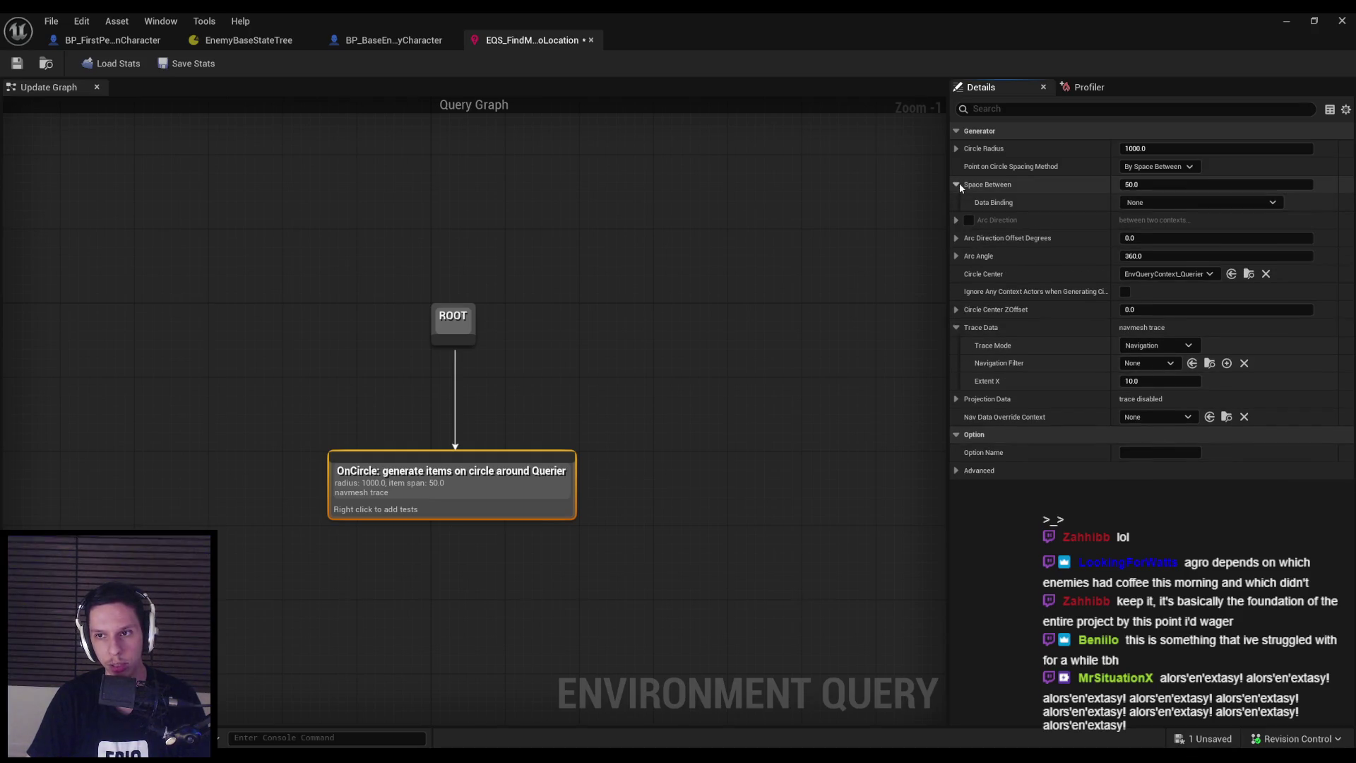
pyautogui.click(1184, 257)
pyautogui.click(1182, 257)
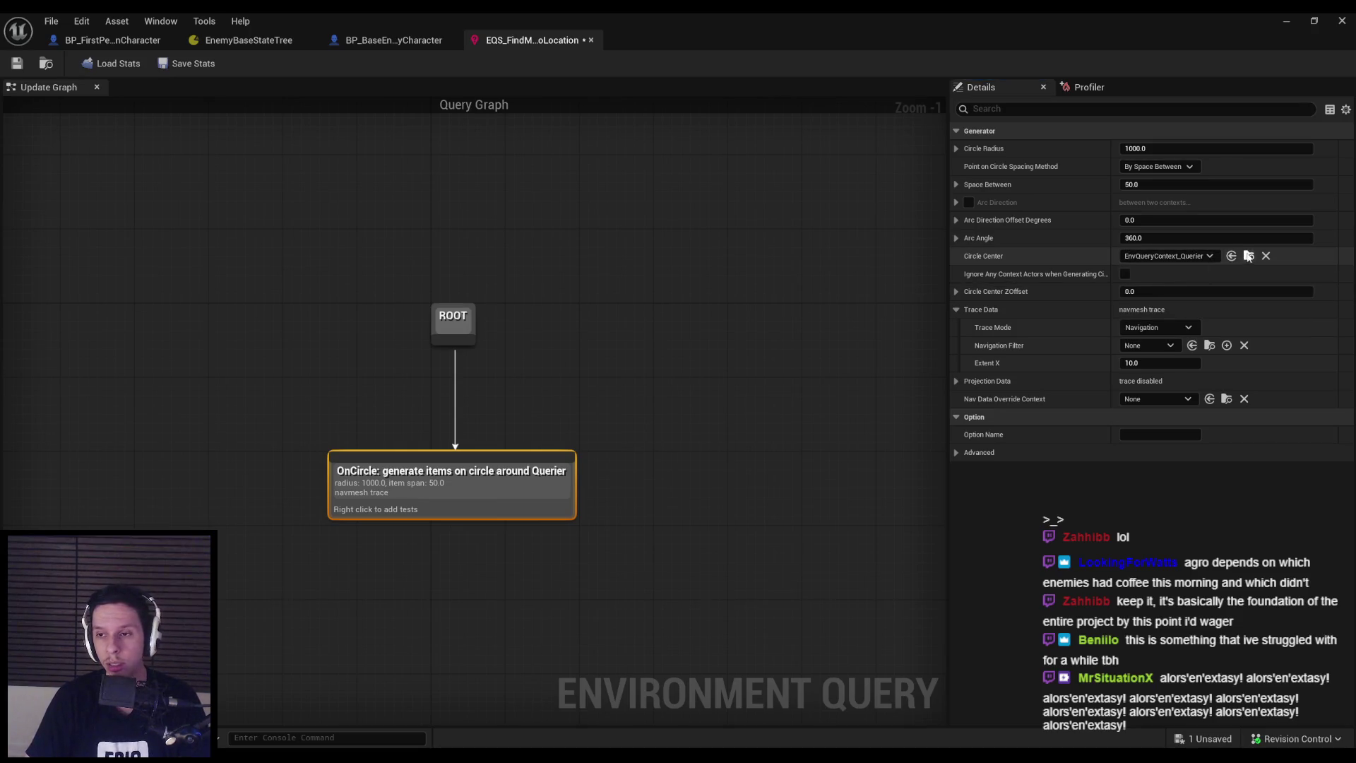
pyautogui.click(1342, 21)
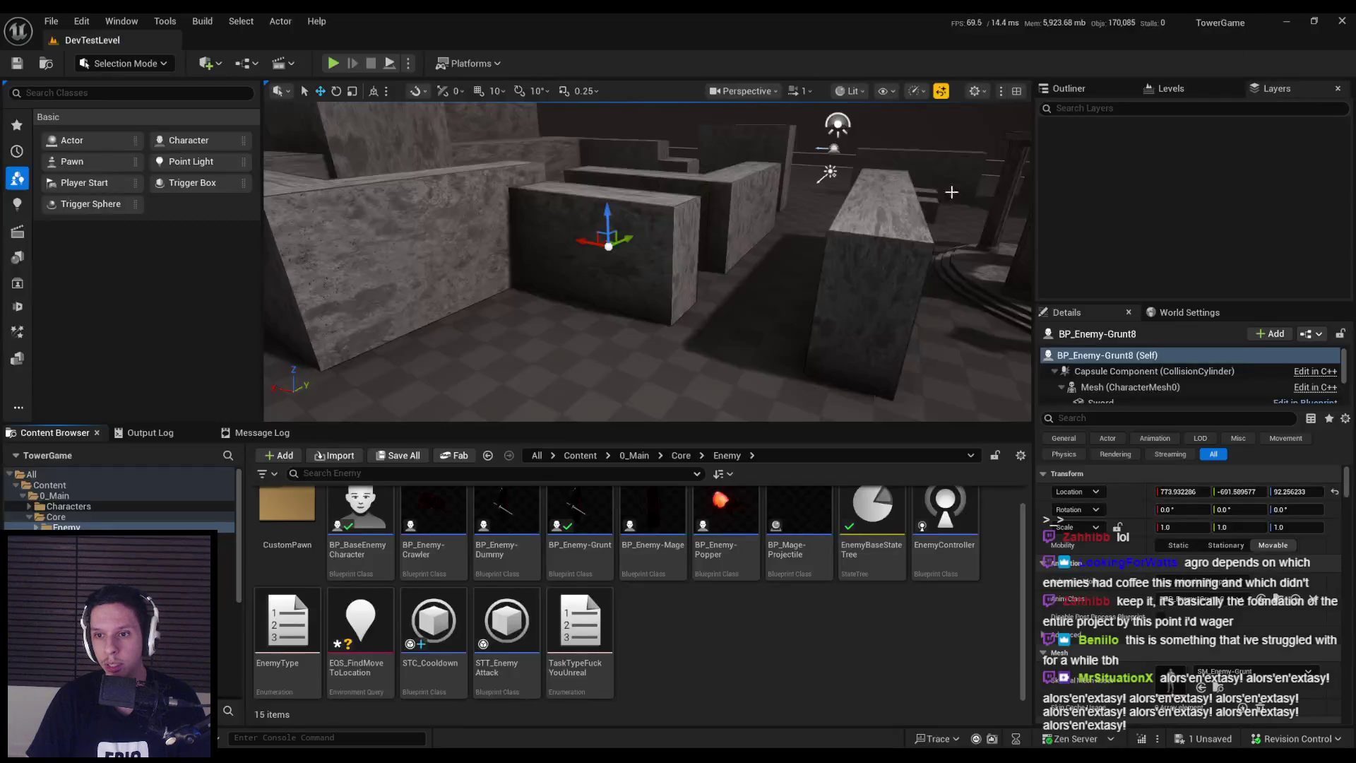
# Create a blueprint from EnvQueryContext_BlueprintBase, name it EQSQueryContext_PlayerCharacter, and open it
pyautogui.rightClick(673, 650)
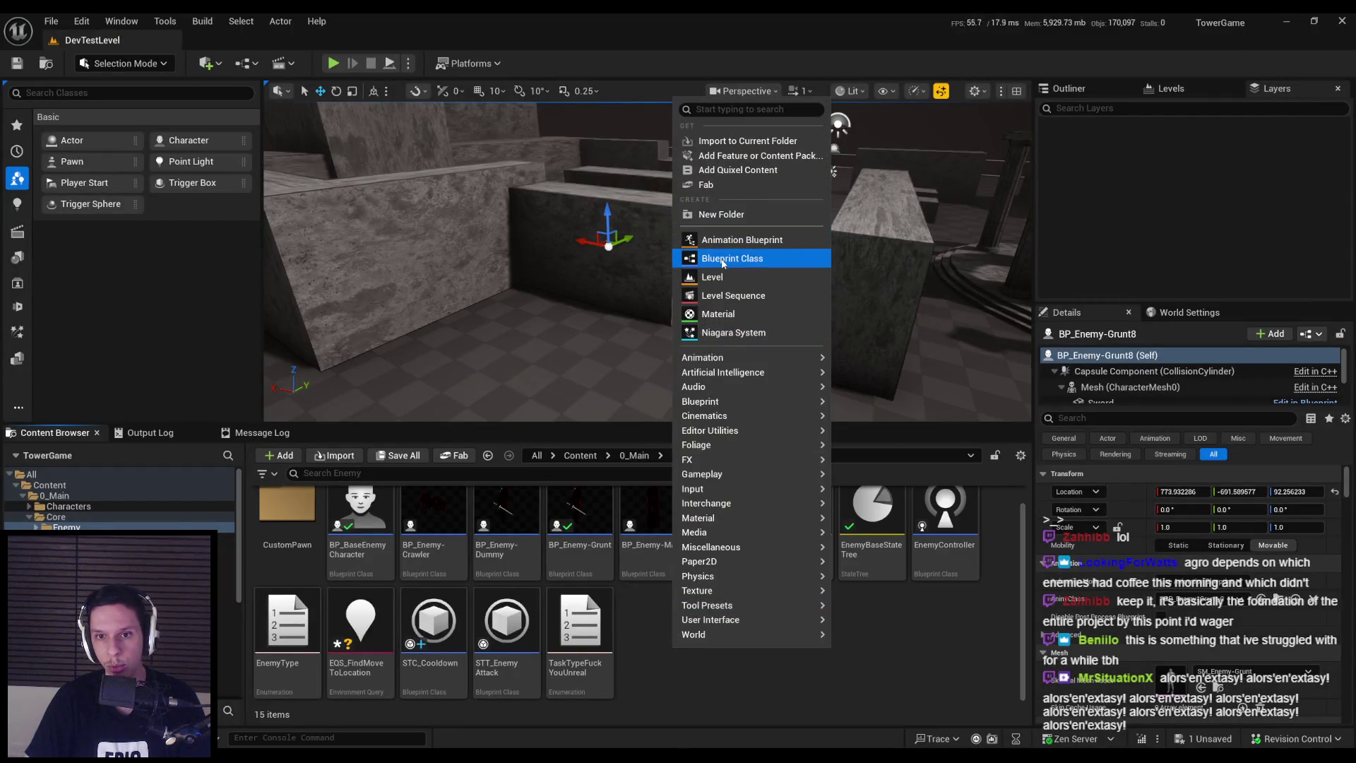
pyautogui.click(724, 259)
pyautogui.write('query')
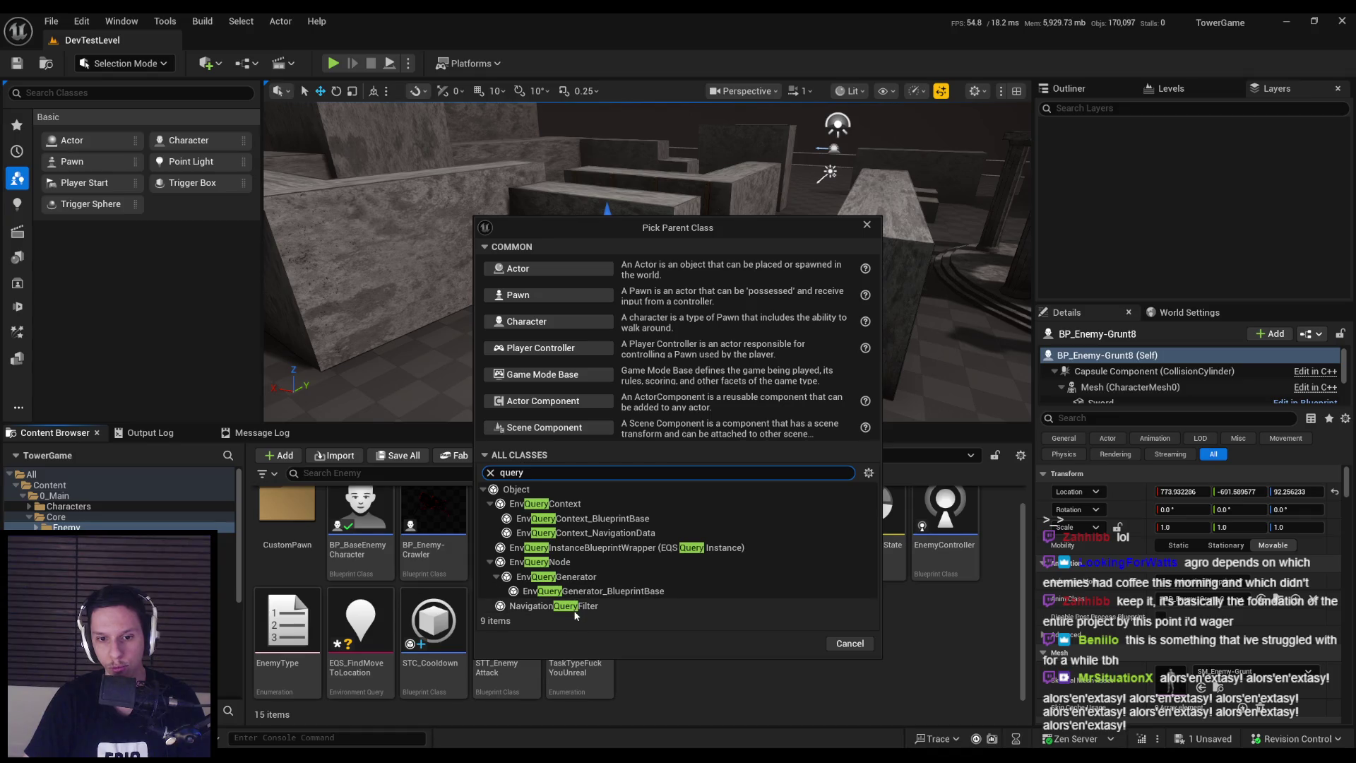
pyautogui.click(569, 519)
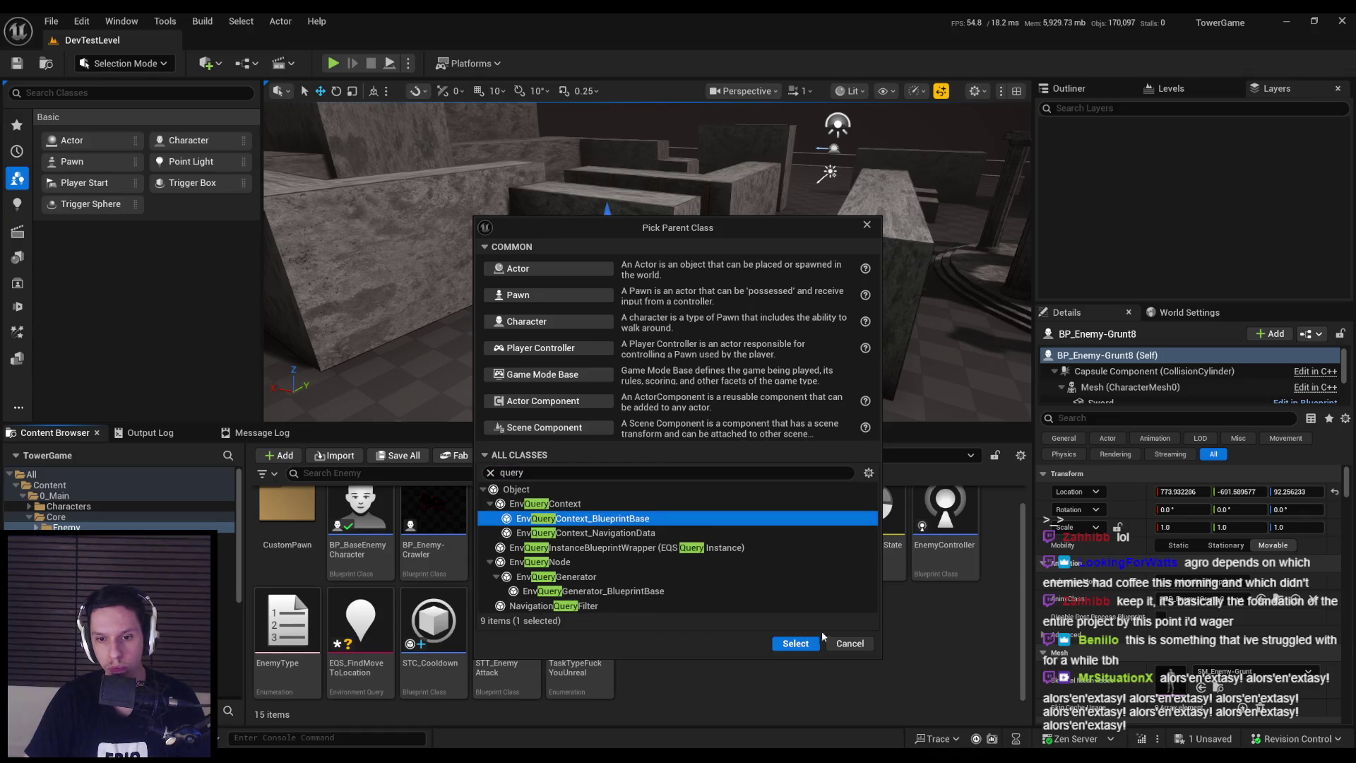
pyautogui.click(797, 640)
pyautogui.write('EQSQuery')
pyautogui.press('BackSpace')
pyautogui.press('BackSpace')
pyautogui.press('BackSpace')
pyautogui.write('Contex')
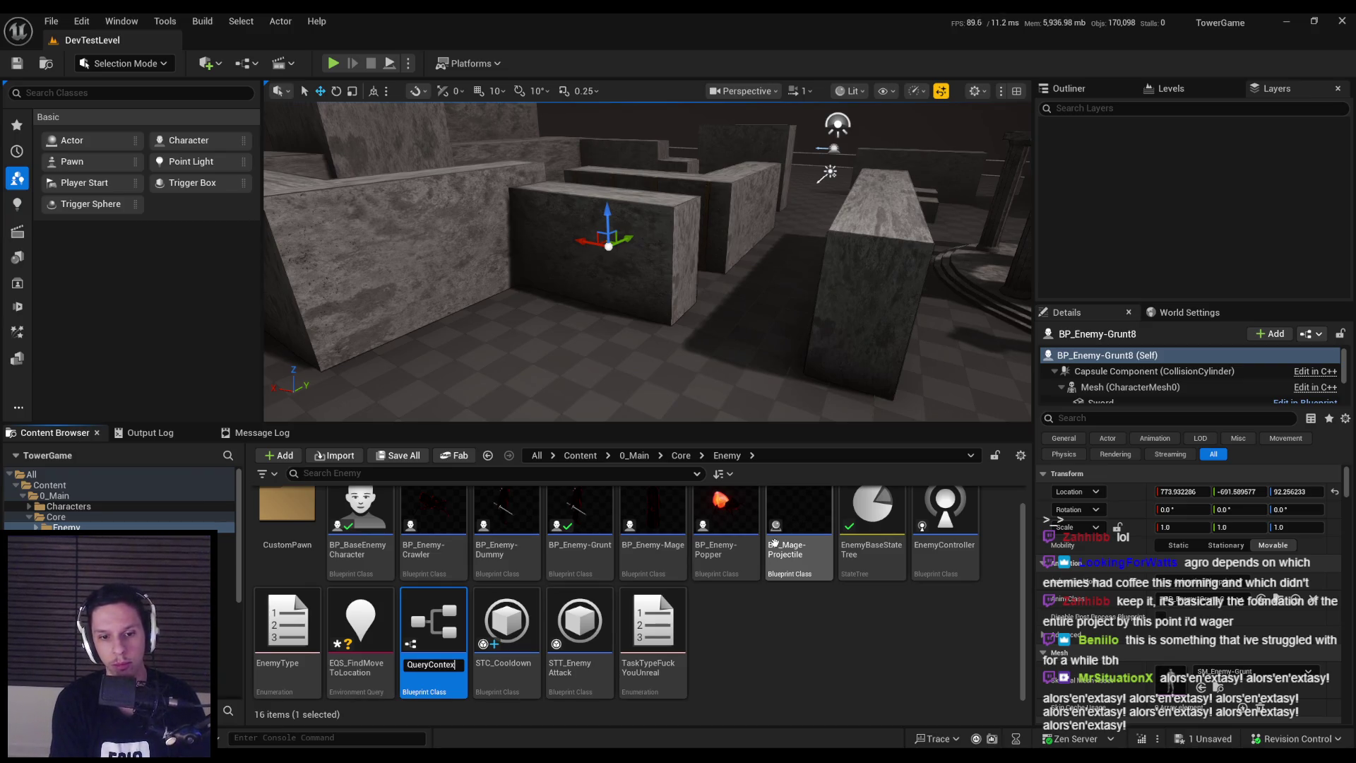
pyautogui.write('t_PlayerCharacter')
pyautogui.press('Return')
pyautogui.doubleClick(453, 632)
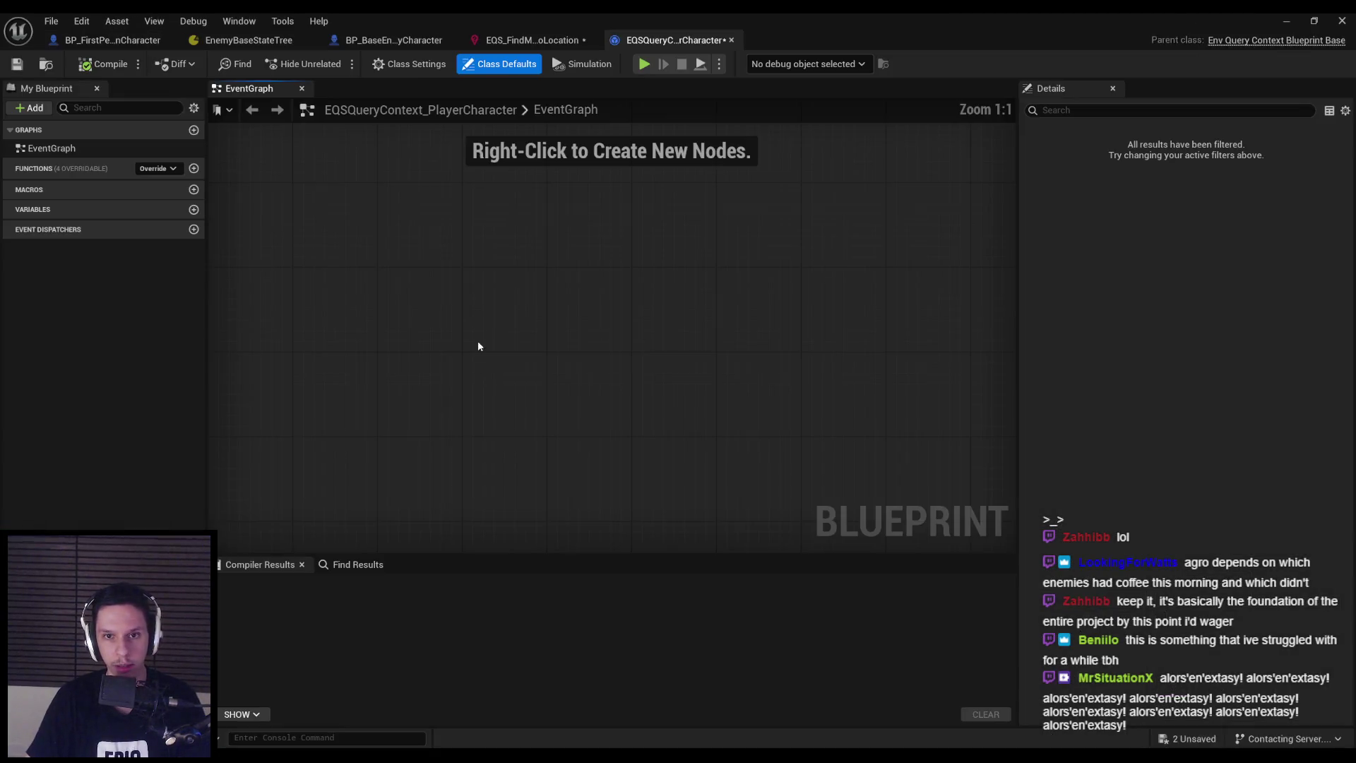
# Override Provide Single Actor in the context blueprint, then bring up the God of War talk video
pyautogui.click(157, 168)
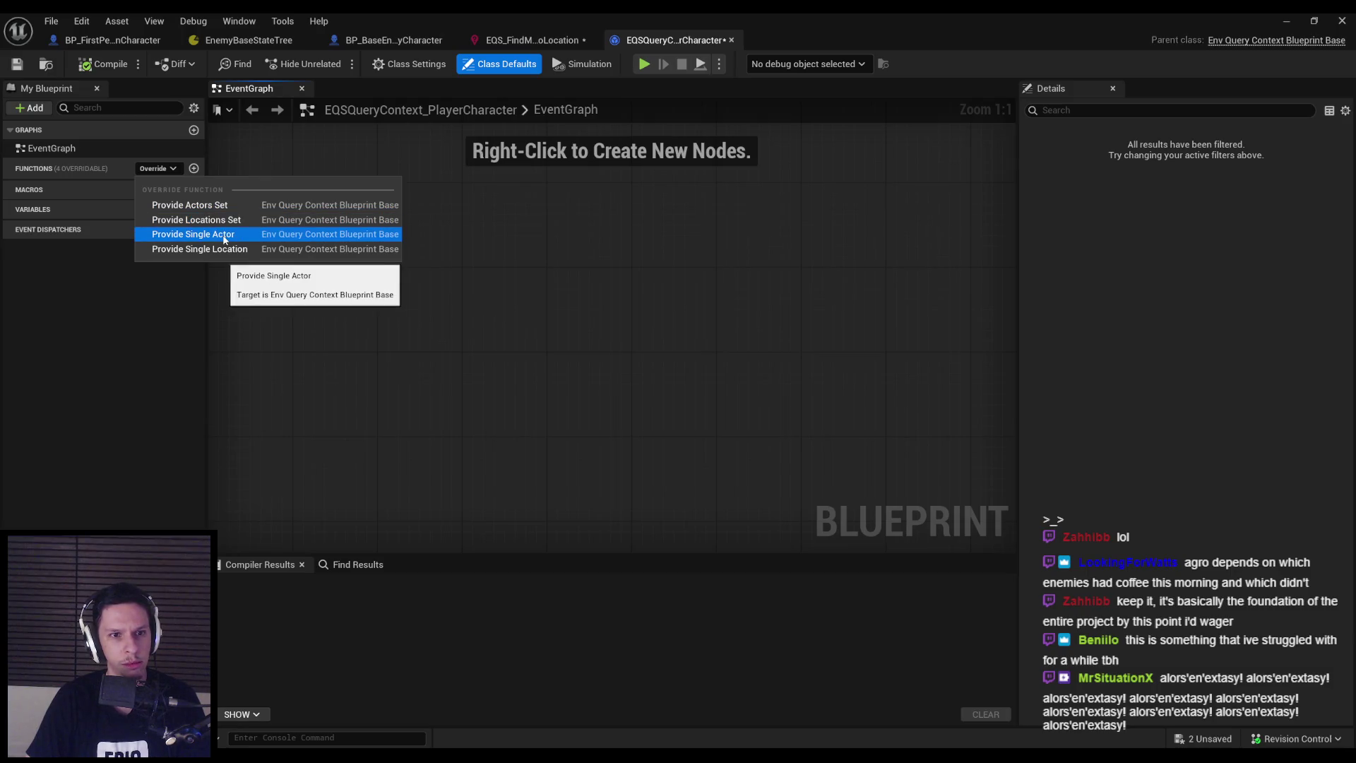
pyautogui.click(223, 239)
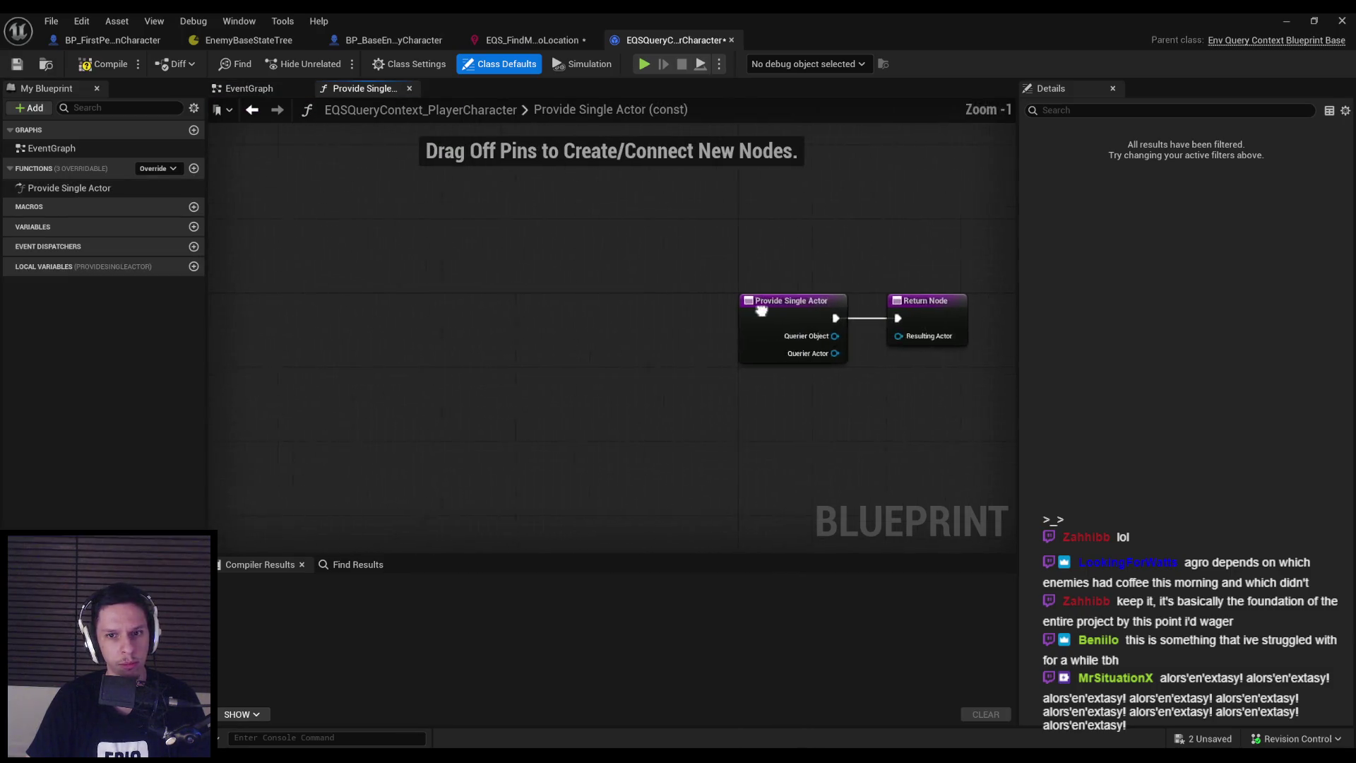
pyautogui.moveTo(492, 320); pyautogui.dragTo(438, 320)
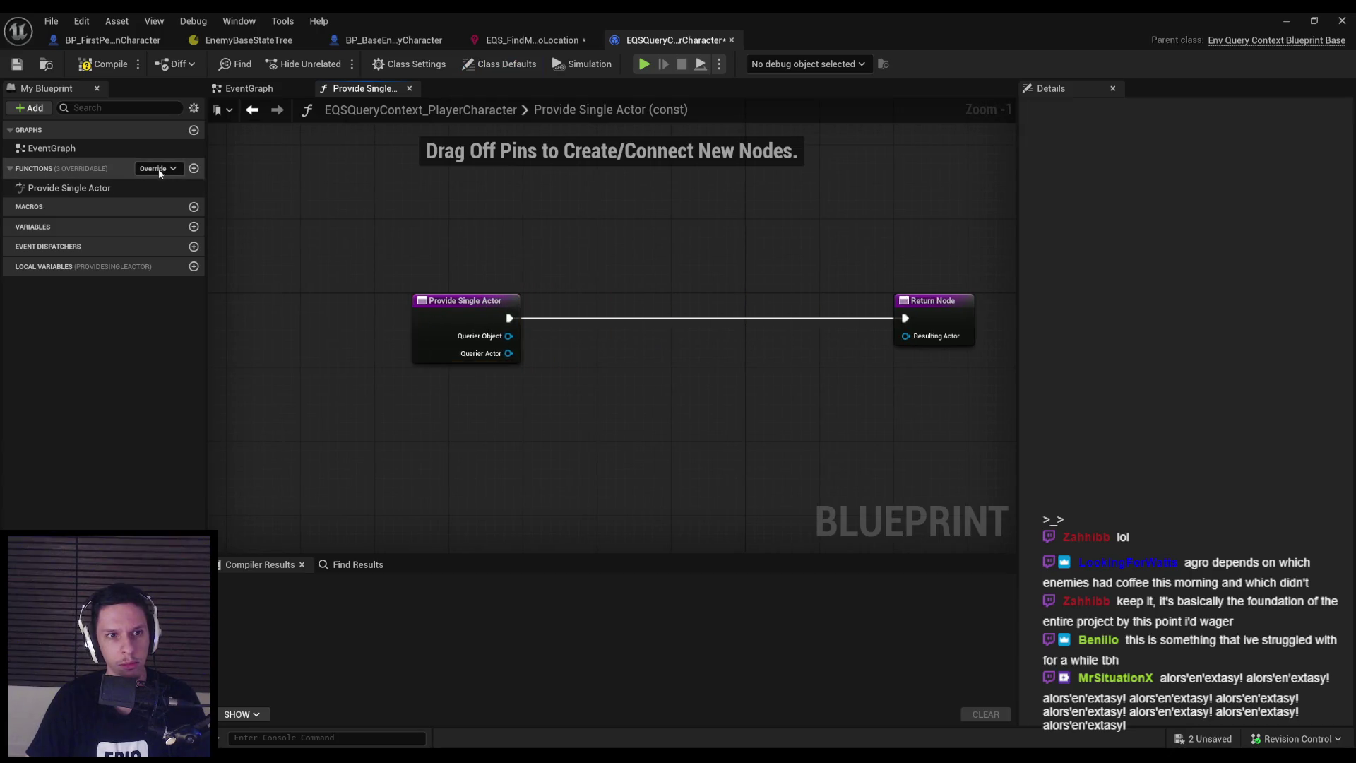
pyautogui.click(195, 752)
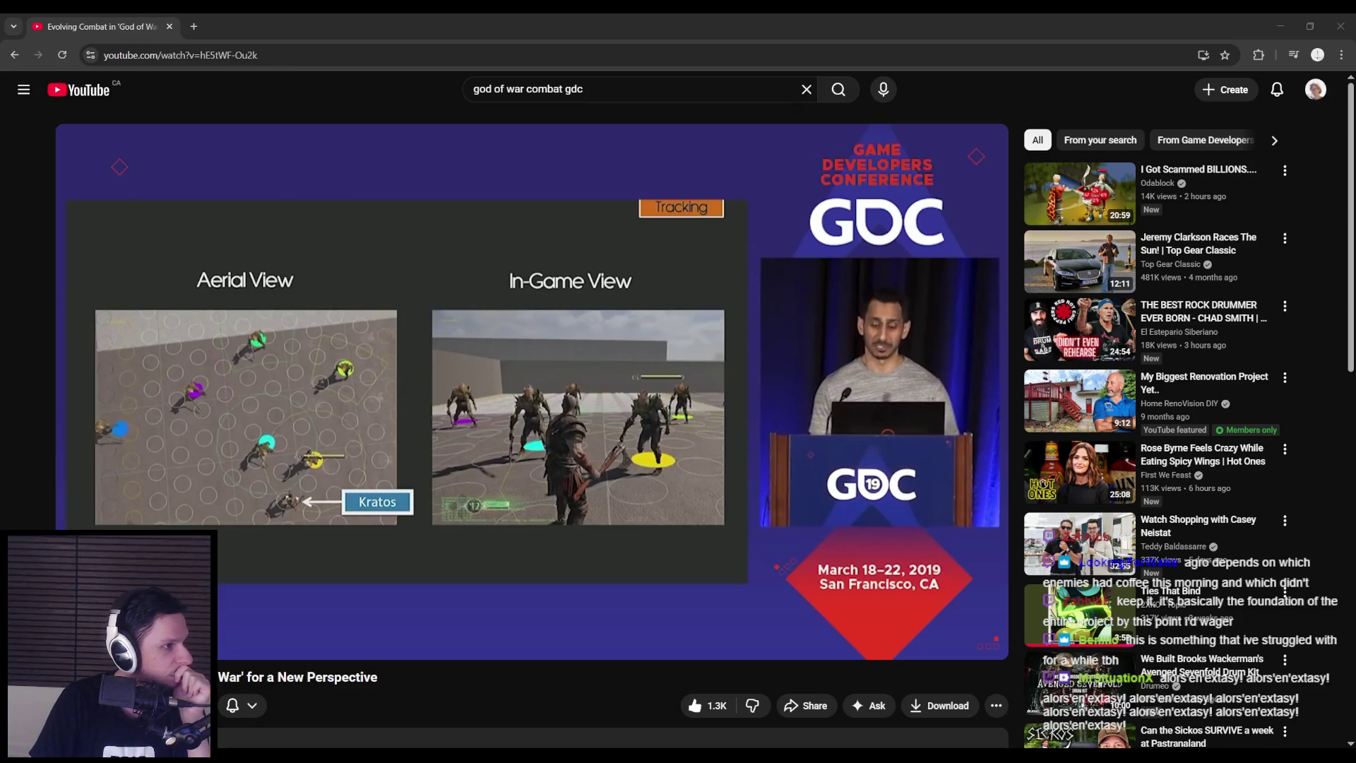
# Open the EQS Quick Start guide and scroll to its Provide Single Actor example graph
pyautogui.hotkey('ctrl', 'shift', 't')
pyautogui.click(373, 361)
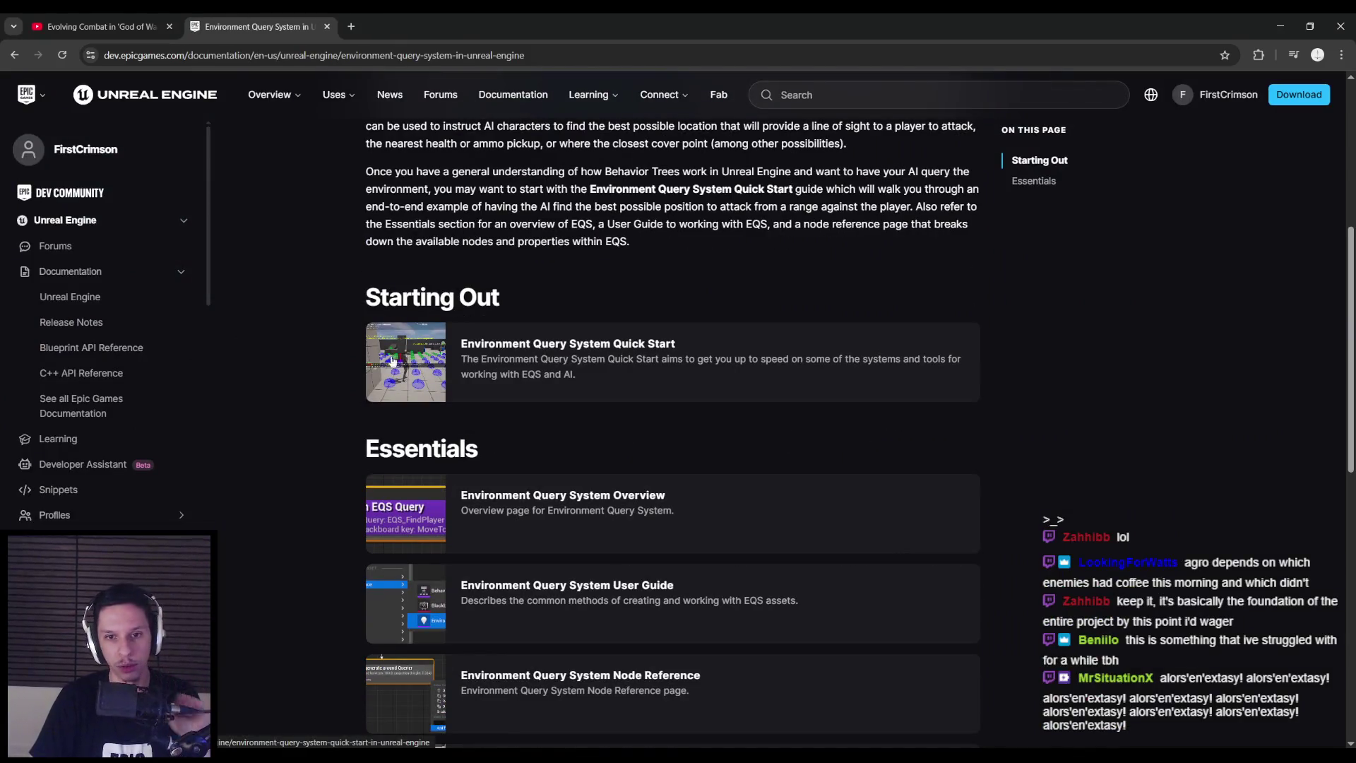
pyautogui.scroll(-20, 340, 445)
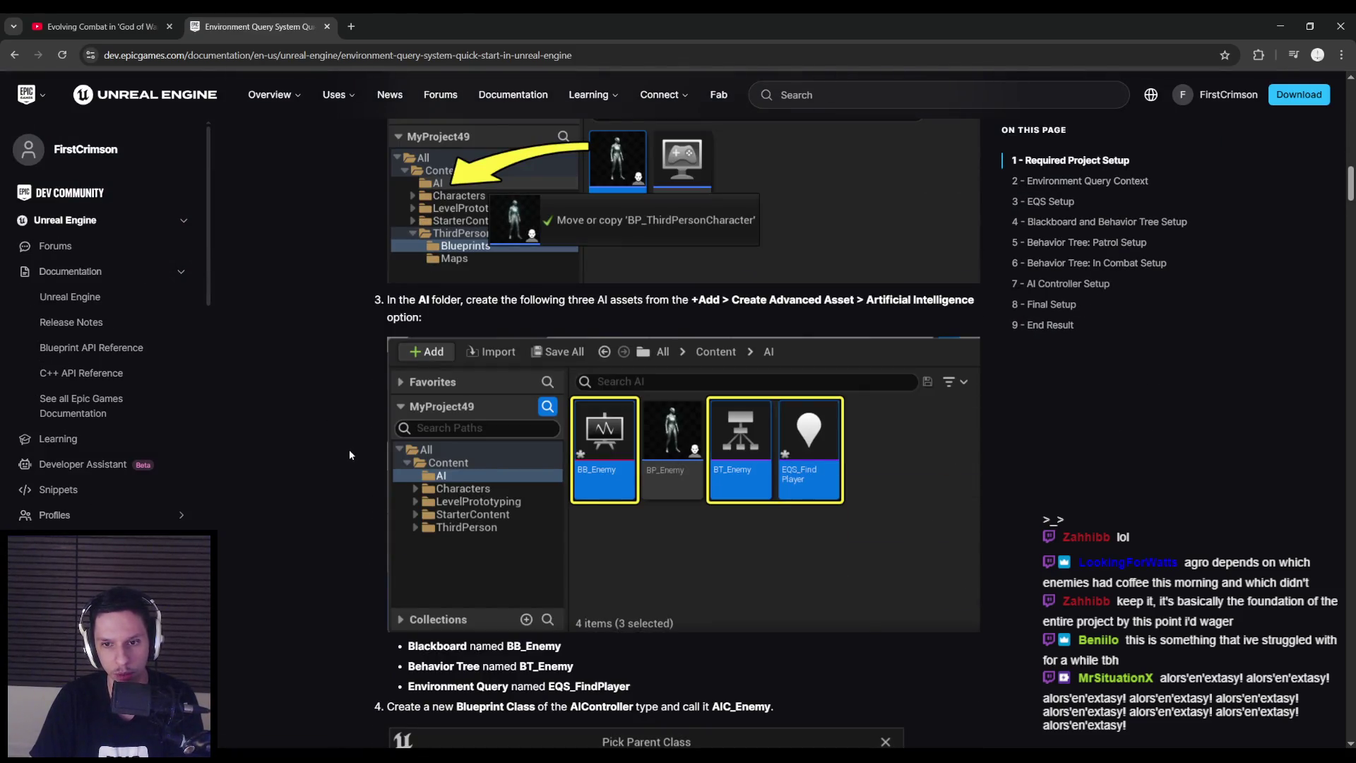
pyautogui.scroll(-9, 349, 450)
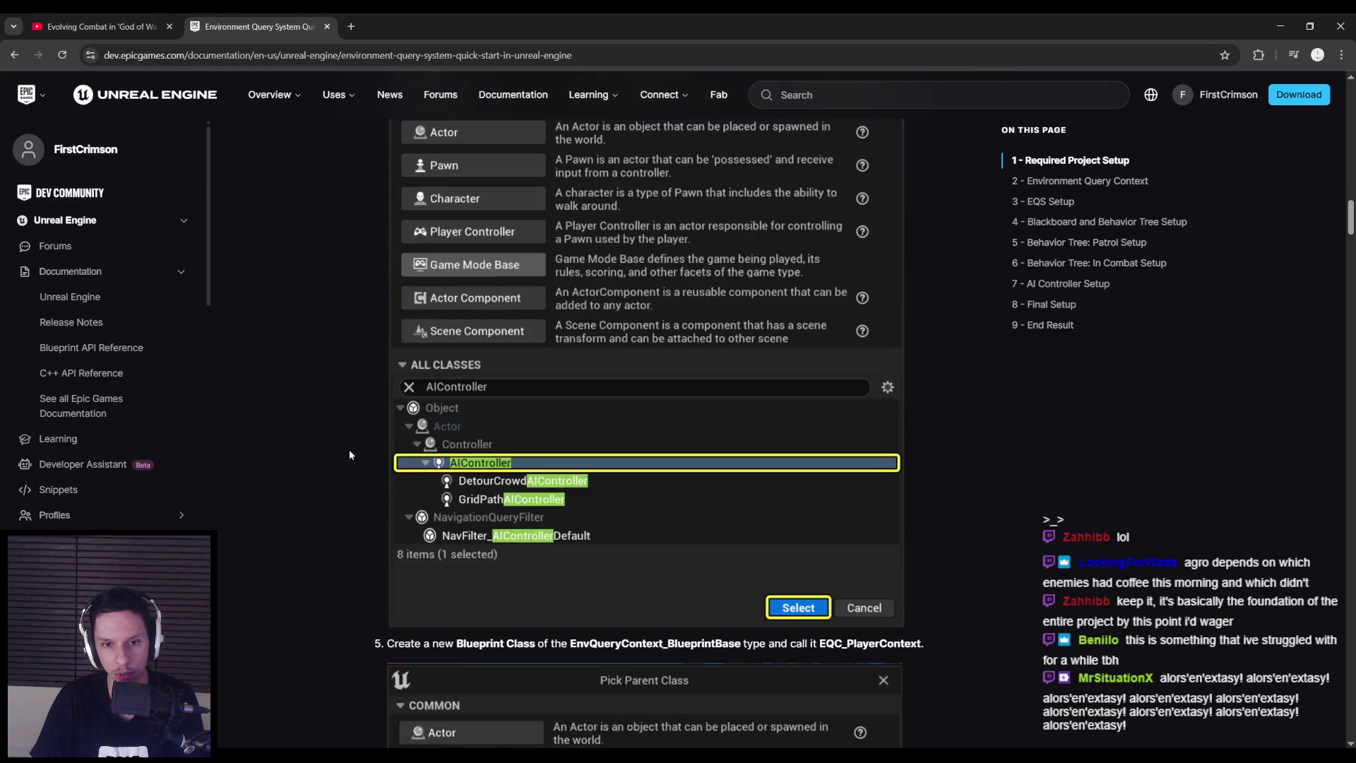
pyautogui.scroll(-7, 349, 449)
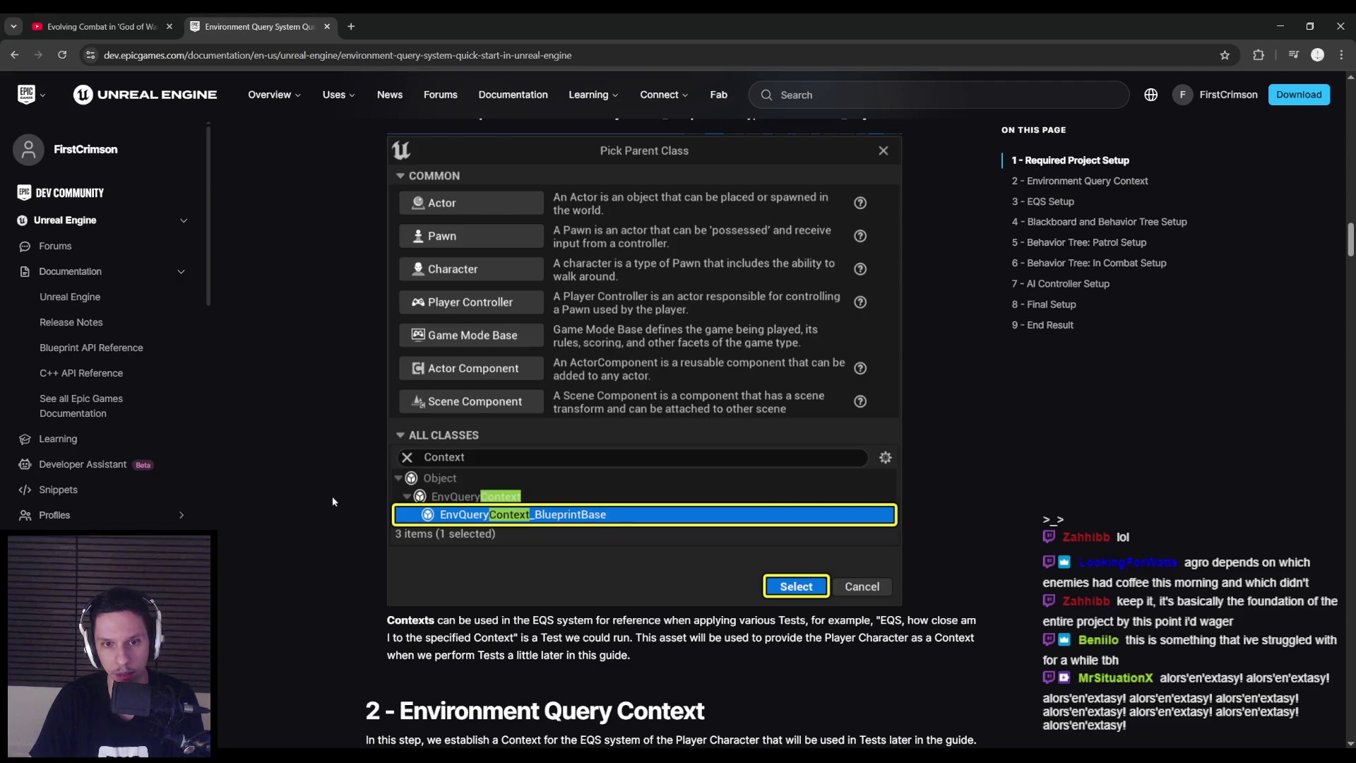
pyautogui.scroll(-6, 338, 501)
pyautogui.scroll(-5, 325, 492)
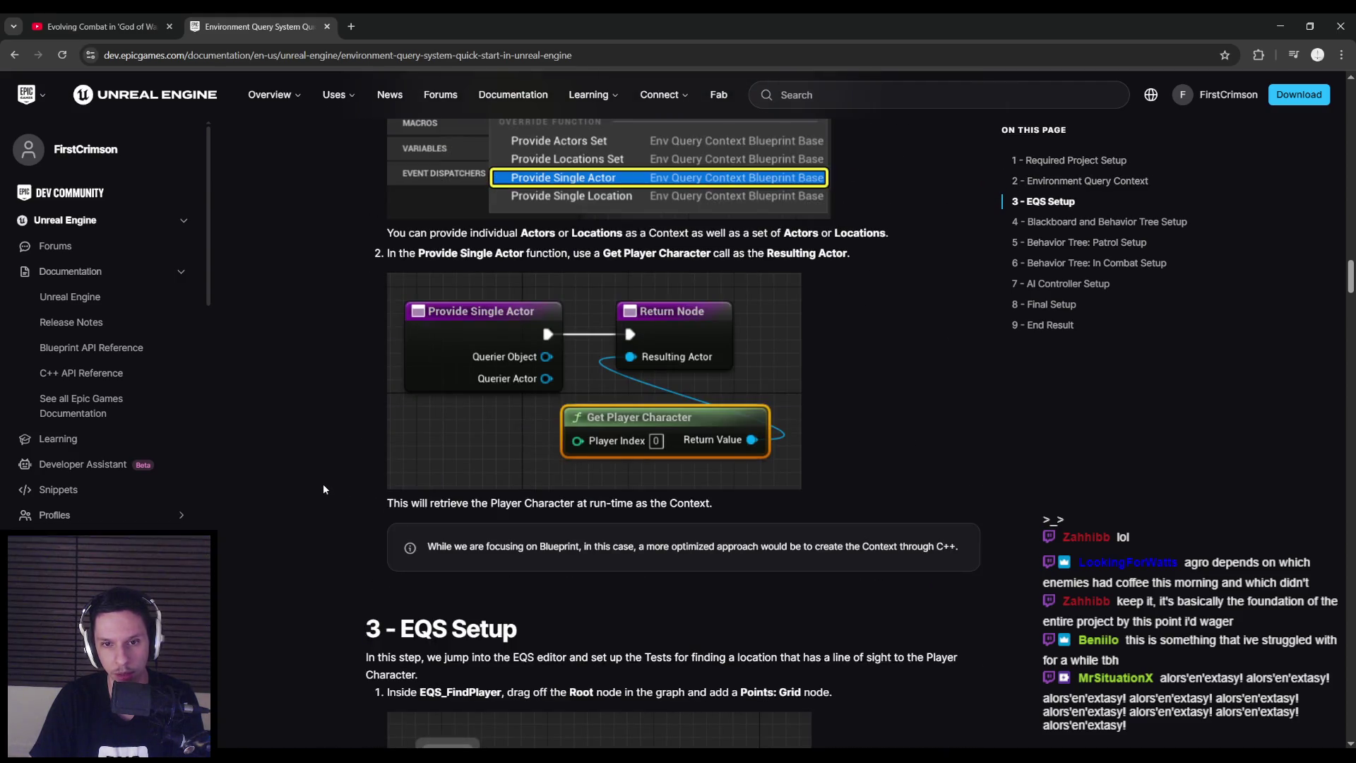
# Wire a Get Player Character node into the Return Node's Resulting Actor
pyautogui.hotkey('alt', 'Tab')
pyautogui.moveTo(905, 335); pyautogui.dragTo(832, 376)
pyautogui.write('get playercharacter')
pyautogui.press('Return')
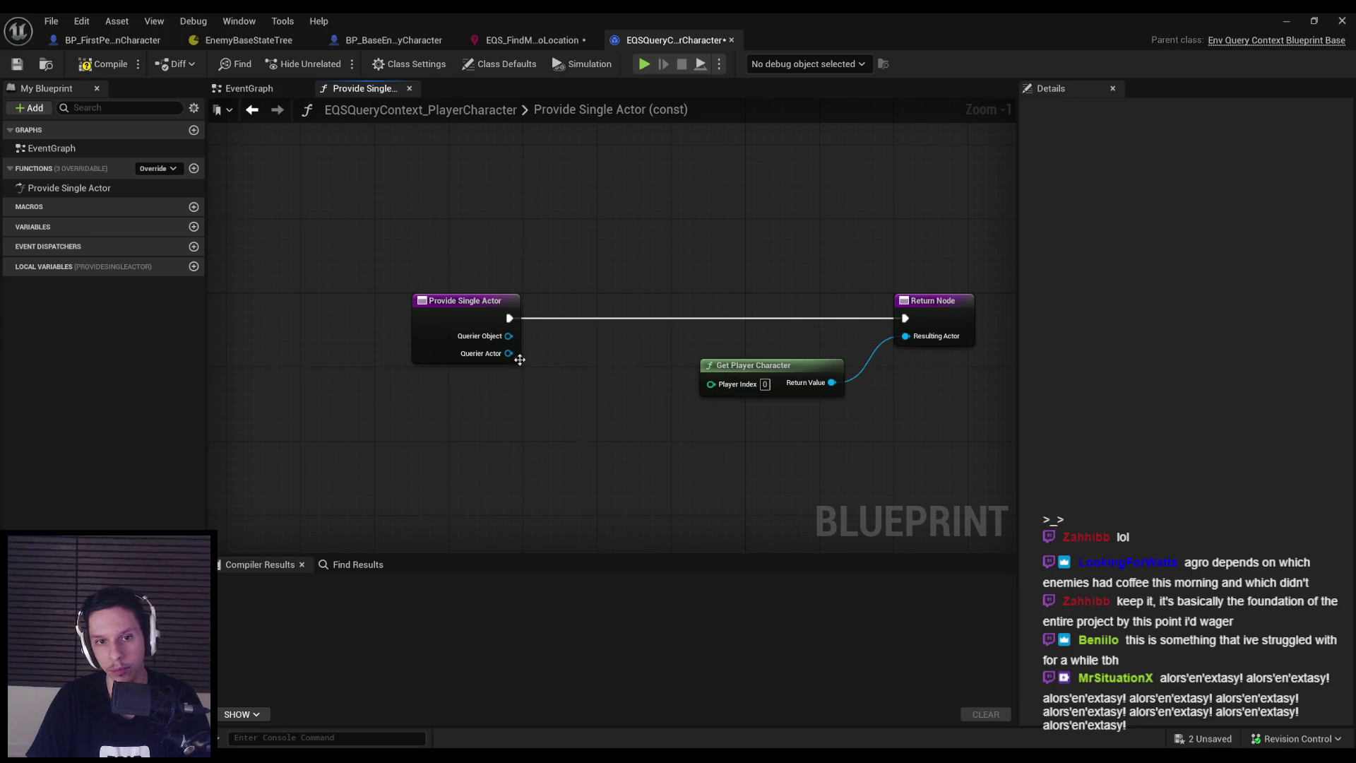
# Compile EQSQueryContext_PlayerCharacter successfully and return to the EQS_FindMoveToLocation query graph
pyautogui.moveTo(443, 324); pyautogui.dragTo(526, 324)
pyautogui.press('F7')
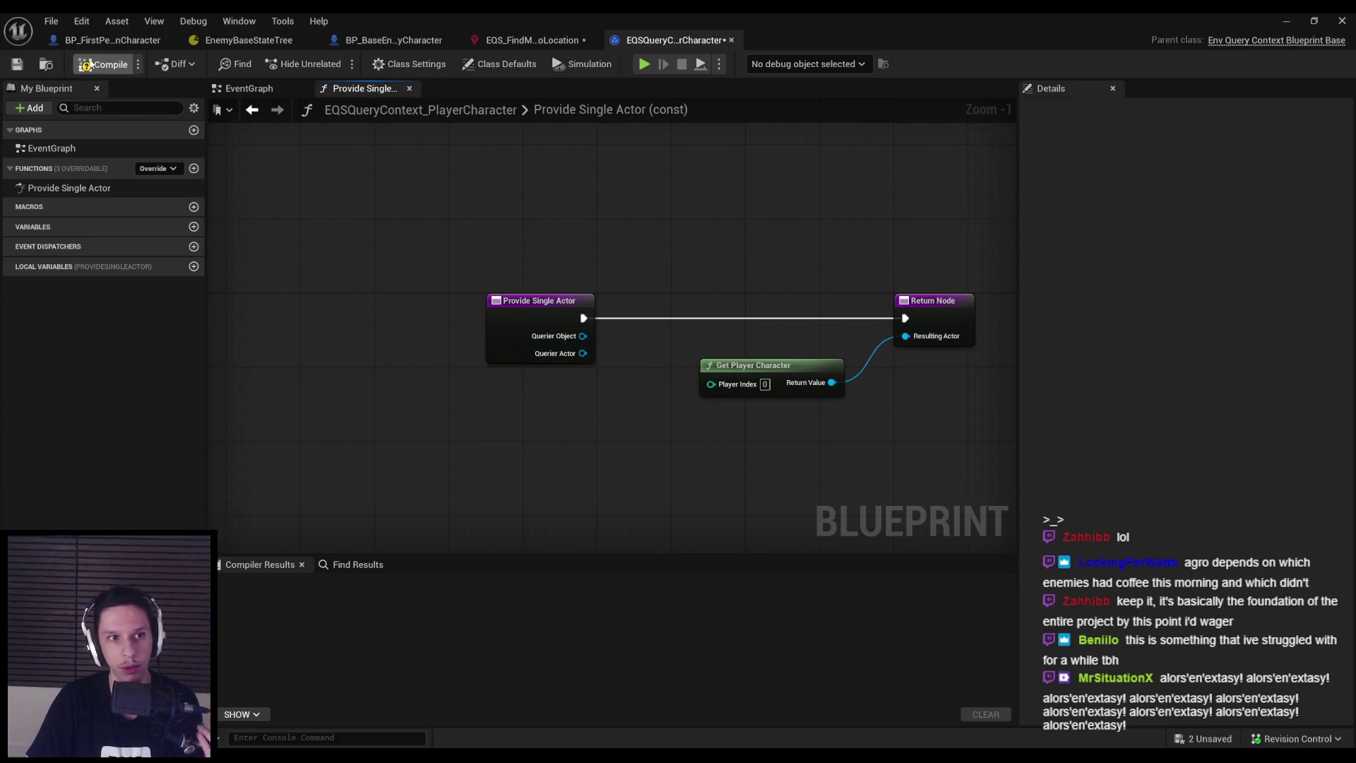
pyautogui.hotkey('alt', 'Tab')
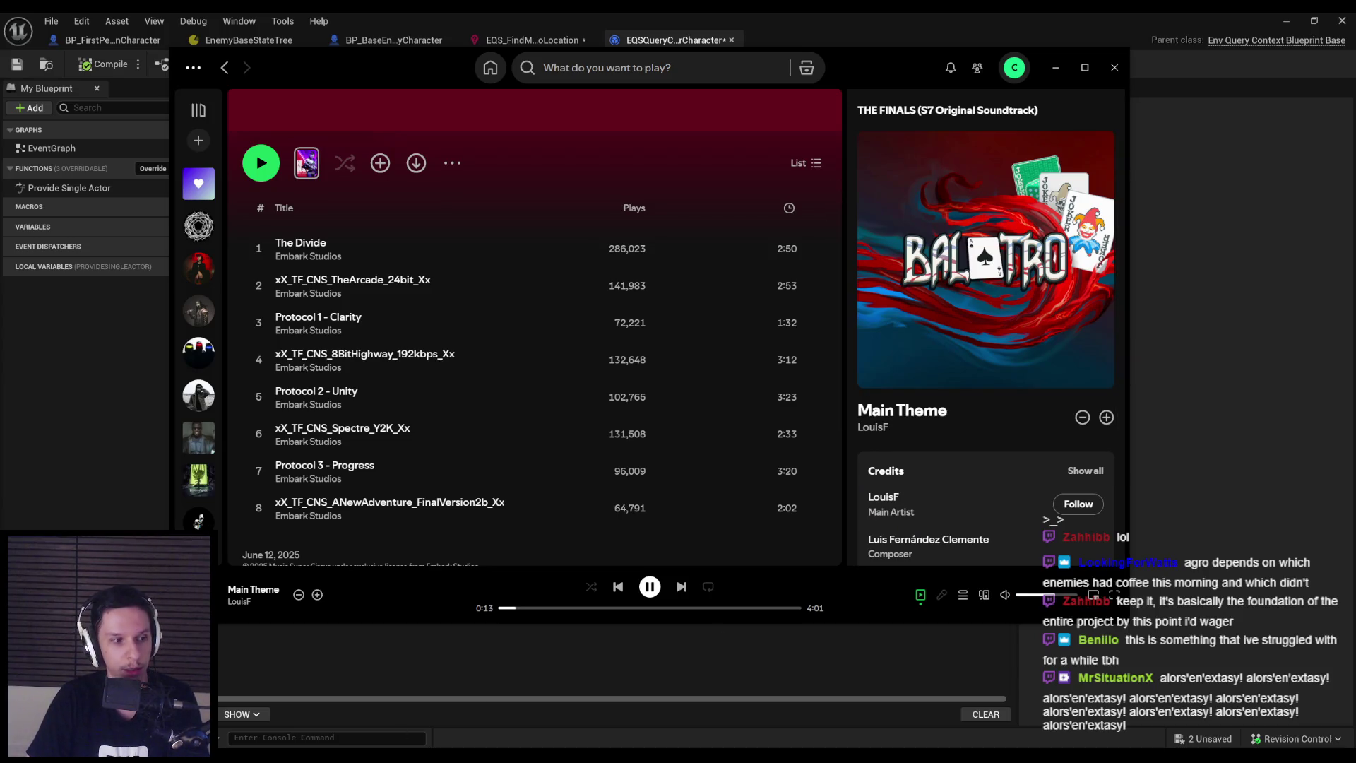
pyautogui.click(502, 680)
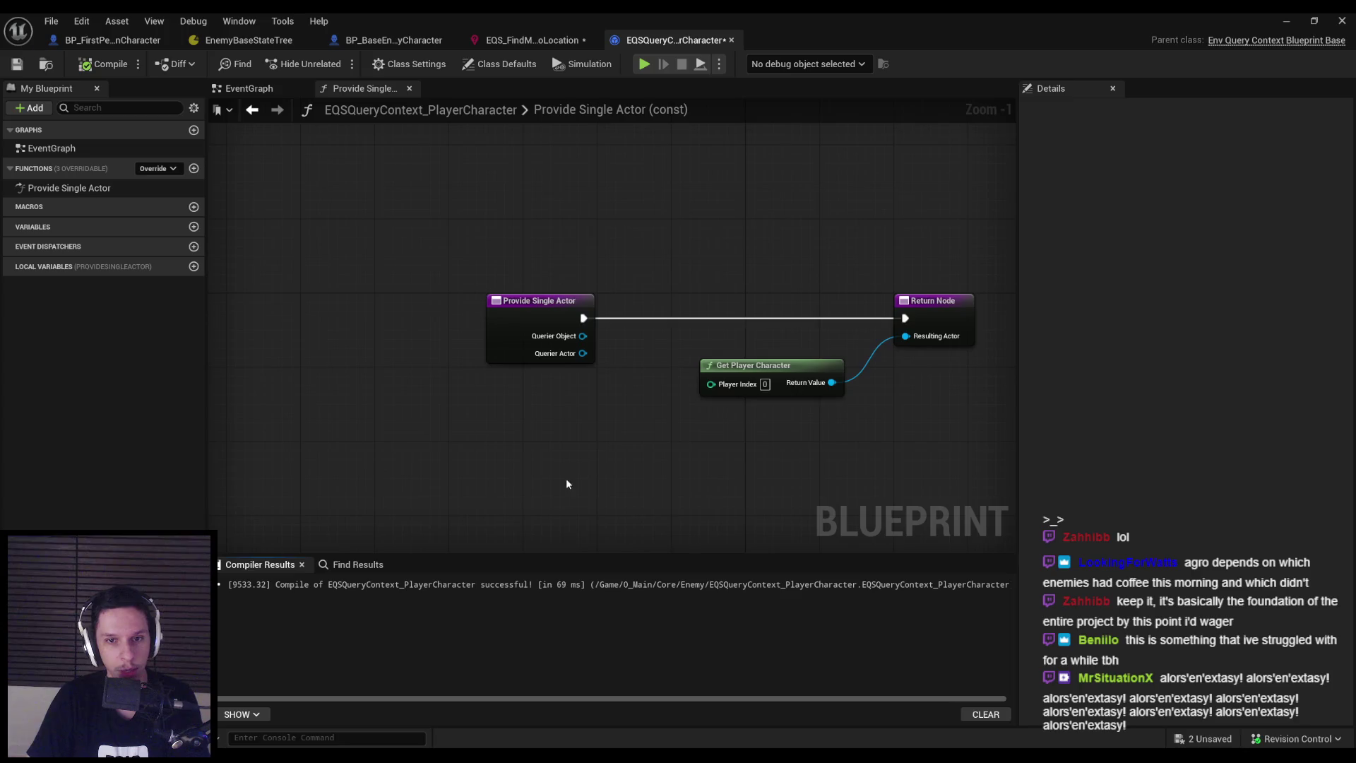
pyautogui.scroll(-1, 499, 465)
pyautogui.scroll(2, 498, 465)
pyautogui.click(532, 40)
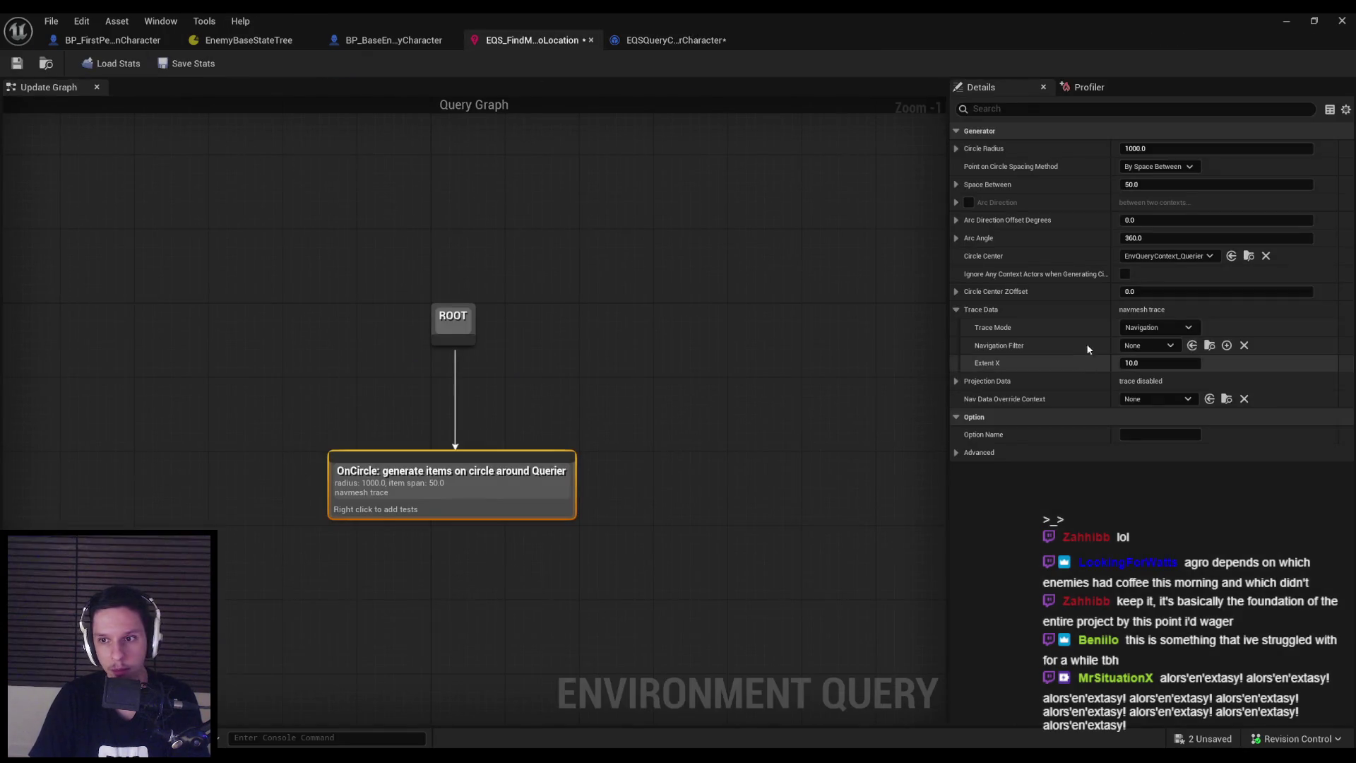
# Set the OnCircle generator's Circle Center to EQSQueryContext_PlayerCharacter
pyautogui.click(1169, 256)
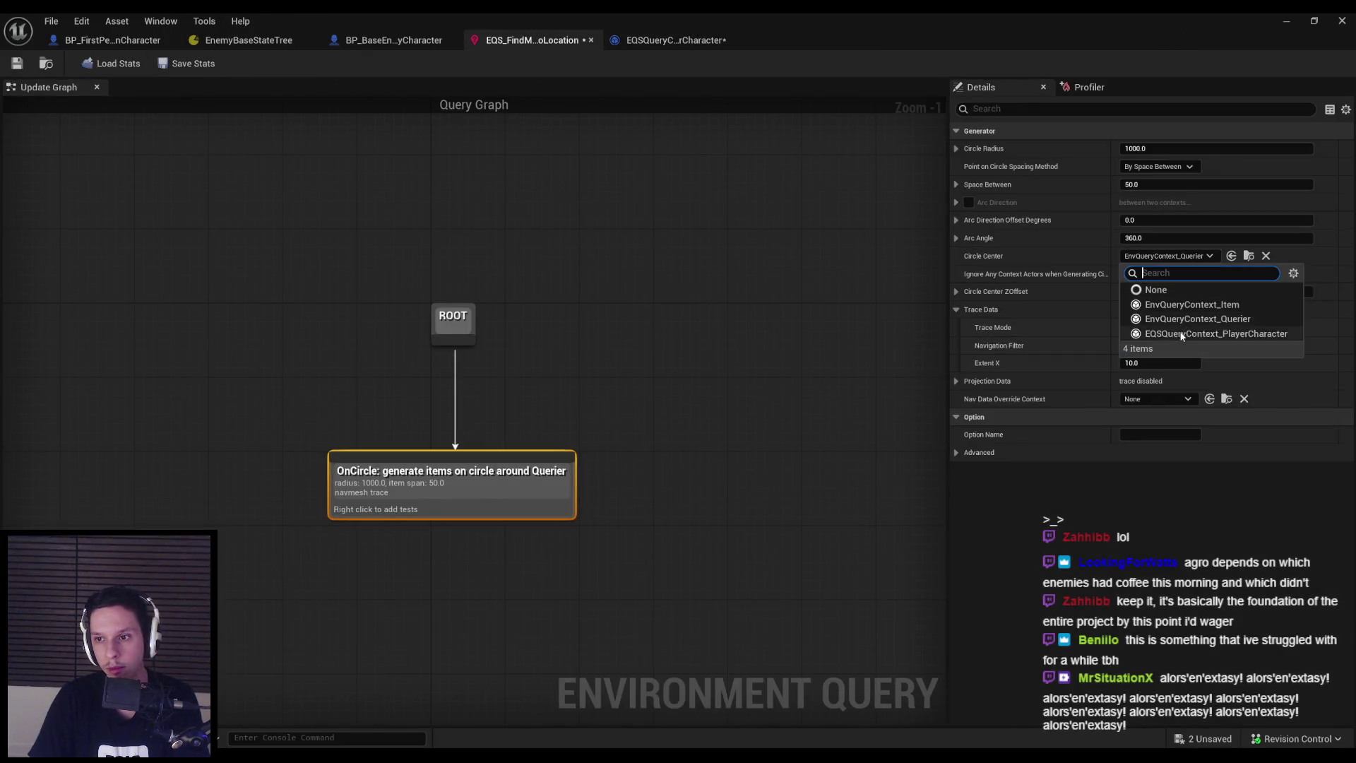
pyautogui.click(1182, 334)
pyautogui.scroll(-1, 609, 385)
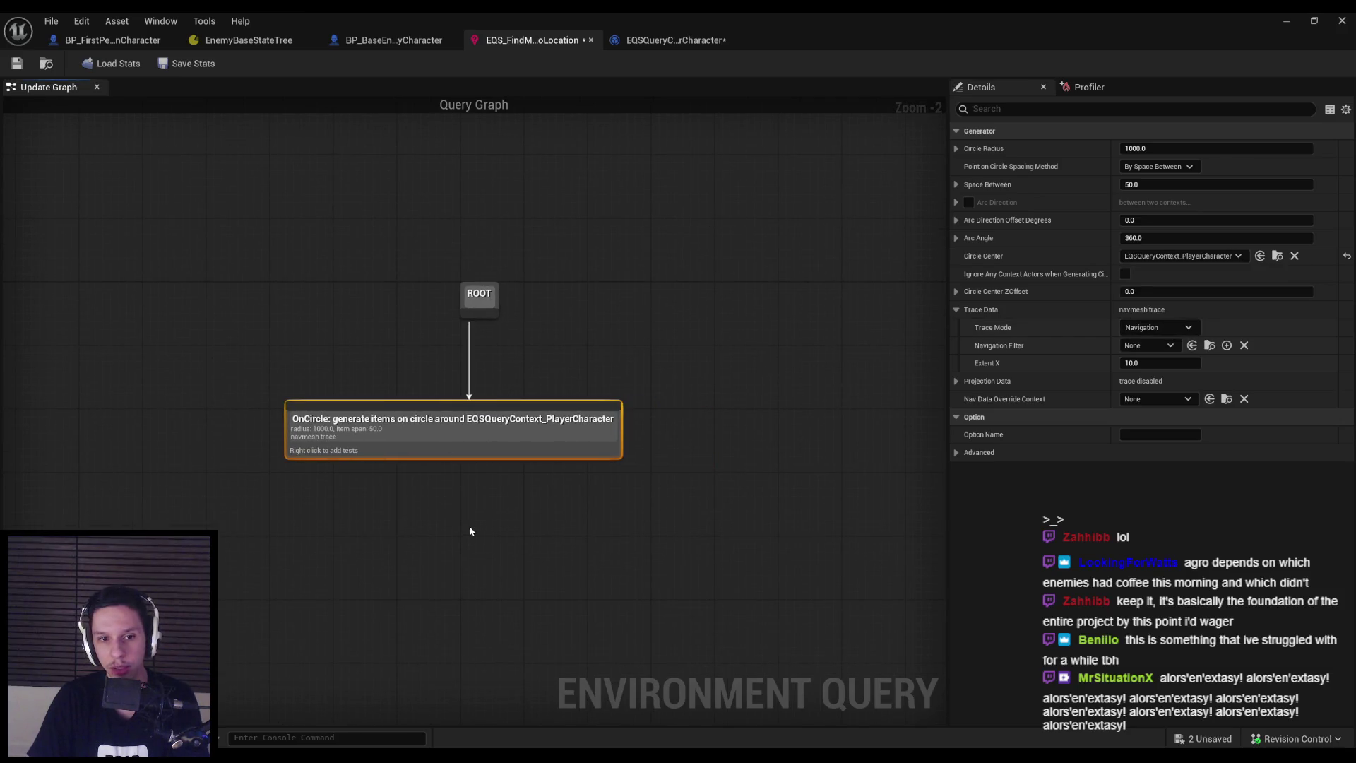
pyautogui.click(468, 529)
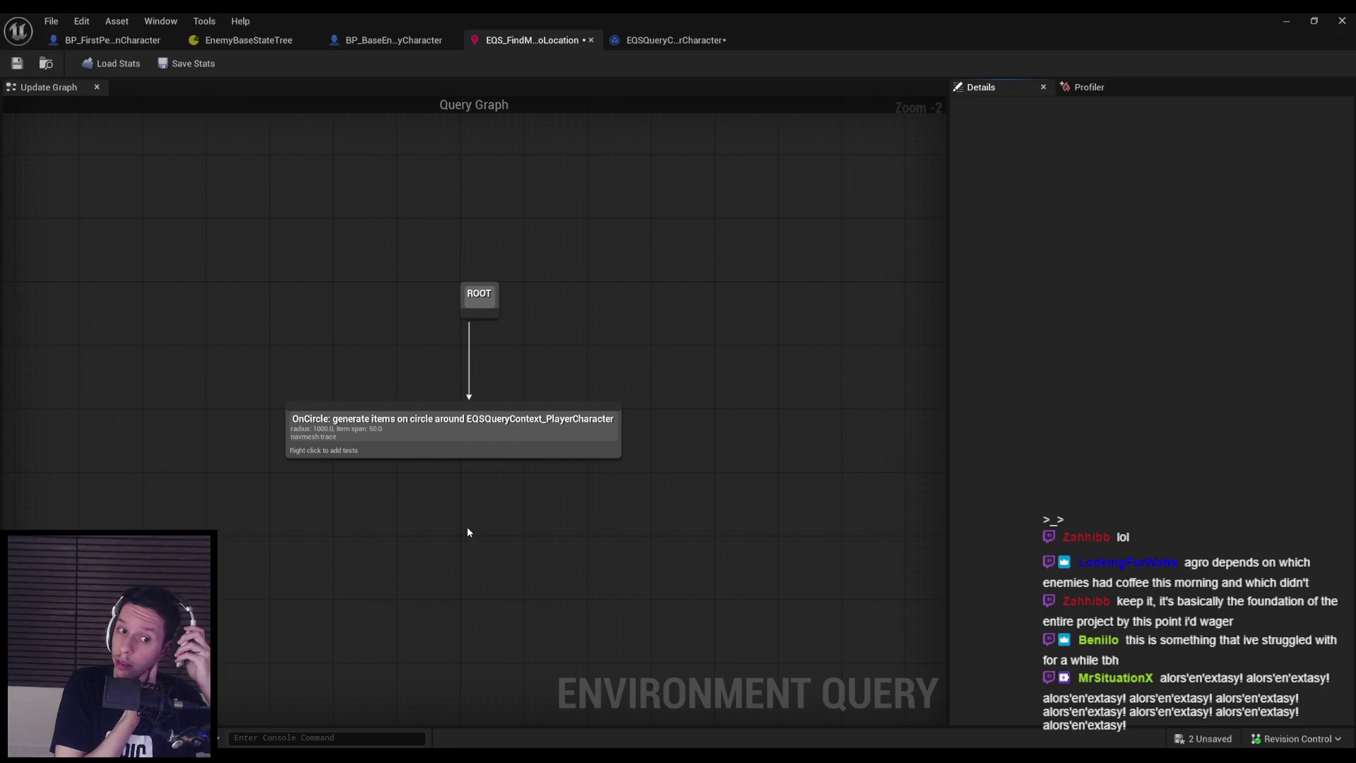
pyautogui.rightClick(365, 453)
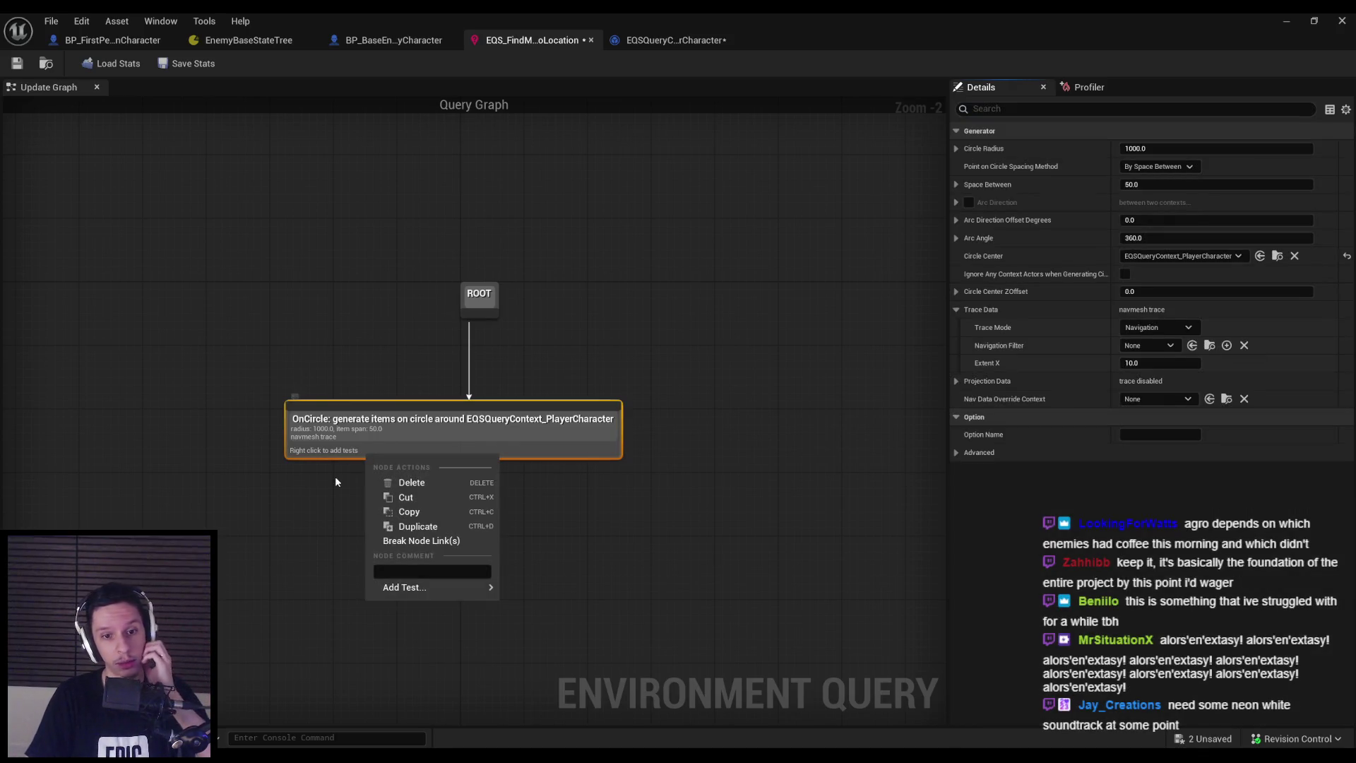
pyautogui.moveTo(400, 589)
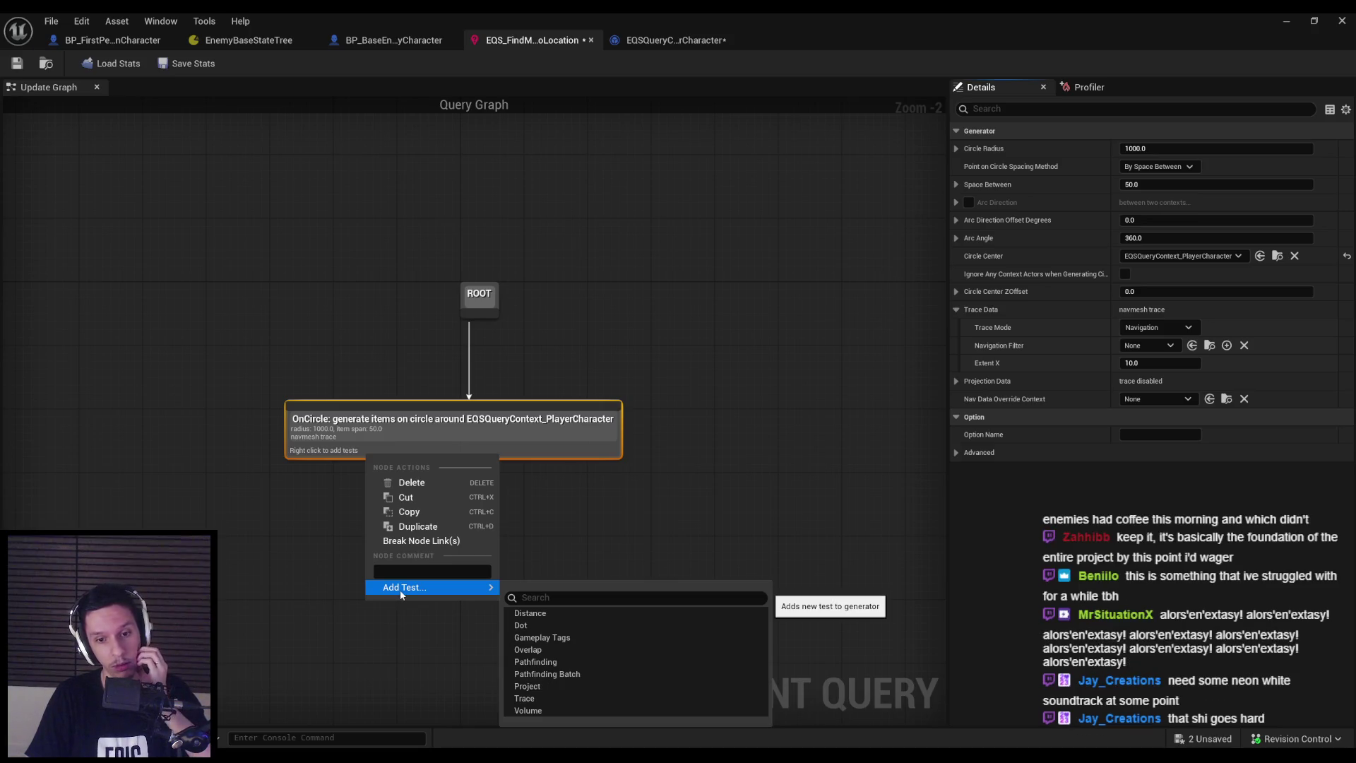
pyautogui.rightClick(357, 436)
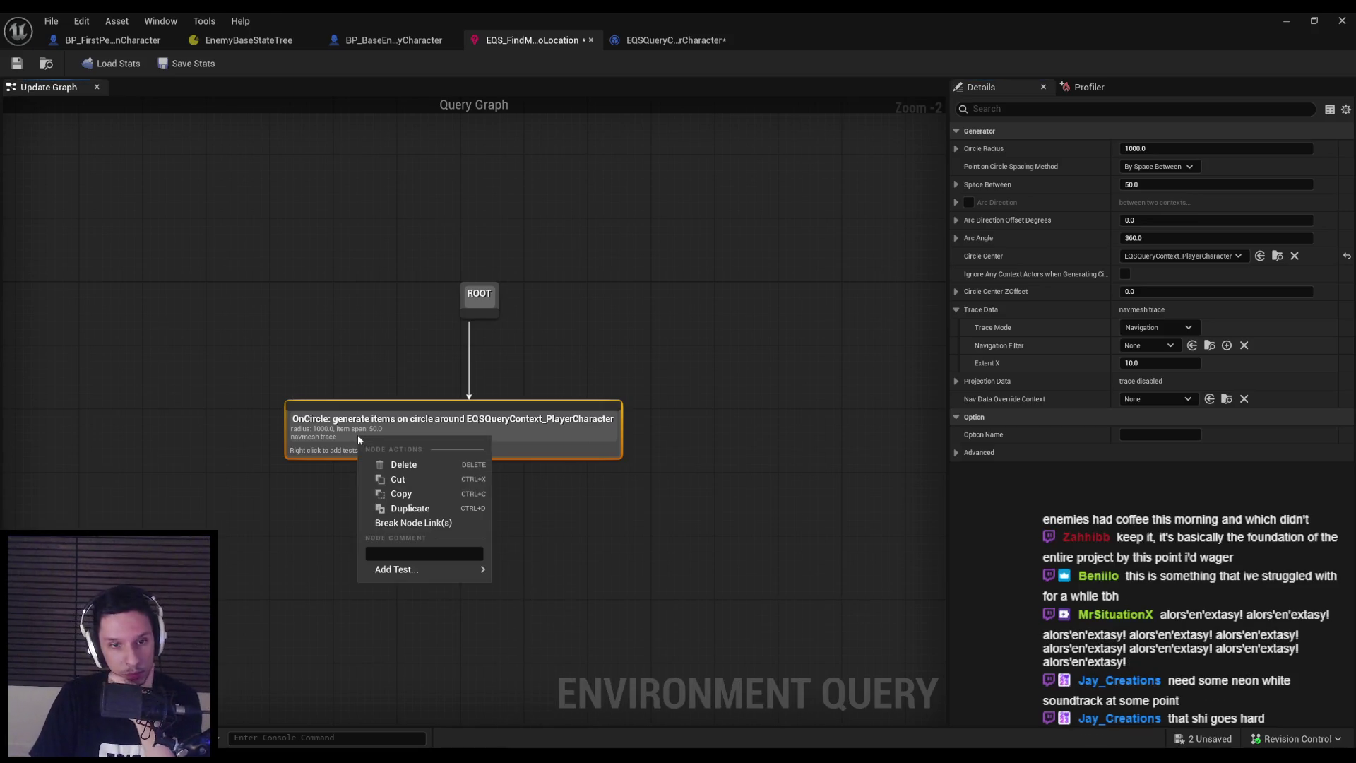
pyautogui.rightClick(337, 451)
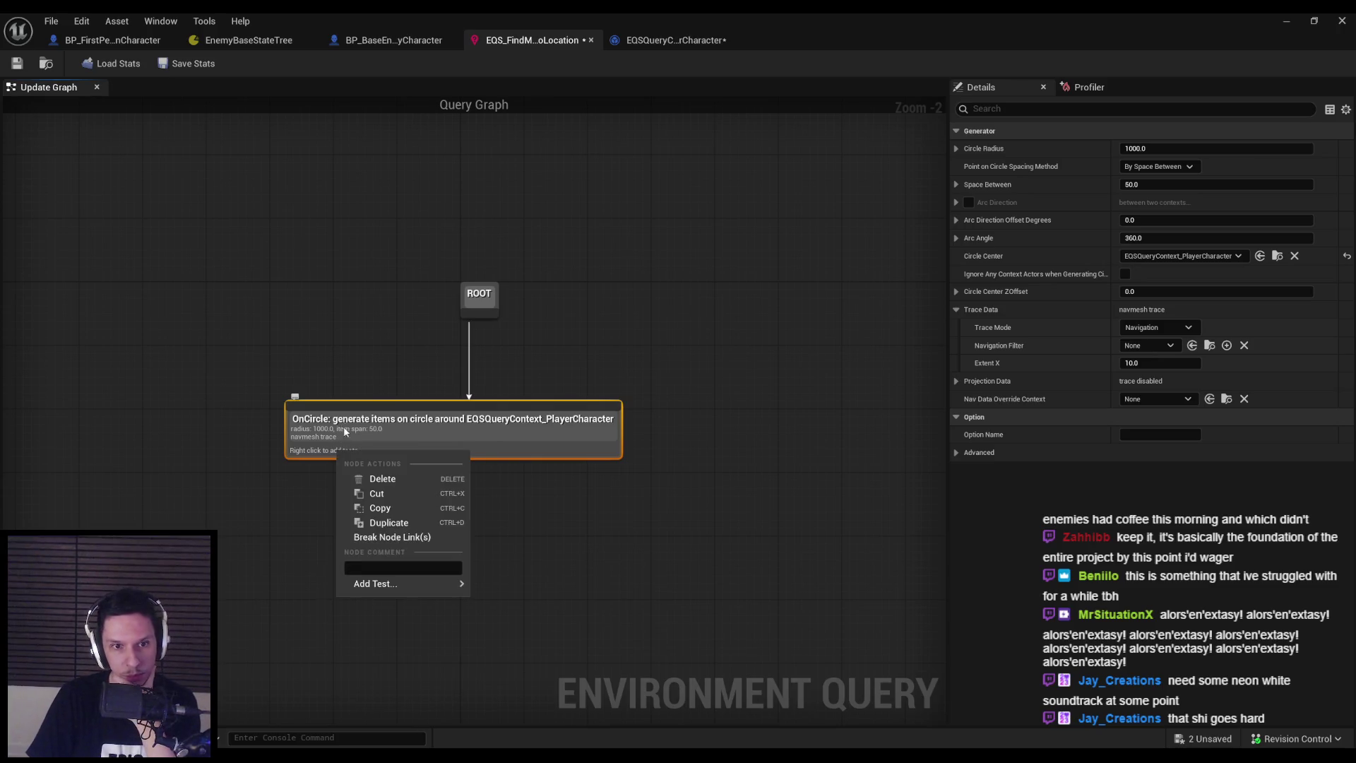
pyautogui.click(344, 431)
pyautogui.rightClick(435, 444)
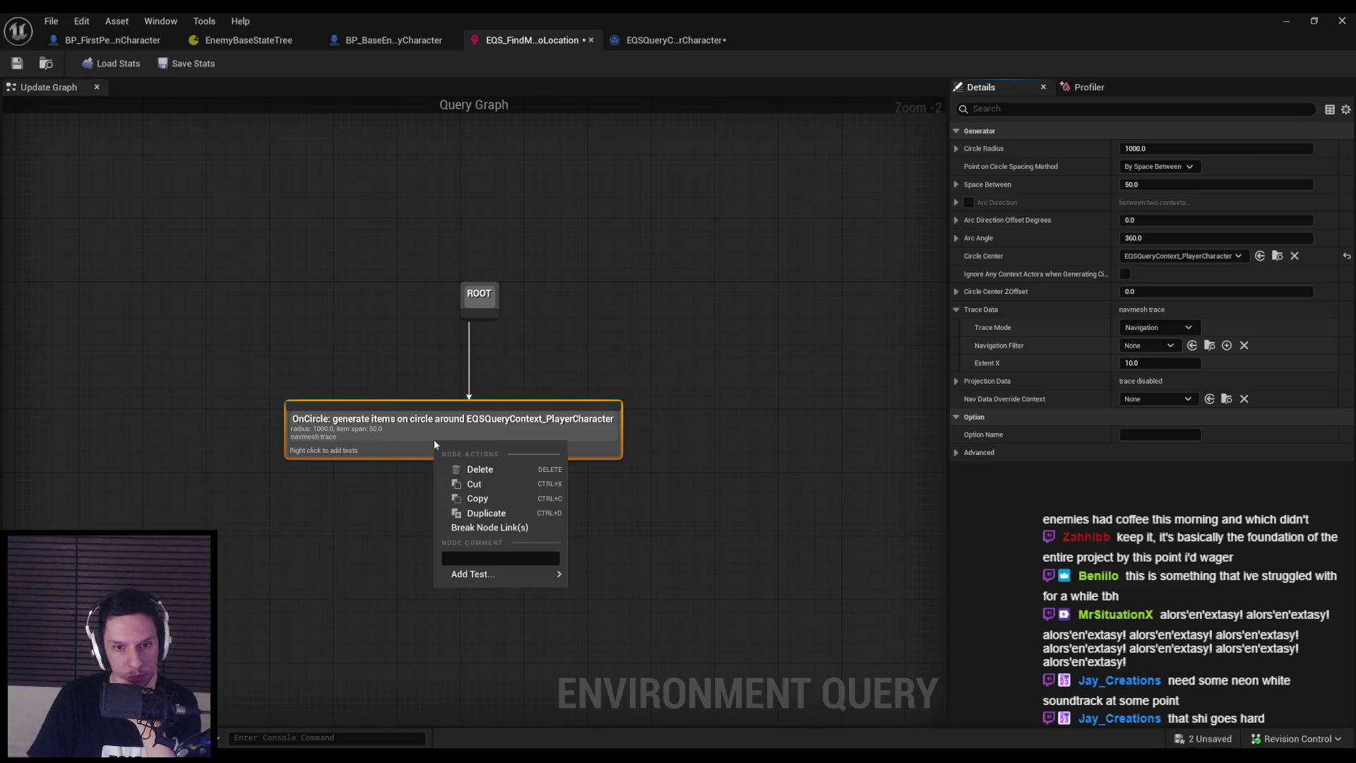
pyautogui.click(1044, 174)
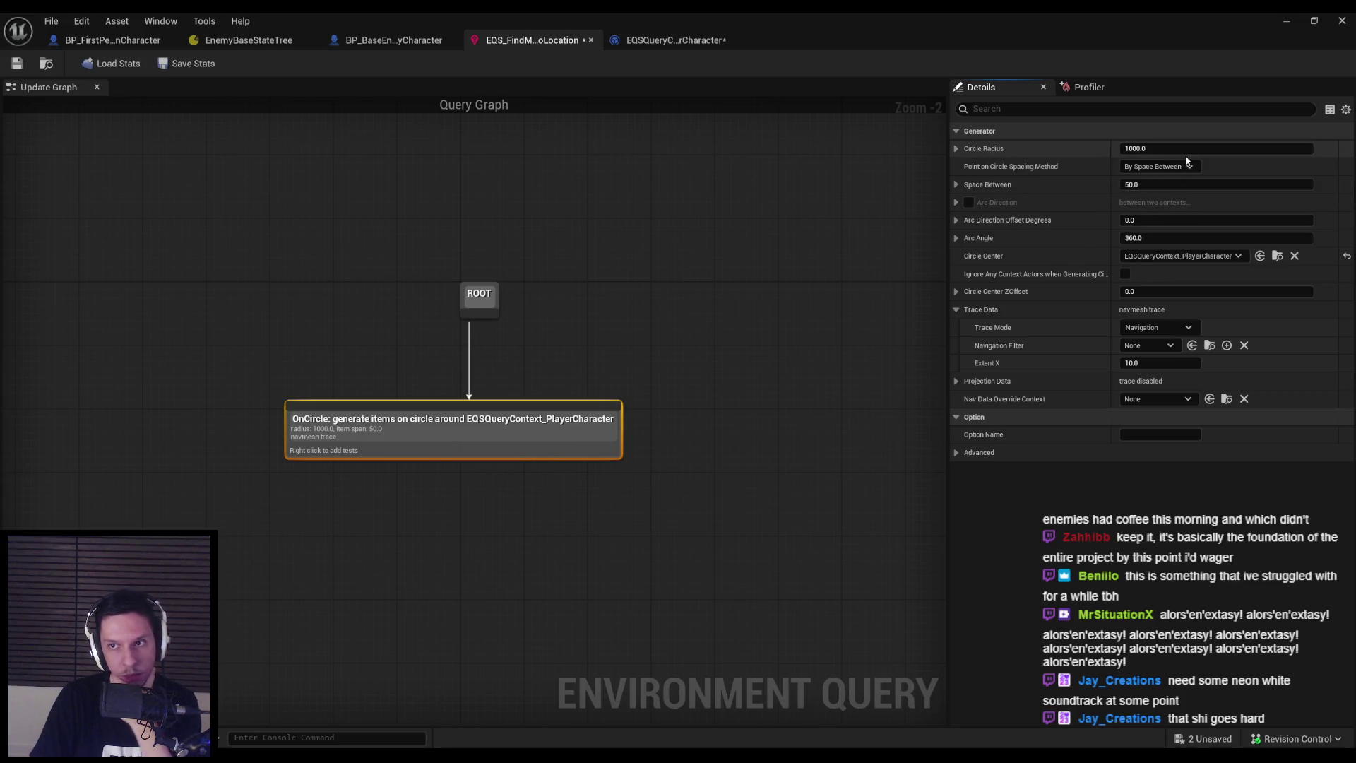
# Change the Circle Radius from 1000 to 200
pyautogui.click(1174, 149)
pyautogui.write('200')
pyautogui.press('Return')
pyautogui.click(1100, 90)
pyautogui.click(999, 87)
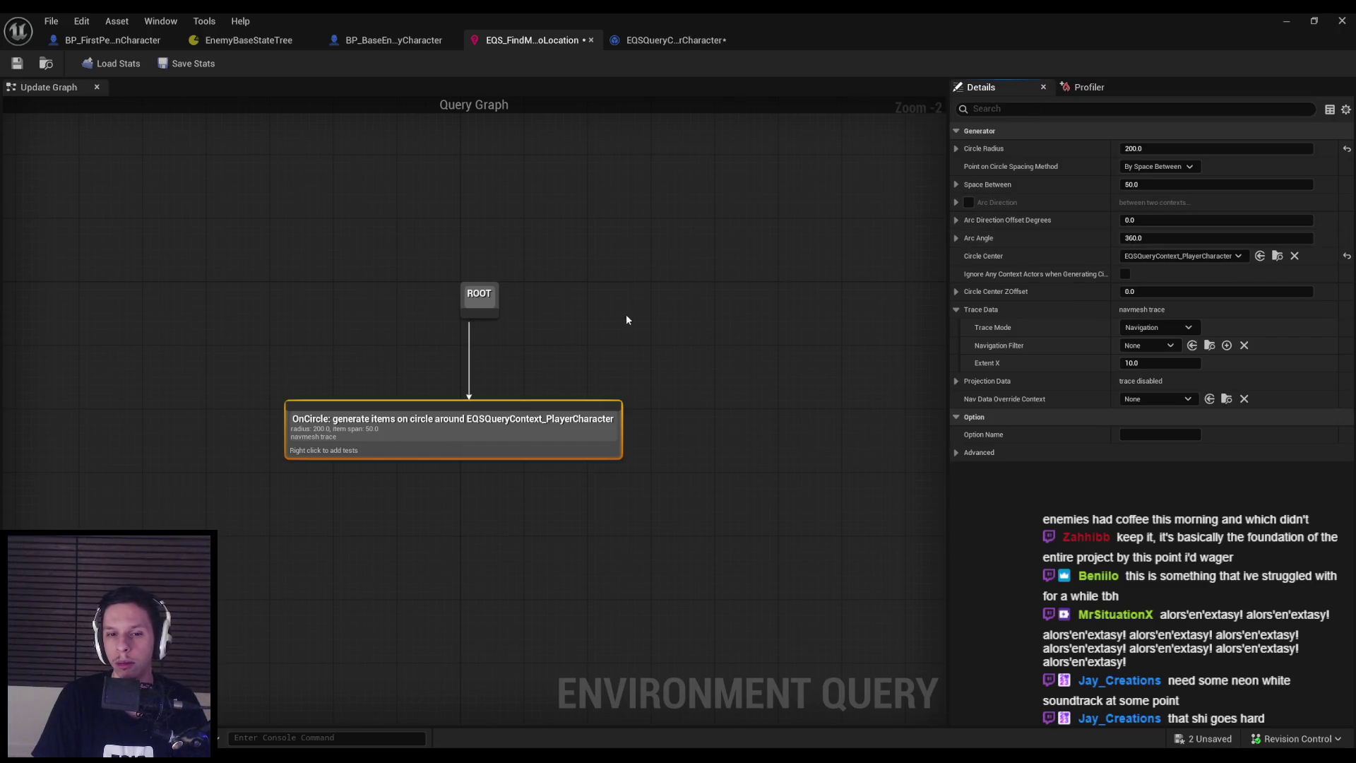
pyautogui.click(353, 40)
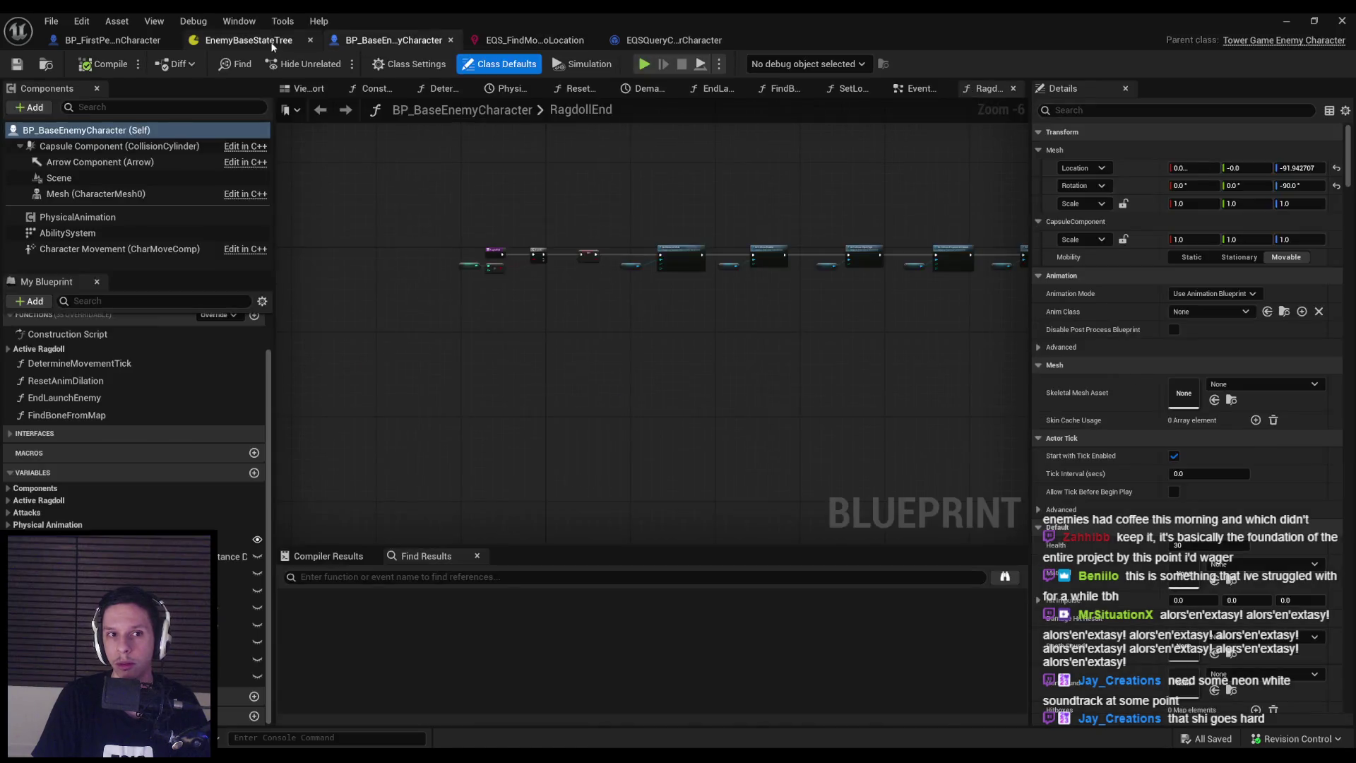
# In EnemyBaseStateTree, give MoveToTargetPlayer a Run EQS Query task placed above Move To
pyautogui.click(277, 41)
pyautogui.rightClick(361, 174)
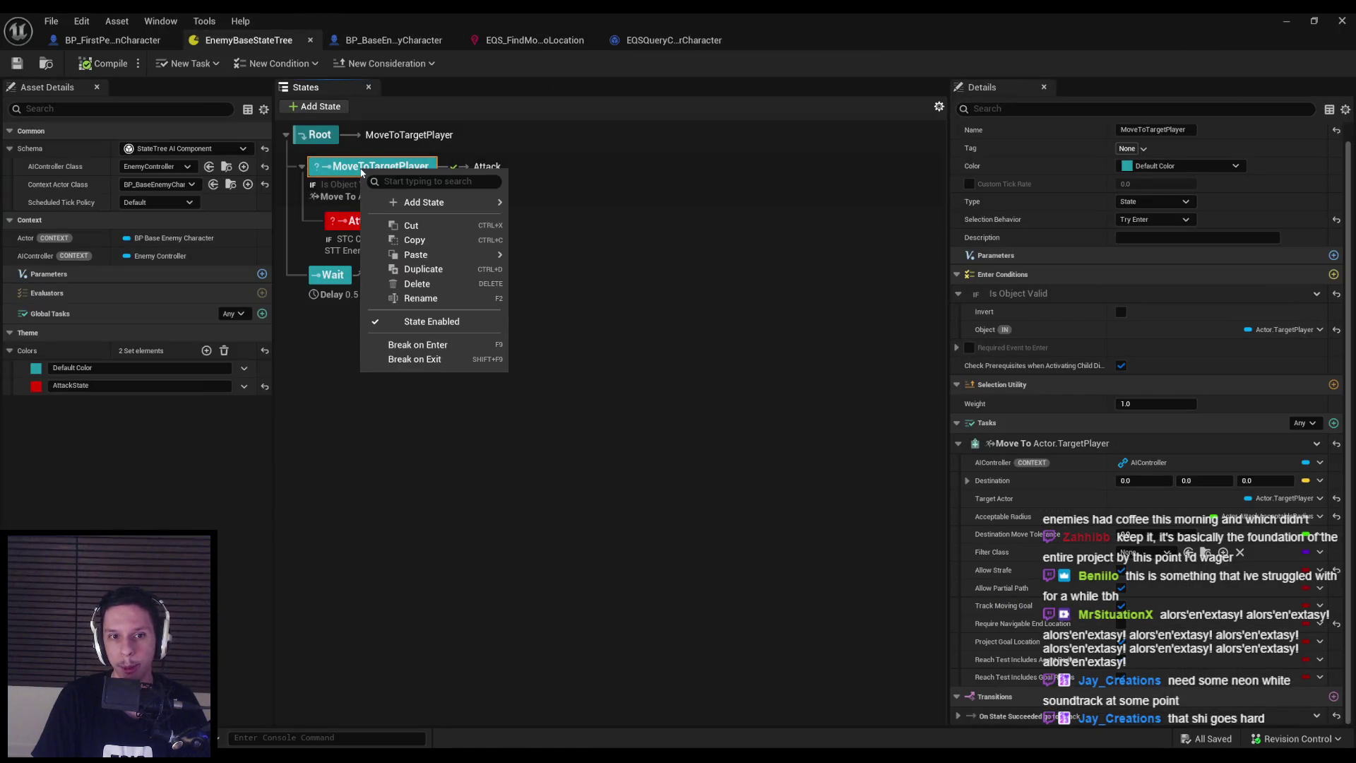
pyautogui.moveTo(434, 204)
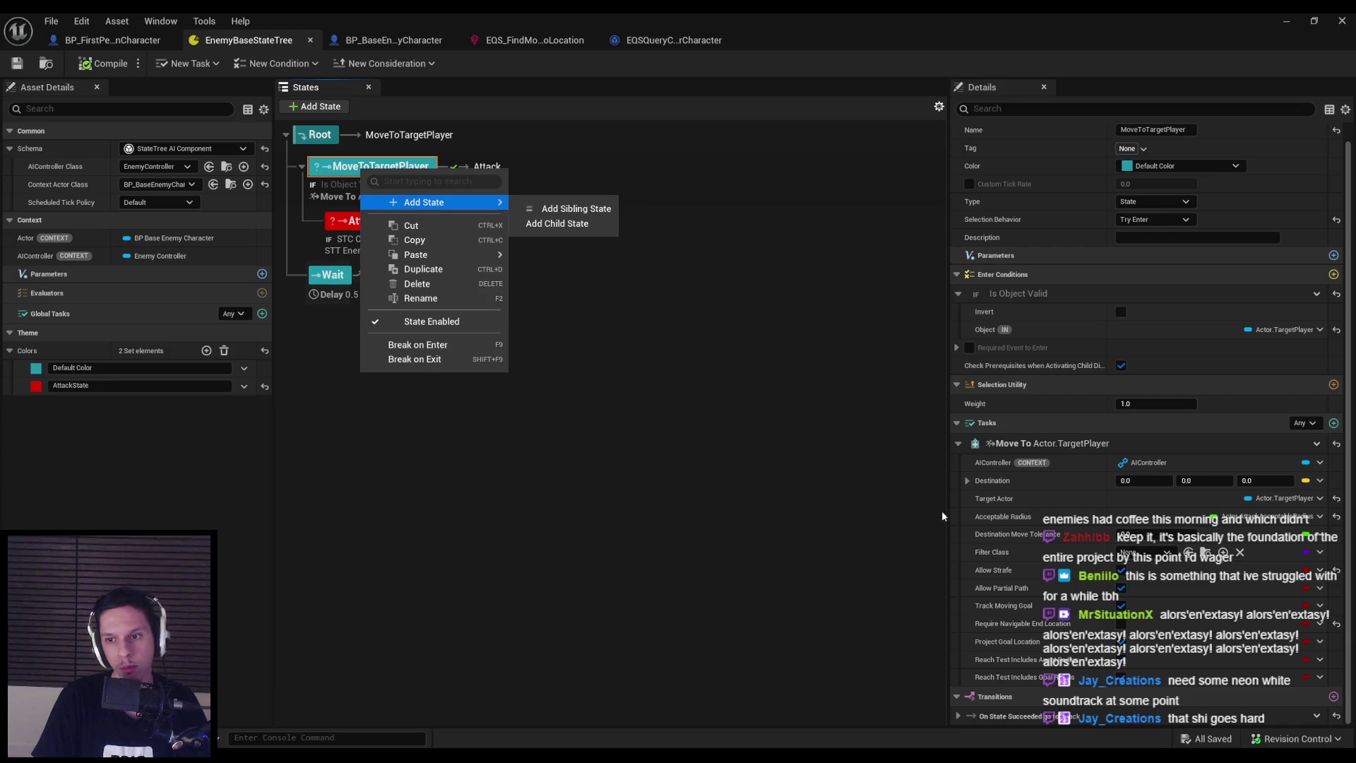
pyautogui.click(1340, 429)
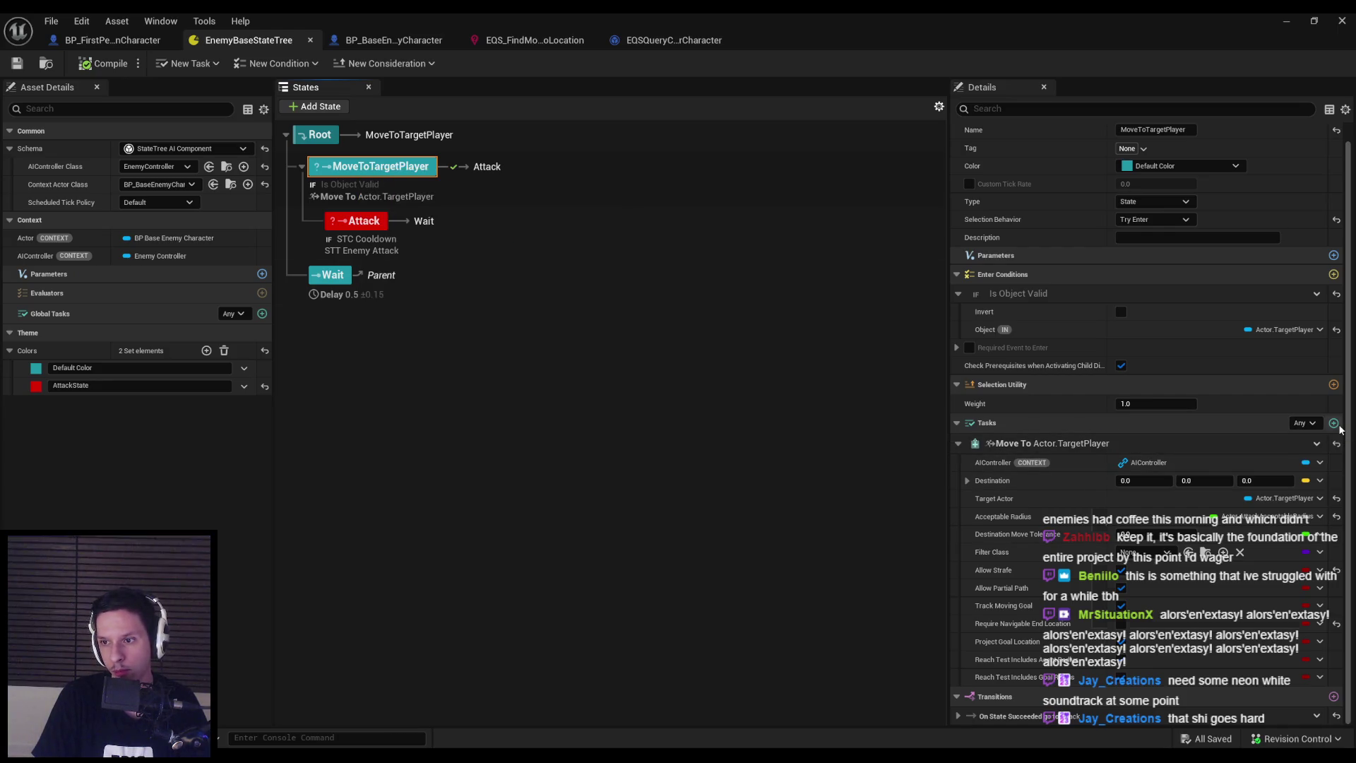
pyautogui.click(1340, 429)
pyautogui.click(1173, 500)
pyautogui.scroll(-1, 963, 654)
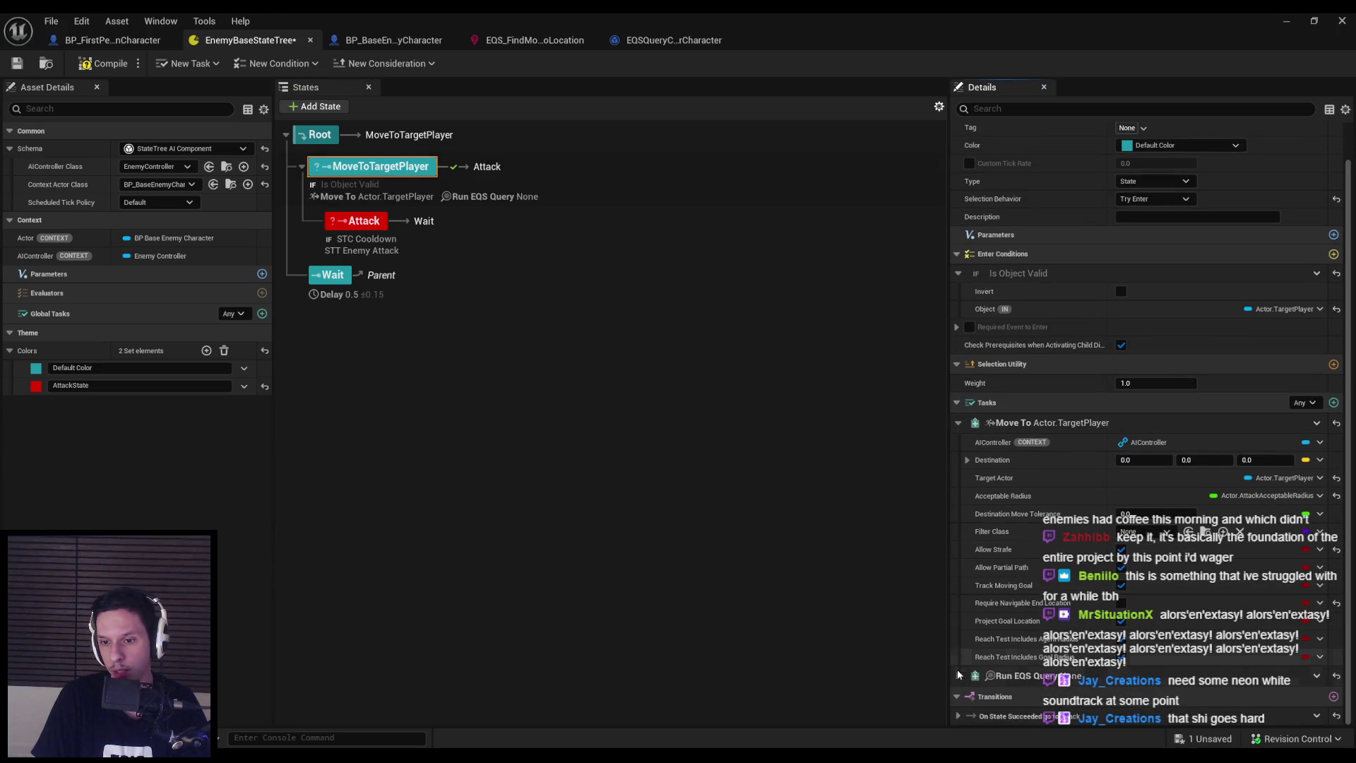
pyautogui.moveTo(951, 677); pyautogui.dragTo(958, 423)
pyautogui.click(961, 422)
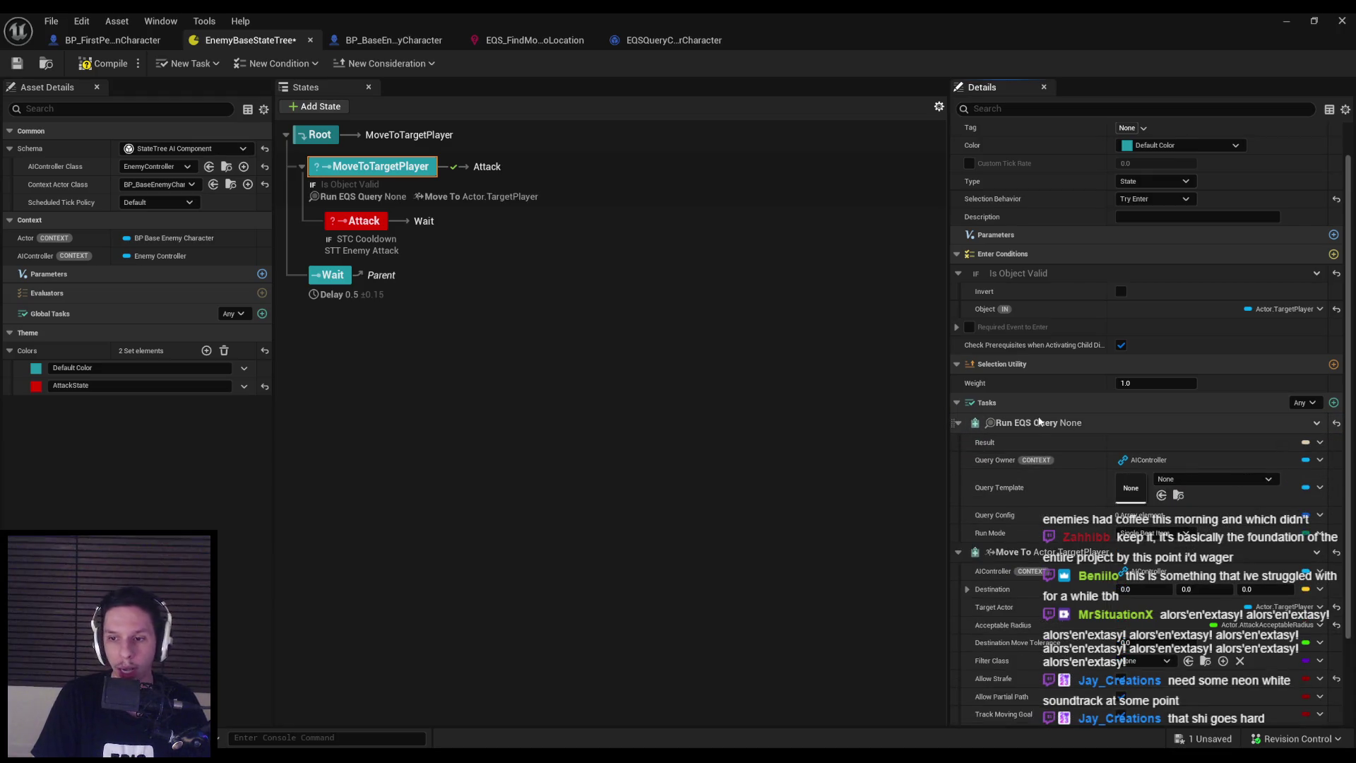
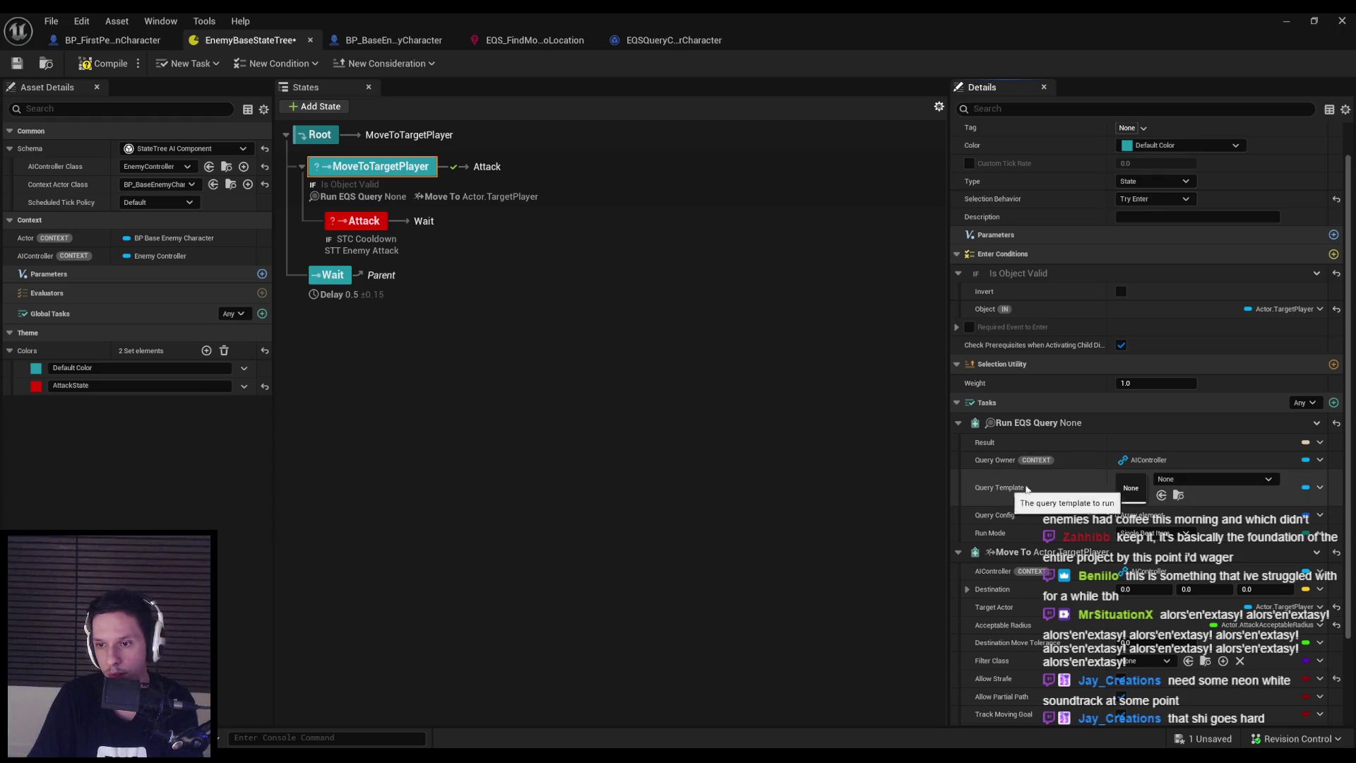
# Set the Run EQS Query Template to EQS_FindMoveToLocation, keeping Single Best Item run mode
pyautogui.click(1165, 479)
pyautogui.click(1237, 316)
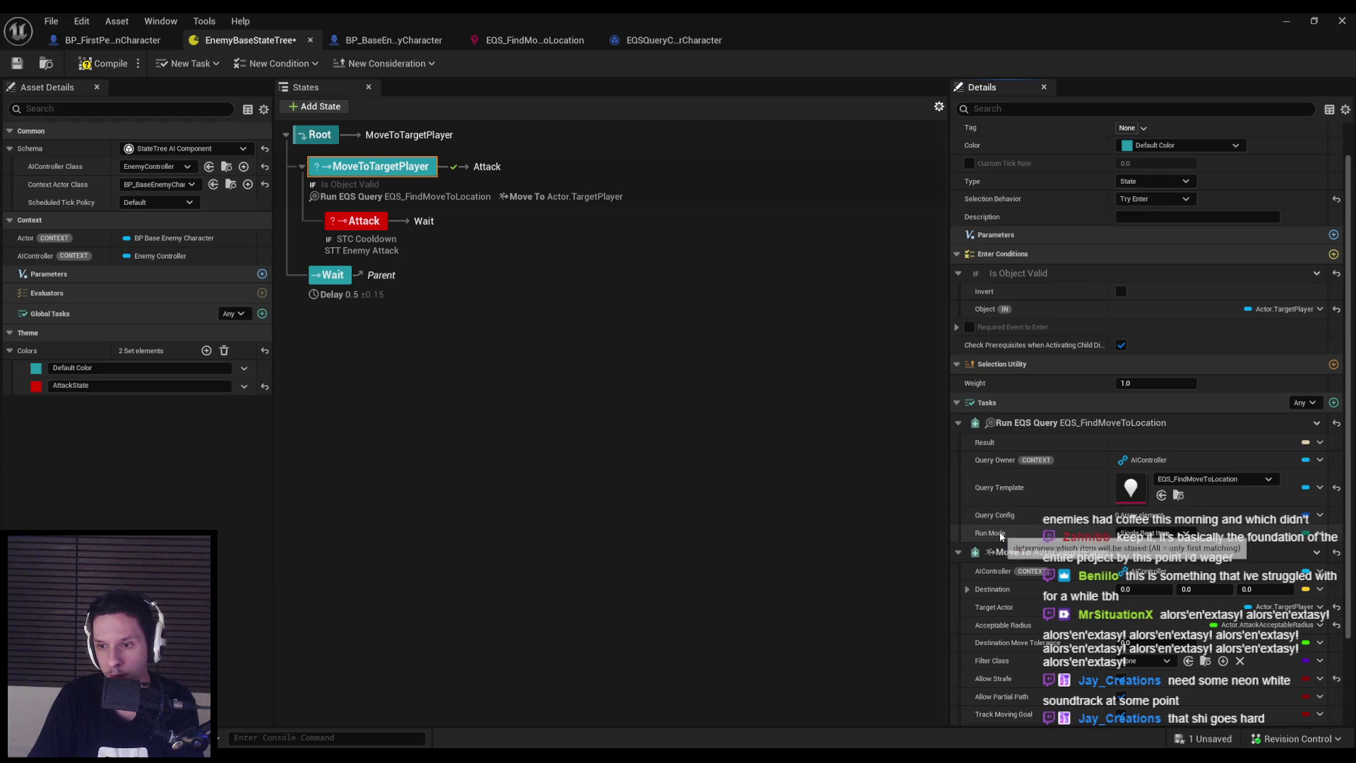
pyautogui.click(1180, 534)
pyautogui.click(1158, 545)
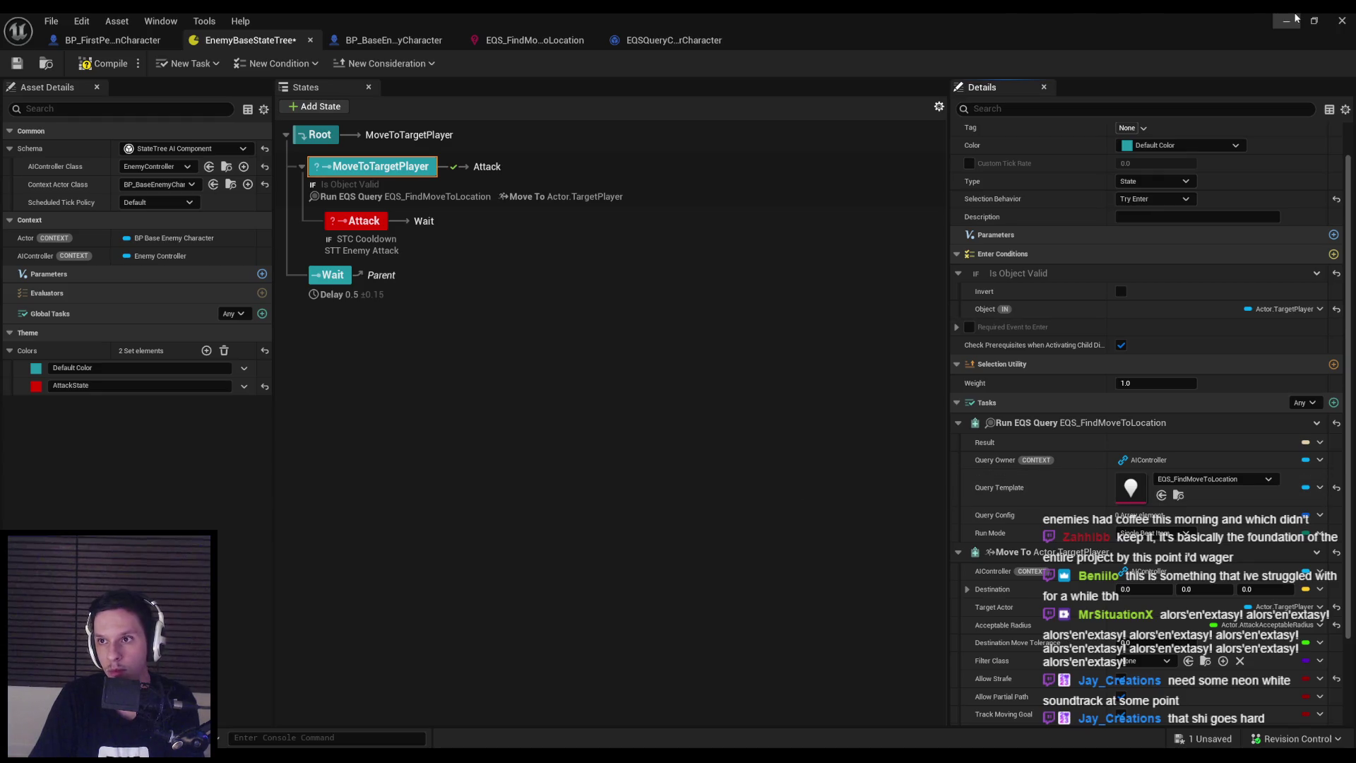
pyautogui.hotkey('alt', 'Tab')
pyautogui.hotkey('alt', 'p')
pyautogui.press('F11')
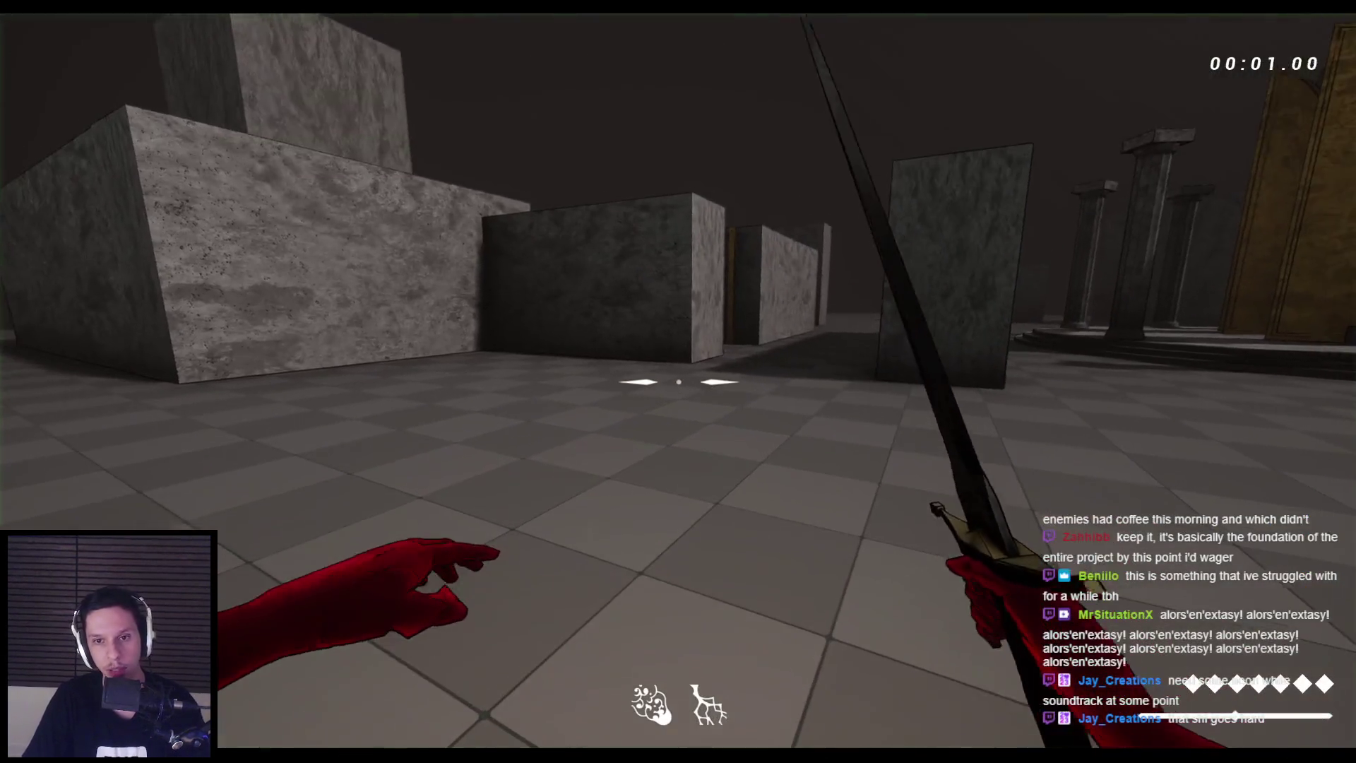
pyautogui.press("'")
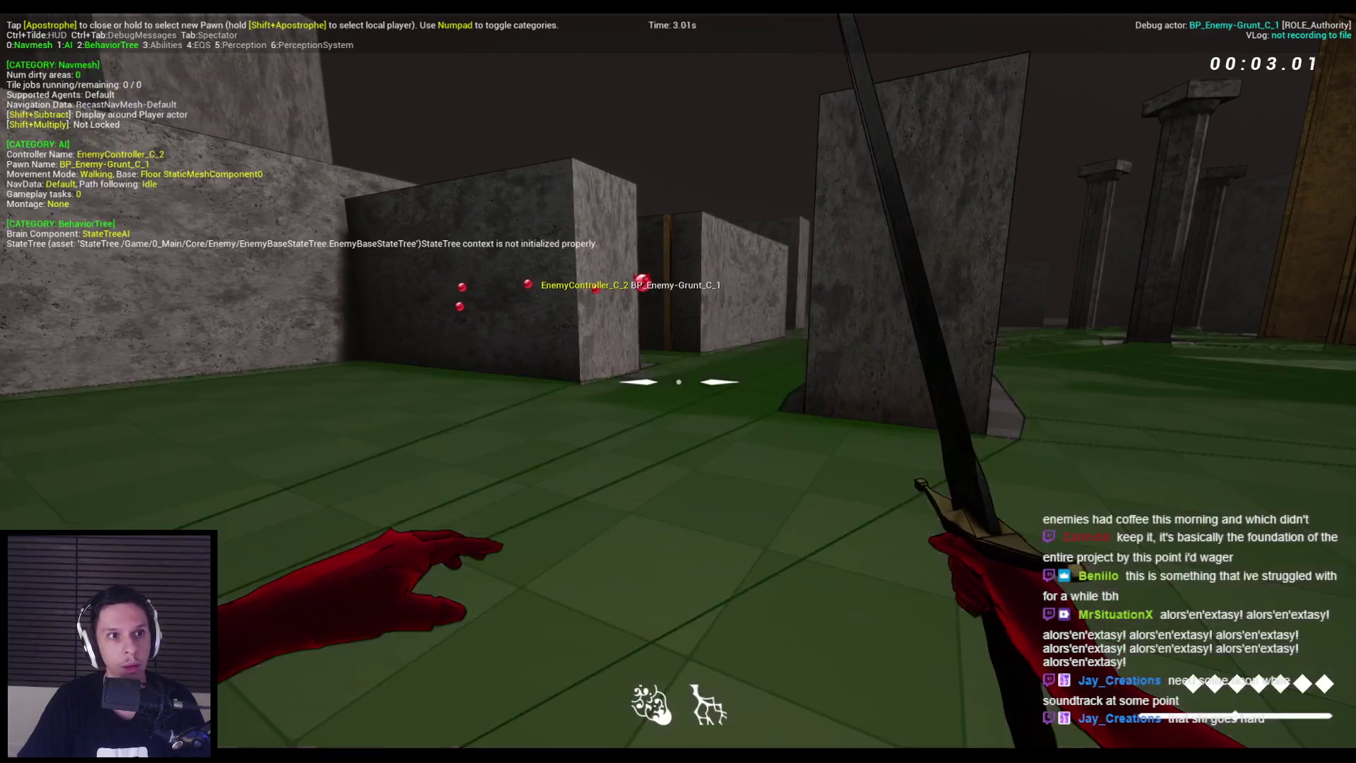
pyautogui.press('KP_4')
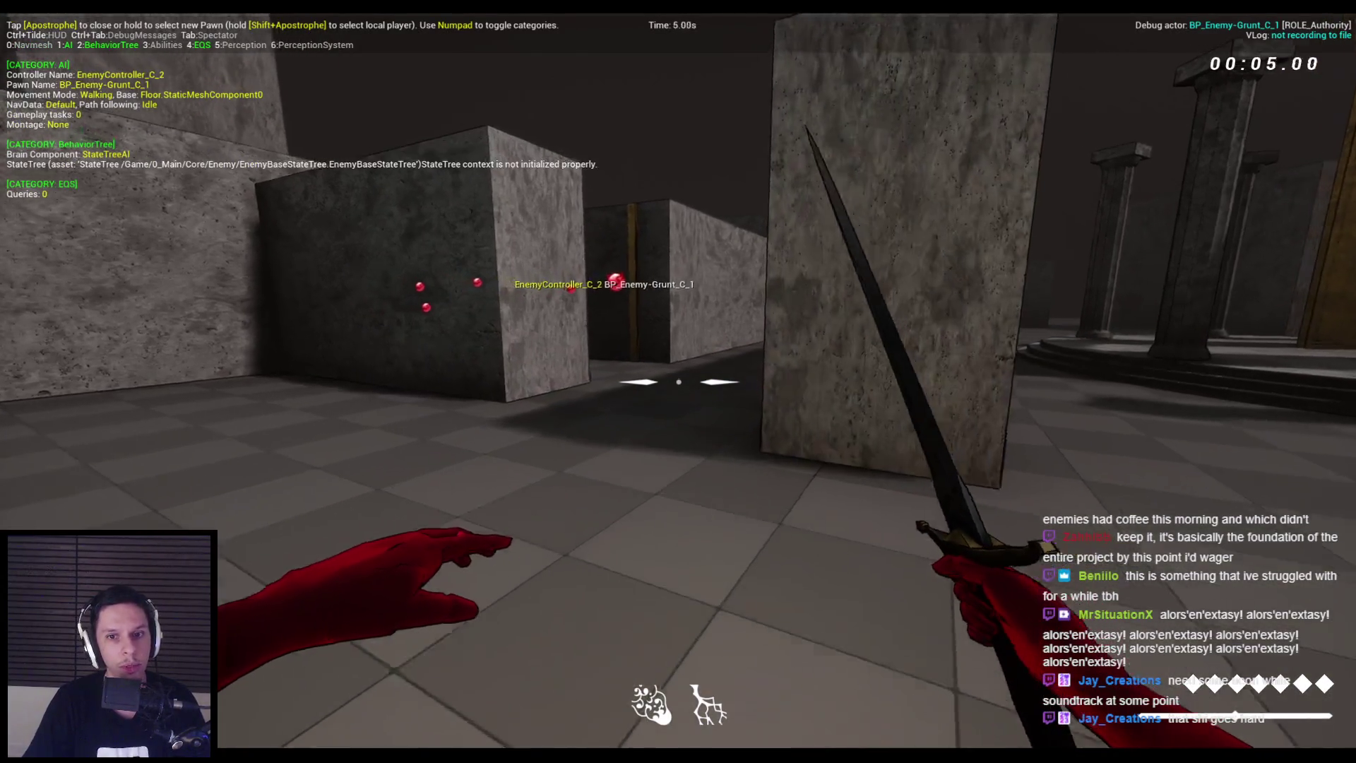
pyautogui.press('w')
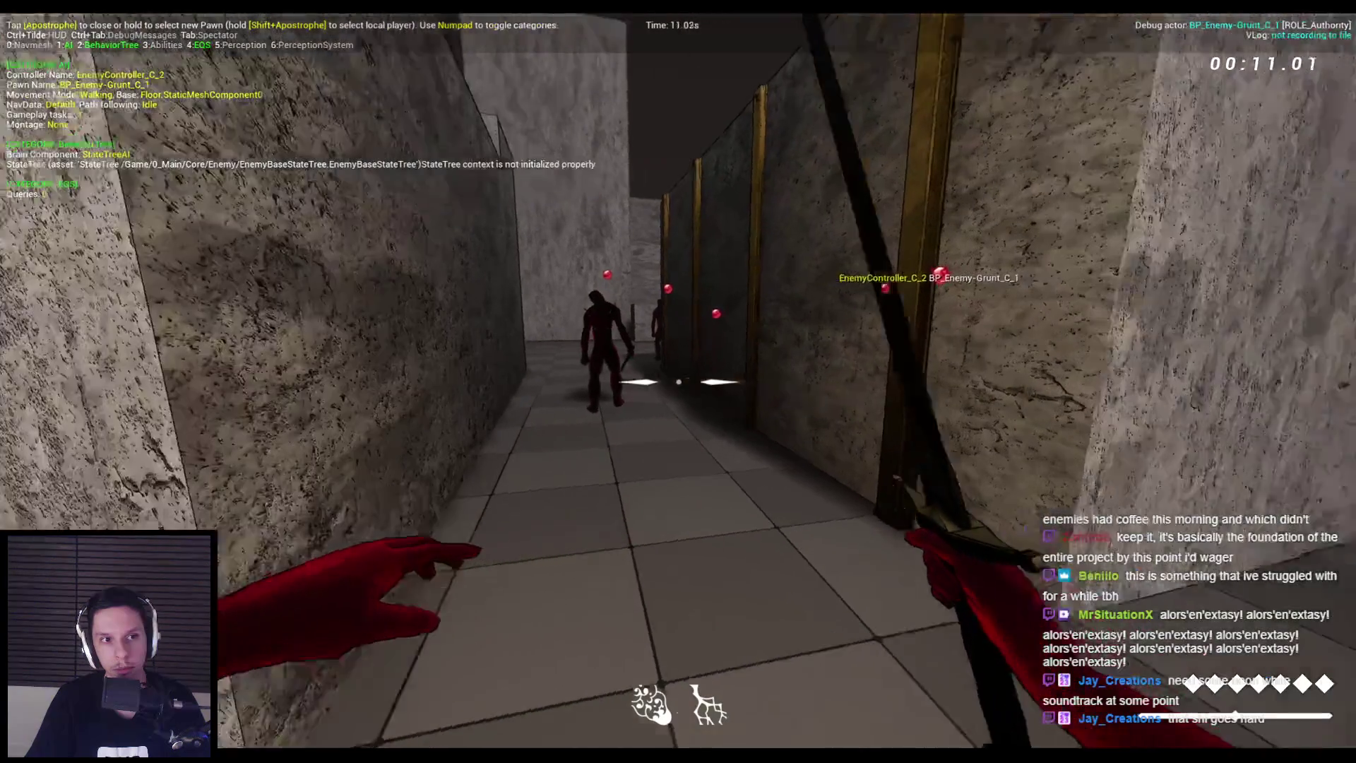
pyautogui.press('Escape')
pyautogui.hotkey('alt', 'Tab')
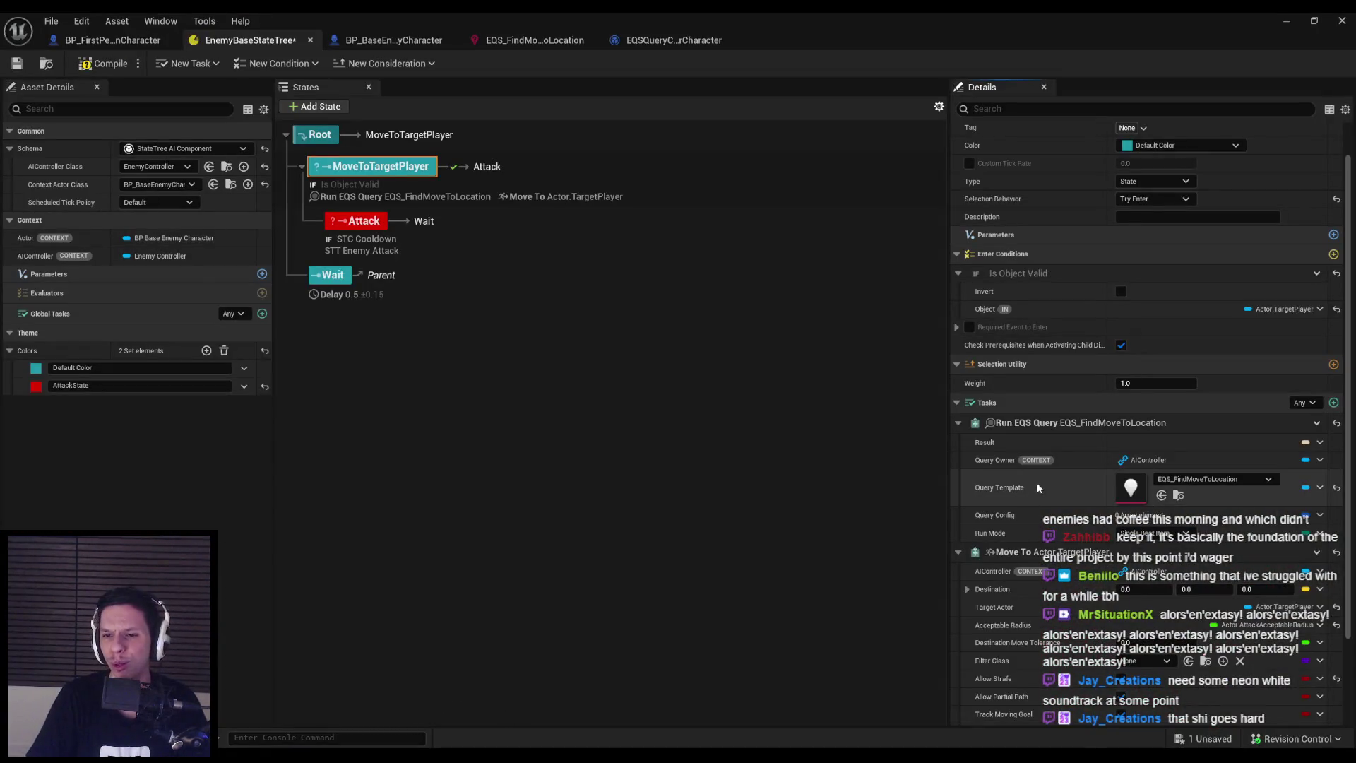
pyautogui.hotkey('alt', 'Tab')
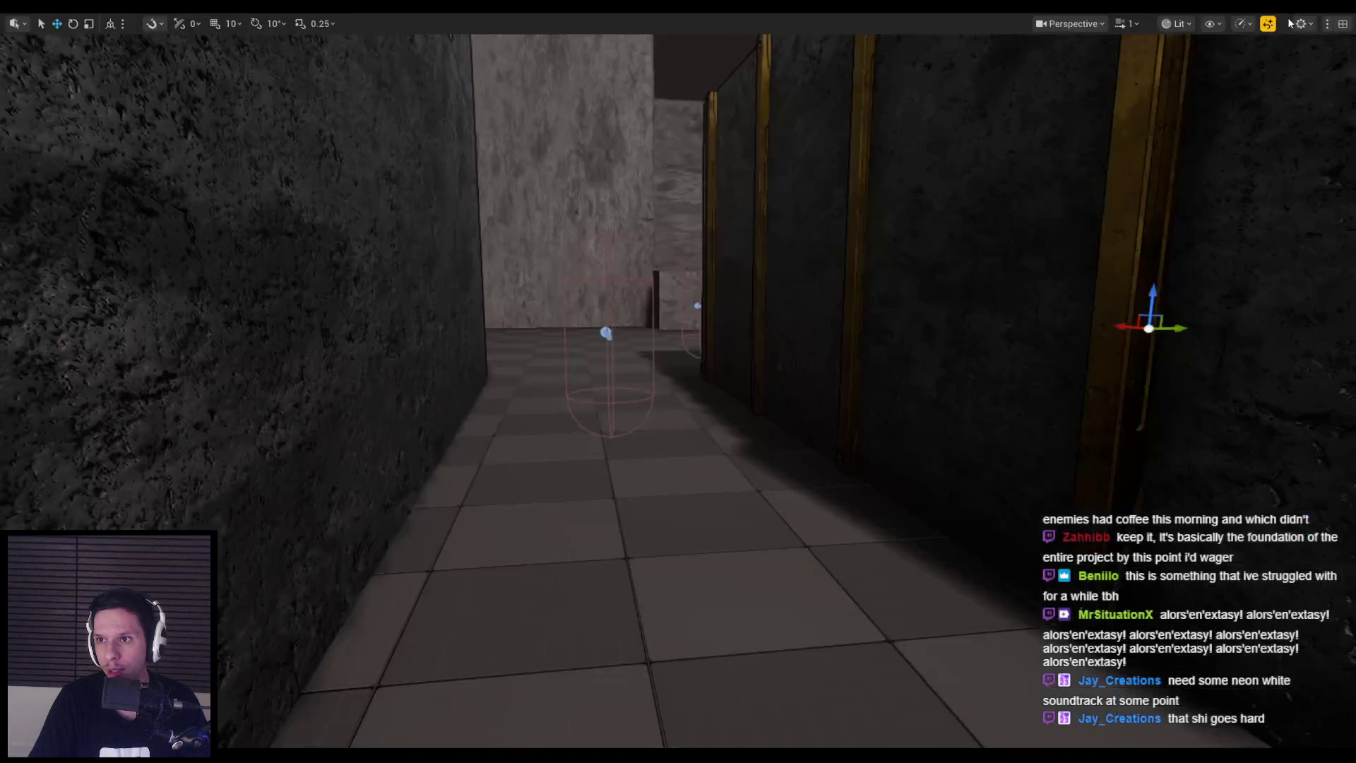
pyautogui.hotkey('alt', 'p')
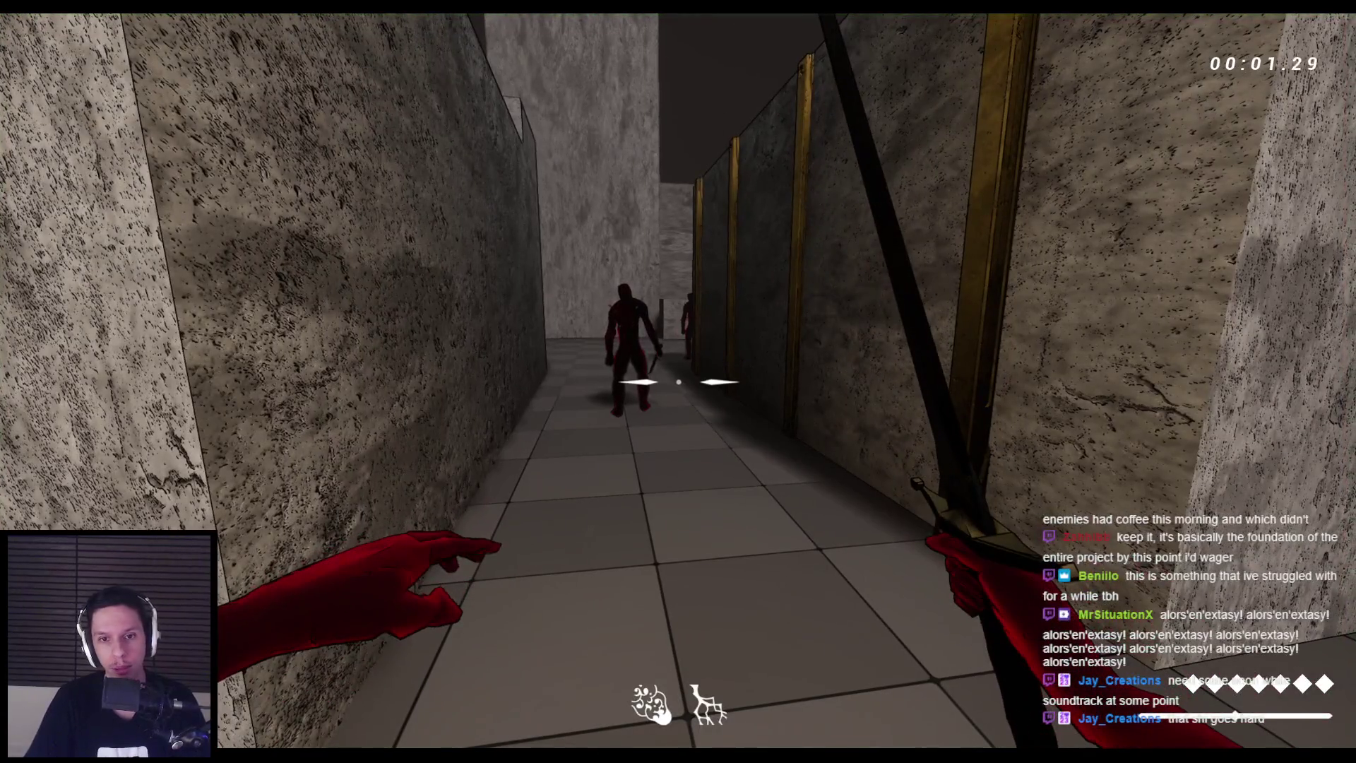
pyautogui.press('Escape')
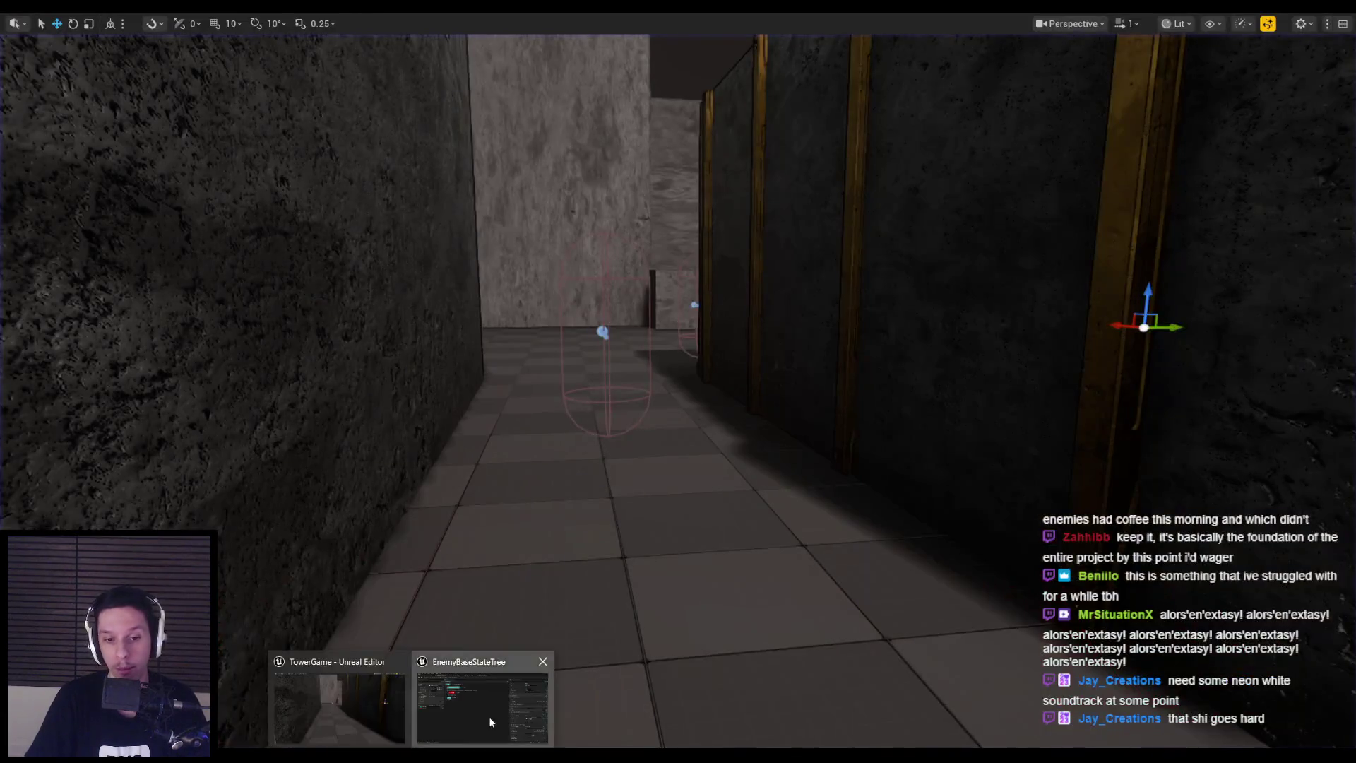
pyautogui.click(489, 717)
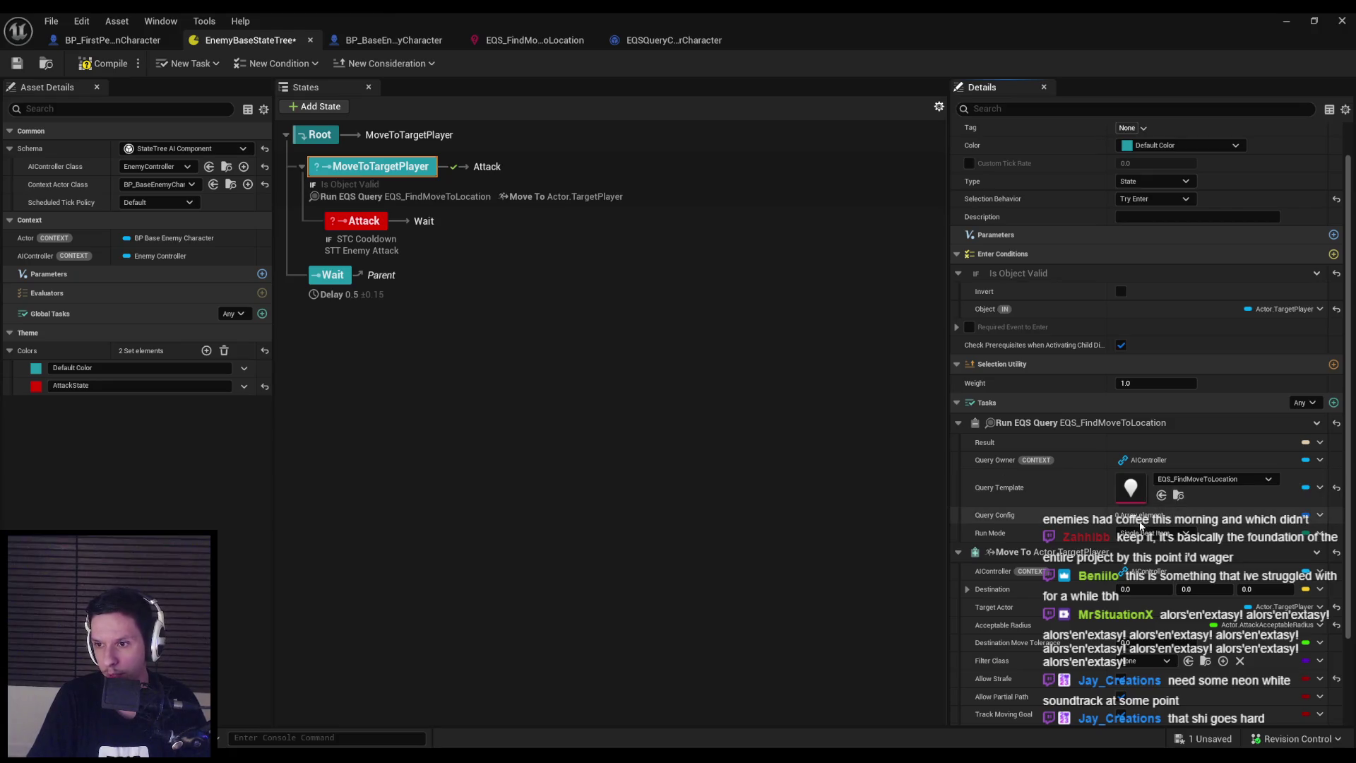
# Bind the Run EQS Query Result to Get Actor Location, then remove that binding again
pyautogui.click(1317, 423)
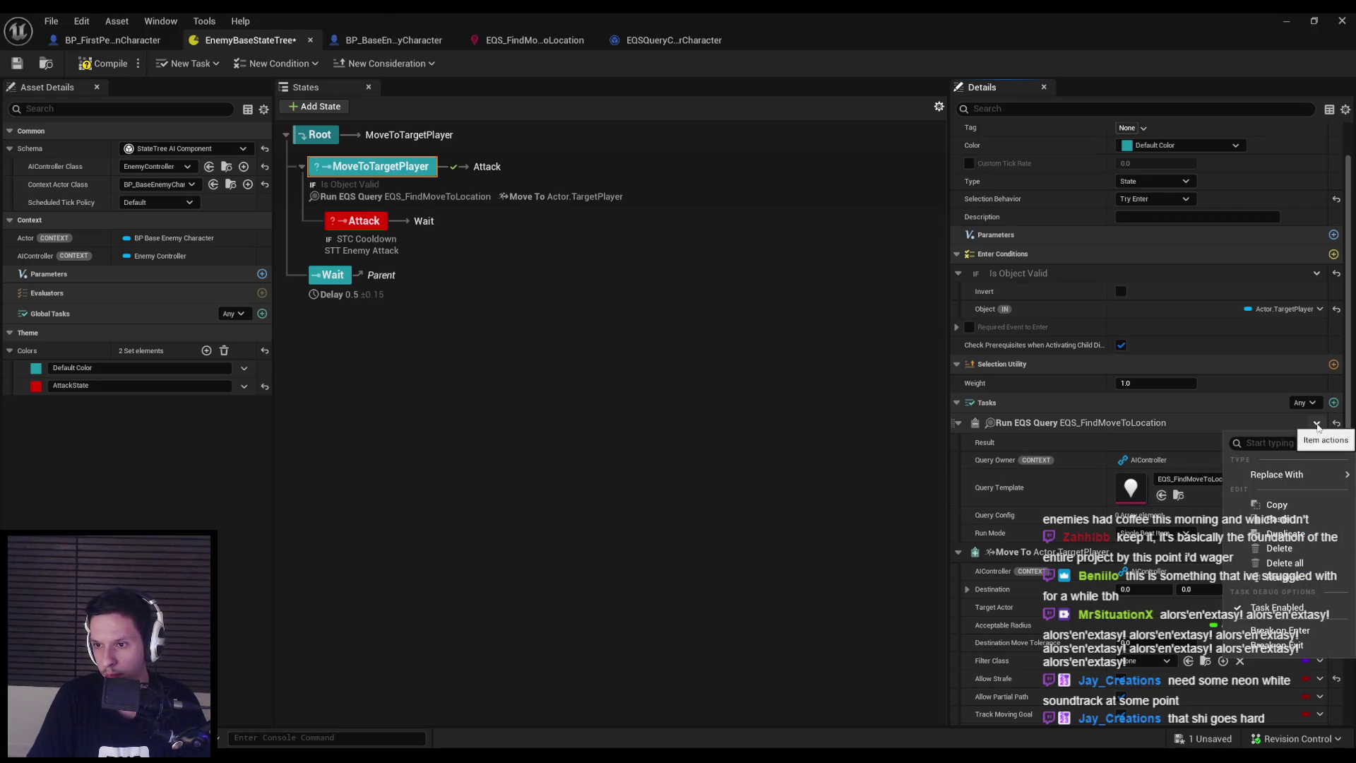
pyautogui.moveTo(1285, 479)
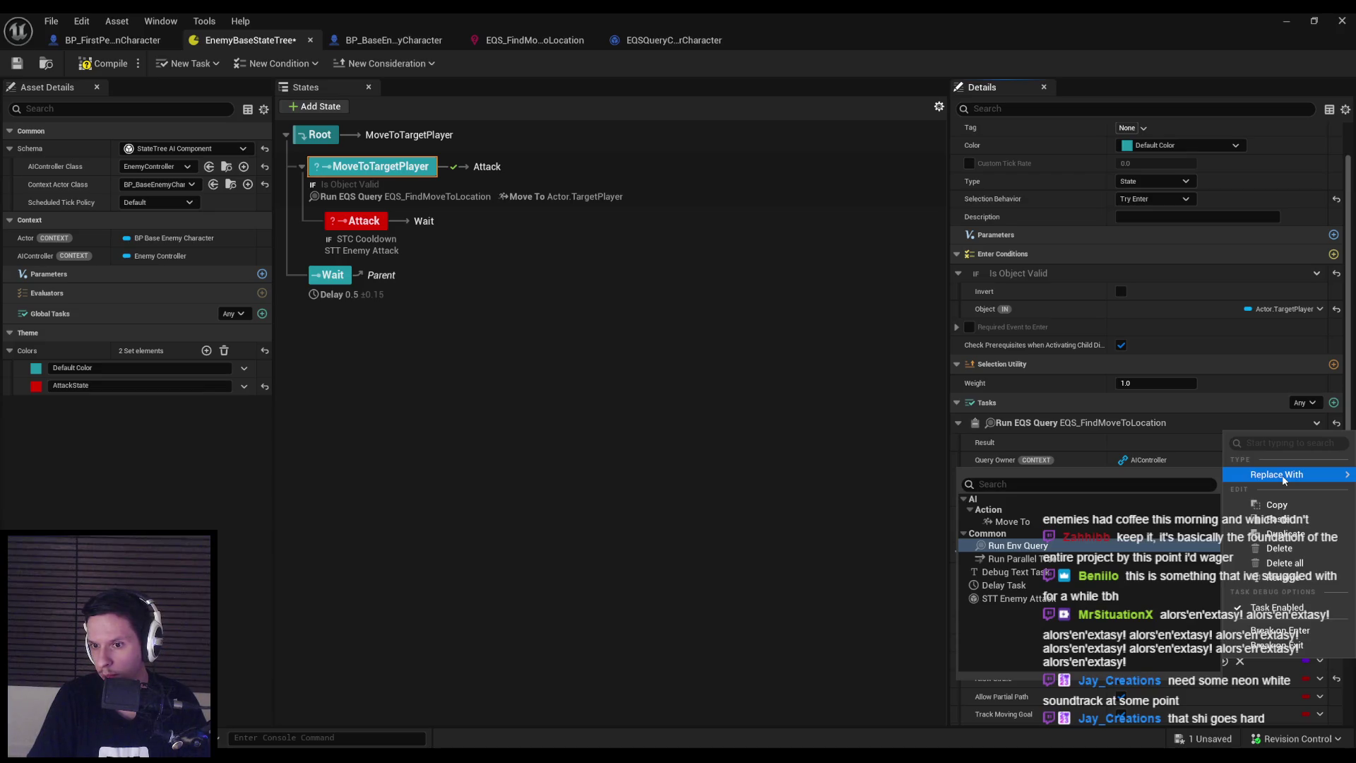
pyautogui.click(1119, 428)
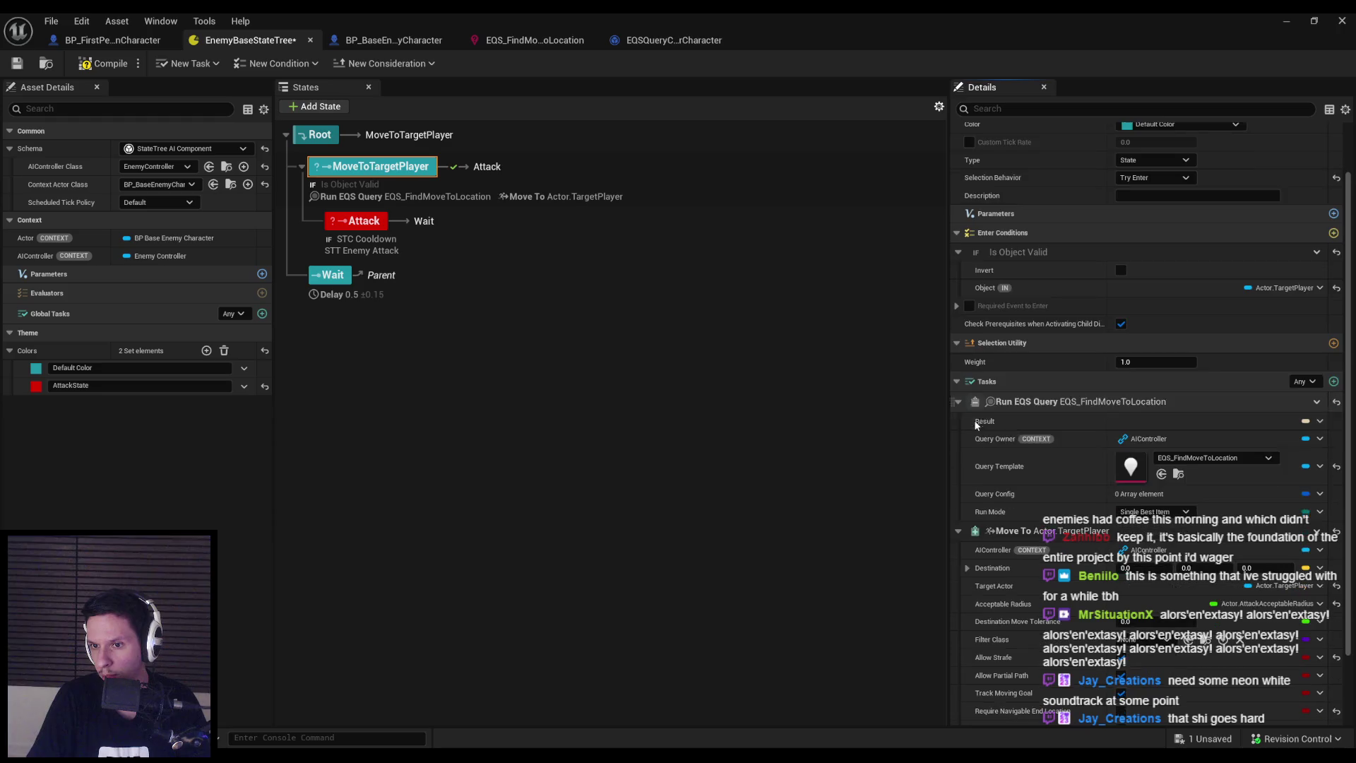
pyautogui.scroll(-2, 995, 381)
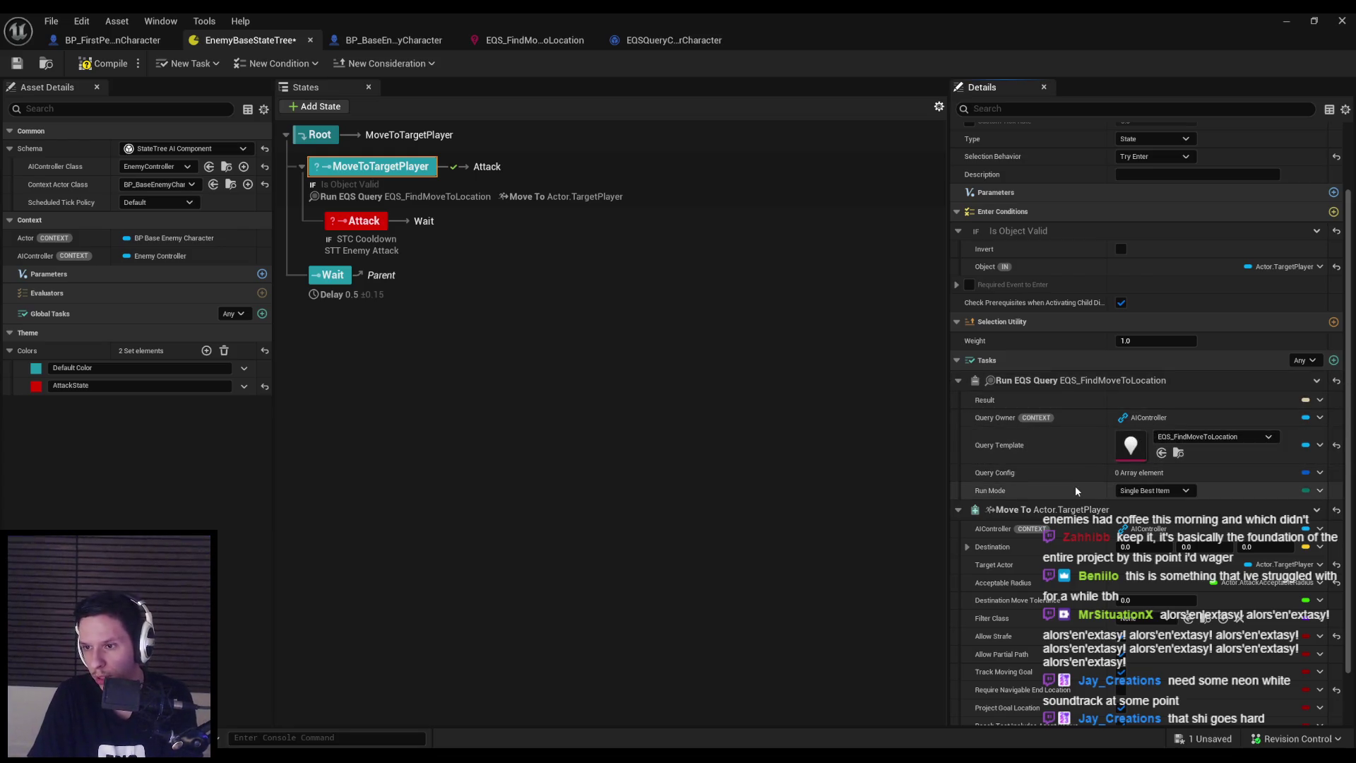
pyautogui.moveTo(1042, 419)
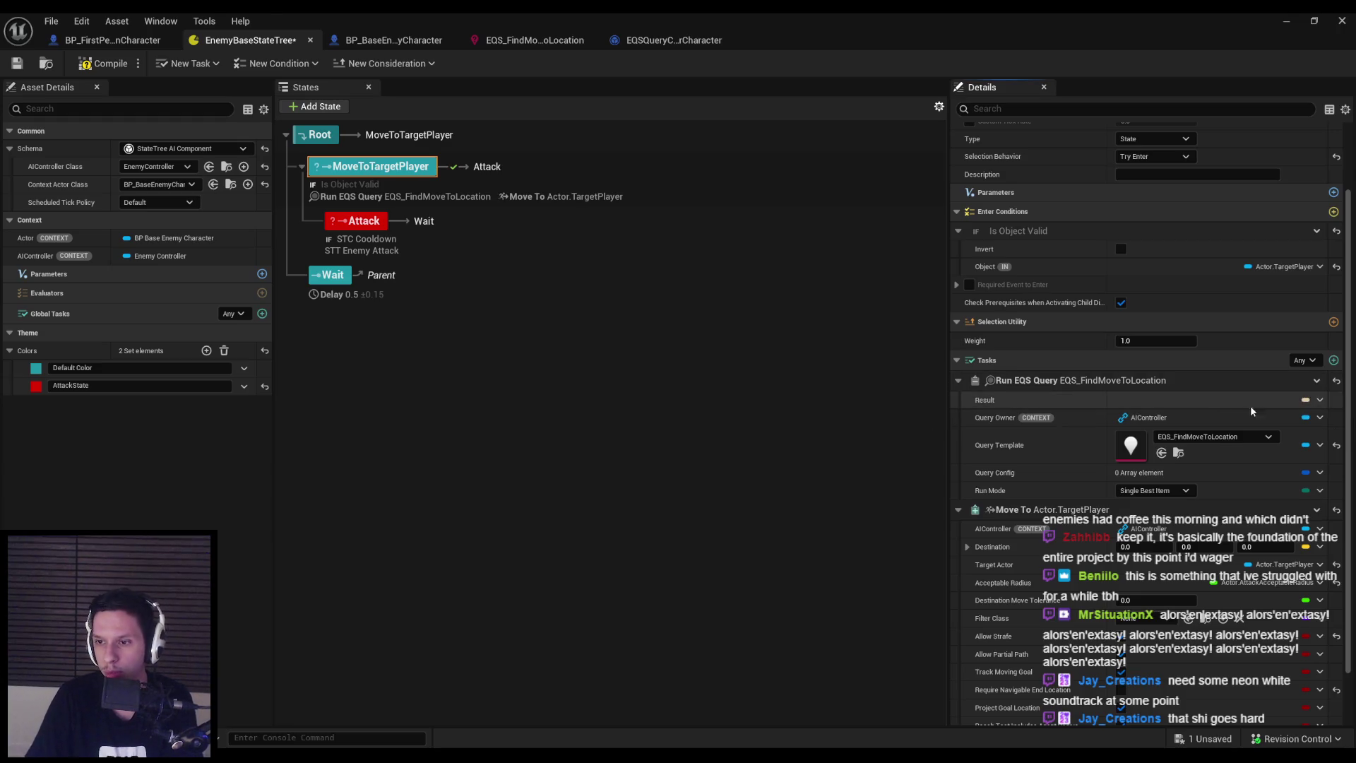
pyautogui.click(1319, 400)
pyautogui.click(1310, 437)
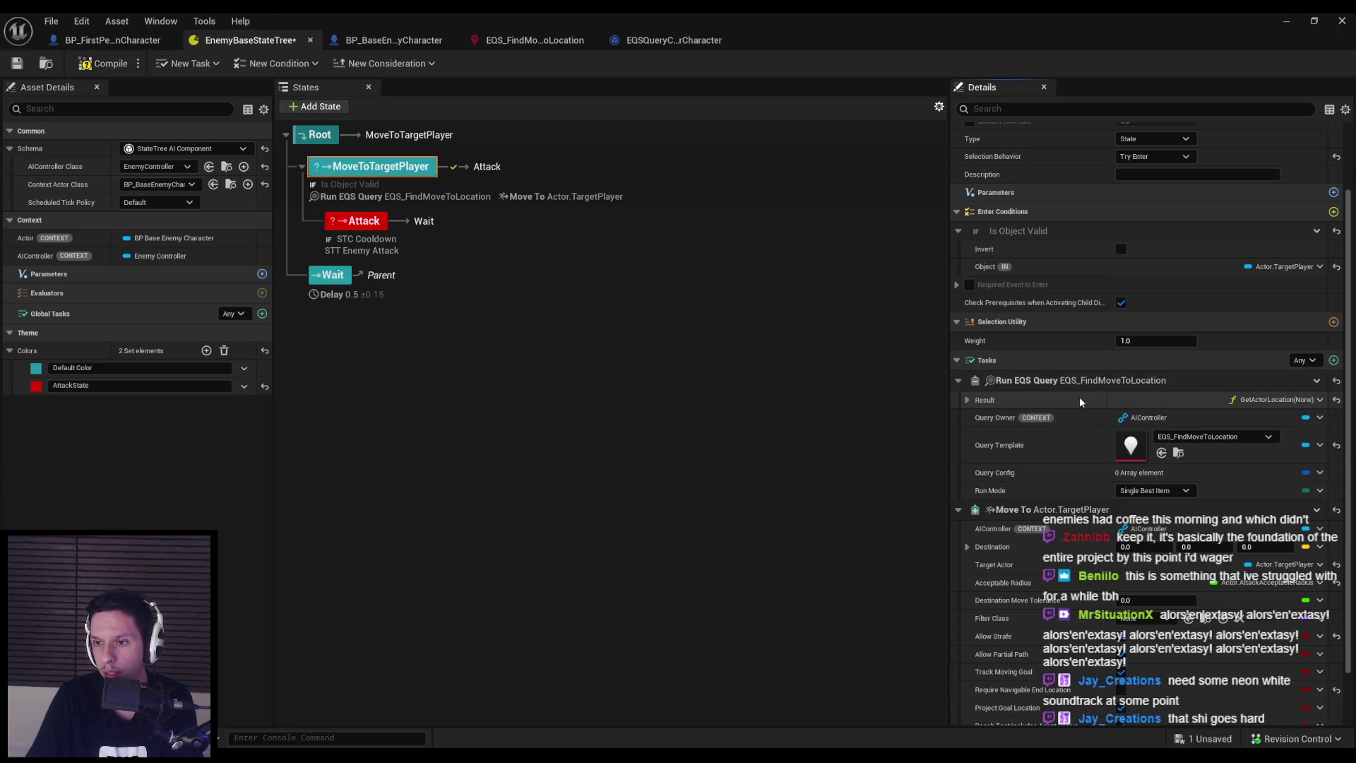
pyautogui.click(966, 400)
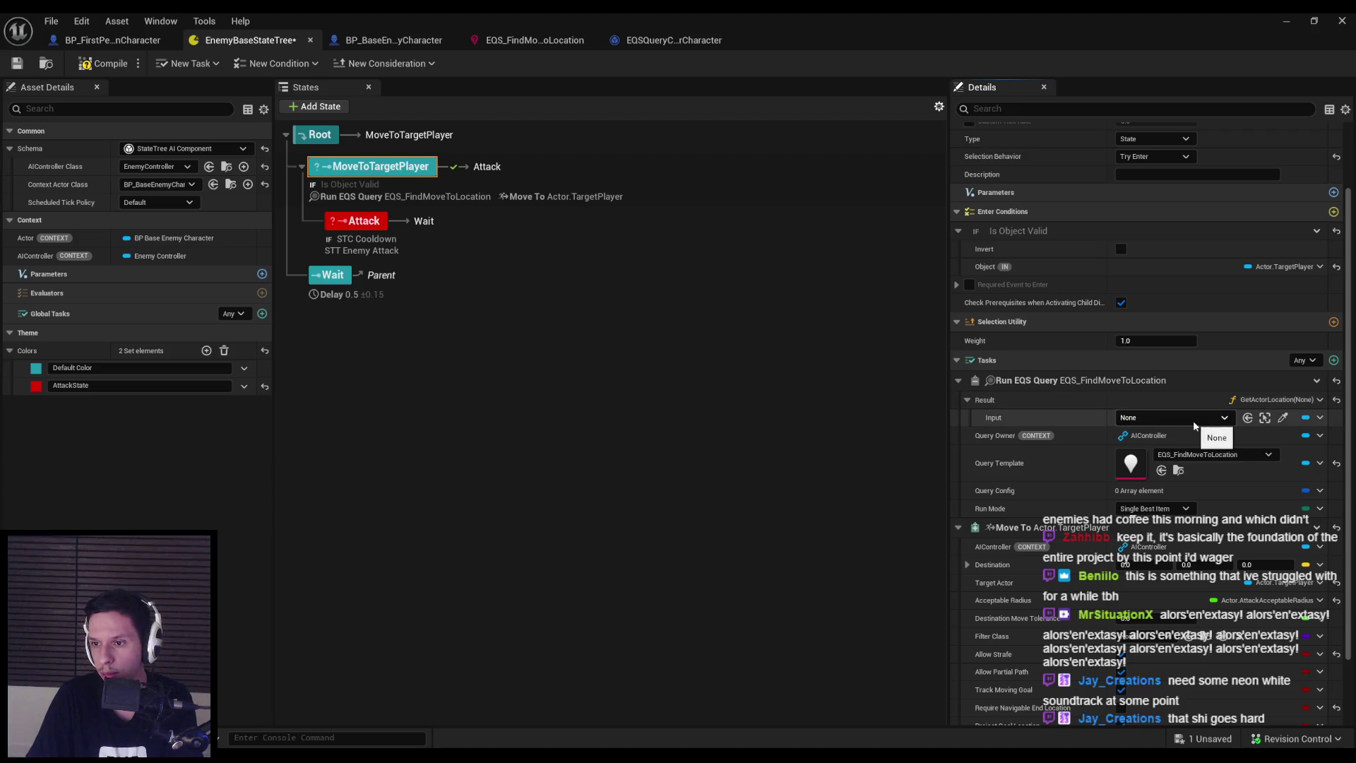
pyautogui.click(1295, 399)
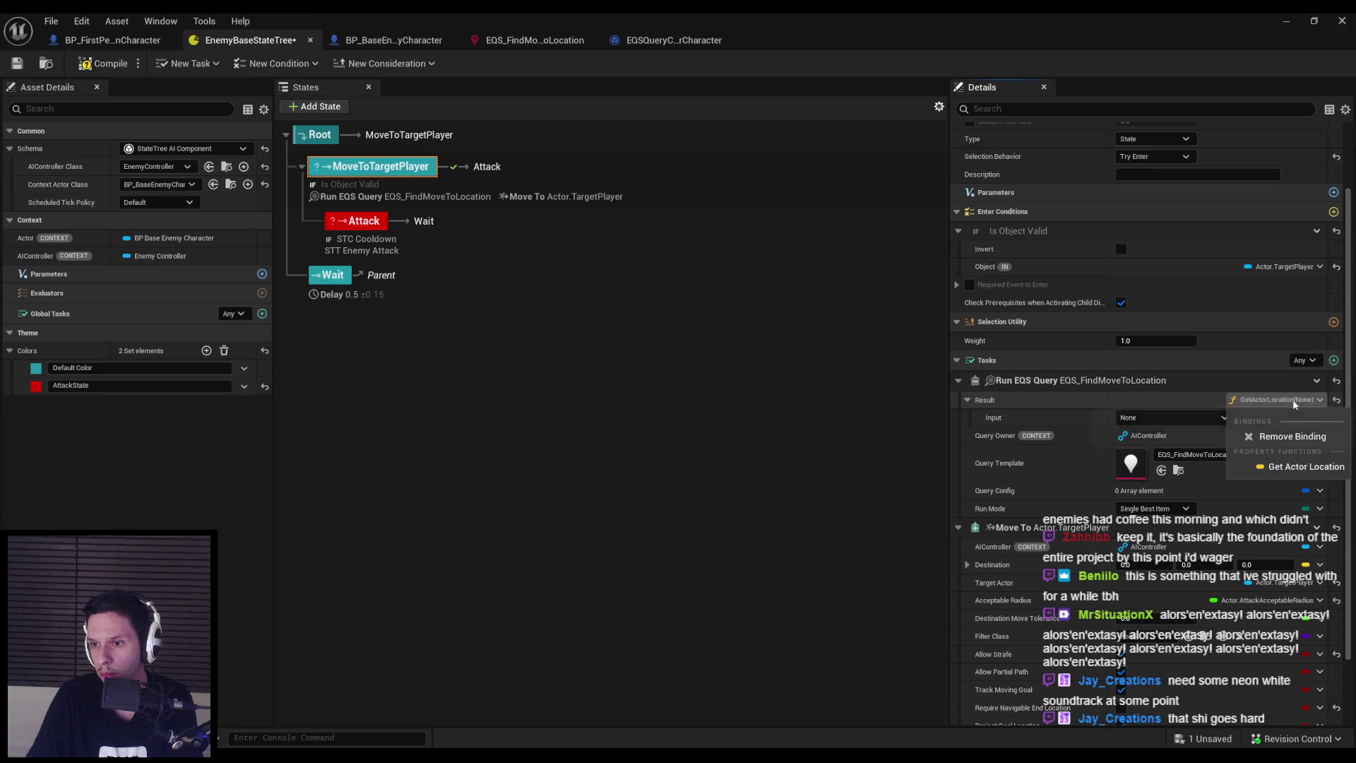
pyautogui.click(1290, 434)
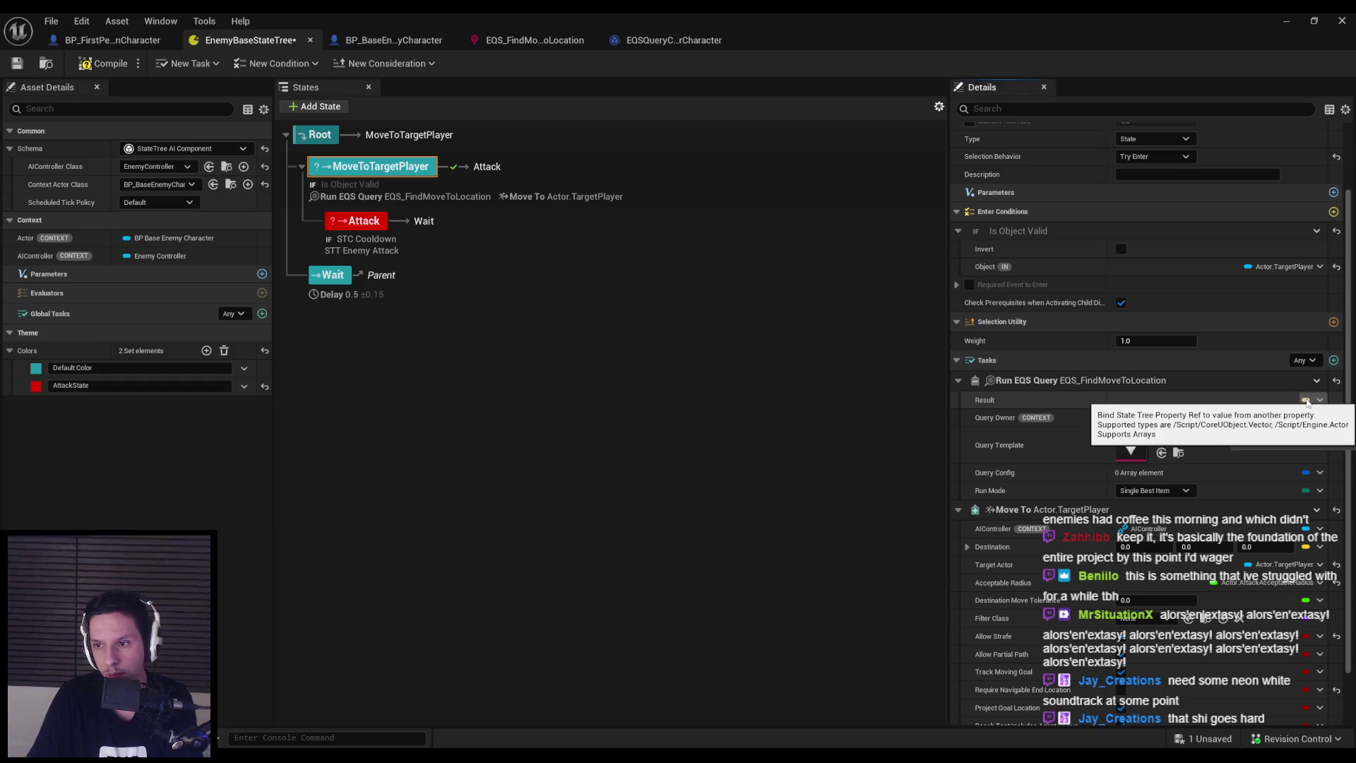
# Delete the Run EQS Query task from the MoveToTargetPlayer state
pyautogui.scroll(-1, 1071, 559)
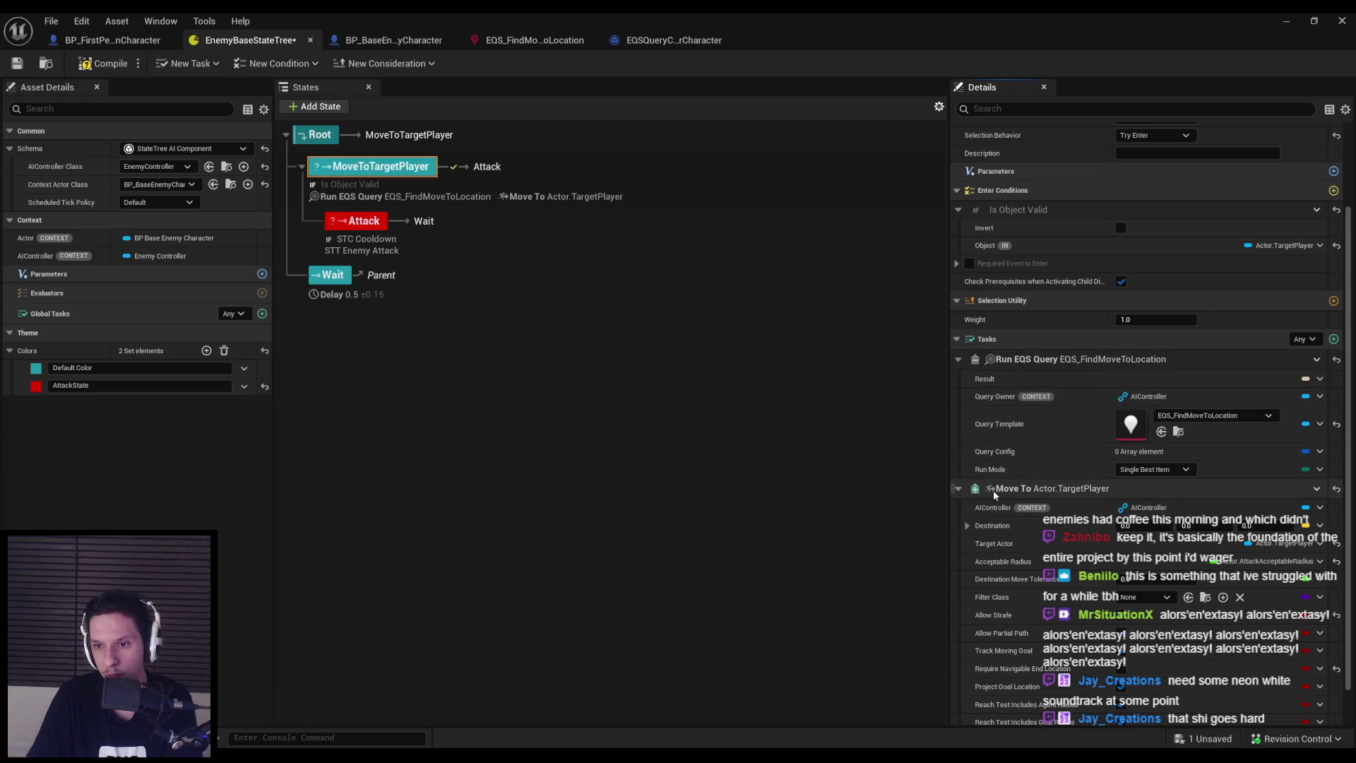
pyautogui.scroll(-2, 1002, 494)
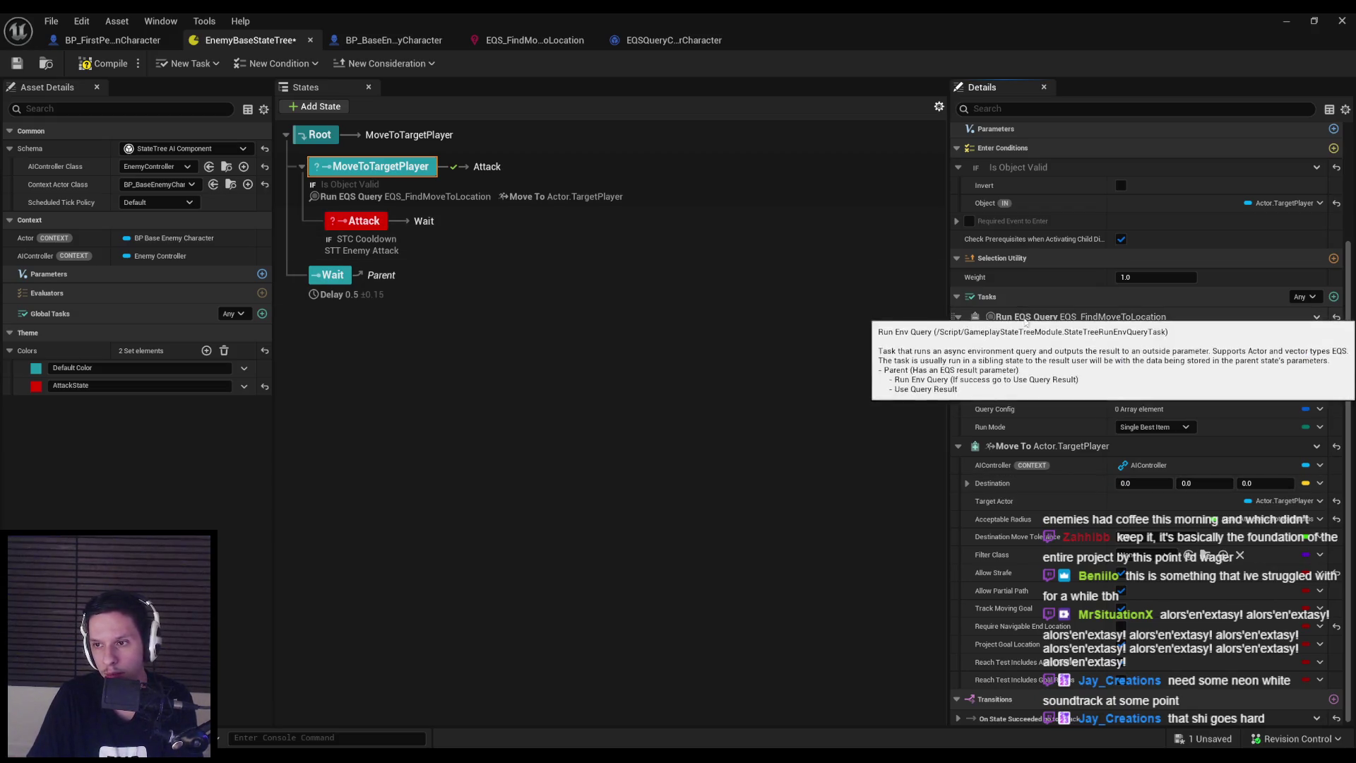
pyautogui.click(1316, 317)
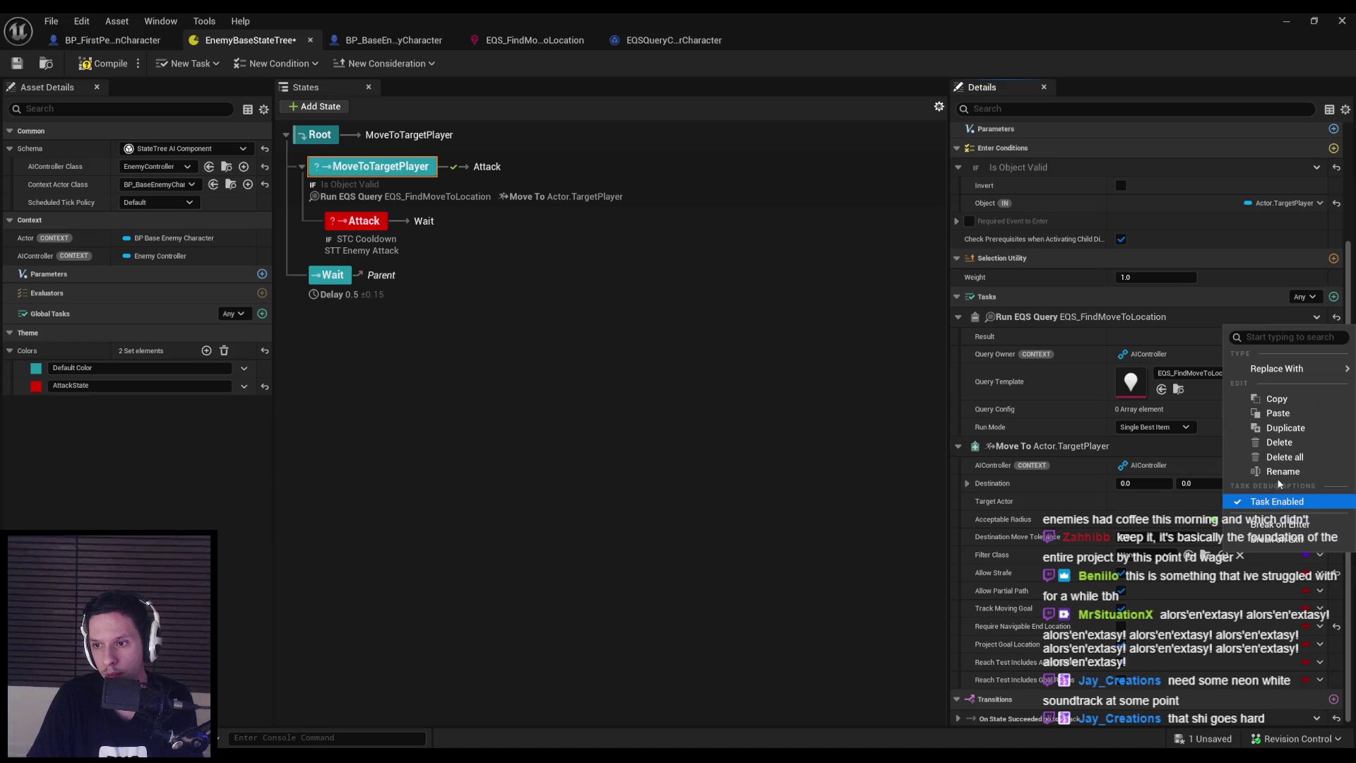
pyautogui.click(1279, 442)
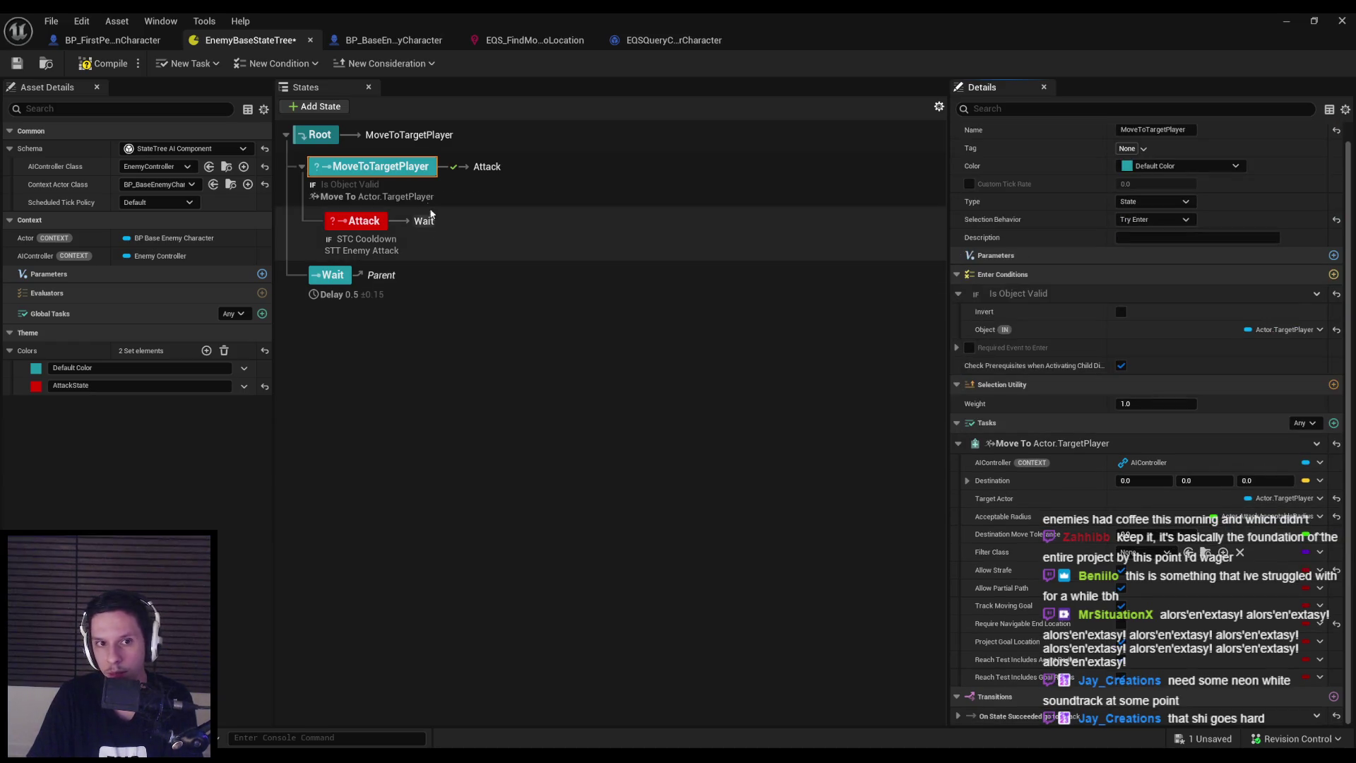
# Add a sibling state above MoveToTargetPlayer and name it TestEQS
pyautogui.rightClick(400, 167)
pyautogui.moveTo(495, 200)
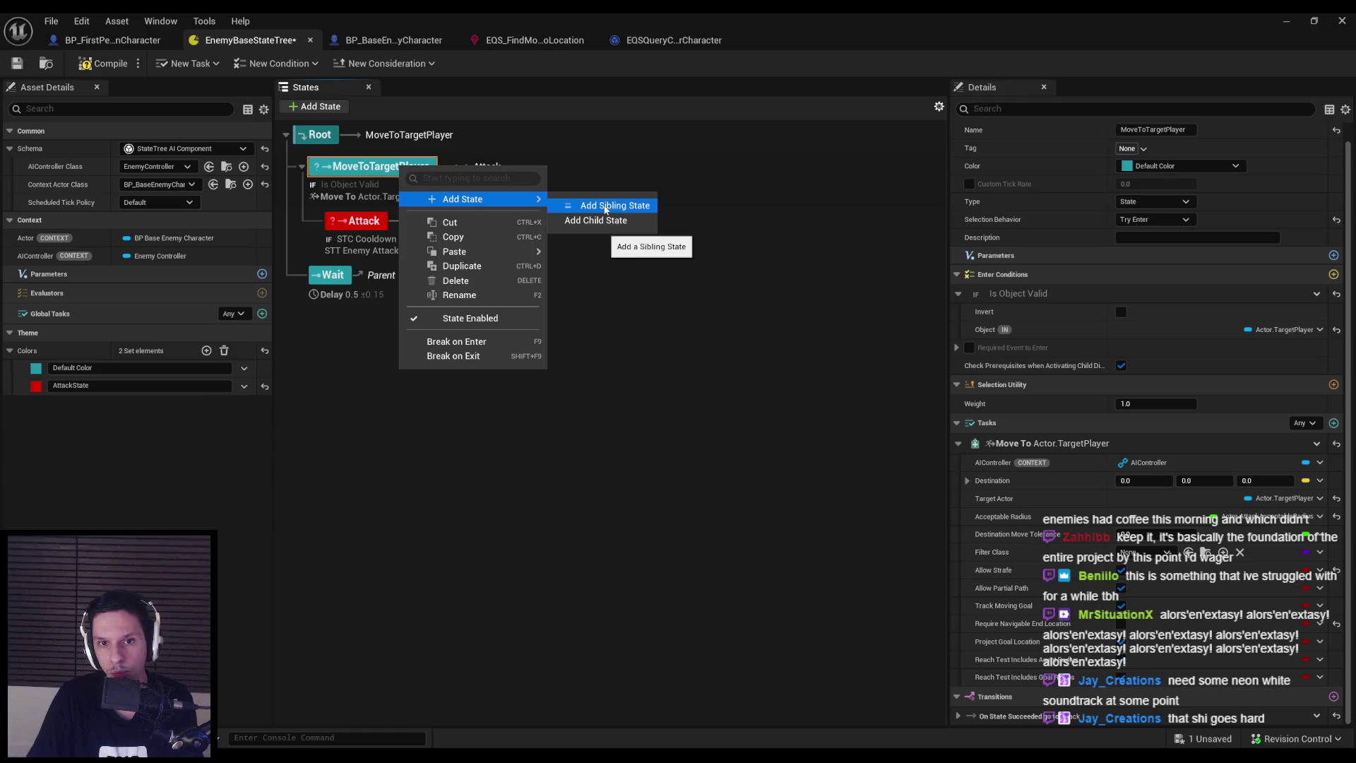
pyautogui.click(605, 206)
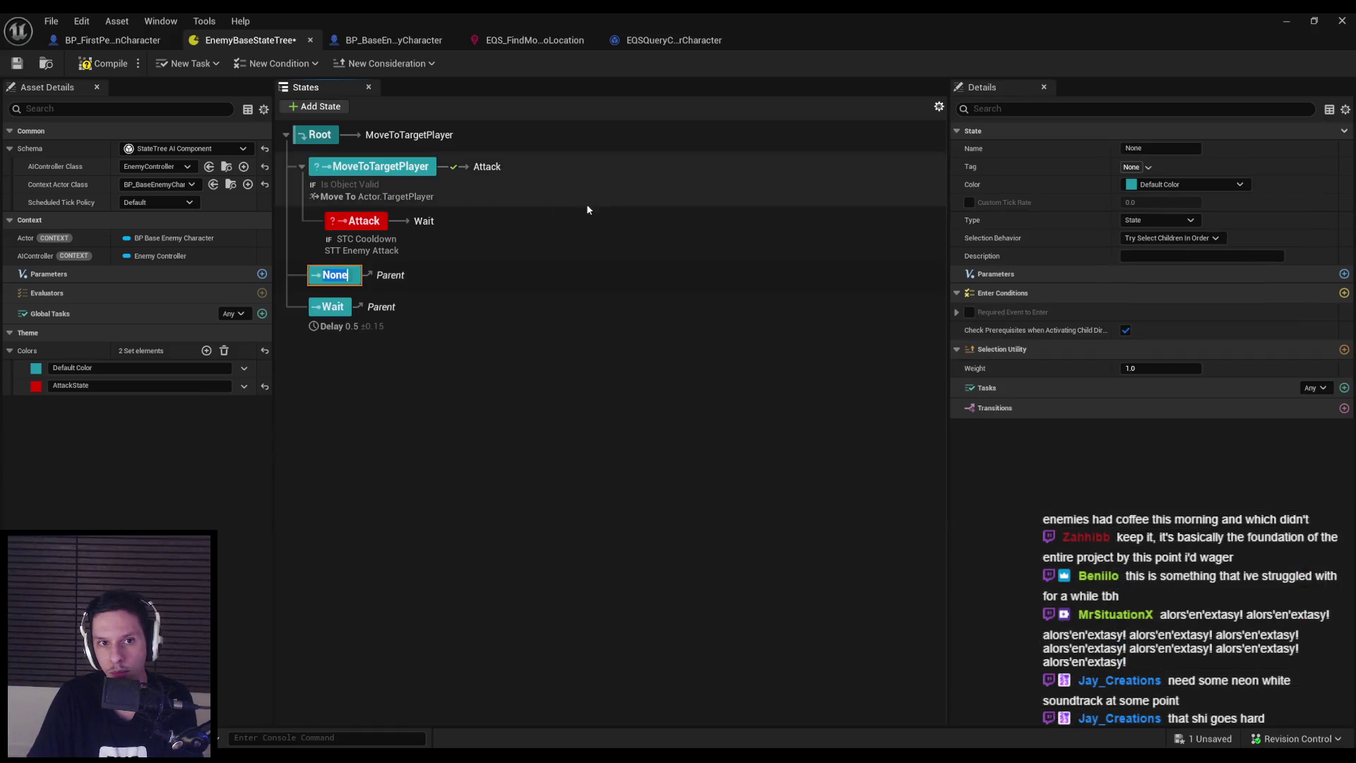
pyautogui.moveTo(333, 275); pyautogui.dragTo(335, 163)
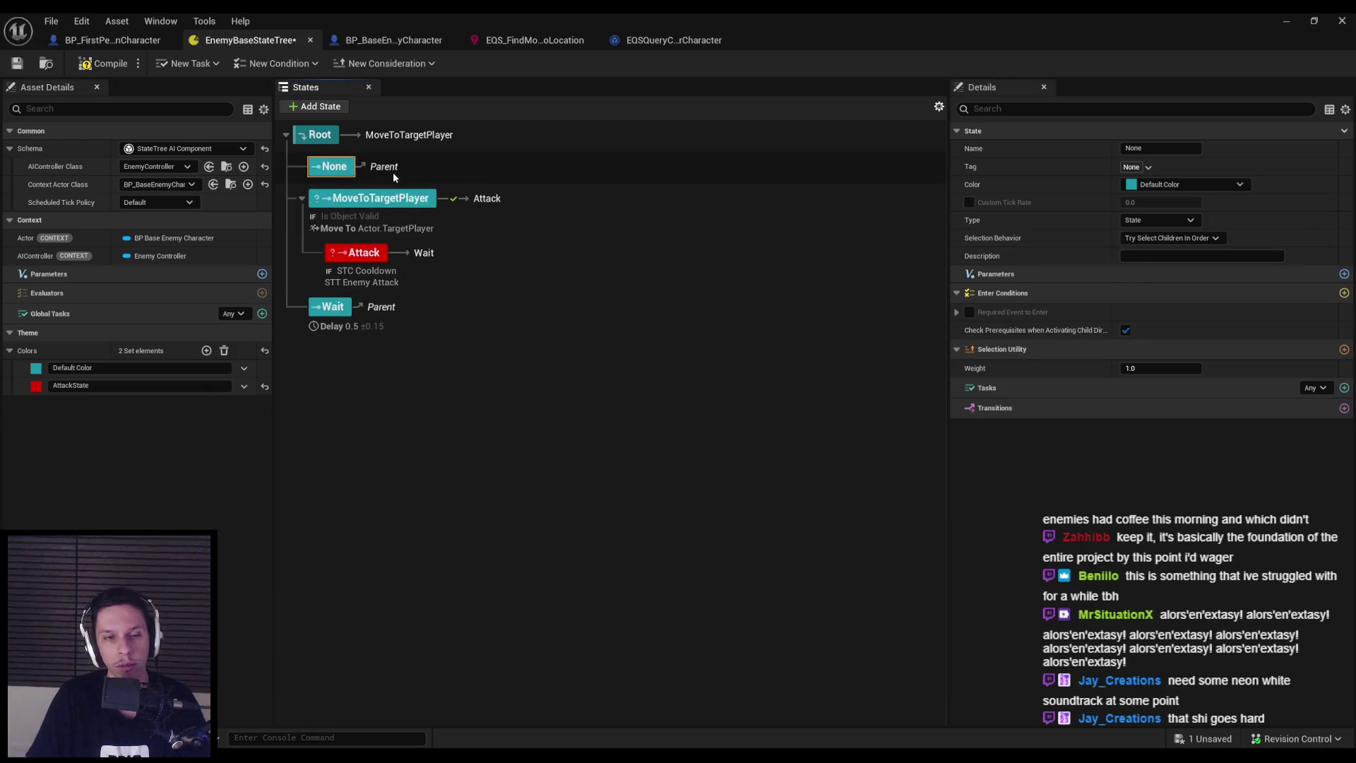
pyautogui.doubleClick(342, 169)
pyautogui.write('TestWE')
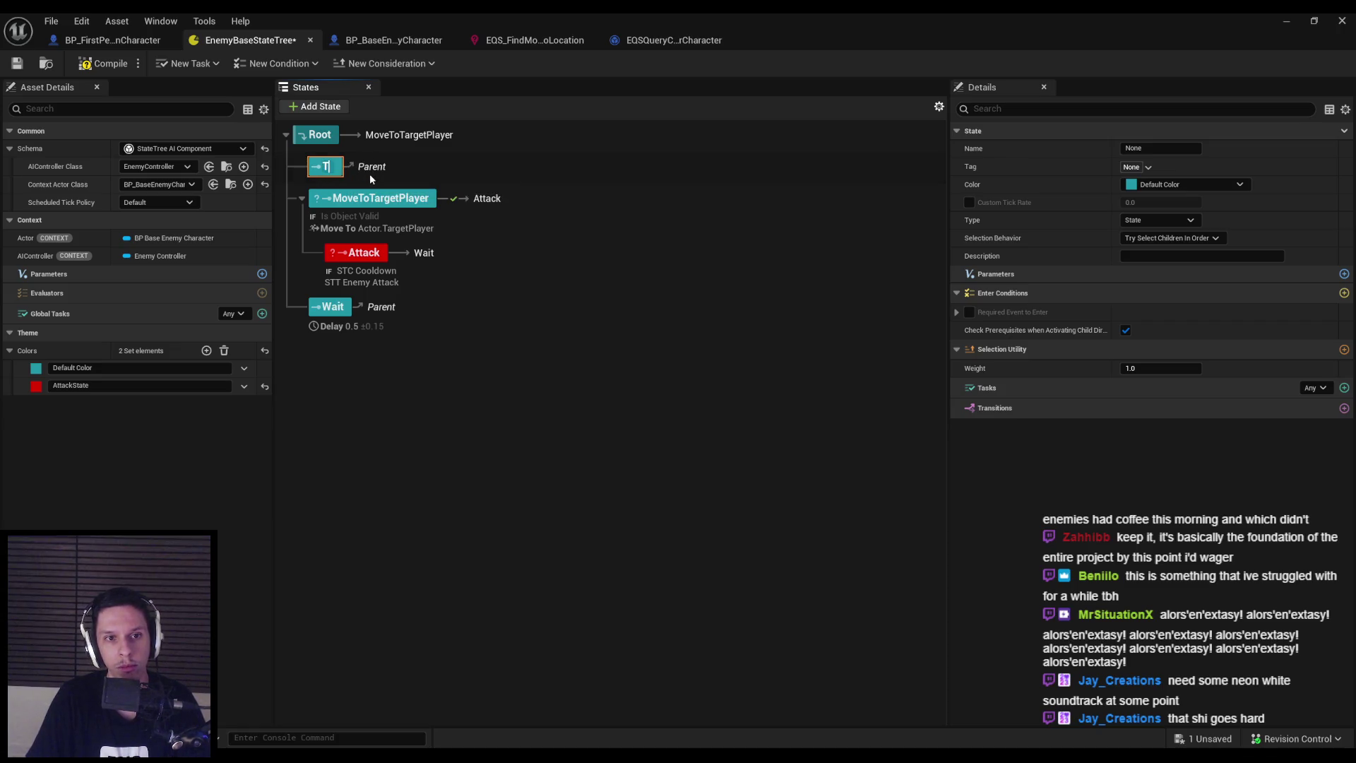
pyautogui.press('BackSpace')
pyautogui.press('BackSpace')
pyautogui.write('EQS')
pyautogui.press('Return')
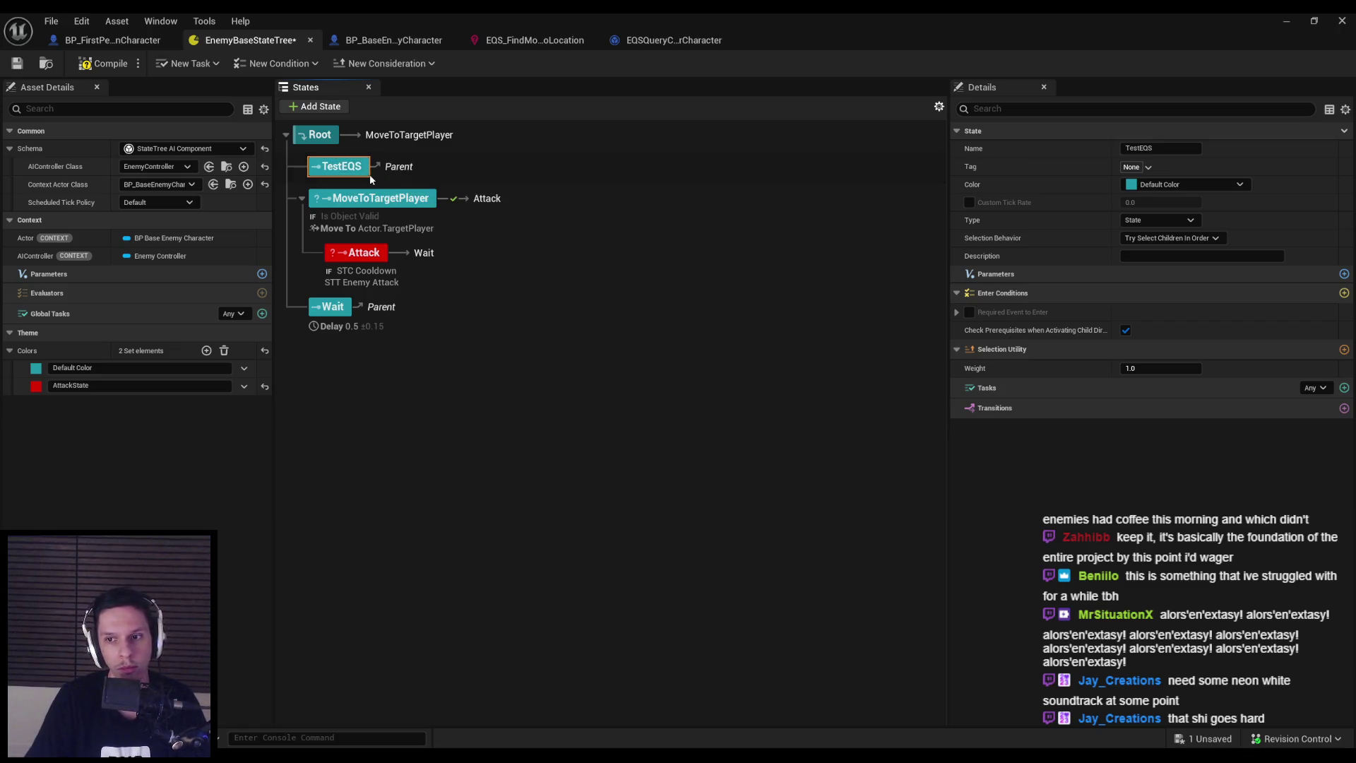
# Give TestEQS a Run EQS Query task using the EQS_FindMoveToLocation template
pyautogui.click(1344, 388)
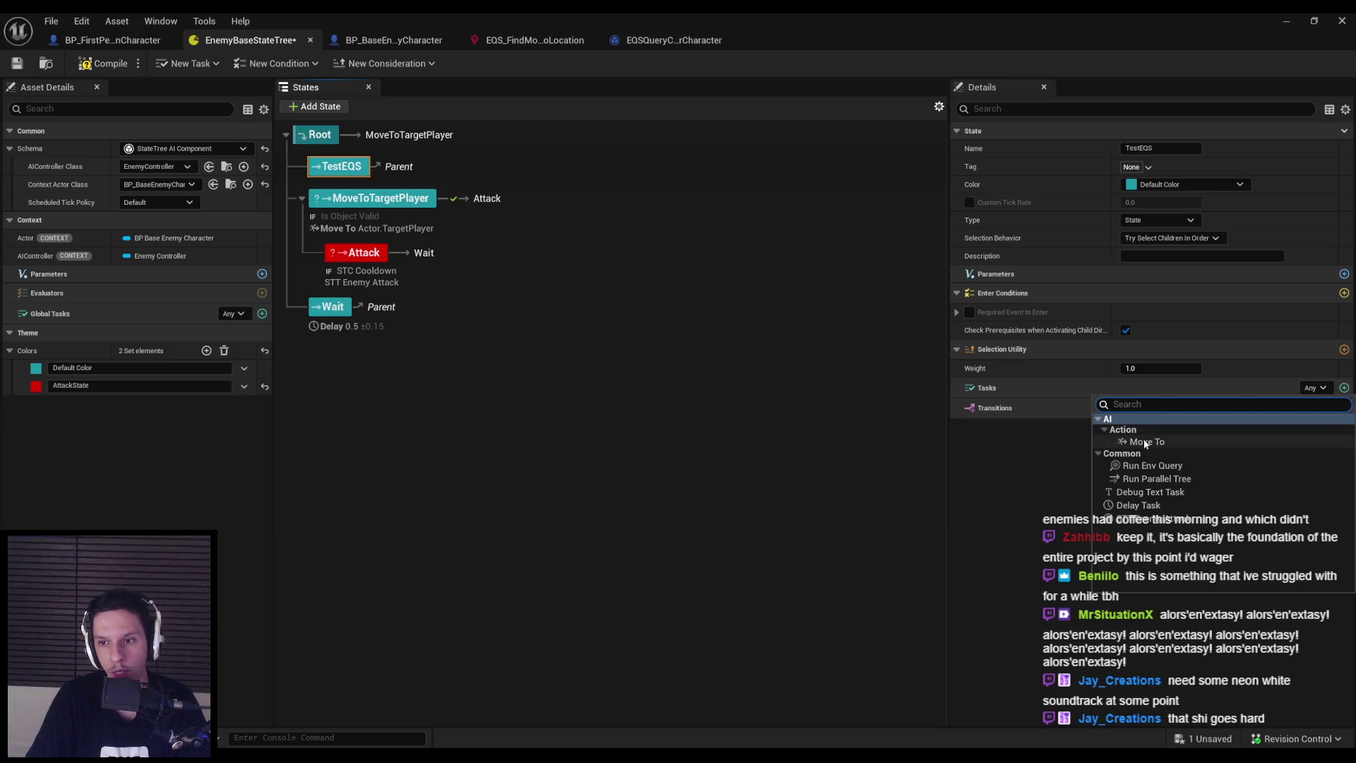
pyautogui.click(1173, 468)
pyautogui.click(1215, 464)
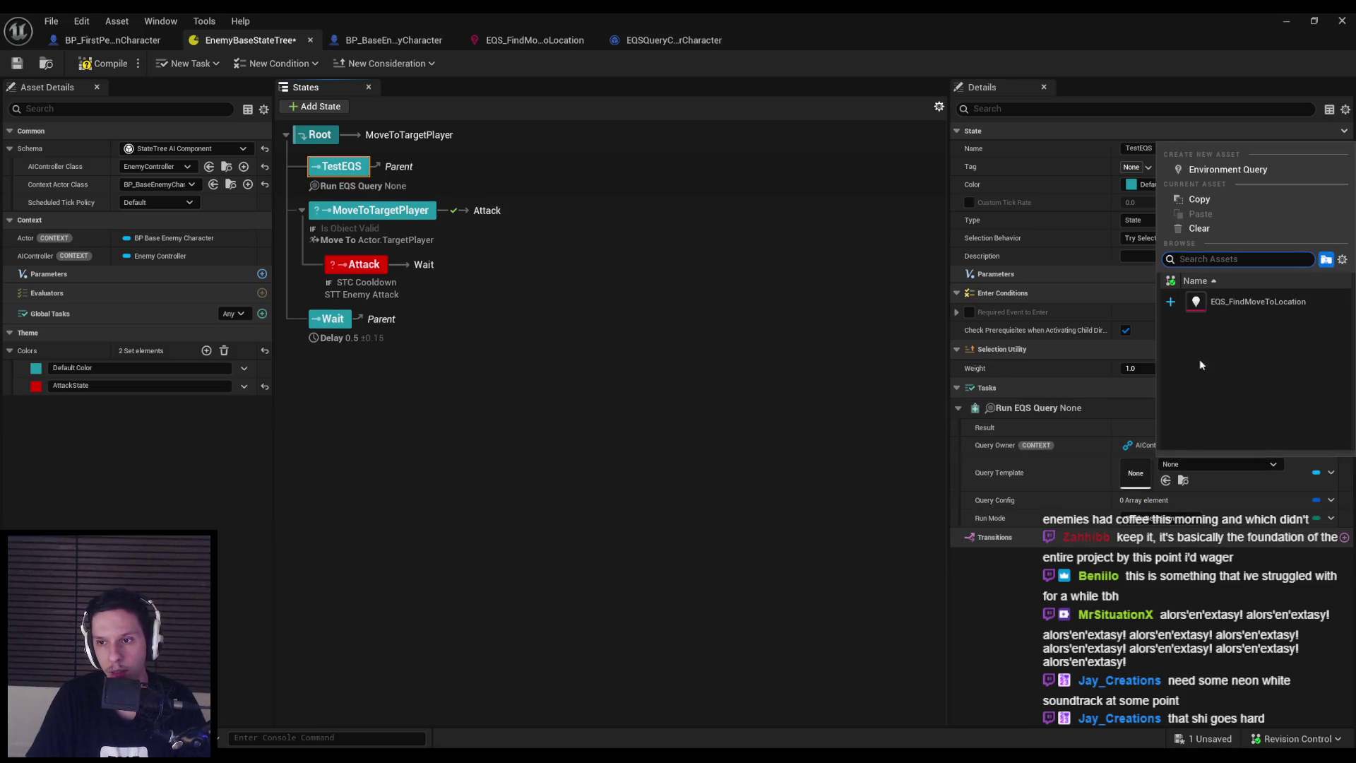
pyautogui.click(1194, 302)
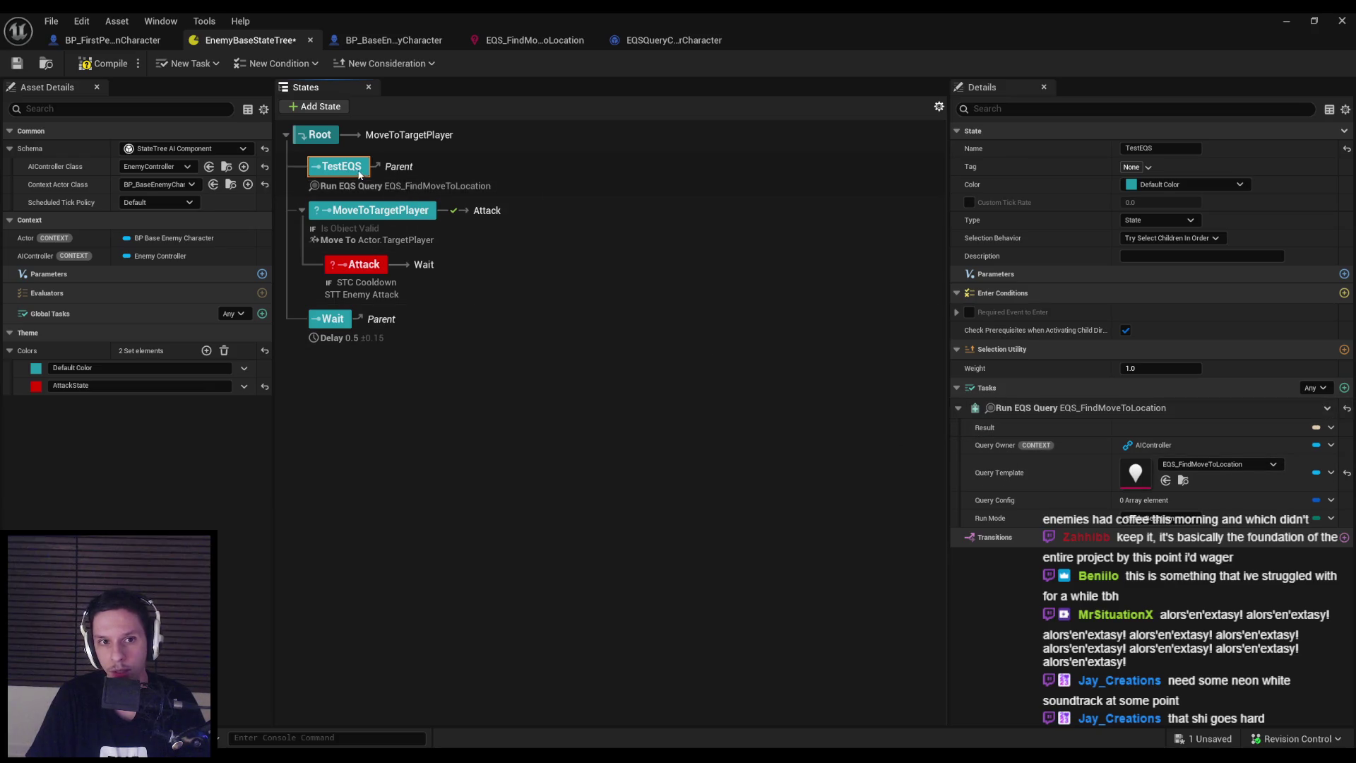
# Add an On State Completed transition to MoveToTargetPlayer, then save and compile the tree
pyautogui.click(1344, 537)
pyautogui.click(1164, 592)
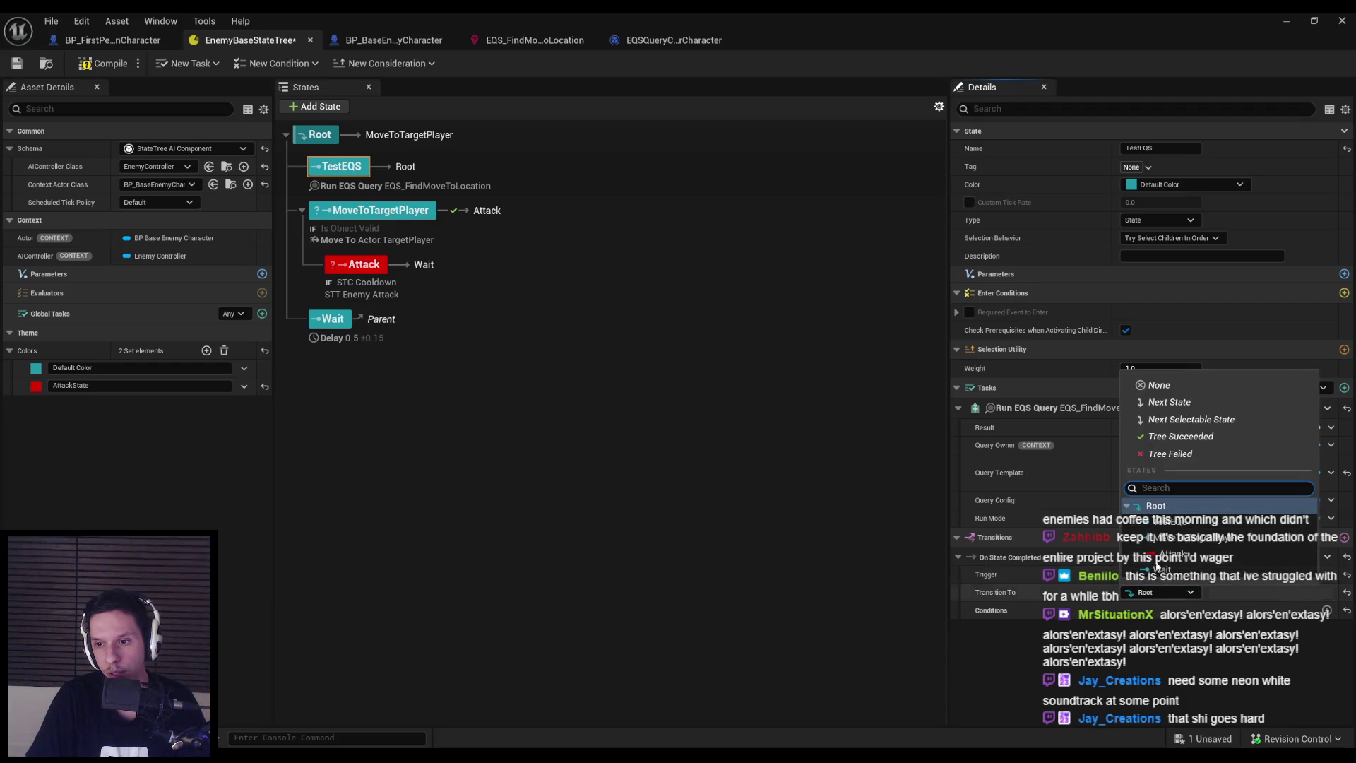
pyautogui.click(1176, 537)
pyautogui.hotkey('ctrl', 's')
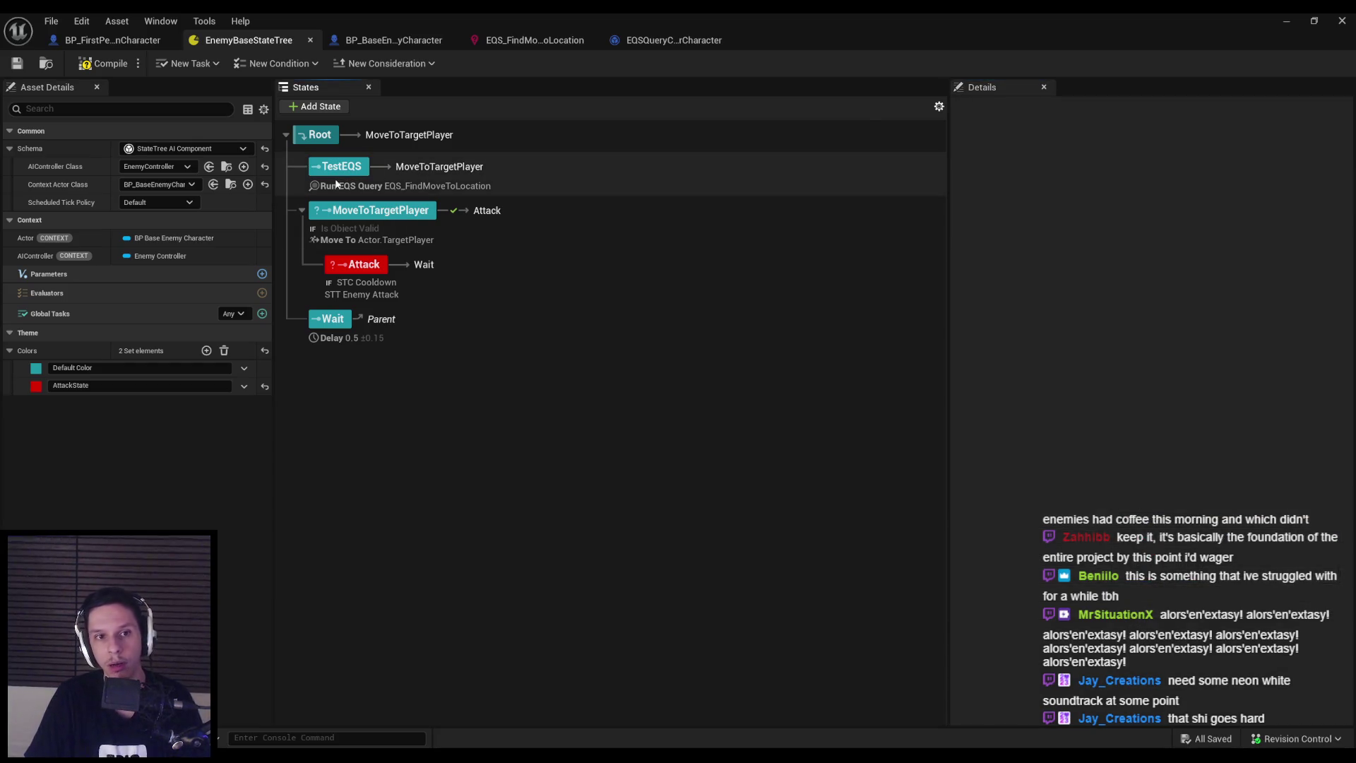
pyautogui.click(111, 65)
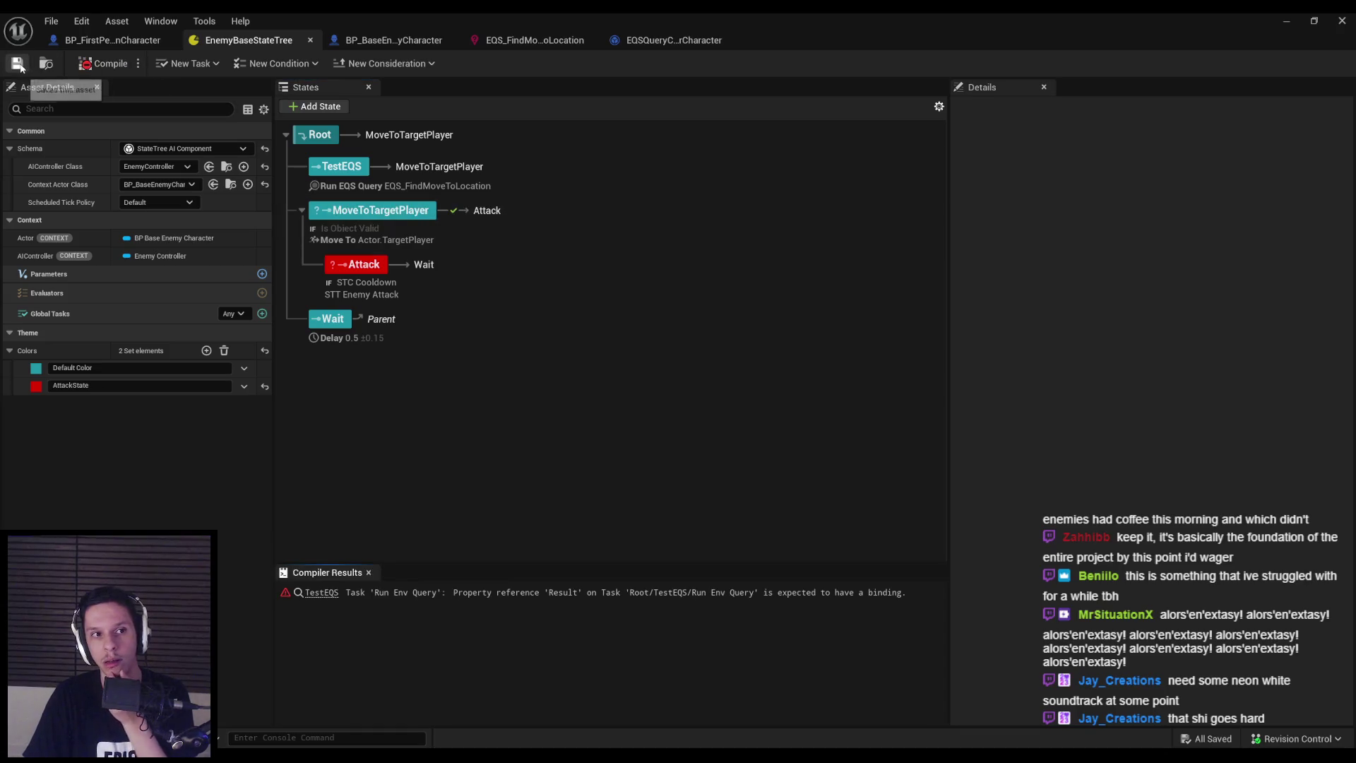
# Add a Vector parameter named DesiredMoveToLoc to the state tree
pyautogui.click(502, 593)
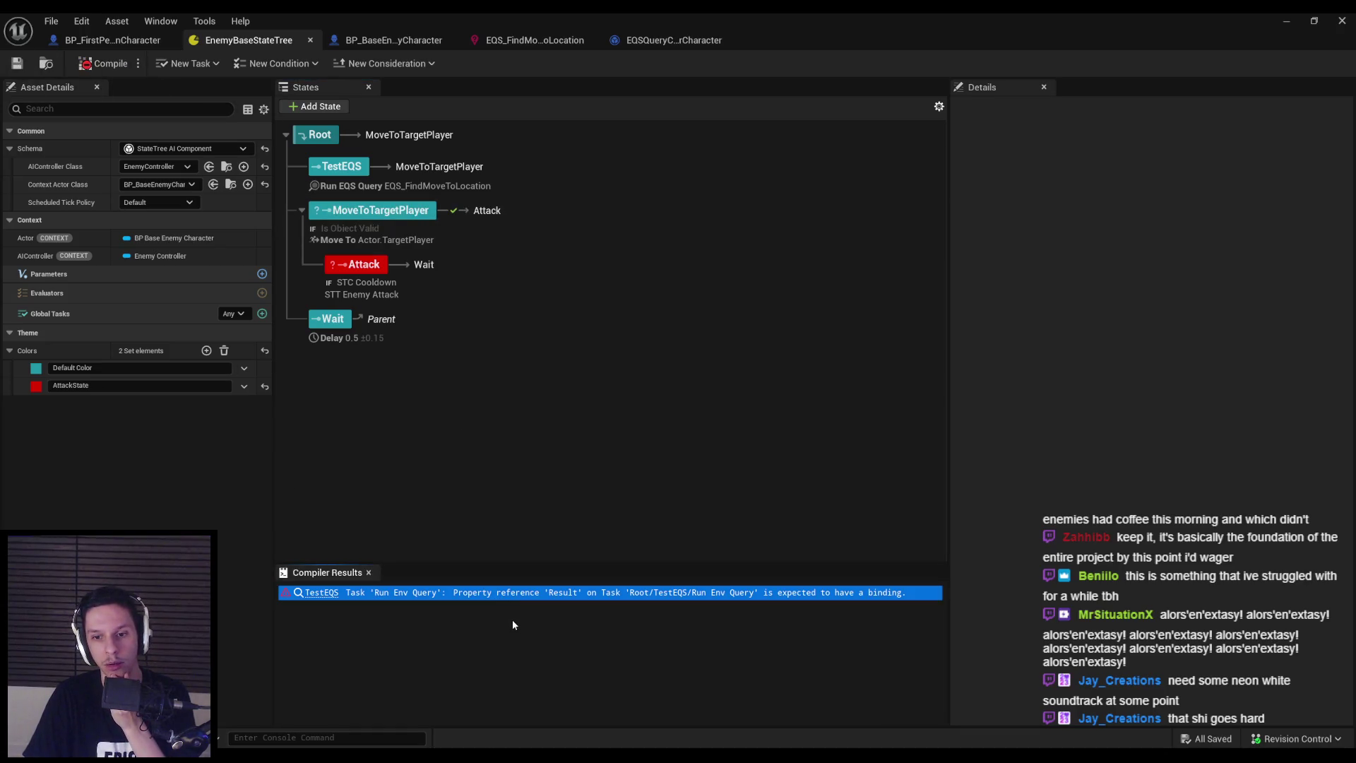
pyautogui.click(385, 170)
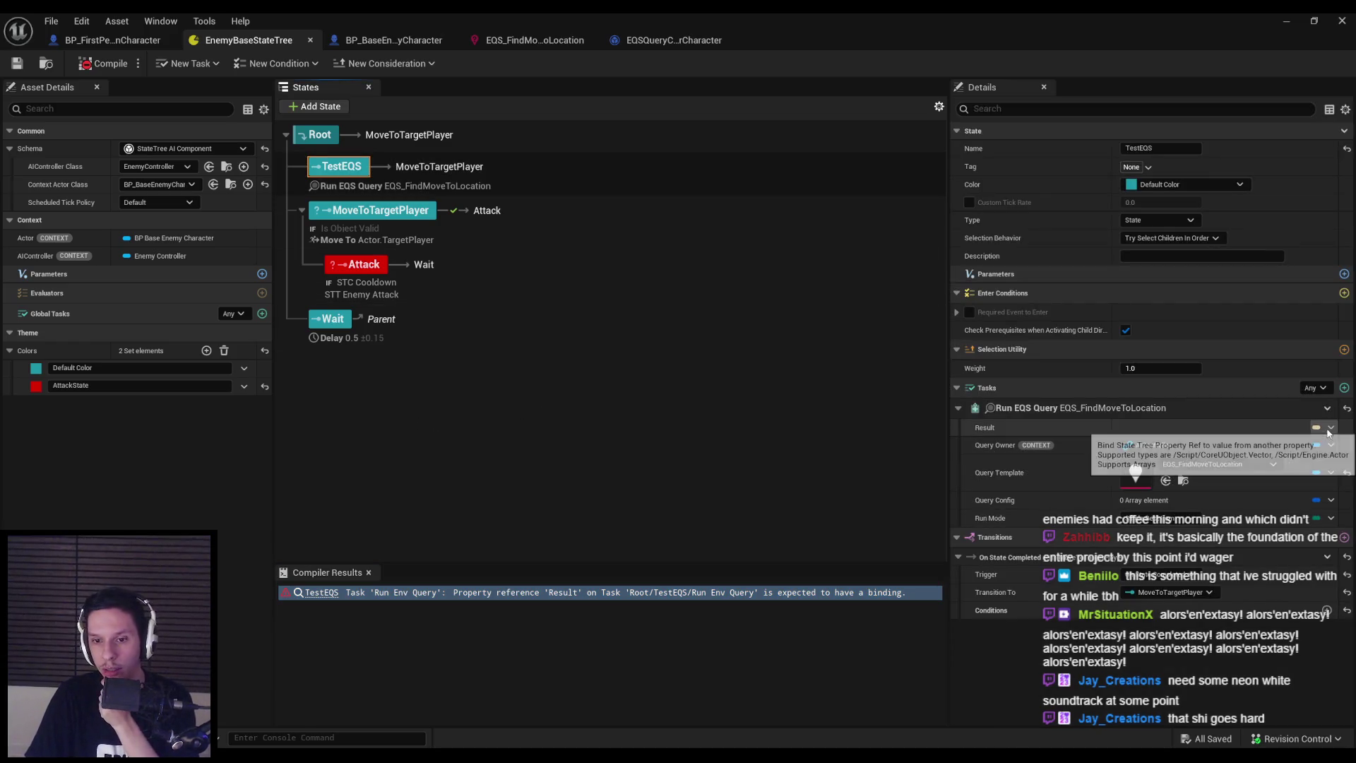
pyautogui.click(262, 274)
pyautogui.click(58, 295)
pyautogui.click(68, 316)
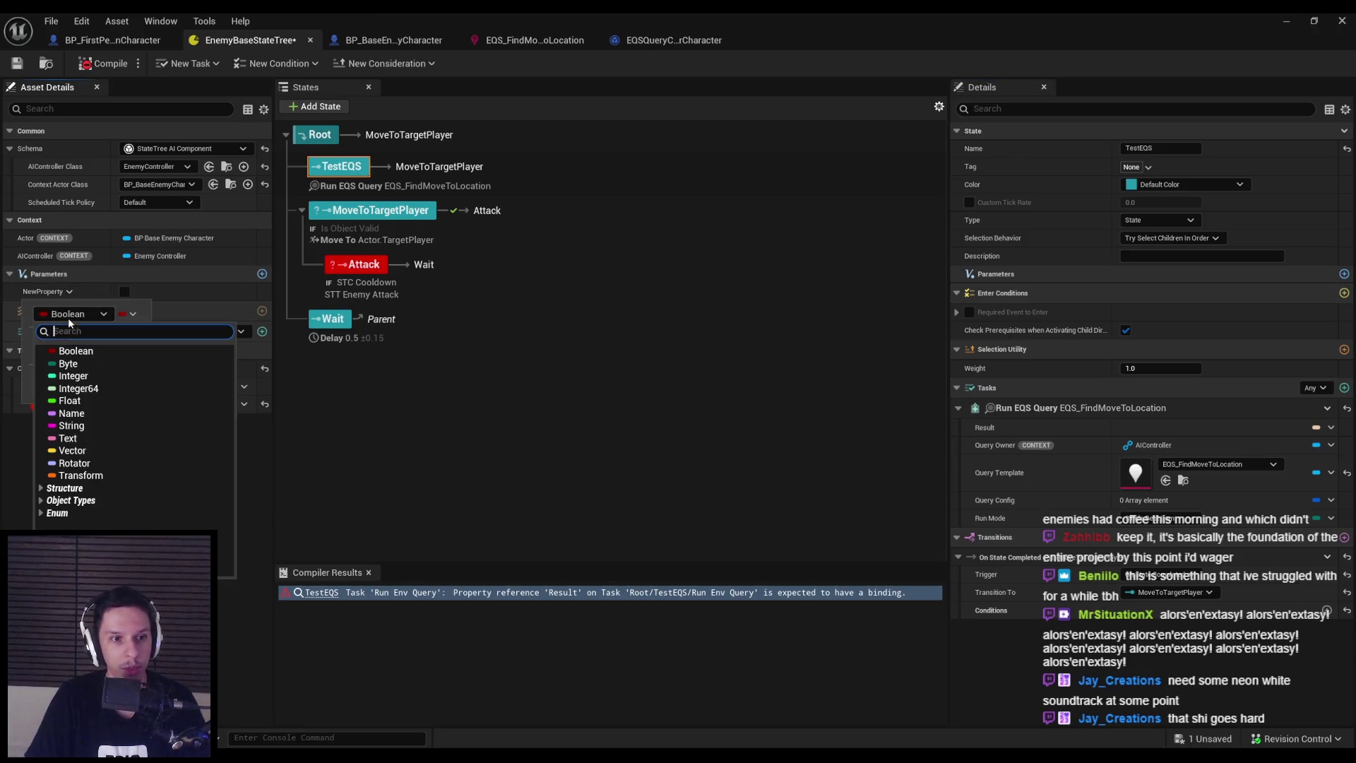
pyautogui.click(72, 451)
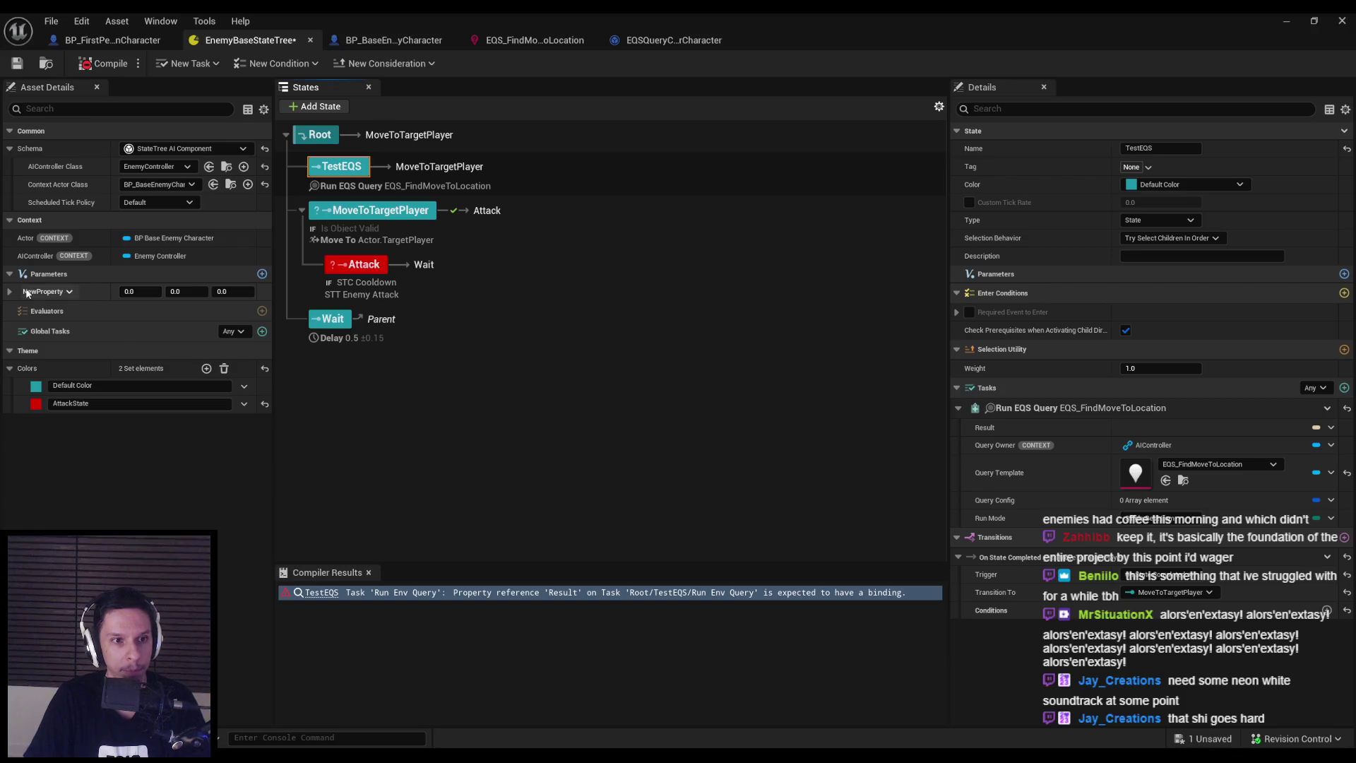
pyautogui.rightClick(28, 293)
pyautogui.click(36, 350)
pyautogui.write('DesiredMoveToLoc')
pyautogui.press('Return')
# Bind the query Result to DesiredMoveToLoc, recompile, and start playing the level
pyautogui.click(1316, 428)
pyautogui.moveTo(1297, 463)
pyautogui.click(1162, 487)
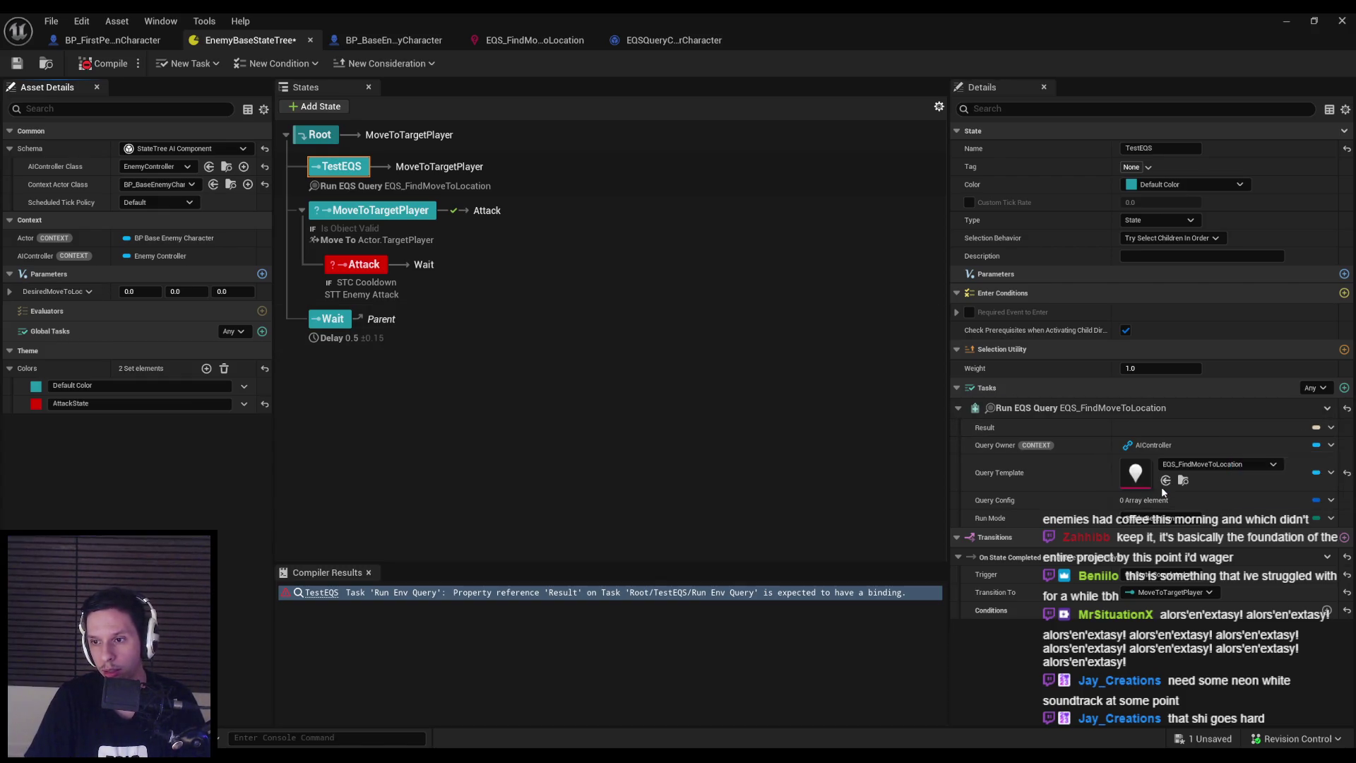
pyautogui.click(94, 66)
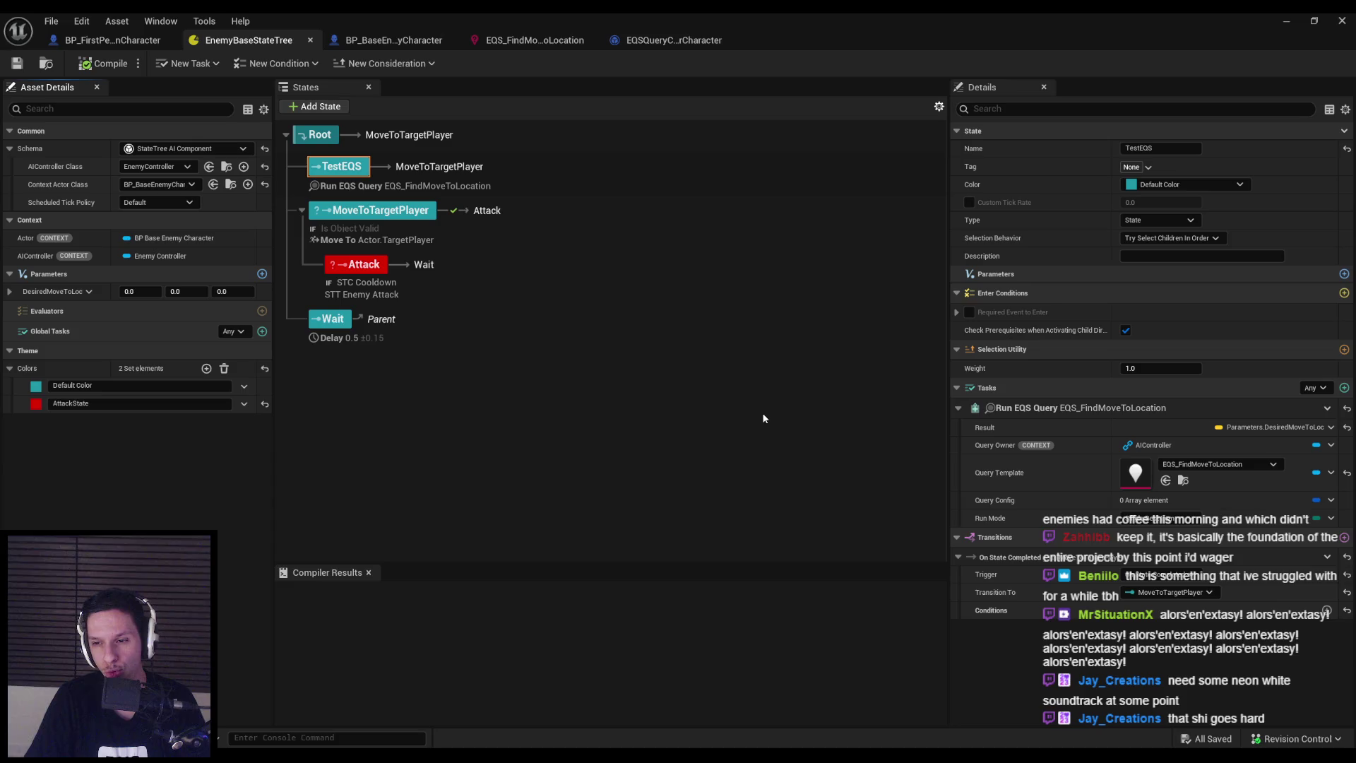
pyautogui.moveTo(987, 430)
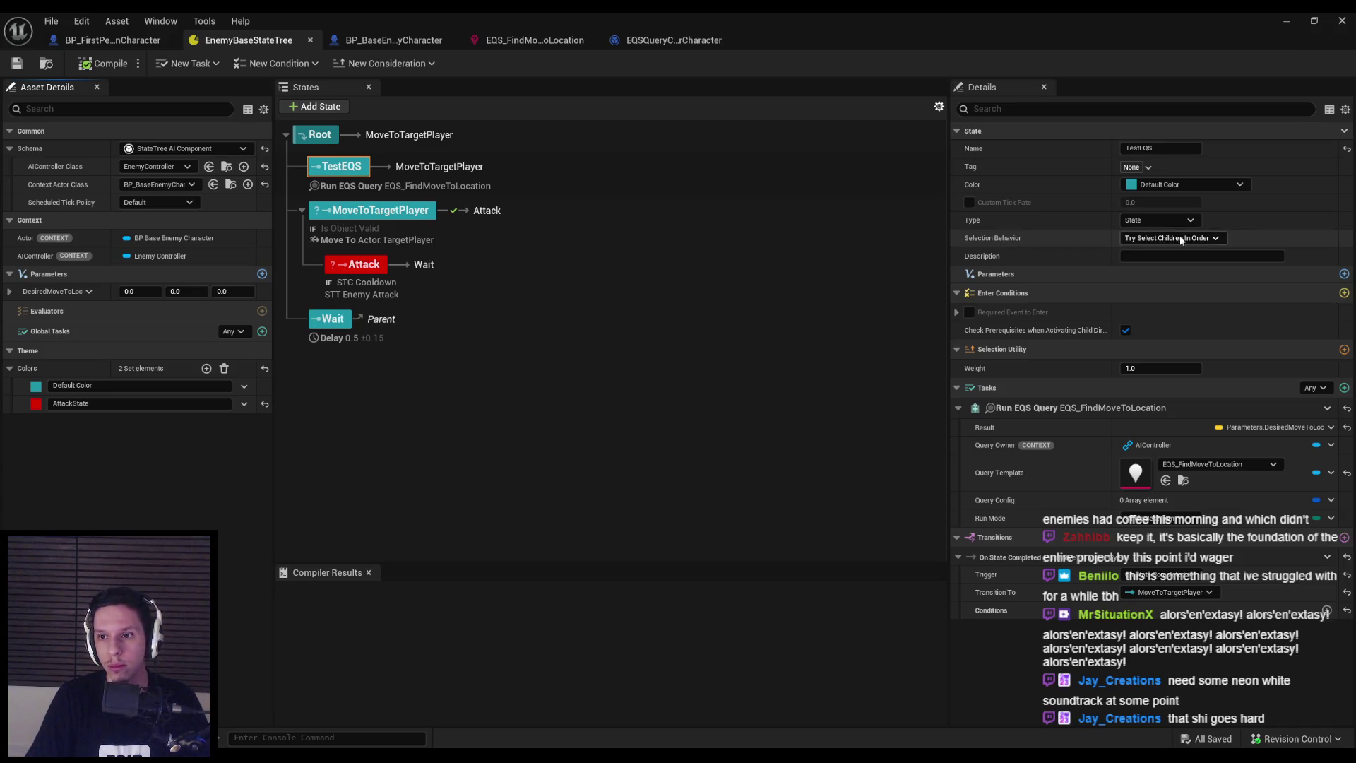
pyautogui.click(1278, 25)
pyautogui.hotkey('alt', 'p')
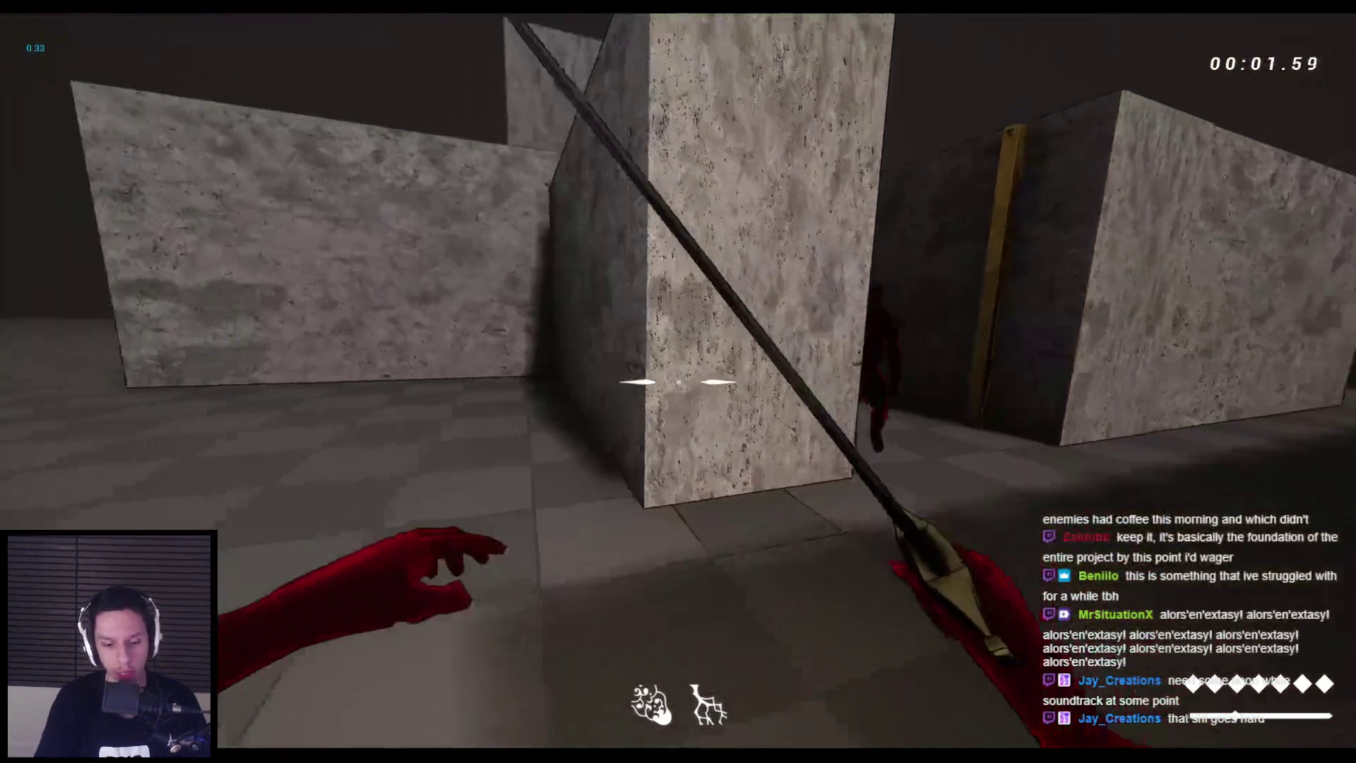
# Play-test with the EQS debug view, fighting a crawler and walking past the point ring, then stop
pyautogui.press("'")
pyautogui.click(679, 382)
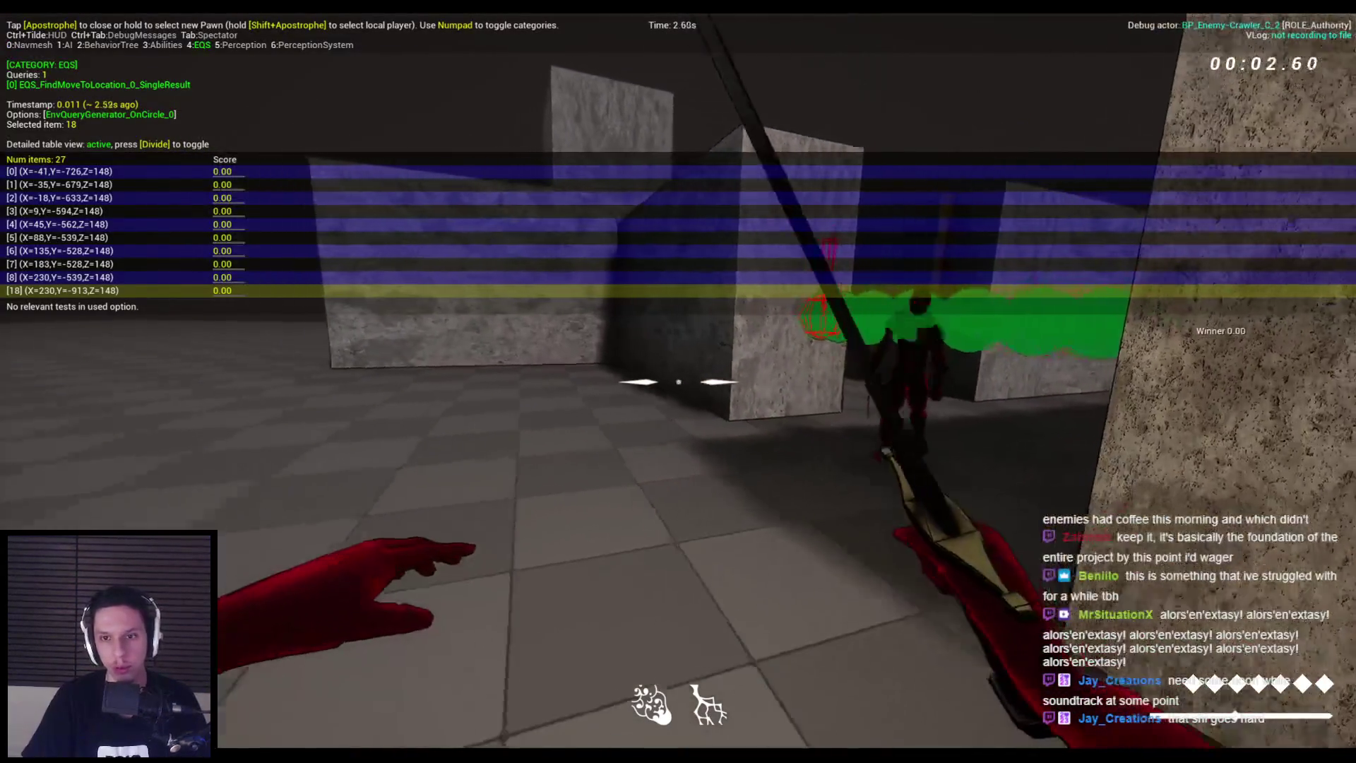
pyautogui.press('w')
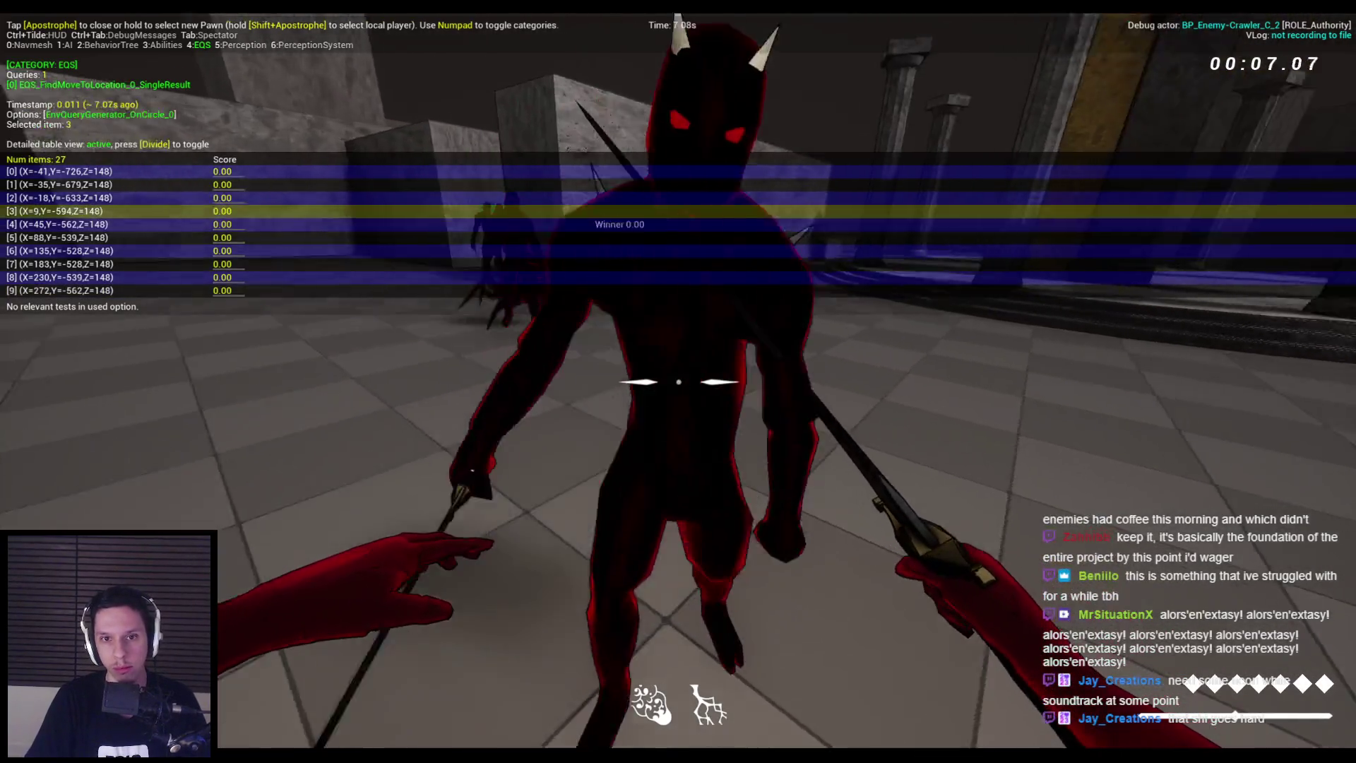
pyautogui.click(679, 382)
pyautogui.press('w')
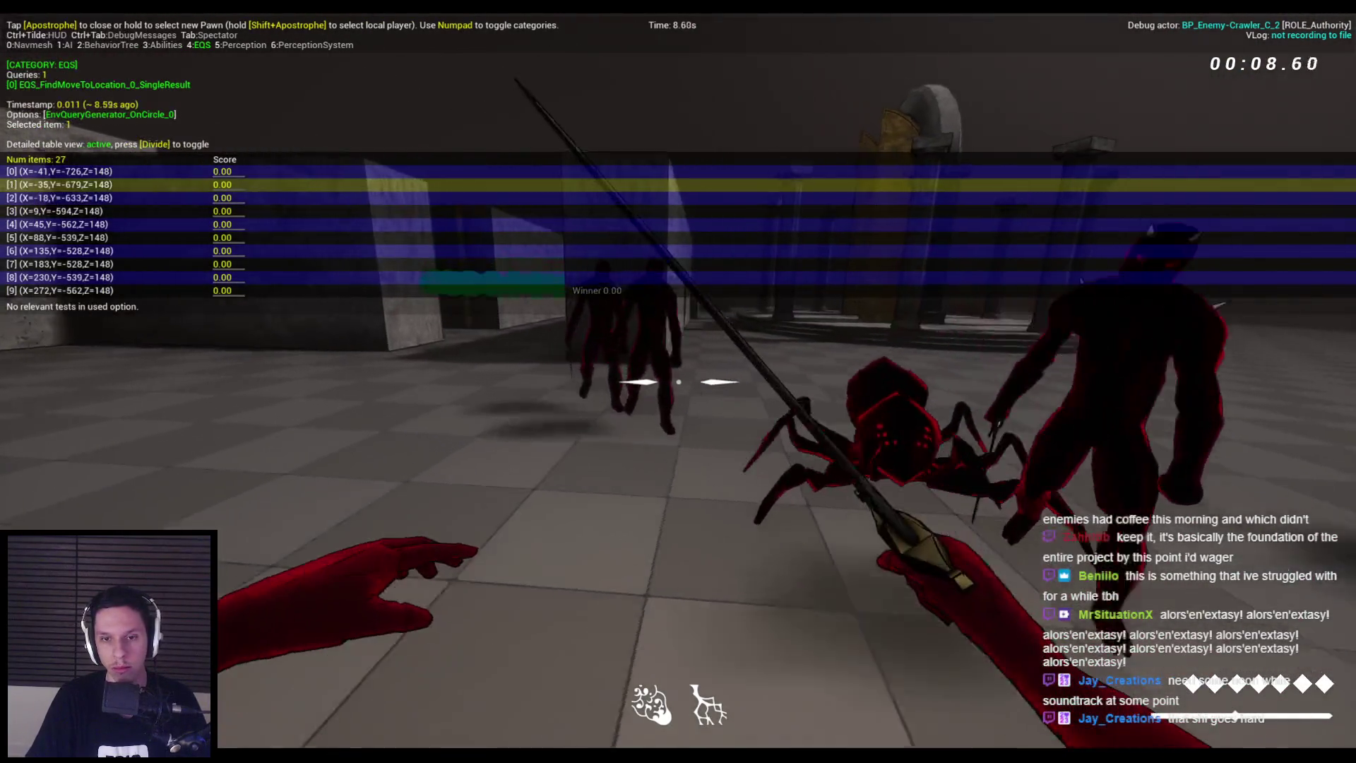
pyautogui.press('w')
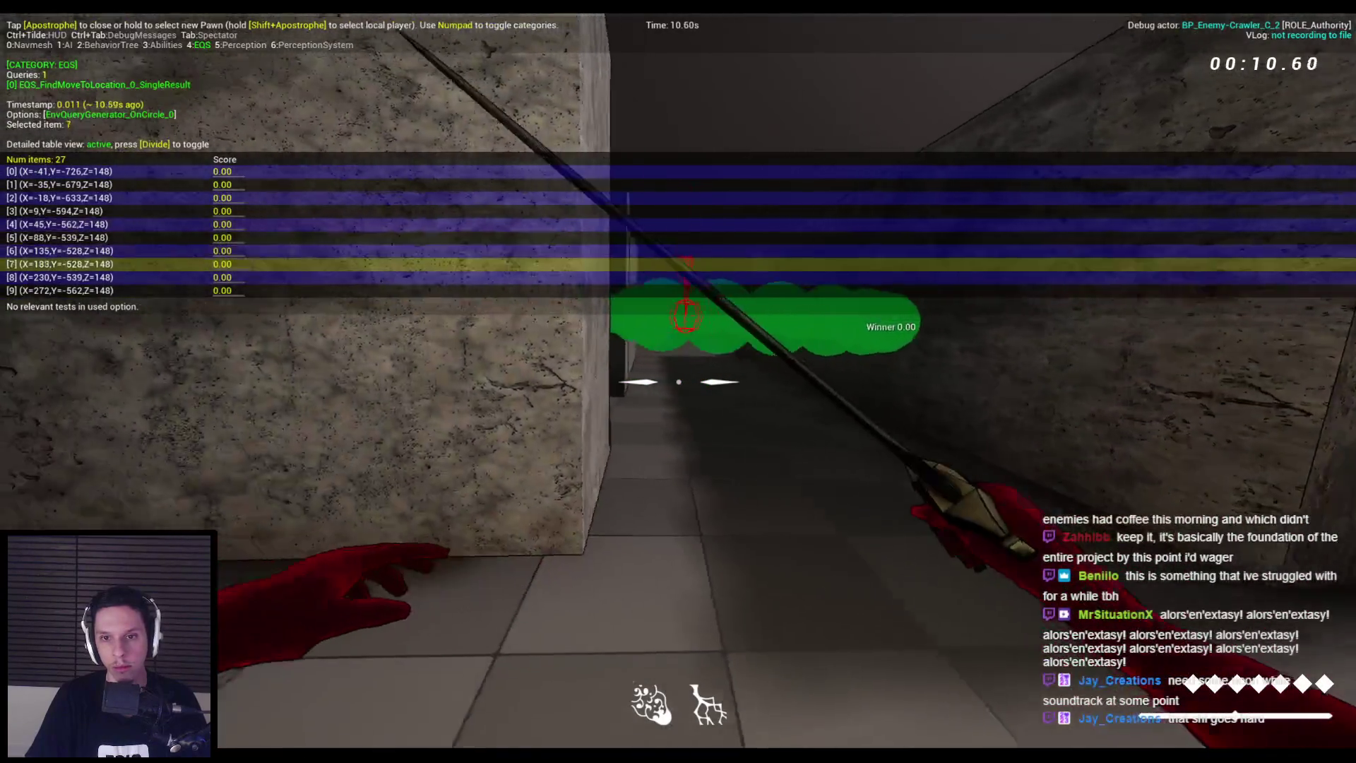
pyautogui.press('w')
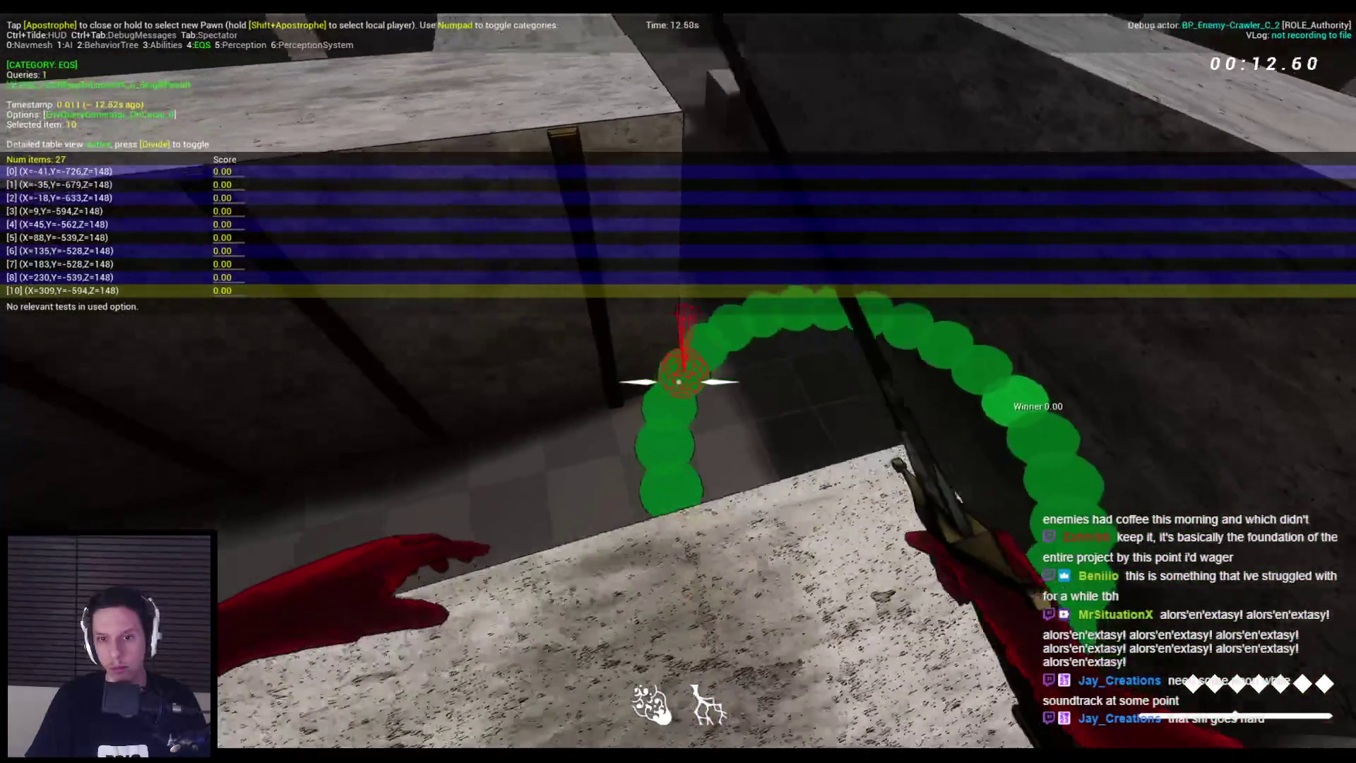
pyautogui.press('w')
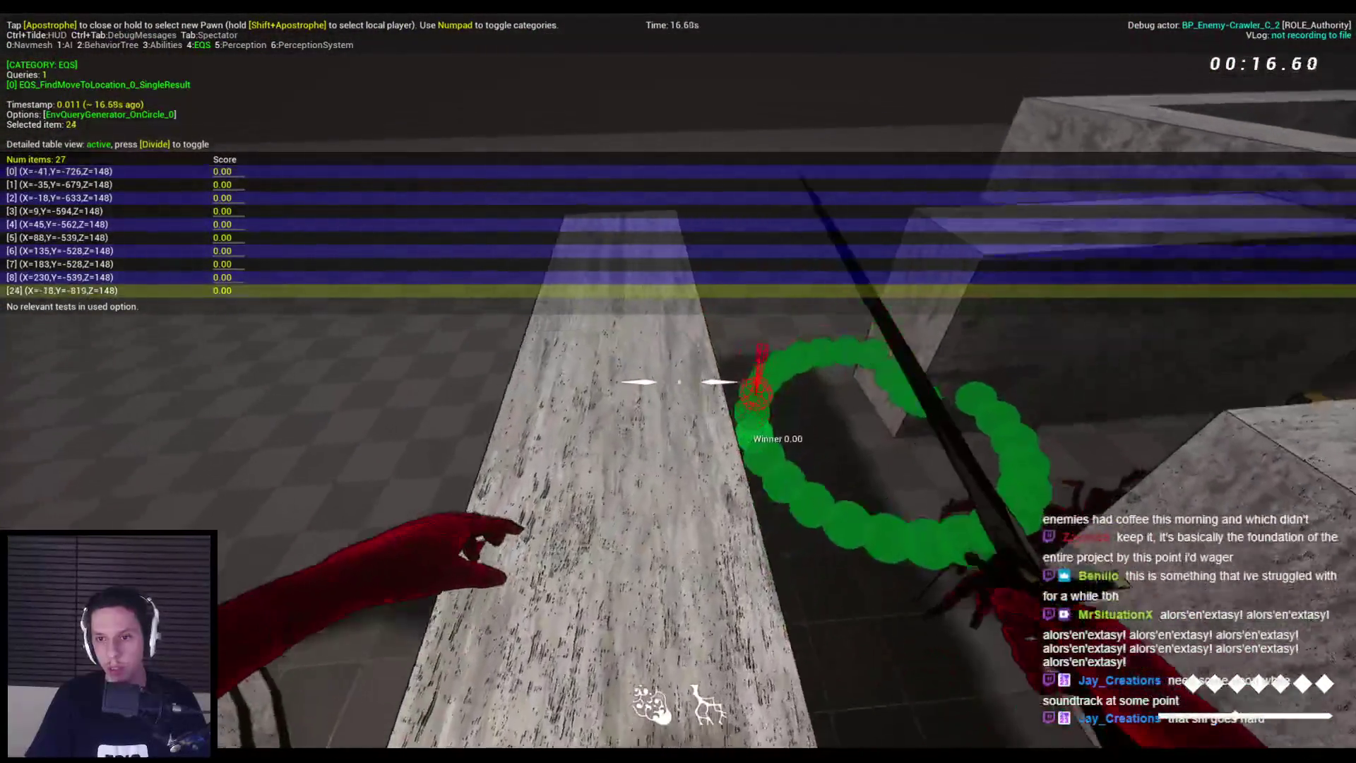
pyautogui.press('F8')
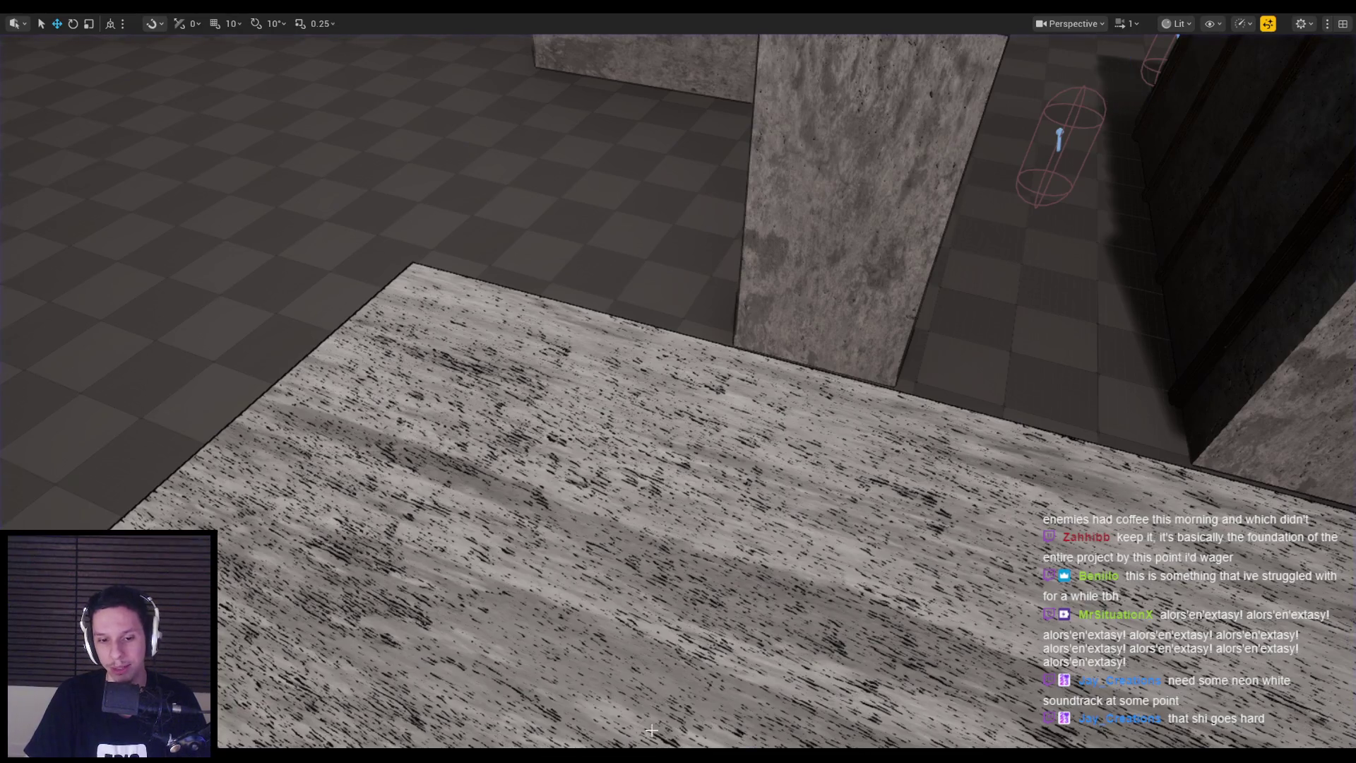
# Open the EQS_FindMoveToLocation query and confirm its circle center is EQSQueryContext_PlayerCharacter
pyautogui.moveTo(384, 745)
pyautogui.click(475, 692)
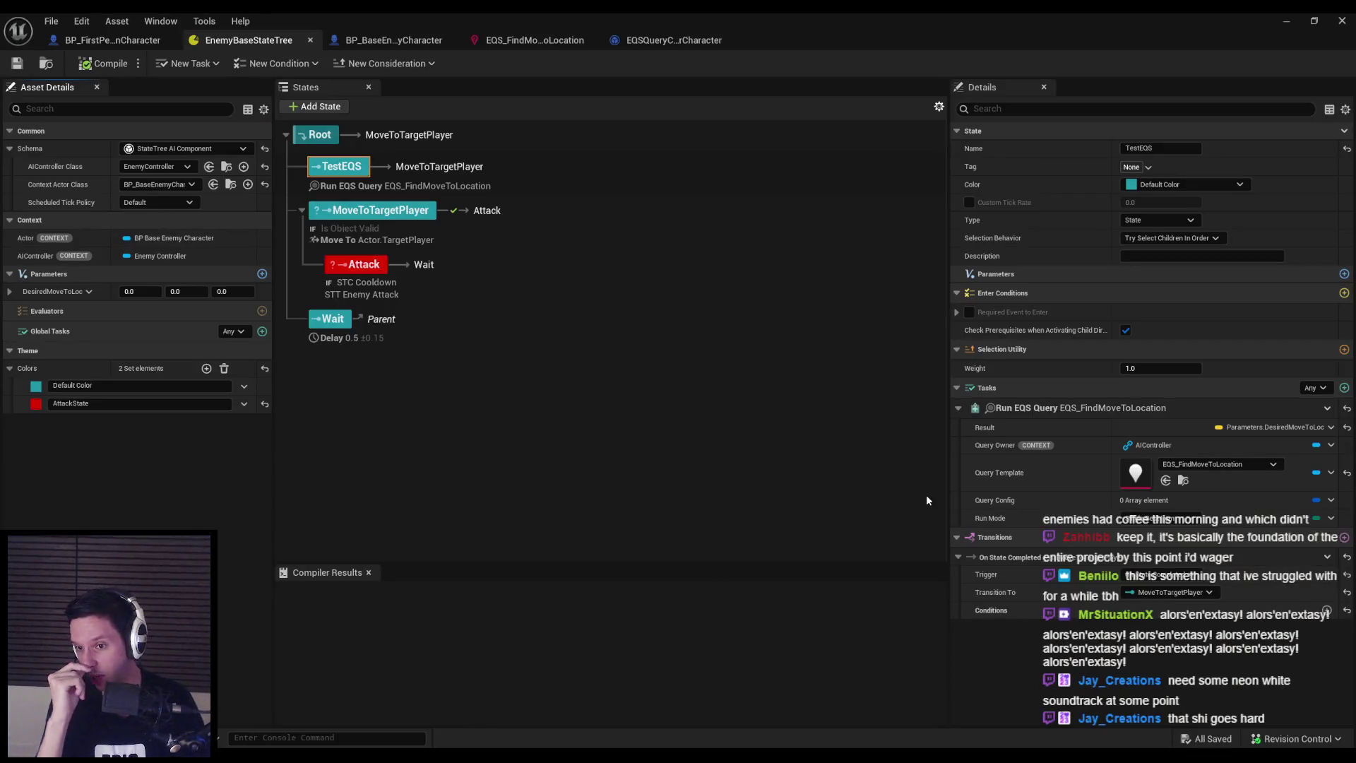
pyautogui.doubleClick(1135, 472)
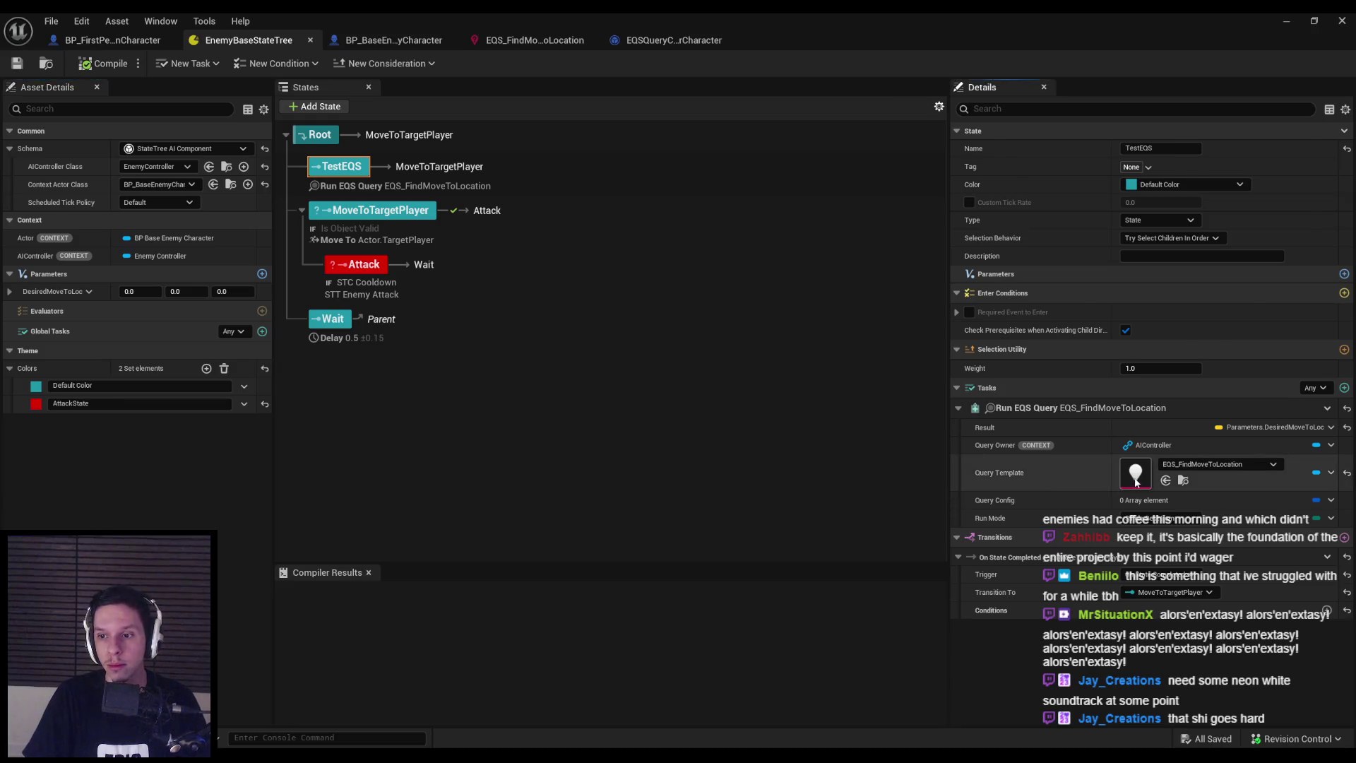
pyautogui.click(1185, 255)
pyautogui.click(1181, 261)
pyautogui.click(707, 40)
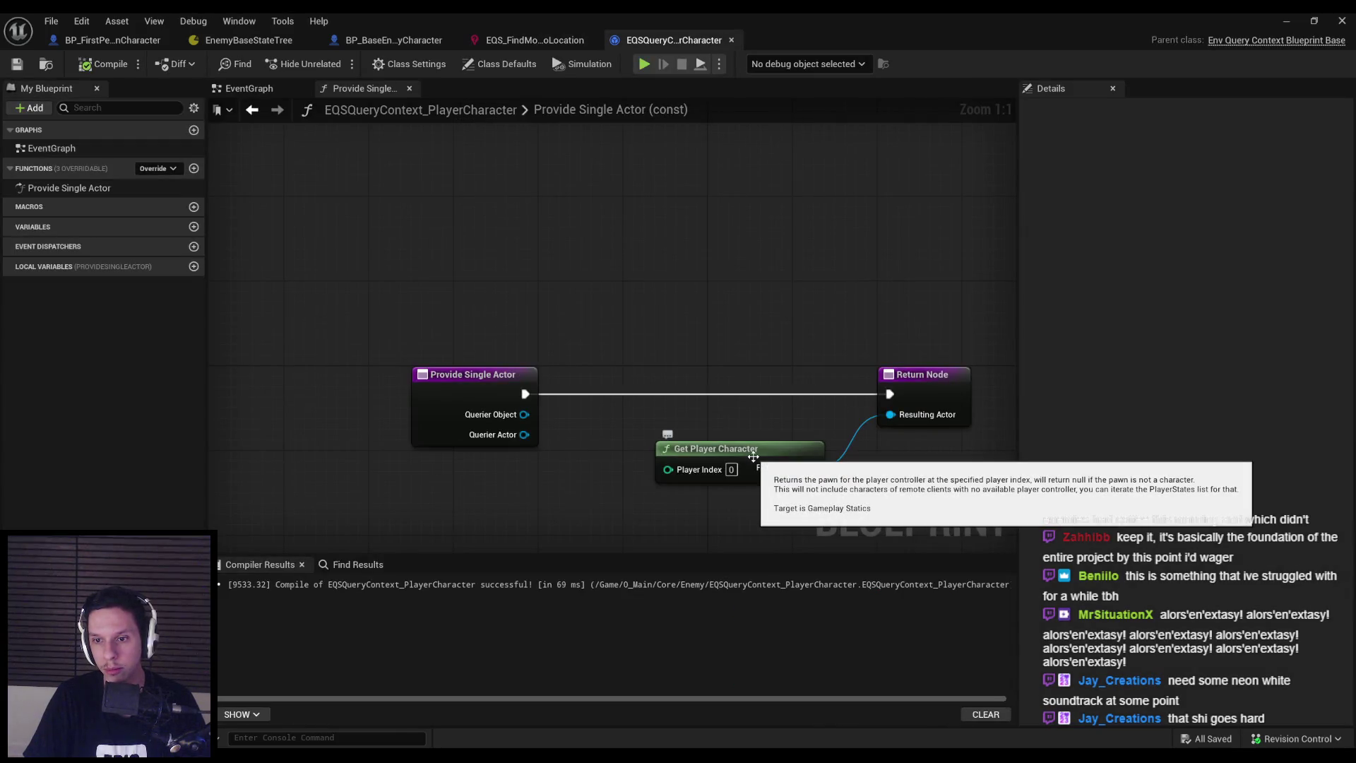
pyautogui.click(559, 40)
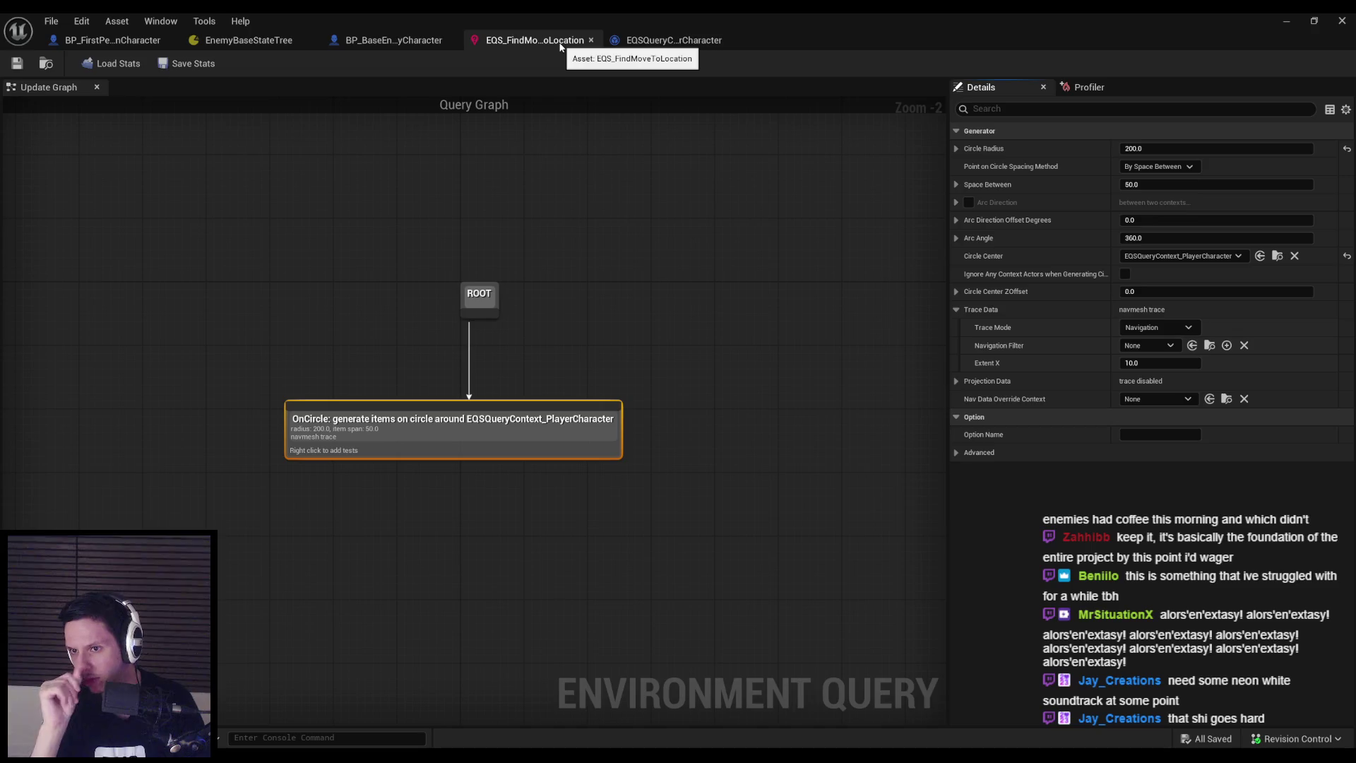
# Set the OnCircle generator's circle radius to 300 and point spacing to 80
pyautogui.write('00')
pyautogui.press('Return')
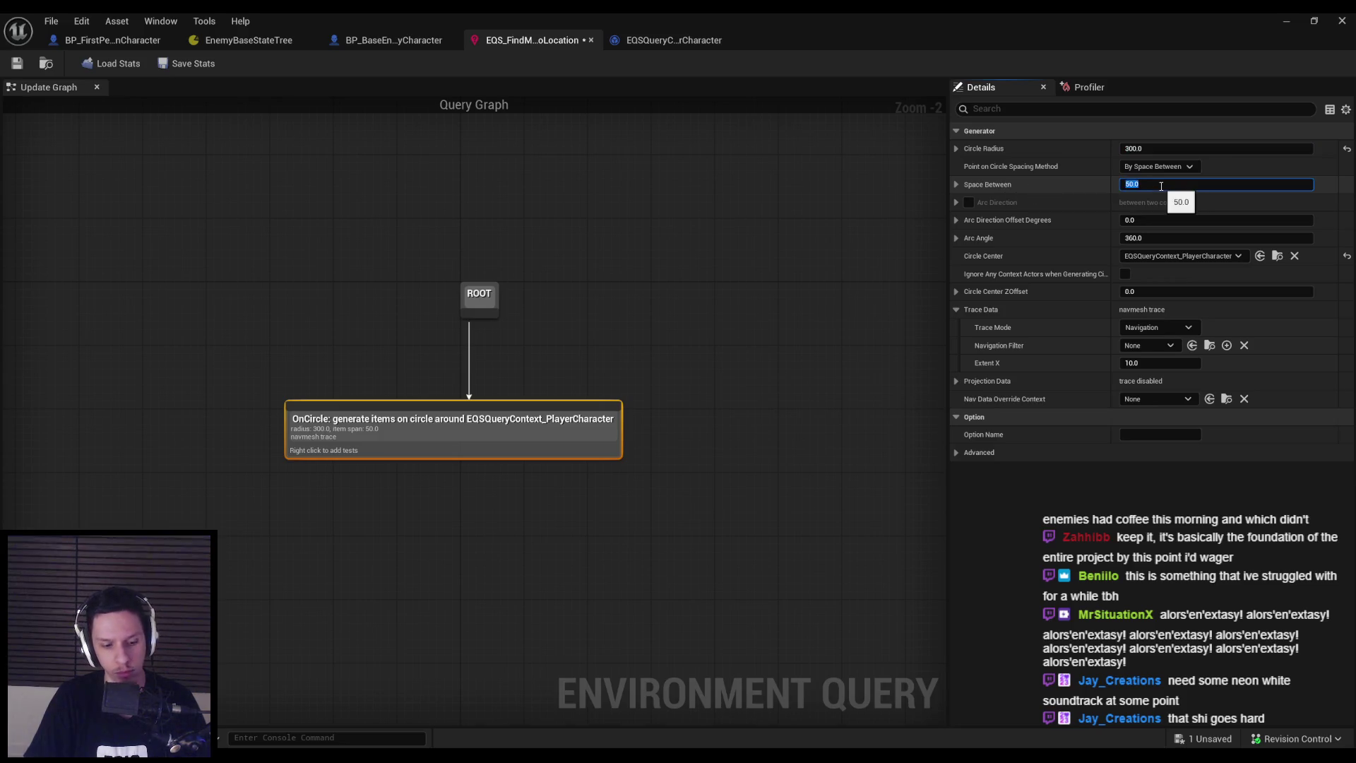
pyautogui.write('80')
pyautogui.press('Return')
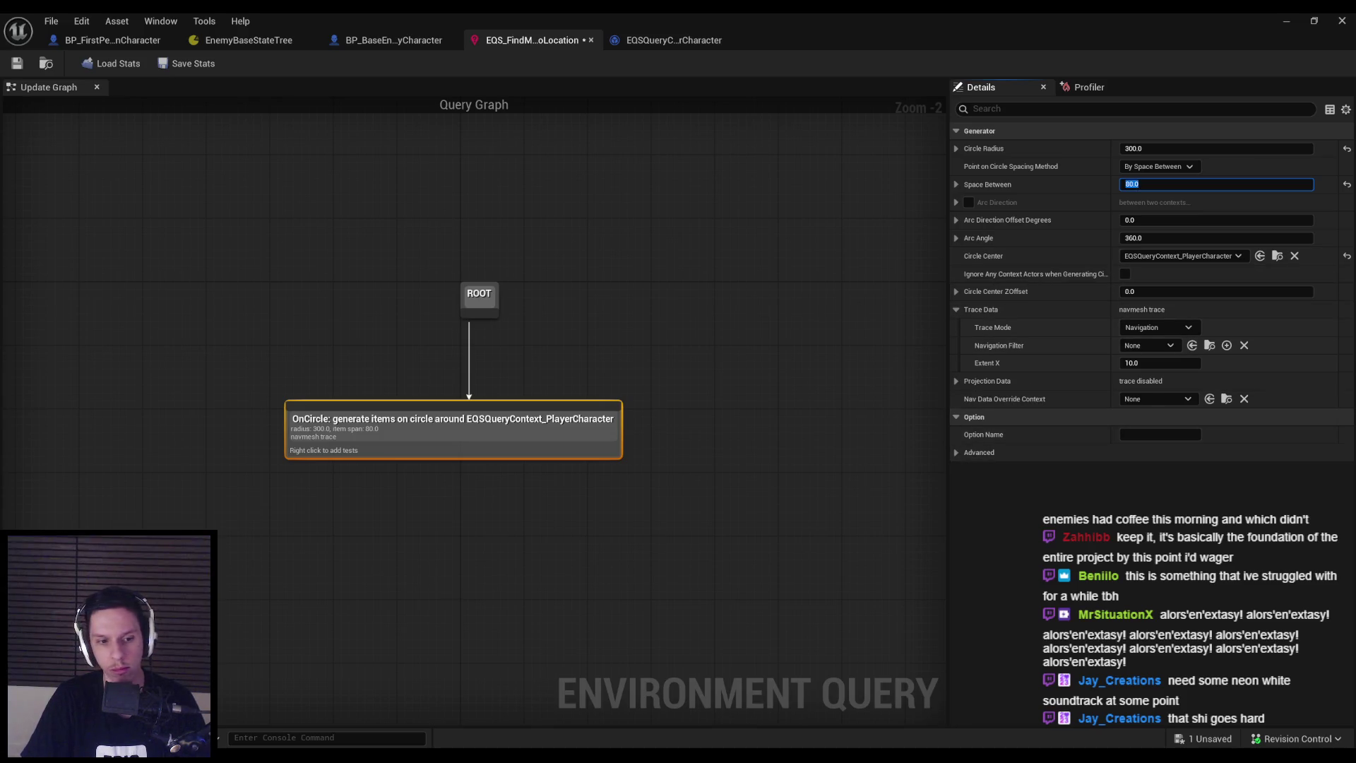
pyautogui.hotkey('alt', 'Tab')
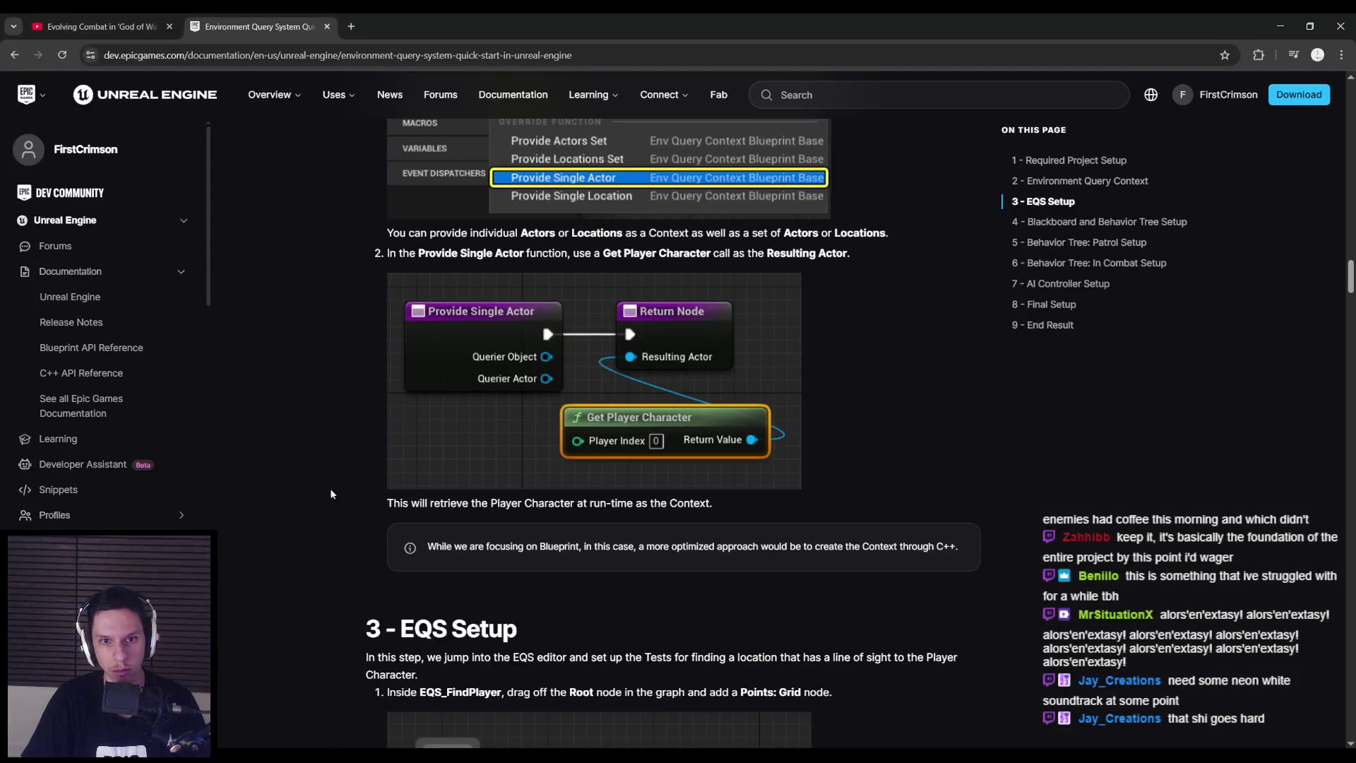
# Scroll the EQS Quick Start page to the Trace test settings (Filter Only, EQC_PlayerContext)
pyautogui.scroll(-13, 330, 487)
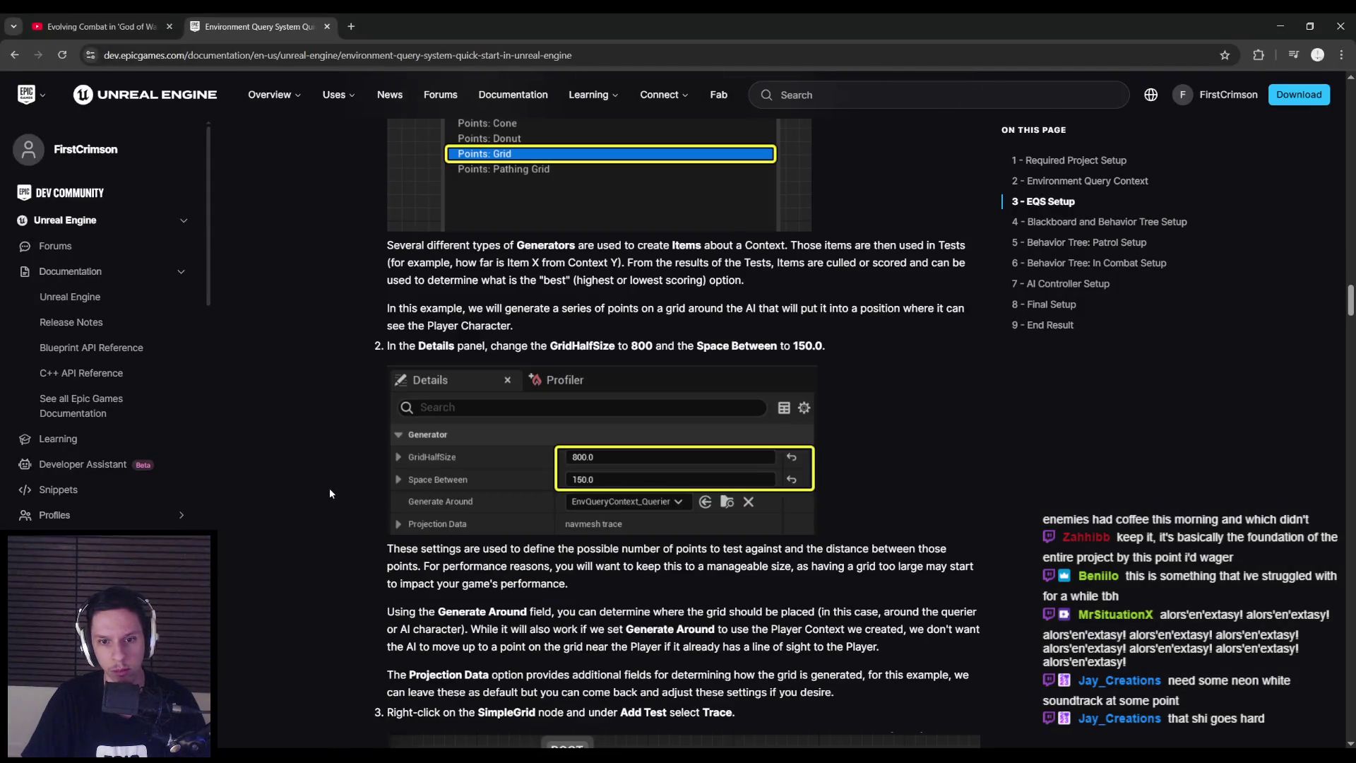
pyautogui.scroll(-8, 330, 493)
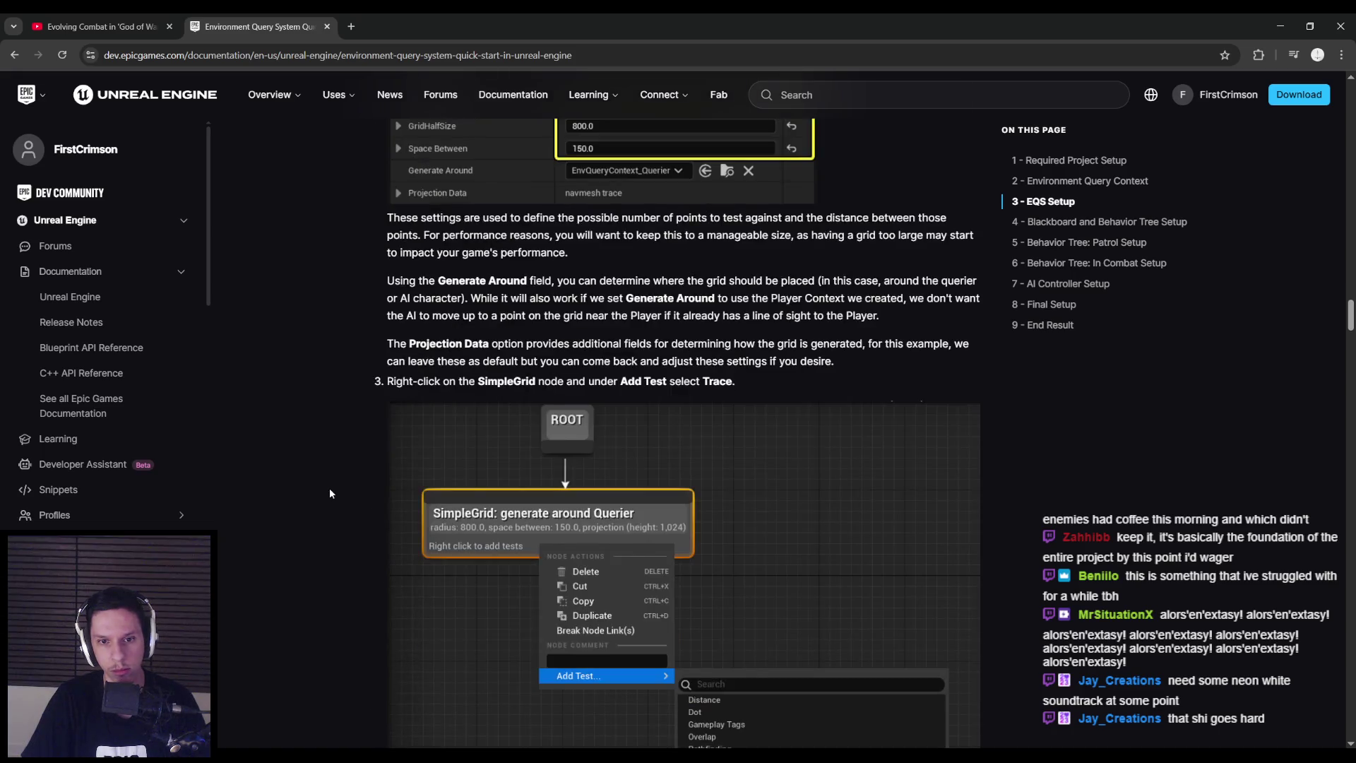
pyautogui.scroll(-8, 330, 493)
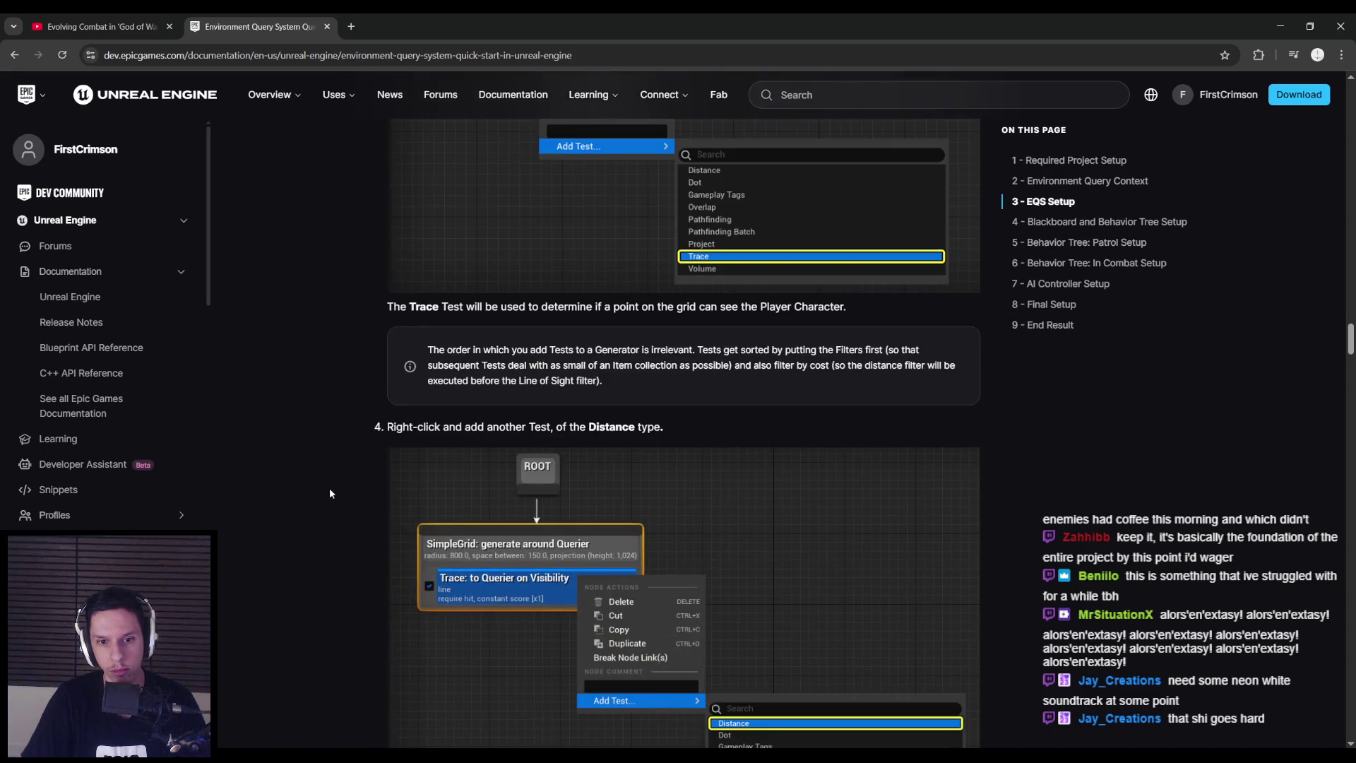
pyautogui.scroll(-5, 330, 493)
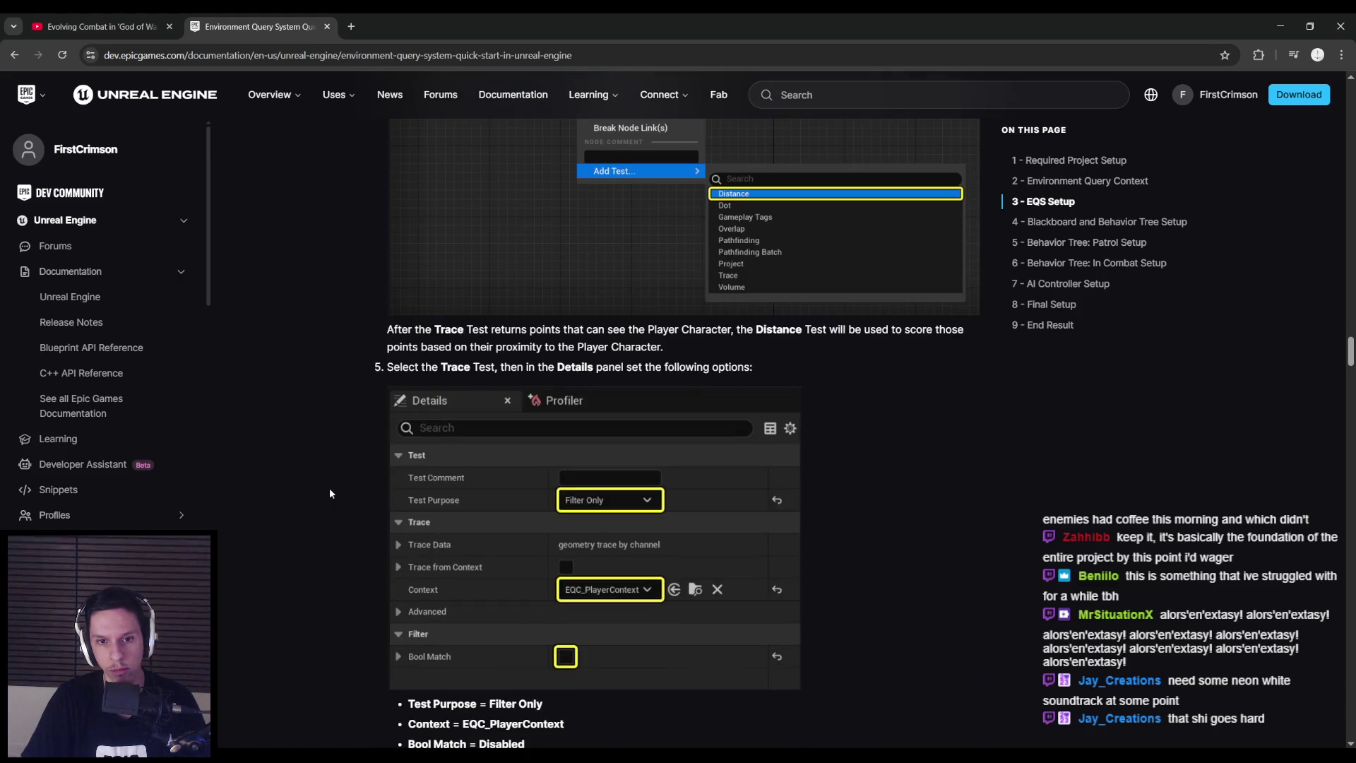
pyautogui.scroll(-14, 329, 493)
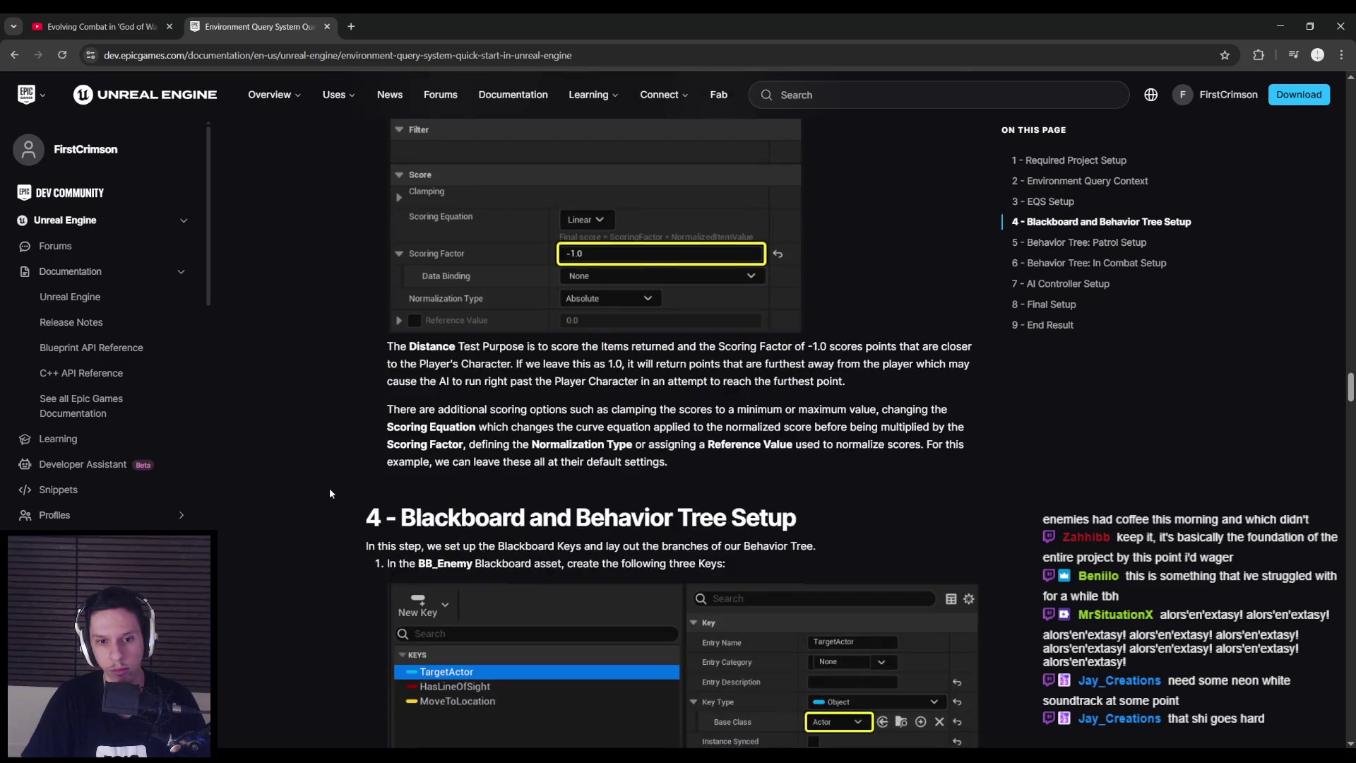
pyautogui.scroll(-16, 329, 493)
pyautogui.scroll(-7, 329, 488)
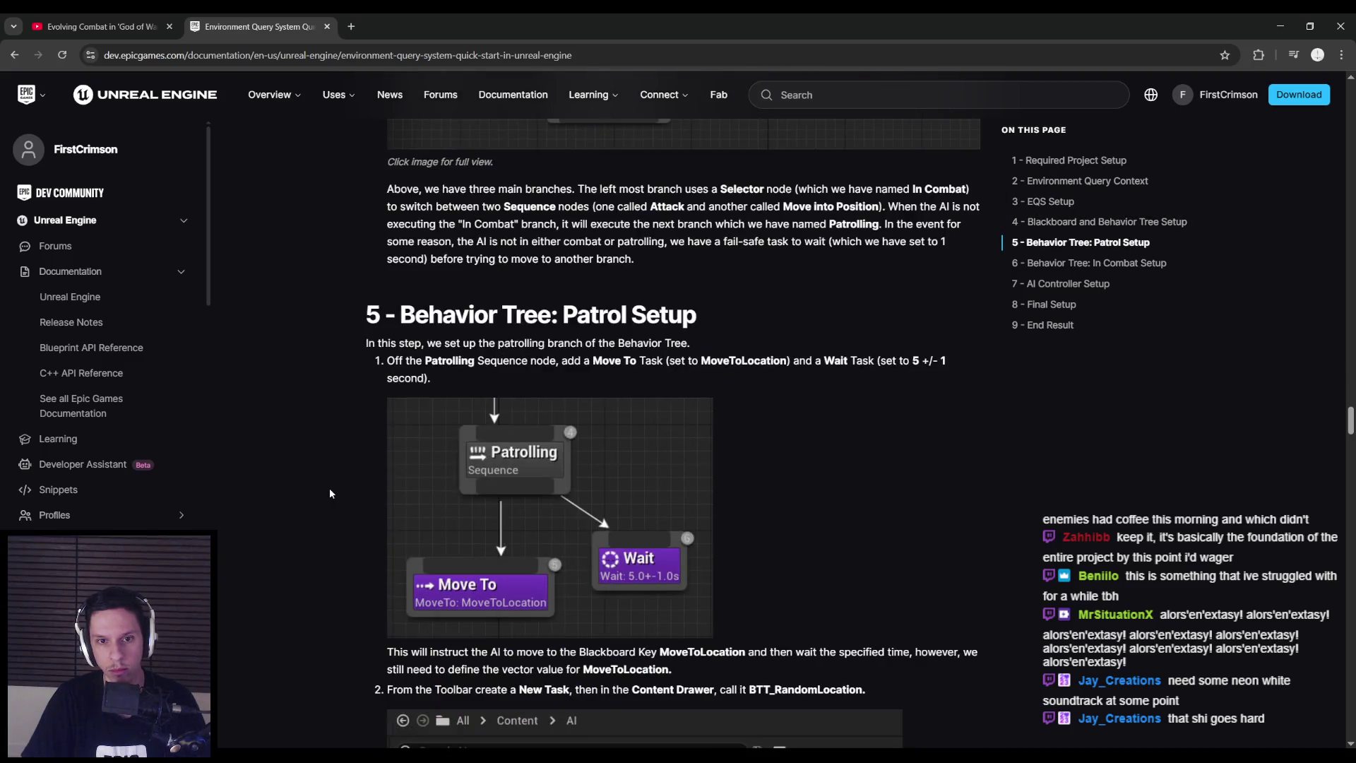
pyautogui.scroll(20, 331, 485)
pyautogui.scroll(20, 332, 486)
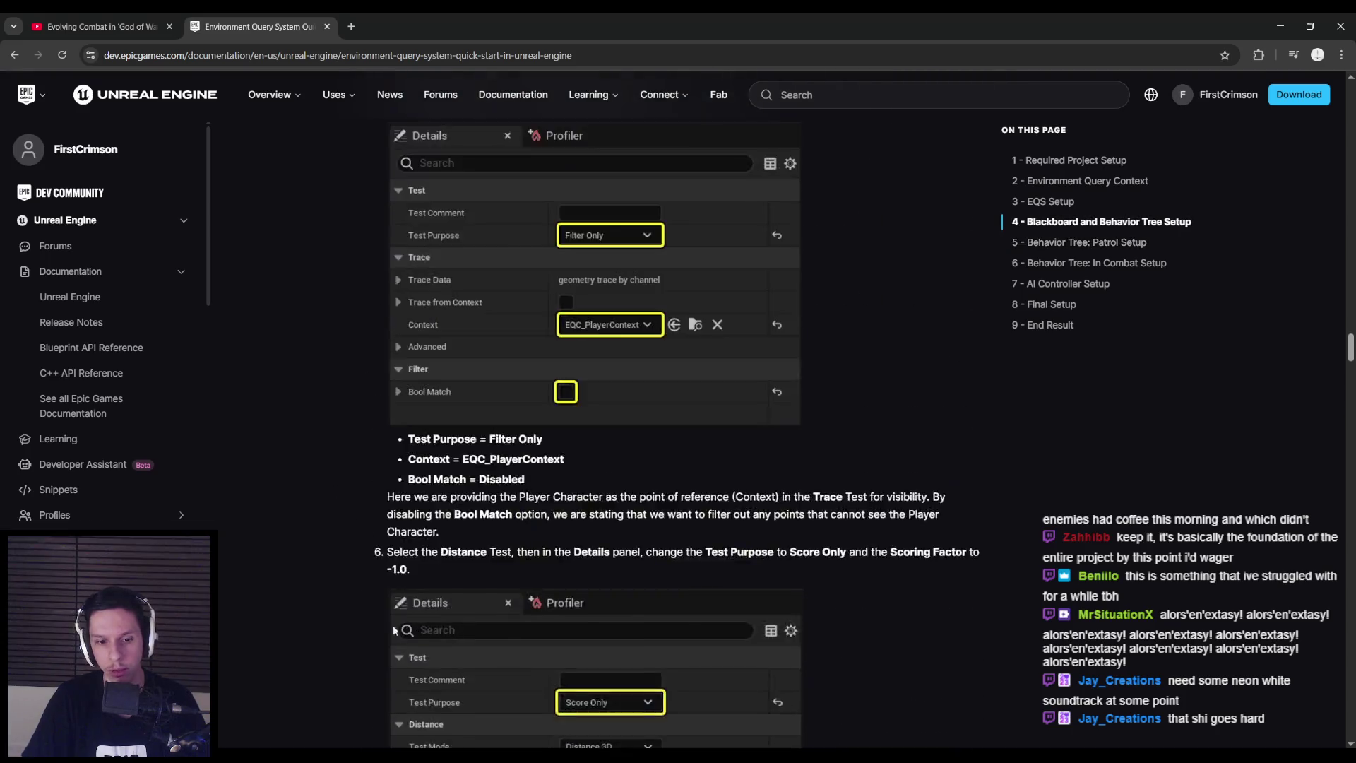
# Review the OnCircle generator's settings in the query editor, then start a play session
pyautogui.click(480, 706)
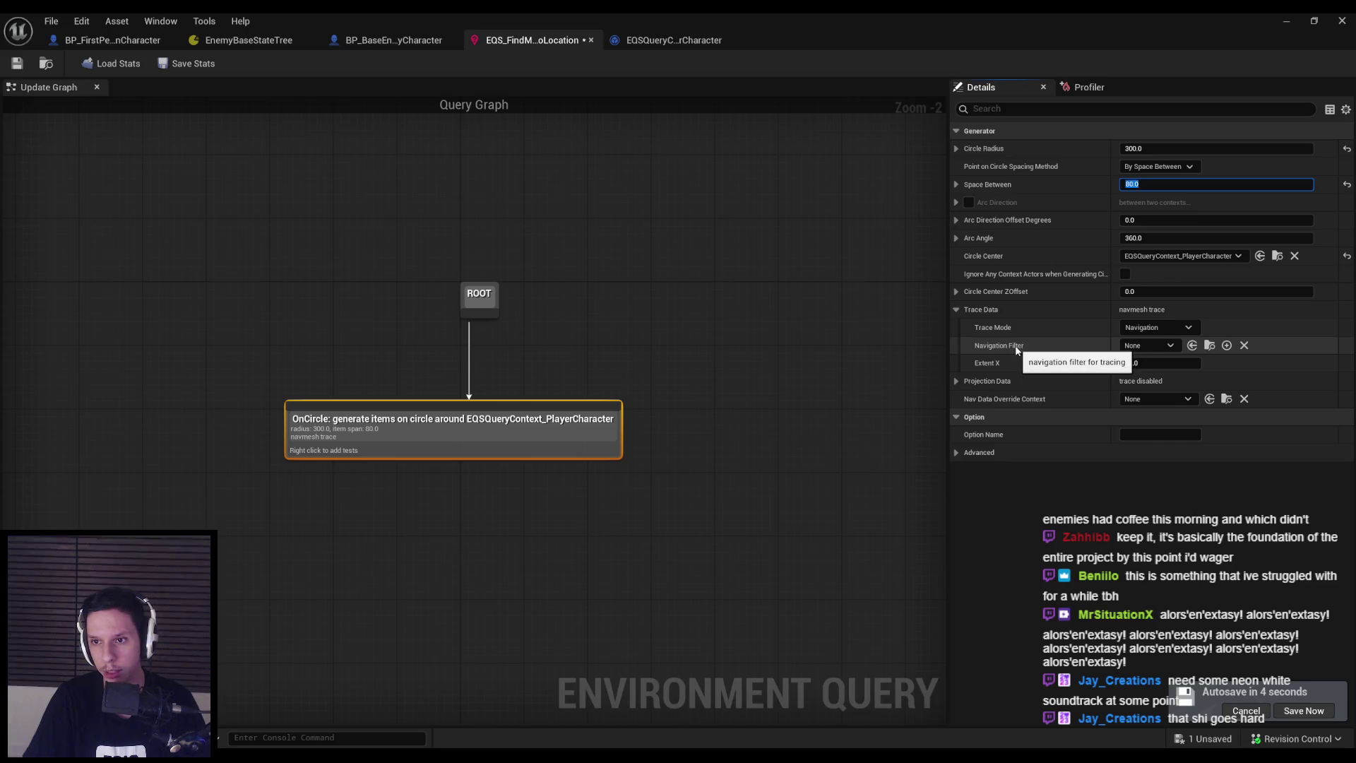
pyautogui.click(770, 304)
pyautogui.click(451, 430)
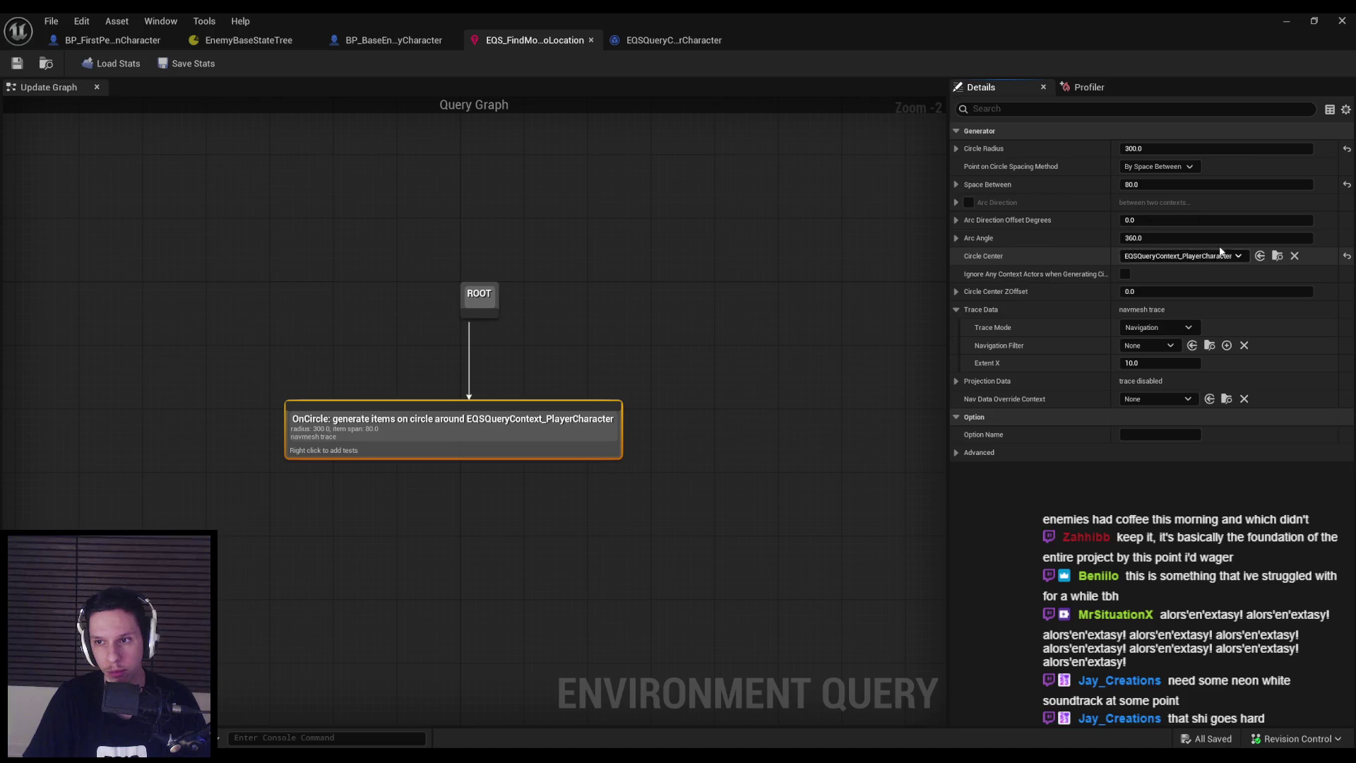
pyautogui.click(1287, 22)
pyautogui.hotkey('alt', 'p')
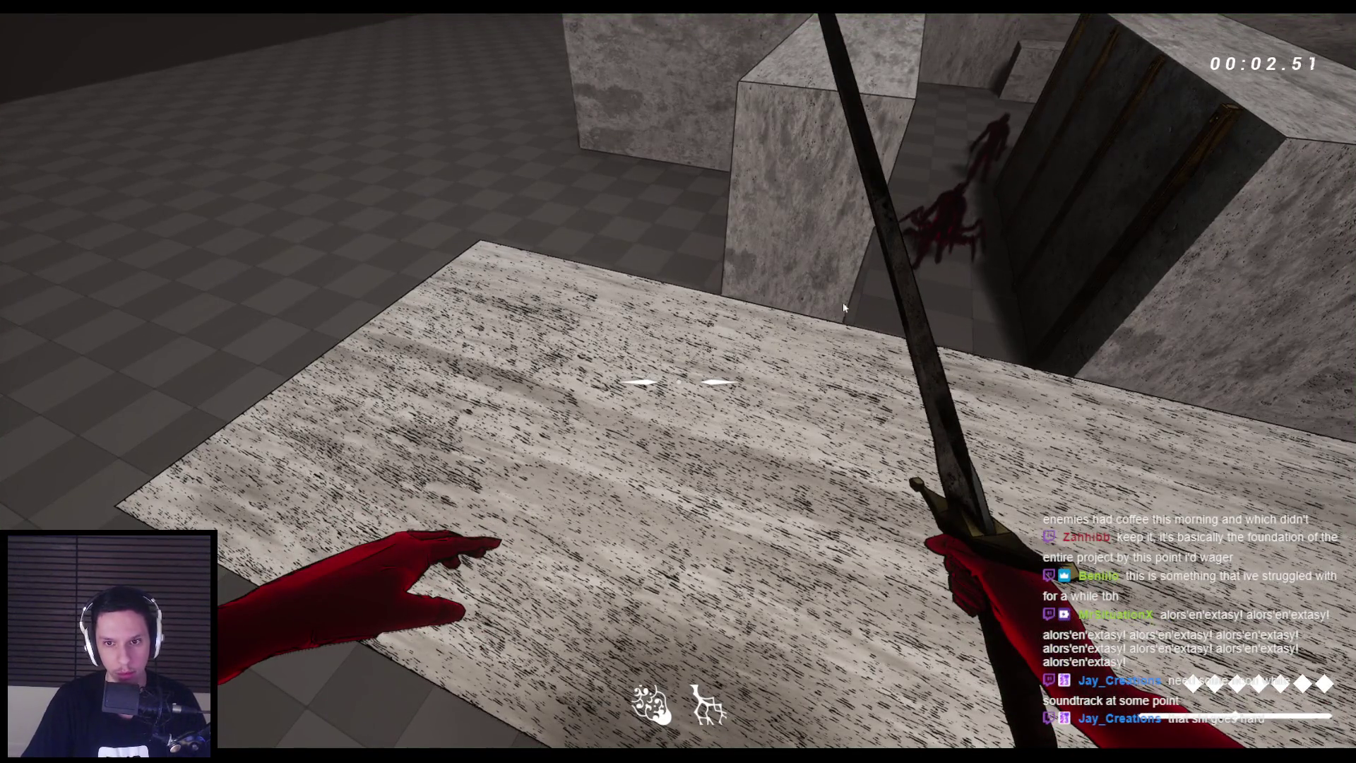
# Play-test with the gameplay debugger, toggling NavMesh, PerceptionSystem and Abilities categories while casting spells
pyautogui.press("'")
pyautogui.press('KP_0')
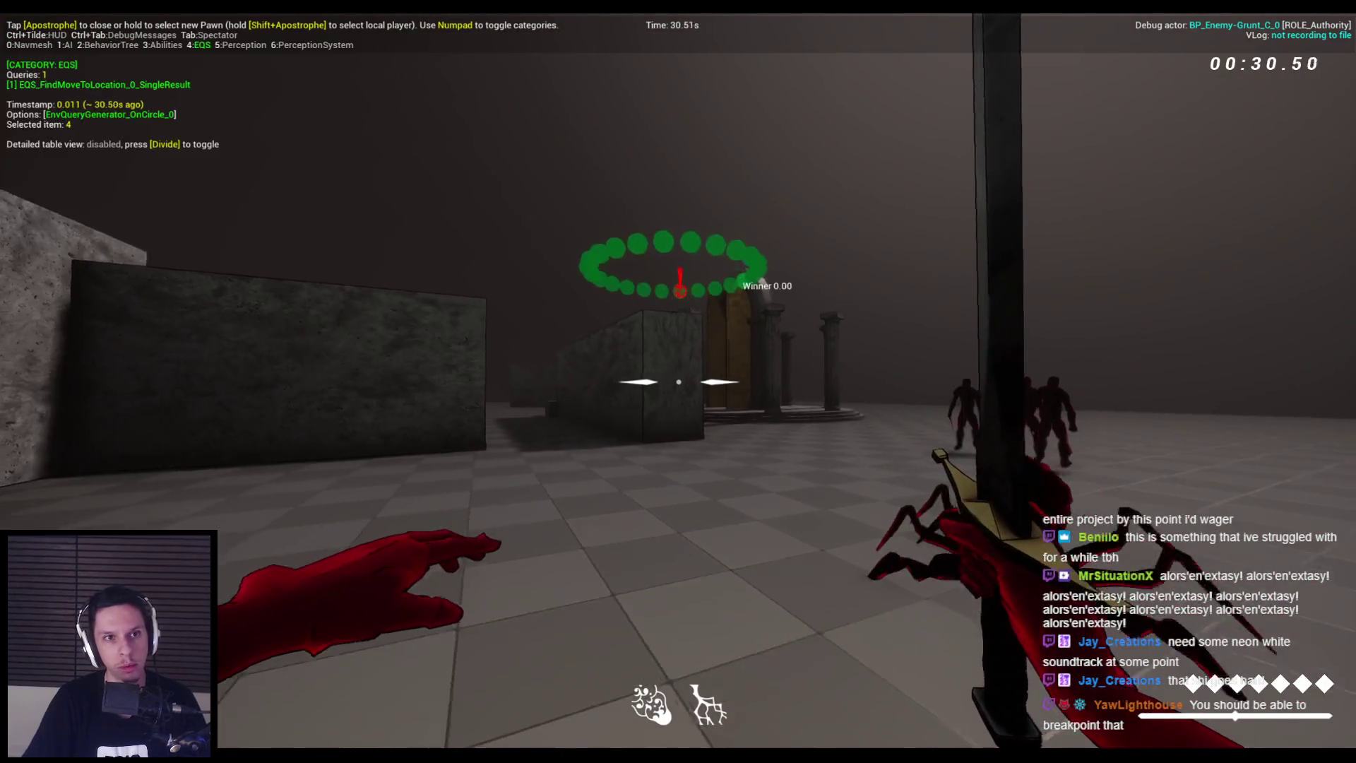
pyautogui.press('KP_6')
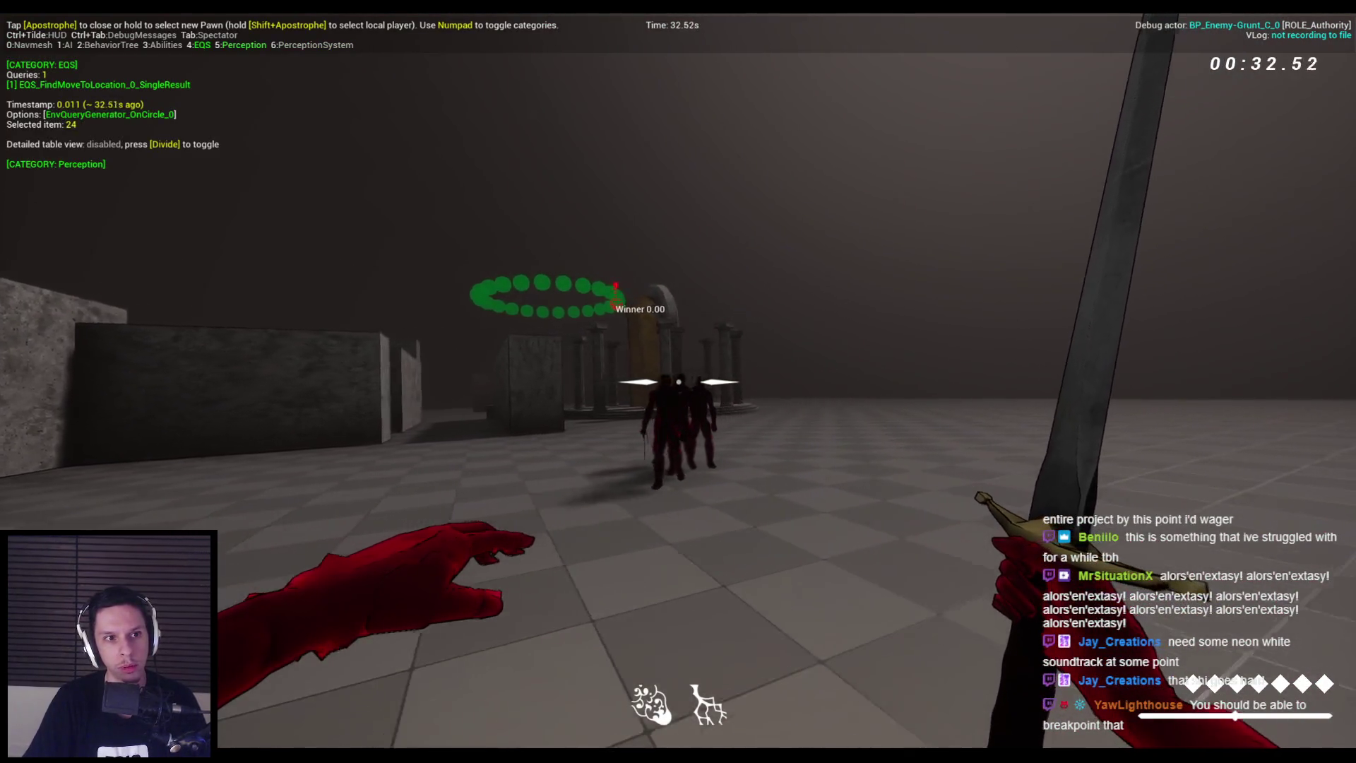
pyautogui.press('KP_6')
pyautogui.press('KP_3')
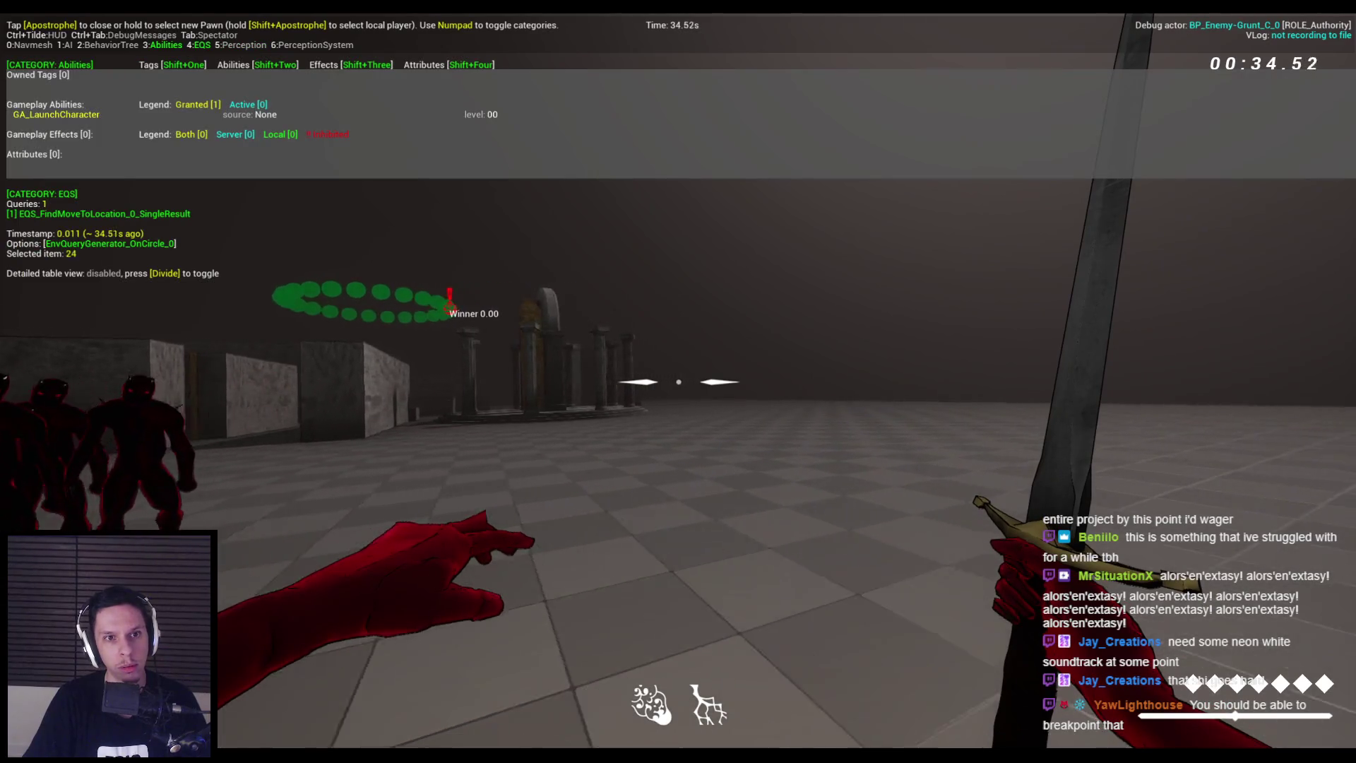
pyautogui.click(679, 381)
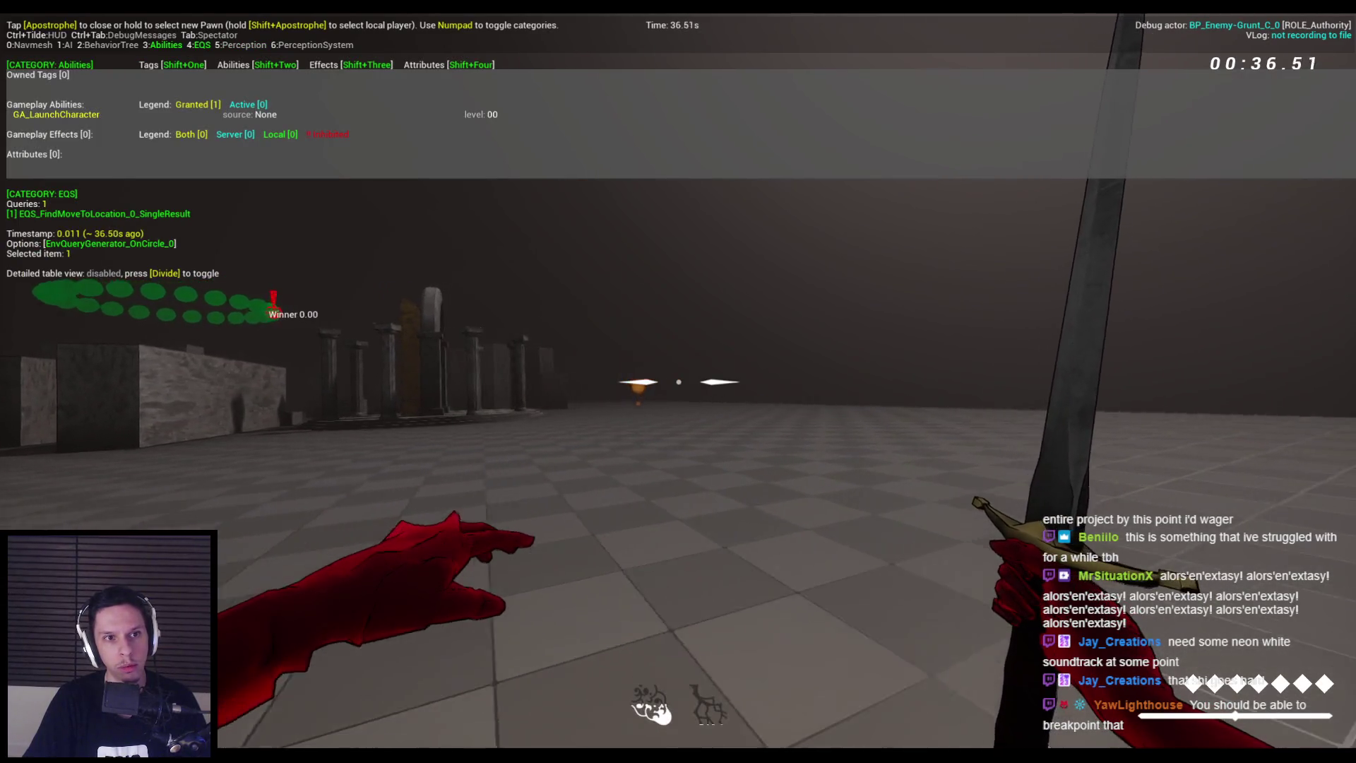
pyautogui.rightClick(679, 381)
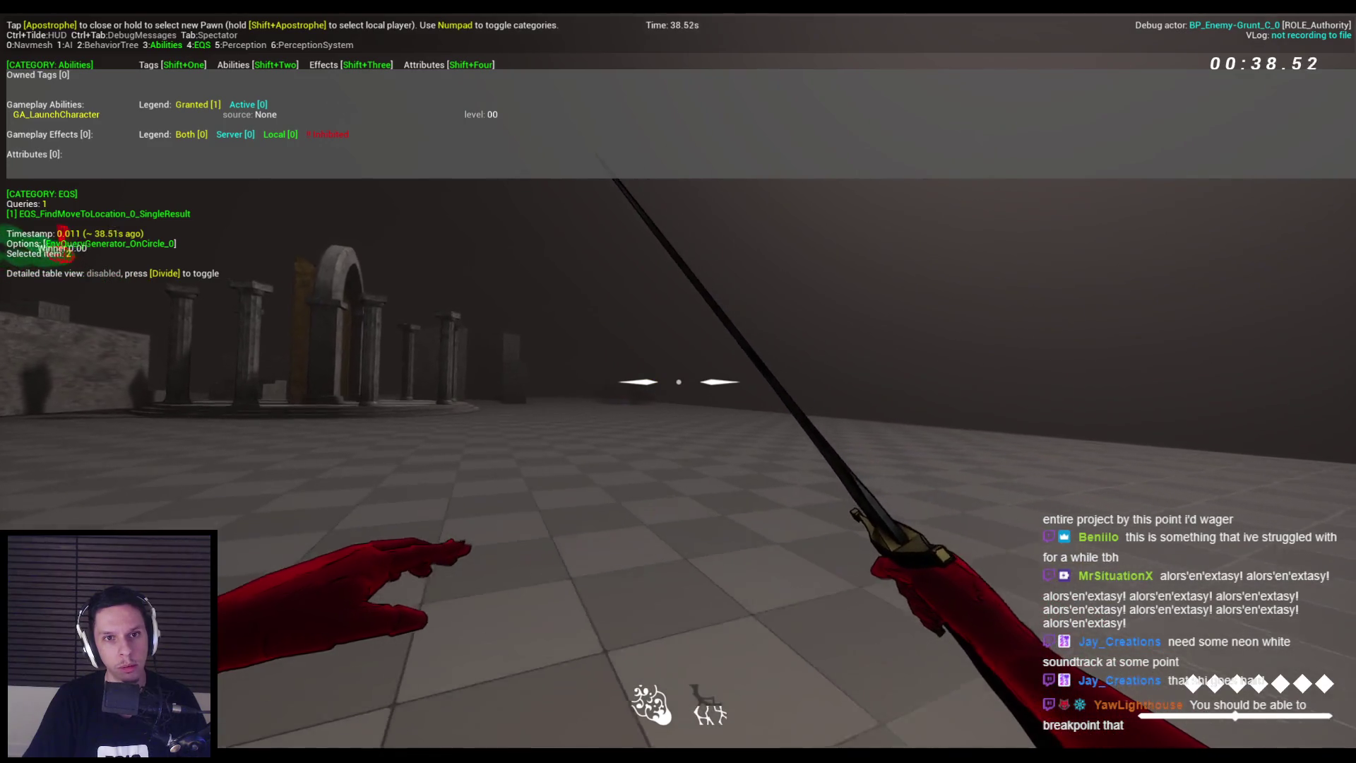
pyautogui.press('KP_3')
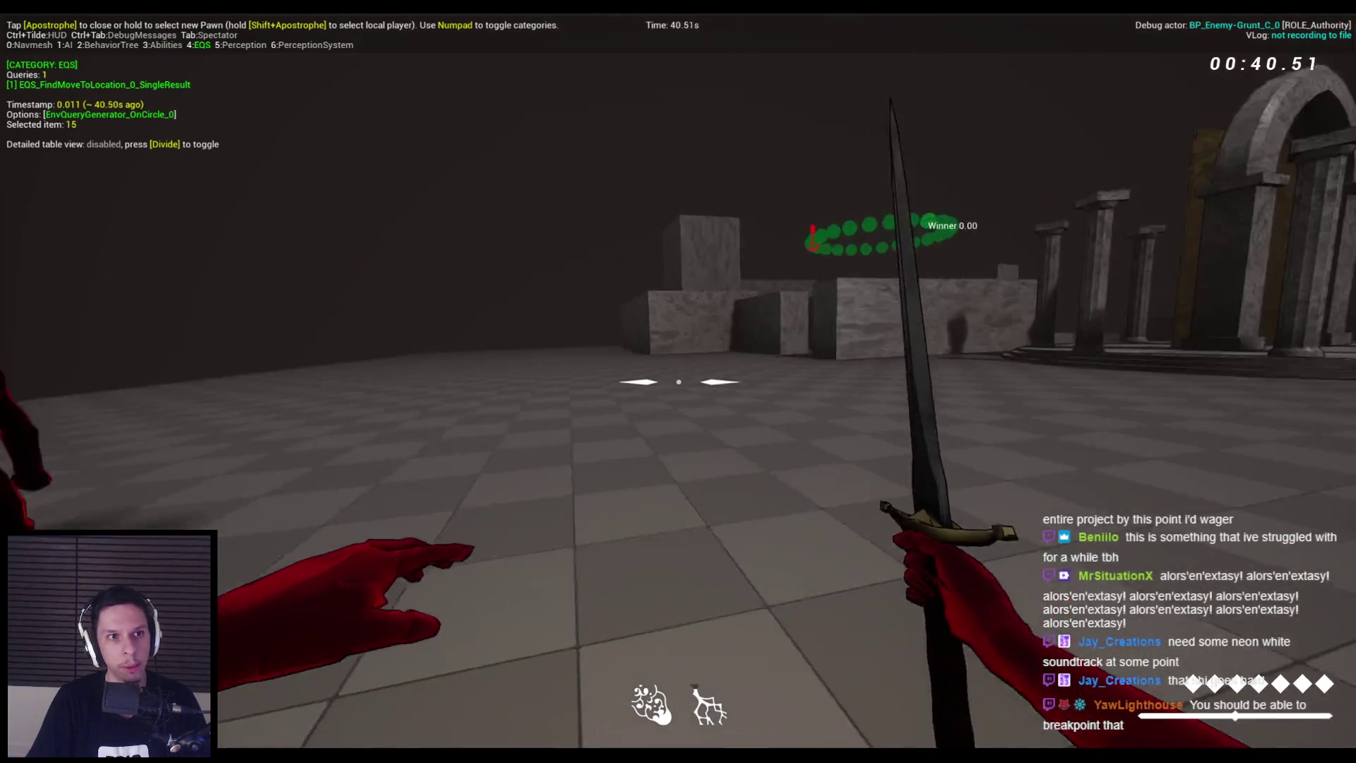
pyautogui.press('Escape')
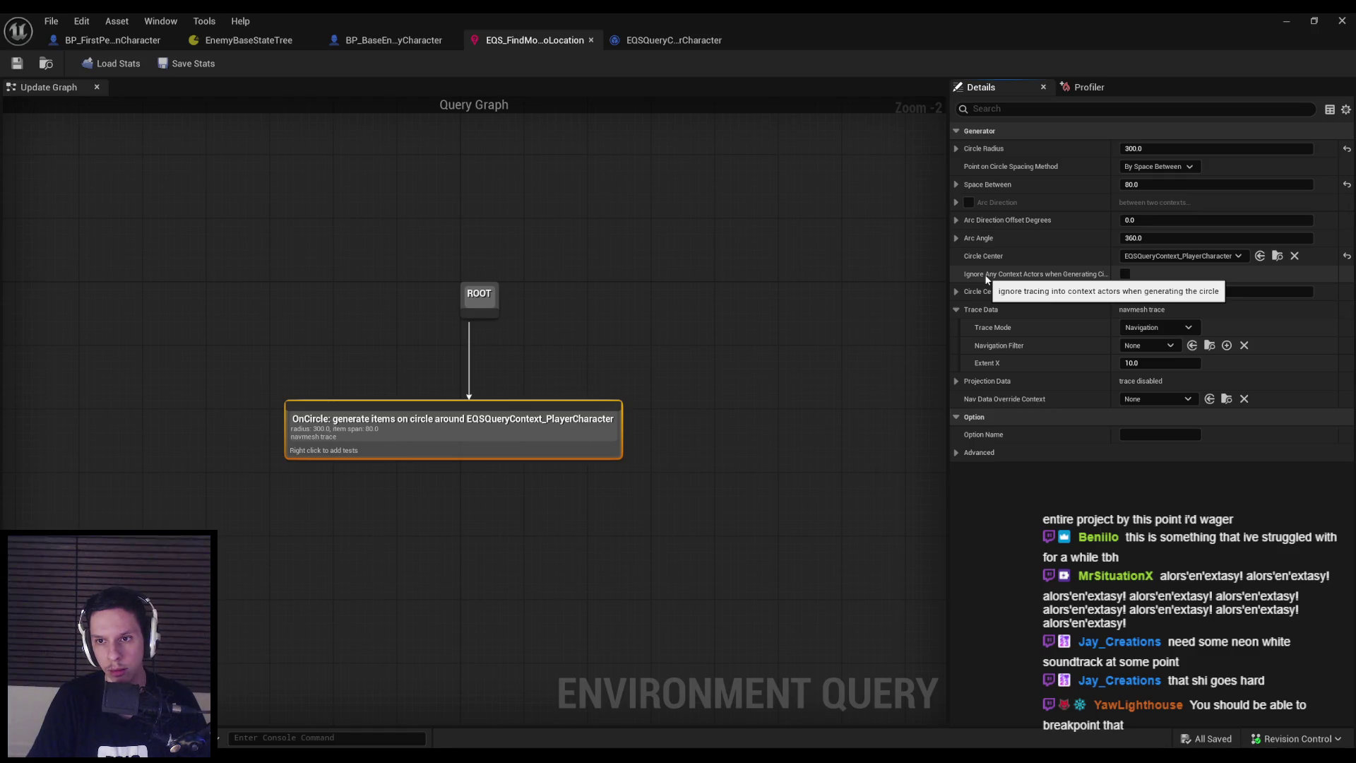
# Retarget the Root state's transition in EnemyBaseStateTree to TestEQS, then start a play session
pyautogui.click(247, 40)
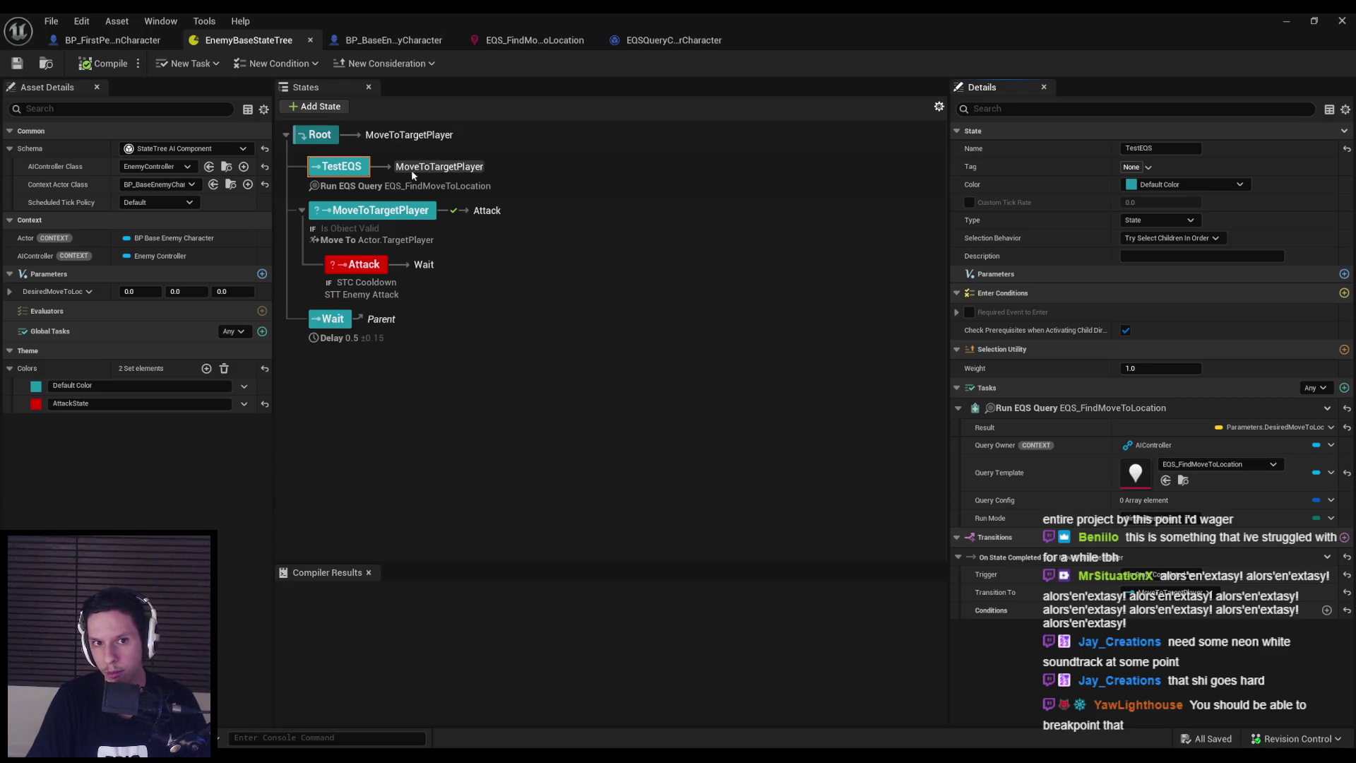
pyautogui.click(413, 136)
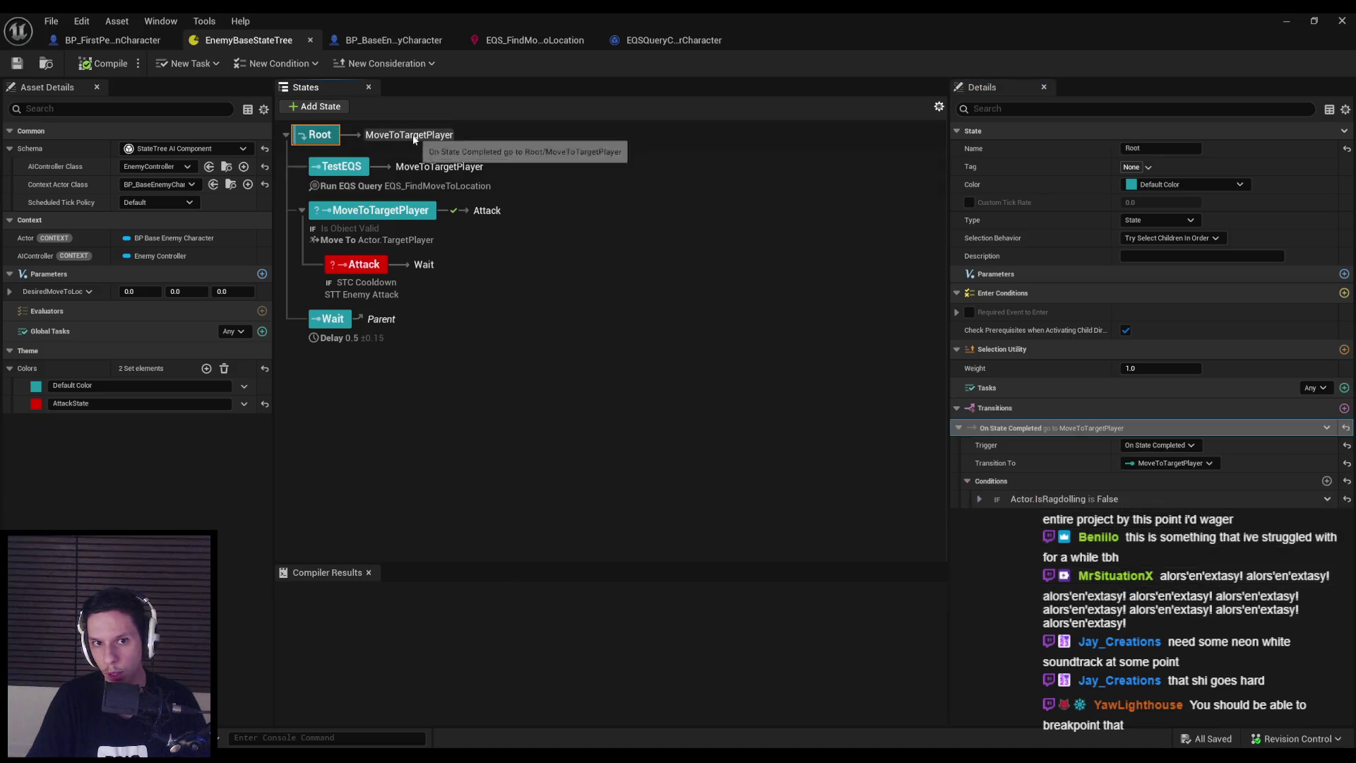
pyautogui.click(1170, 463)
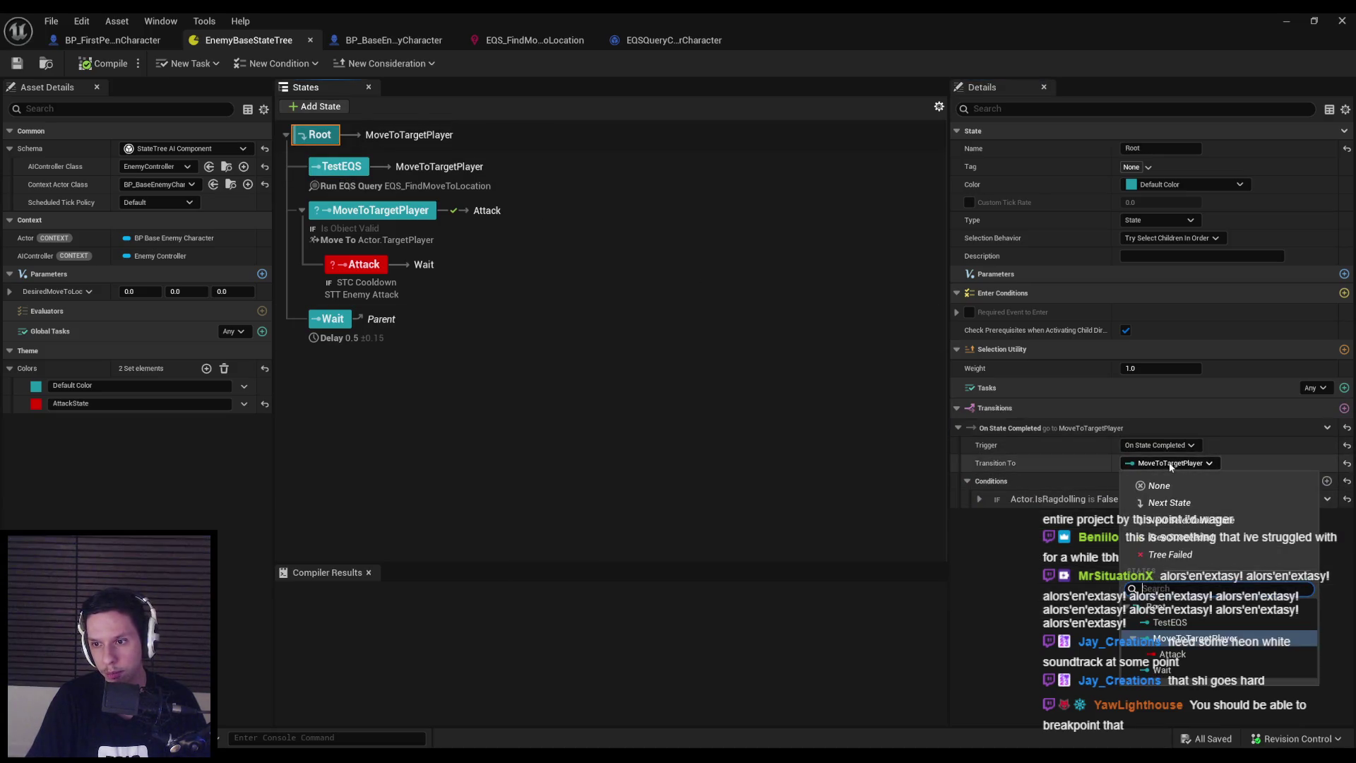
pyautogui.click(1152, 622)
pyautogui.click(488, 404)
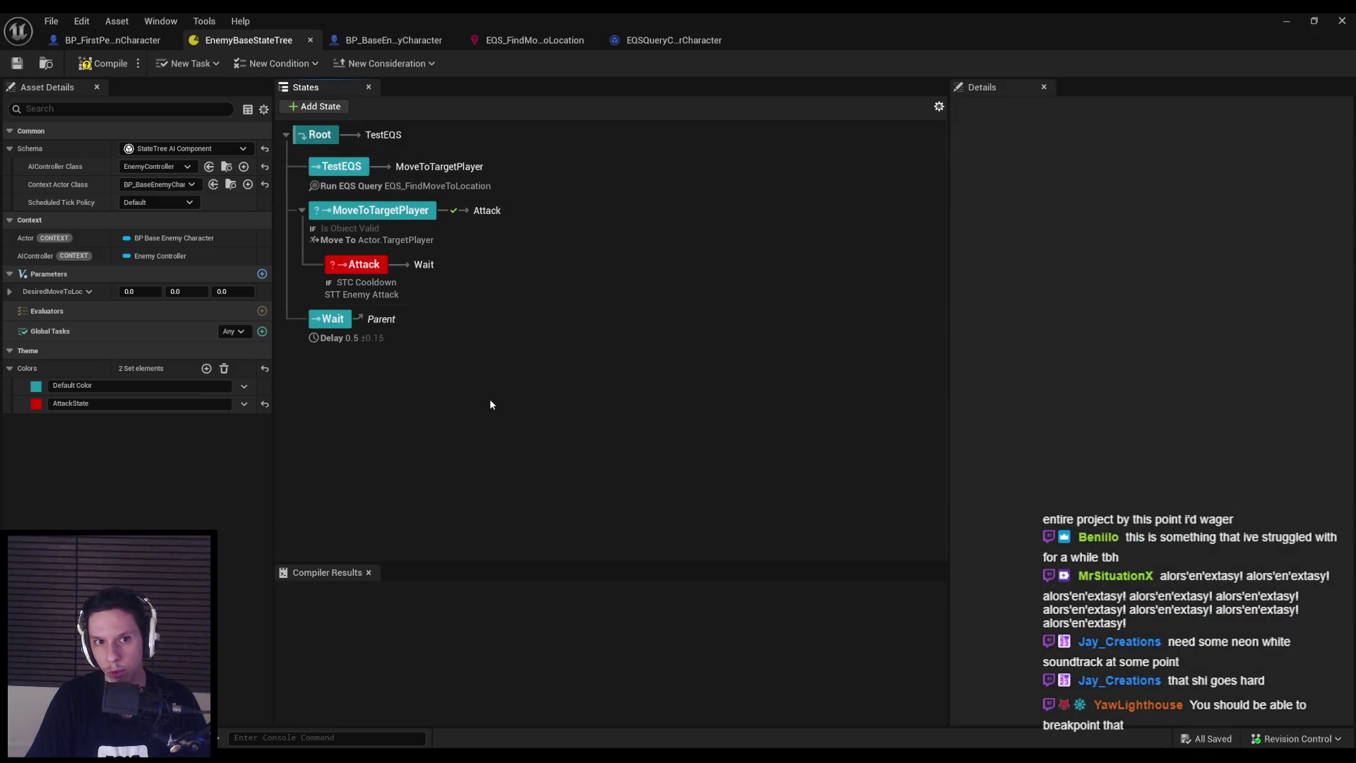
pyautogui.click(1289, 22)
pyautogui.hotkey('alt', 'p')
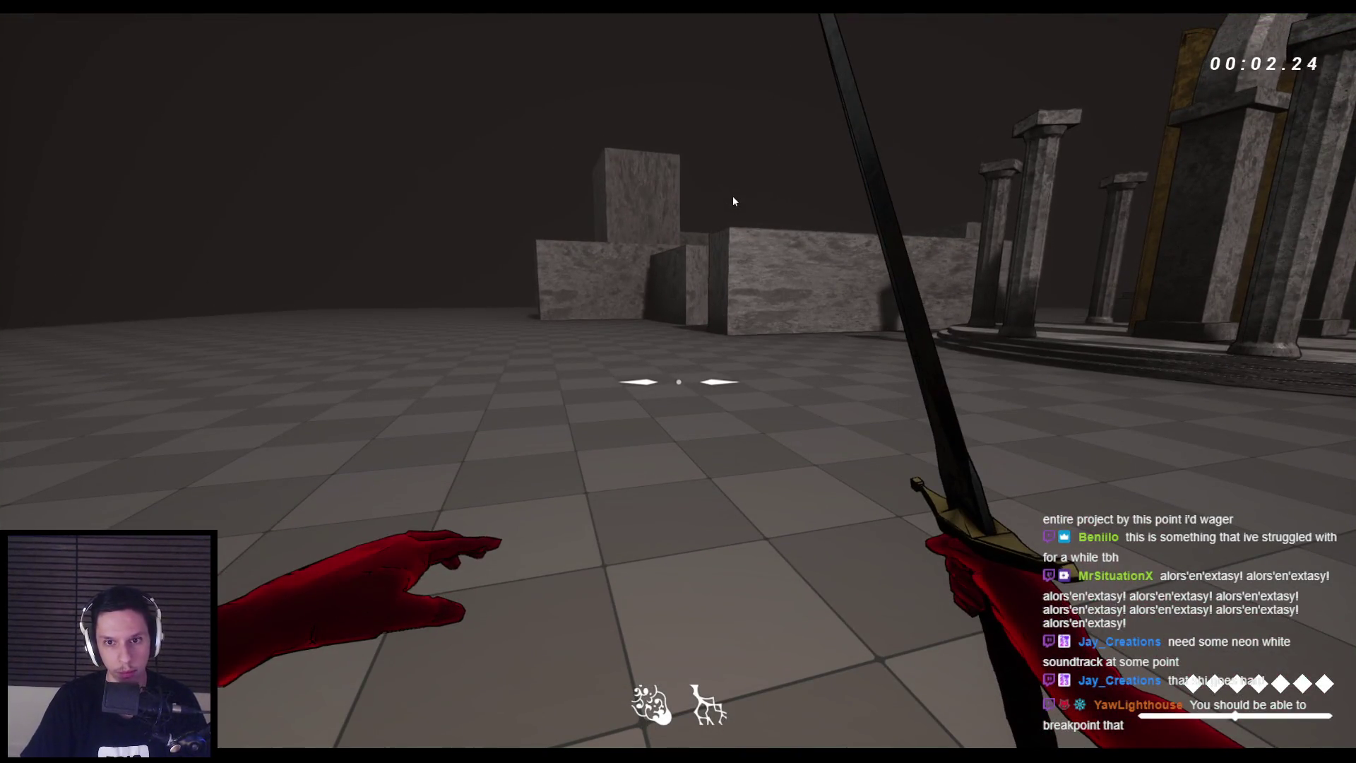
# Playtest with the gameplay debugger's EQS overlay on, attack the approaching enemies, then stop the session
pyautogui.click(732, 198)
pyautogui.press("'")
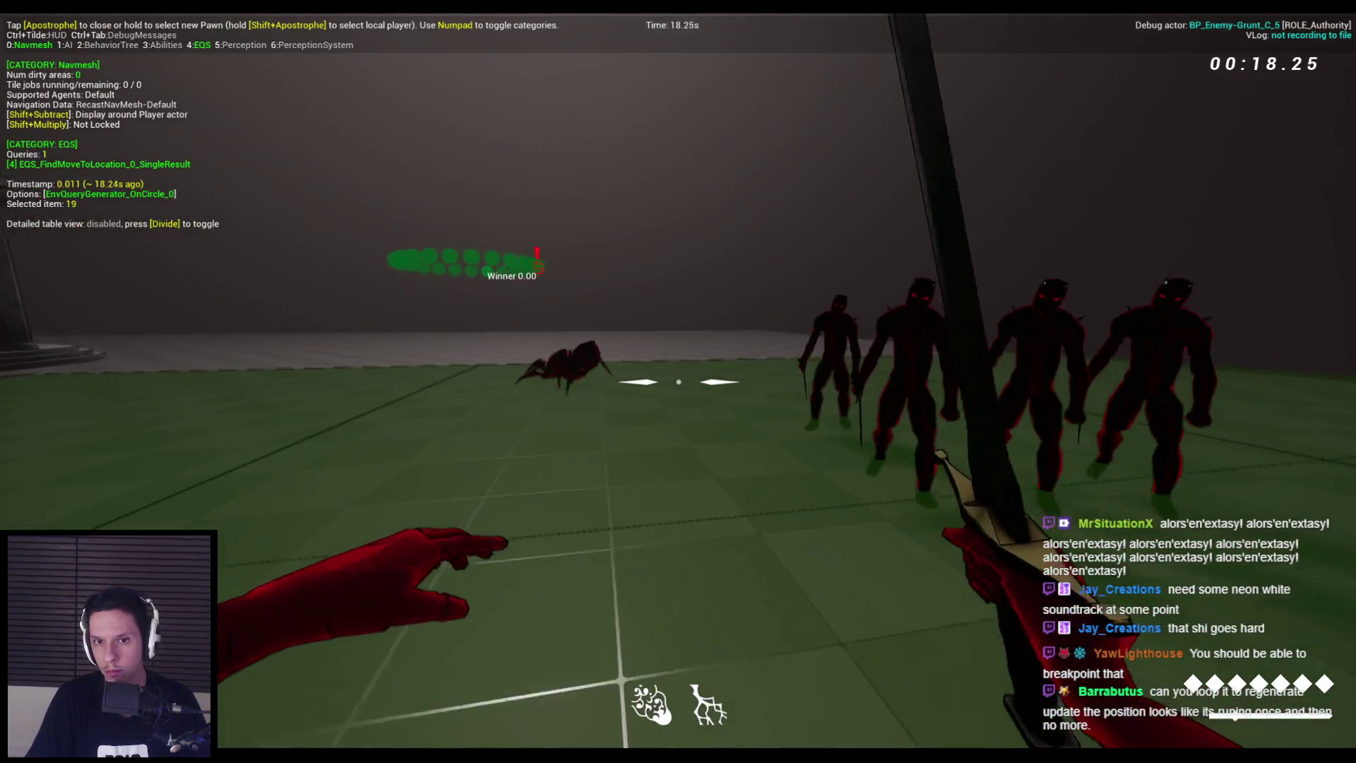
pyautogui.click(678, 381)
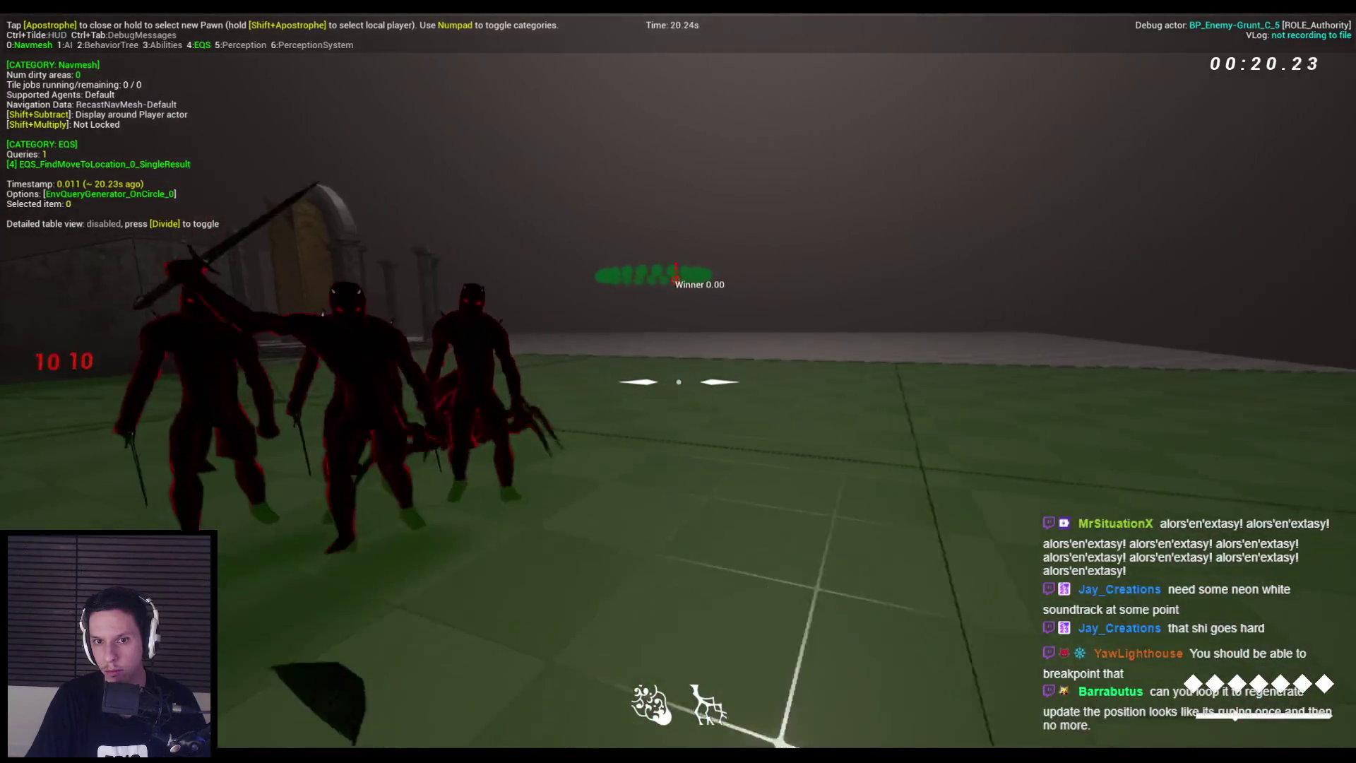
pyautogui.press('Escape')
pyautogui.moveTo(479, 739)
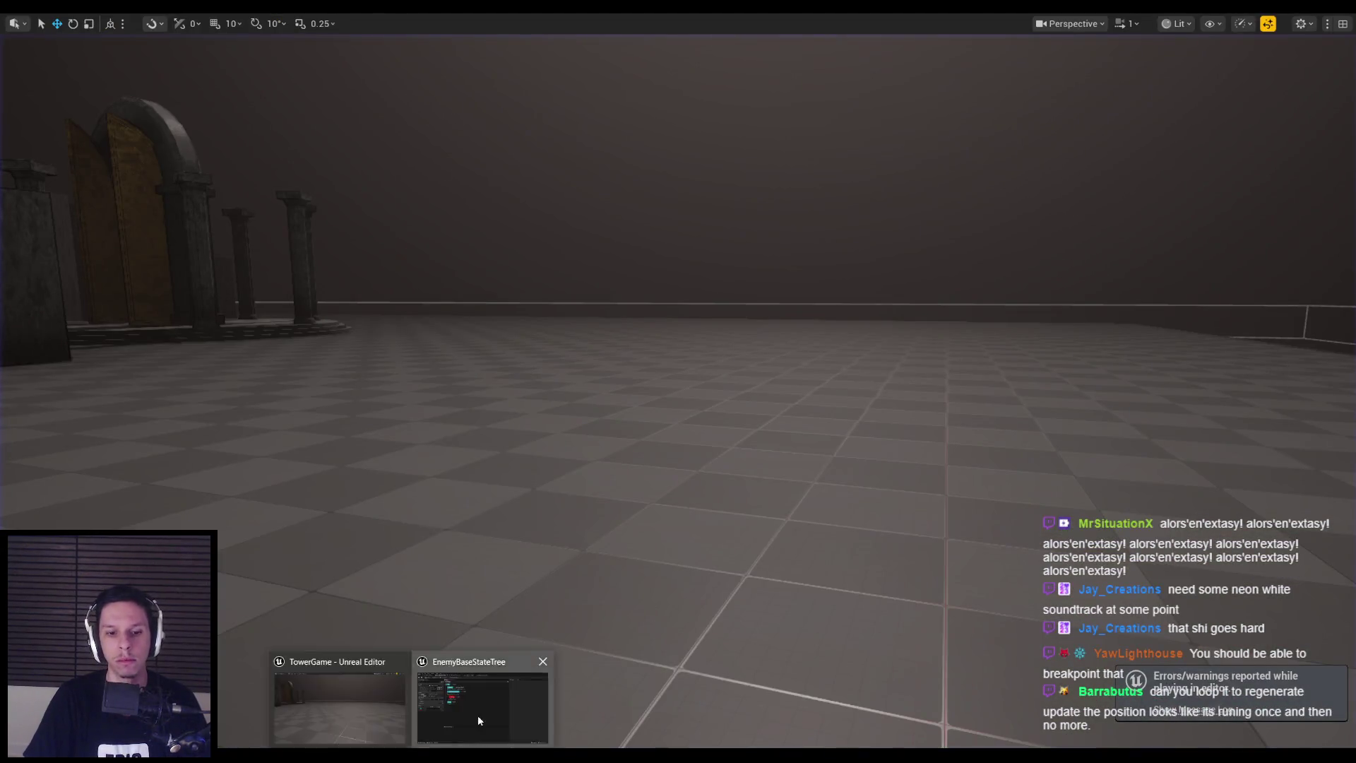
pyautogui.click(478, 715)
pyautogui.moveTo(348, 206)
pyautogui.mouseDown()
pyautogui.moveTo(342, 181)
pyautogui.moveTo(340, 219)
pyautogui.mouseUp()
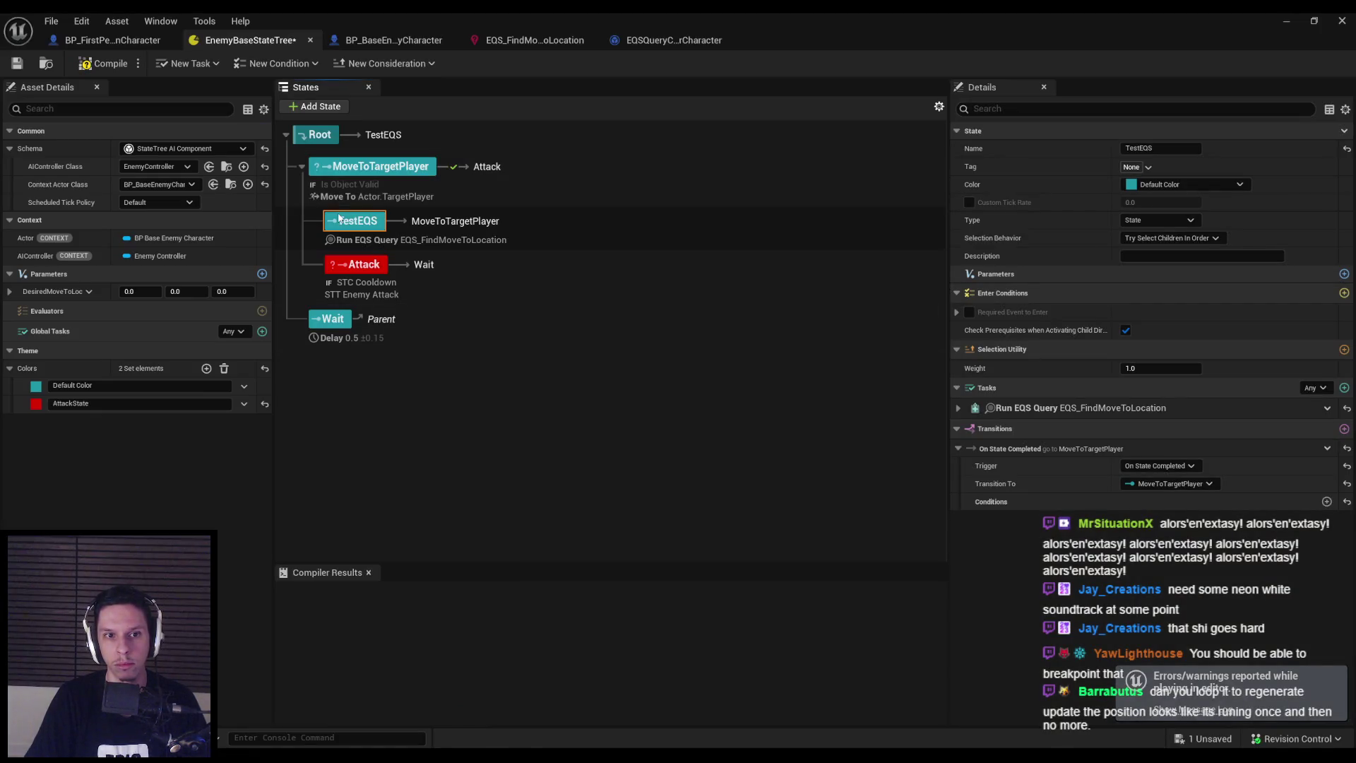
pyautogui.doubleClick(346, 223)
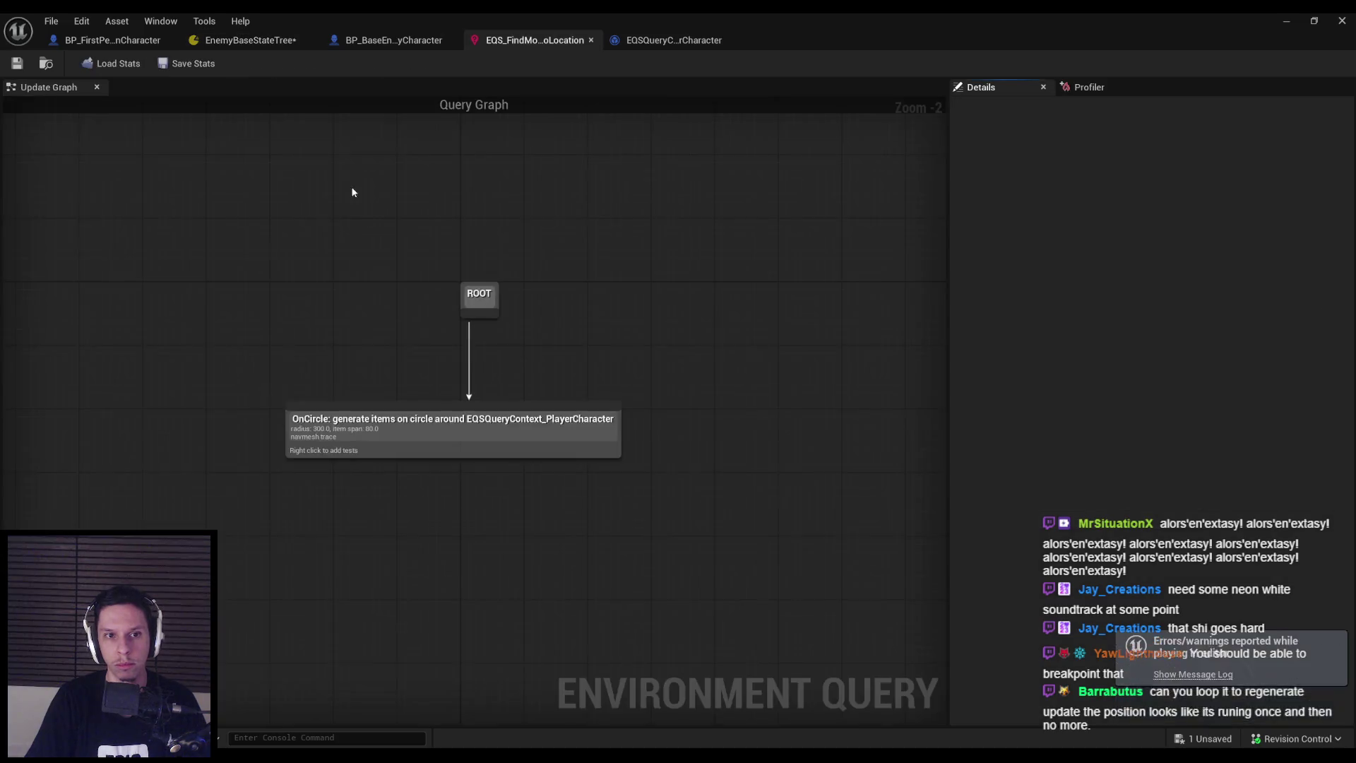
pyautogui.click(231, 42)
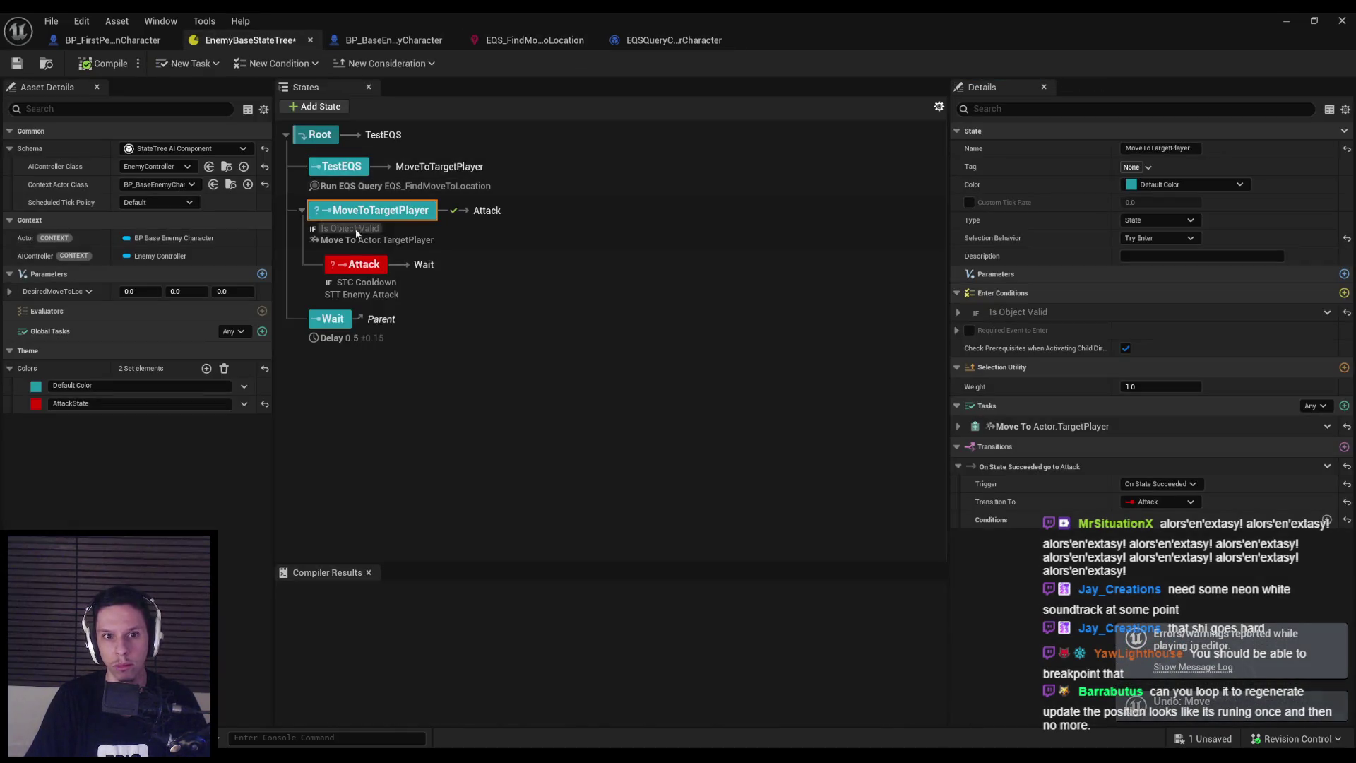
pyautogui.moveTo(359, 208); pyautogui.dragTo(343, 173)
pyautogui.click(555, 184)
pyautogui.click(388, 141)
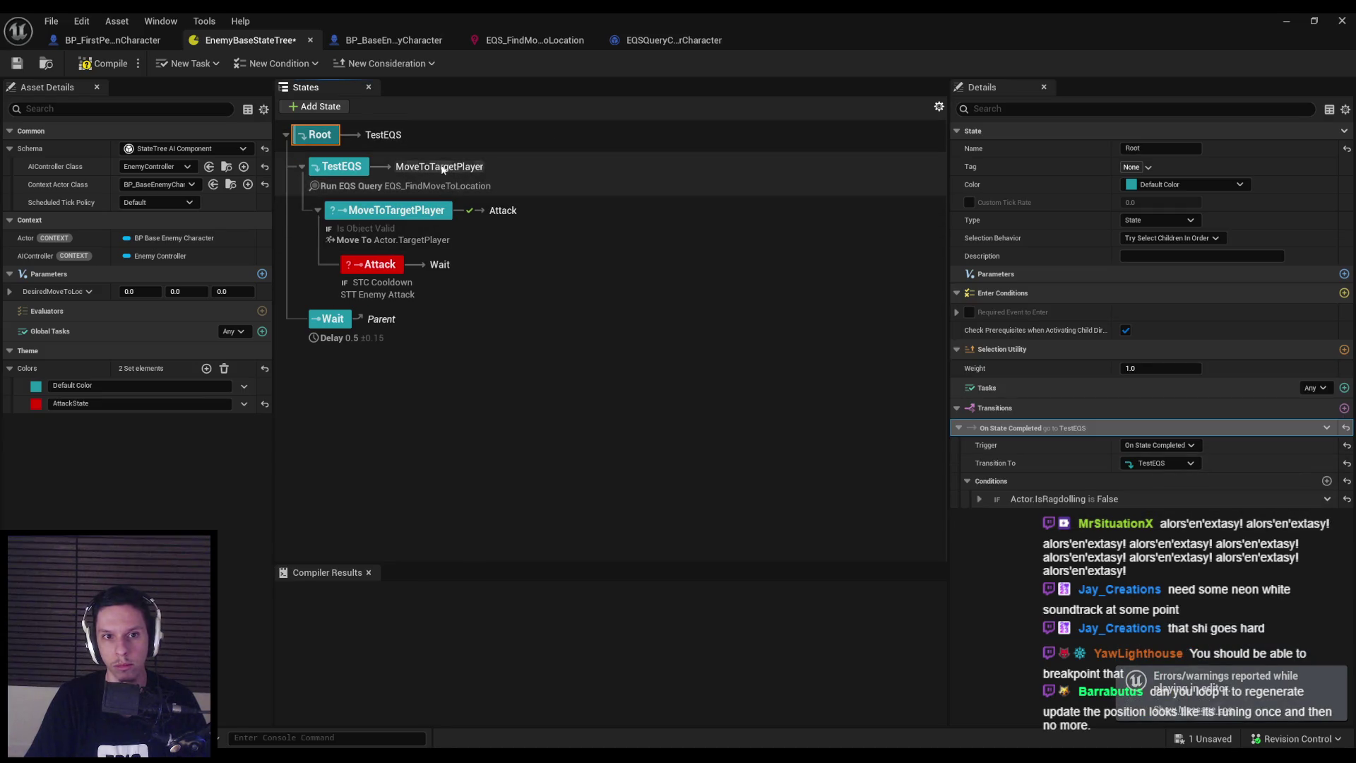
pyautogui.click(384, 323)
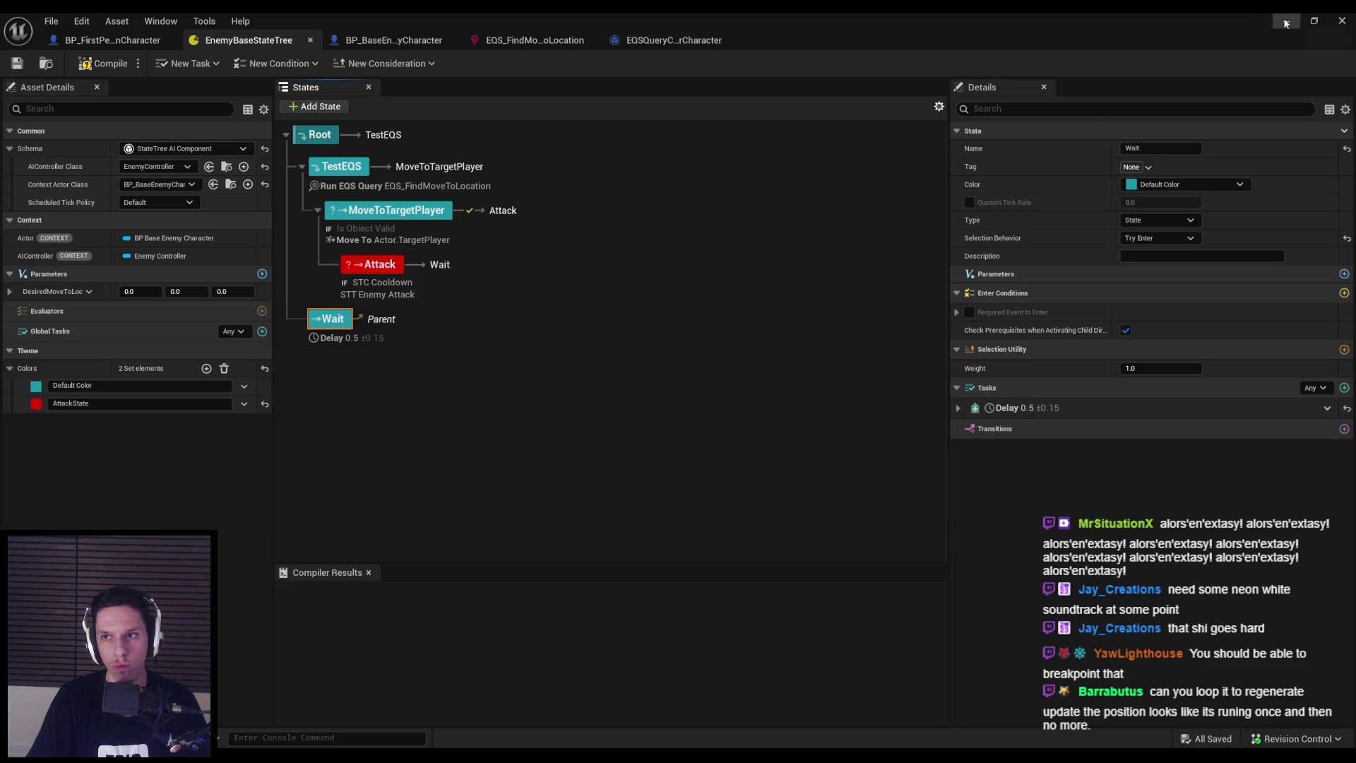
pyautogui.click(859, 185)
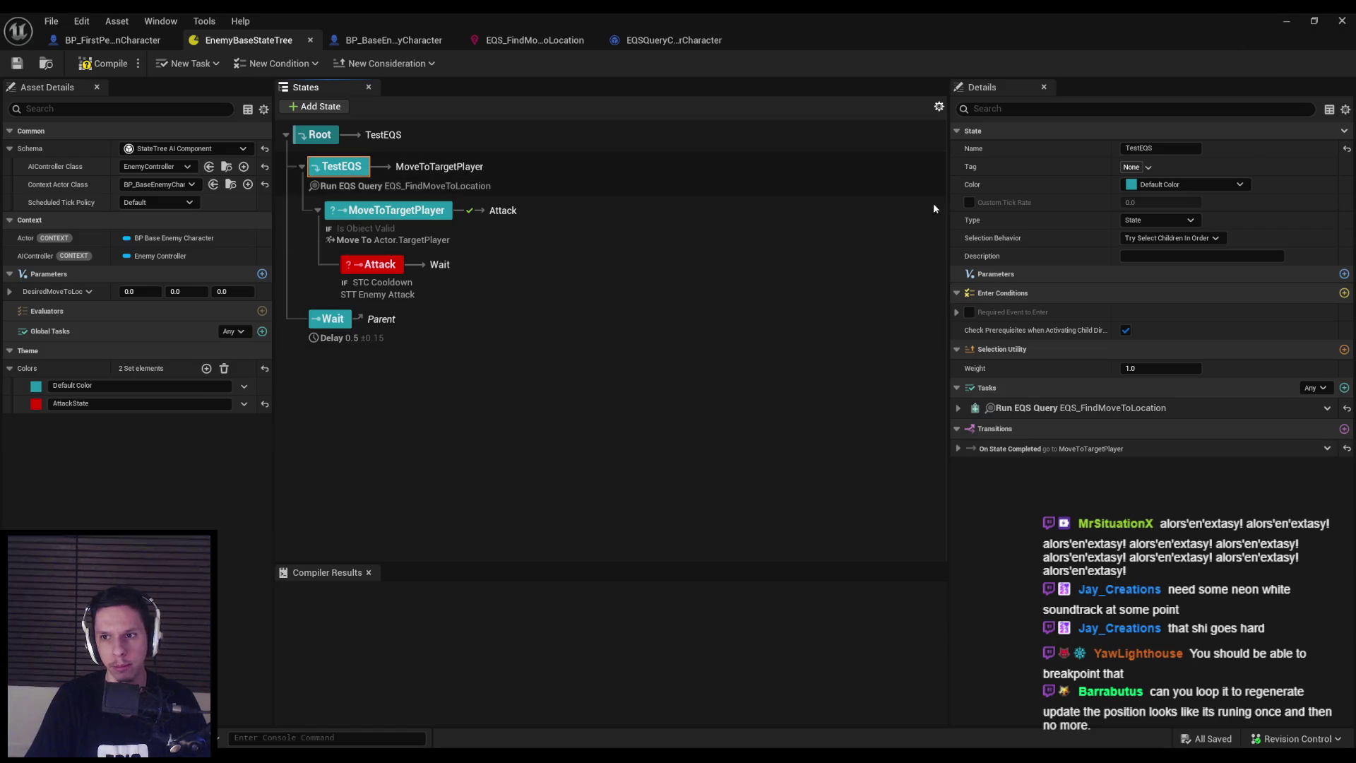
pyautogui.click(1159, 238)
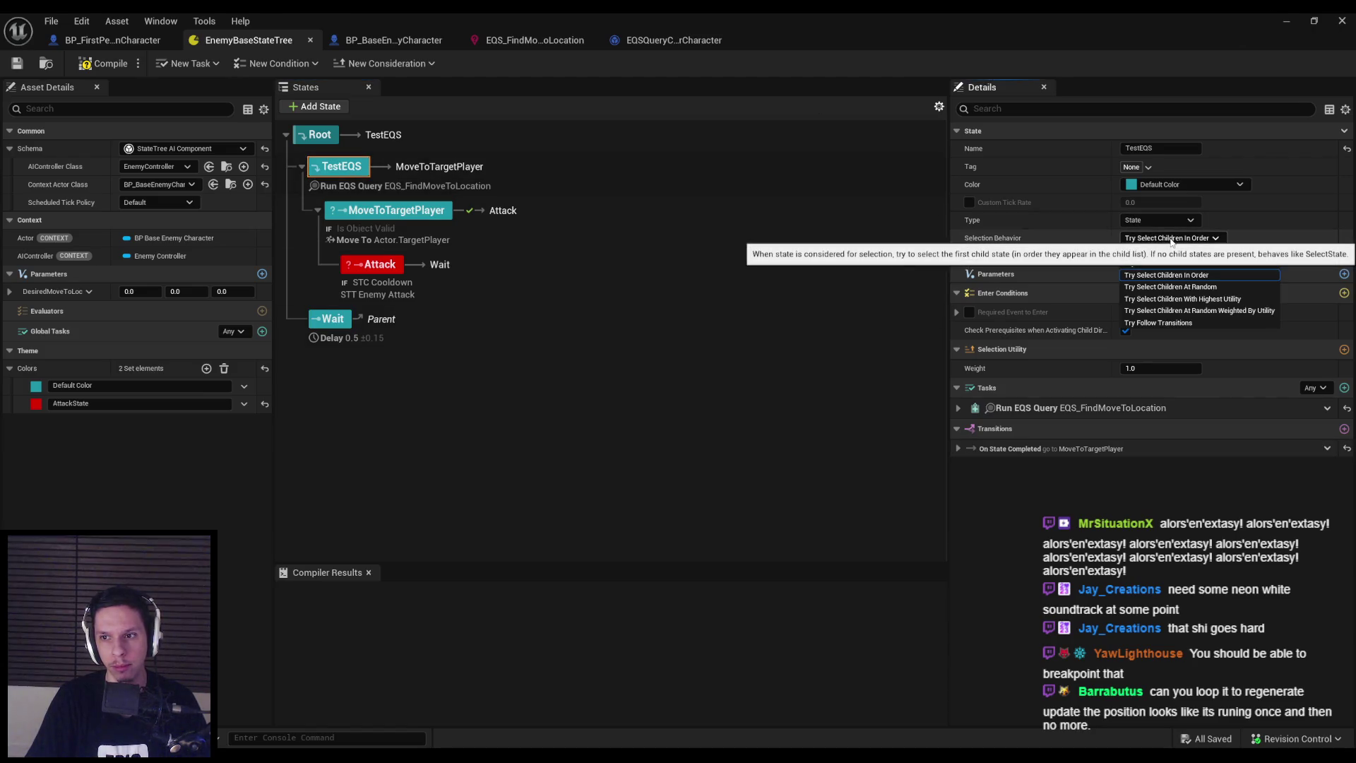
pyautogui.click(1173, 243)
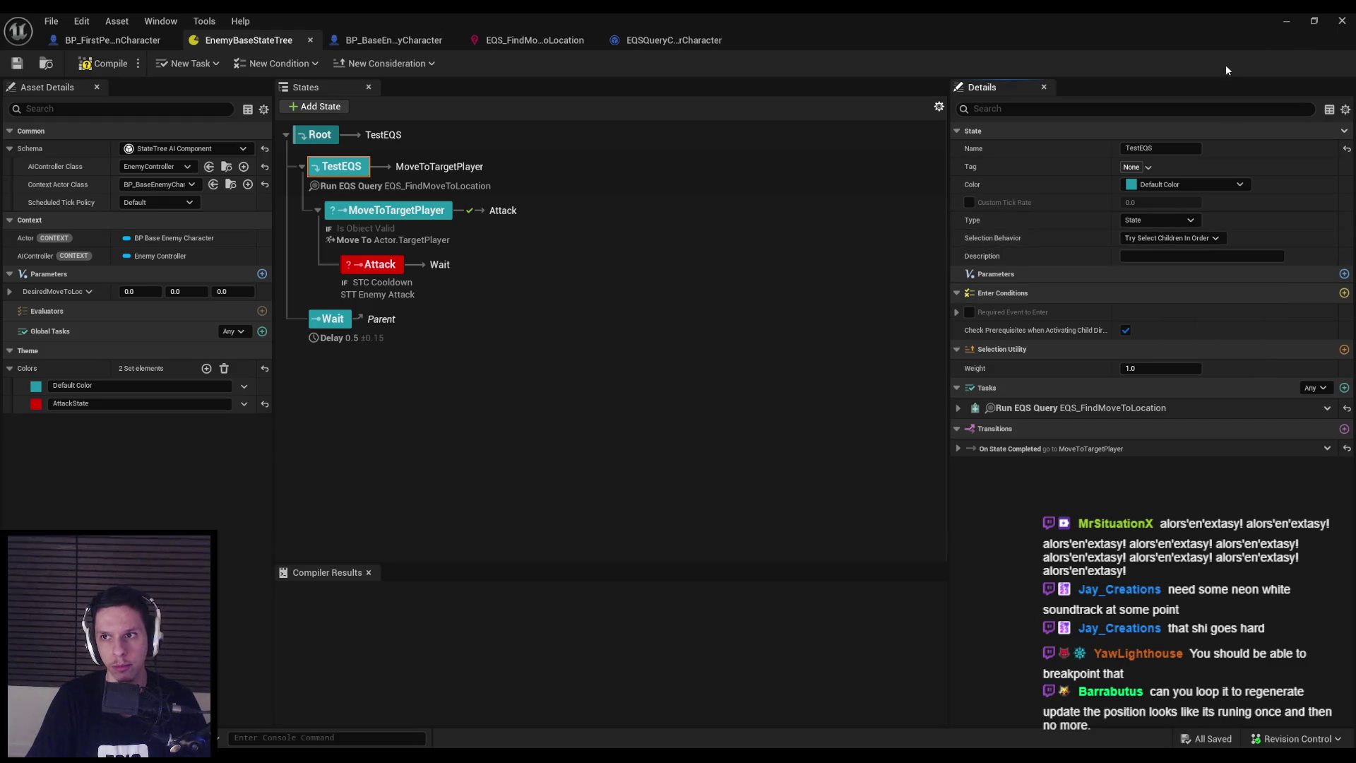
pyautogui.hotkey('alt', 'Tab')
# Play with the gameplay debugger on, walking around the green EQS query spheres, then stop
pyautogui.hotkey('alt', 'p')
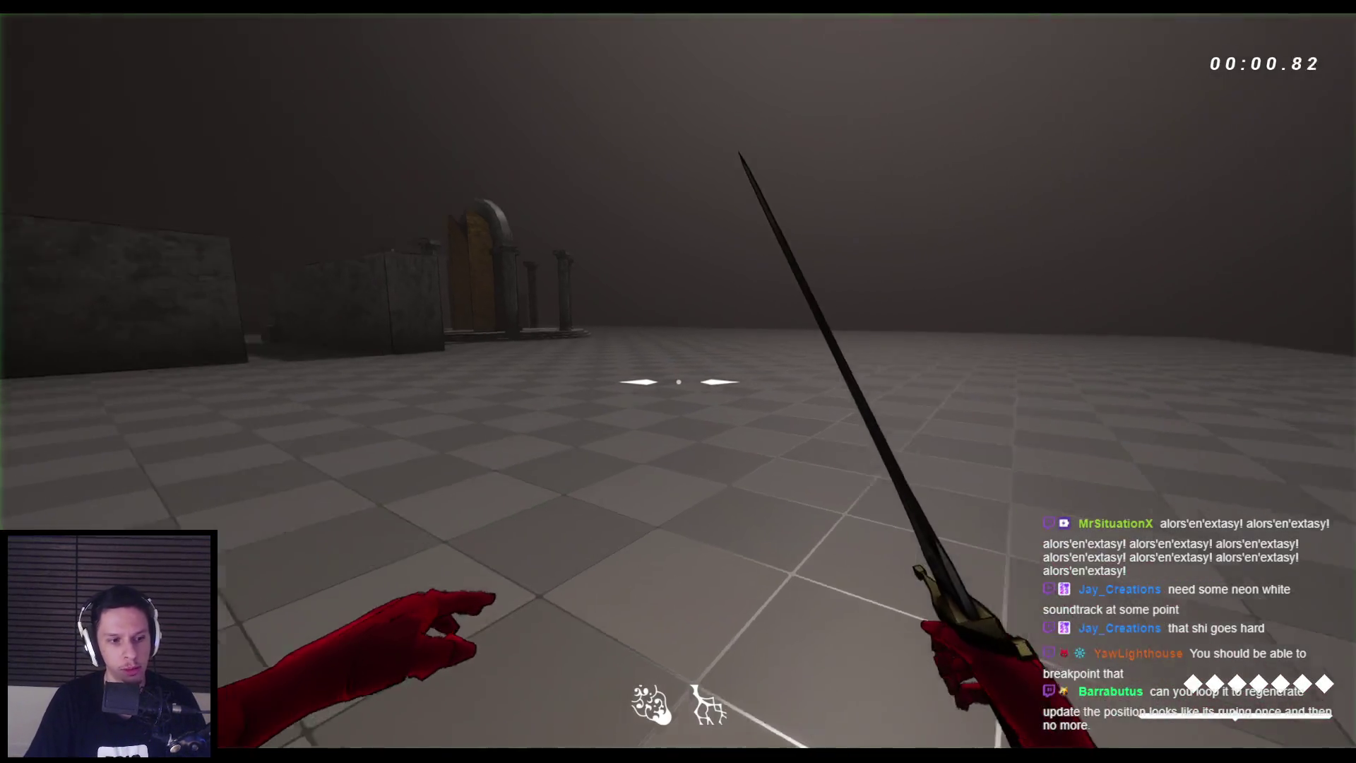
pyautogui.press("'")
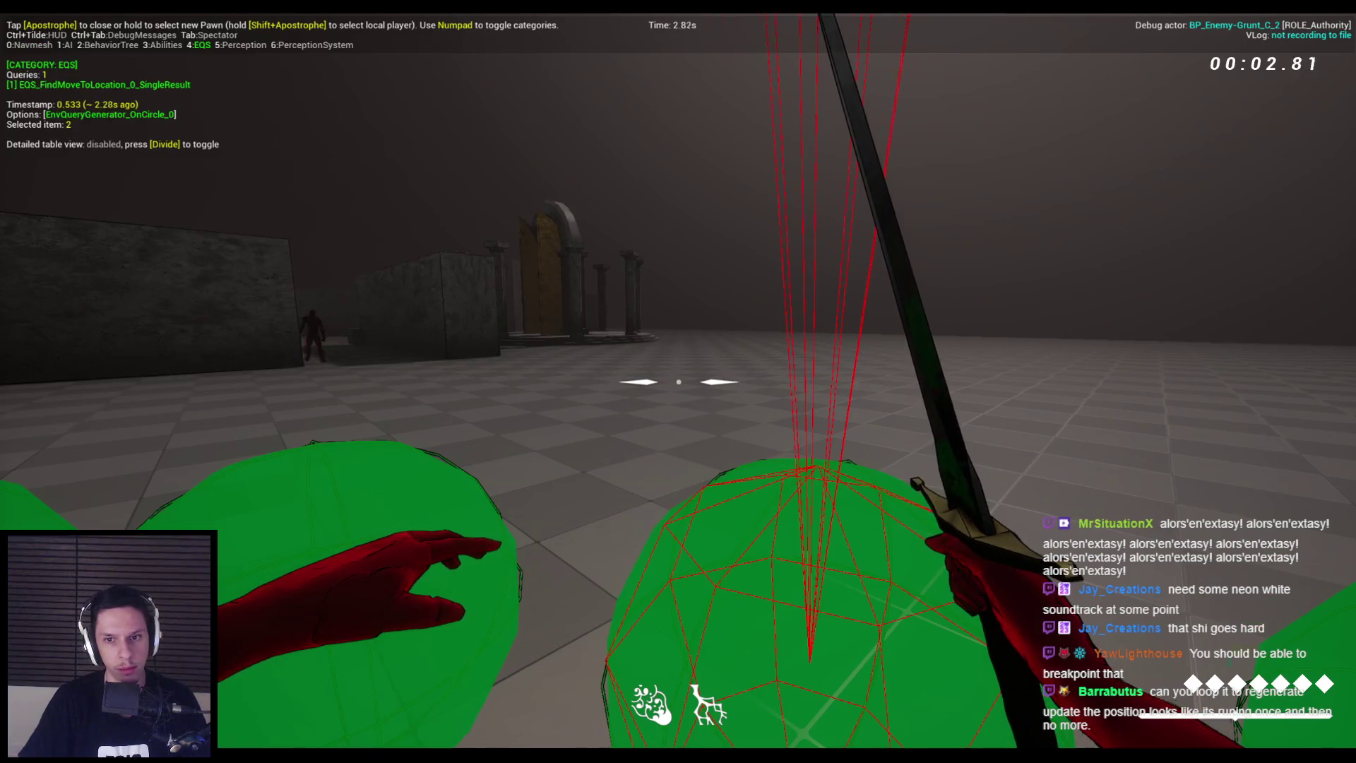
pyautogui.press('s')
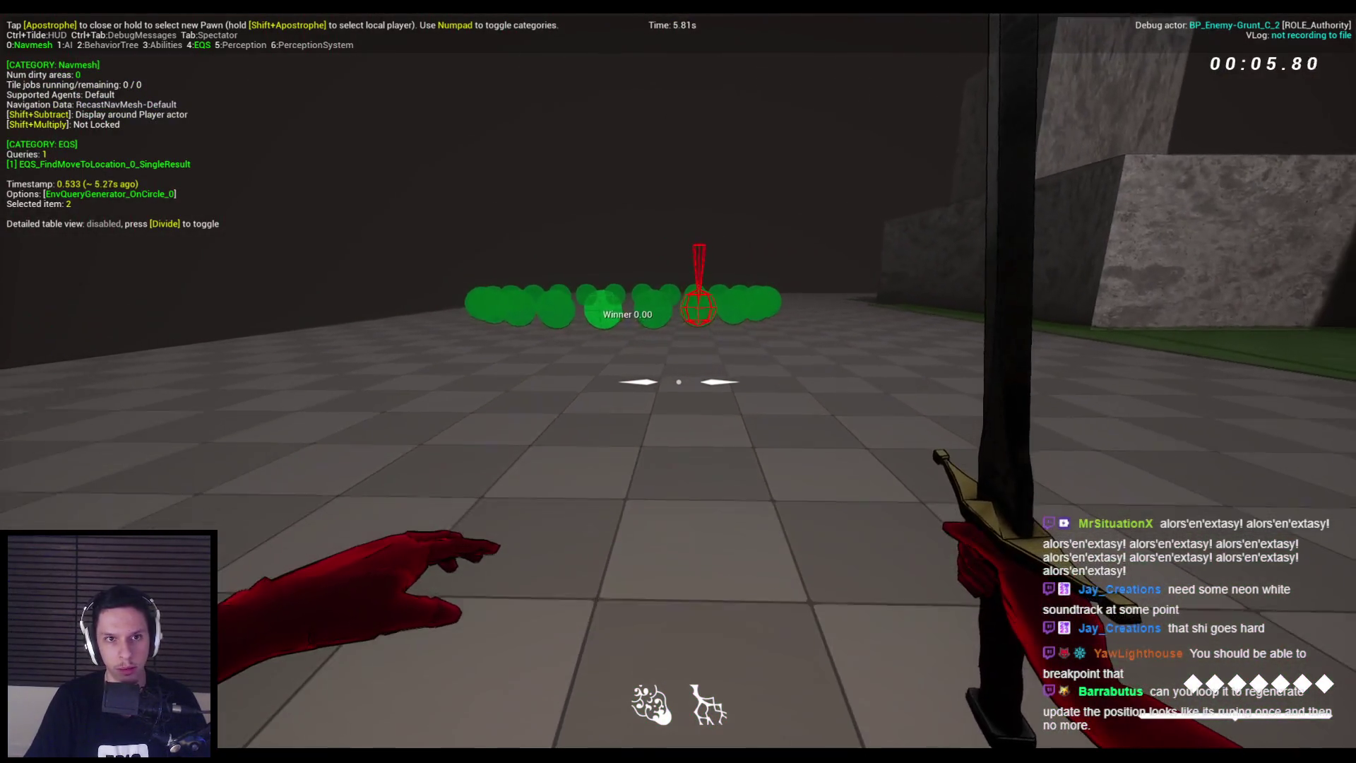
pyautogui.moveTo(679, 382)
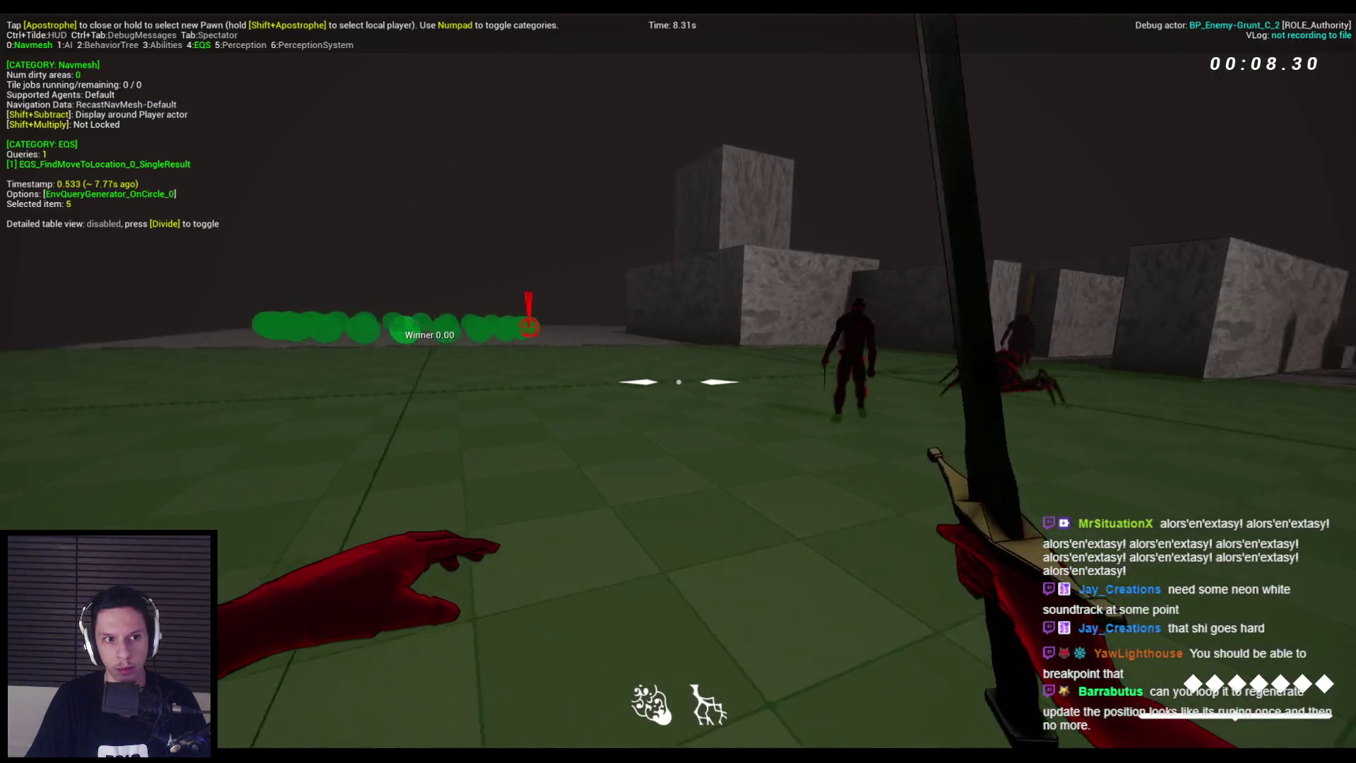
pyautogui.click(679, 382)
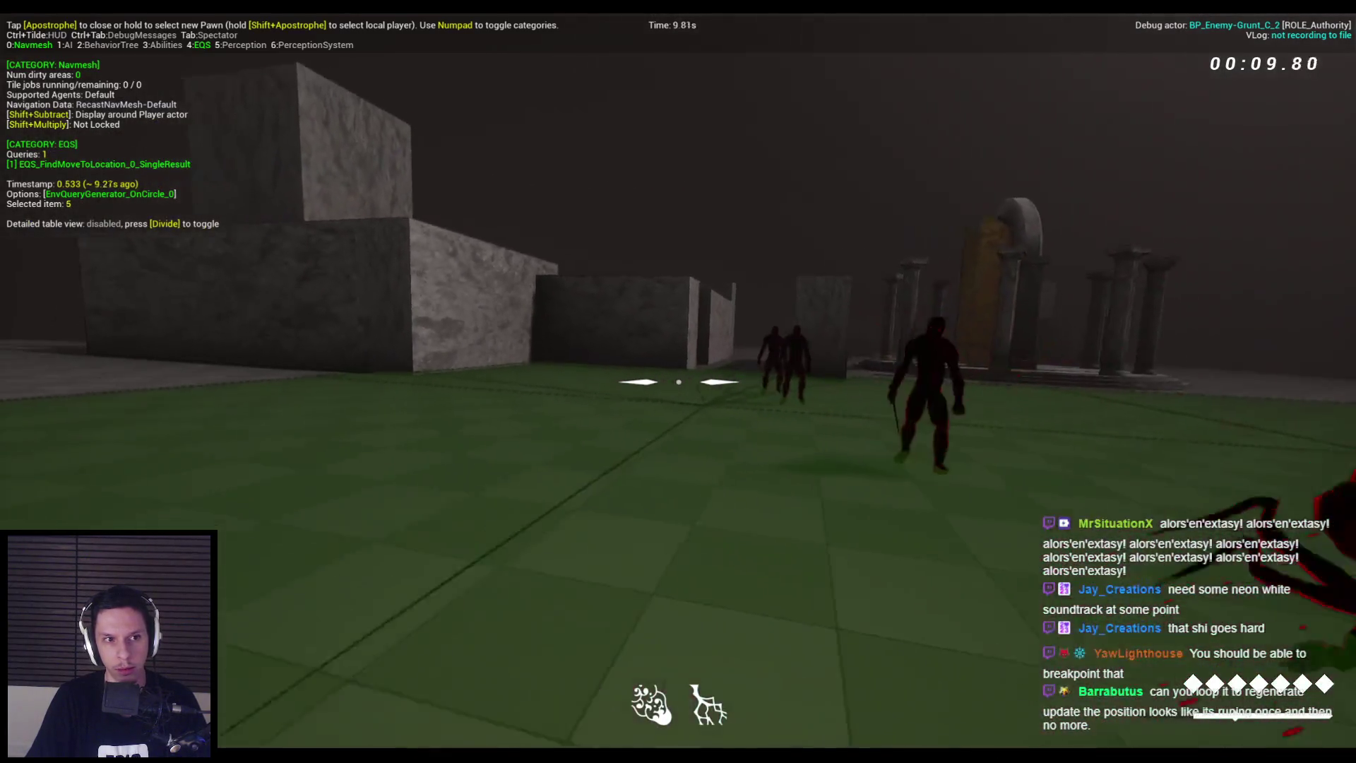
pyautogui.moveTo(678, 382)
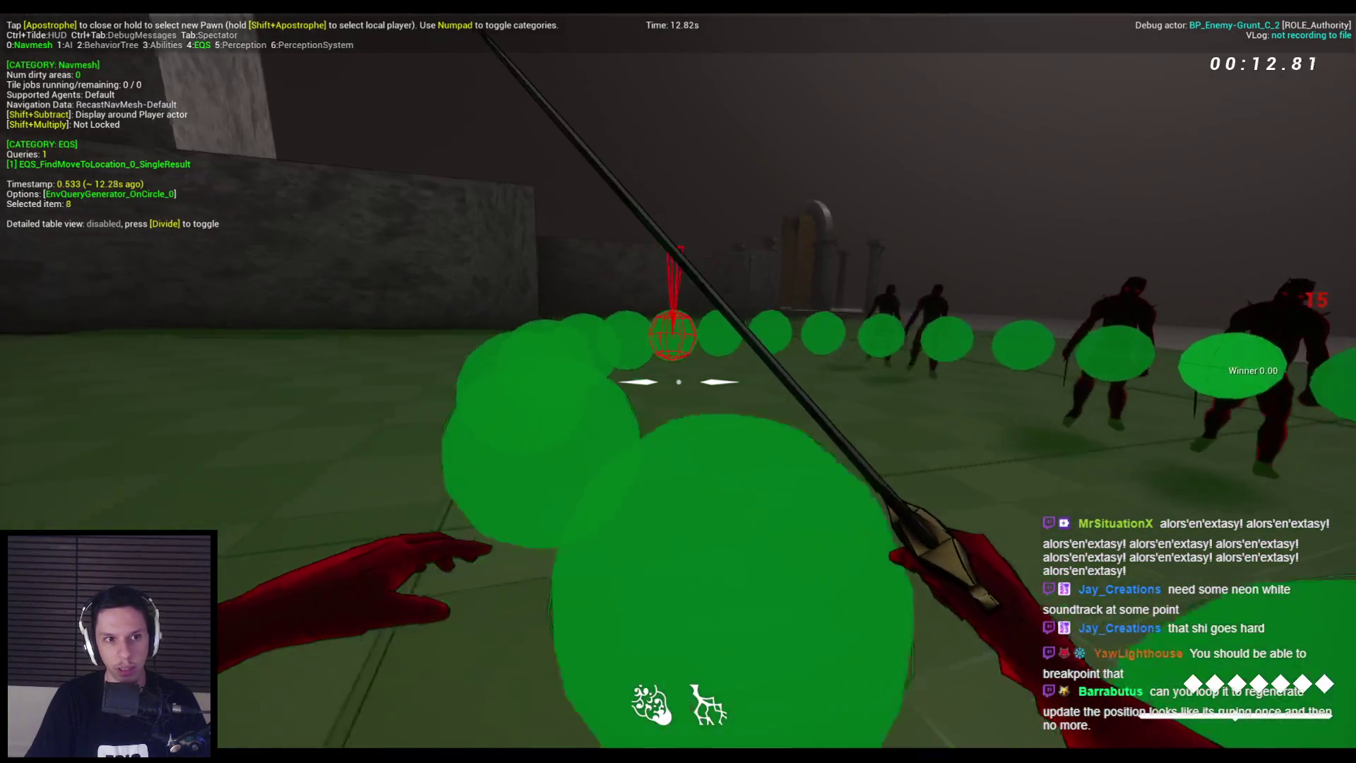
pyautogui.press('s')
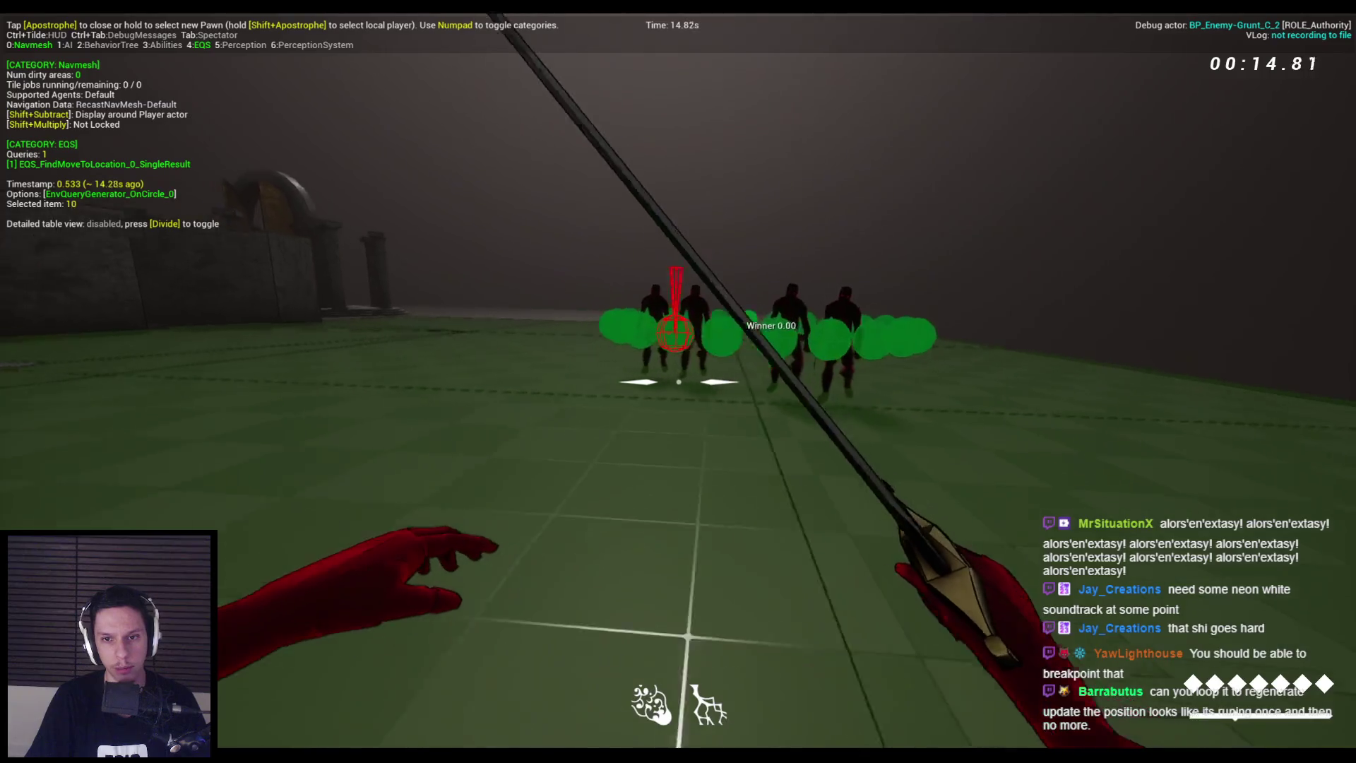
pyautogui.press('w')
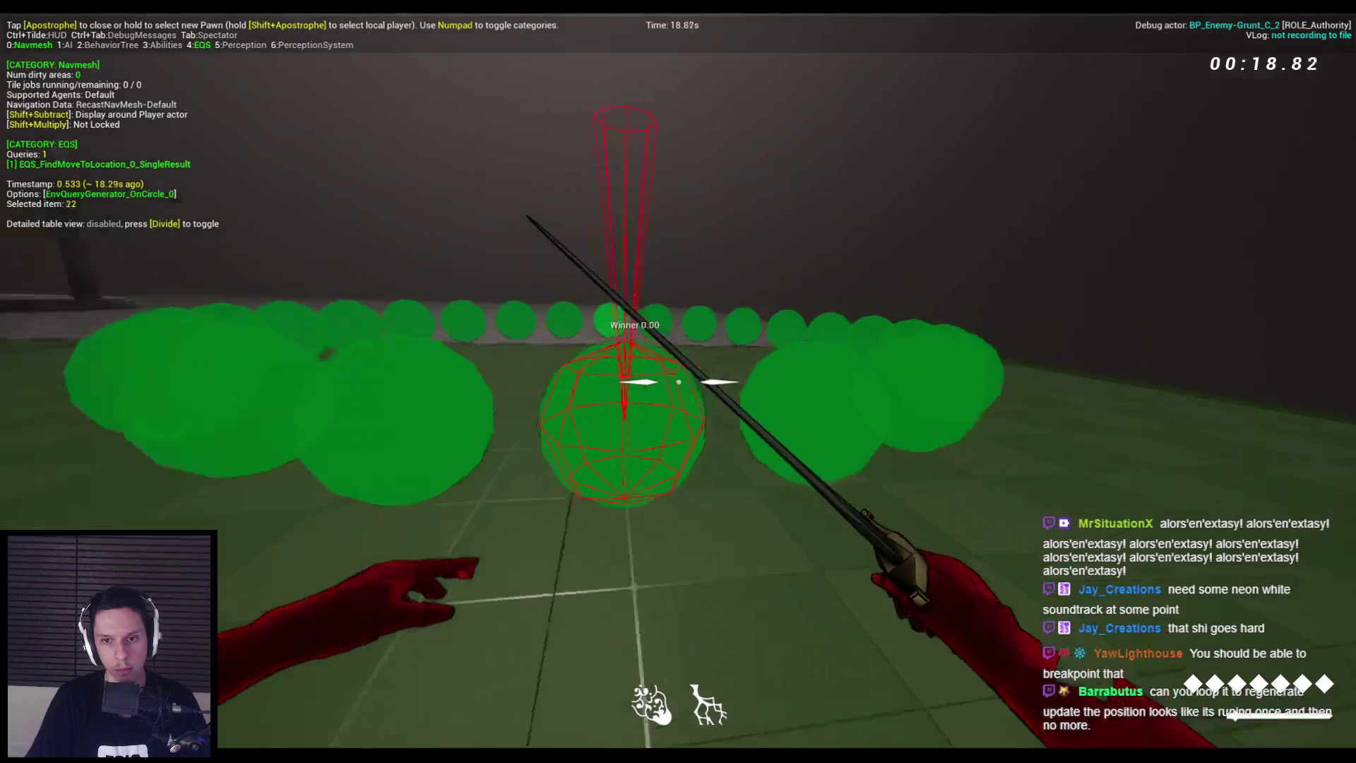
pyautogui.press('Escape')
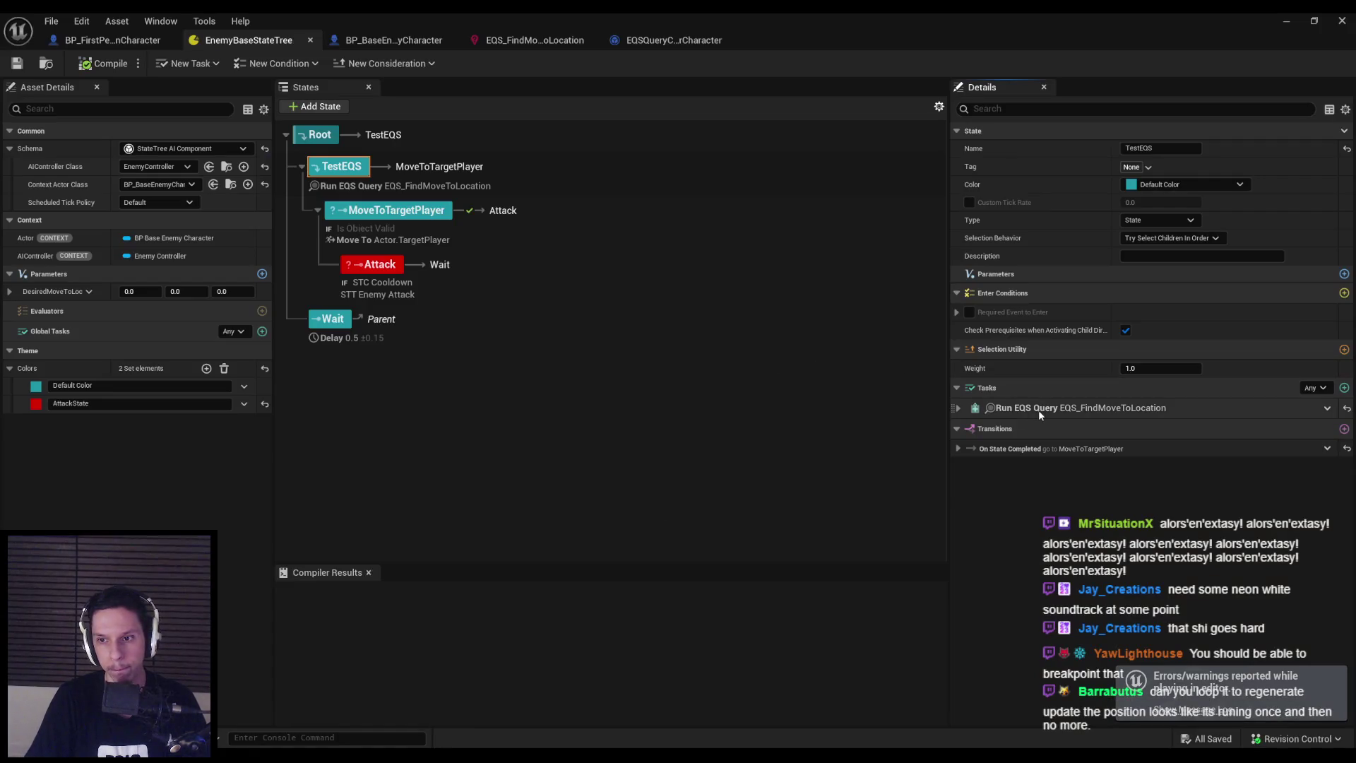
# Remove the TargetPlayer binding from MoveToTargetPlayer's Move To Target Actor
pyautogui.click(416, 216)
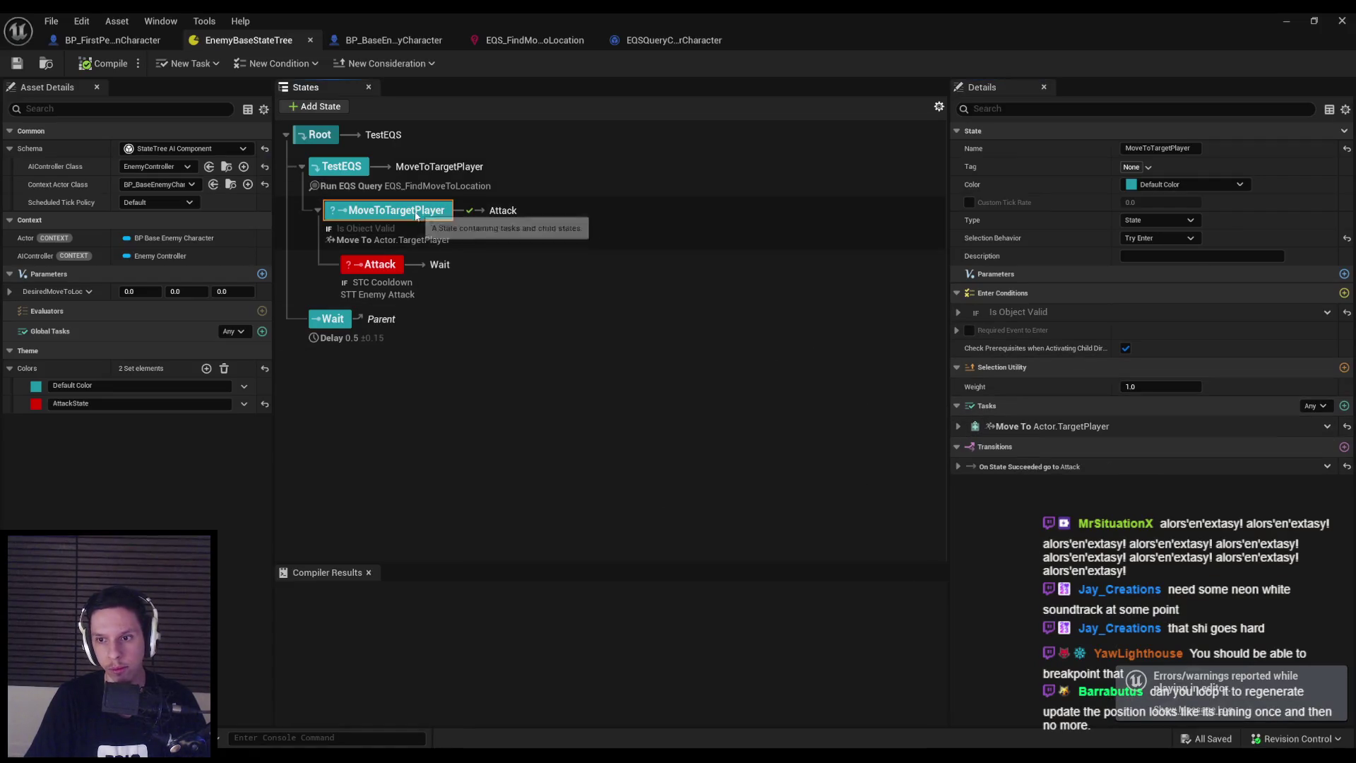
pyautogui.click(960, 426)
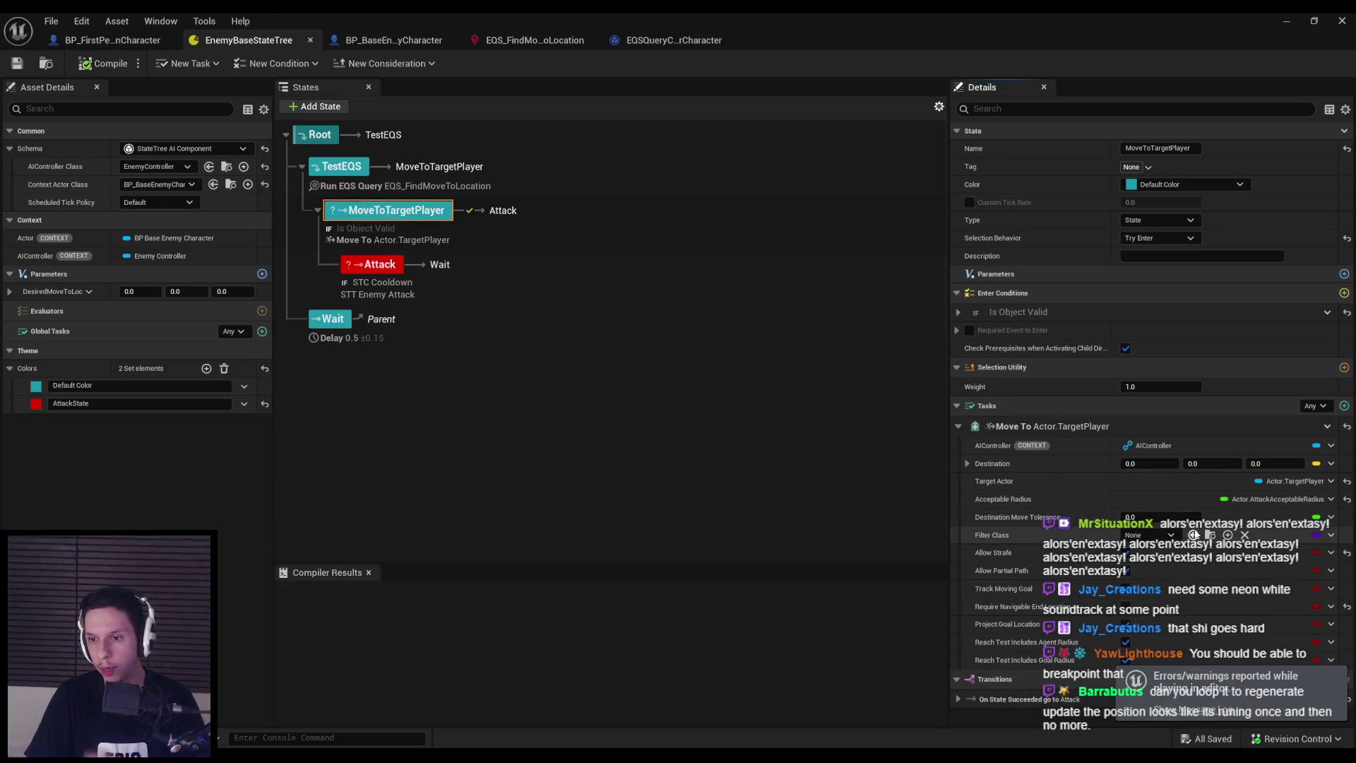
pyautogui.click(1332, 481)
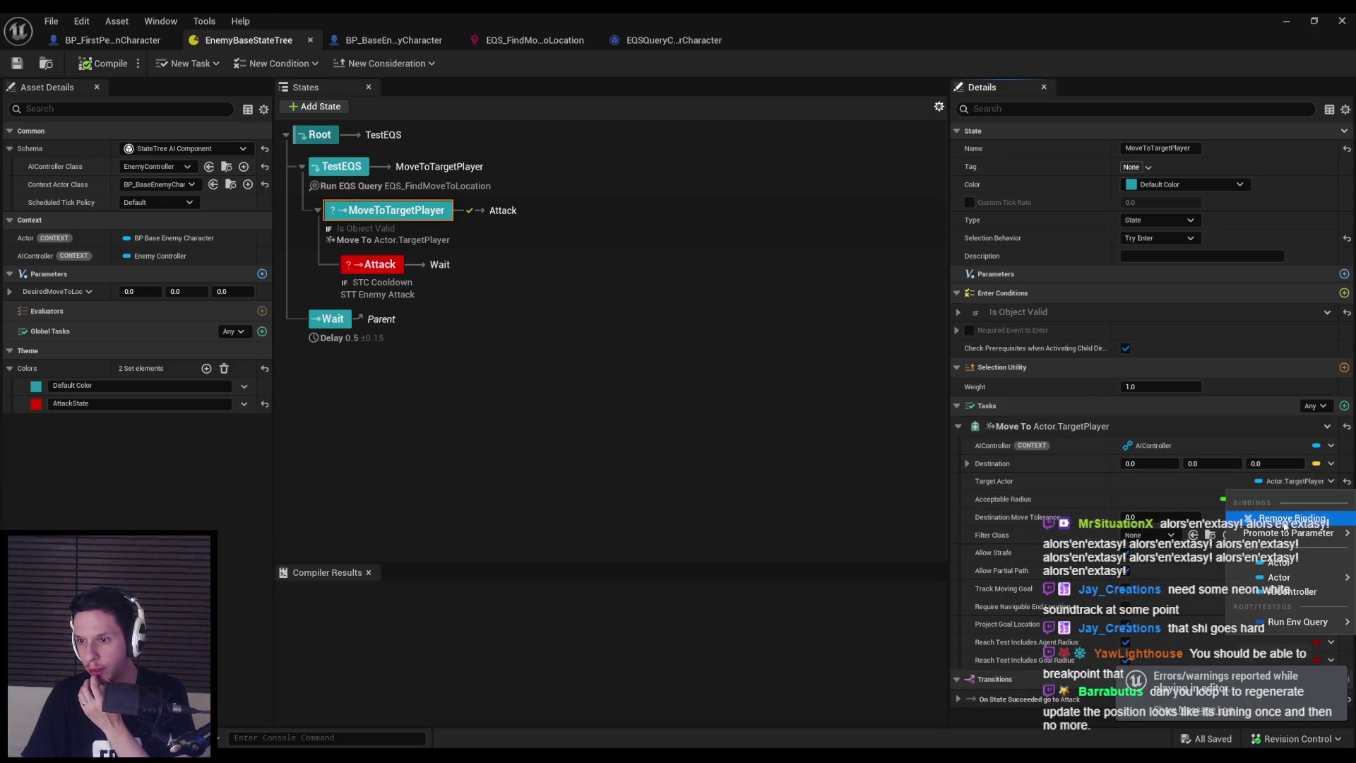
pyautogui.click(1286, 526)
# Bind the Move To Destination to the DesiredMoveToLoc parameter and compile the state tree
pyautogui.click(1331, 463)
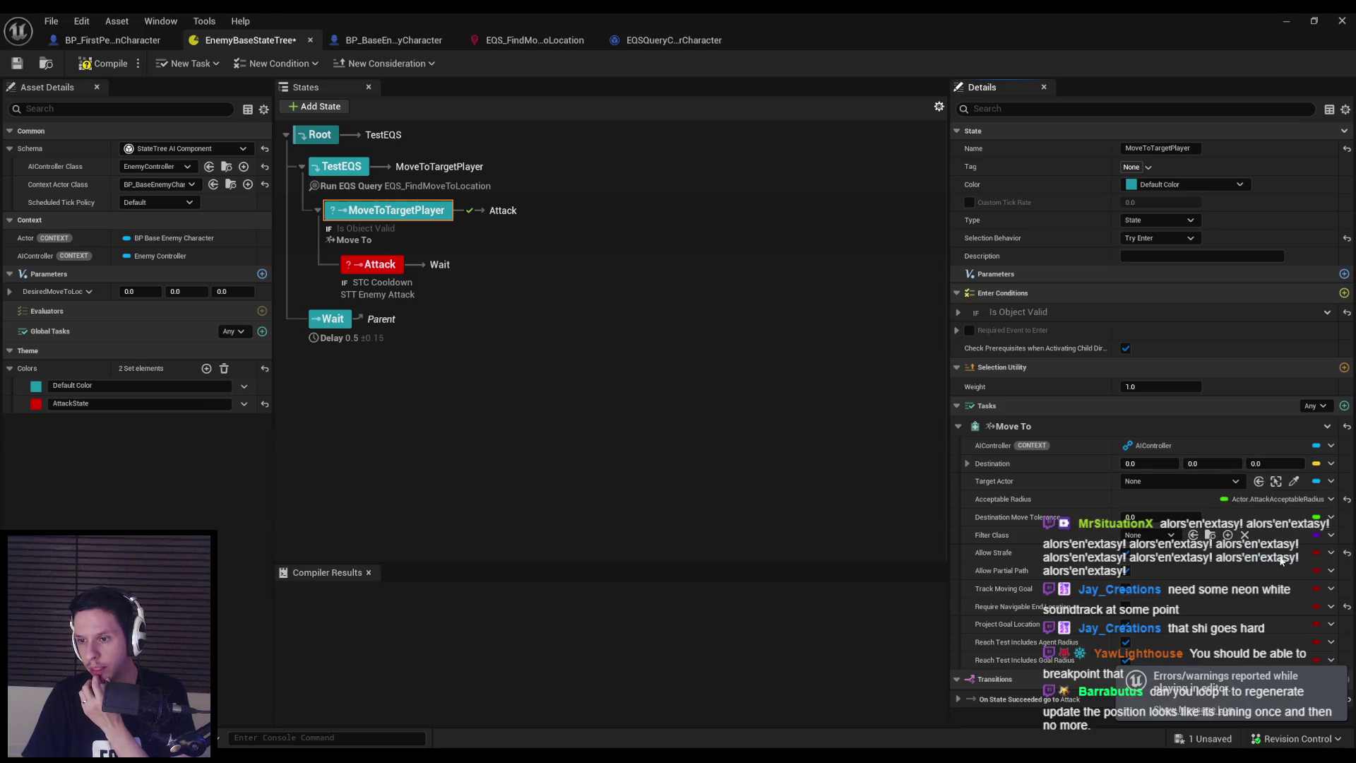
pyautogui.click(1303, 559)
pyautogui.click(1333, 463)
pyautogui.click(1286, 500)
pyautogui.click(1334, 464)
pyautogui.moveTo(1292, 514)
pyautogui.click(1172, 537)
pyautogui.click(113, 65)
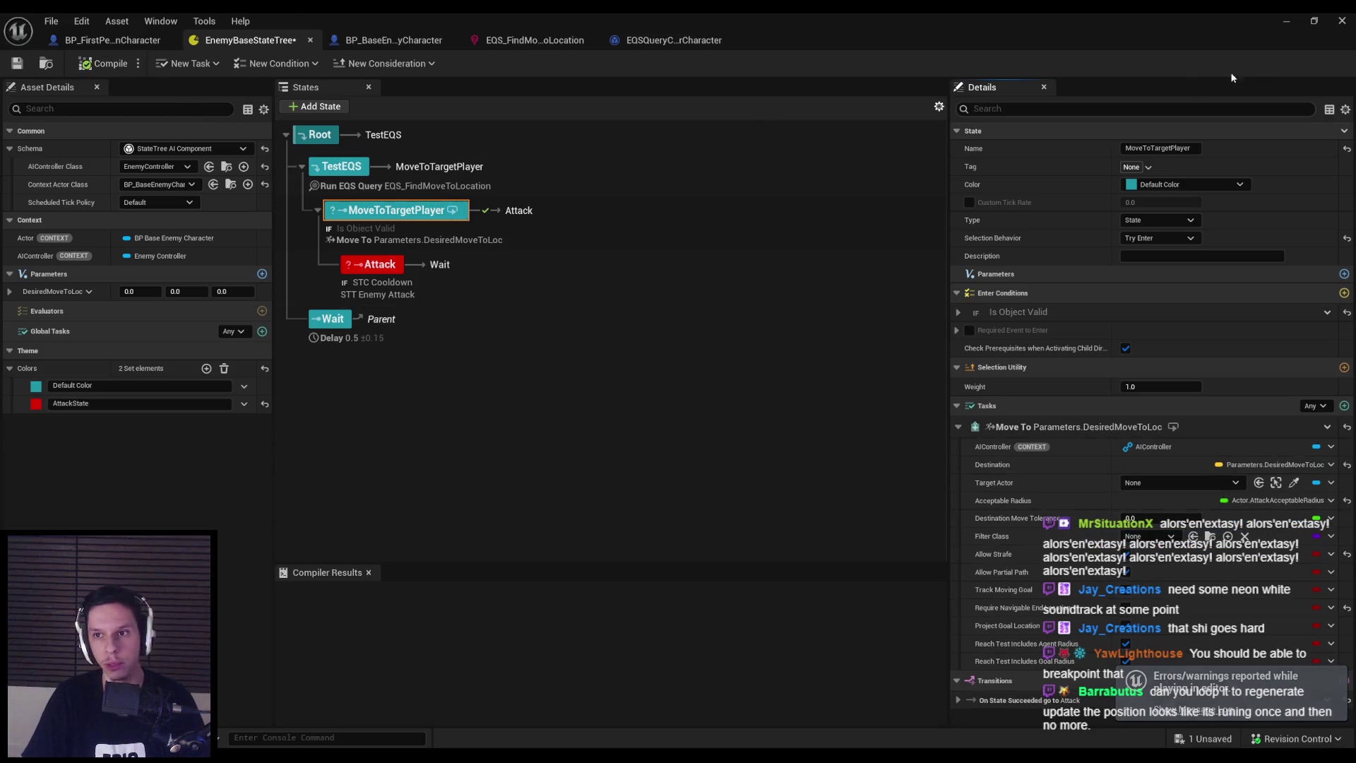
pyautogui.click(1283, 21)
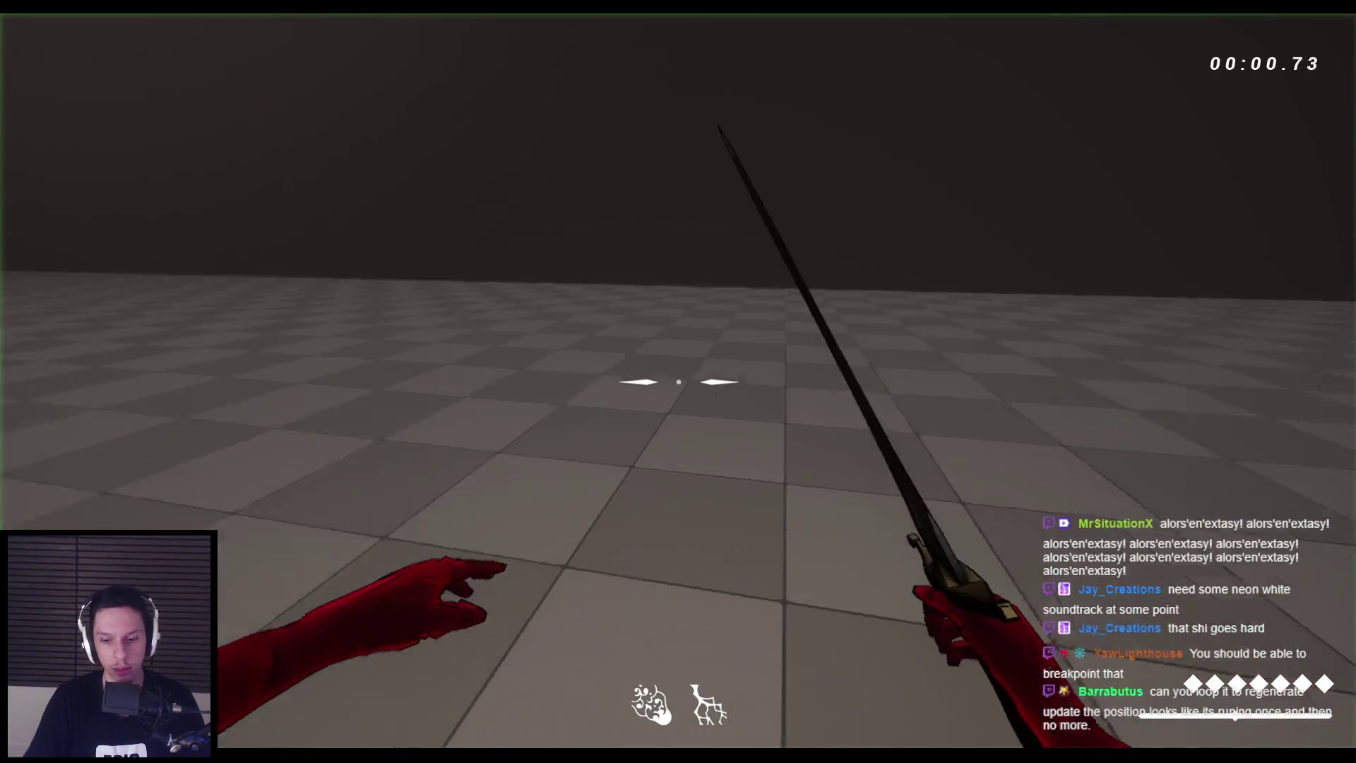
# Show the gameplay debugger with its Navmesh category (numpad 0) during play, then stop
pyautogui.press("'")
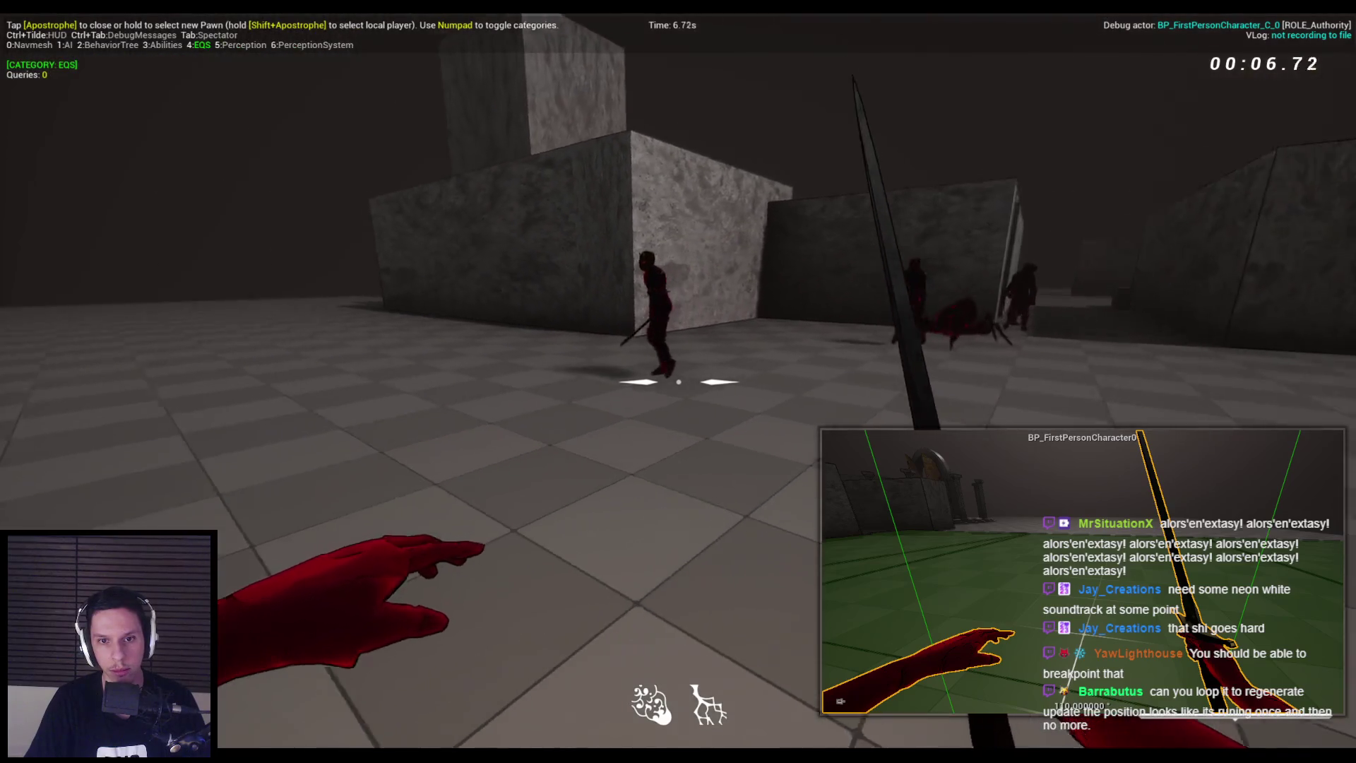
pyautogui.press('KP_0')
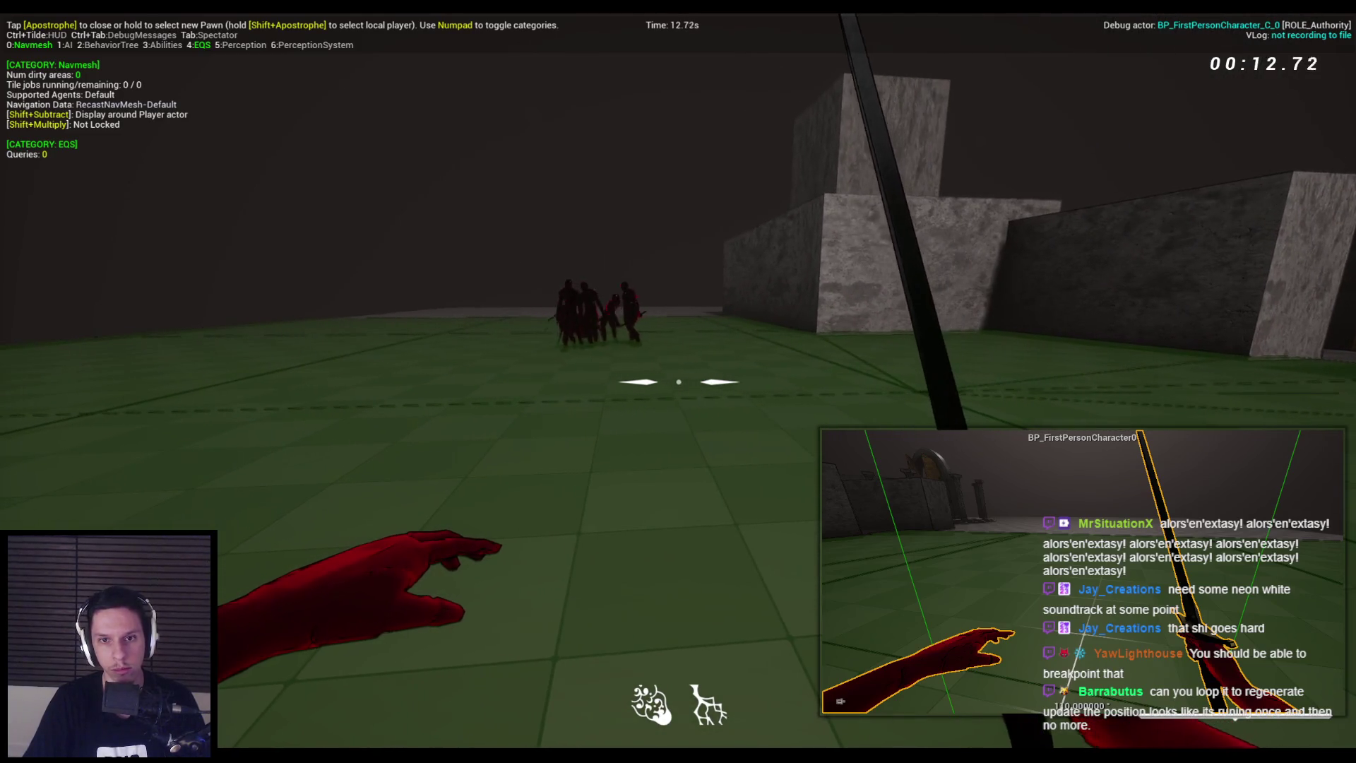
pyautogui.press('Escape')
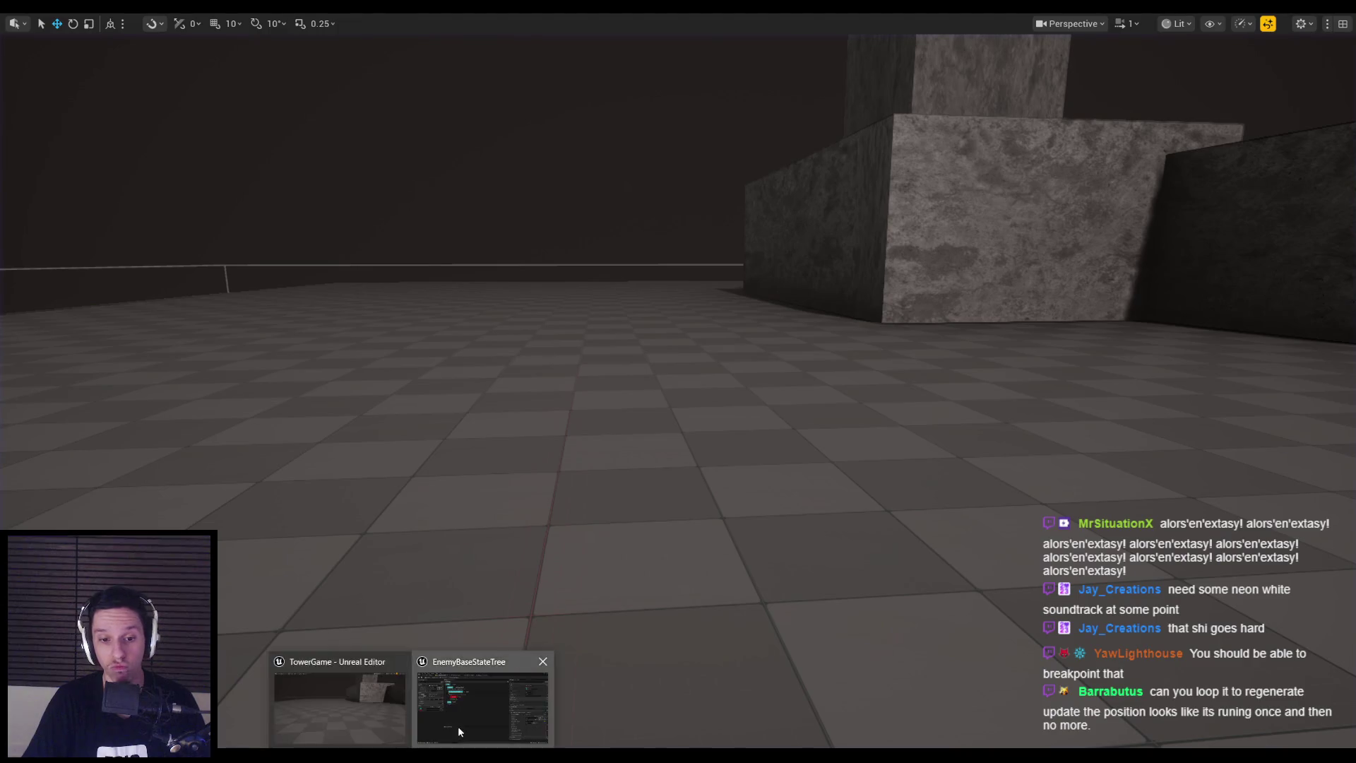
# Give the Wait state a completion transition to Root
pyautogui.click(458, 726)
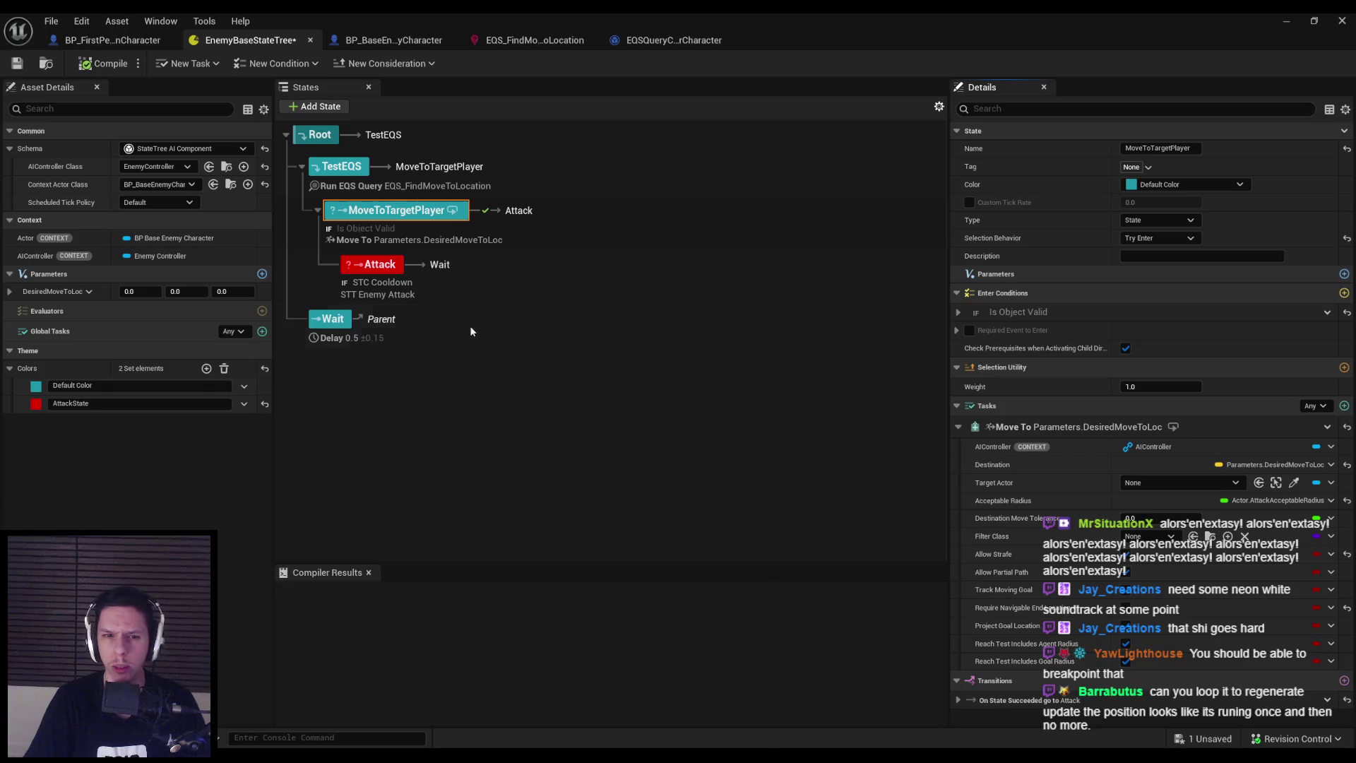
pyautogui.click(436, 267)
pyautogui.click(380, 324)
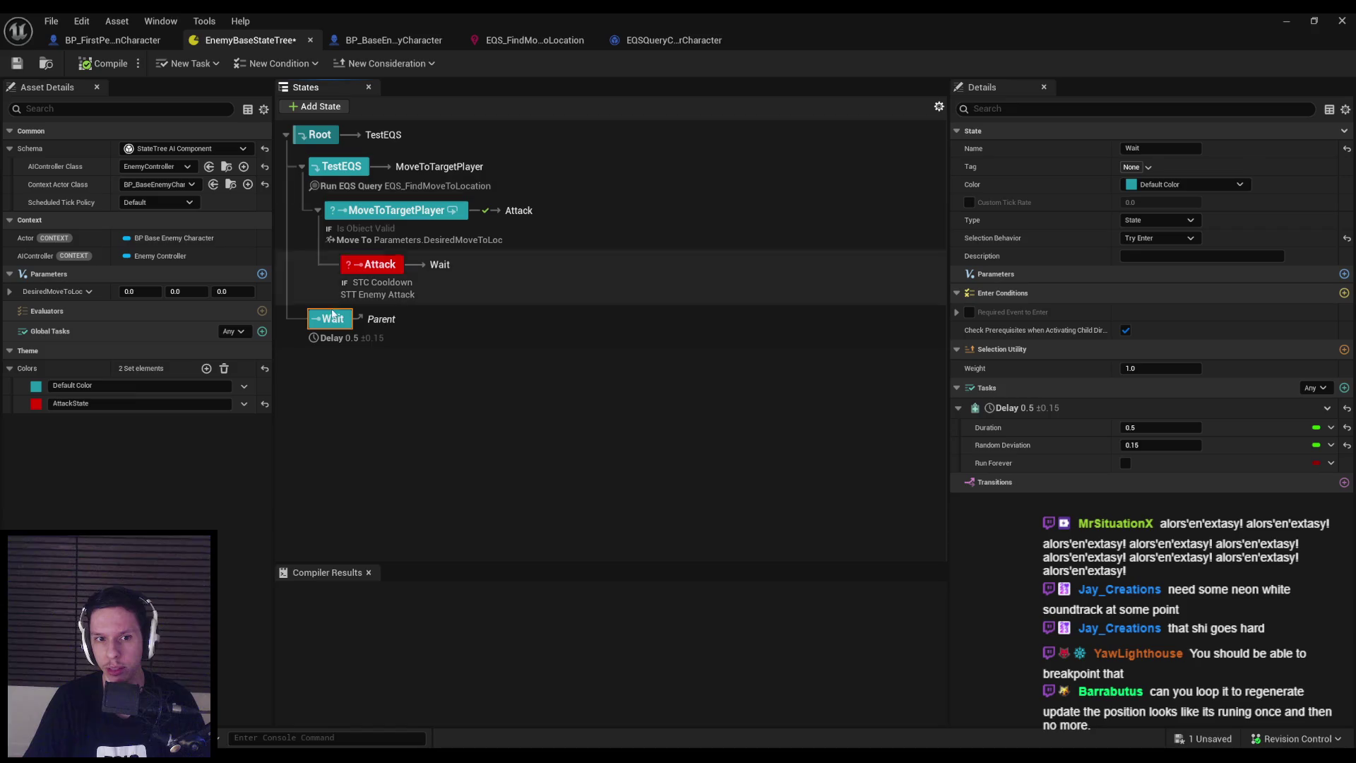
pyautogui.click(1344, 483)
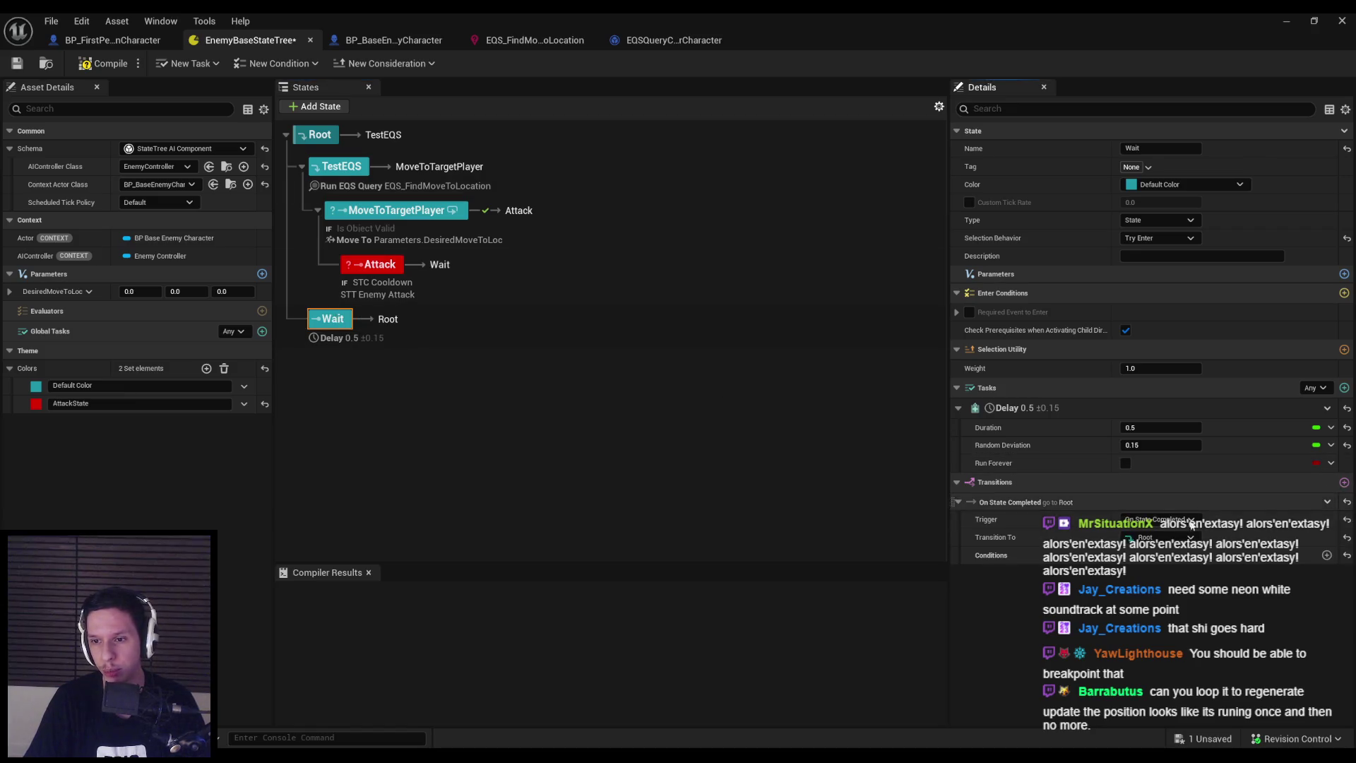
pyautogui.click(1155, 539)
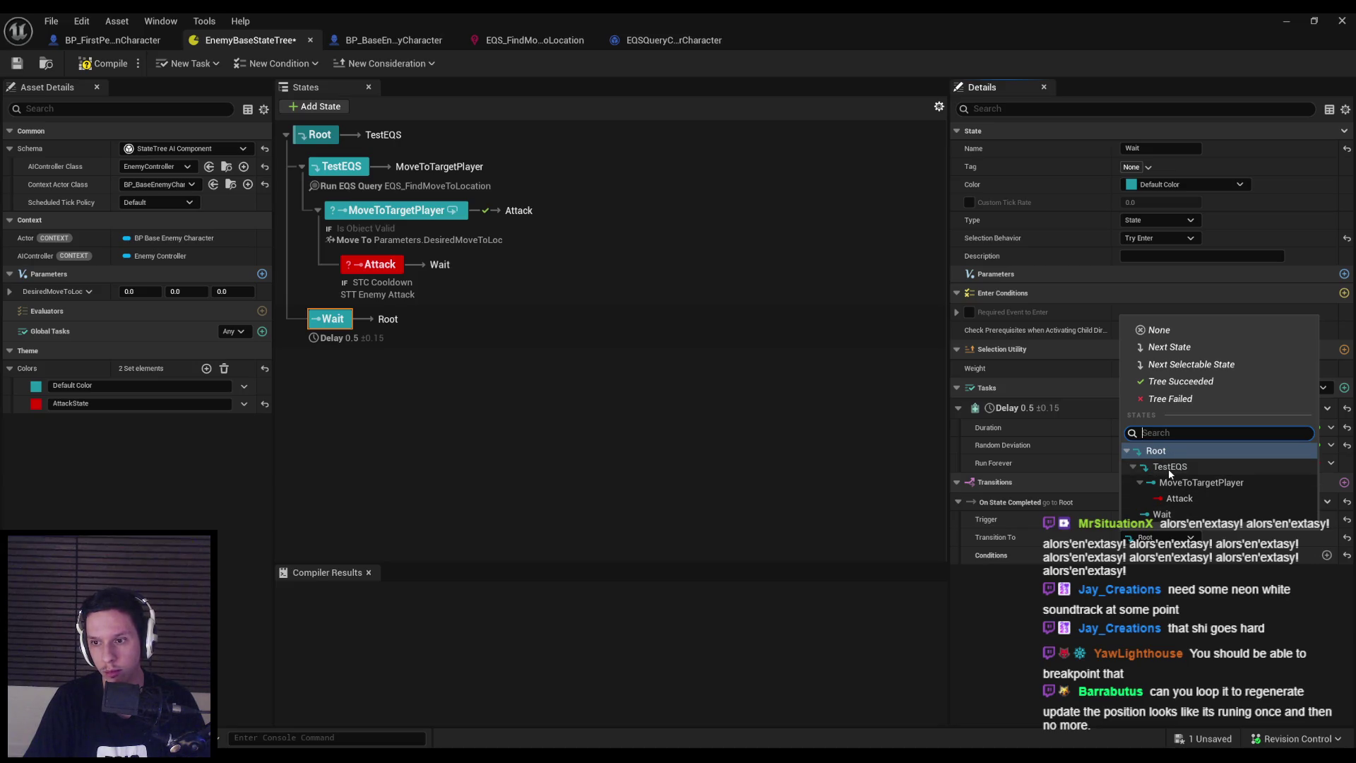
pyautogui.click(677, 457)
# Save the state tree and review Root's selection behavior, leaving it unchanged
pyautogui.click(374, 140)
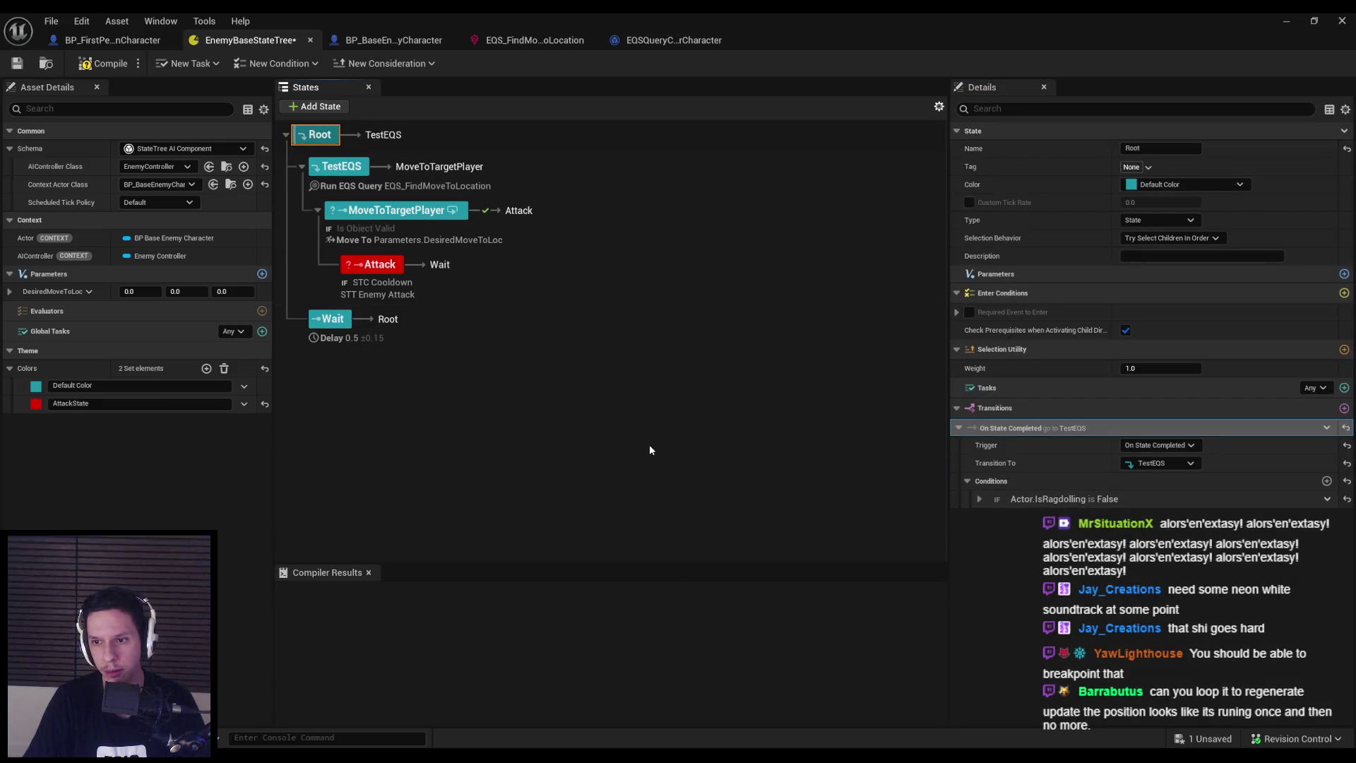
pyautogui.hotkey('ctrl', 's')
pyautogui.click(1173, 238)
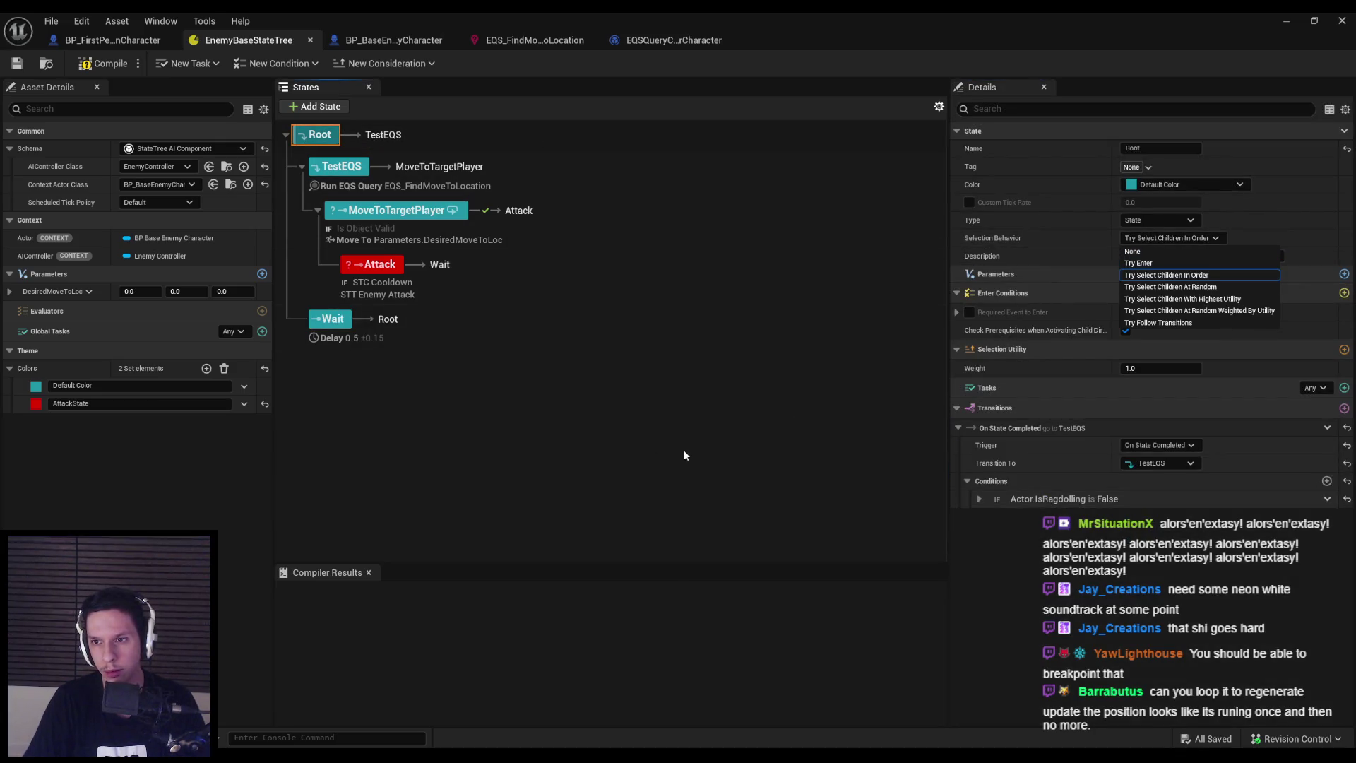
pyautogui.click(684, 450)
pyautogui.click(320, 143)
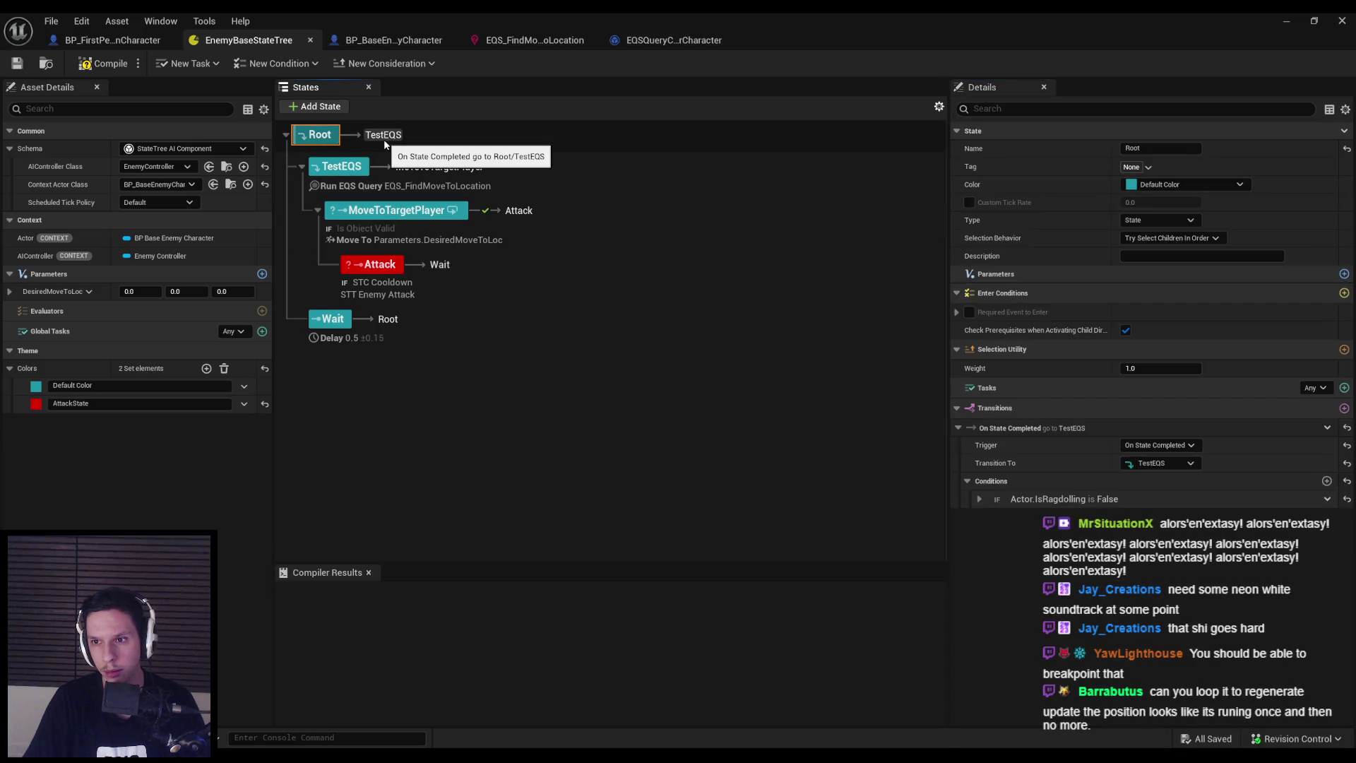
# Open the EQS_FindMoveToLocation query from TestEQS's Run EQS Query task
pyautogui.click(346, 173)
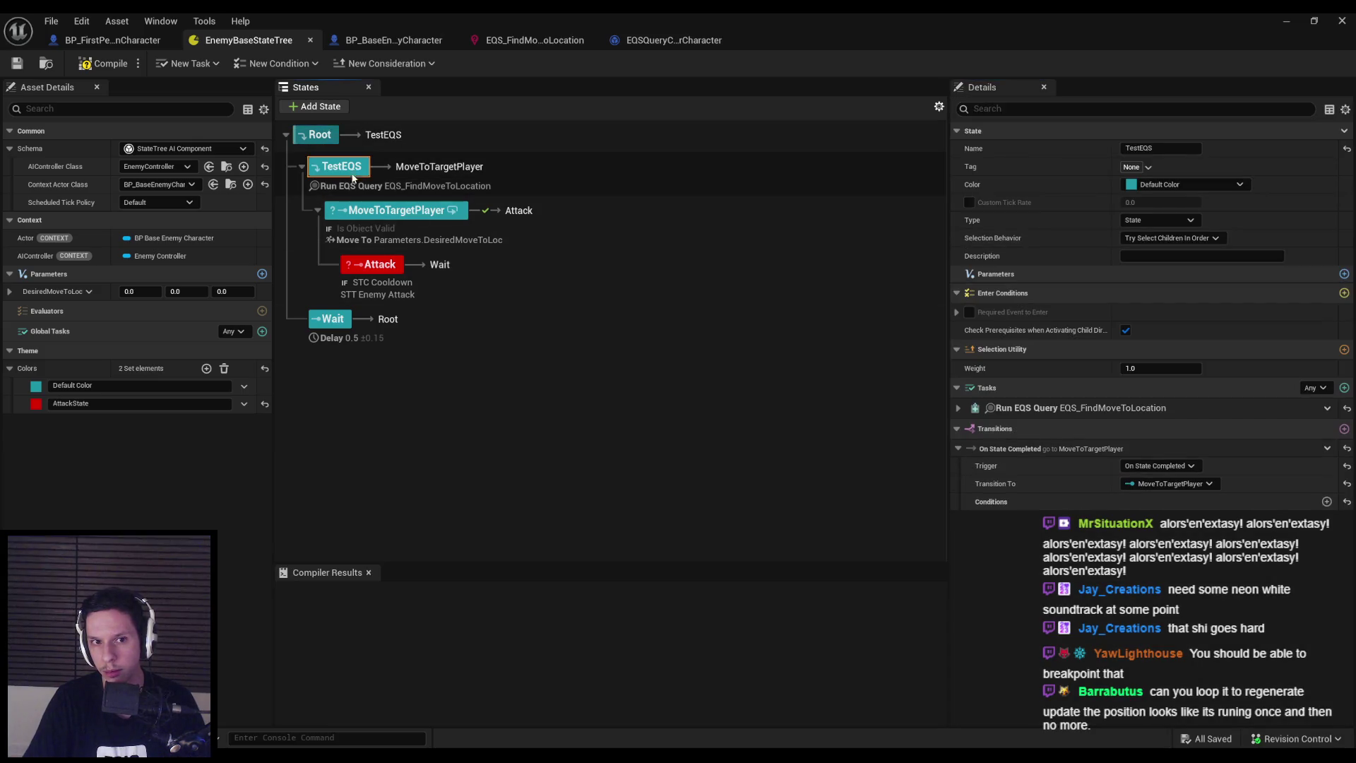
pyautogui.click(357, 188)
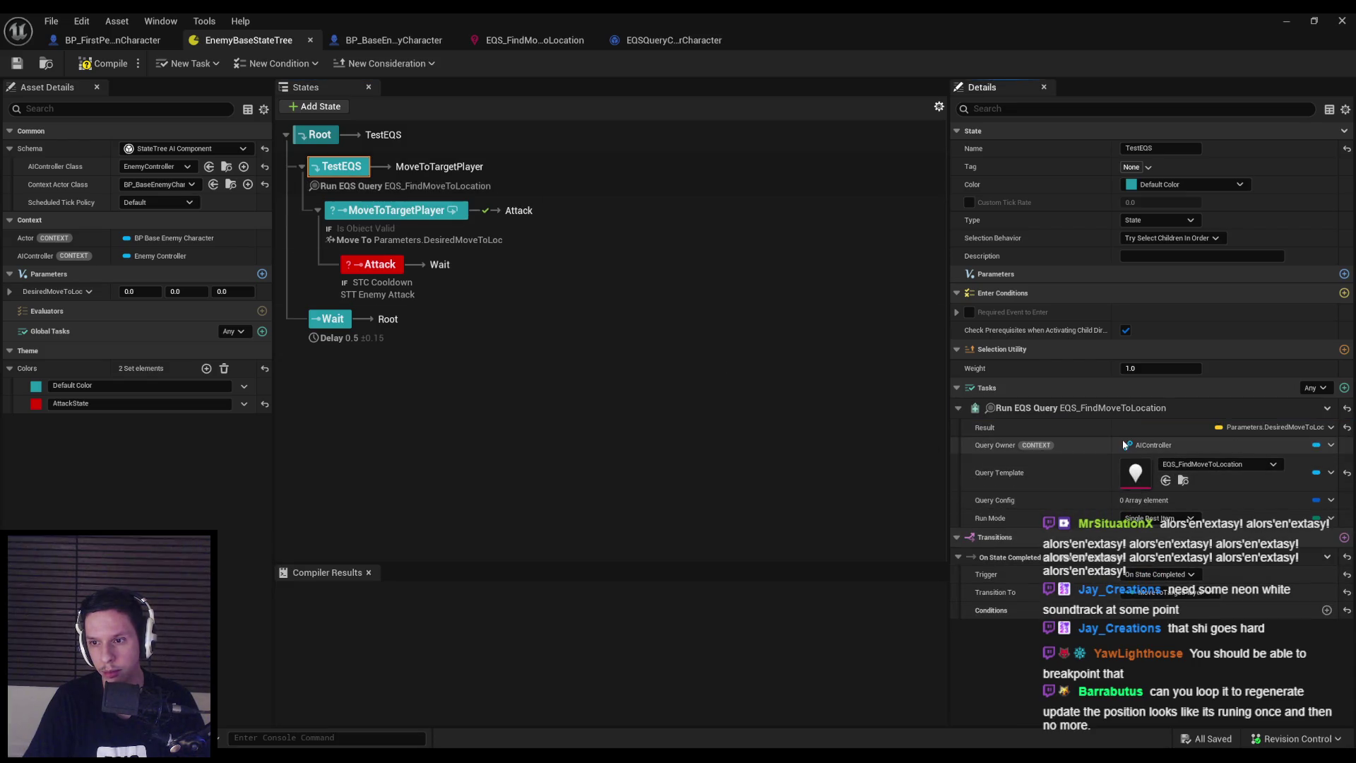
pyautogui.doubleClick(1145, 478)
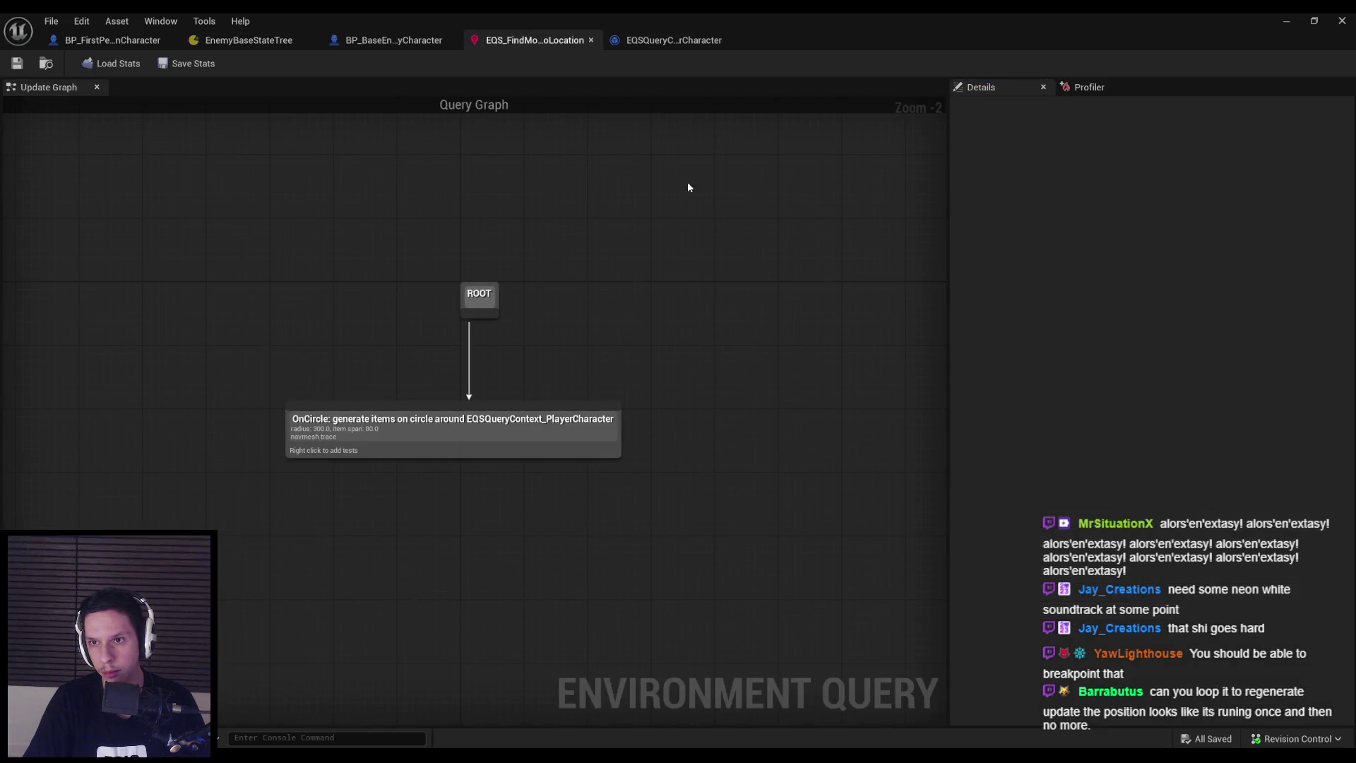
# Review the OnCircle generator's settings and Advanced options (radius 300), then start playing the level
pyautogui.click(492, 304)
pyautogui.click(481, 423)
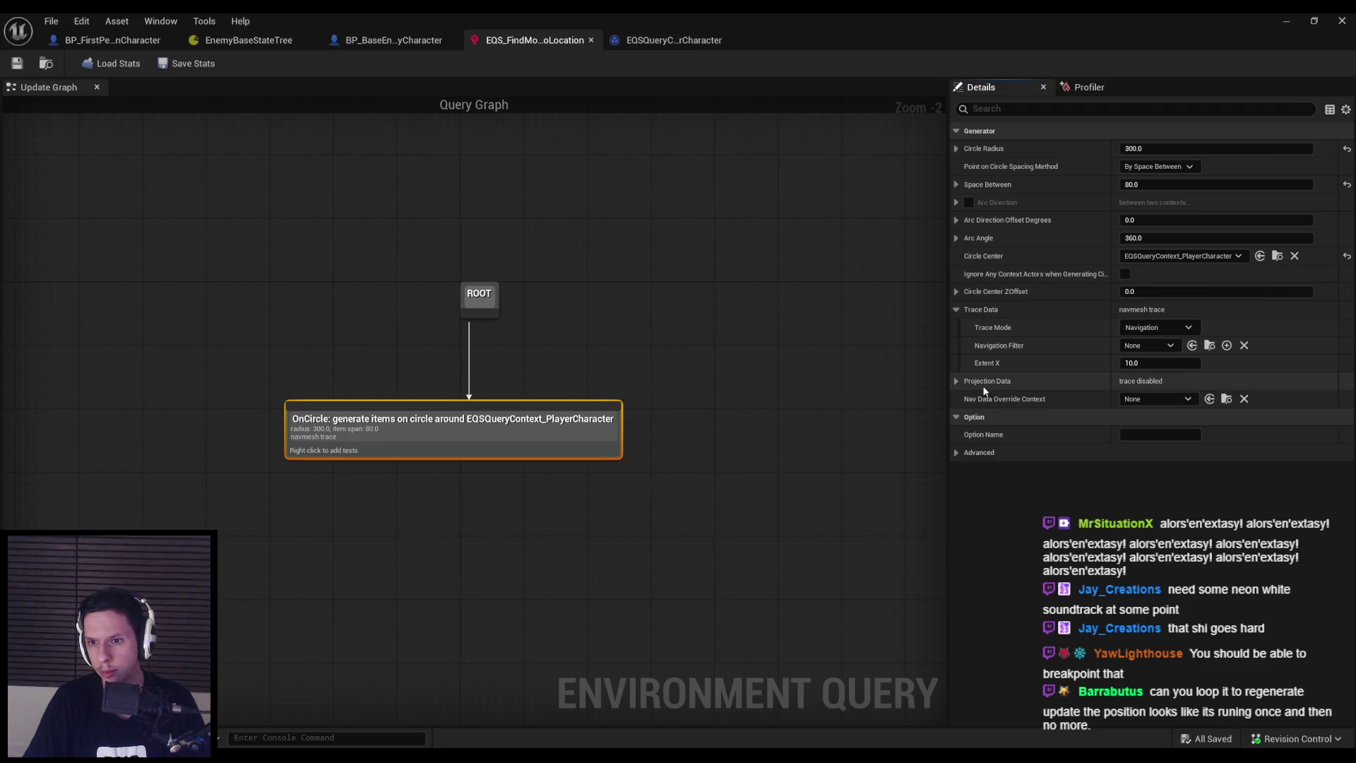
pyautogui.click(981, 452)
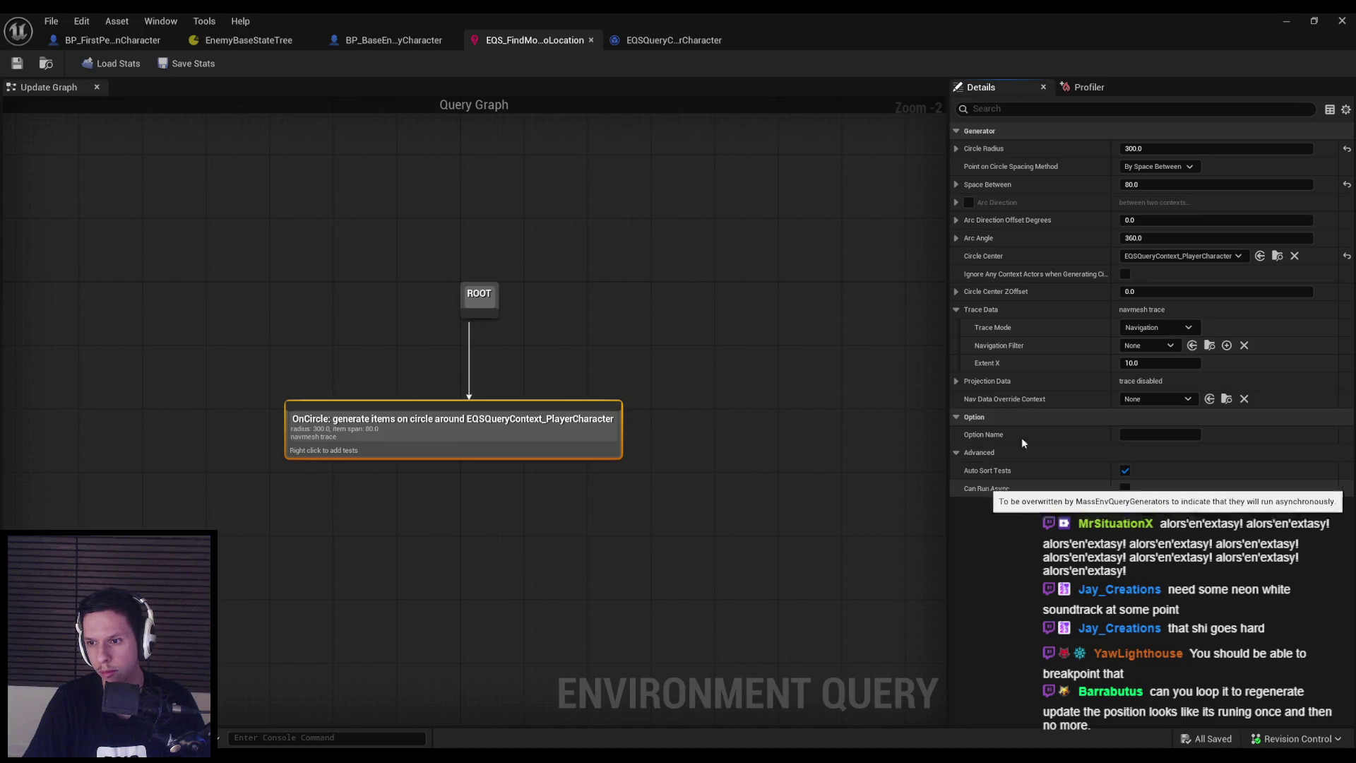
pyautogui.hotkey('alt', 'Tab')
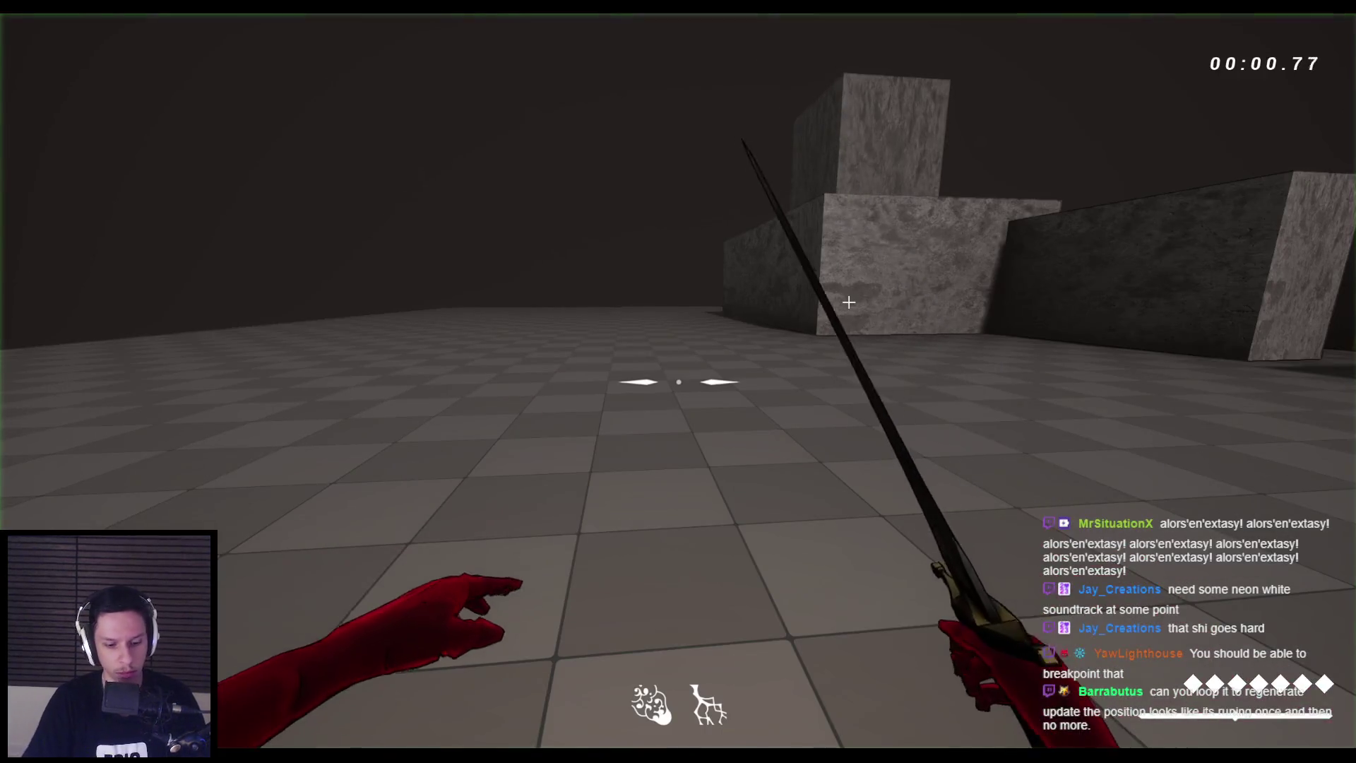
# Watch the EQS points with the gameplay debugger, hide Navmesh, stop play, and return to the query editor
pyautogui.press("'")
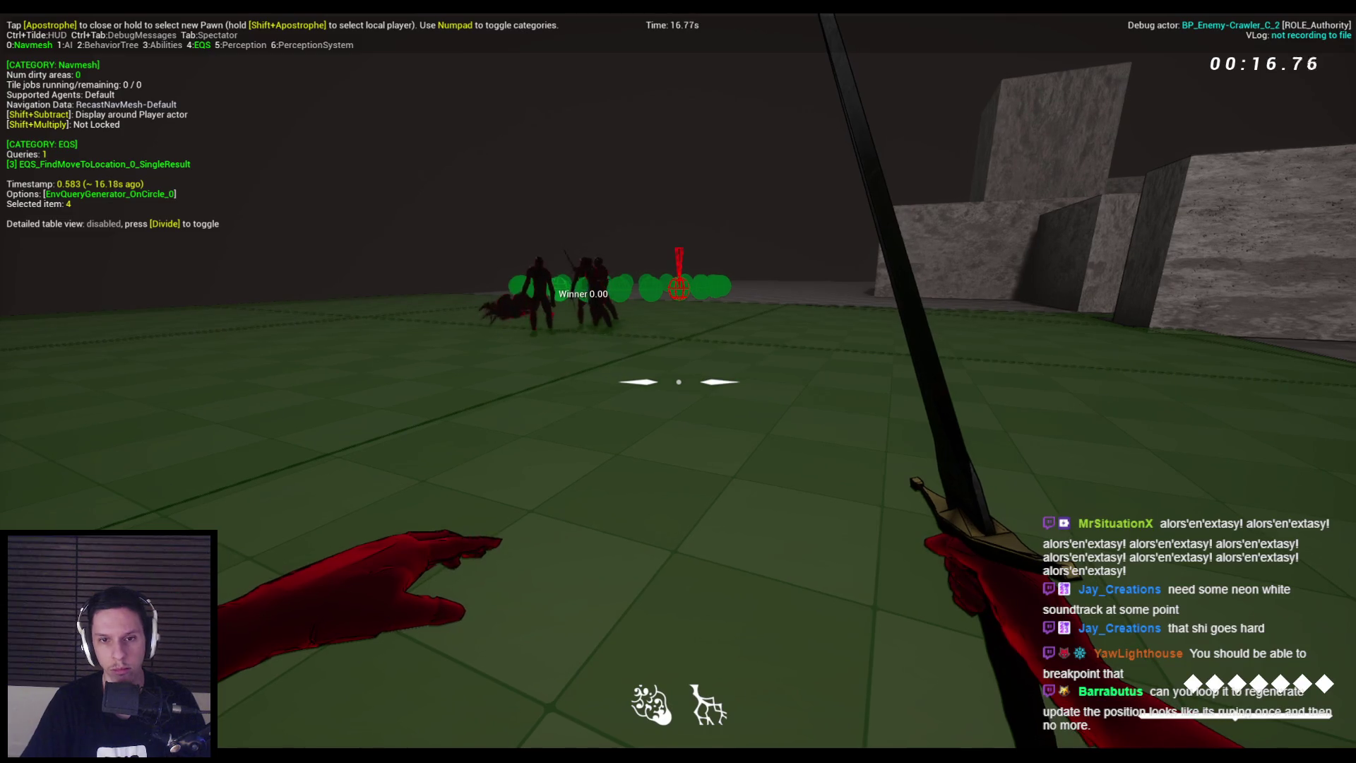
pyautogui.press('KP_0')
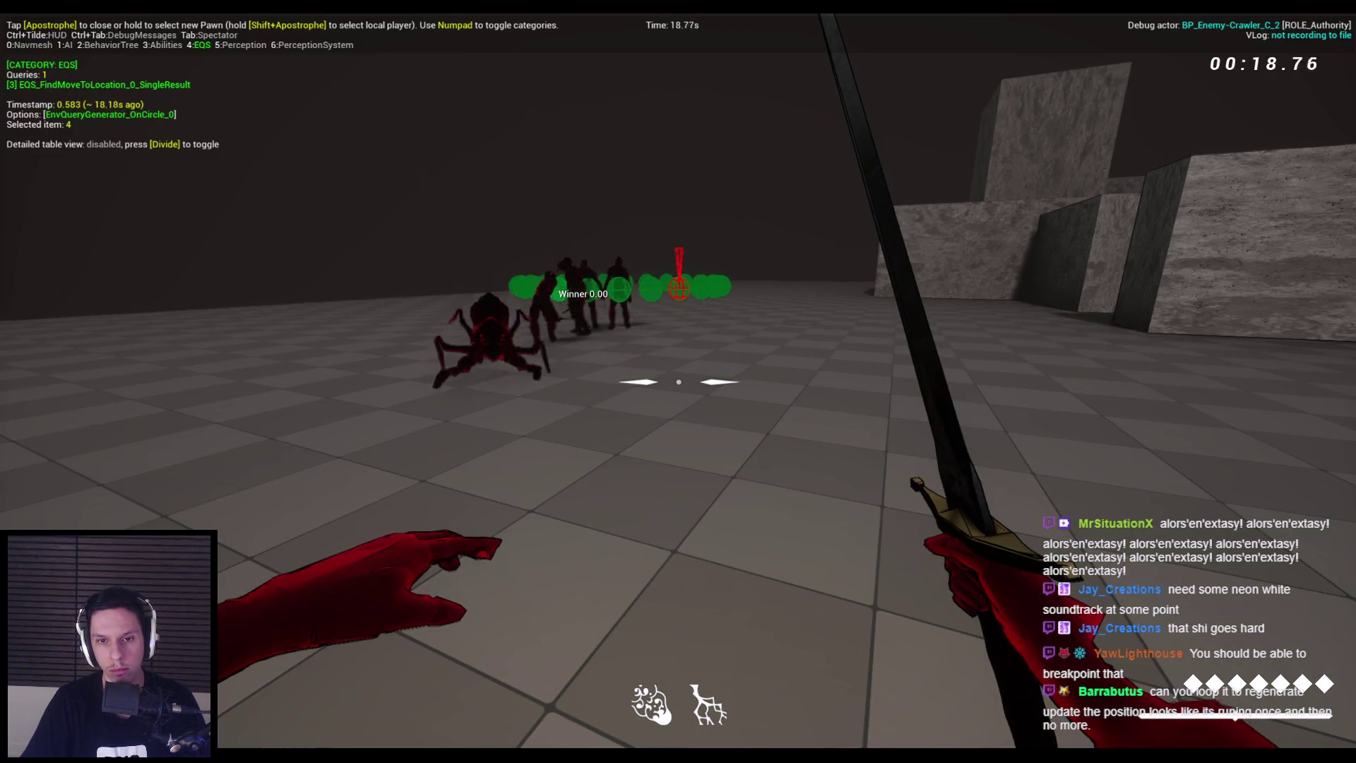
pyautogui.press('Escape')
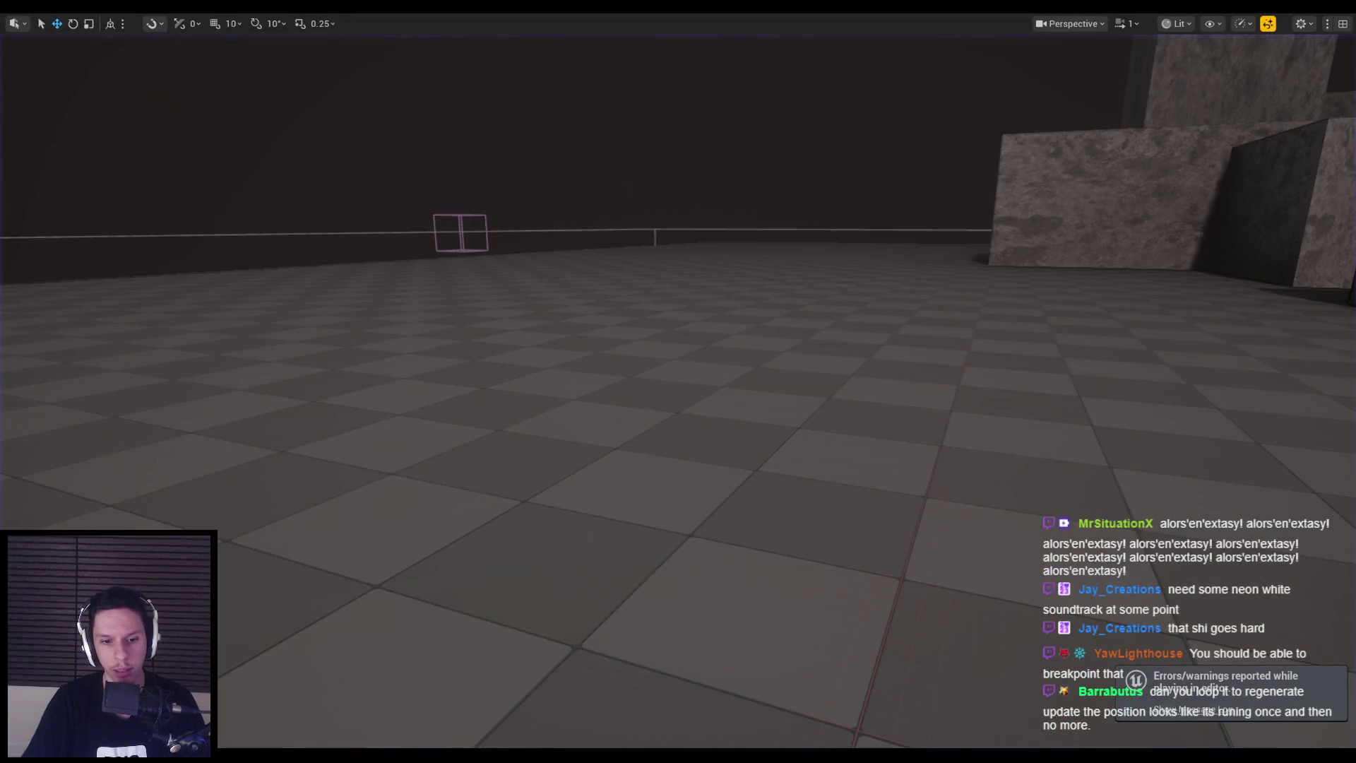
pyautogui.hotkey('alt', 'Tab')
# Review TestEQS's run mode, transition triggers and state actions in EnemyBaseStateTree without changes
pyautogui.click(392, 41)
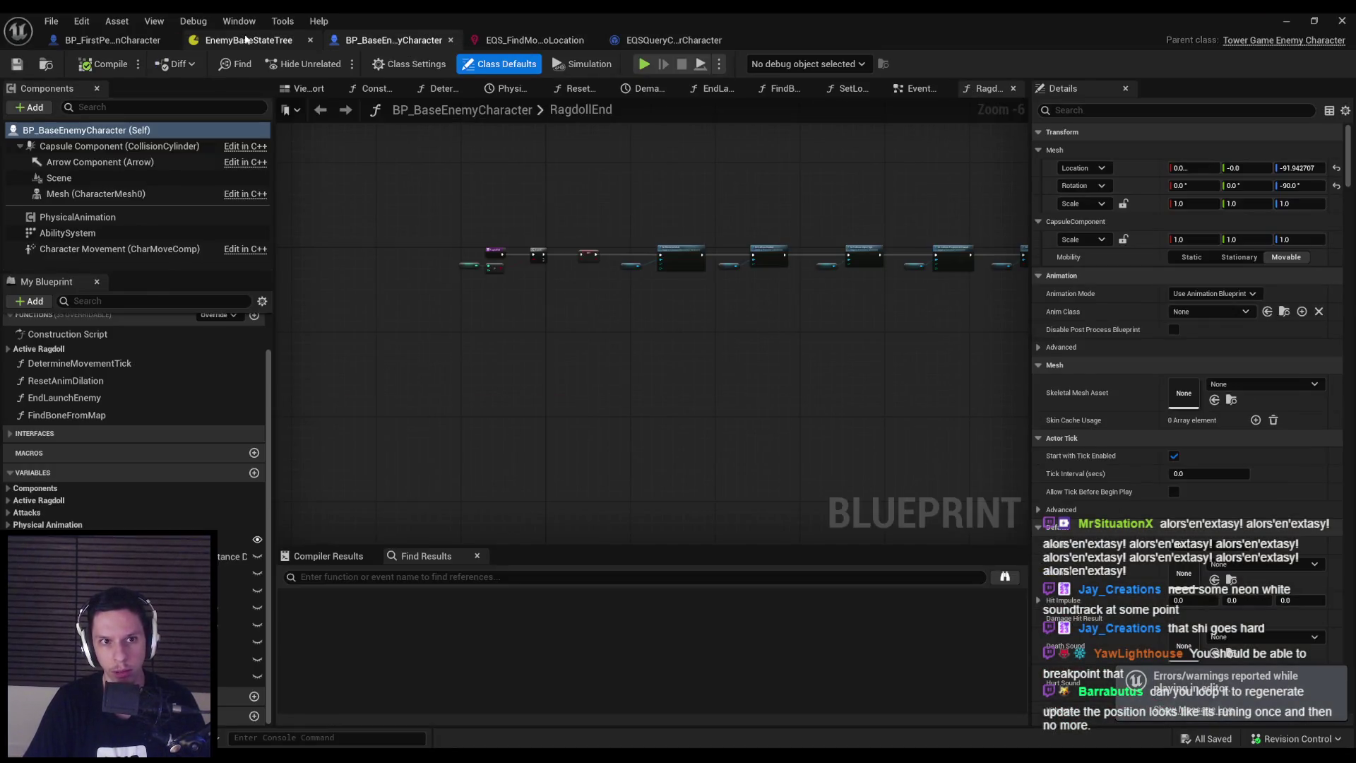
pyautogui.click(245, 40)
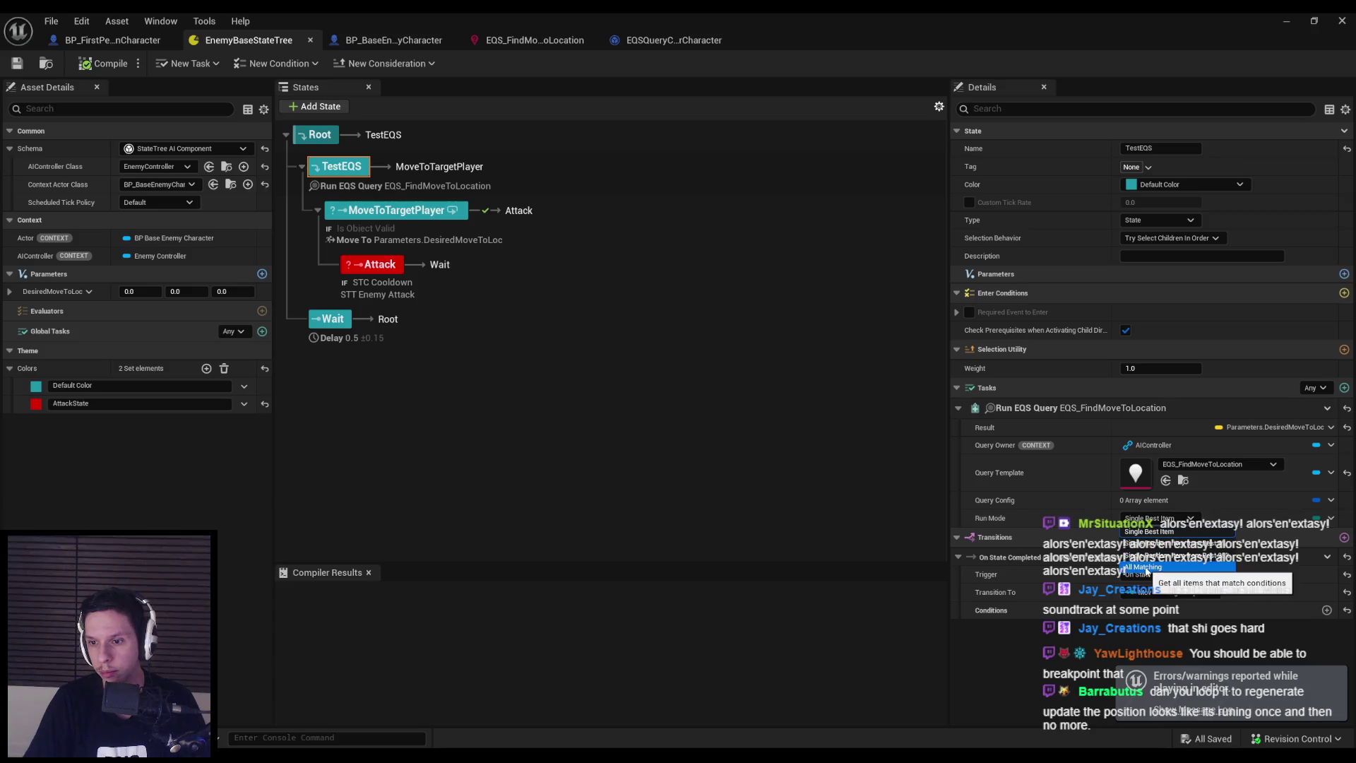
pyautogui.press('Escape')
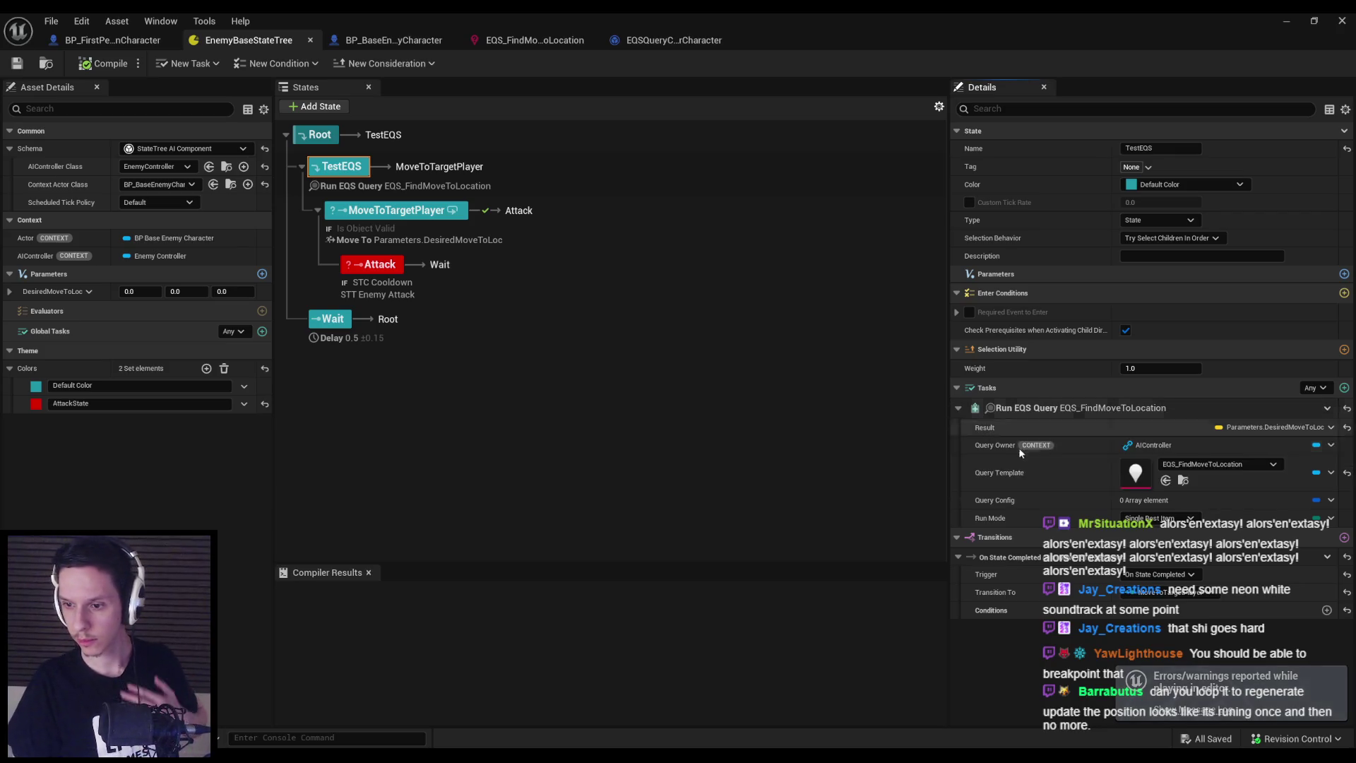
pyautogui.click(1157, 575)
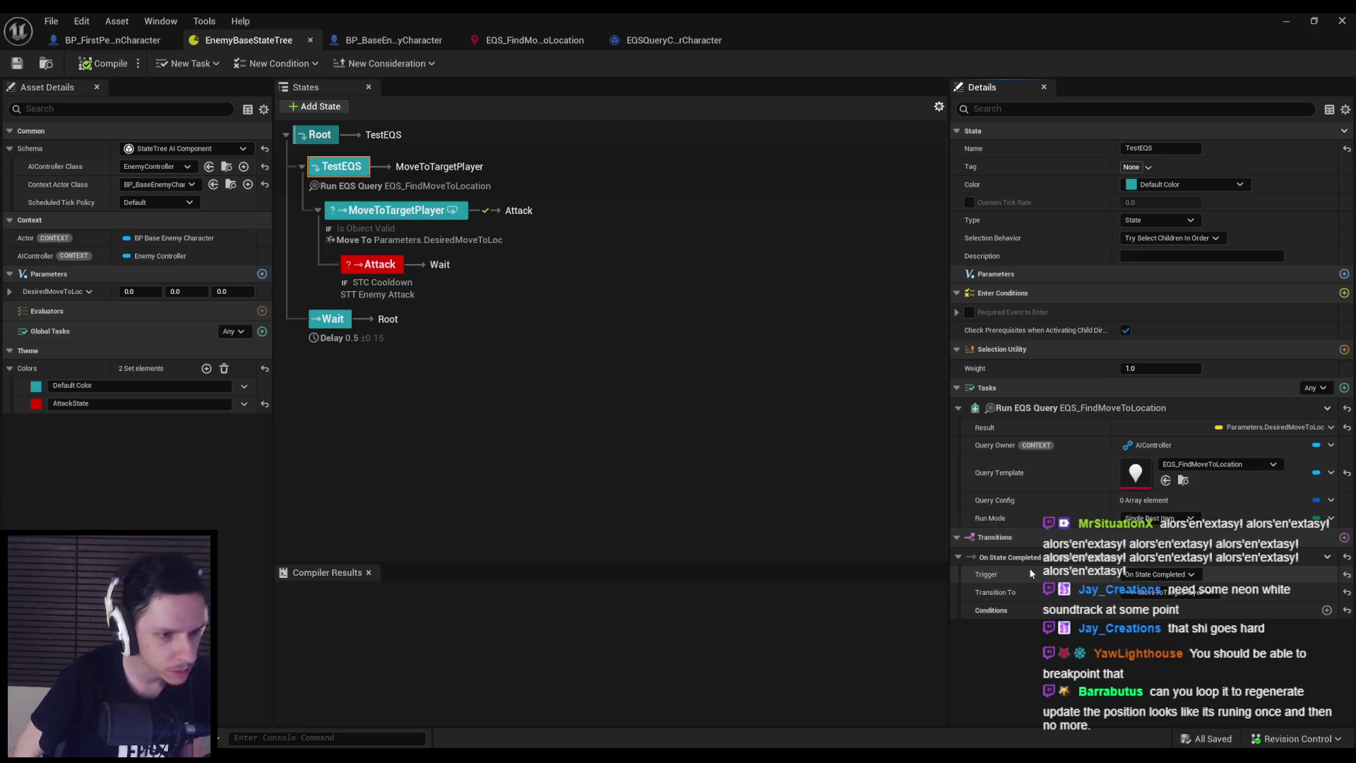
pyautogui.rightClick(354, 172)
pyautogui.moveTo(391, 206)
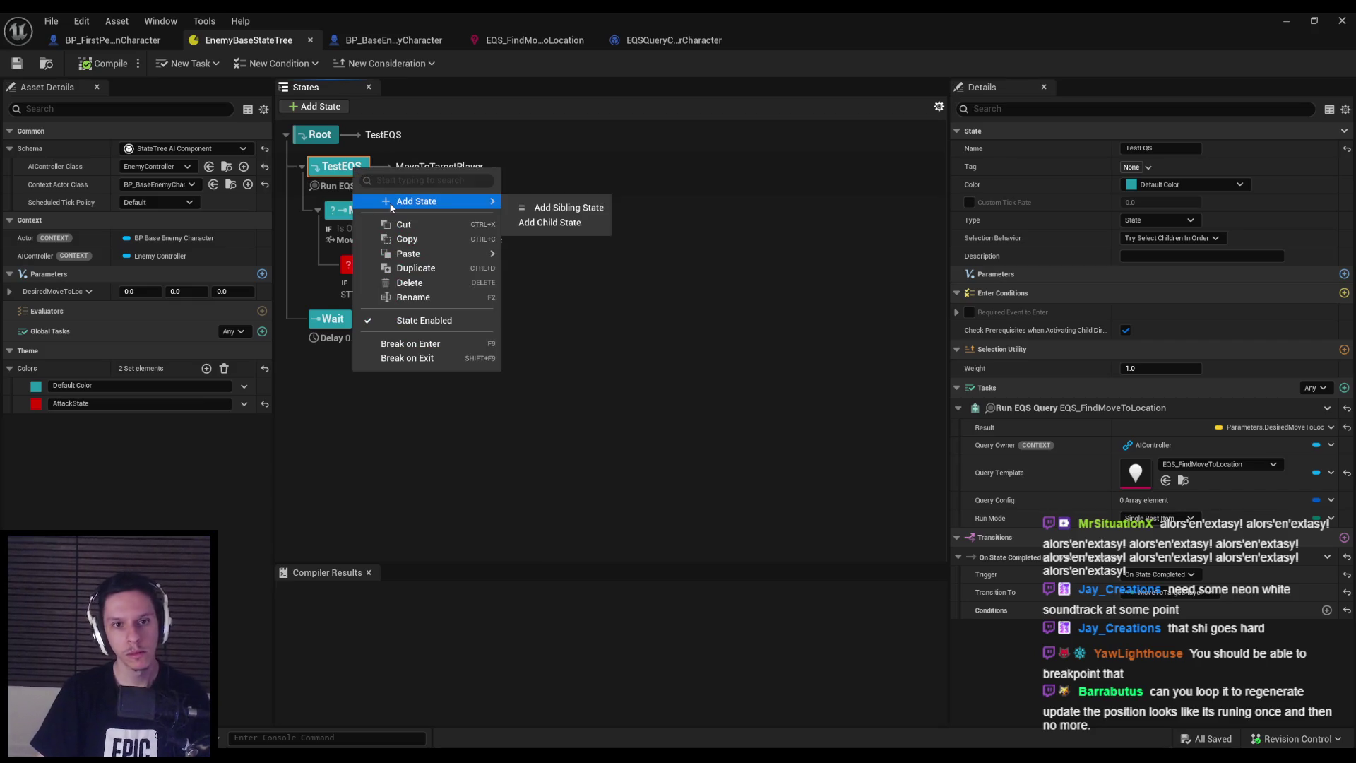
pyautogui.click(344, 173)
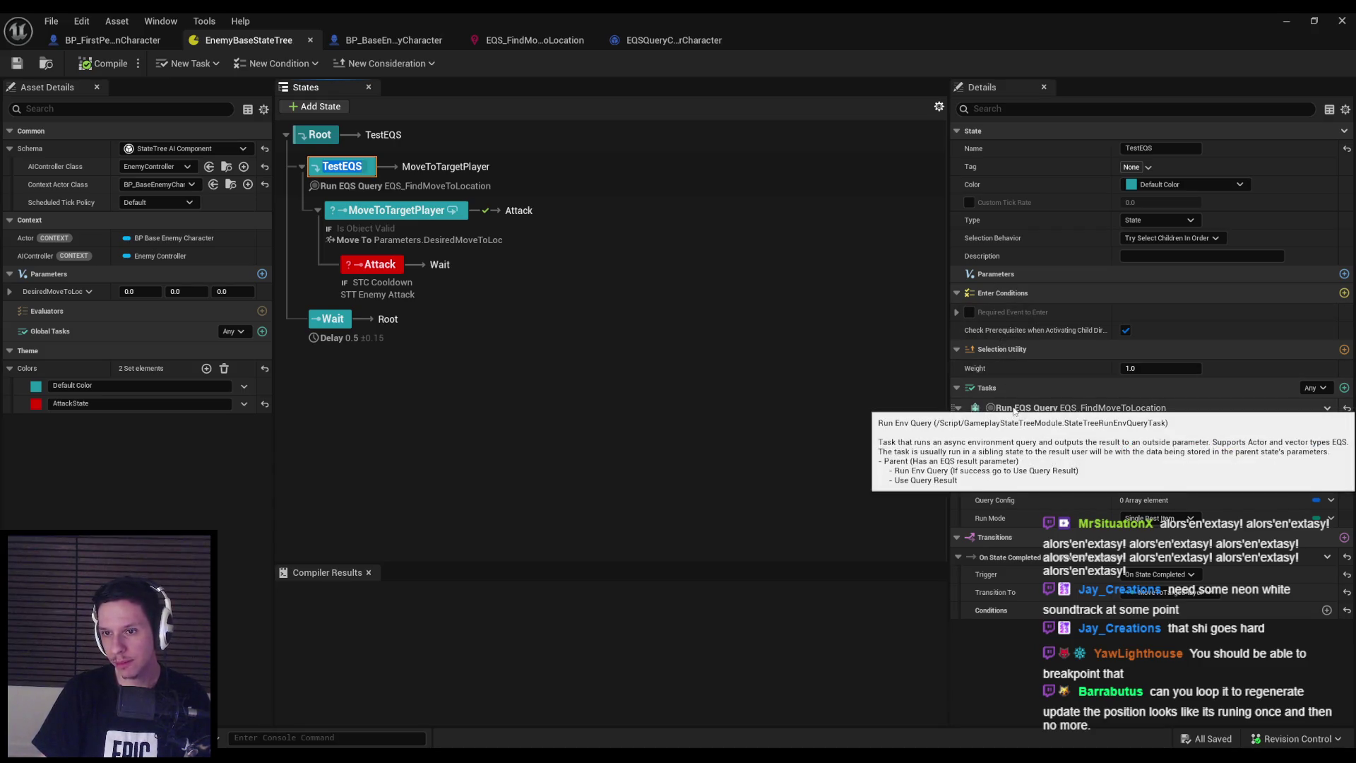
# Check MoveToTargetPlayer's settings, save the state tree, and open the State Tree EQS tutorial
pyautogui.click(396, 216)
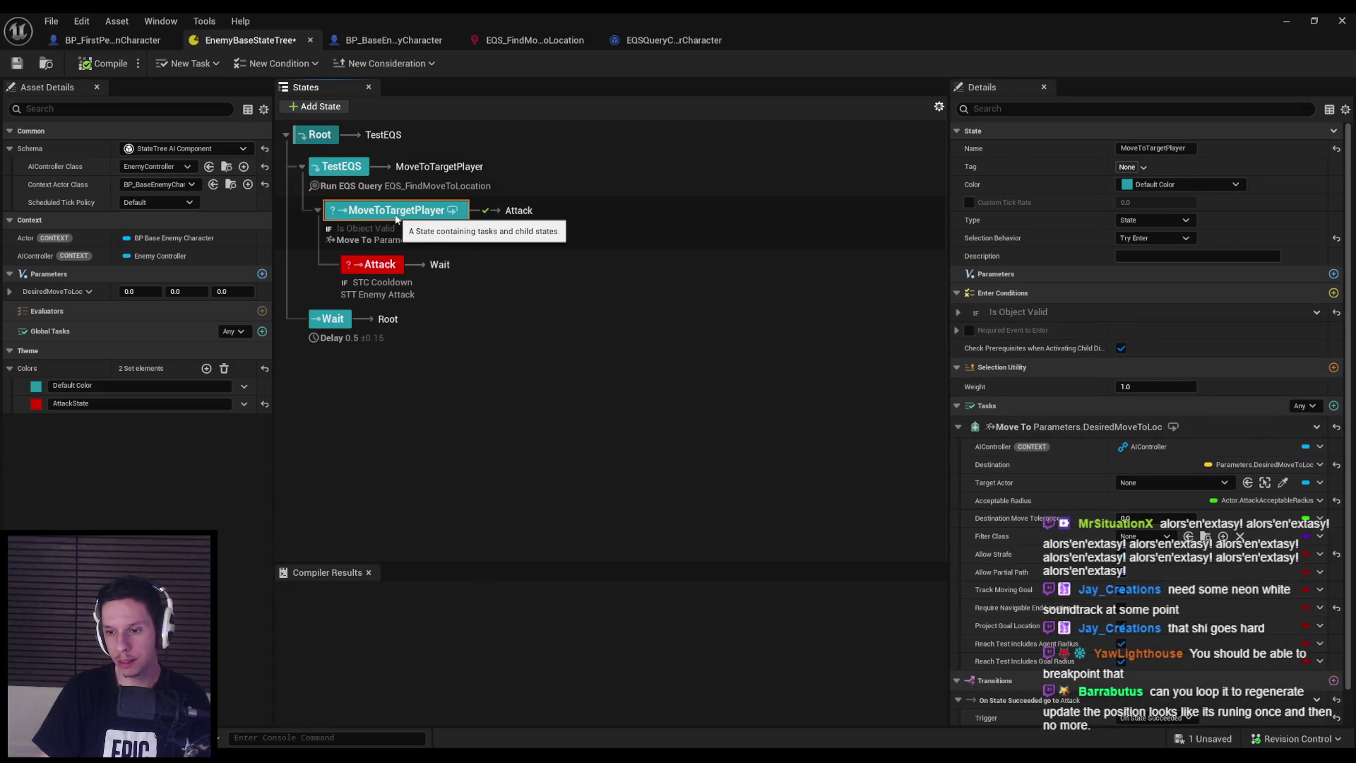
pyautogui.click(349, 170)
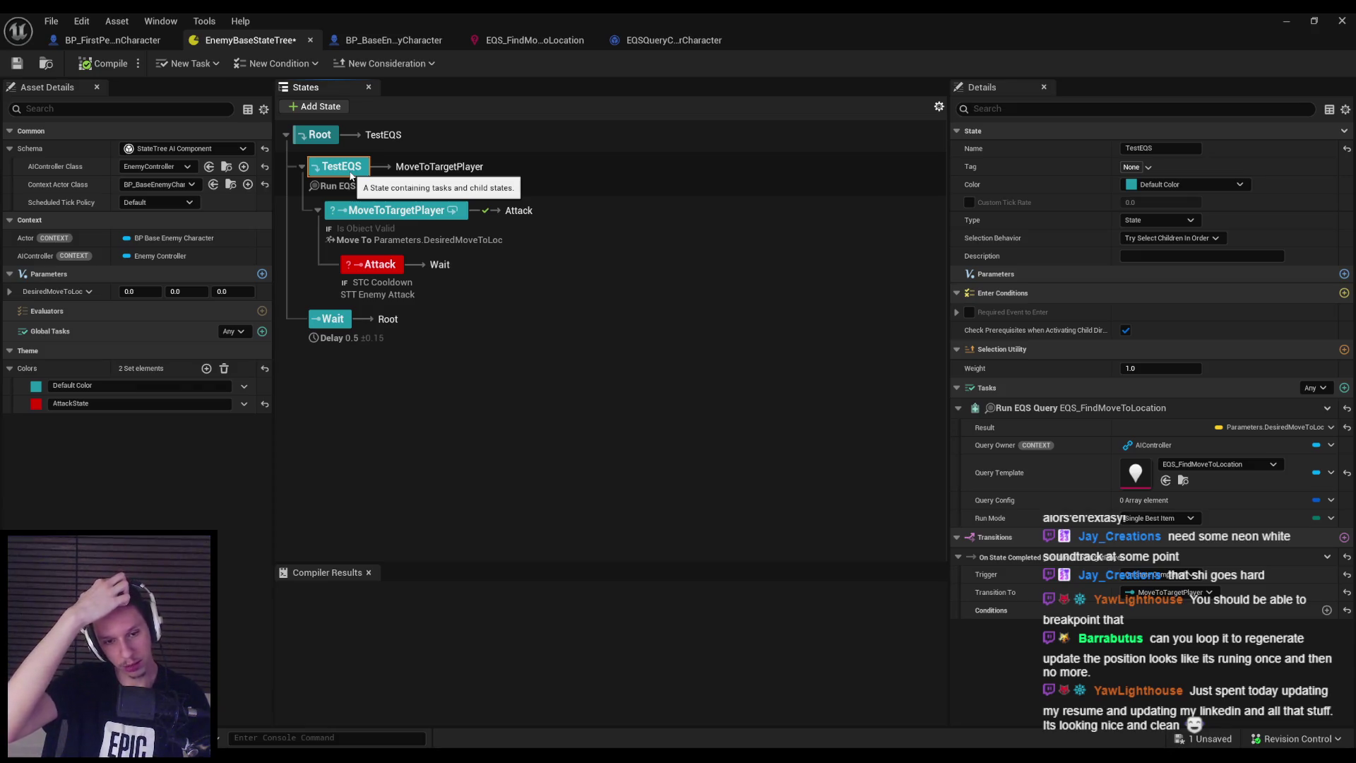
pyautogui.hotkey('ctrl', 's')
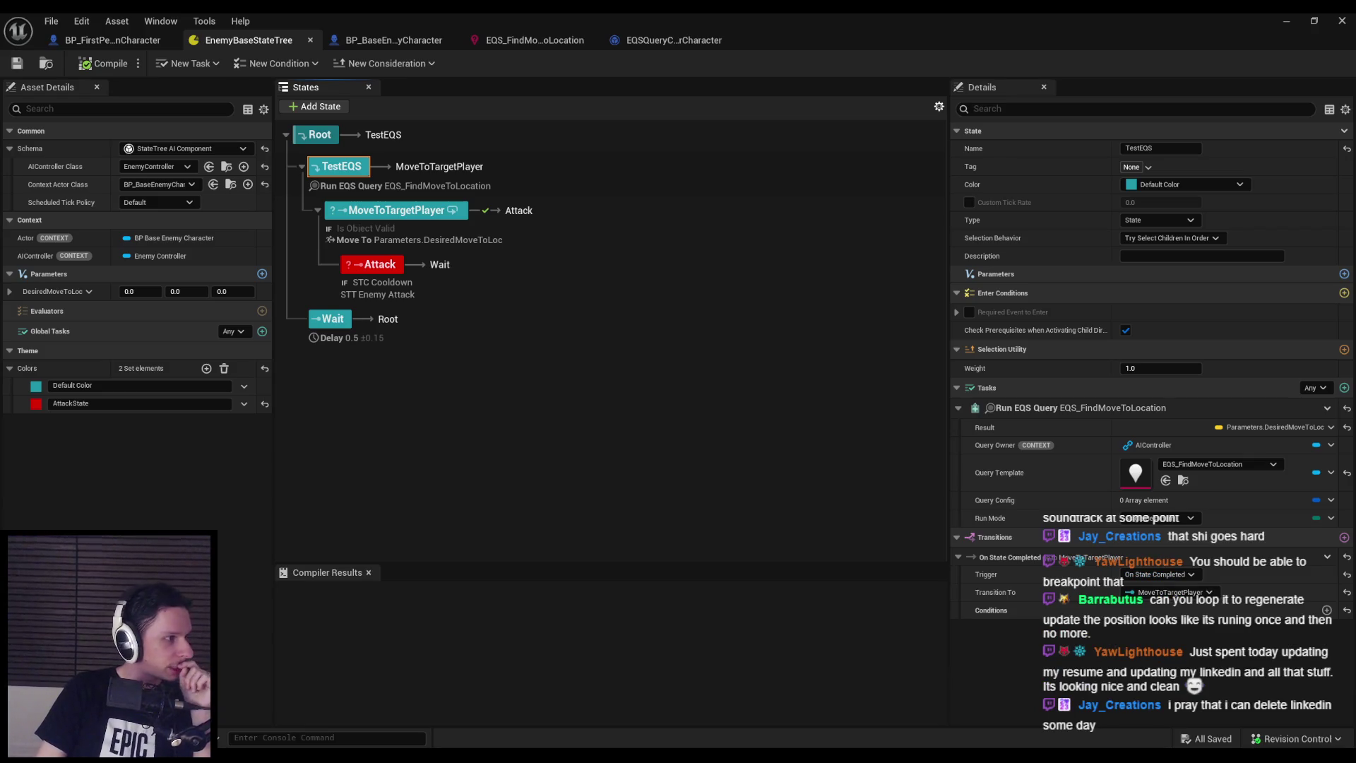
pyautogui.doubleClick(534, 219)
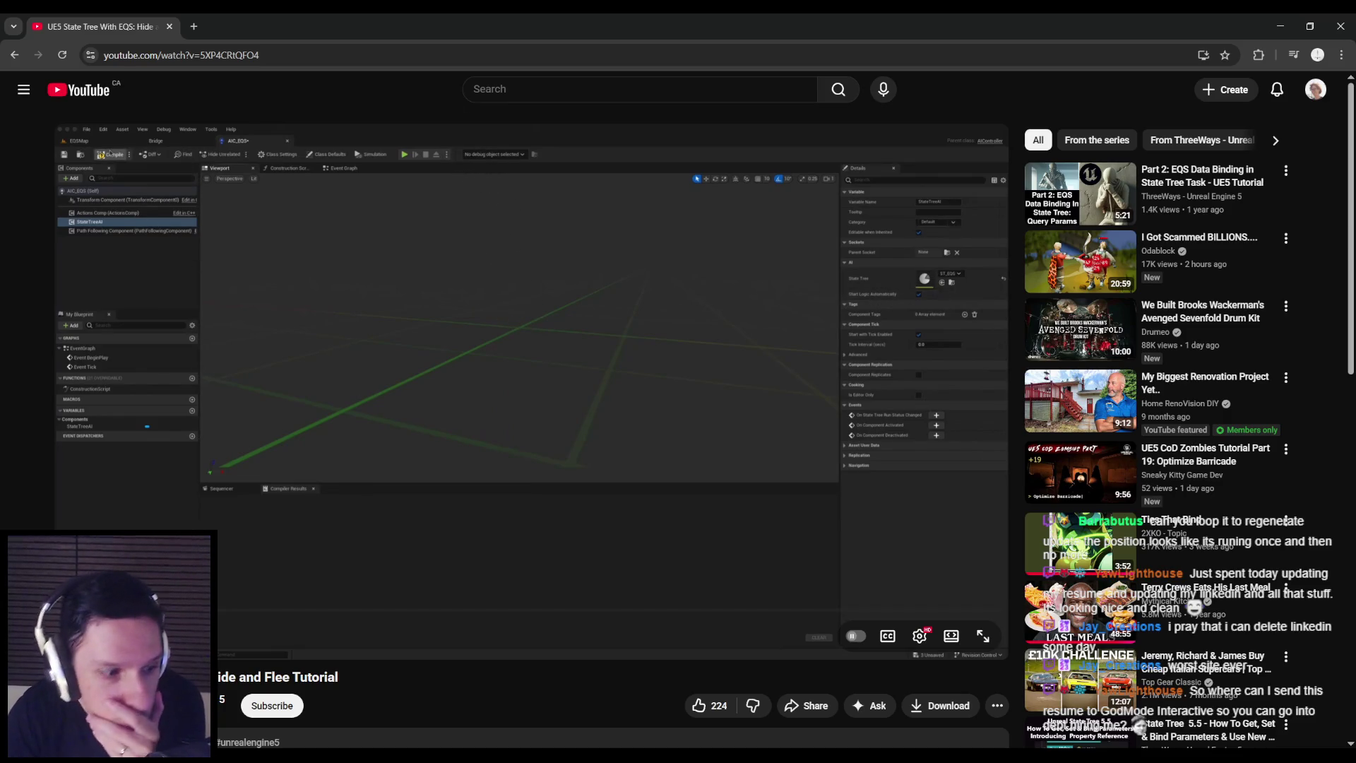
# Pause and resume the tutorial, then scrub through its StateTree and STT_HideAndFlee blueprint sections
pyautogui.click(198, 508)
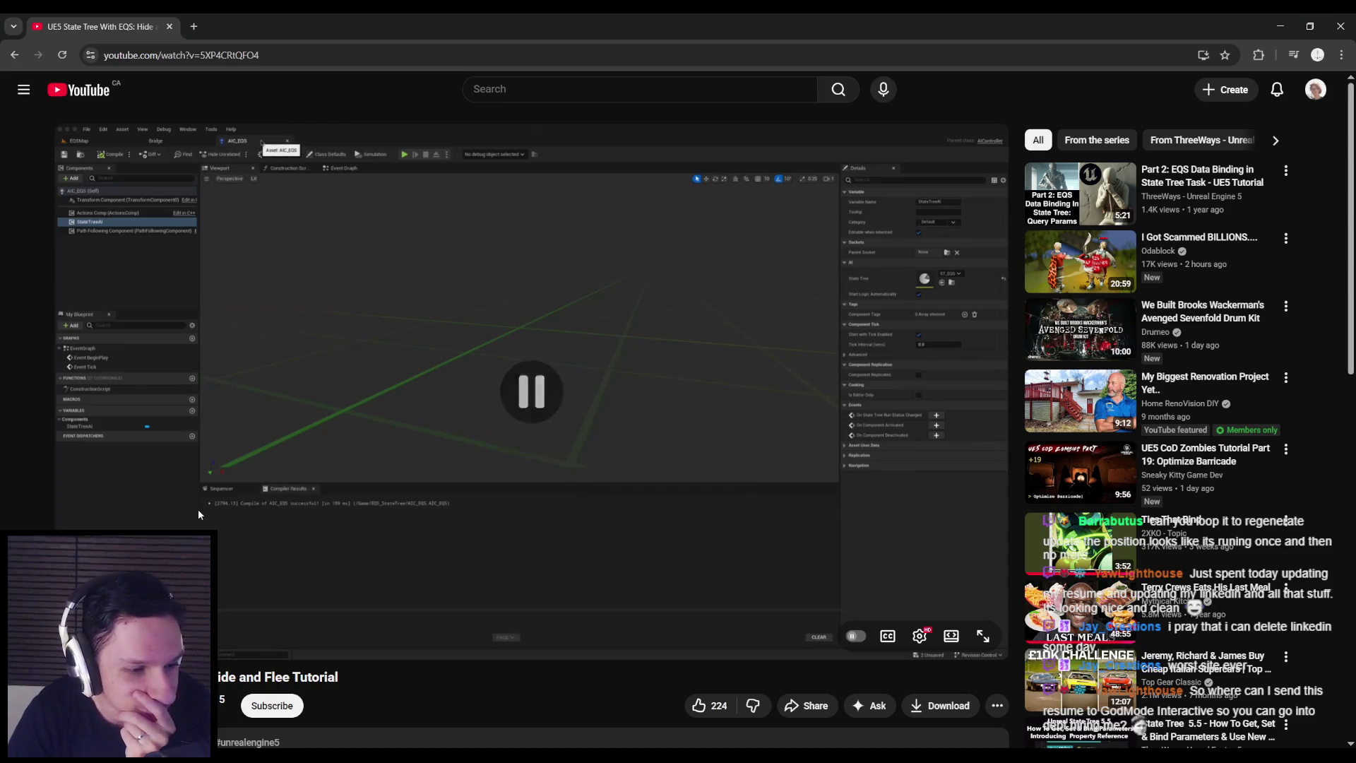
pyautogui.click(198, 509)
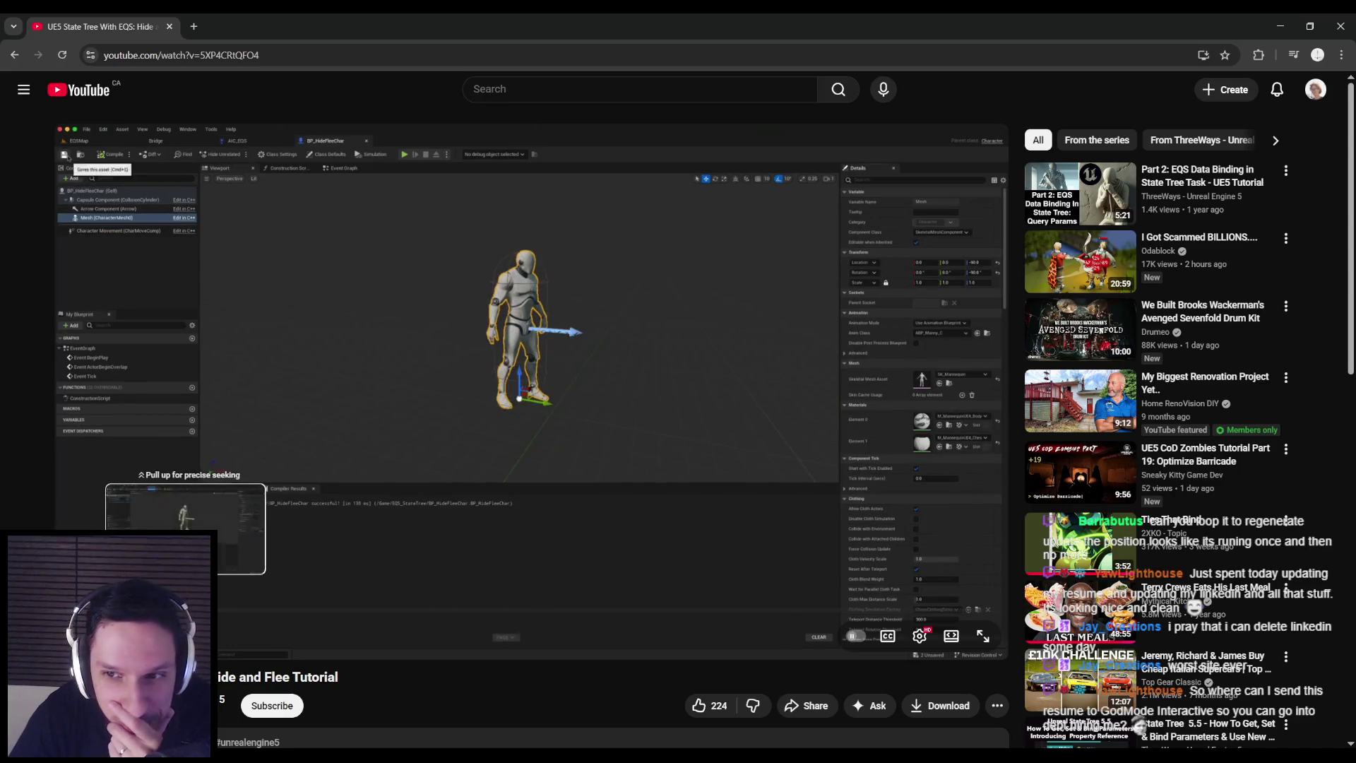
pyautogui.click(191, 616)
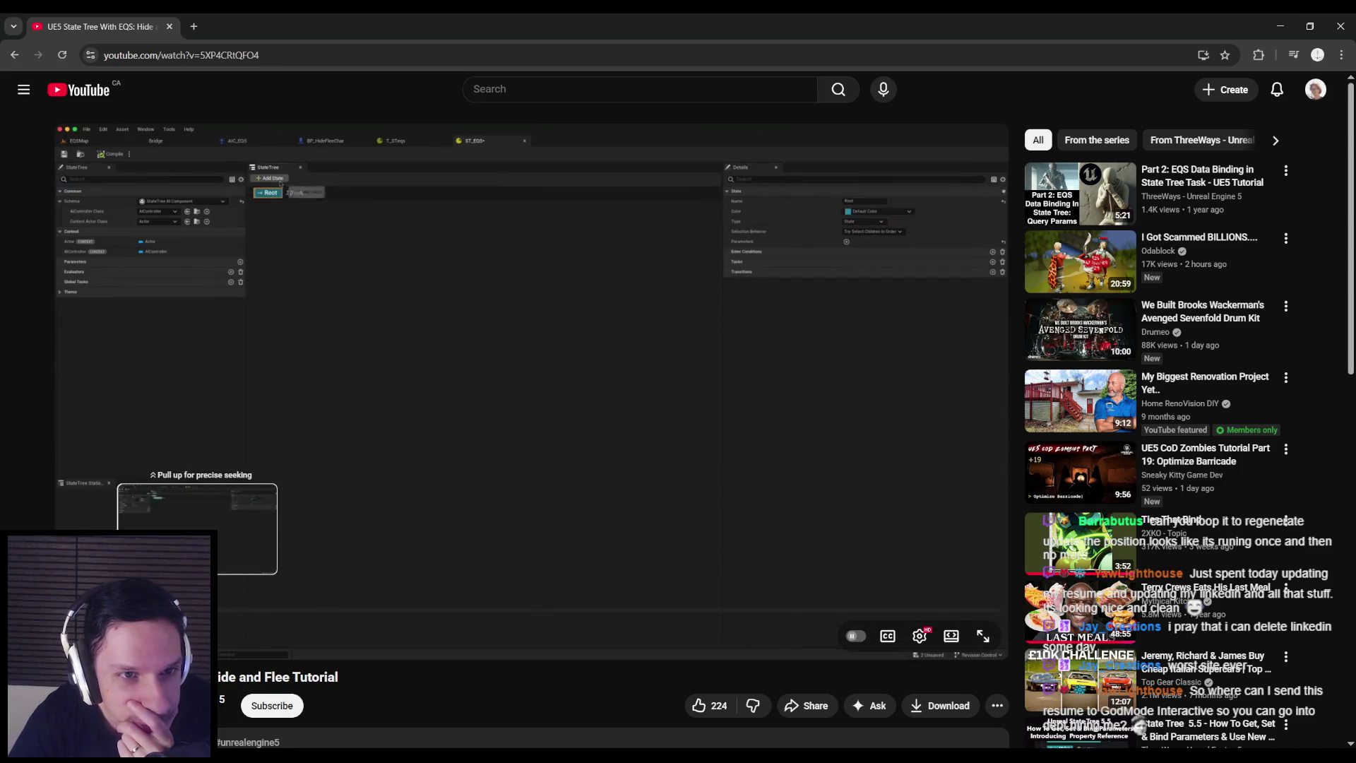
pyautogui.click(198, 609)
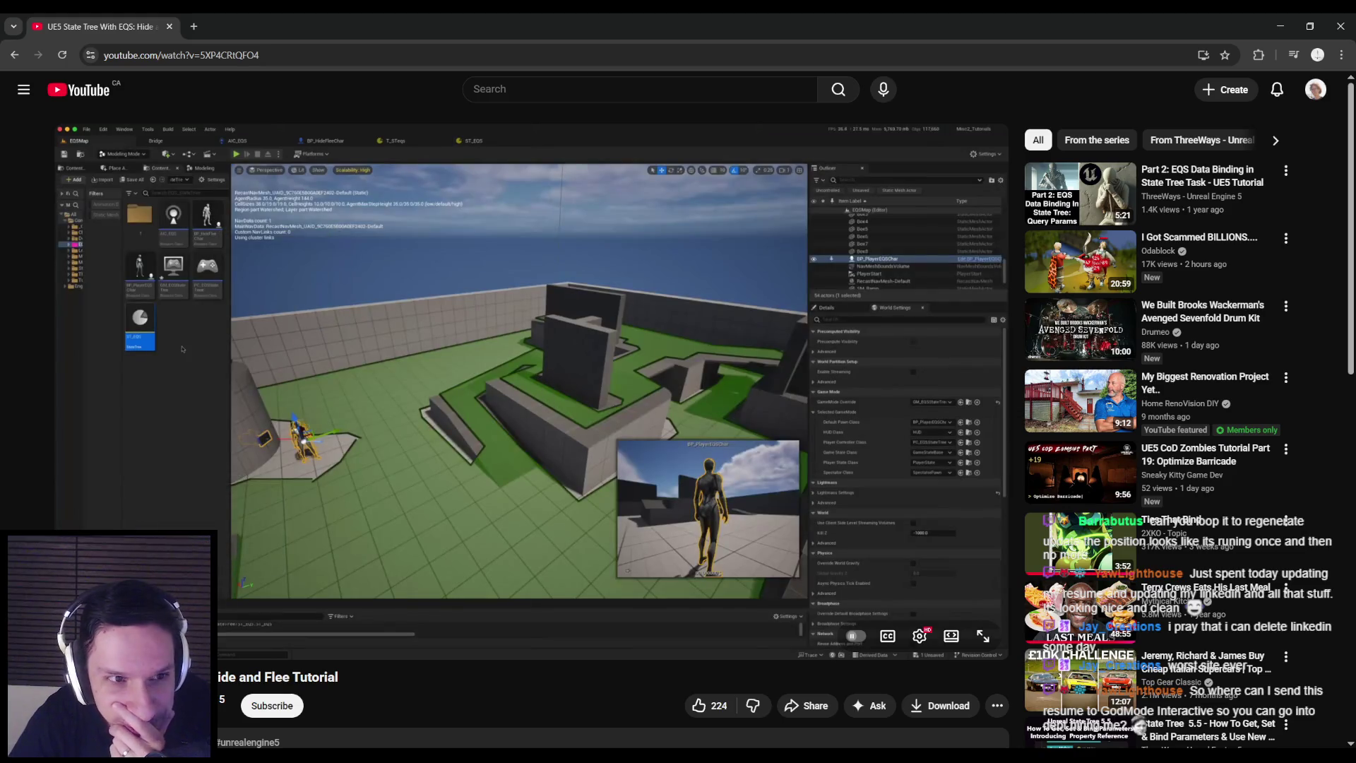
pyautogui.click(199, 611)
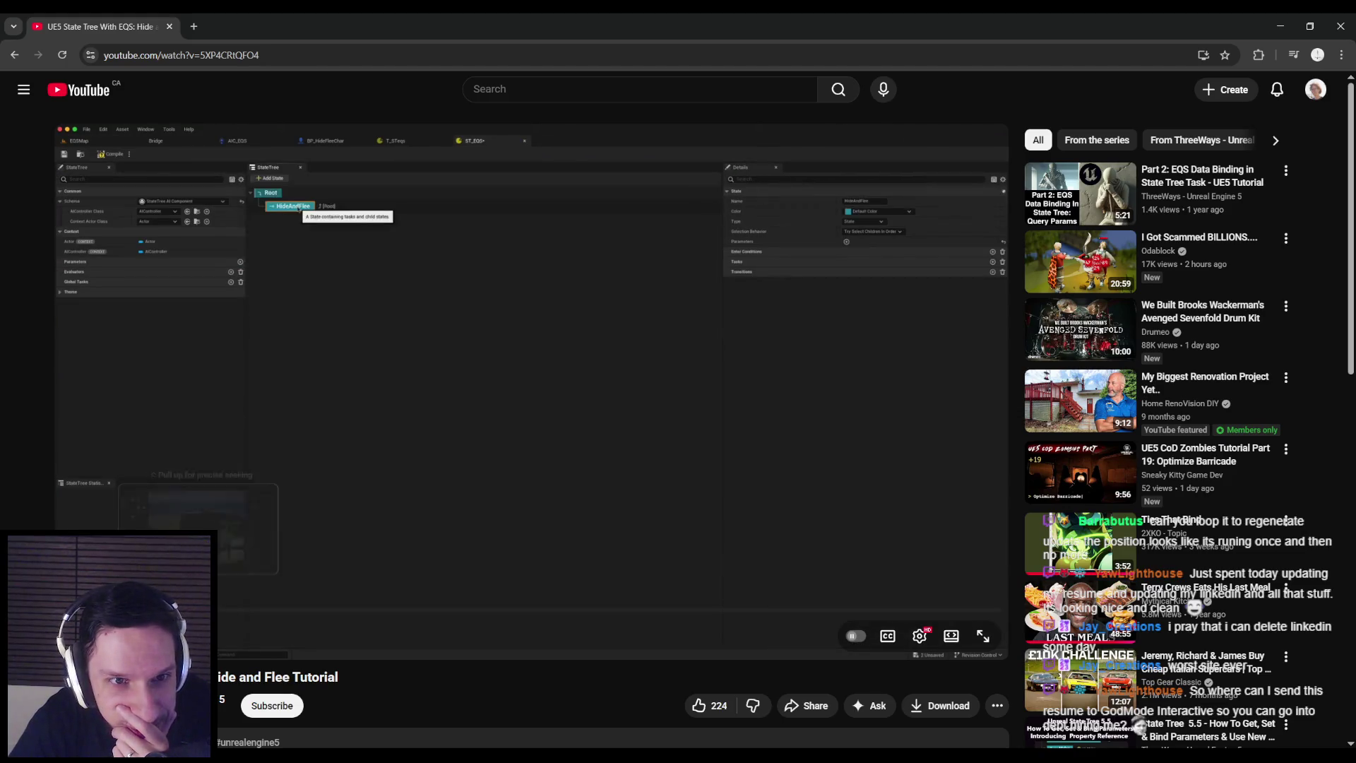
pyautogui.click(200, 609)
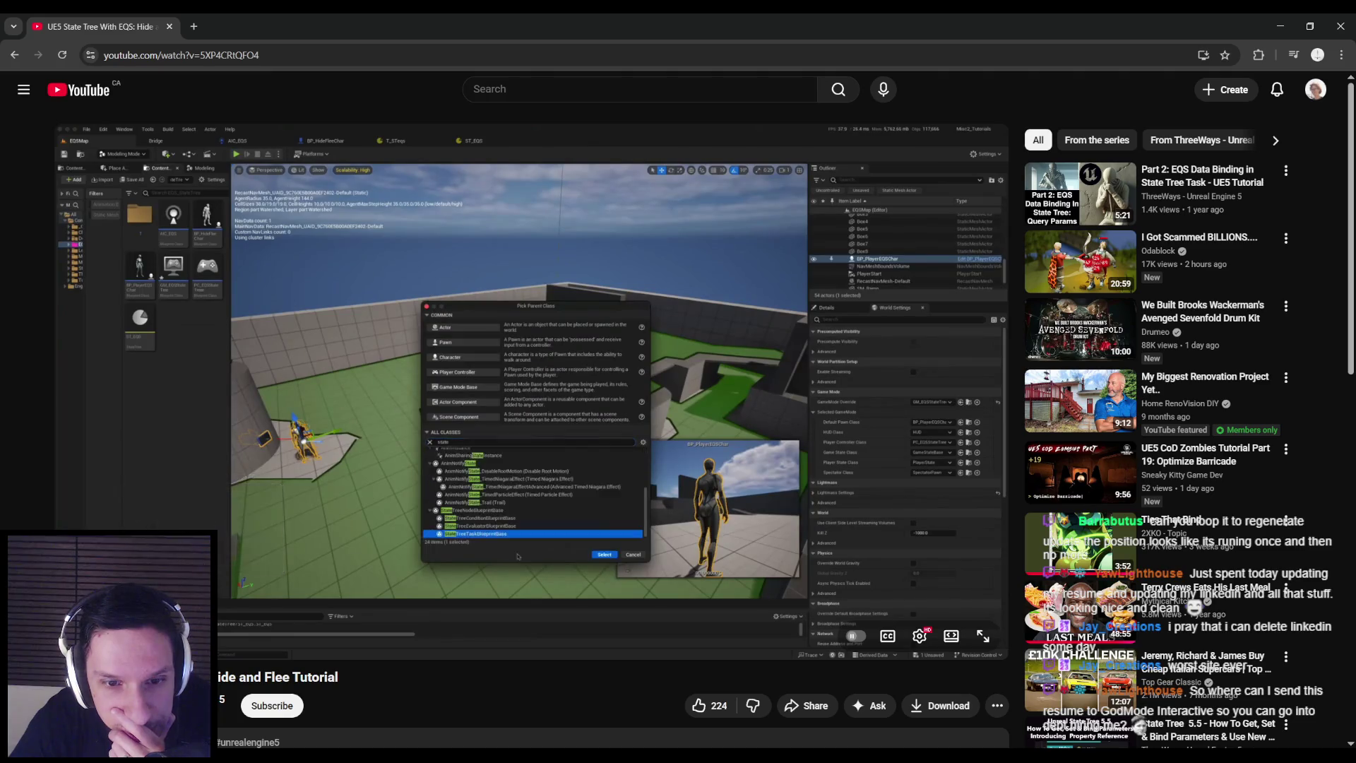
pyautogui.click(210, 609)
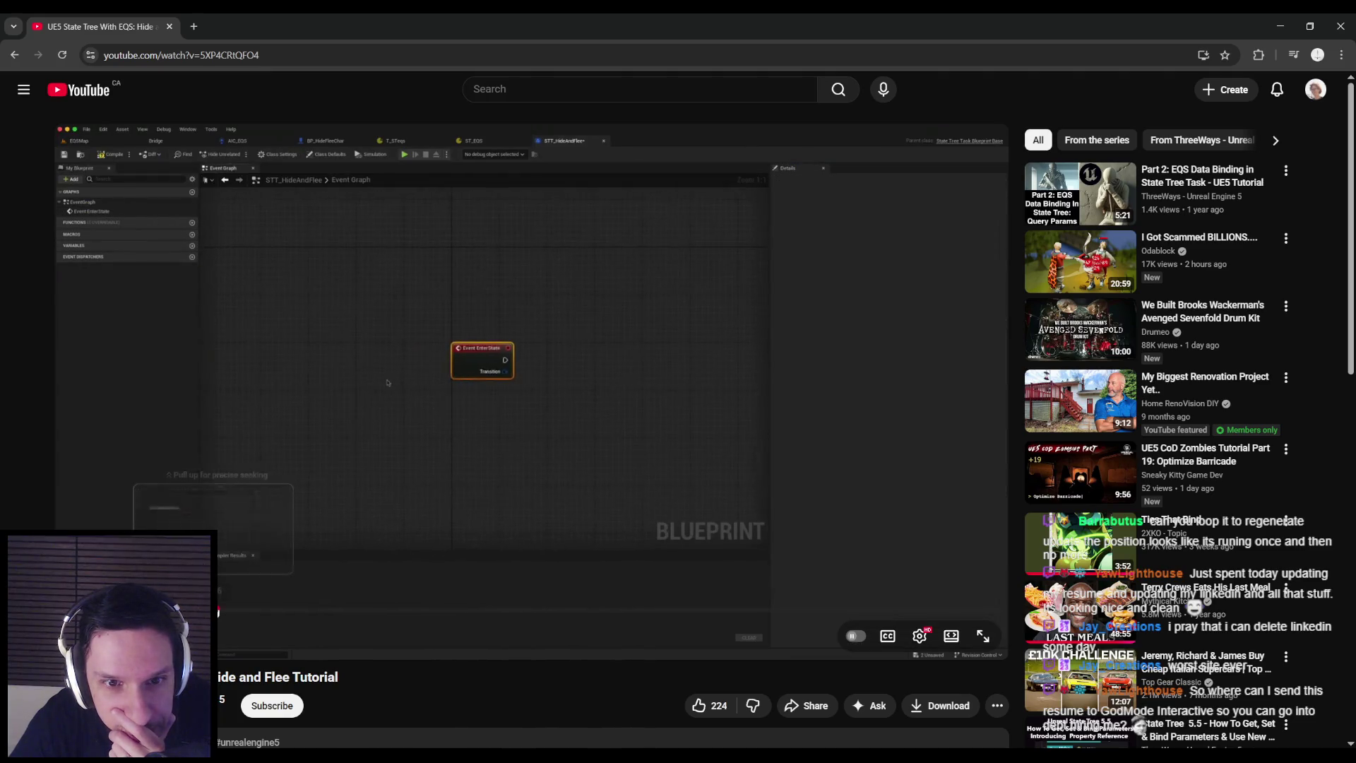
# Seek past the task setup to the EQS testing pawn Blueprint around 12:40
pyautogui.click(231, 611)
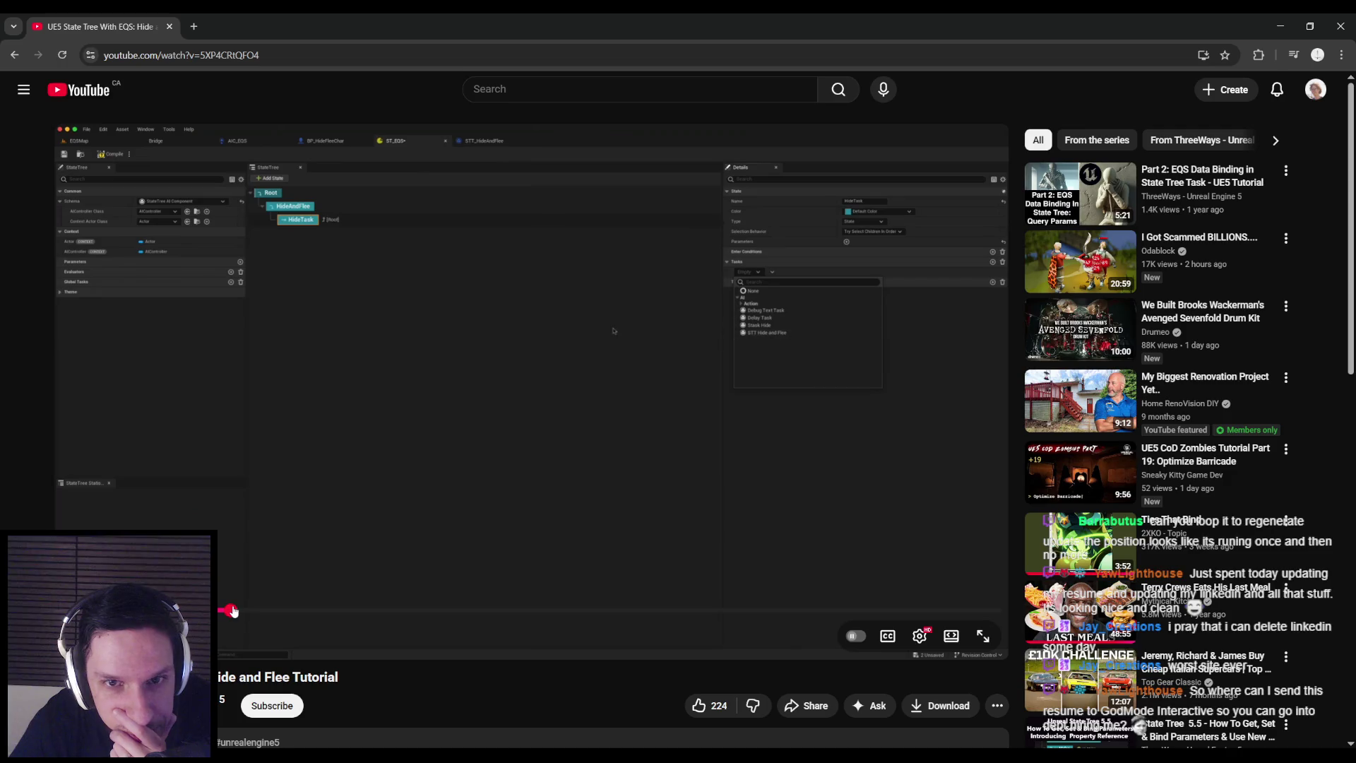
pyautogui.click(228, 611)
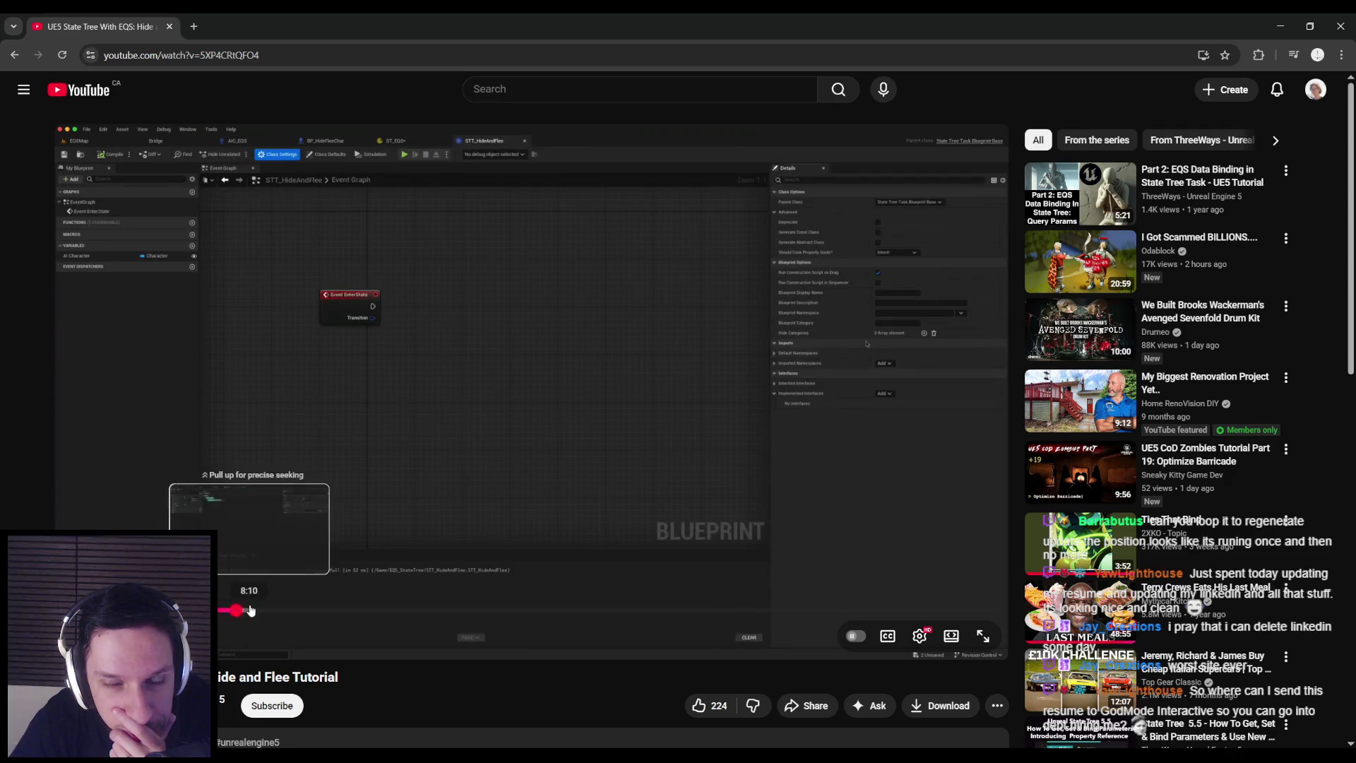
pyautogui.click(251, 610)
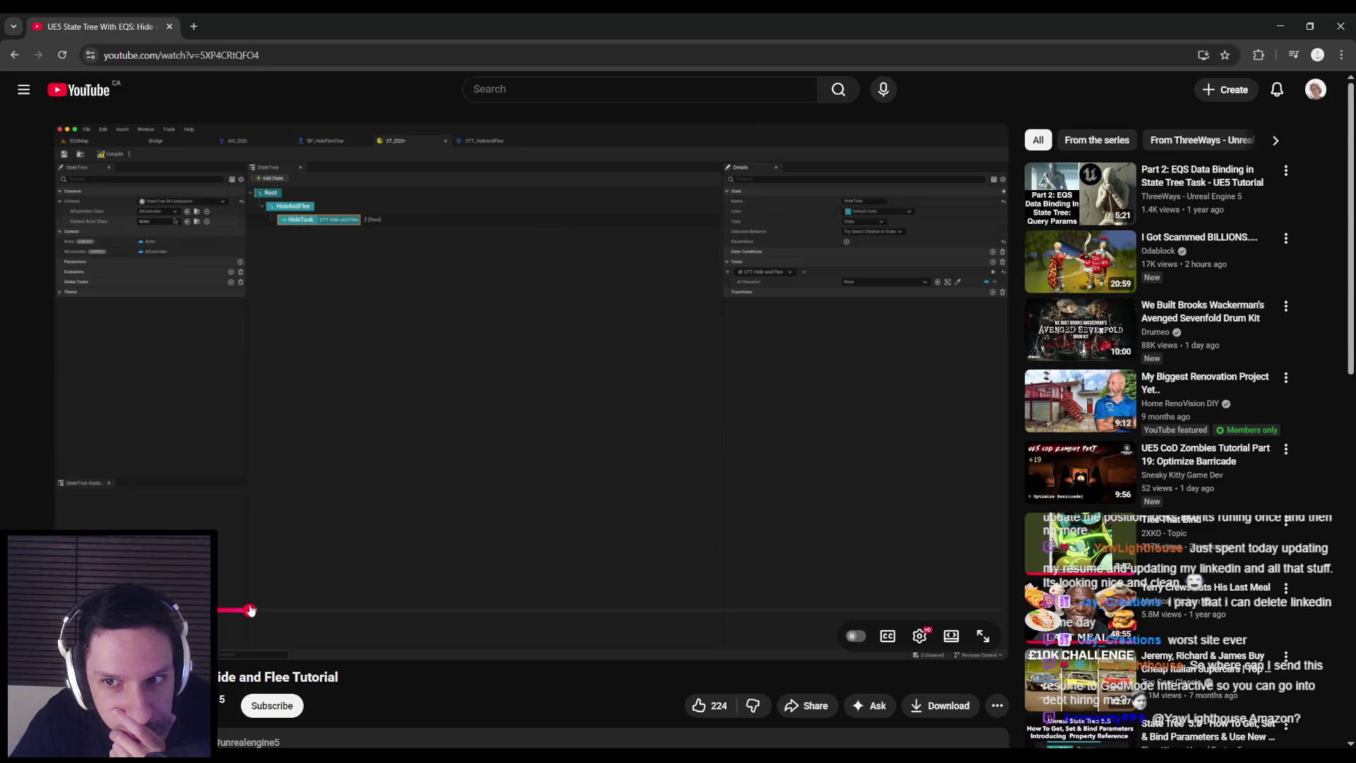
pyautogui.moveTo(253, 611); pyautogui.dragTo(322, 614)
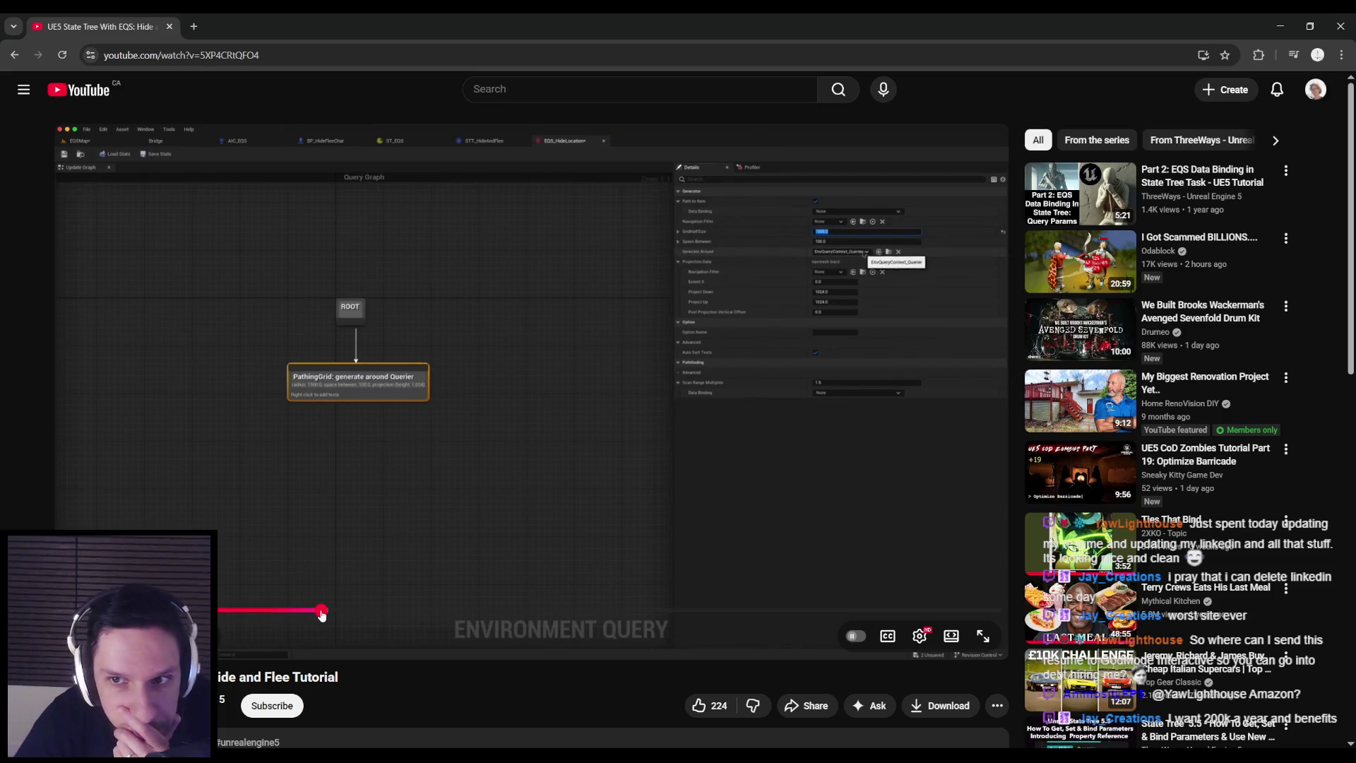
pyautogui.moveTo(322, 615)
pyautogui.mouseDown()
pyautogui.moveTo(345, 614)
pyautogui.moveTo(332, 615)
pyautogui.mouseUp()
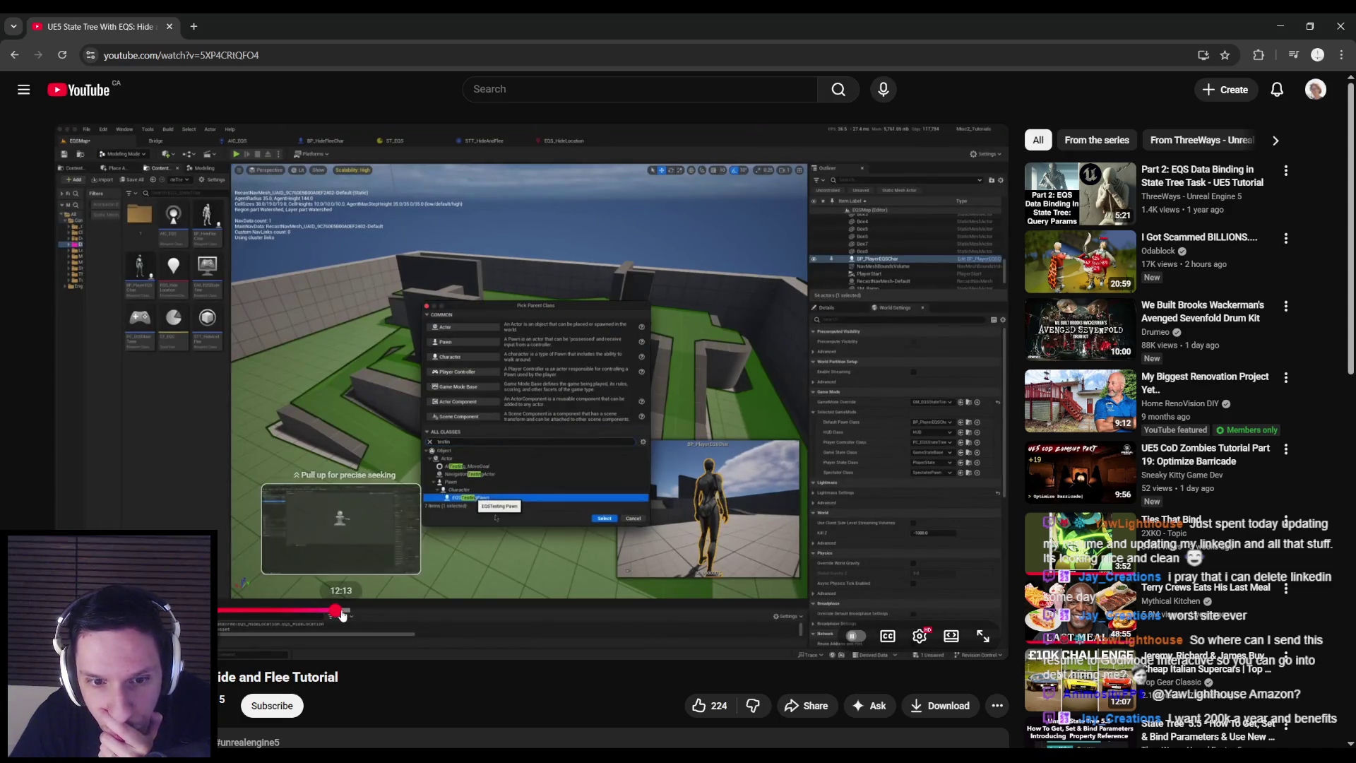
pyautogui.click(342, 614)
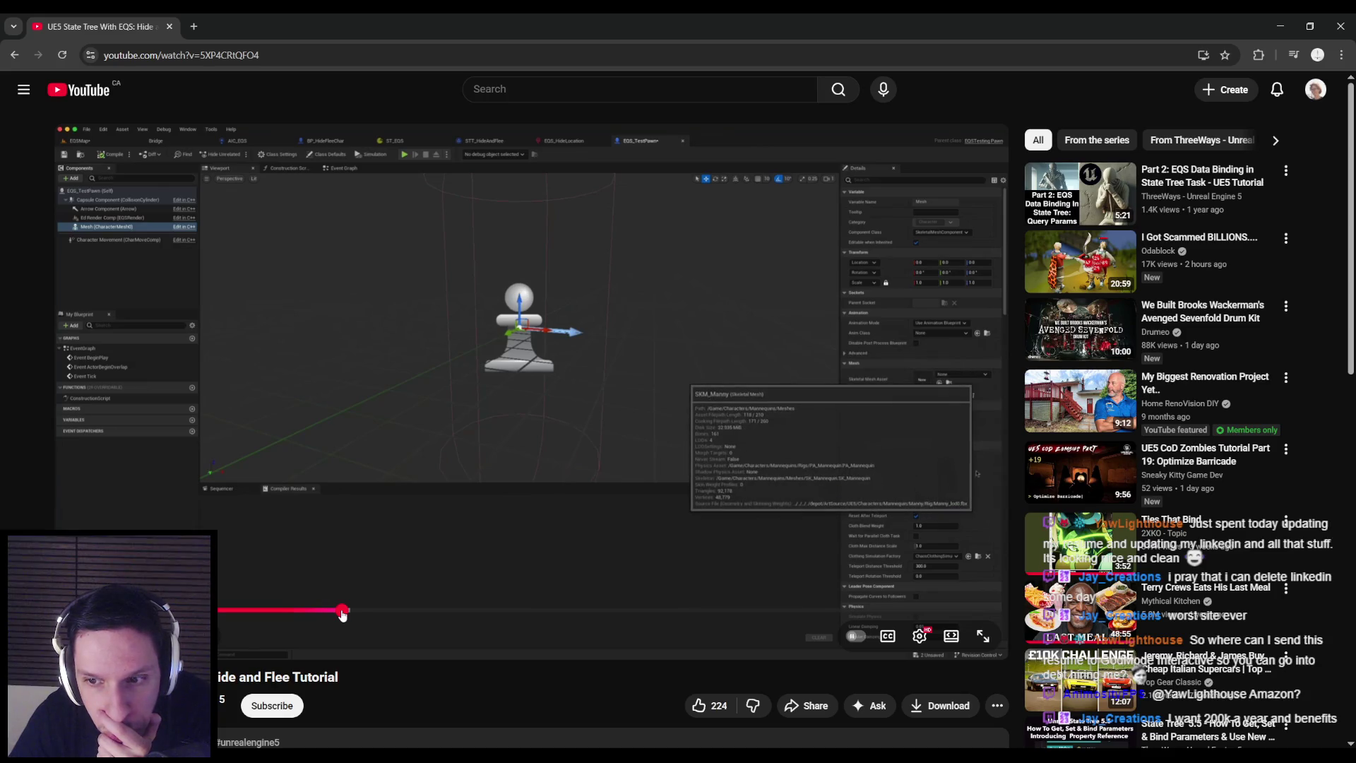
pyautogui.moveTo(342, 614)
pyautogui.mouseDown()
pyautogui.moveTo(382, 614)
pyautogui.moveTo(360, 614)
pyautogui.mouseUp()
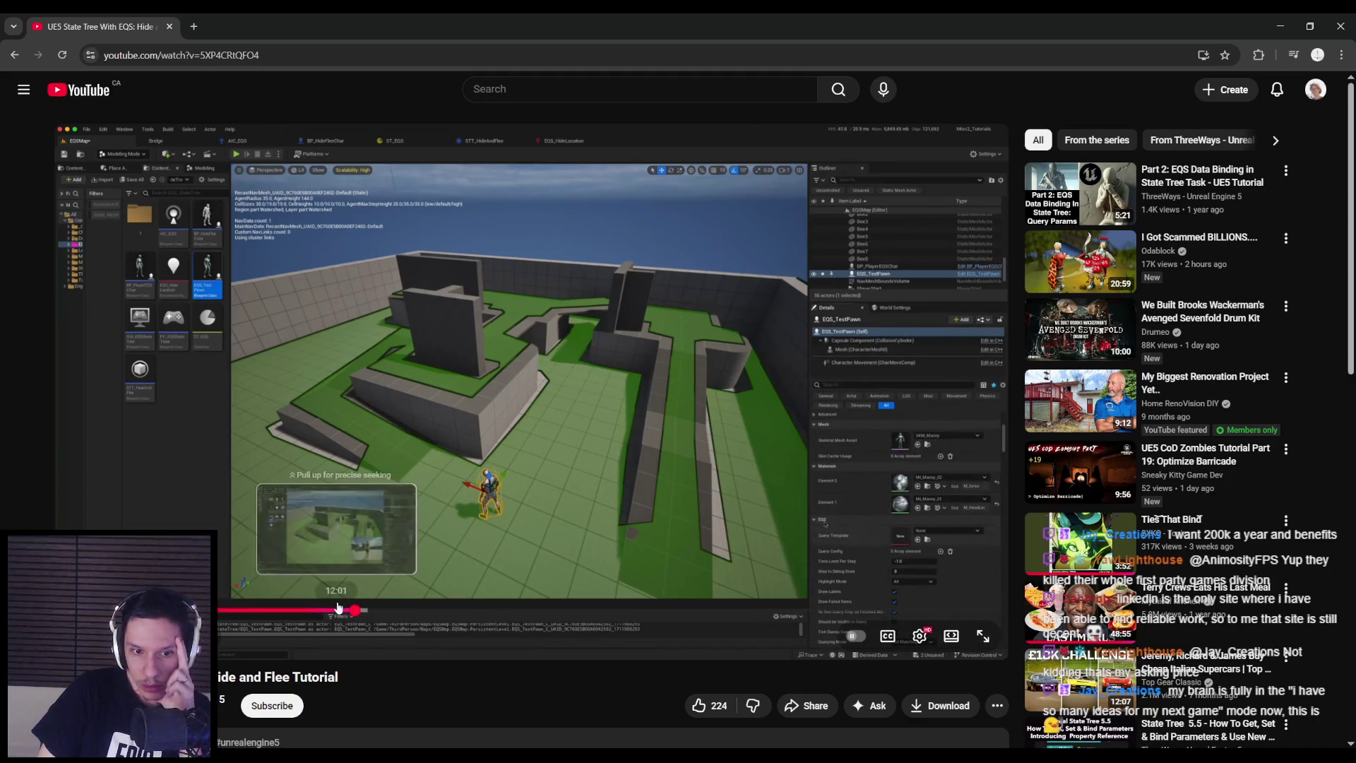
# Scrub the YouTube tutorial to about 14:55, where the EQS graph shows PathExist and Trace tests, and pause it
pyautogui.click(348, 612)
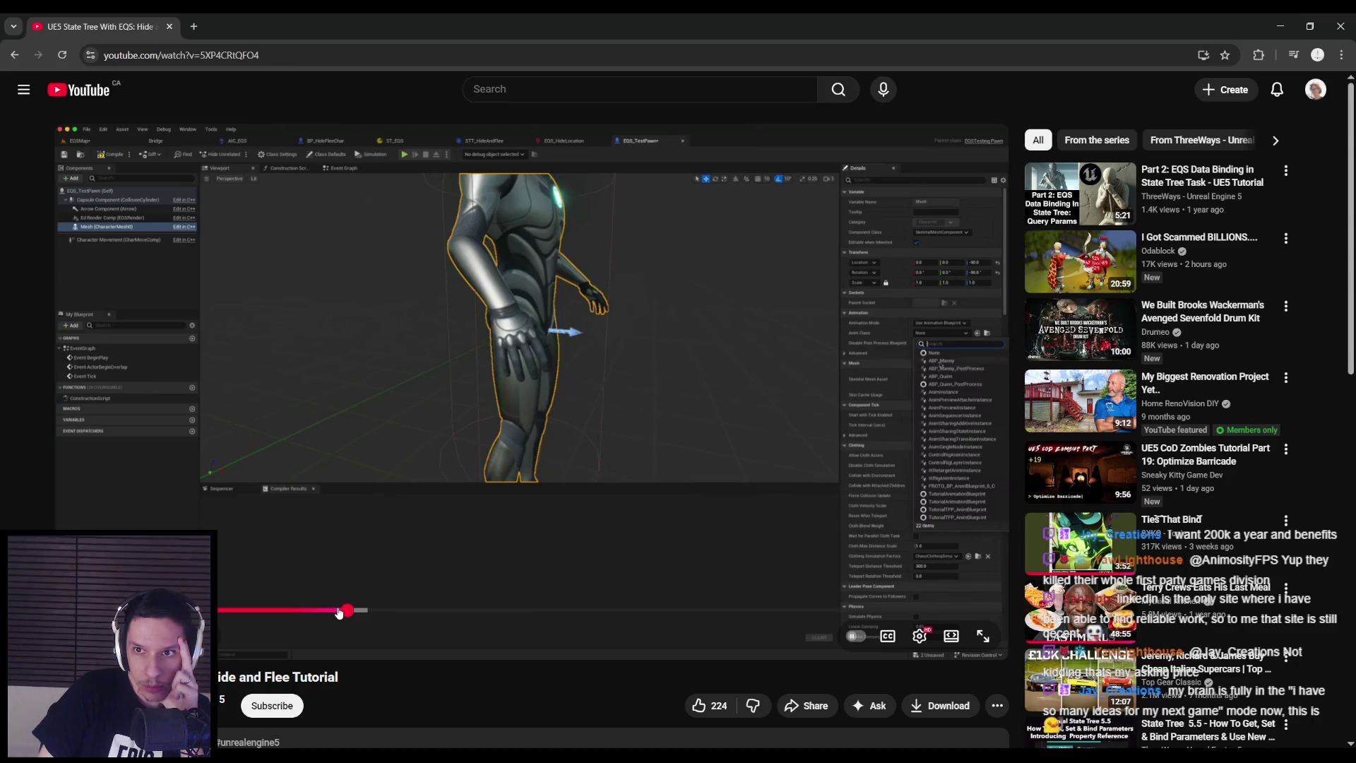
pyautogui.click(363, 612)
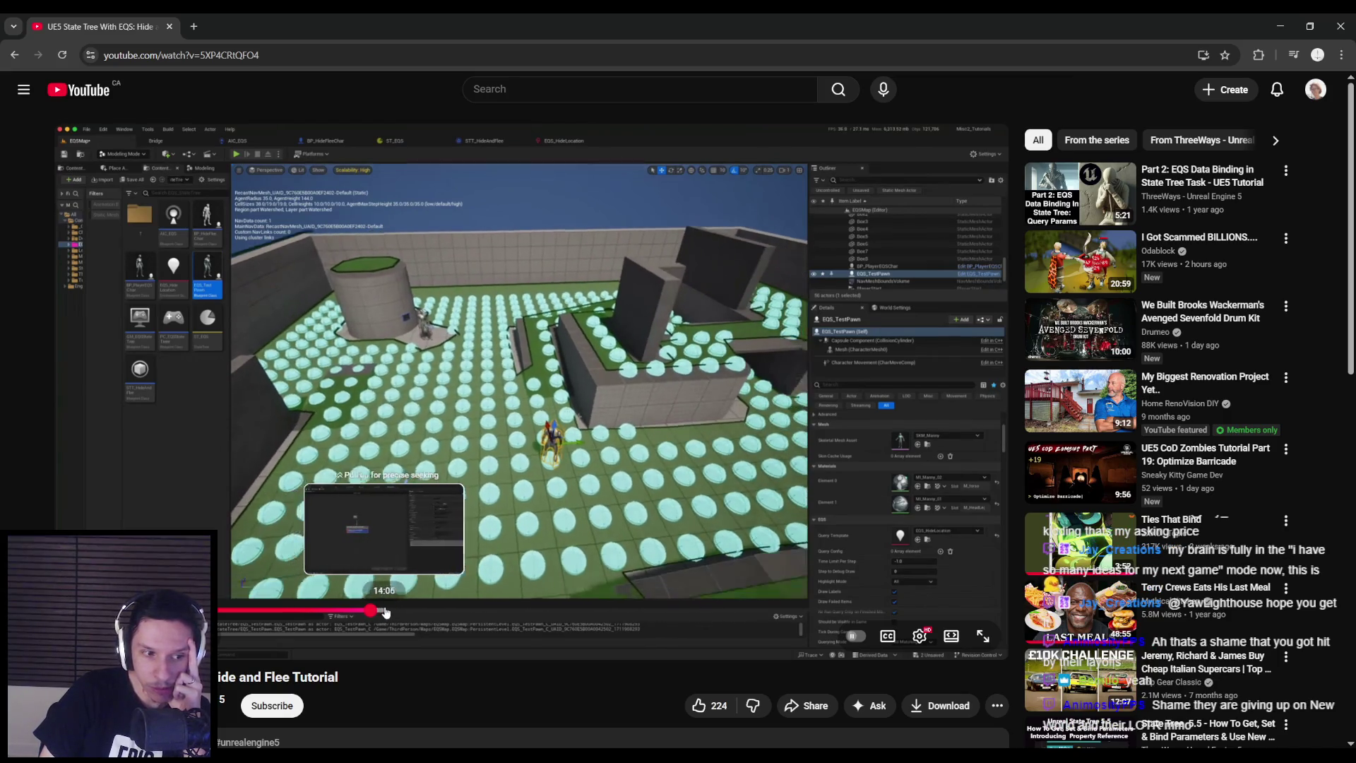
pyautogui.click(384, 612)
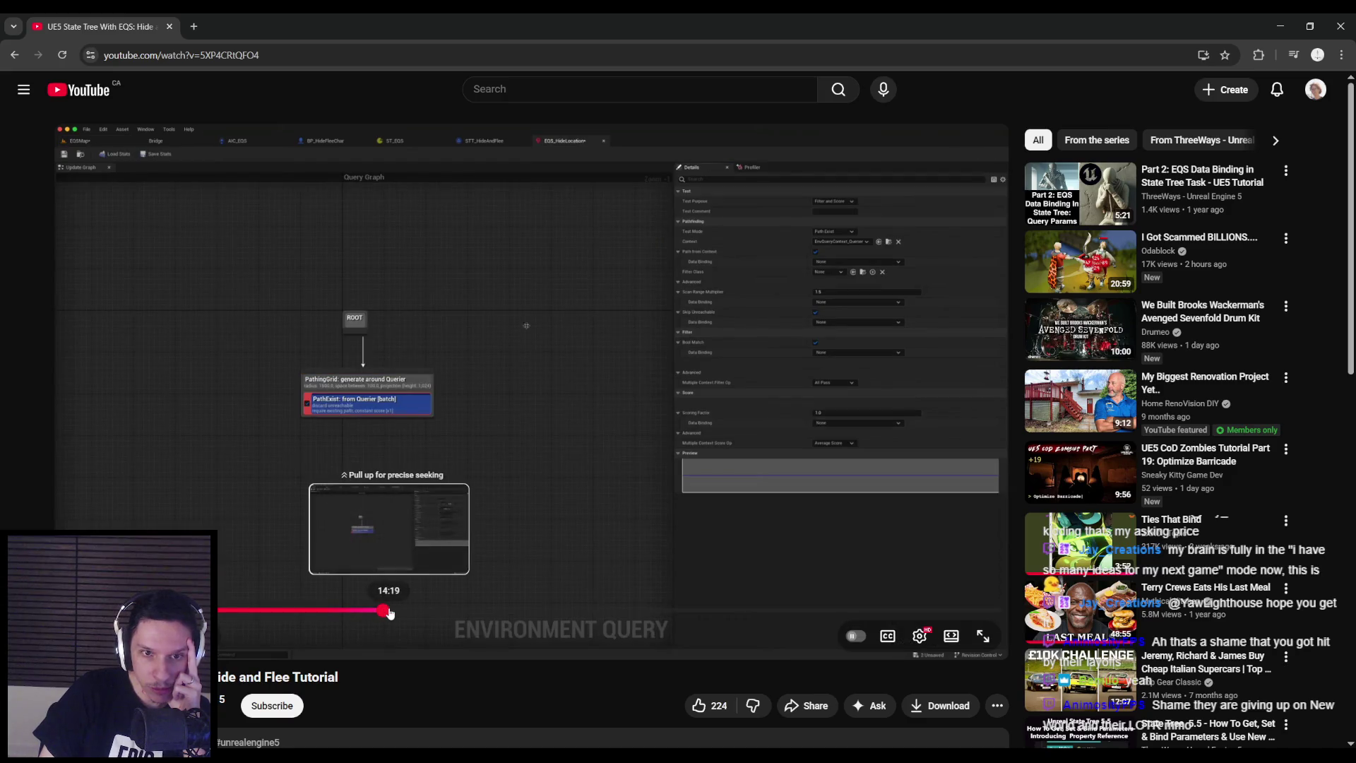
pyautogui.moveTo(389, 614); pyautogui.dragTo(424, 612)
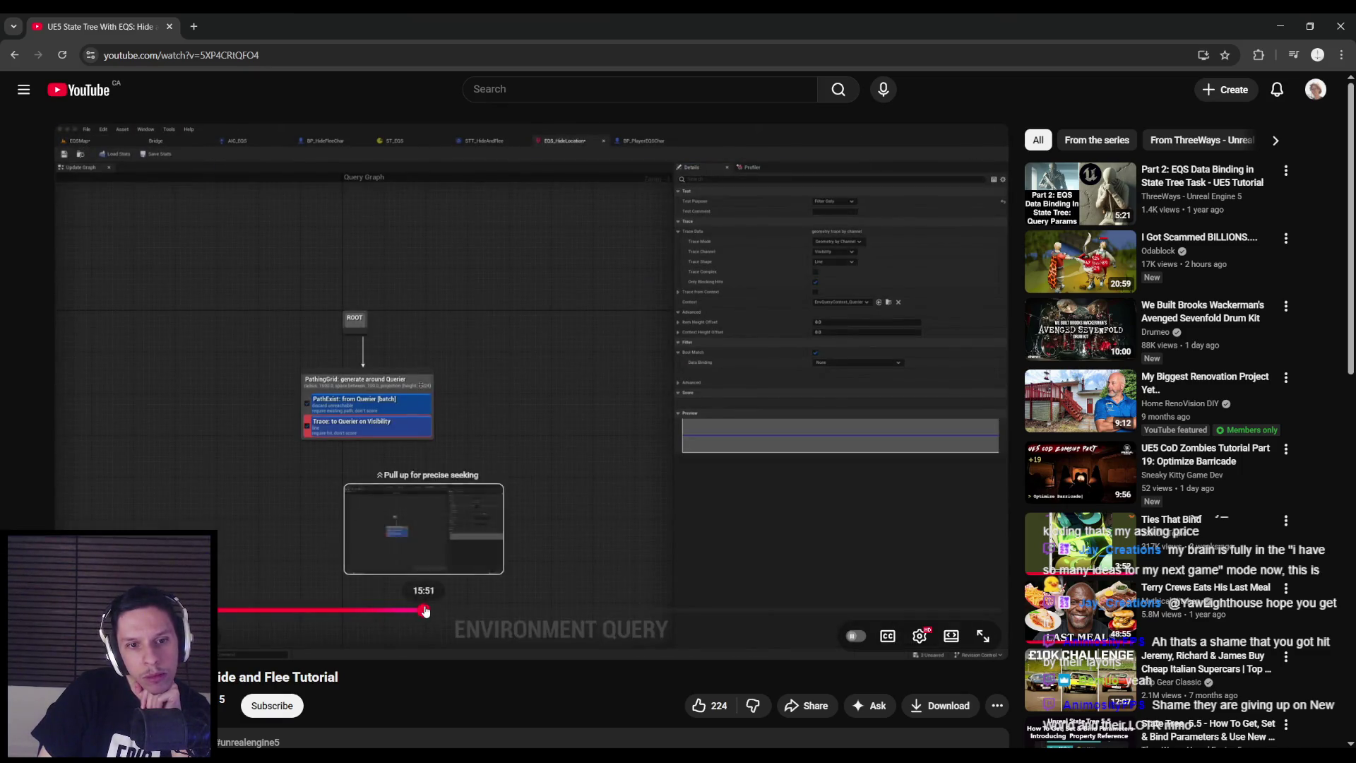
pyautogui.click(416, 548)
# In the Enemy folder, create a Blueprint class based on EQSTestingPawn, named EQSTestingPawn, and open it
pyautogui.click(1286, 27)
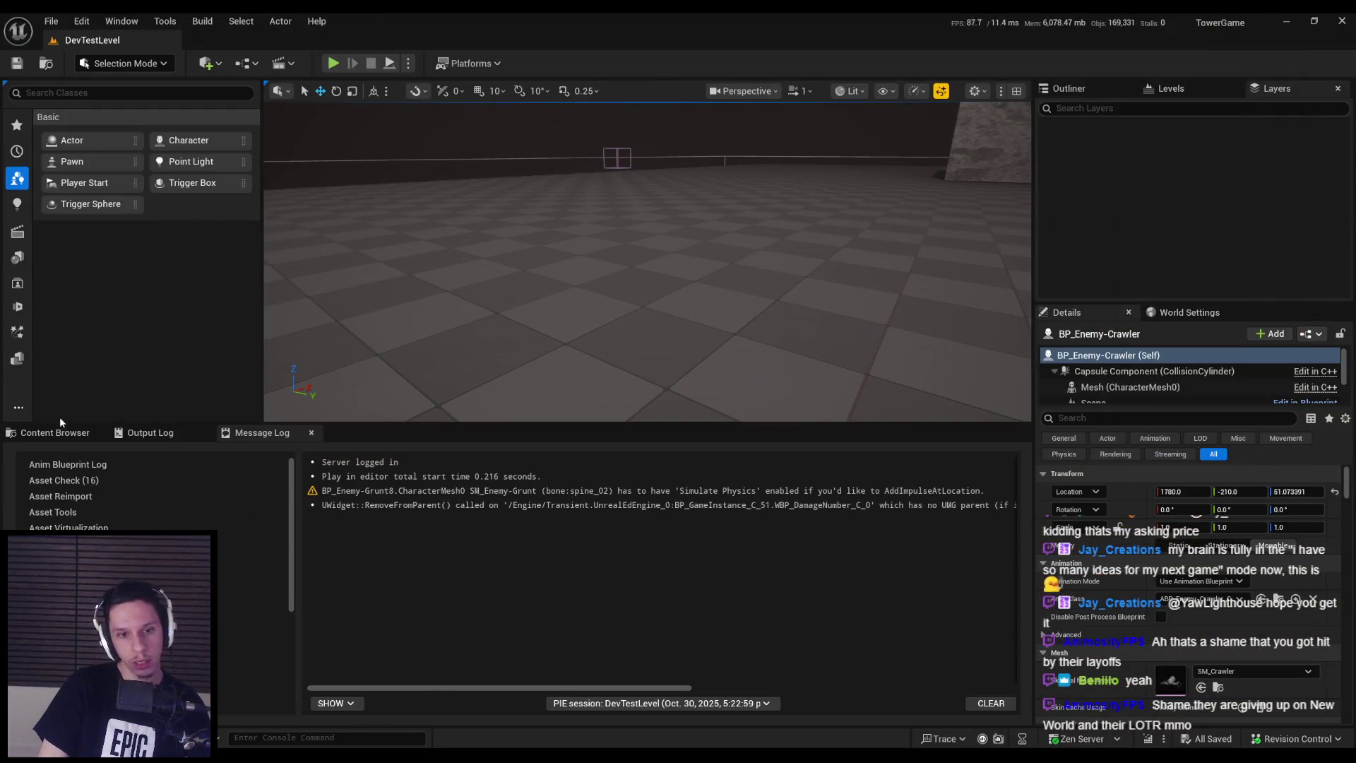
pyautogui.click(56, 432)
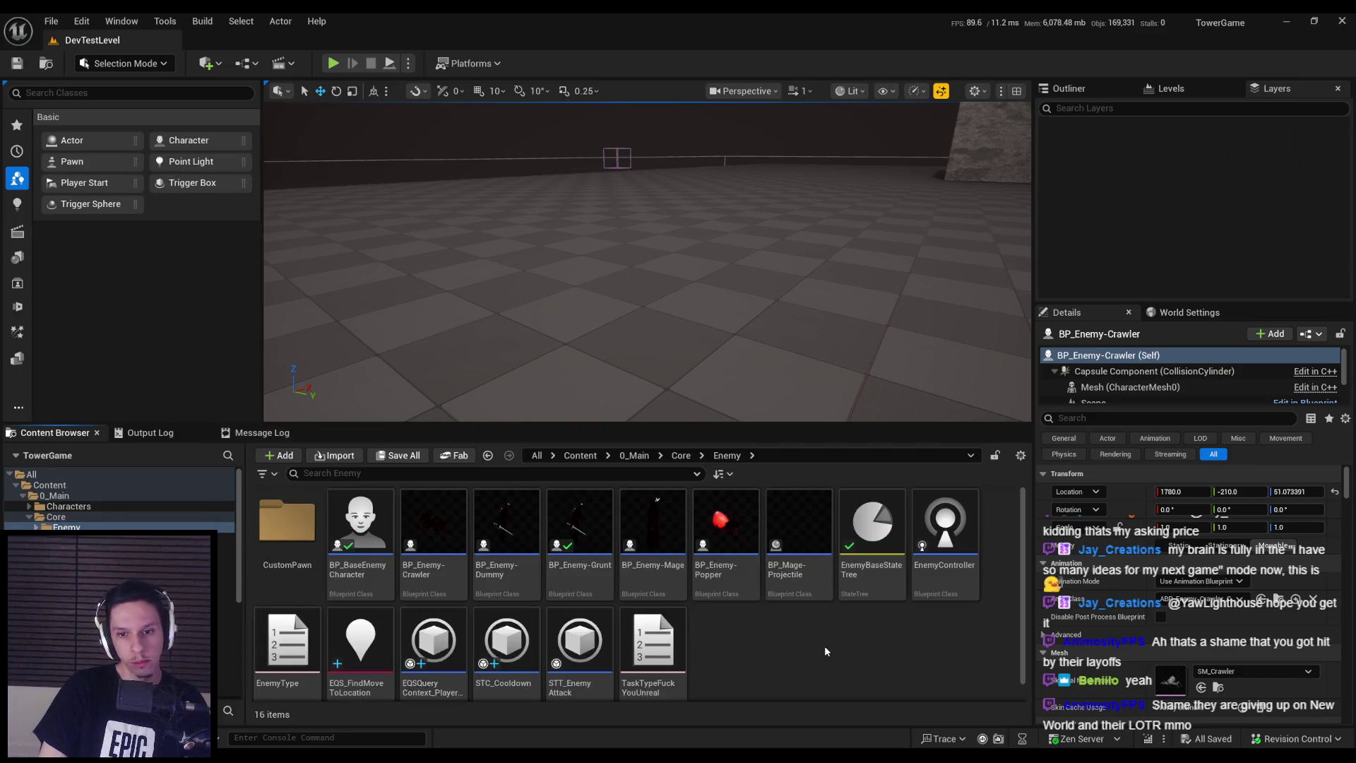
pyautogui.rightClick(803, 657)
pyautogui.click(859, 265)
pyautogui.write('eqs')
pyautogui.click(565, 548)
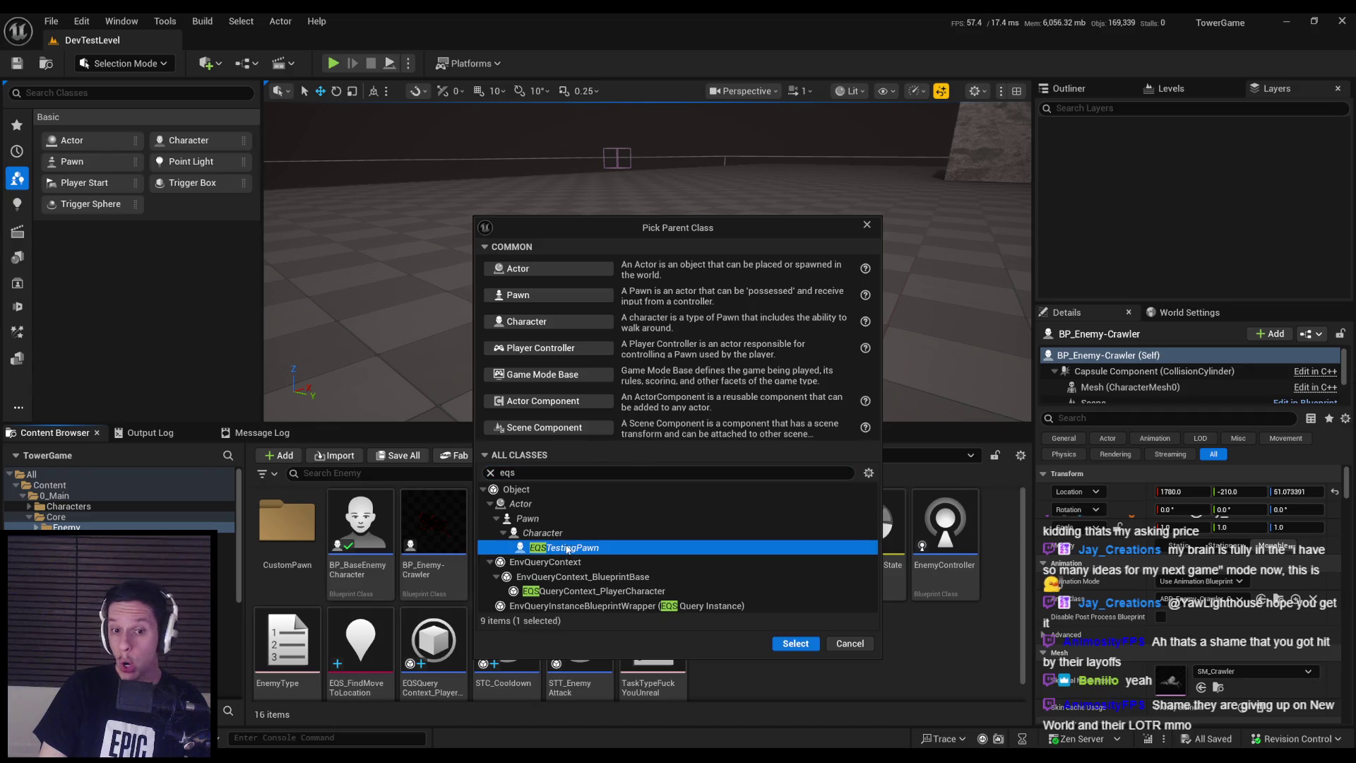
pyautogui.click(795, 643)
pyautogui.write('EQSTestingP')
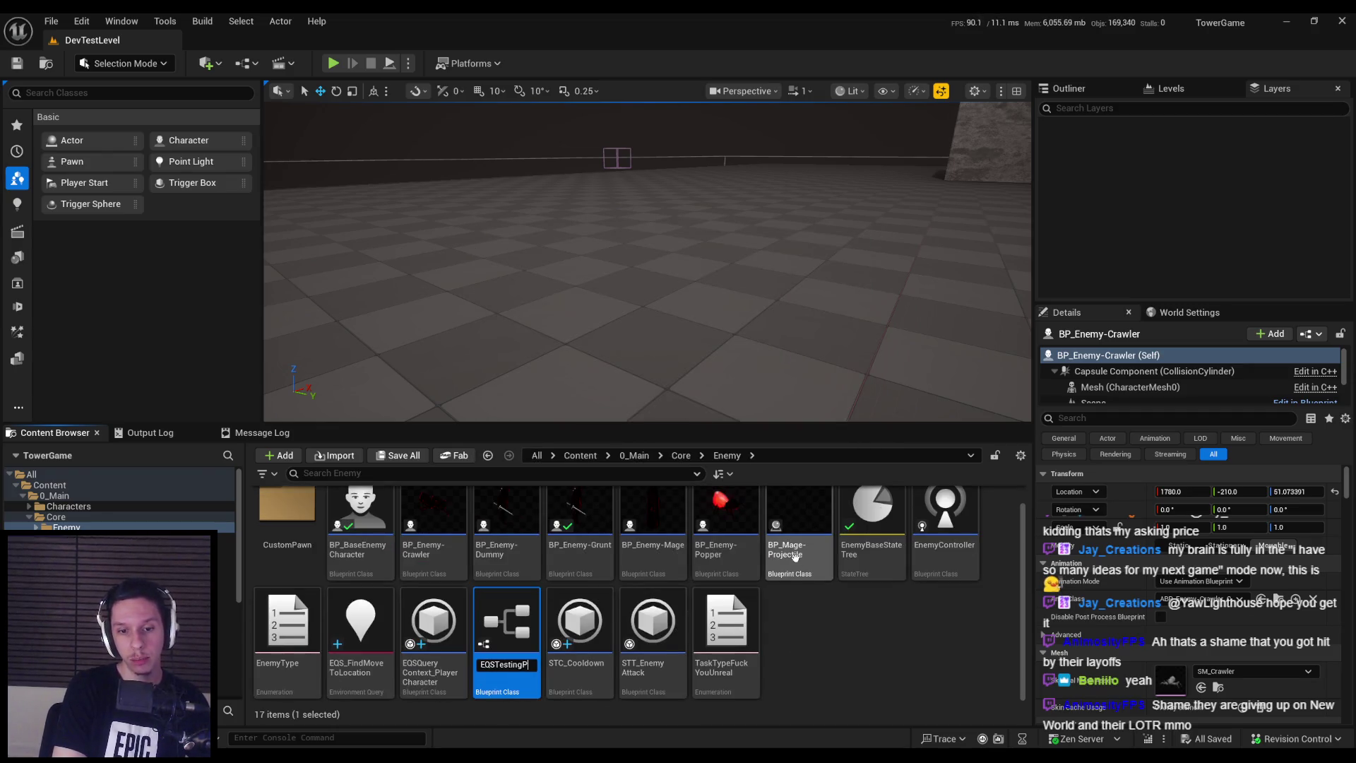
pyautogui.write('awn')
pyautogui.press('Return')
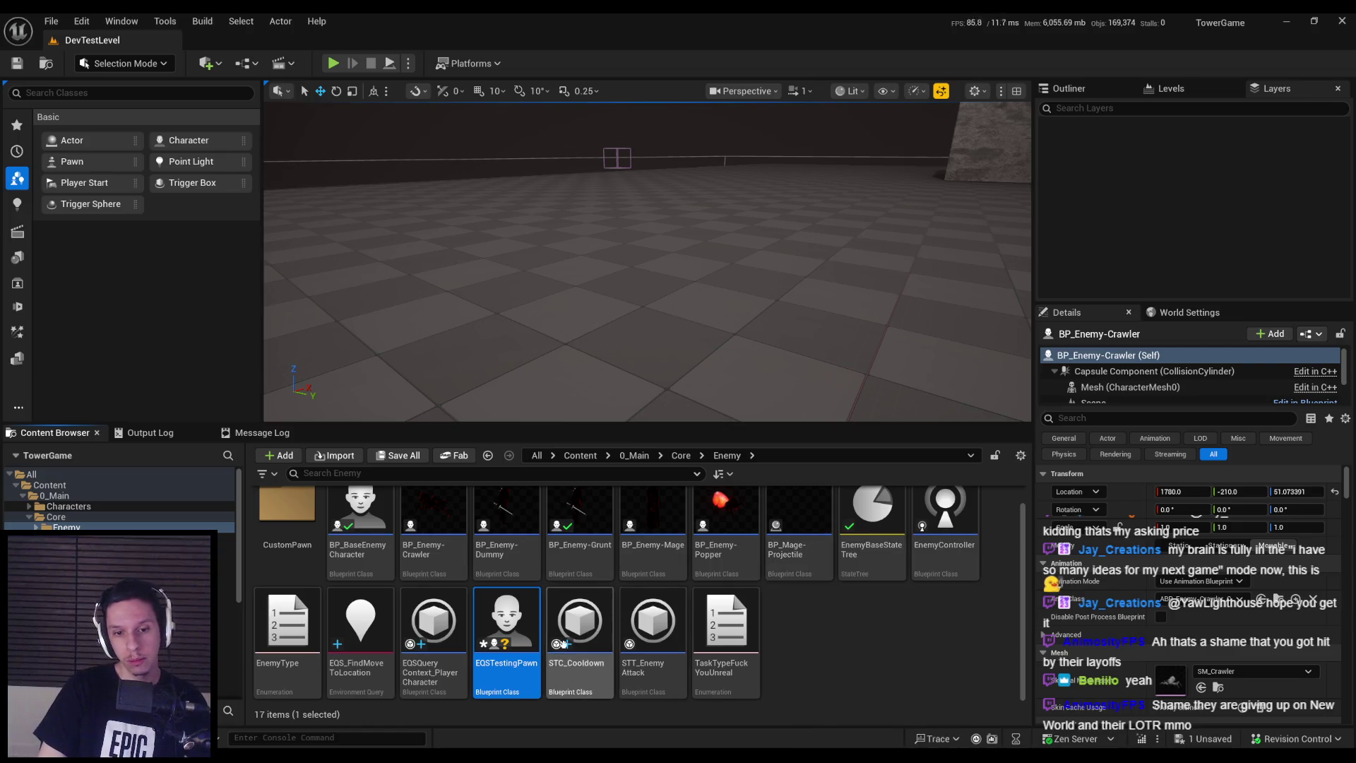
pyautogui.doubleClick(526, 622)
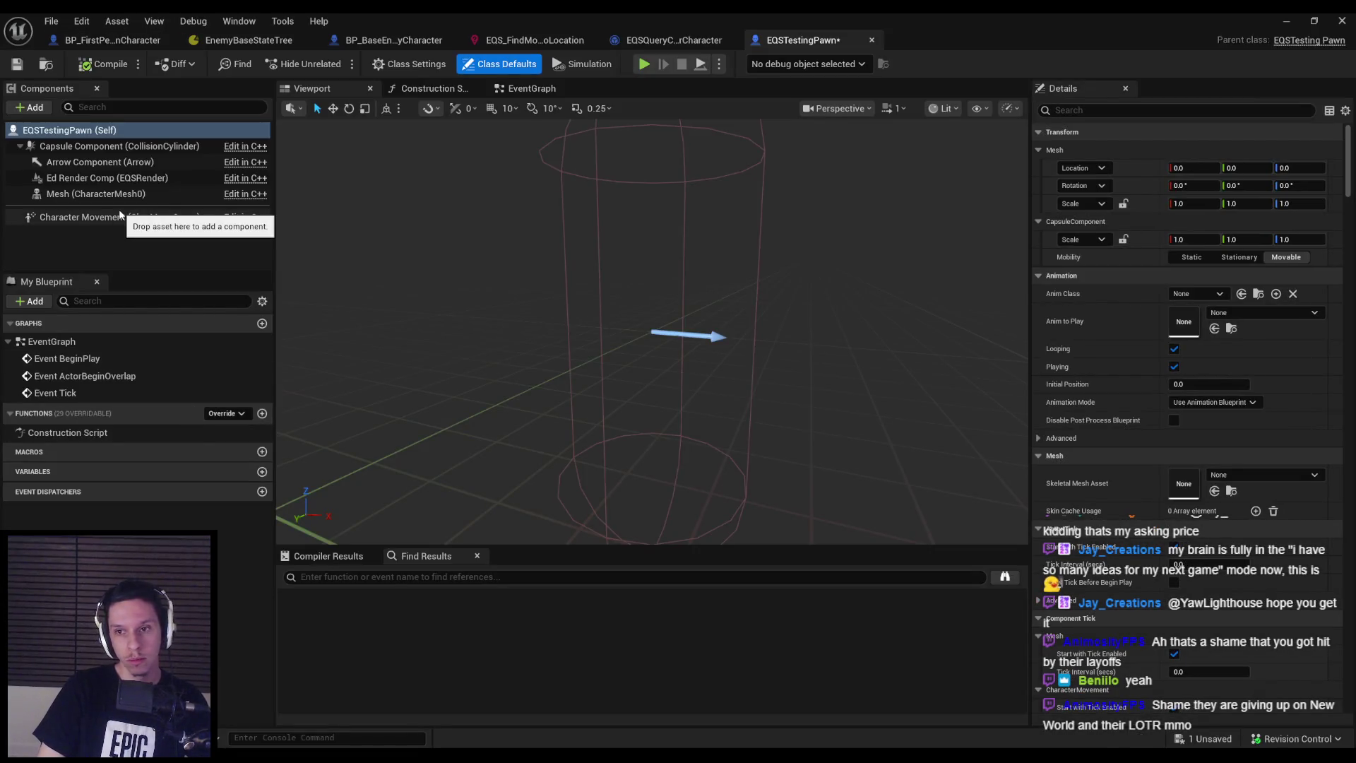
# Place the EQSTestingPawn in the level and set its Query Template to EQS_FindMoveToLocation
pyautogui.click(1286, 21)
pyautogui.moveTo(507, 622); pyautogui.dragTo(763, 297)
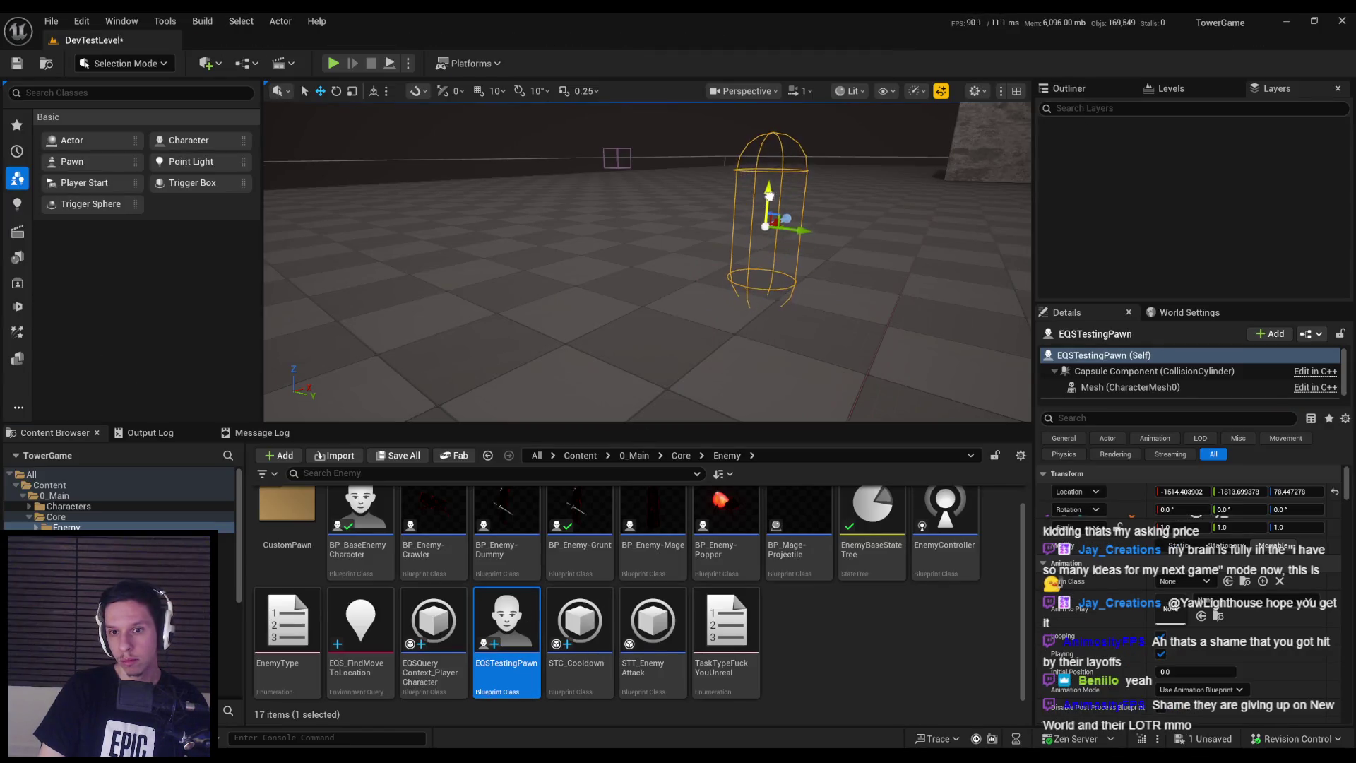
pyautogui.scroll(-1, 1116, 645)
pyautogui.scroll(-6, 1116, 645)
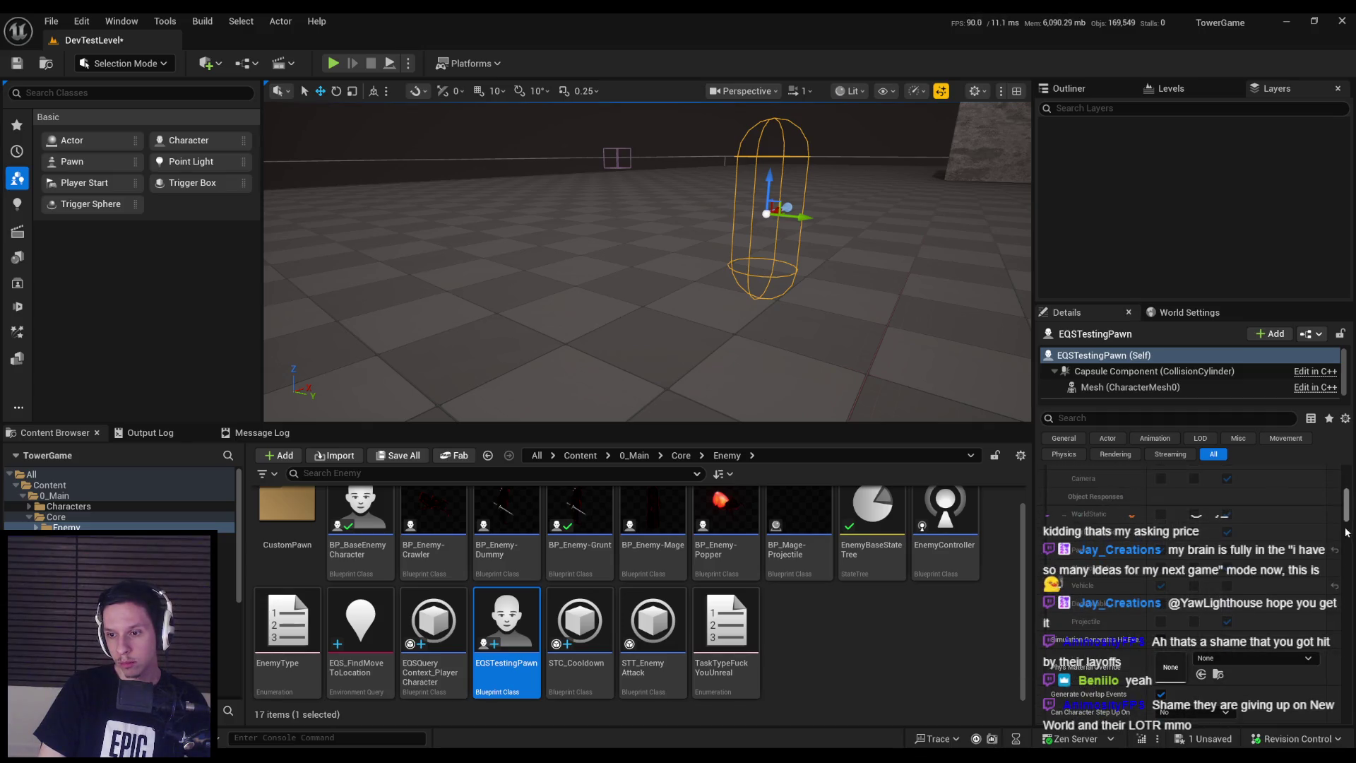
pyautogui.moveTo(1346, 515); pyautogui.dragTo(1346, 491)
pyautogui.write('s')
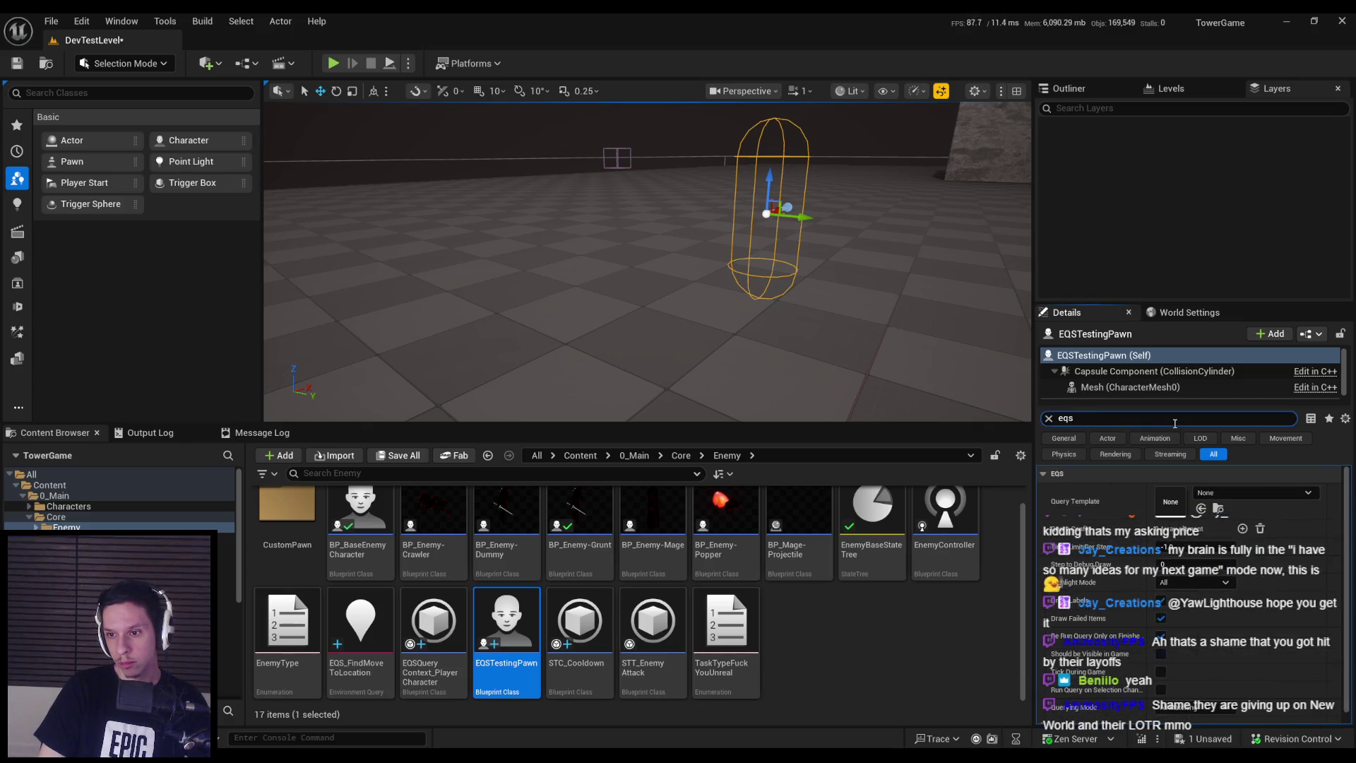
pyautogui.click(1254, 492)
pyautogui.click(1227, 334)
pyautogui.moveTo(855, 288); pyautogui.dragTo(855, 288)
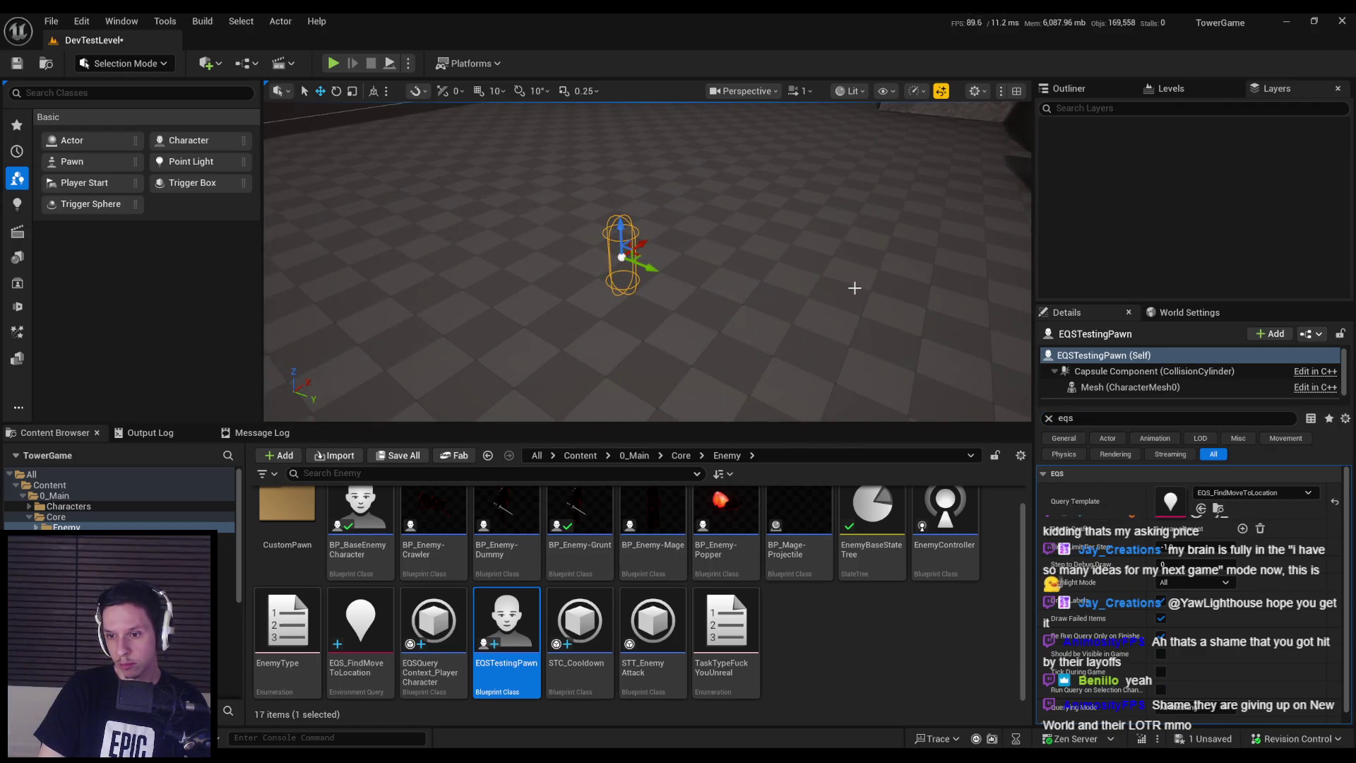
pyautogui.hotkey('ctrl', 'e')
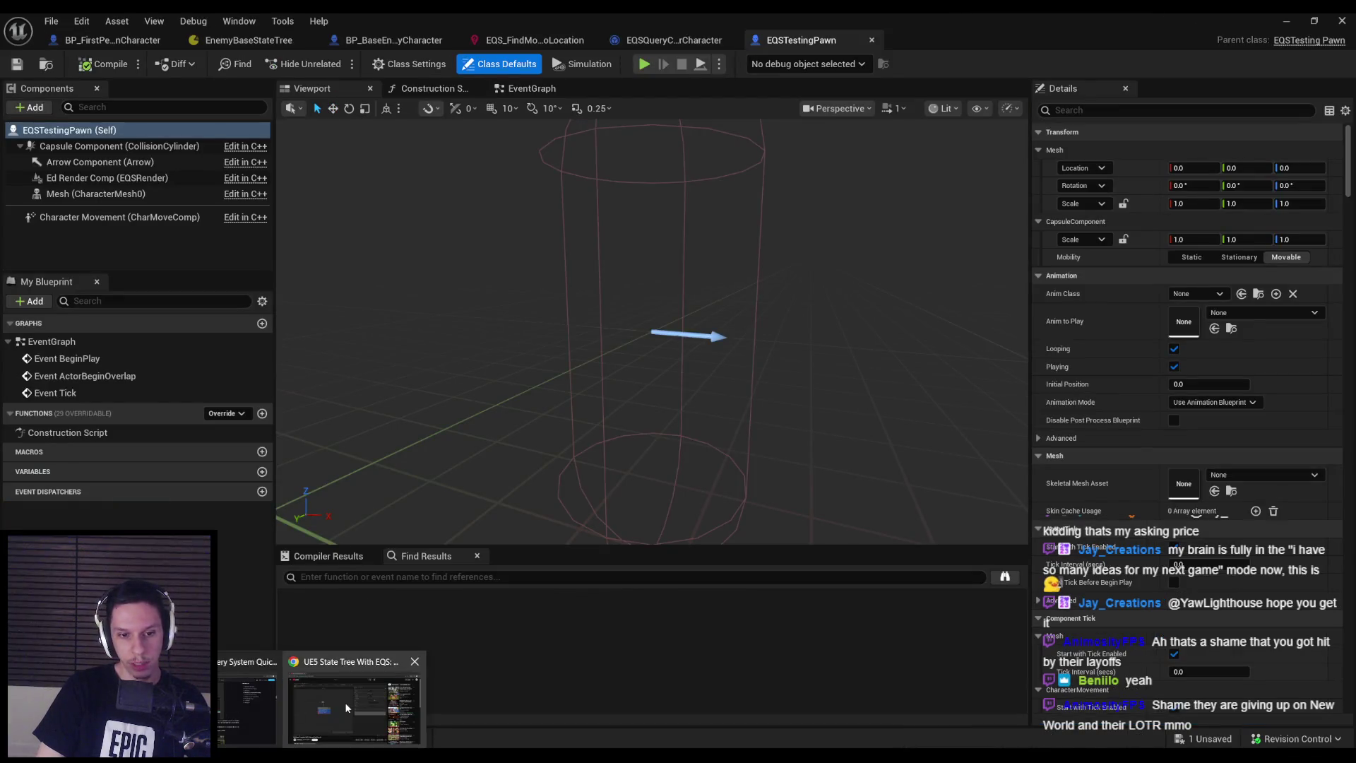
# Seek the browser tutorial to its level editor scene for reference
pyautogui.click(354, 699)
pyautogui.click(333, 611)
pyautogui.click(361, 611)
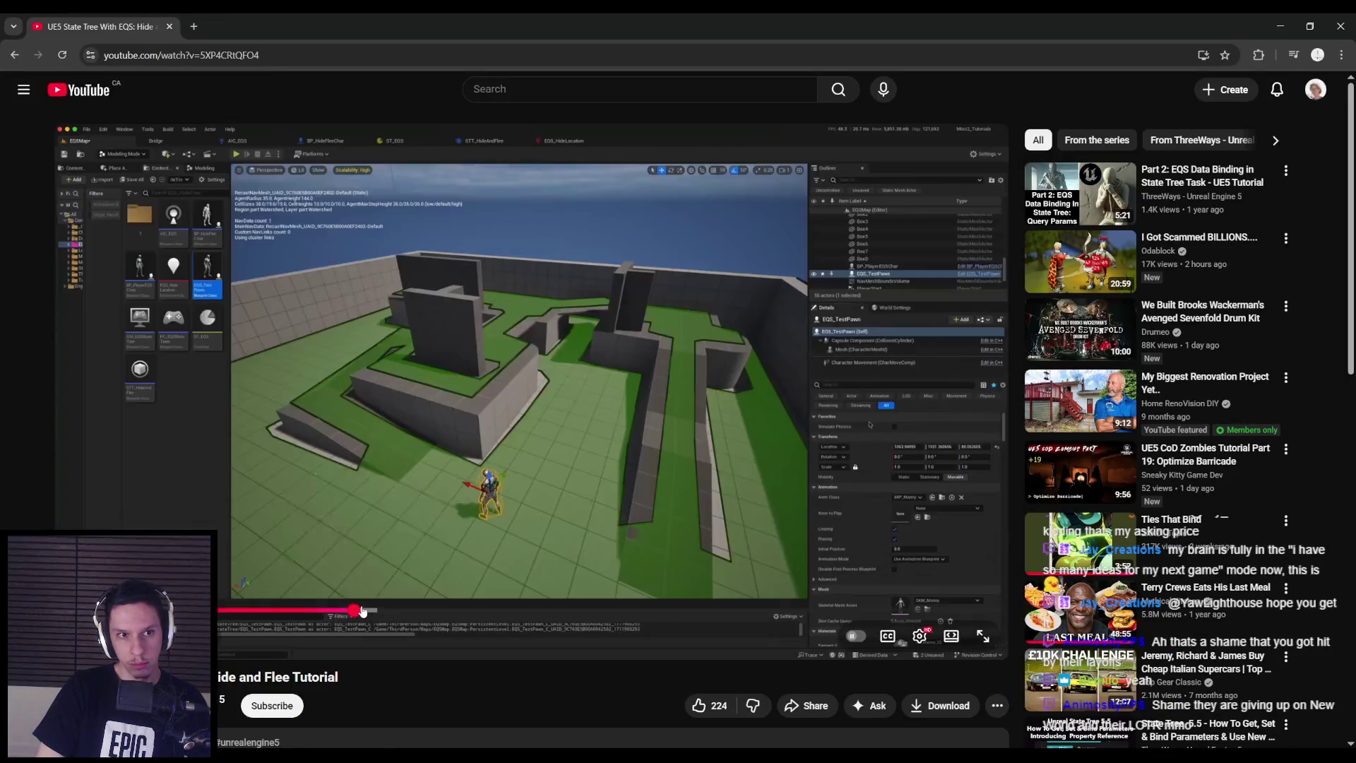
pyautogui.hotkey('alt', 'Tab')
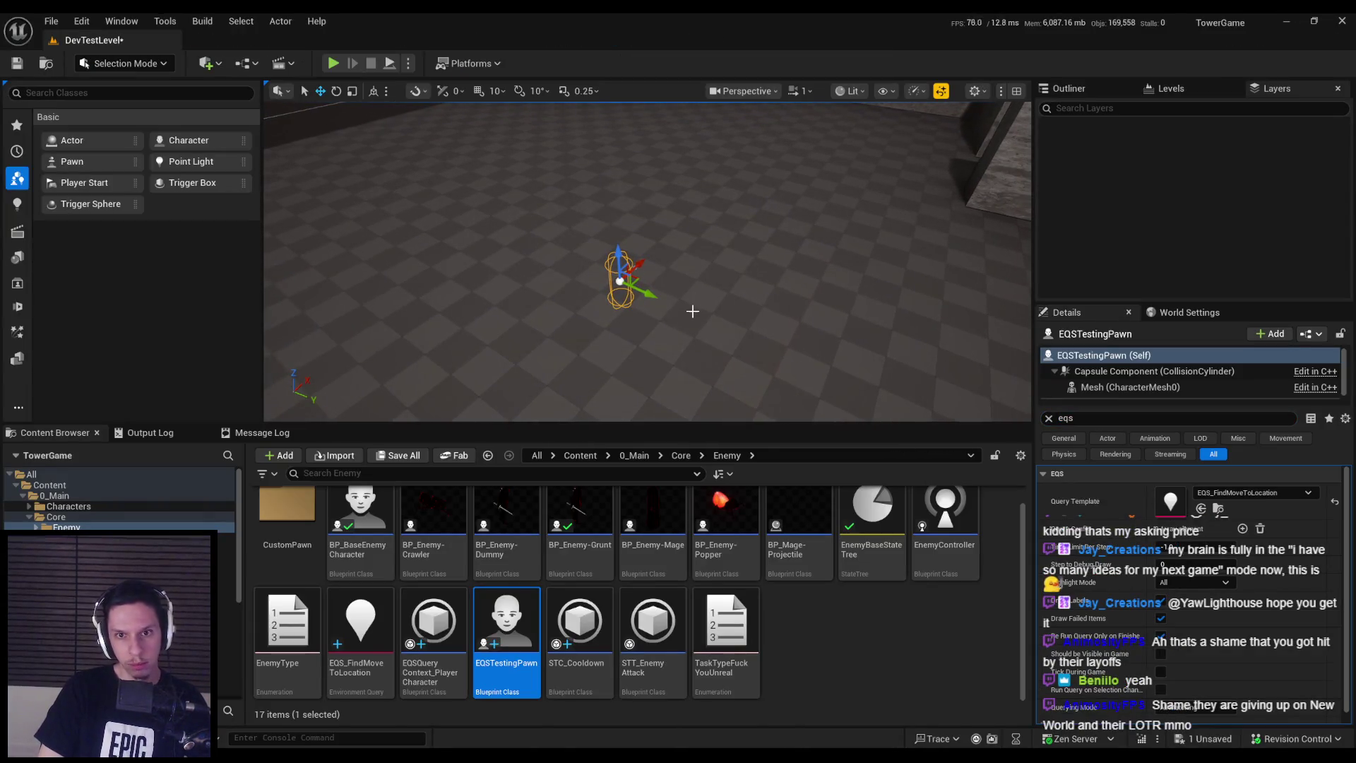
# Show the navigation mesh over the maze and enable Run Query on Selection Changed for the pawn
pyautogui.press('p')
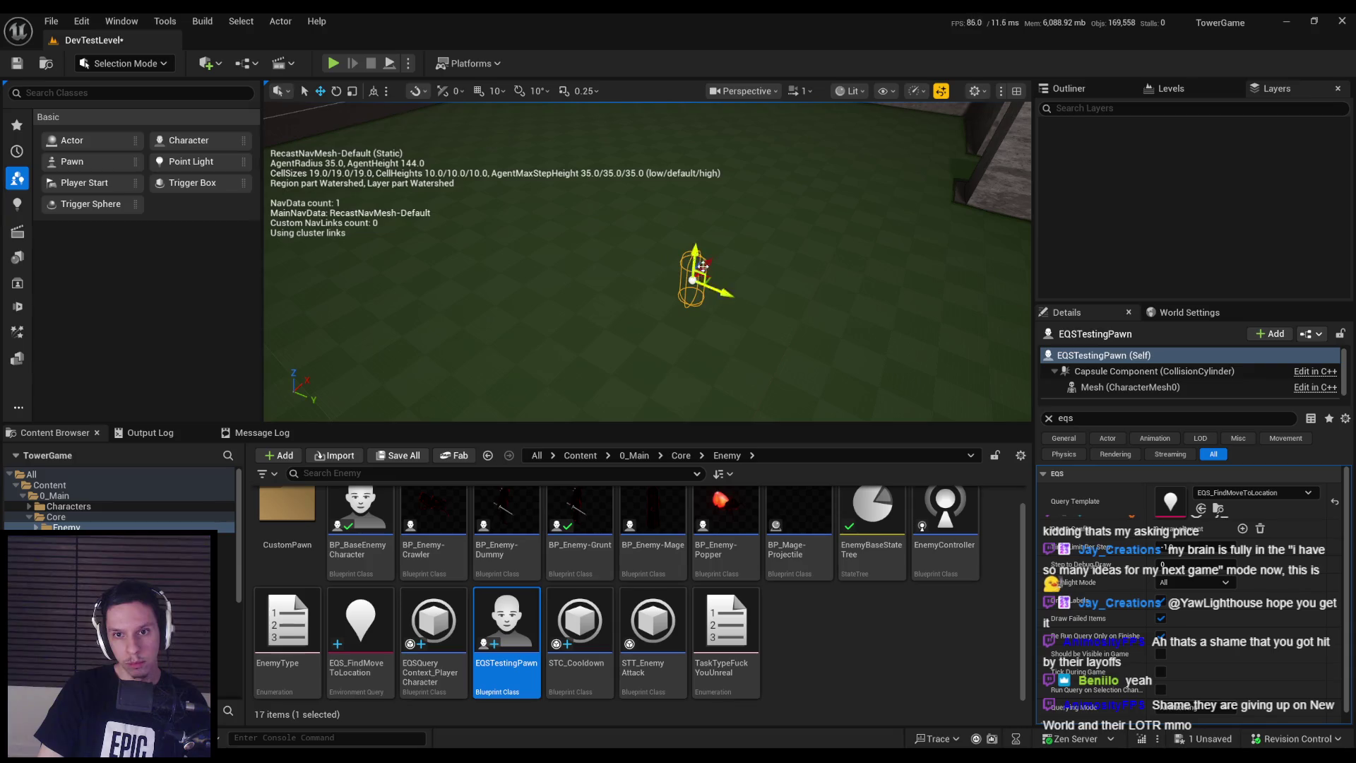
pyautogui.moveTo(678, 302)
pyautogui.mouseDown()
pyautogui.moveTo(684, 290)
pyautogui.moveTo(679, 303)
pyautogui.mouseUp()
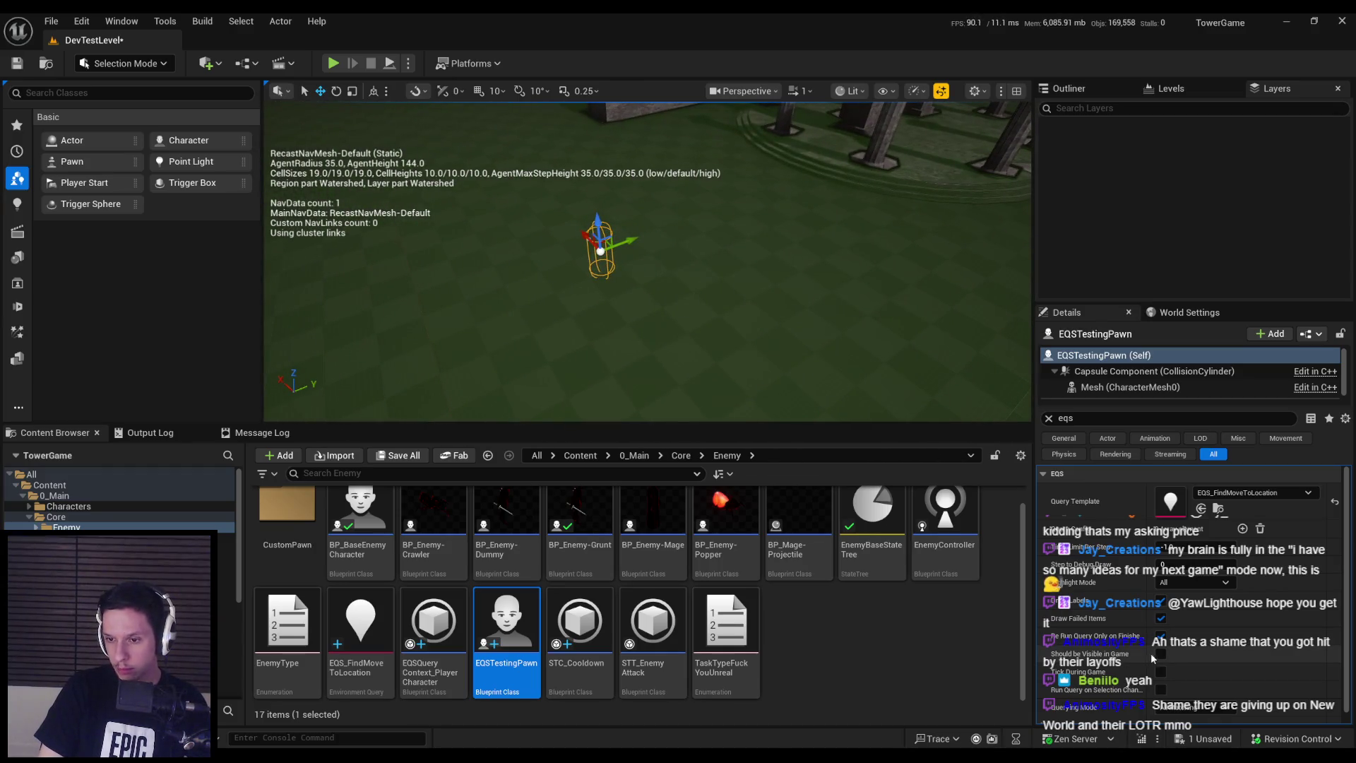
pyautogui.click(1162, 689)
pyautogui.doubleClick(507, 622)
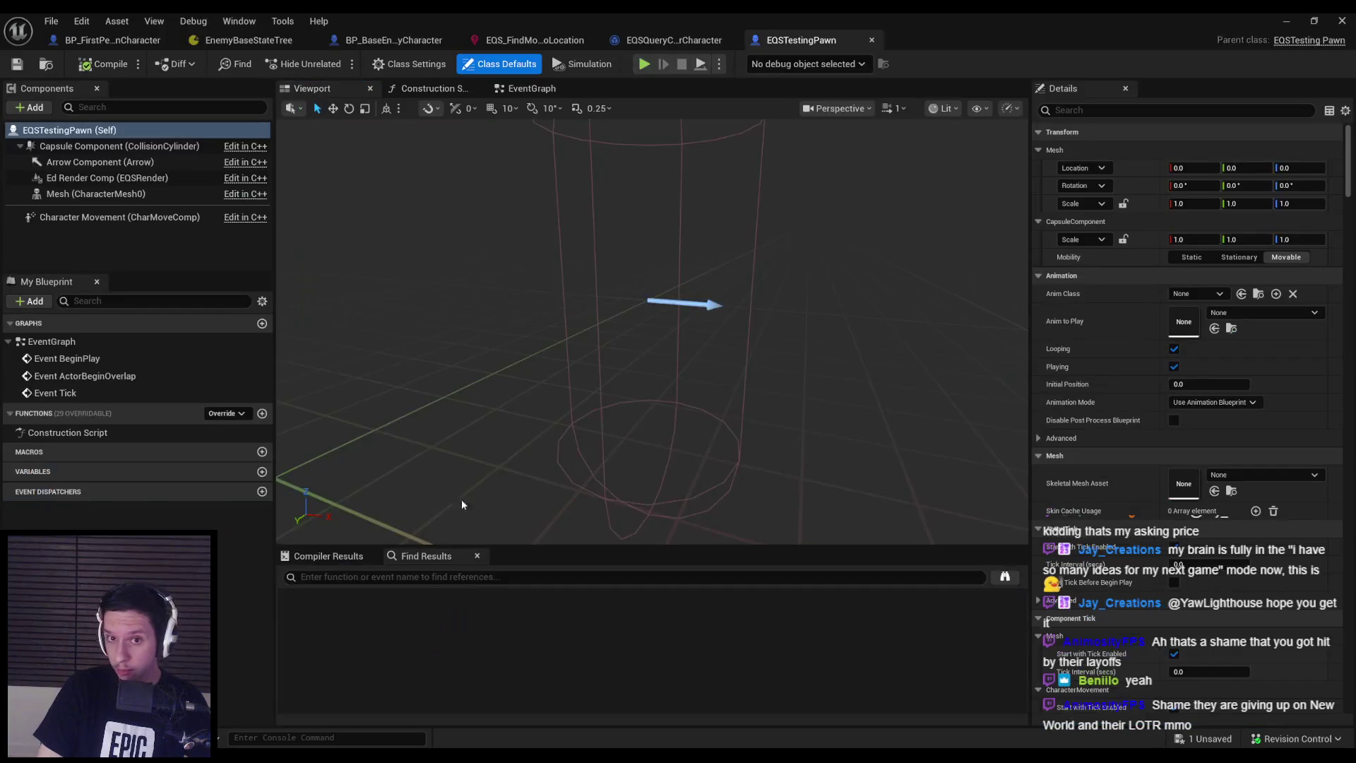
# Scrub the tutorial back to its Blueprint editor scene, play it briefly, then pause
pyautogui.click(321, 696)
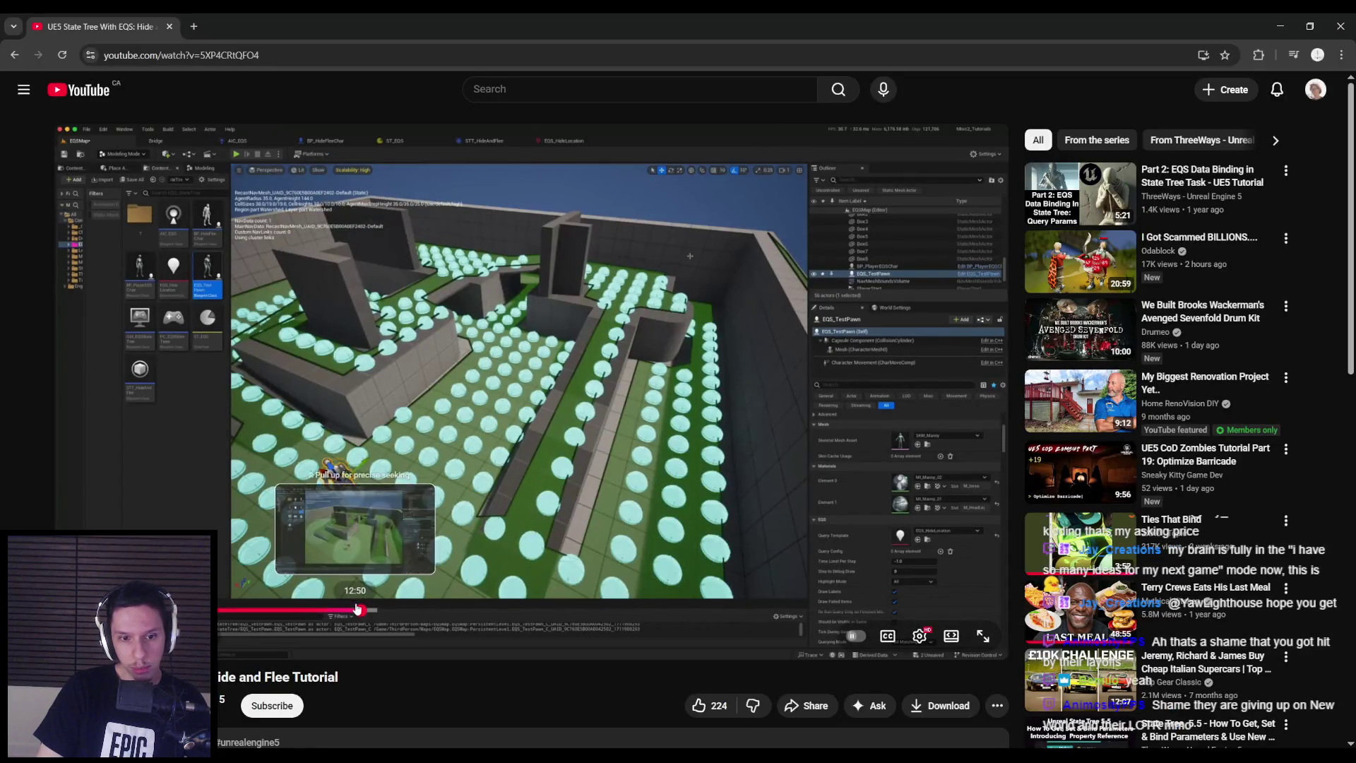
pyautogui.moveTo(362, 609)
pyautogui.mouseDown()
pyautogui.moveTo(228, 614)
pyautogui.moveTo(340, 615)
pyautogui.mouseUp()
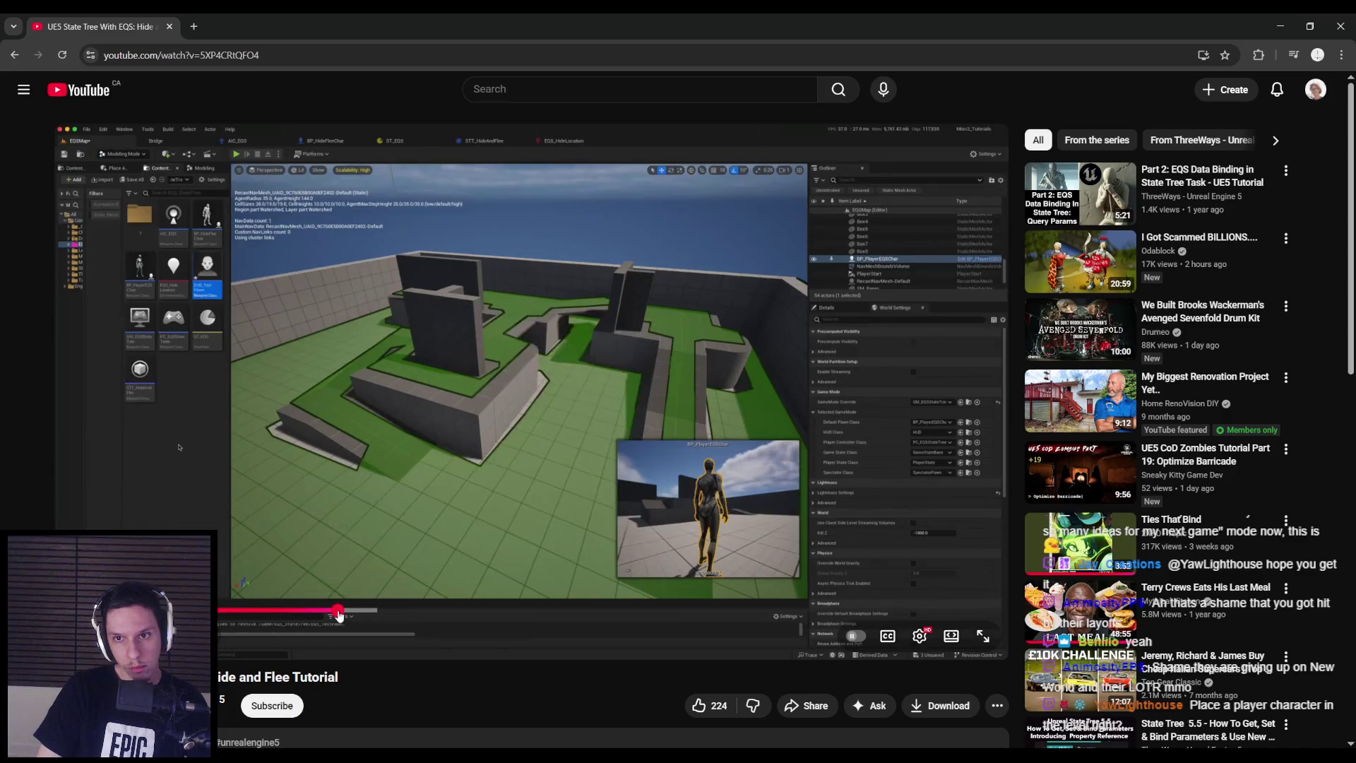
pyautogui.click(342, 616)
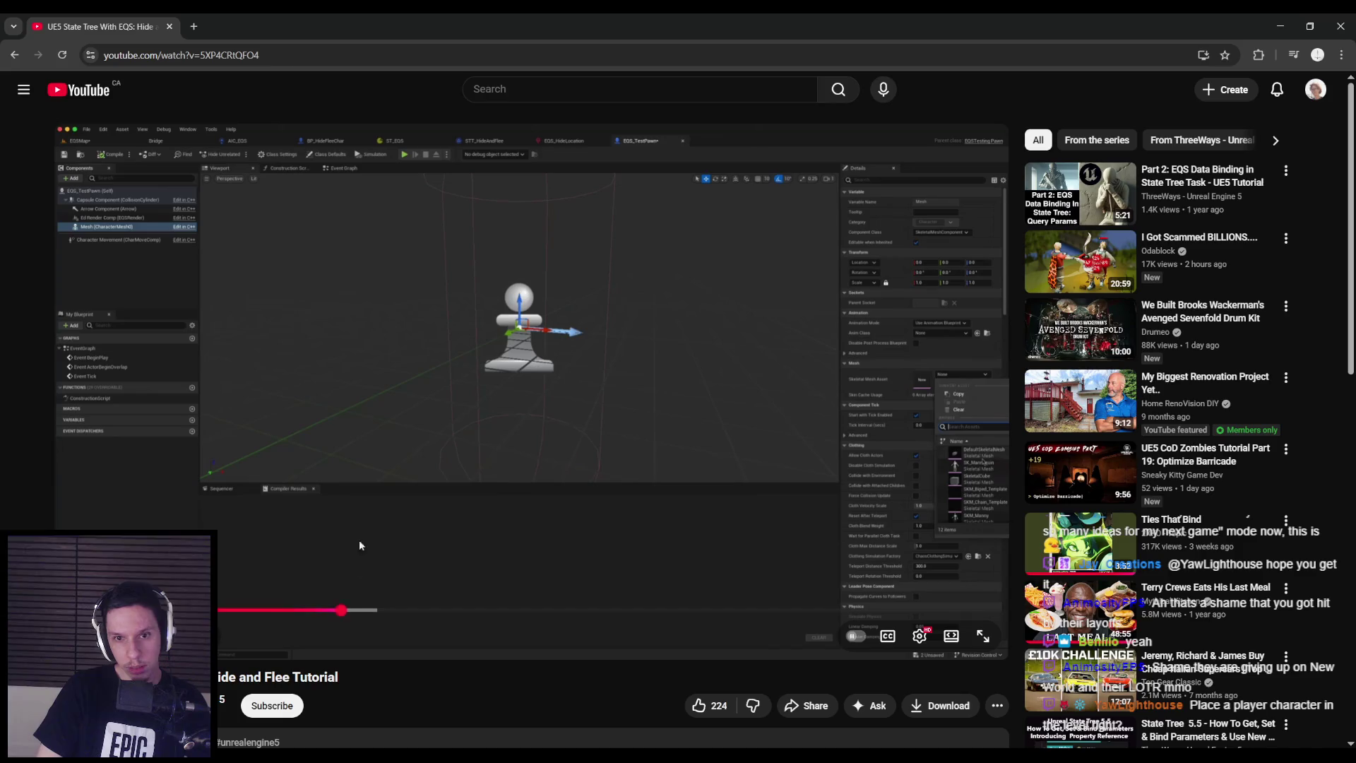
pyautogui.click(361, 546)
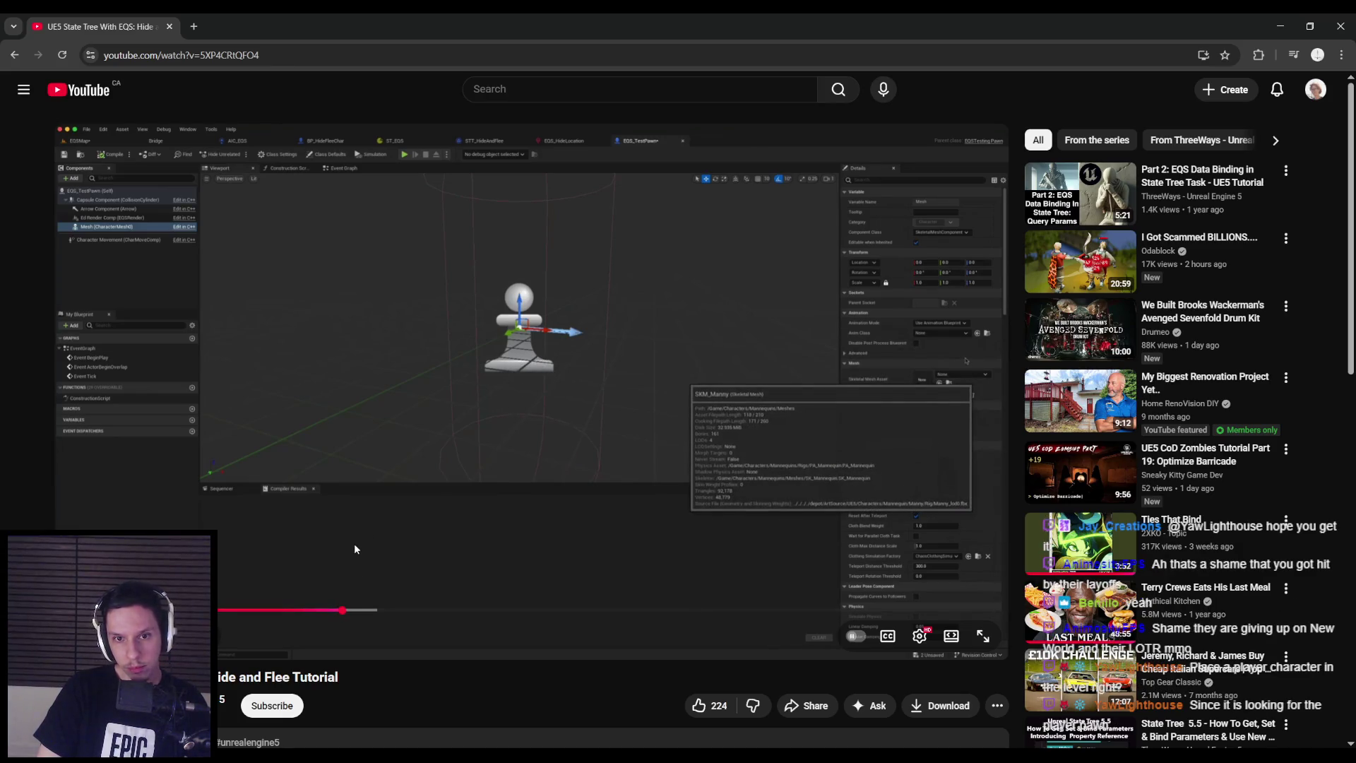
pyautogui.click(354, 549)
pyautogui.hotkey('alt', 'Tab')
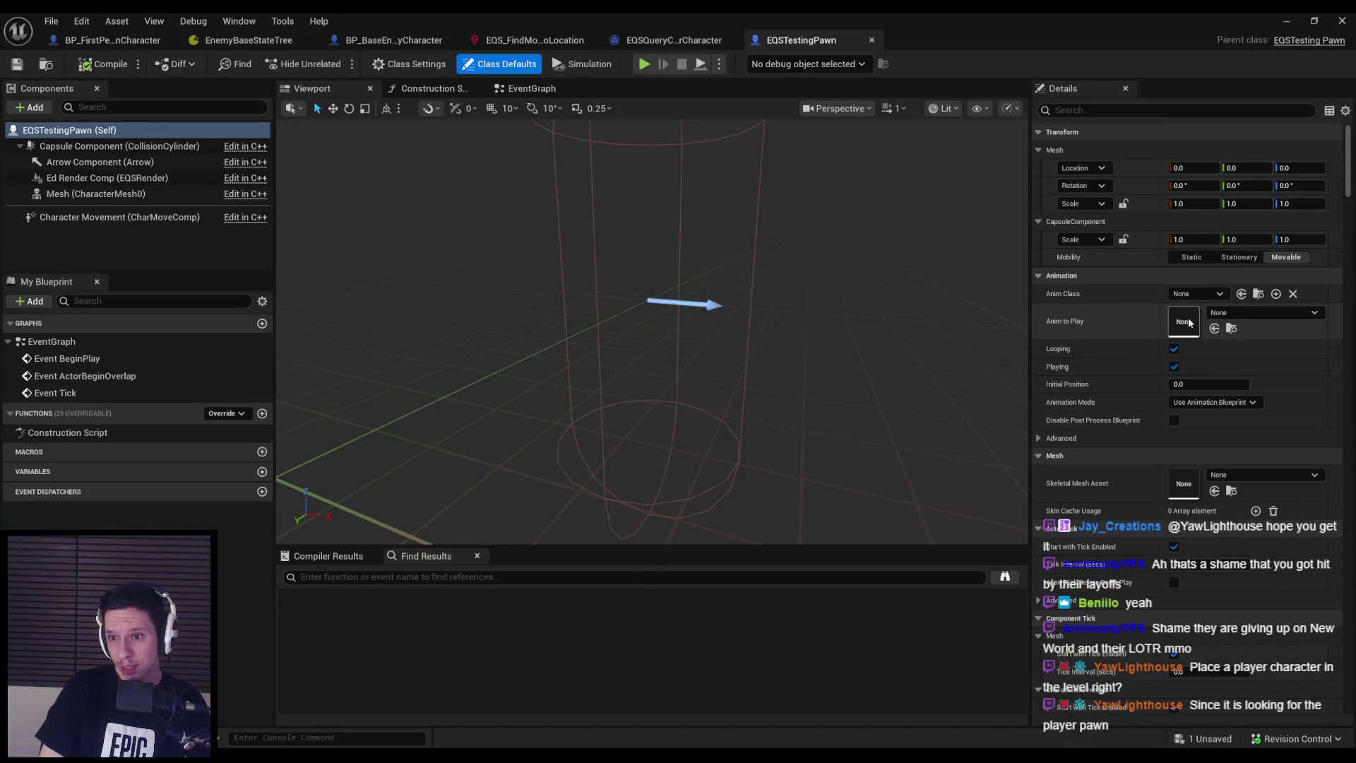